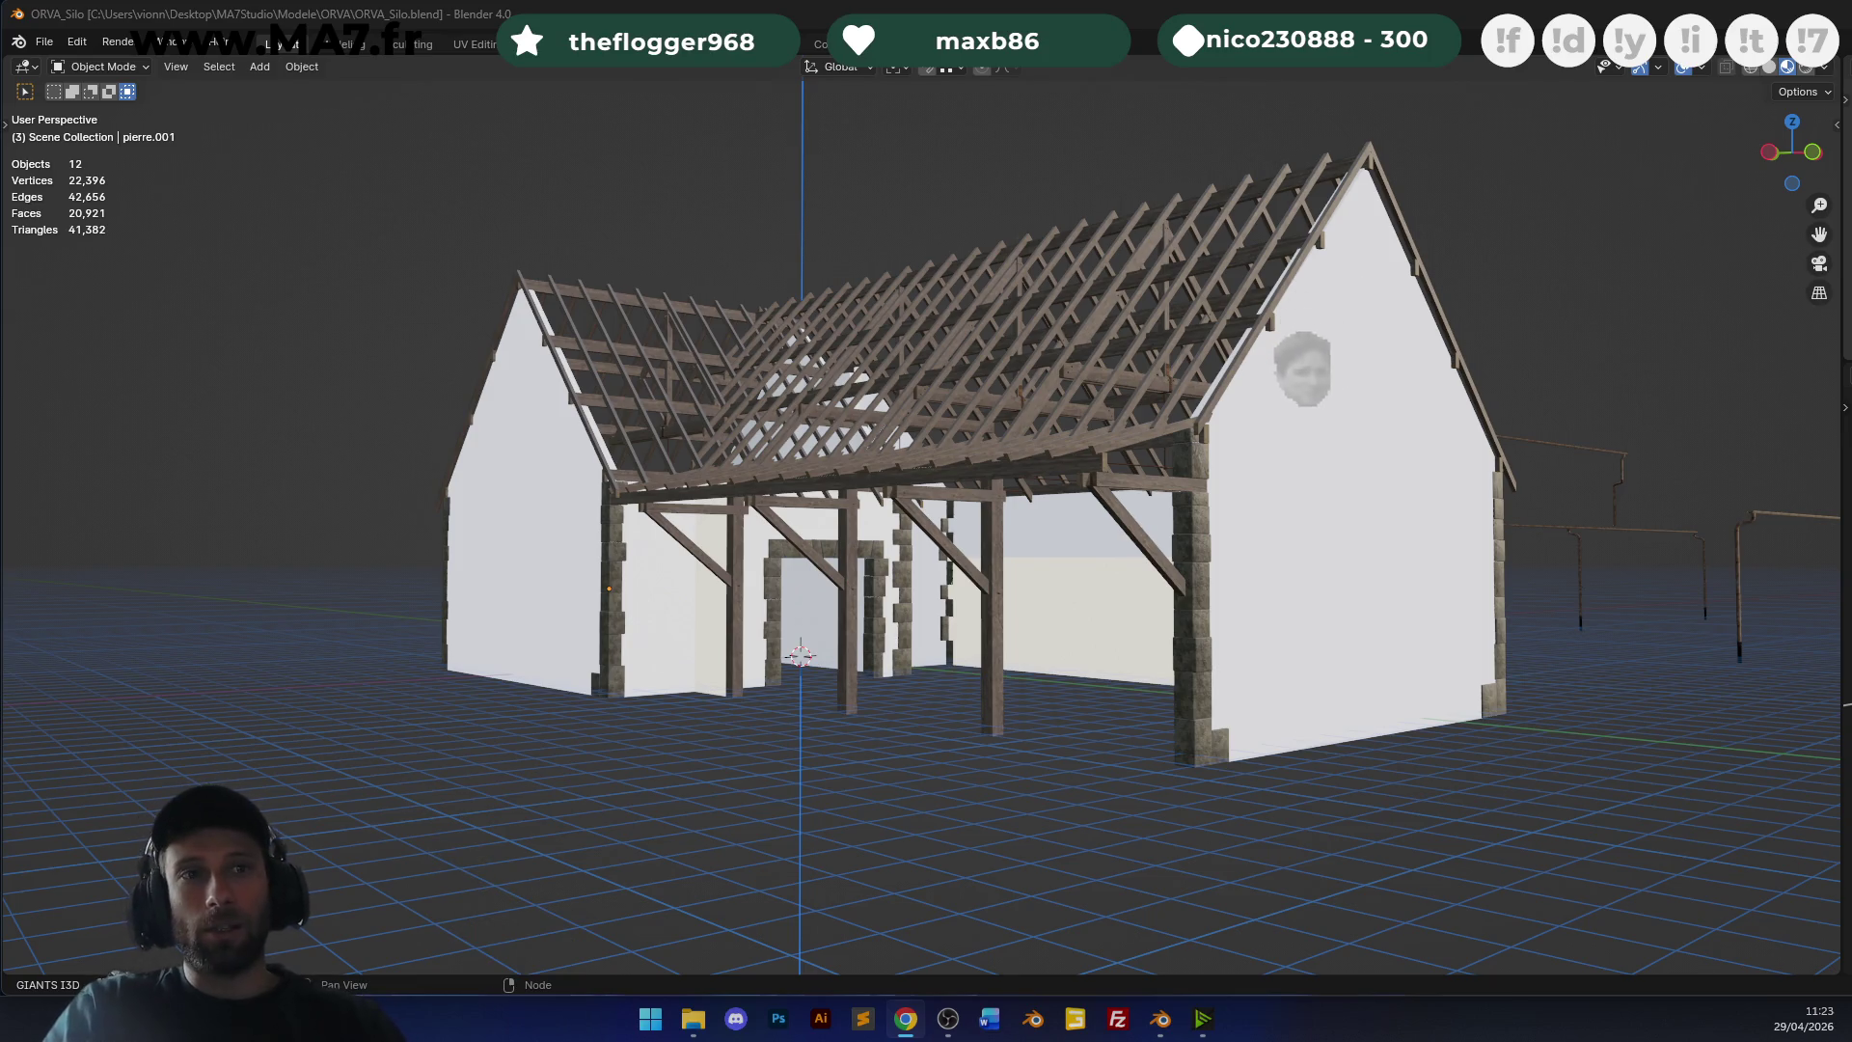
Save the barn file.
mouse_move(965, 617)
middle_mouse_down()
mouse_move(1005, 634)
mouse_move(1017, 586)
mouse_move(1213, 511)
mouse_move(834, 521)
mouse_move(1080, 507)
mouse_move(1070, 297)
mouse_move(1115, 478)
mouse_move(1237, 497)
middle_mouse_up()
key("ctrl+s")
scroll(1080, 507, "up", 3)
scroll(1060, 318, "down", 5)
Select the stone walls object and give its mesh an initial UV unwrap.
left_click(1237, 497)
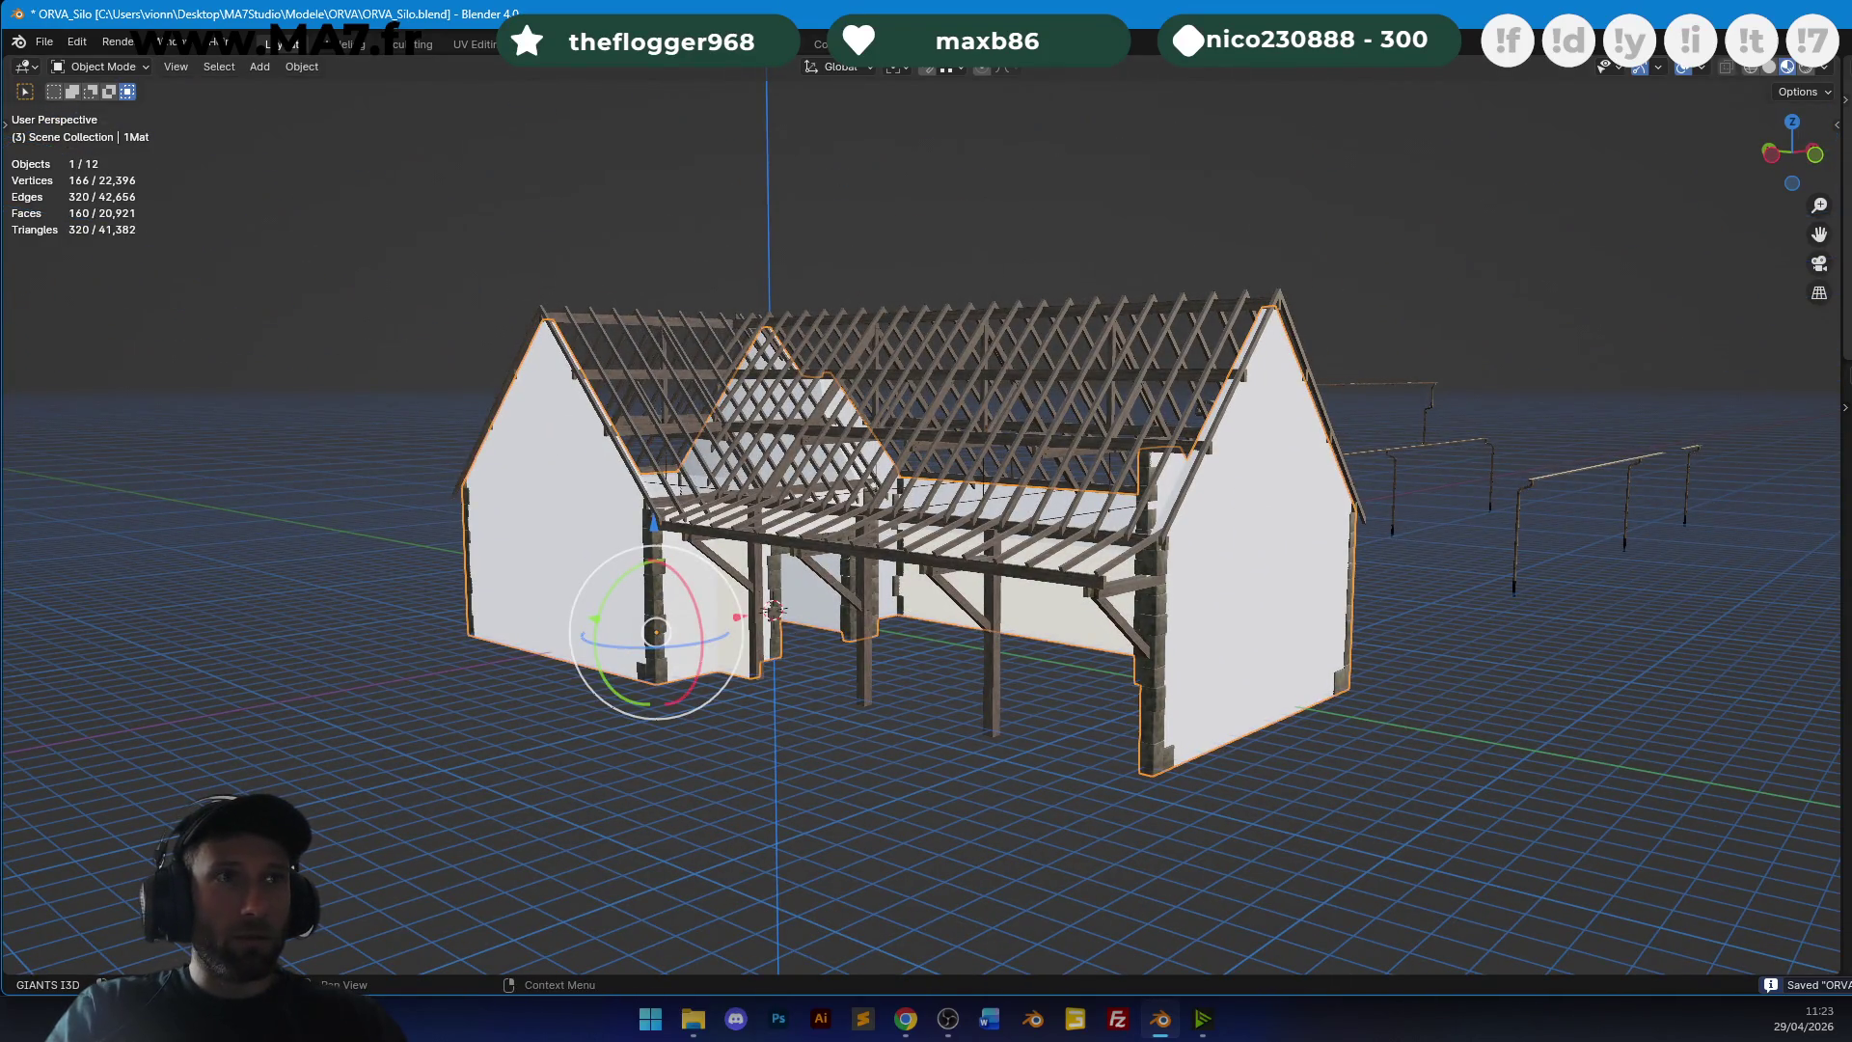
key("Tab")
key("u")
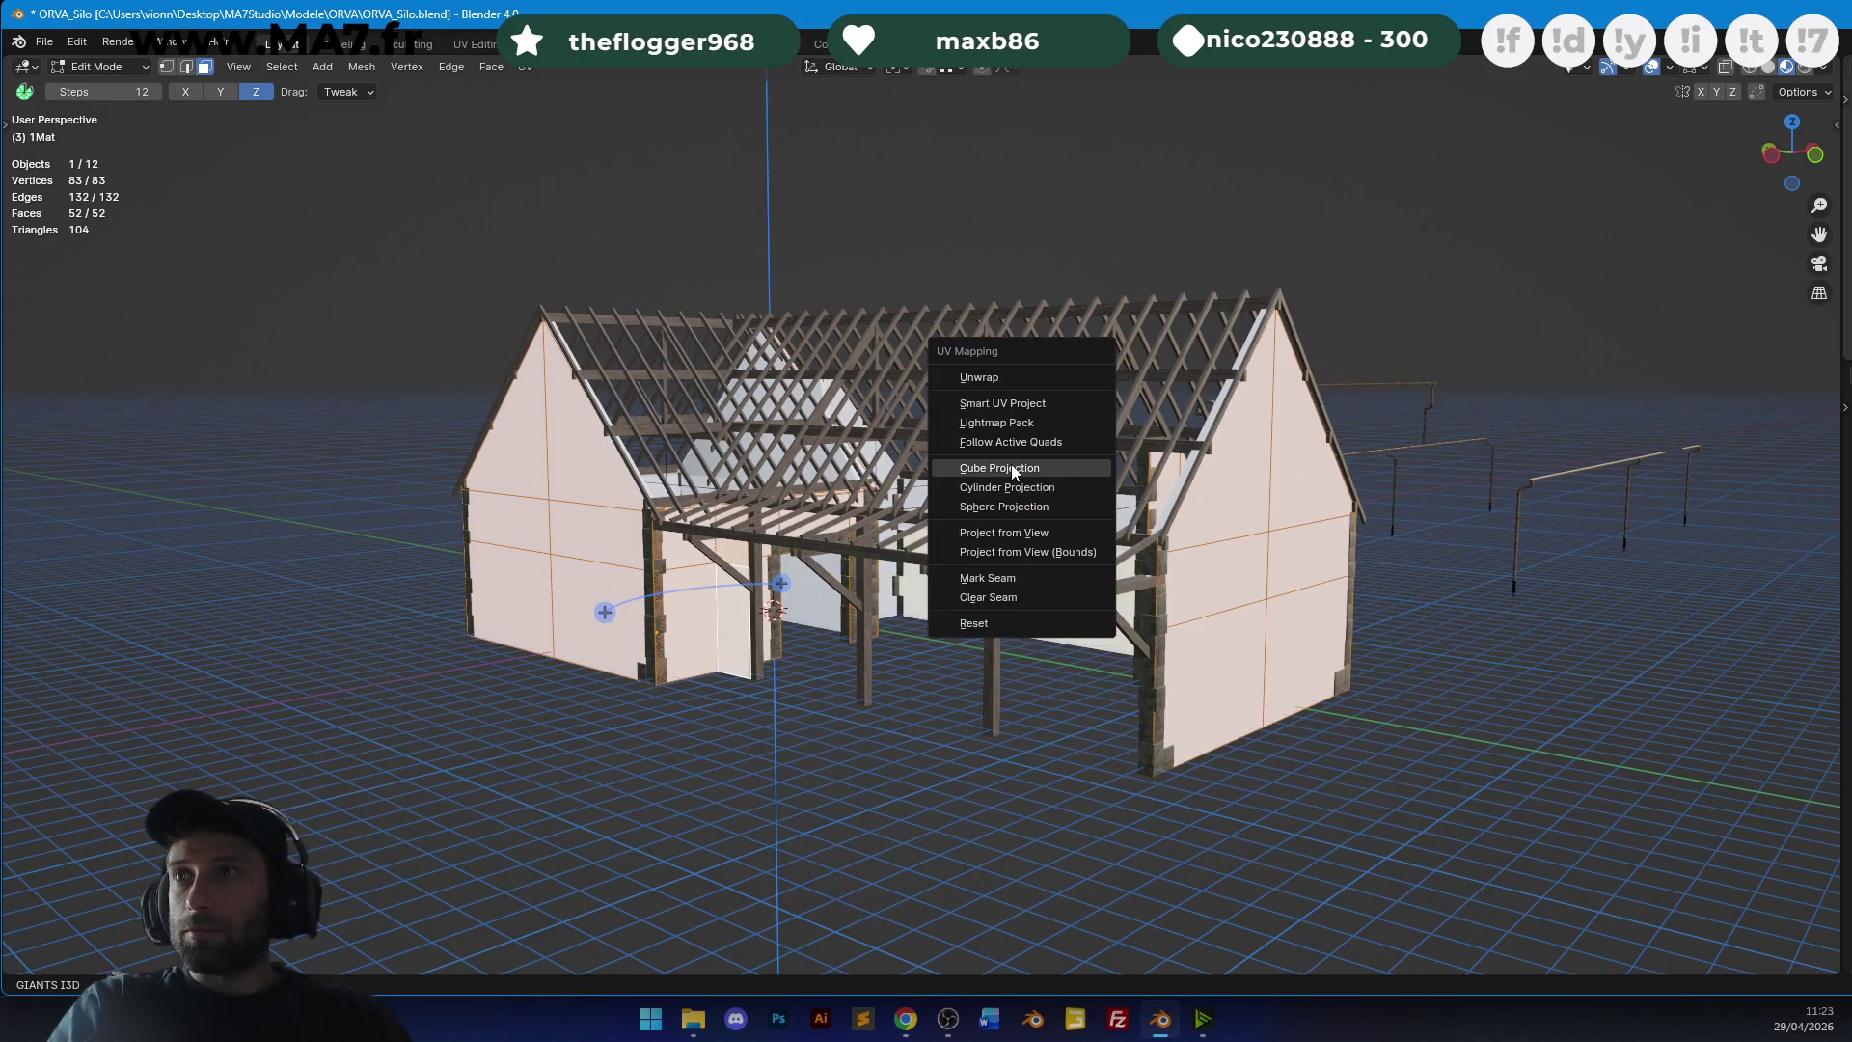
left_click(1003, 378)
Isolate the walls in Local View and go back to editing their mesh.
mouse_move(963, 330)
middle_mouse_down()
mouse_move(1003, 333)
mouse_move(962, 330)
middle_mouse_up()
key("Tab")
key("KP_Divide")
key("Tab")
scroll(963, 330, "up", 3)
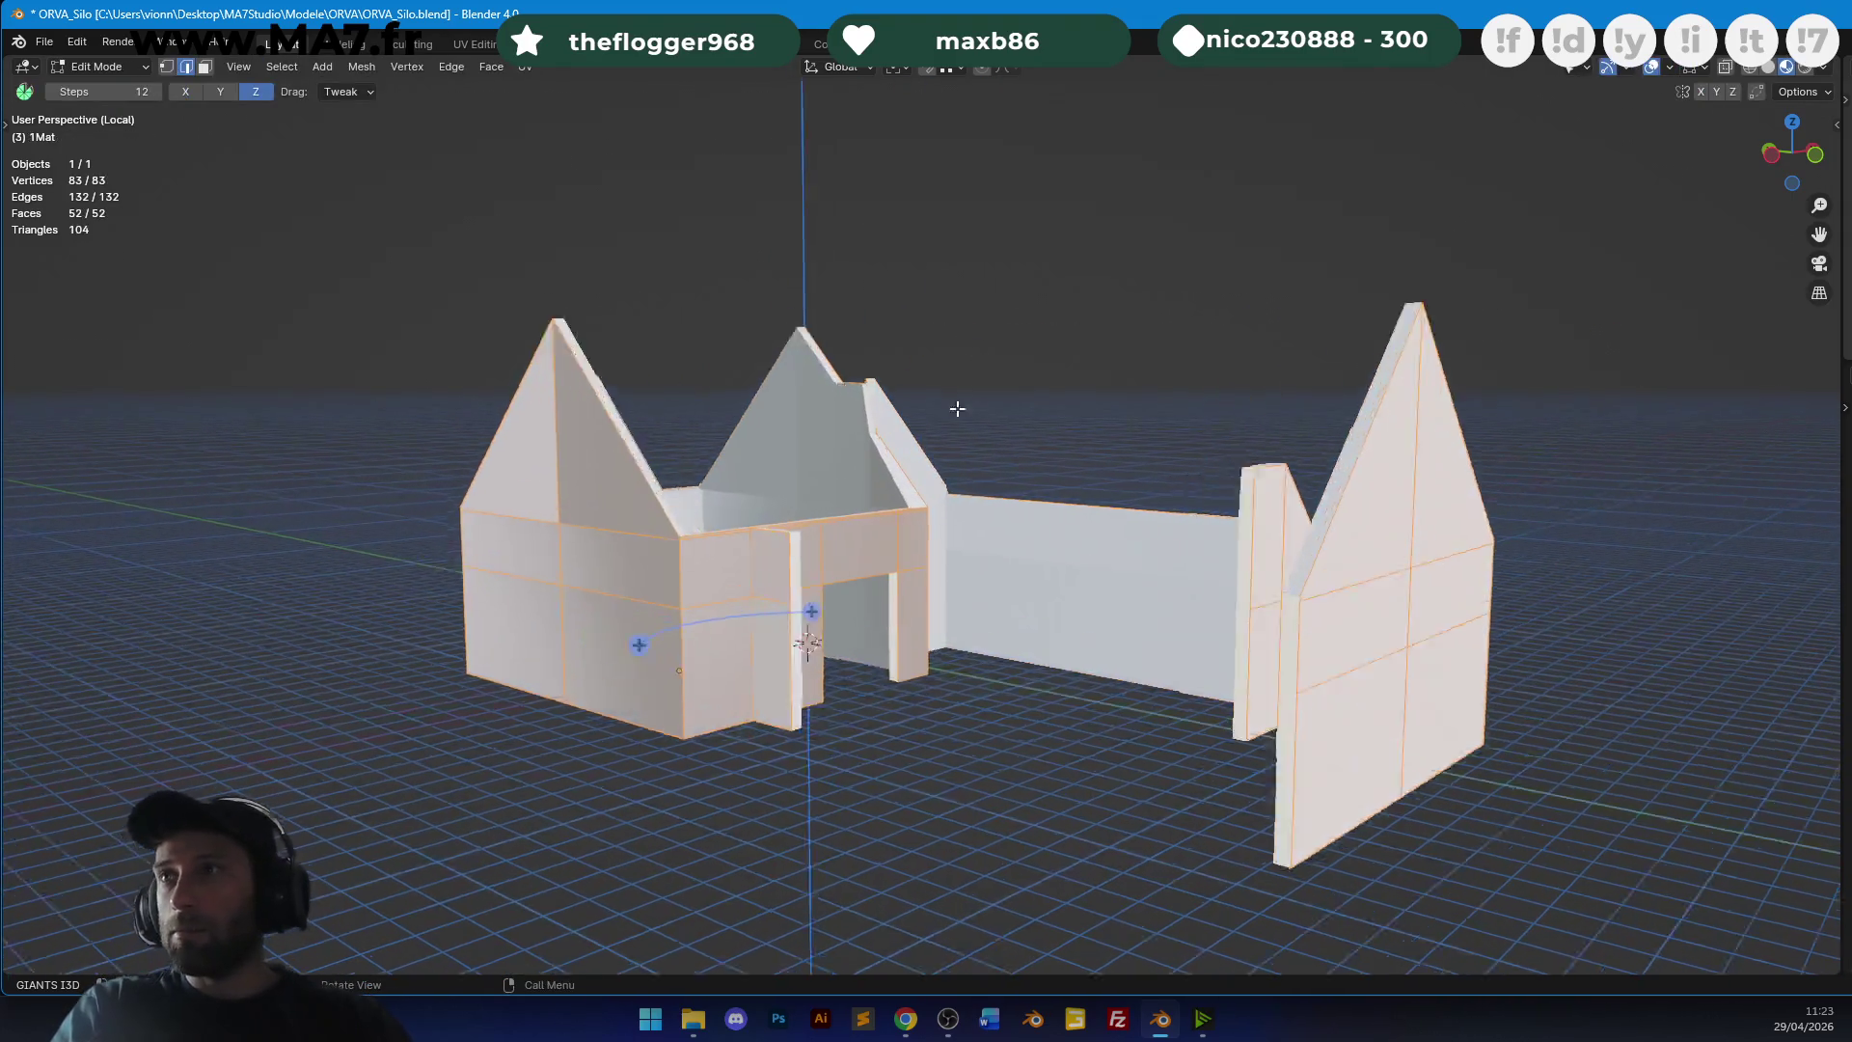
middle_click_drag(955, 405, 753, 535)
Mark the chosen wall edges as seams, checking them in X-ray view.
key("u")
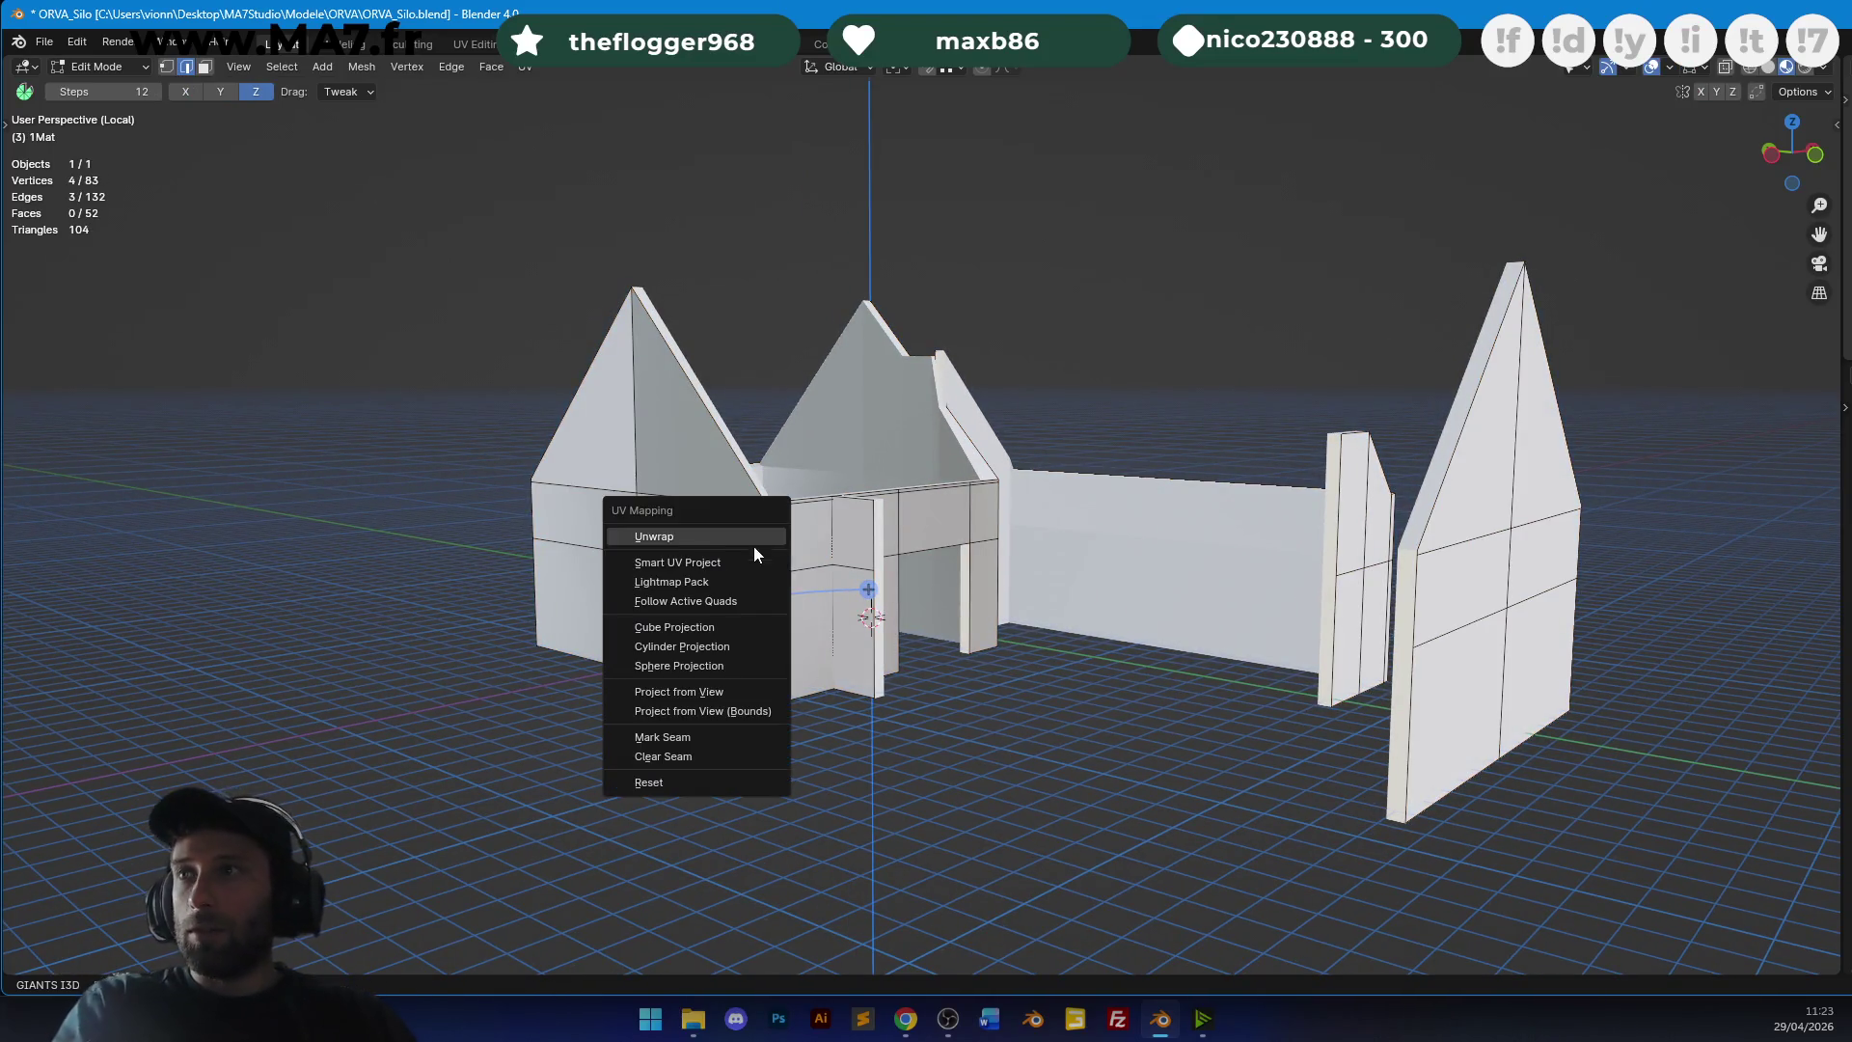
left_click(693, 727)
mouse_move(692, 727)
middle_mouse_down()
mouse_move(772, 620)
mouse_move(1091, 517)
mouse_move(1018, 512)
middle_mouse_up()
scroll(1018, 512, "up", 2)
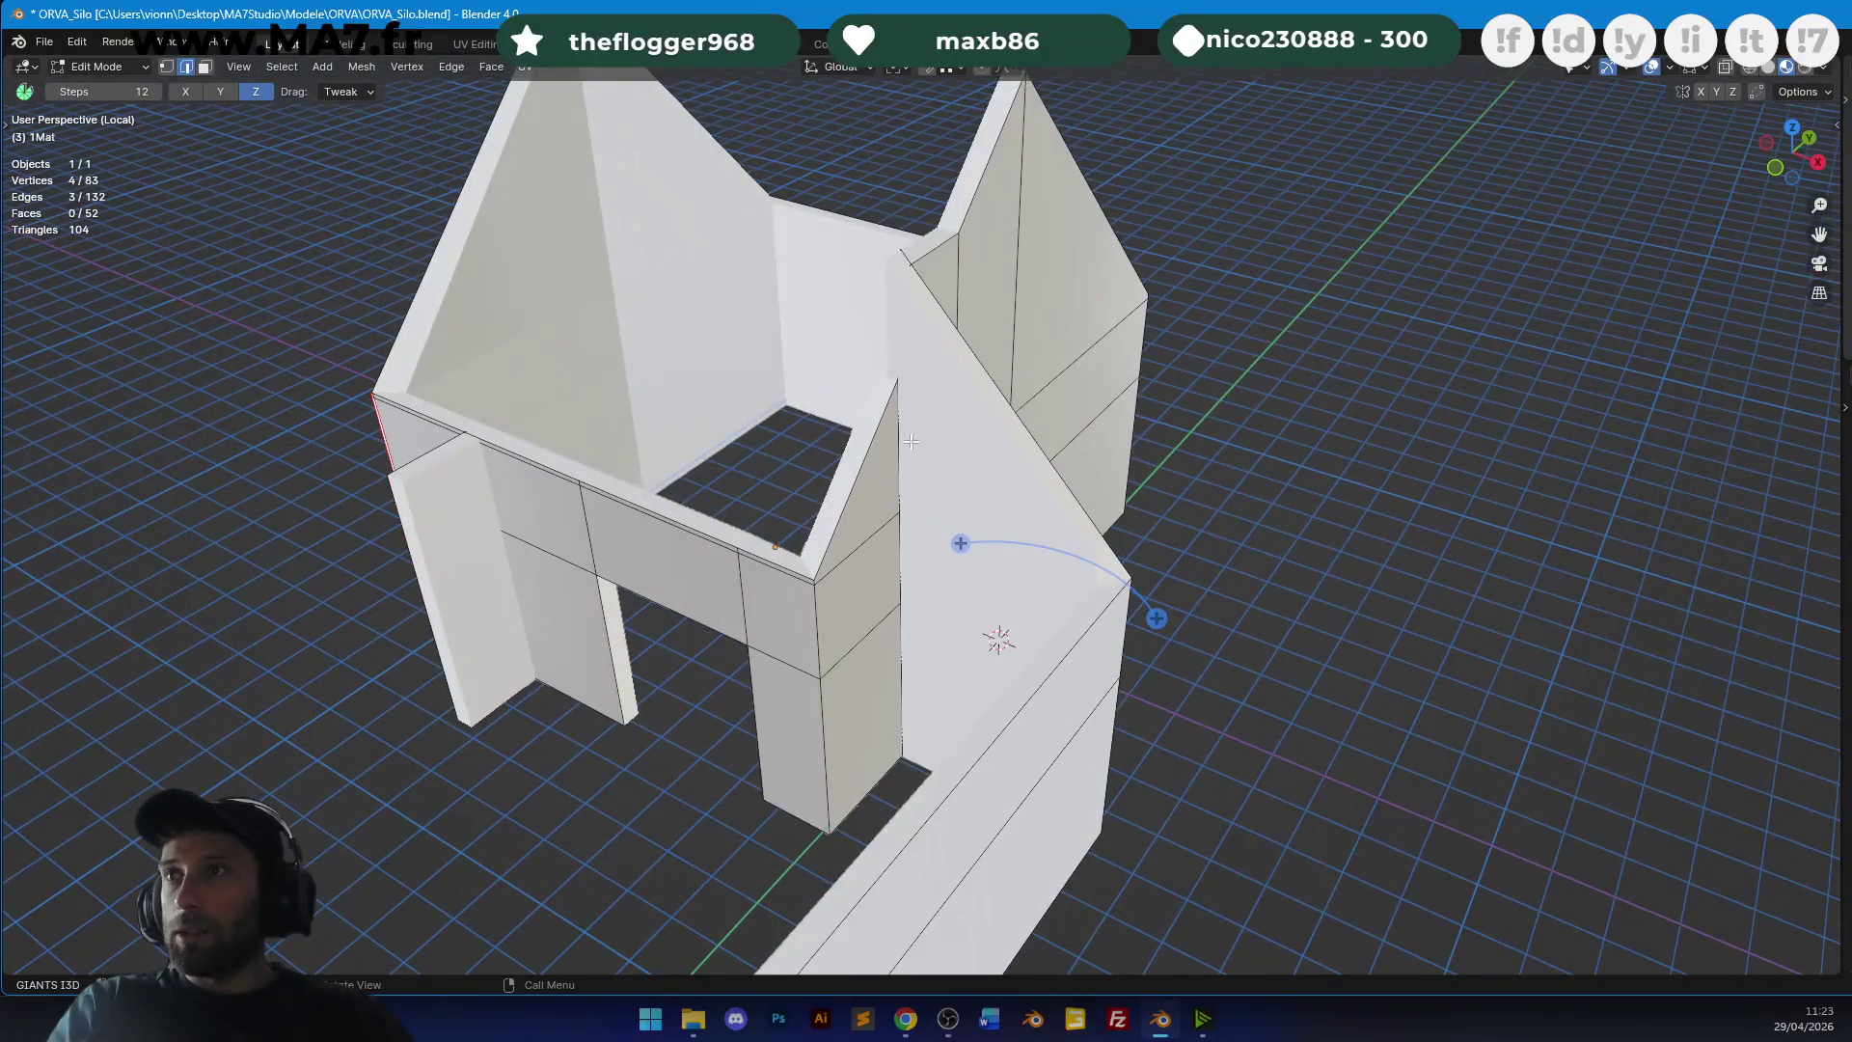
key("alt+z")
mouse_move(923, 430)
middle_mouse_down()
mouse_move(823, 430)
mouse_move(1133, 405)
mouse_move(1035, 522)
middle_mouse_up()
key("alt+z")
scroll(1035, 522, "down", 3)
mouse_move(964, 598)
middle_mouse_down()
mouse_move(876, 612)
mouse_move(984, 578)
mouse_move(868, 461)
mouse_move(944, 494)
middle_mouse_up()
key("u")
left_click(875, 611)
Select all the wall geometry and unwrap it along the new seams.
key("a")
key("u")
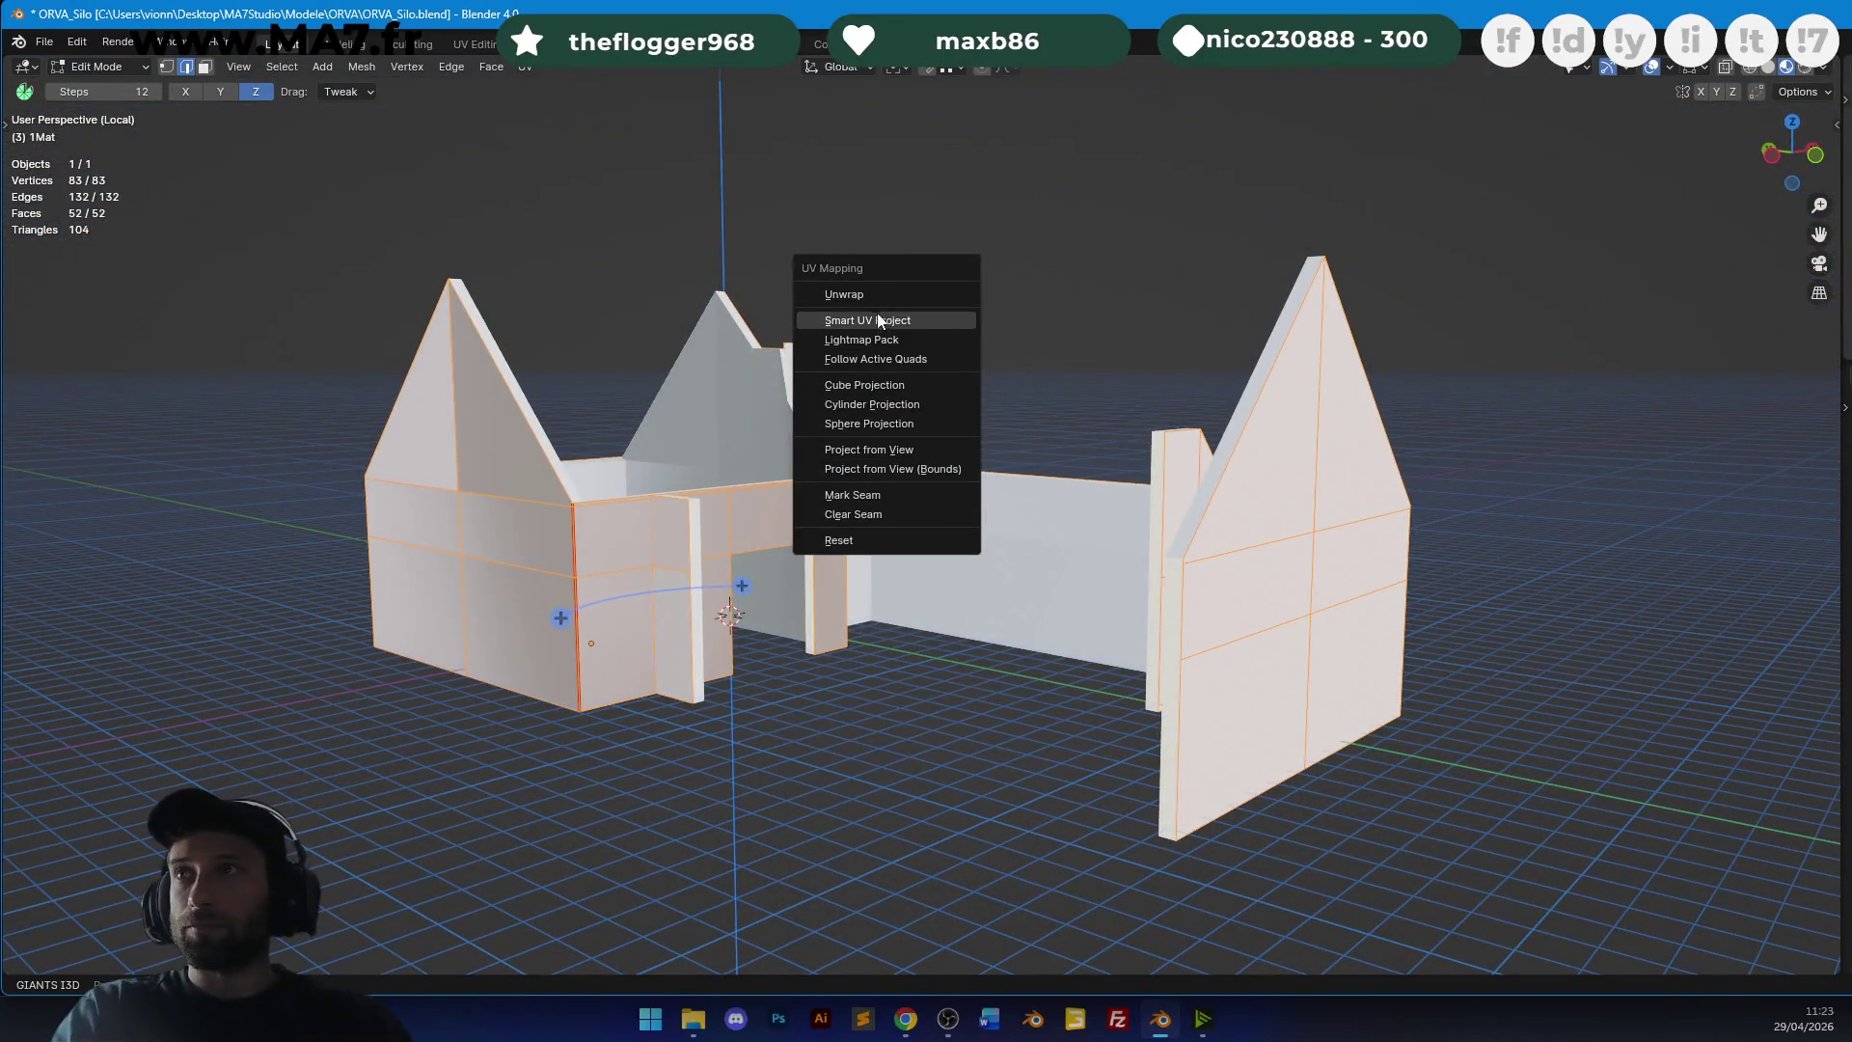
left_click(954, 293)
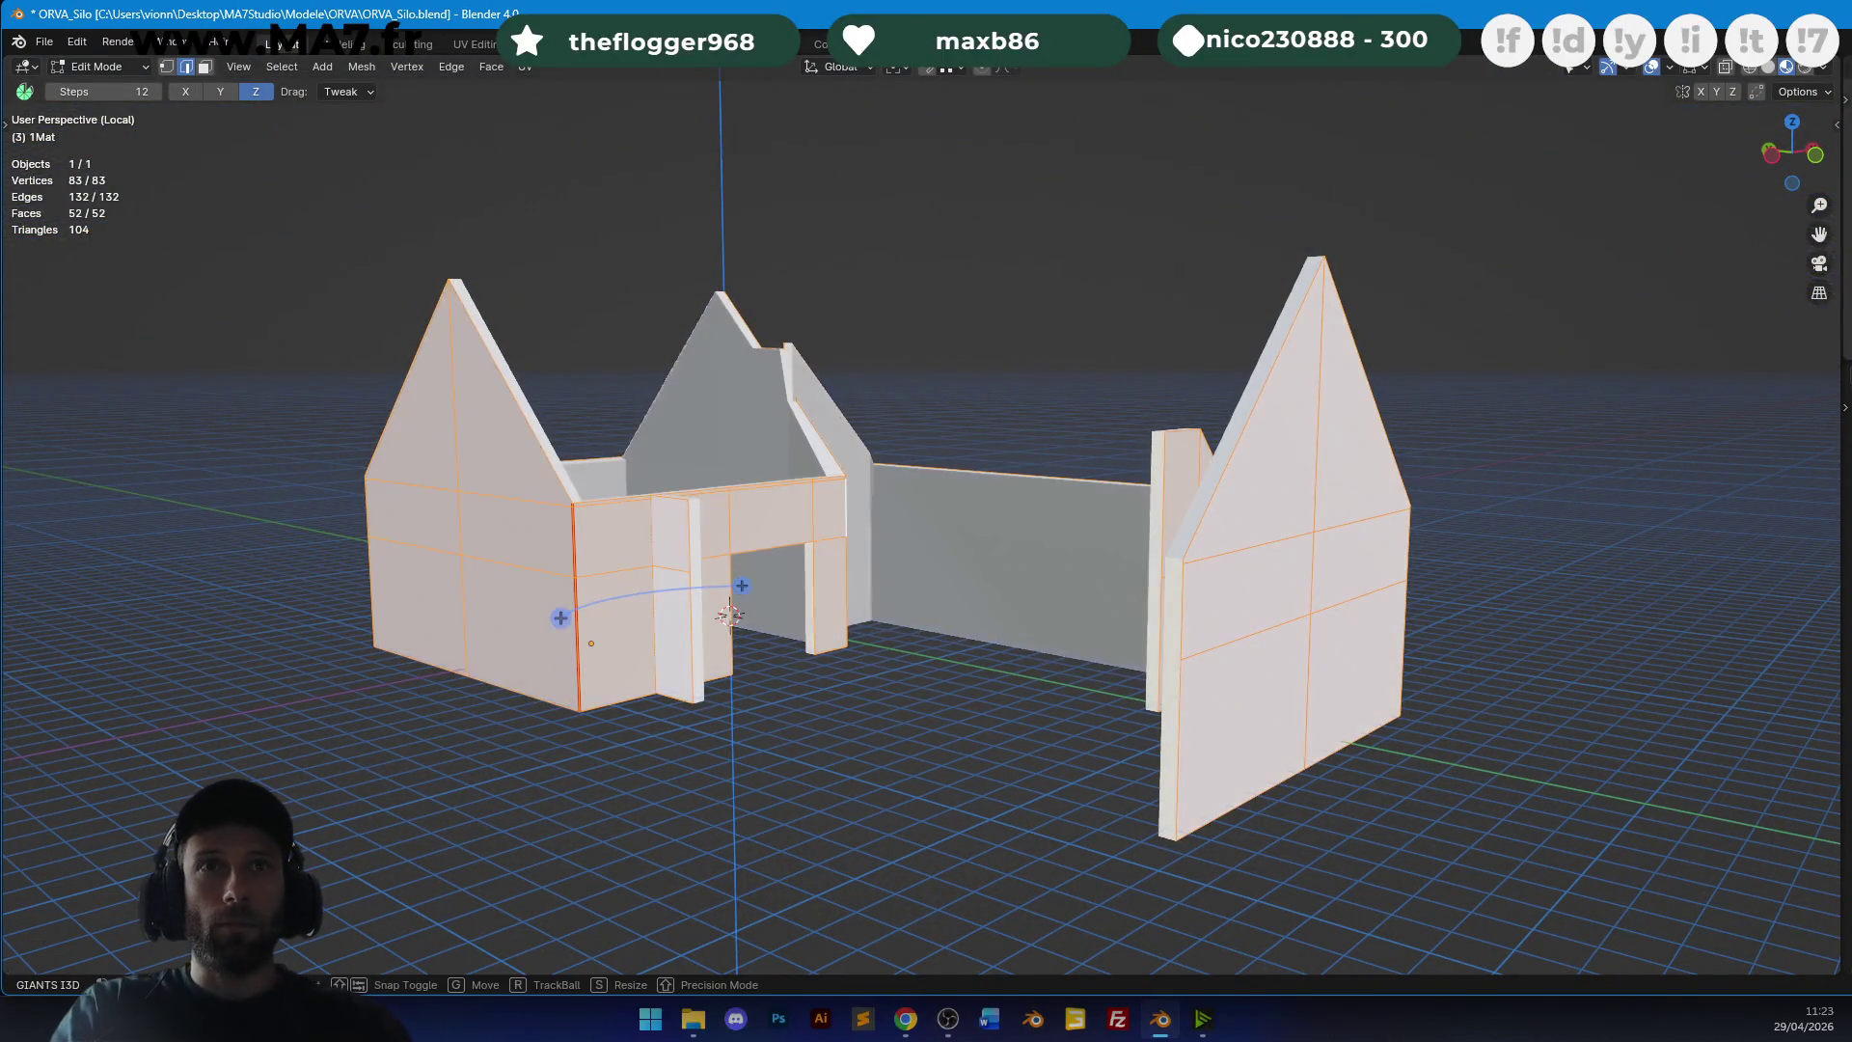
key("g")
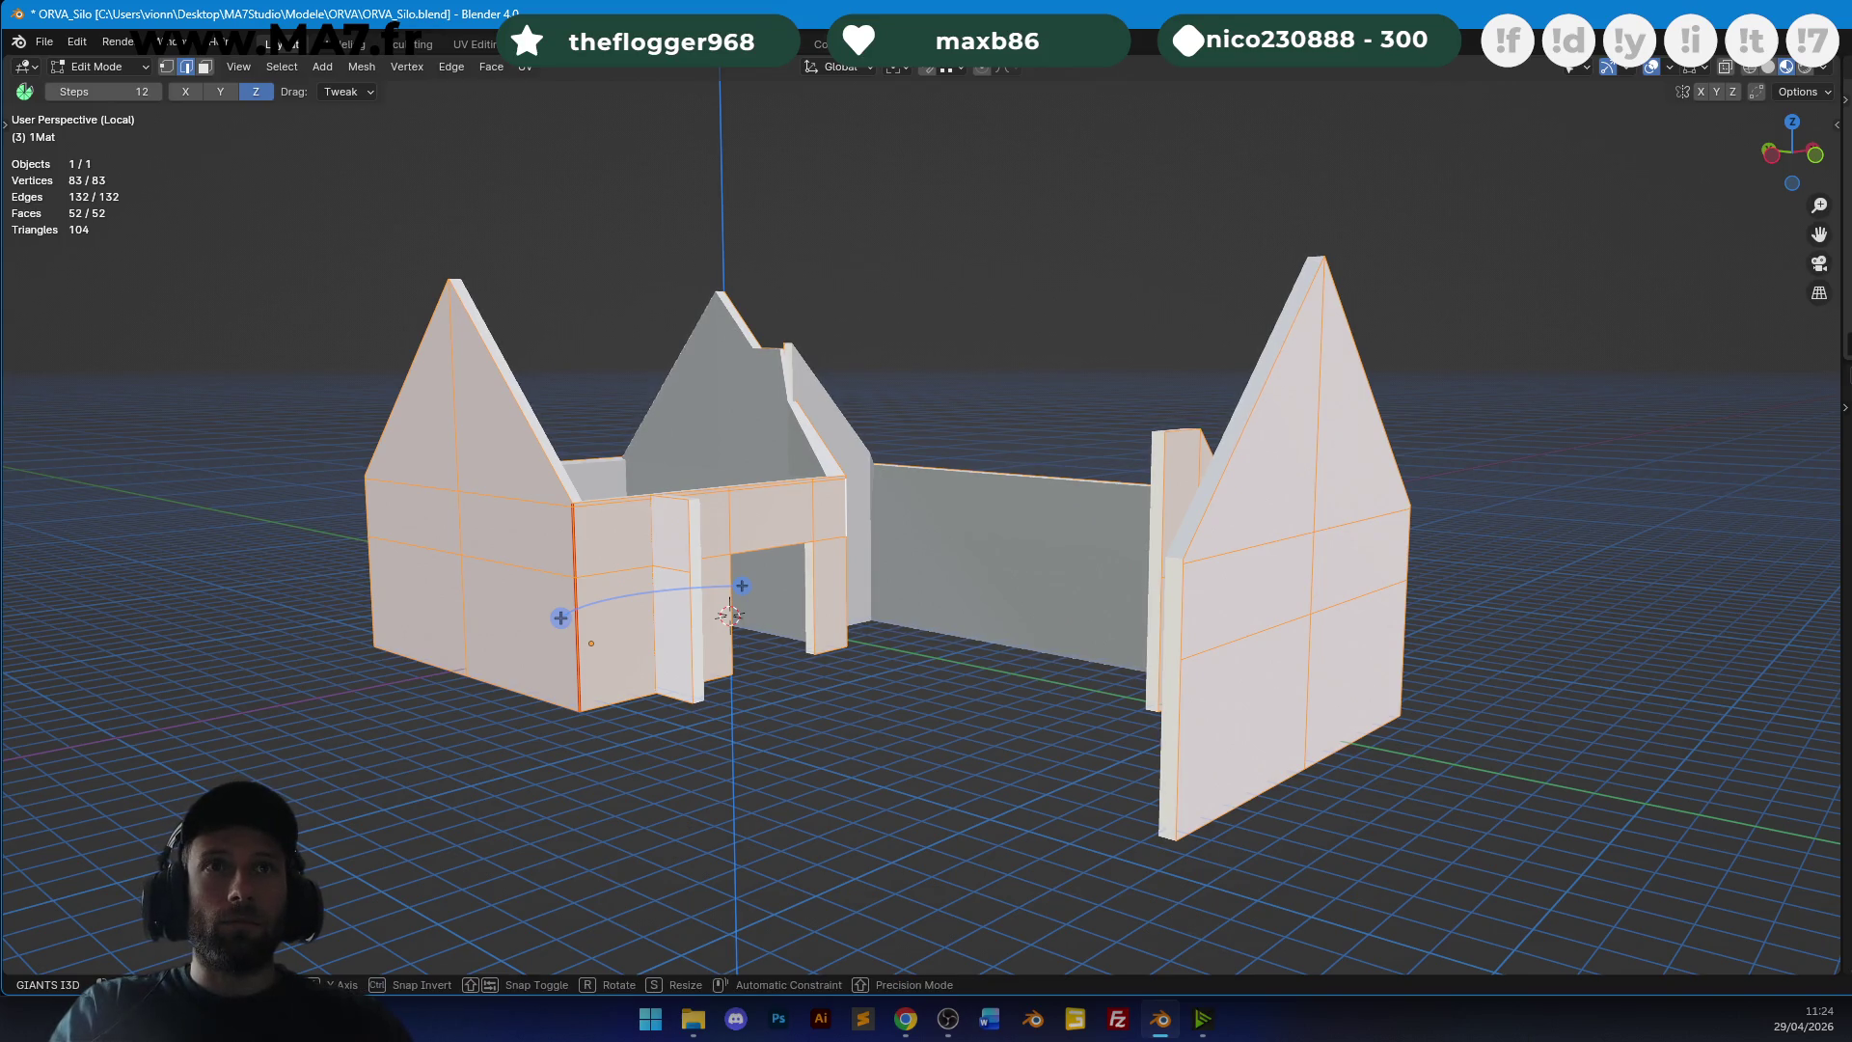
key("Escape")
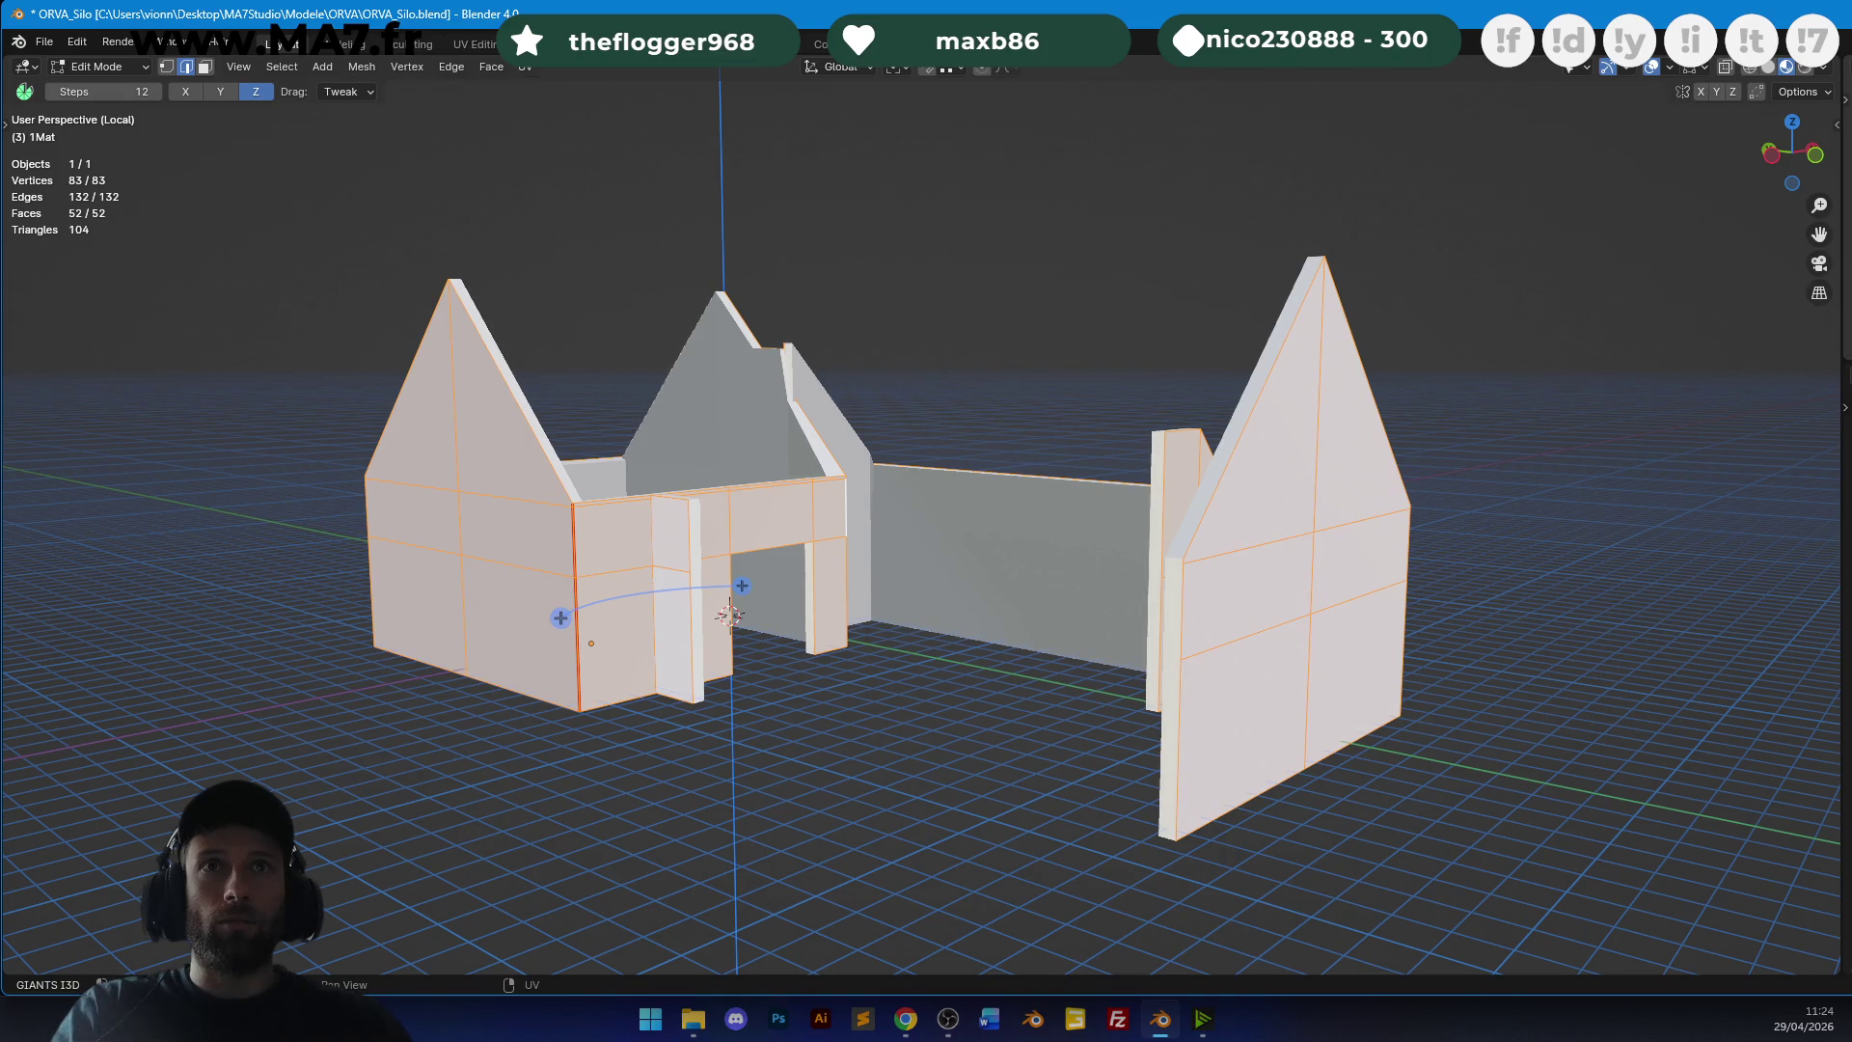
key("g")
key("Escape")
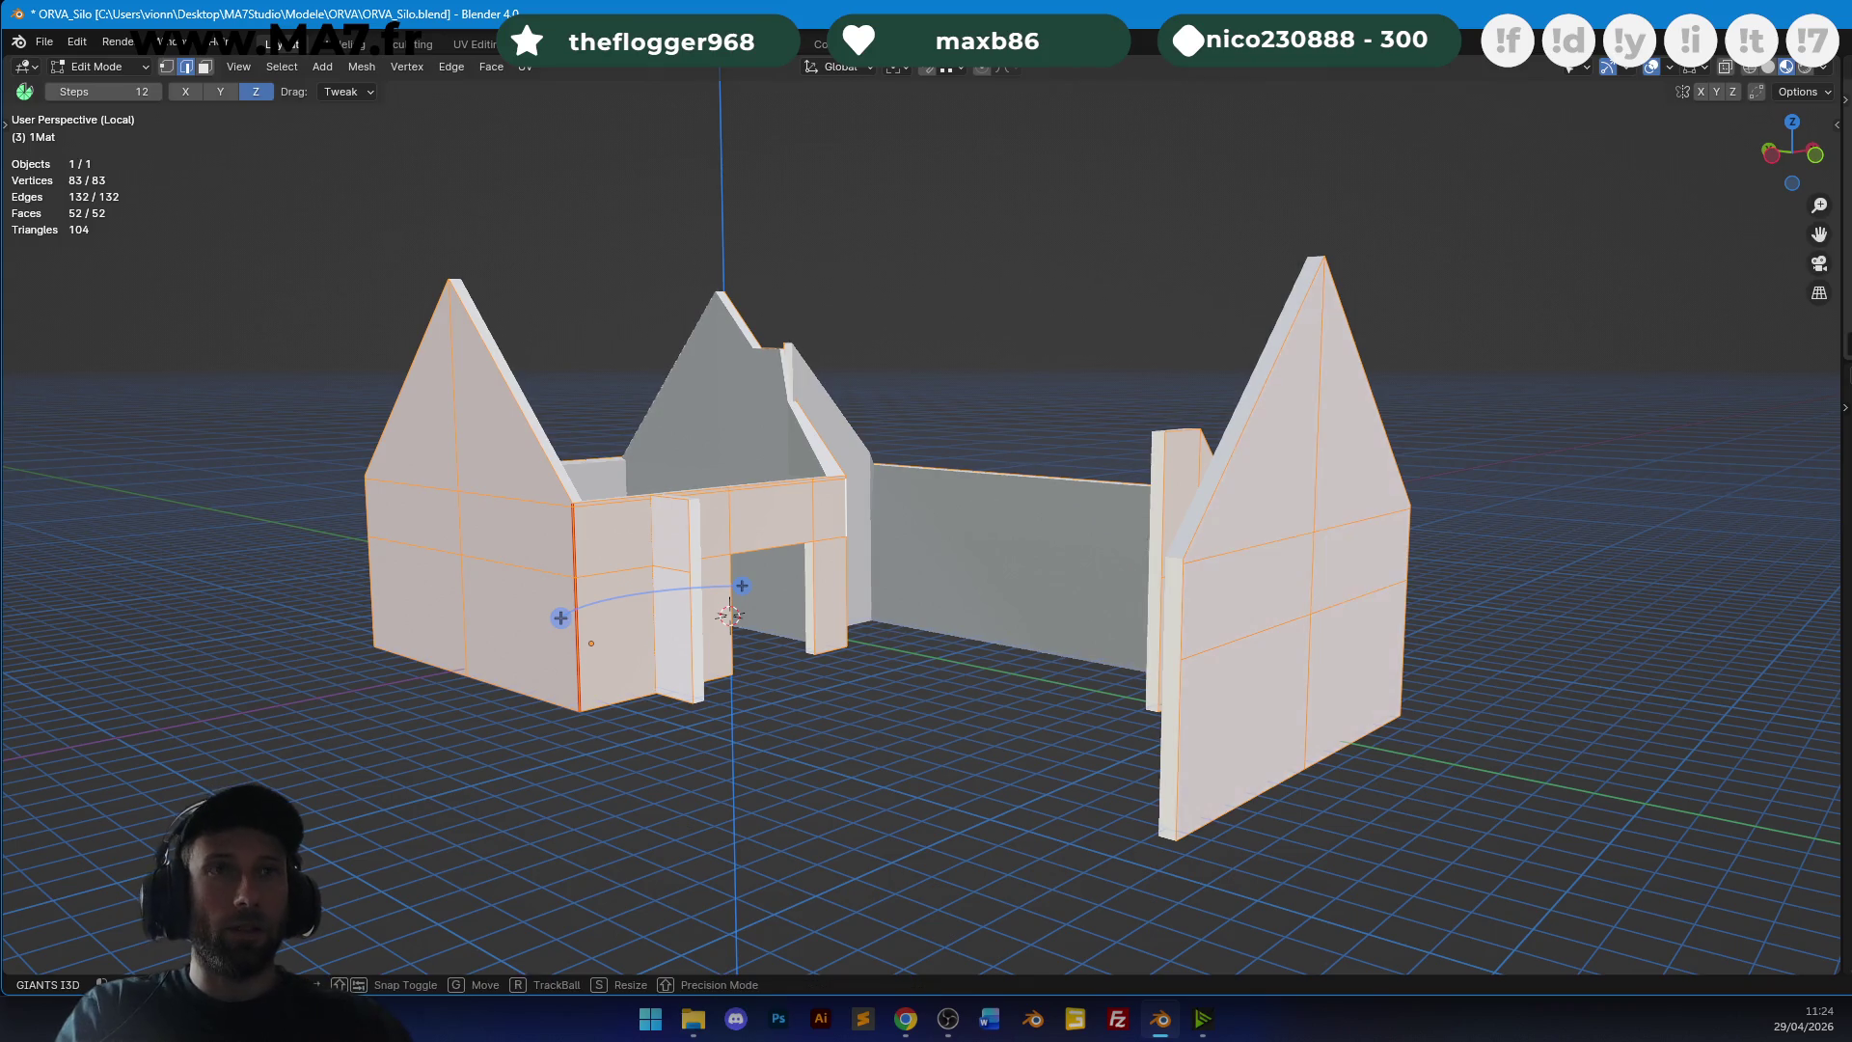
key("g")
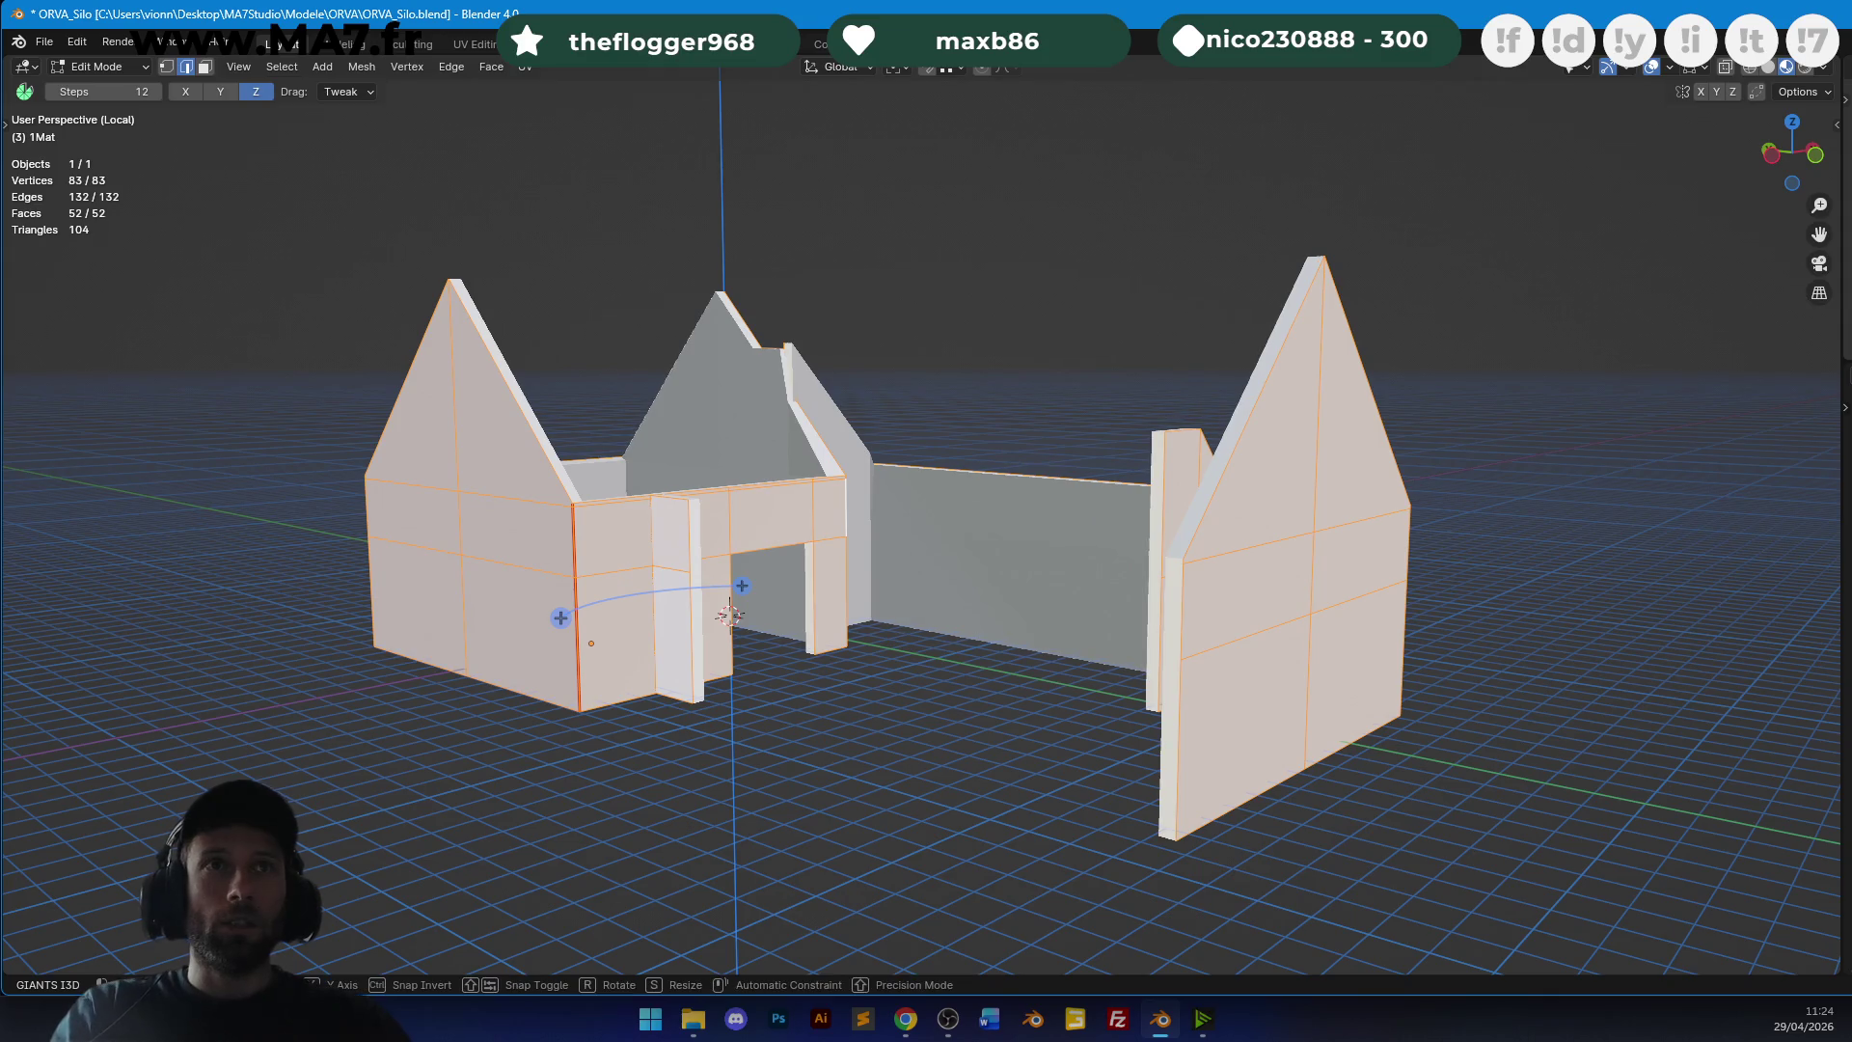
middle_click_drag(733, 578, 665, 593)
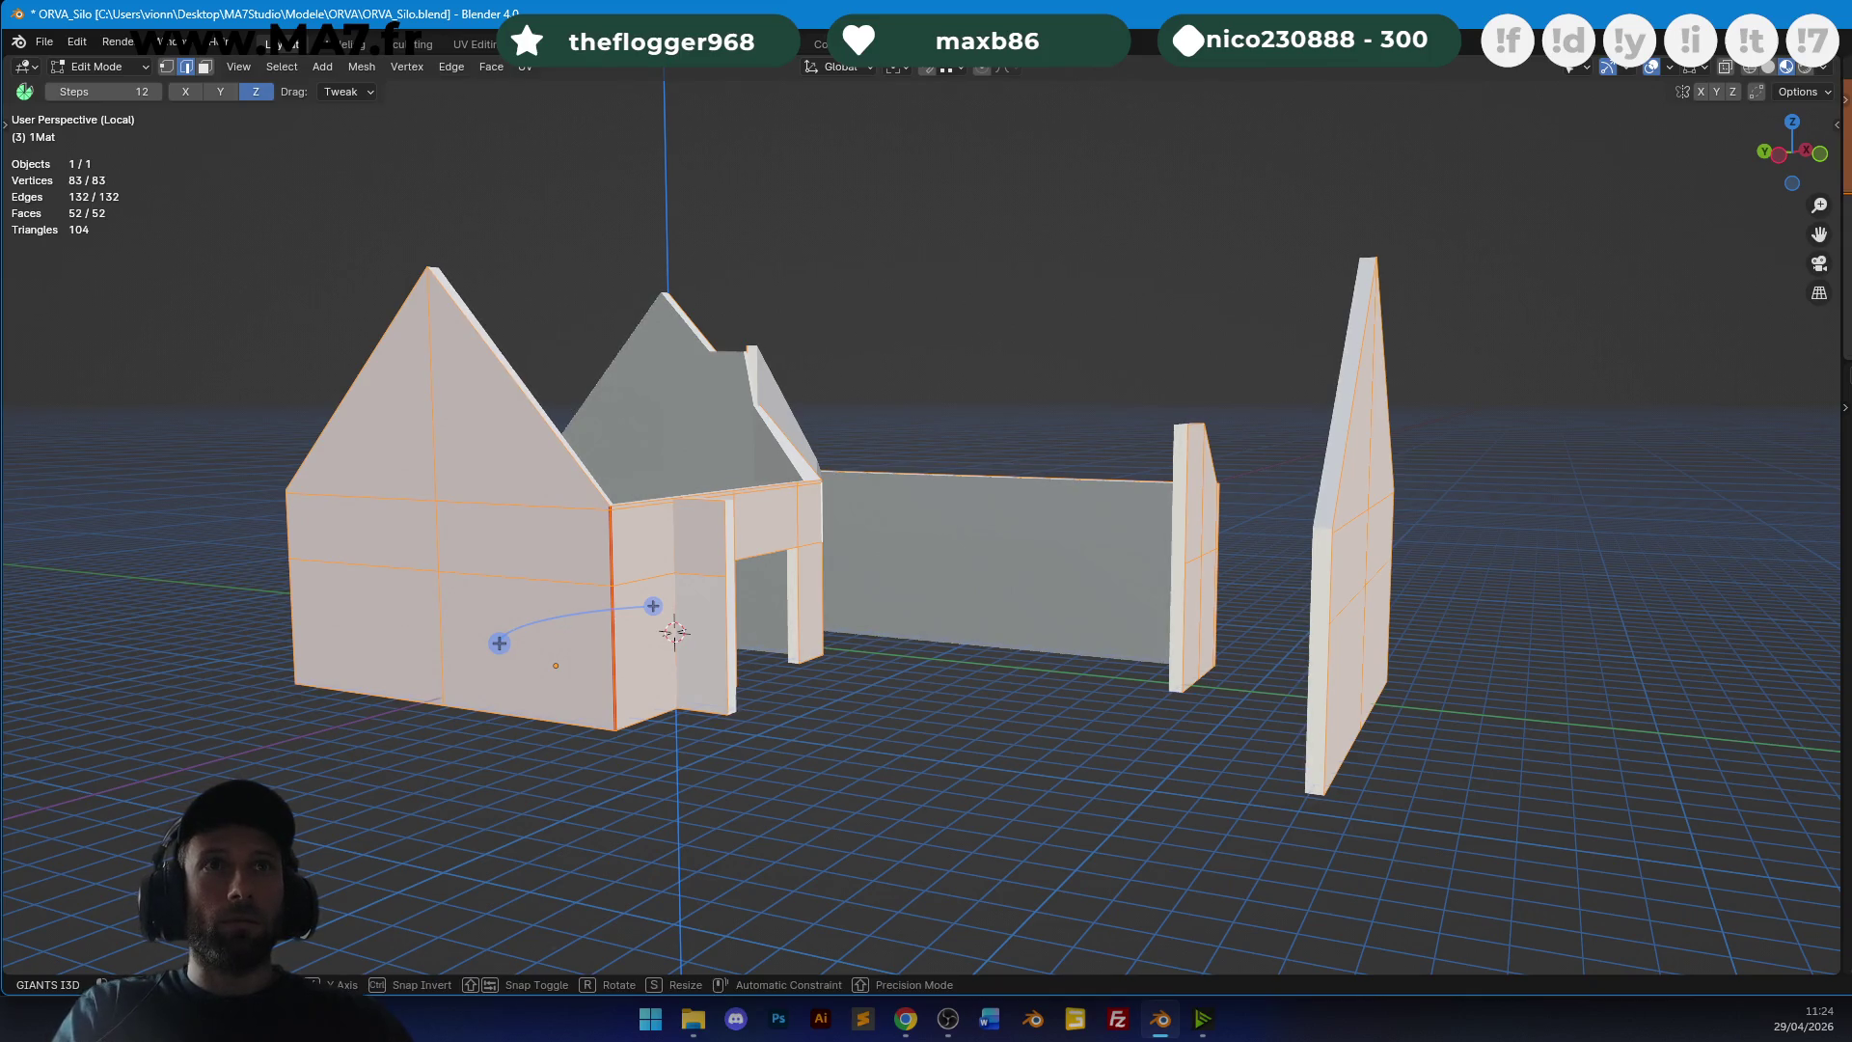
key("Escape")
Leave Edit Mode and preview the walls with Rendered shading.
key("Tab")
mouse_move(889, 453)
middle_mouse_down()
mouse_move(791, 540)
mouse_move(952, 471)
middle_mouse_up()
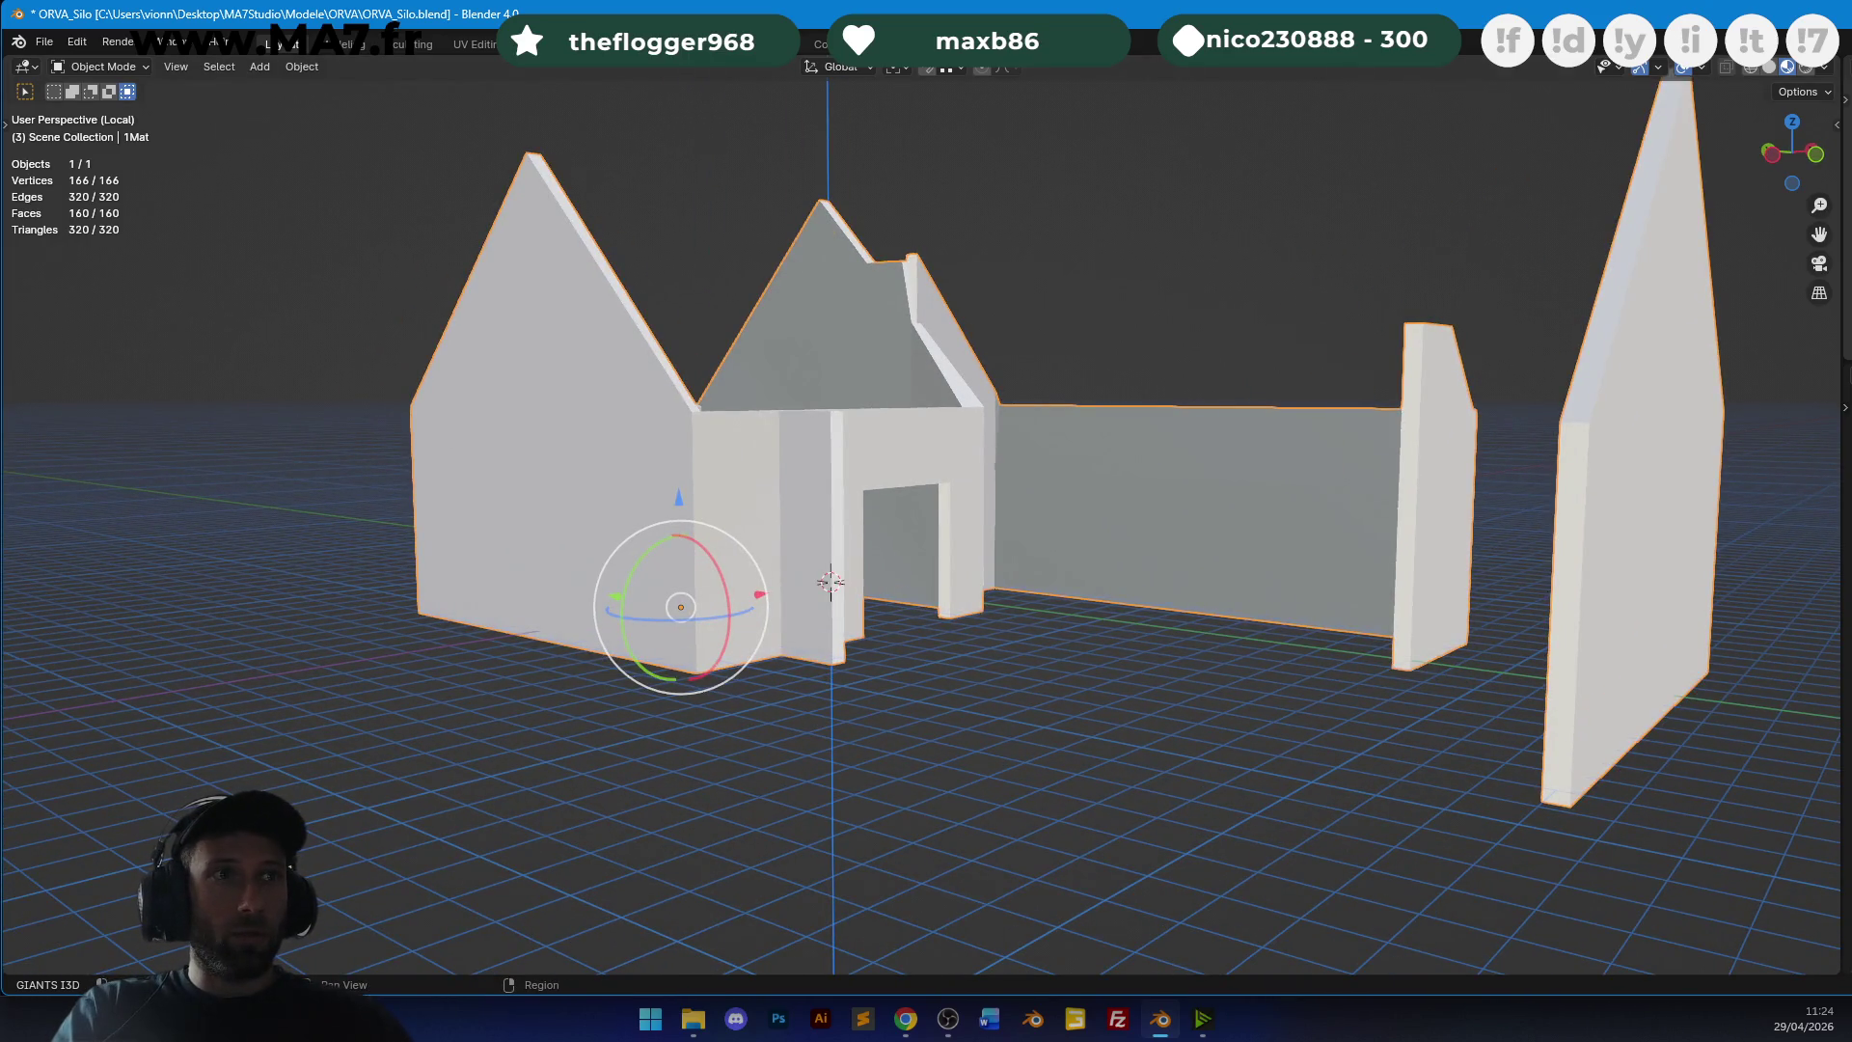
key("z")
left_click(1033, 281)
scroll(1069, 298, "up", 2)
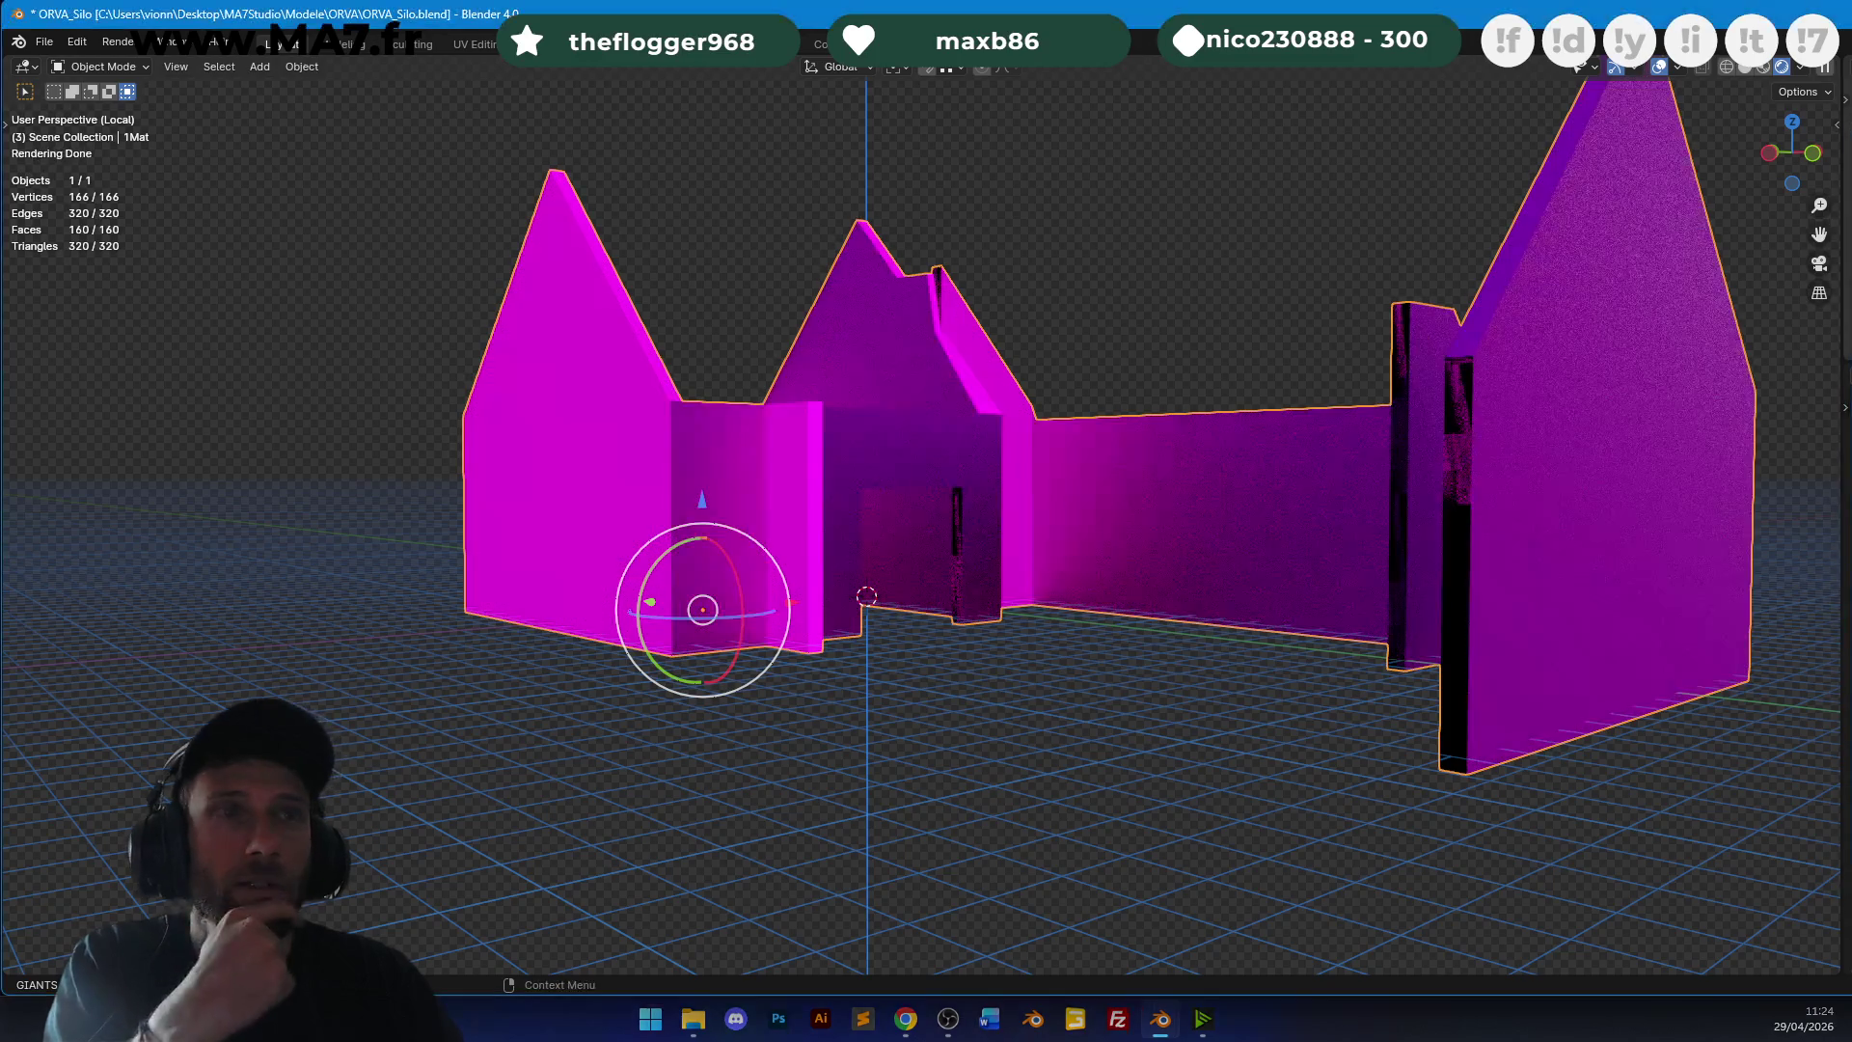
Orbit around the magenta-rendered walls, then bring up File Explorer from the taskbar.
mouse_move(849, 482)
middle_mouse_down()
mouse_move(1011, 500)
mouse_move(1061, 731)
mouse_move(795, 993)
middle_mouse_up()
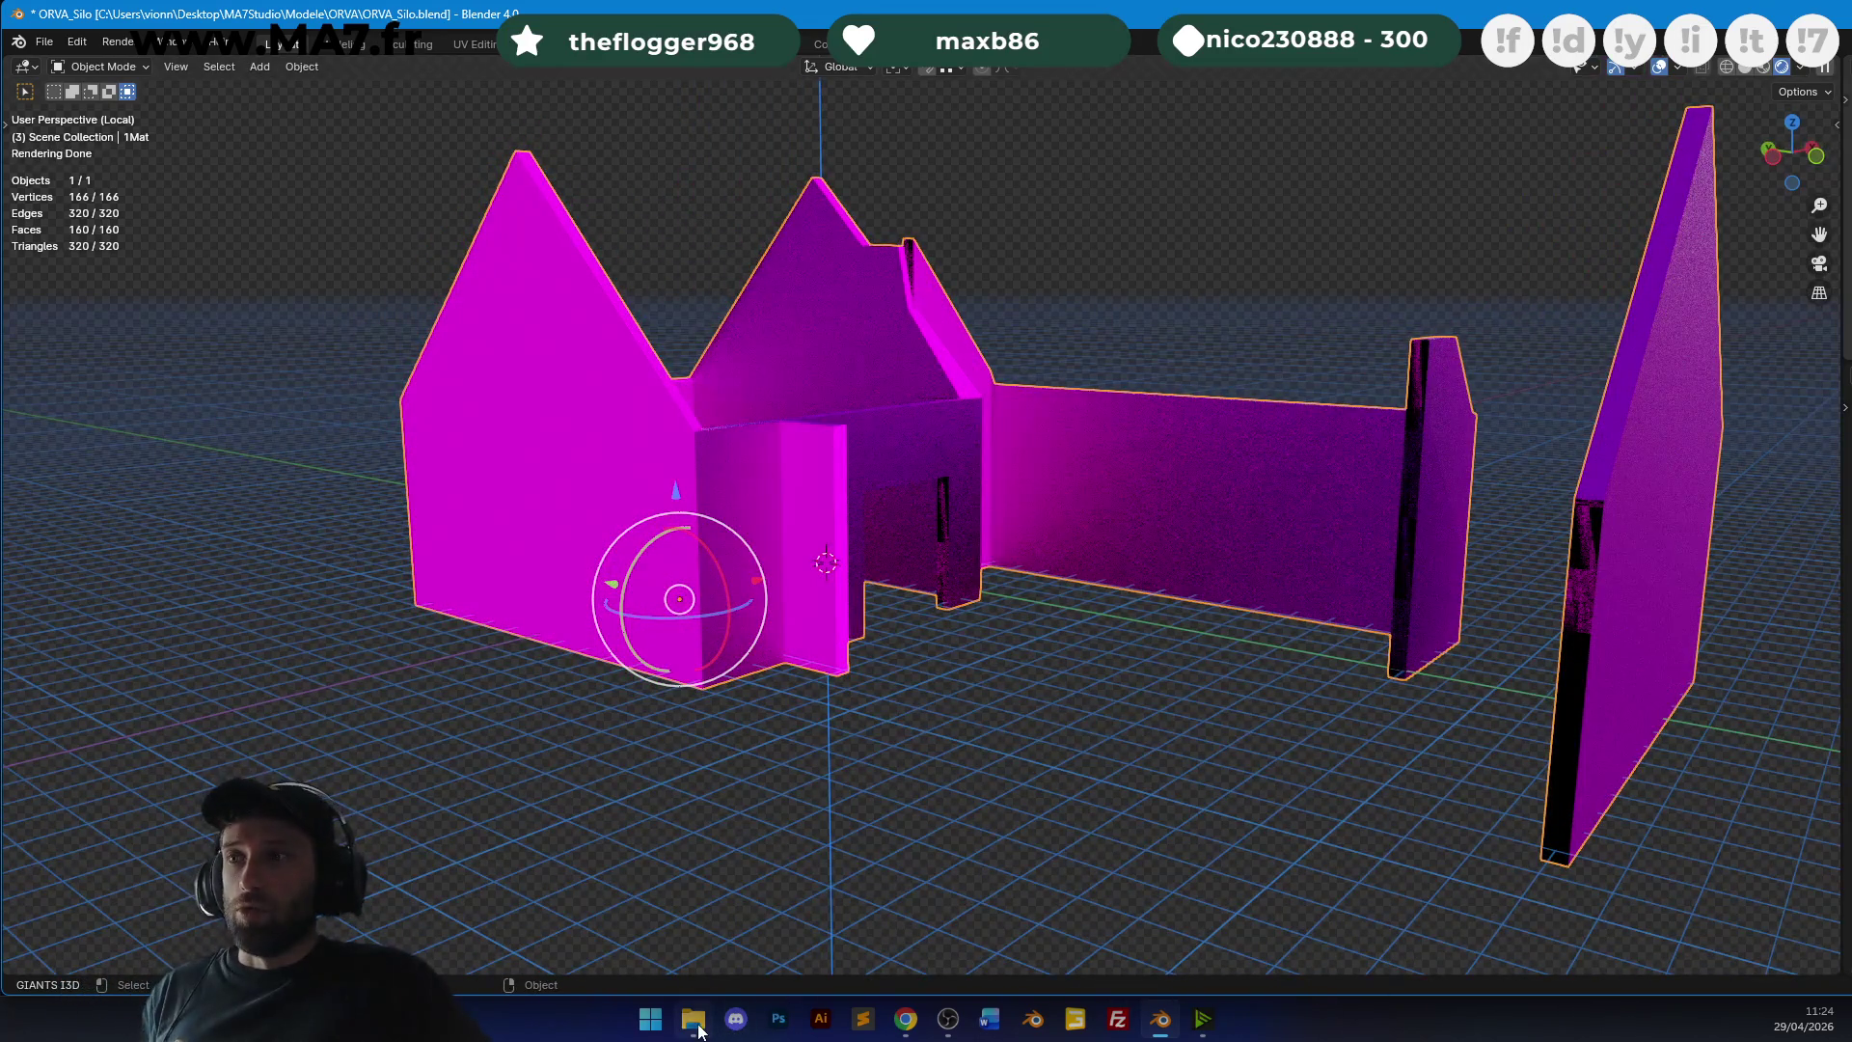
mouse_move(694, 1018)
left_click(692, 897)
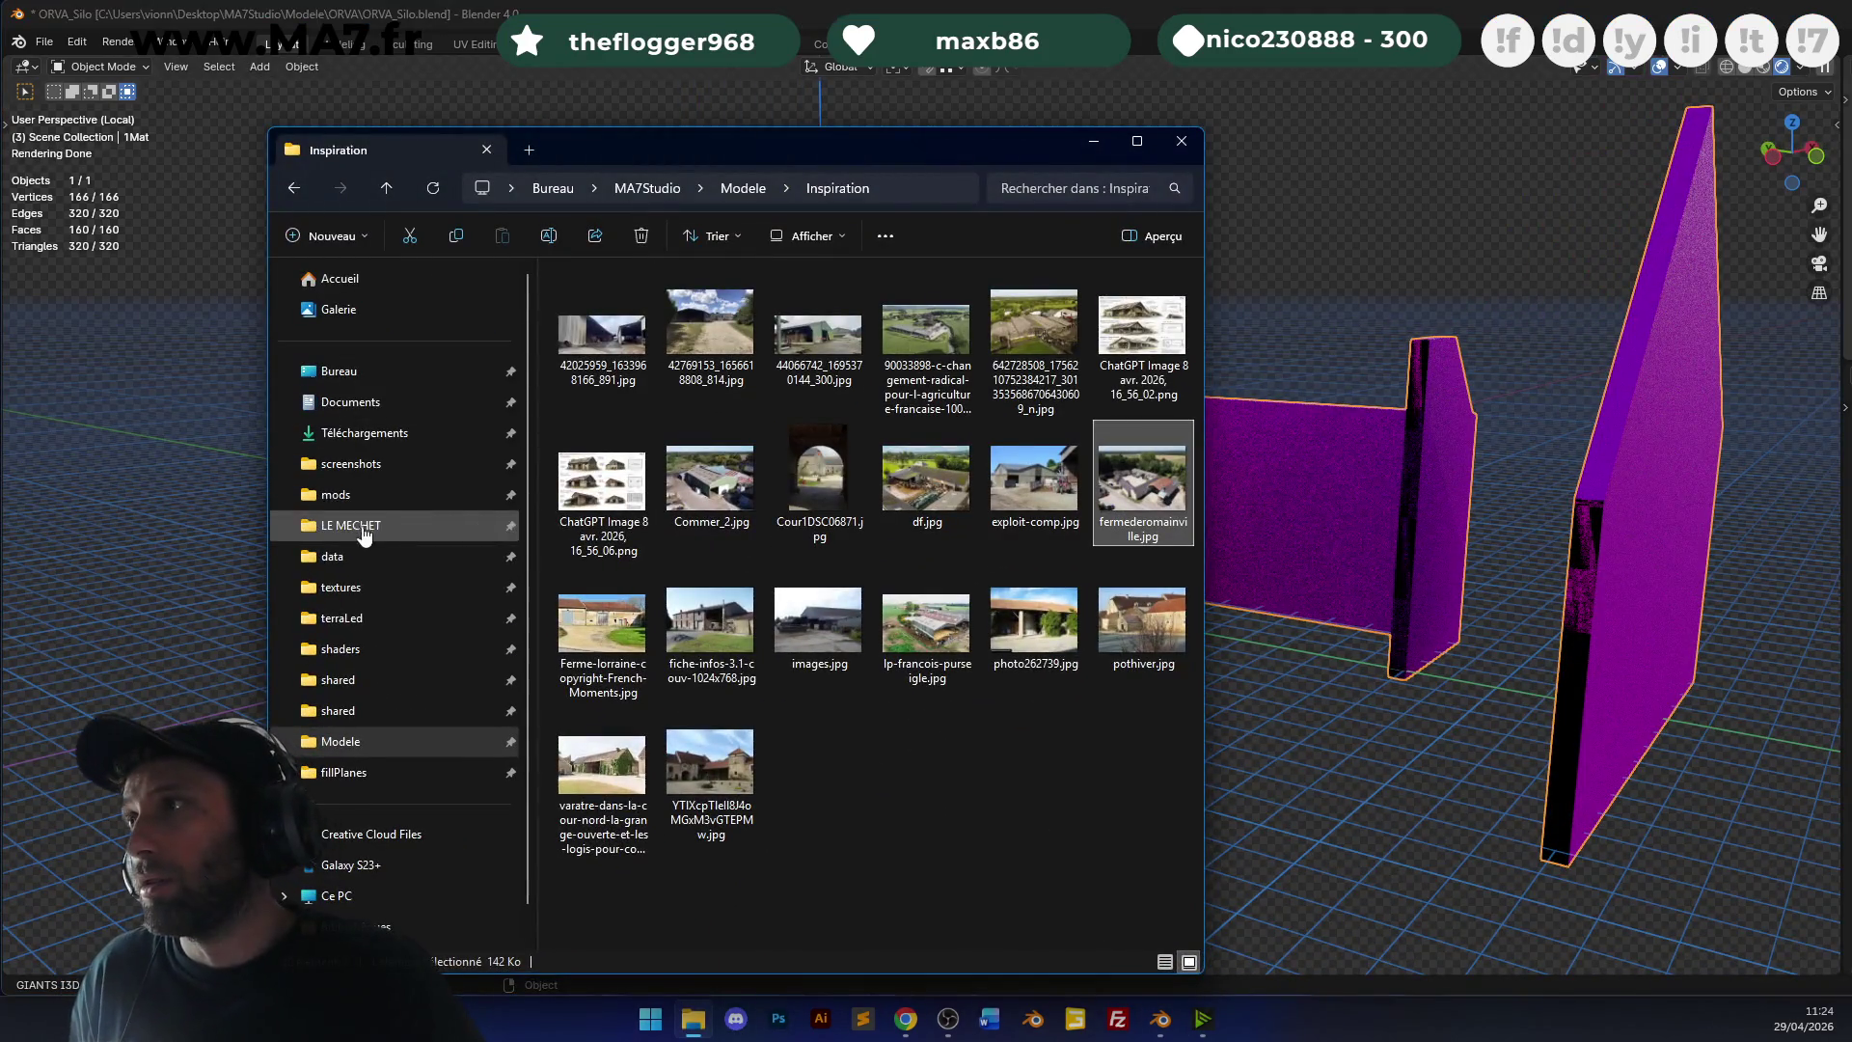
Go to the mods folder, select the first mod folder, and return to Blender.
left_click(338, 493)
left_click(685, 302)
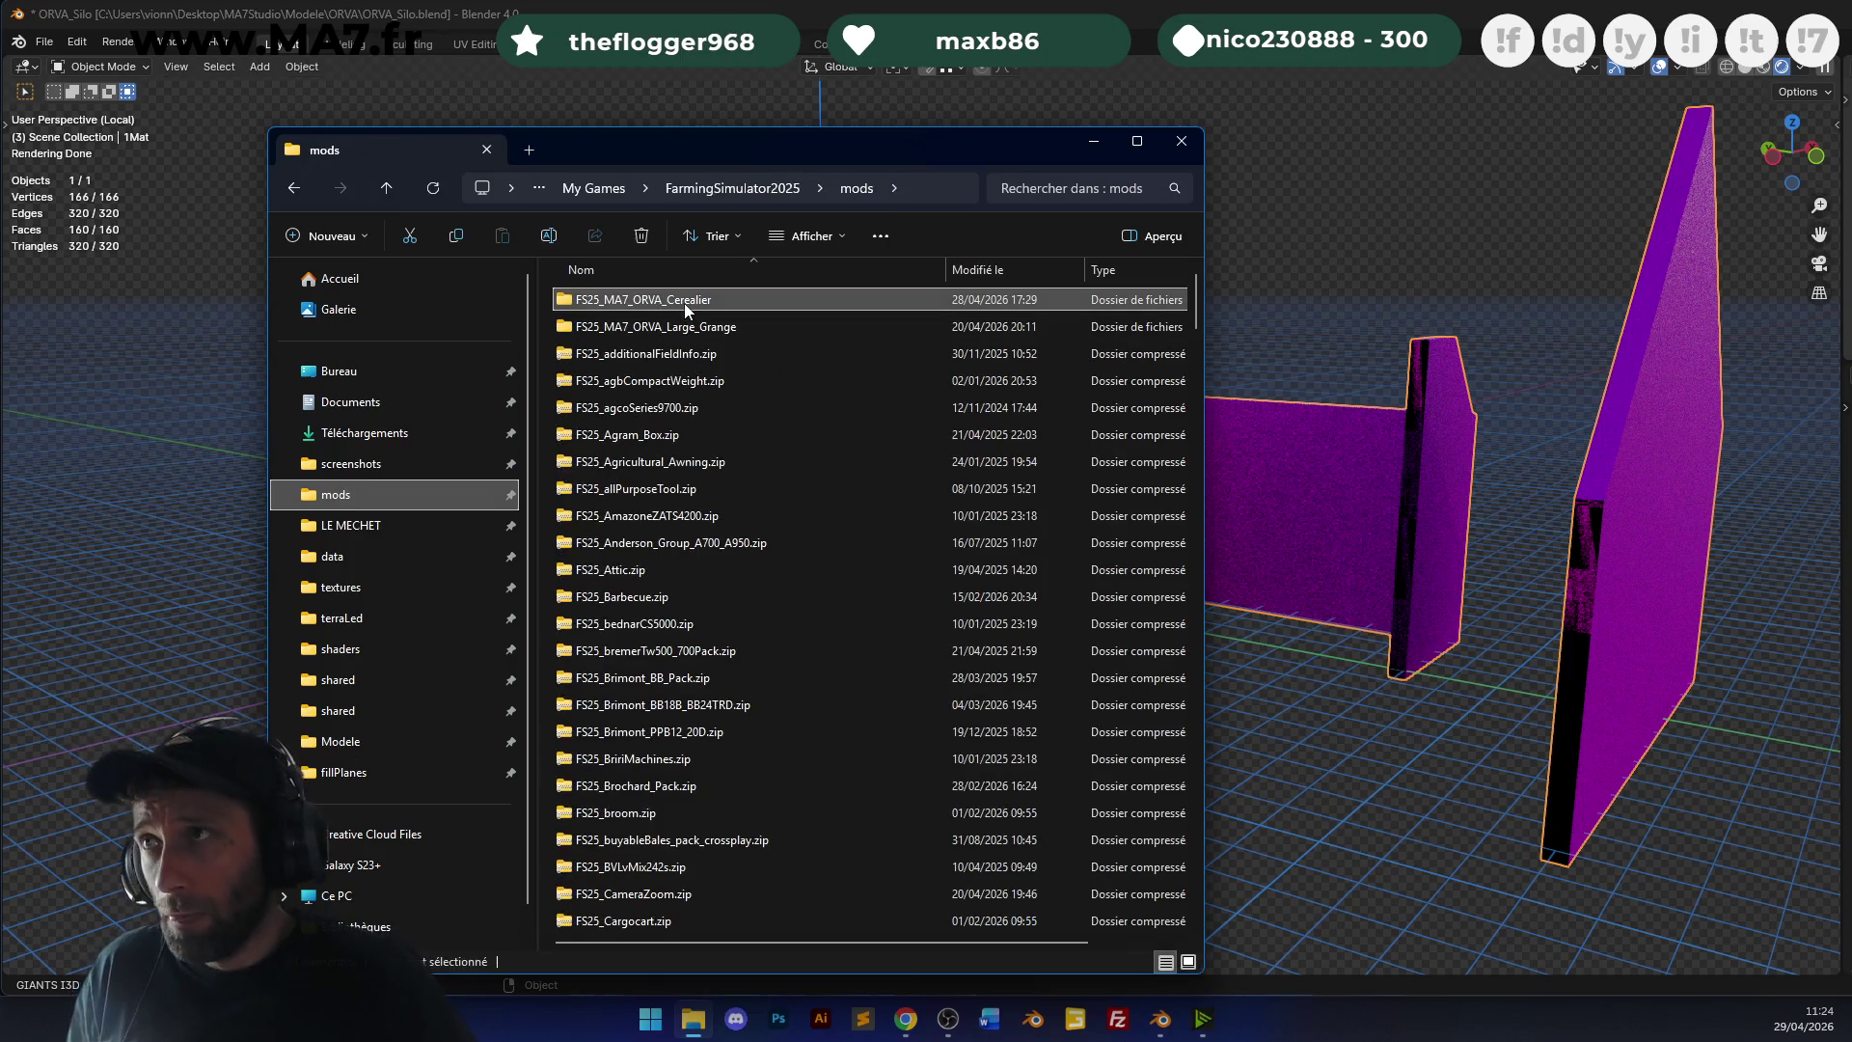
key("alt+Tab")
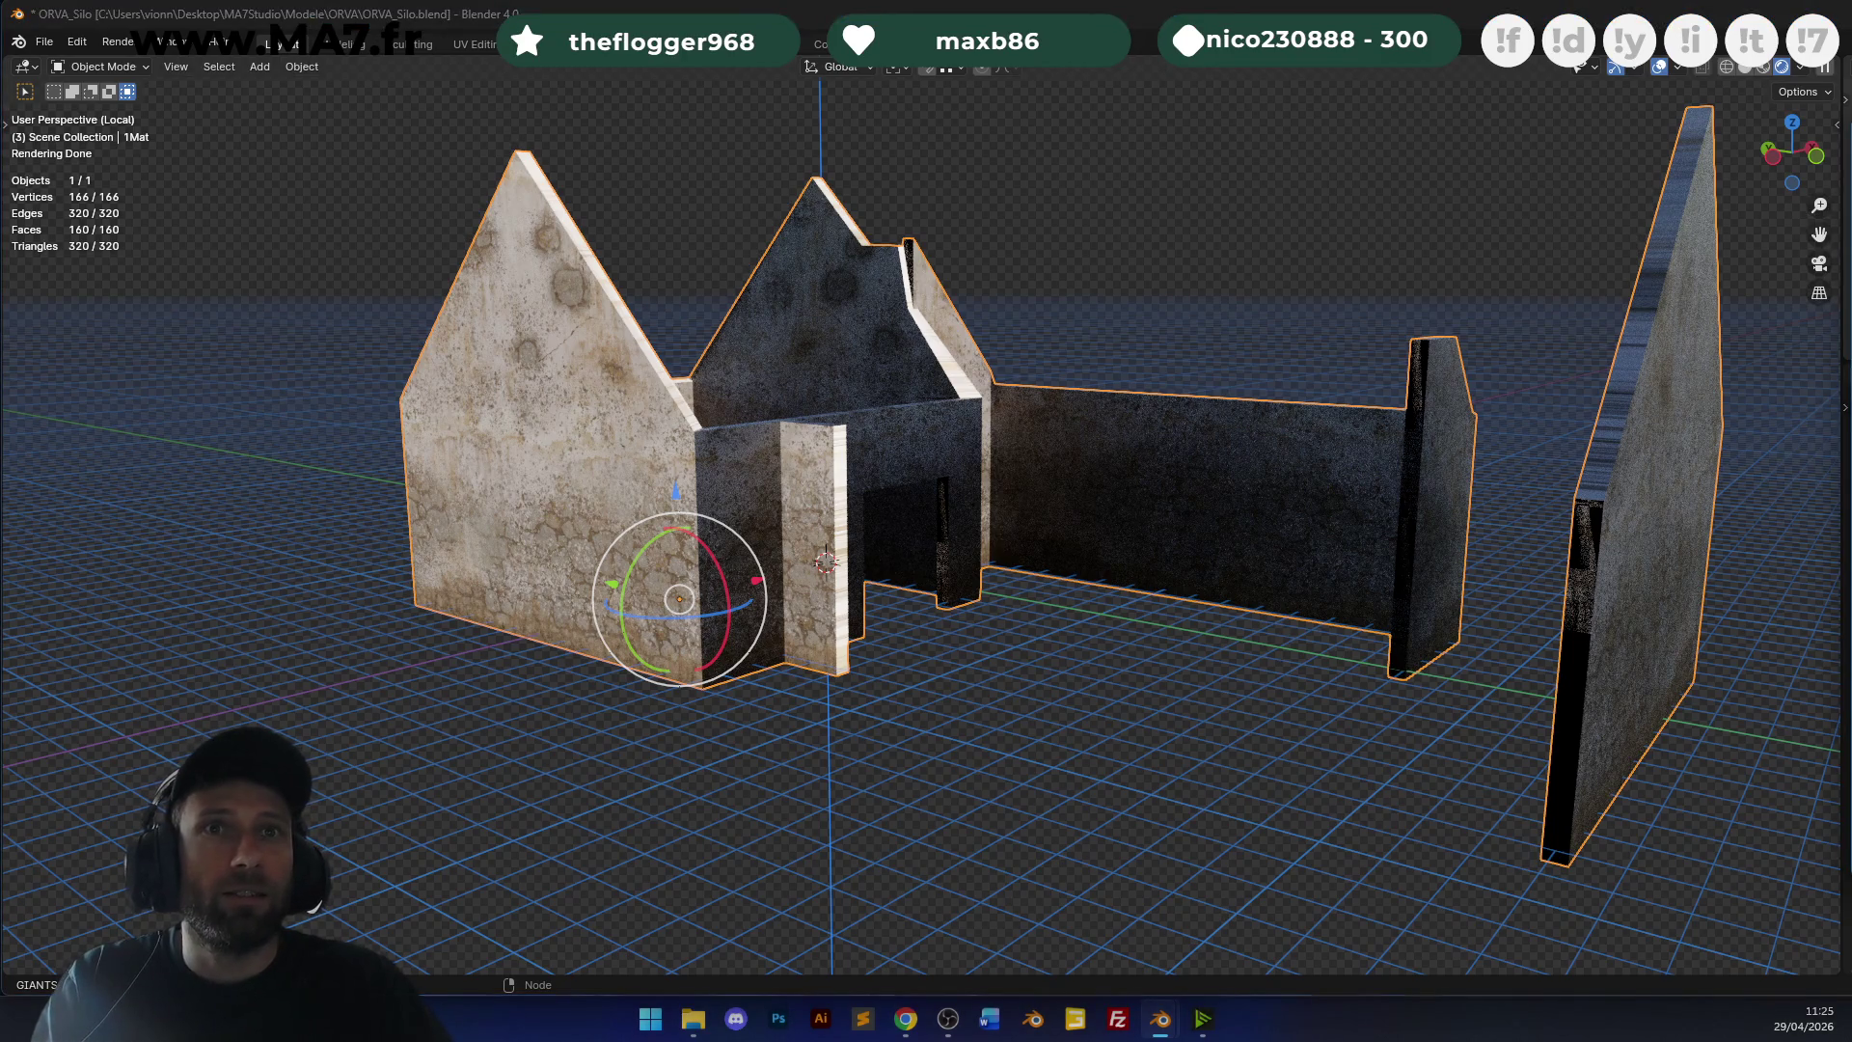
Exit Local View to show the whole barn and orbit to a side view.
mouse_move(945, 453)
middle_mouse_down()
mouse_move(1045, 373)
mouse_move(1078, 430)
middle_mouse_up()
scroll(1044, 372, "down", 3)
key("KP_Divide")
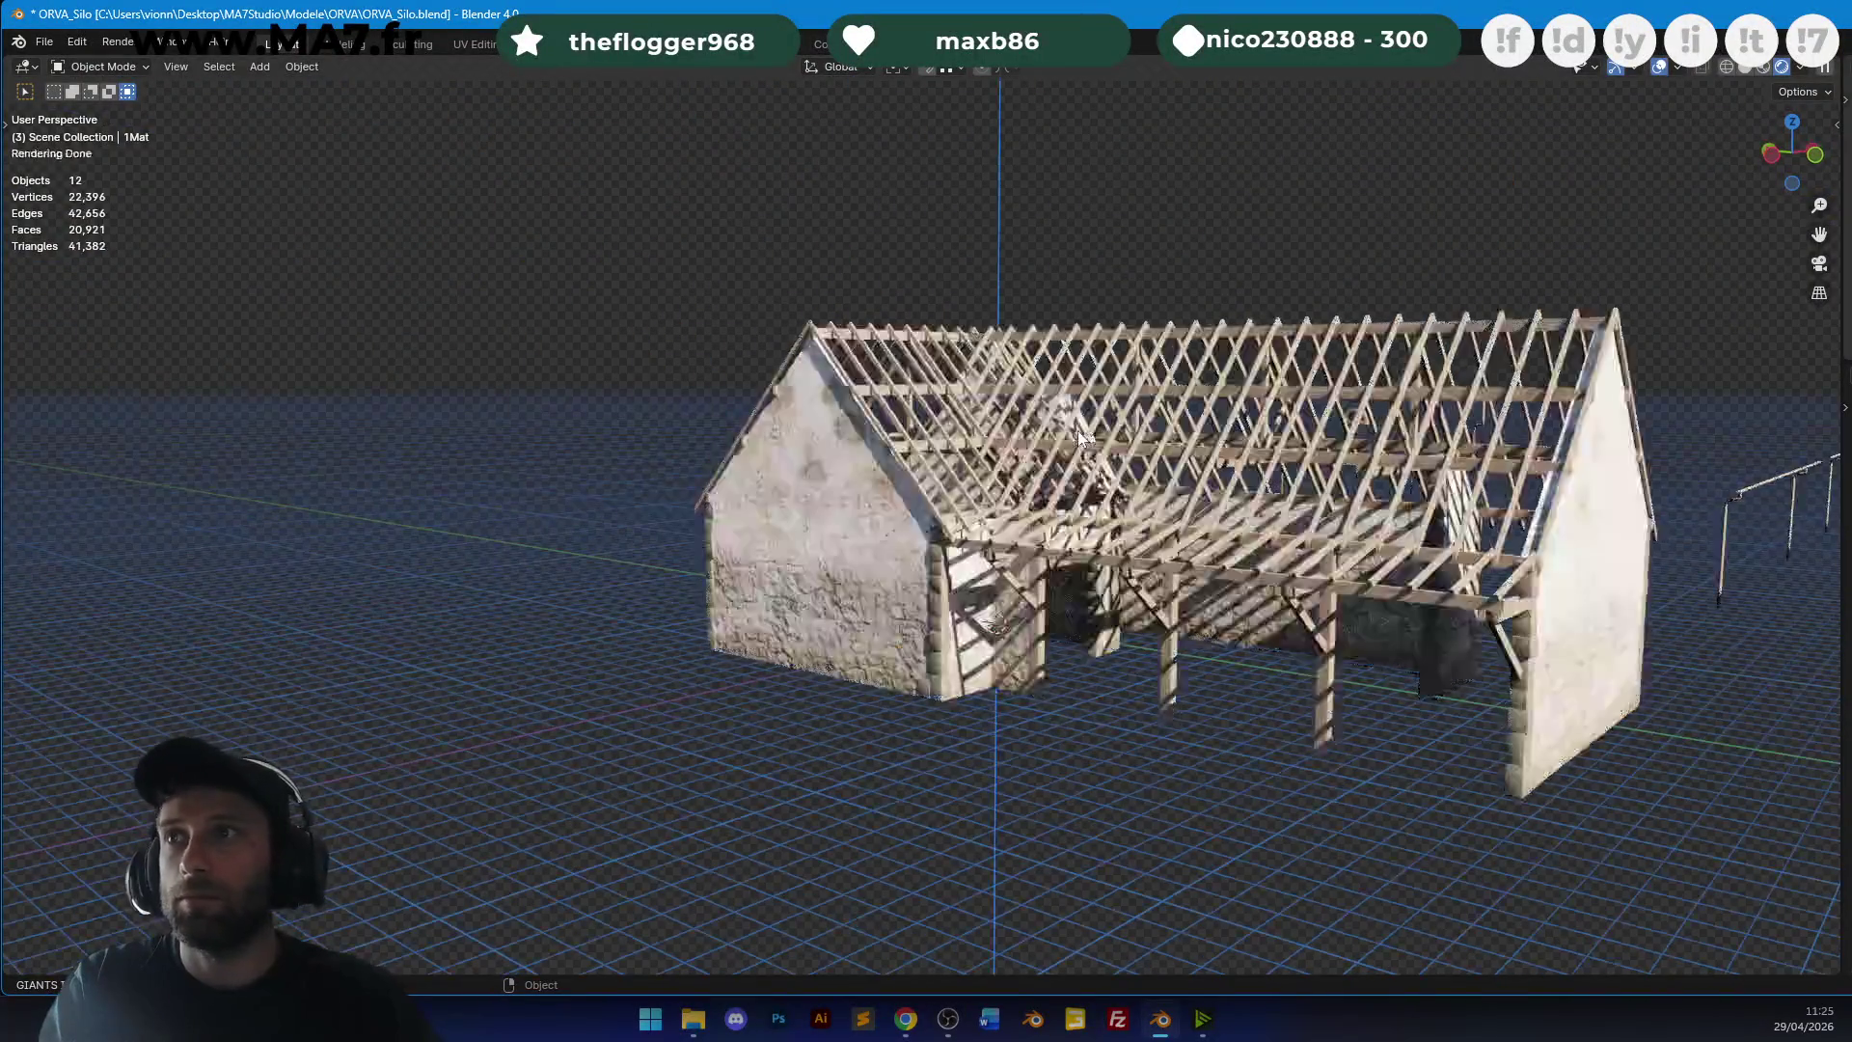
scroll(1119, 454, "up", 3)
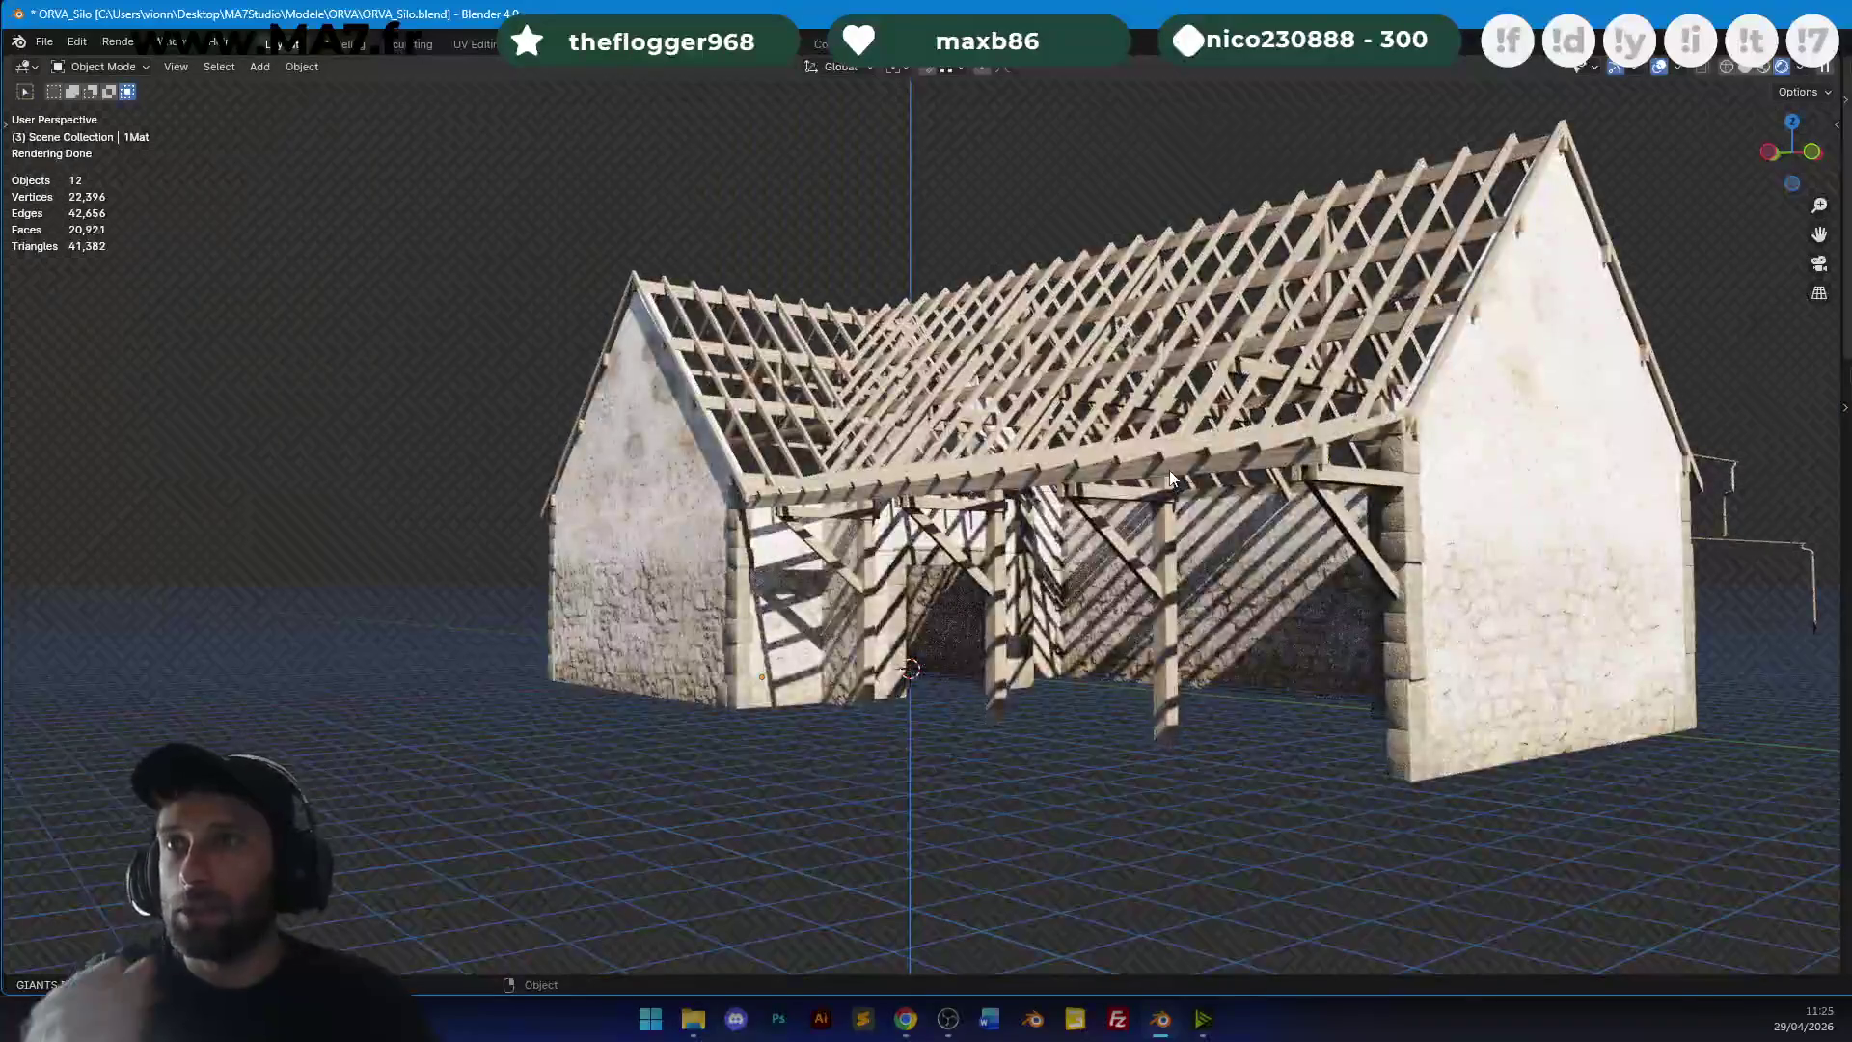
mouse_move(1169, 472)
middle_mouse_down()
mouse_move(926, 500)
mouse_move(1113, 413)
mouse_move(1009, 413)
middle_mouse_up()
scroll(1019, 457, "up", 3)
scroll(964, 424, "down", 4)
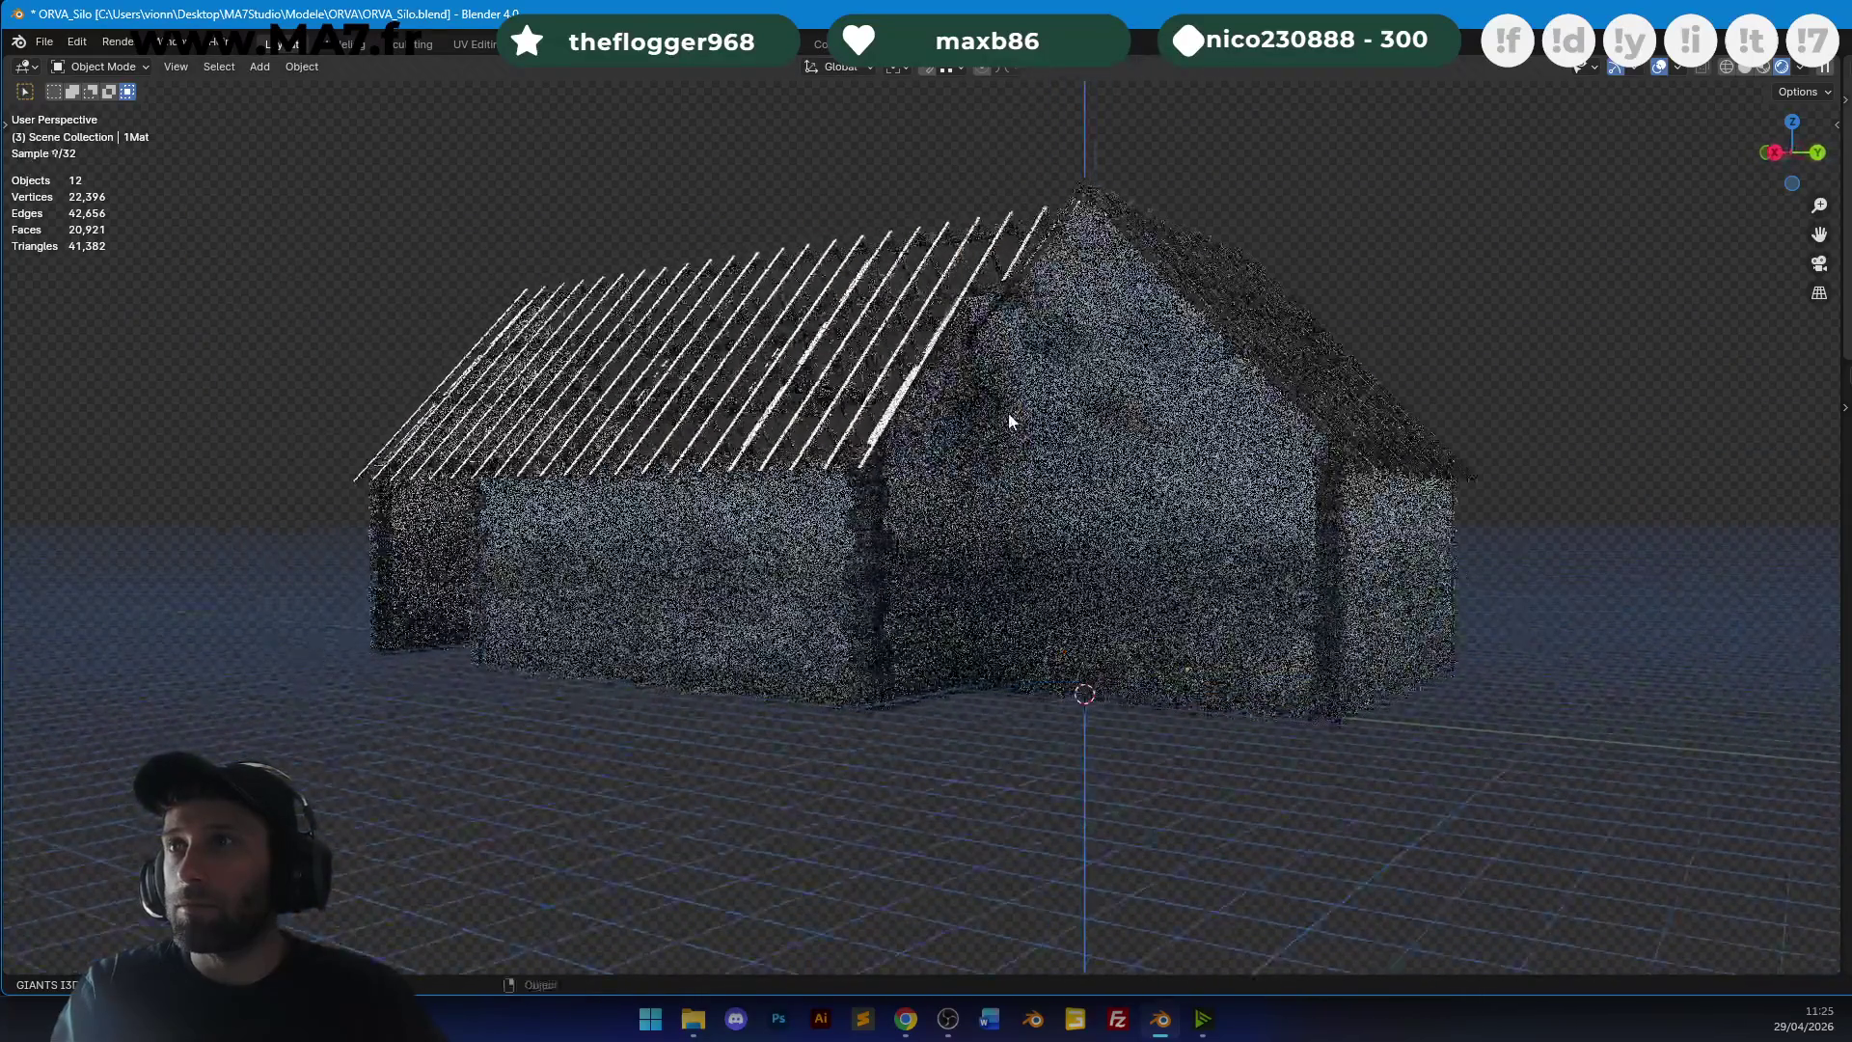
Select the stone walls object, toggle into its mesh, and clear the mesh selection.
left_click(1008, 413)
key("Tab")
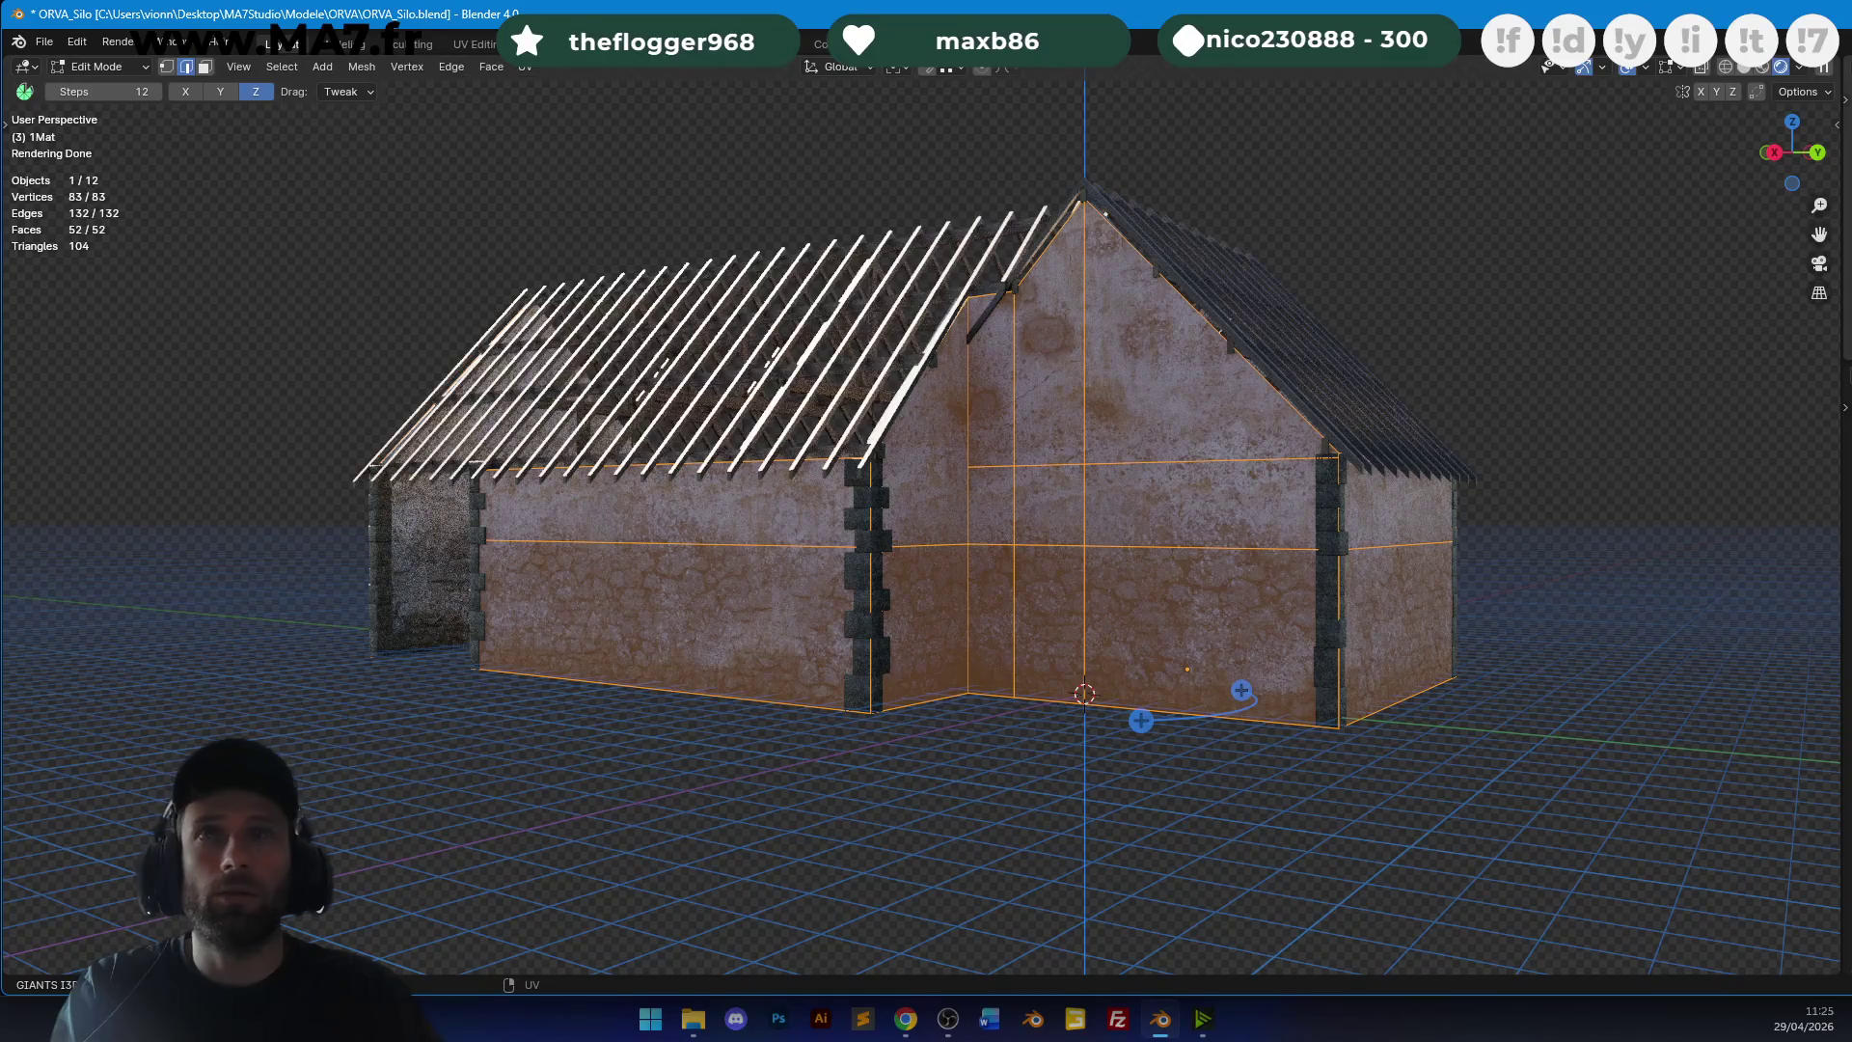
key("Tab")
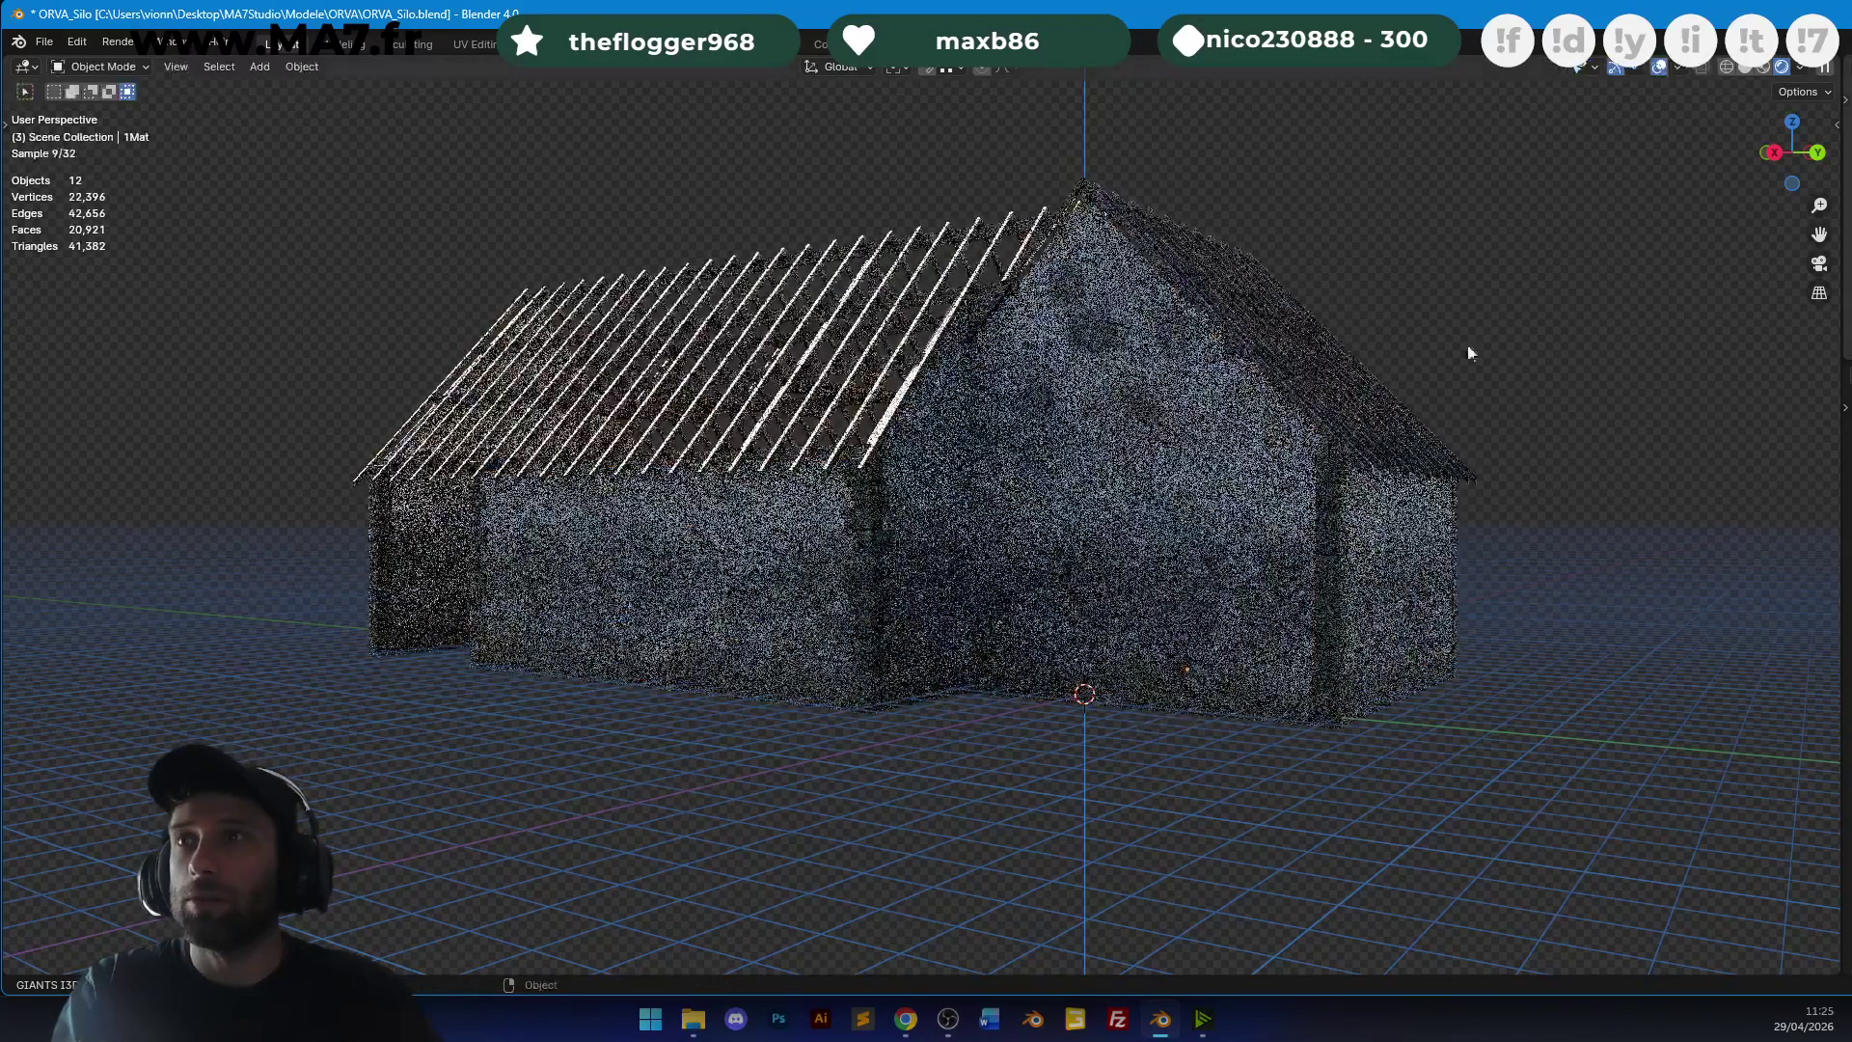
key("Tab")
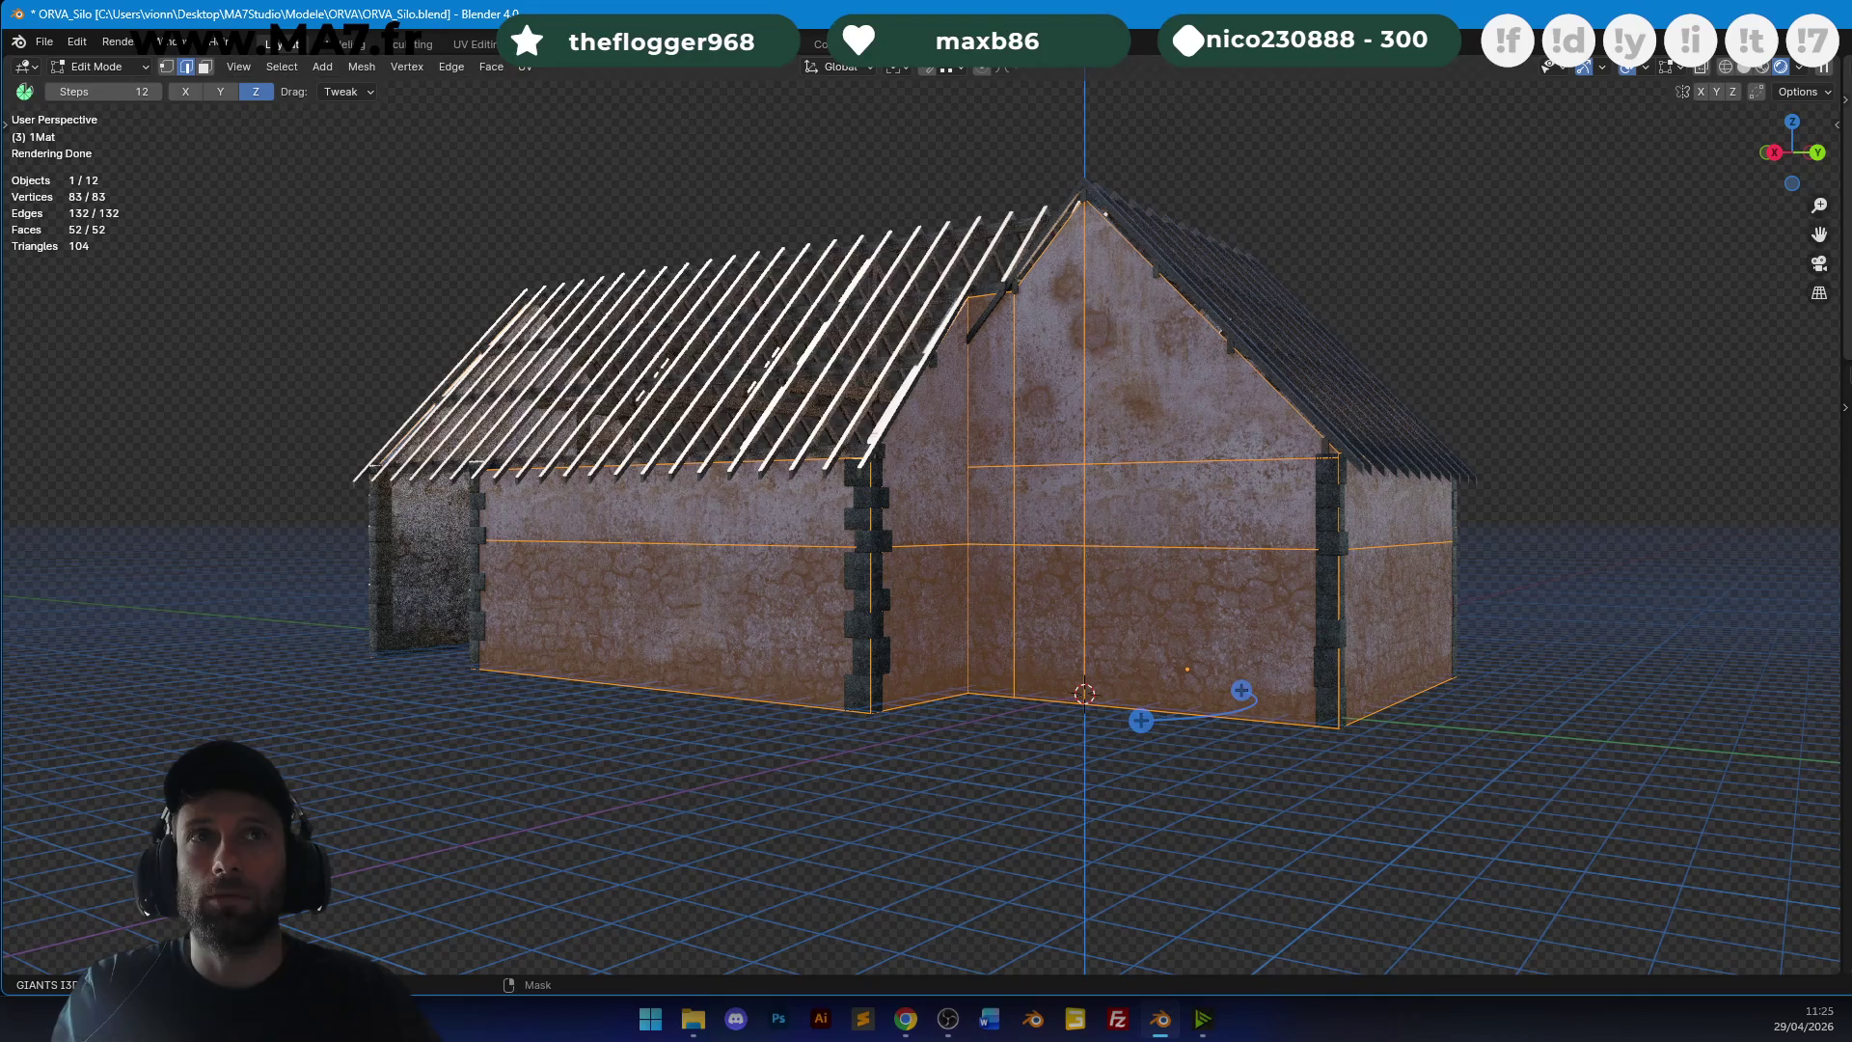
key("Tab")
mouse_move(889, 457)
middle_mouse_down()
mouse_move(1080, 457)
mouse_move(889, 457)
mouse_move(998, 507)
mouse_move(1186, 500)
middle_mouse_up()
key("Tab")
key("alt+a")
scroll(901, 508, "up", 3)
key("Tab")
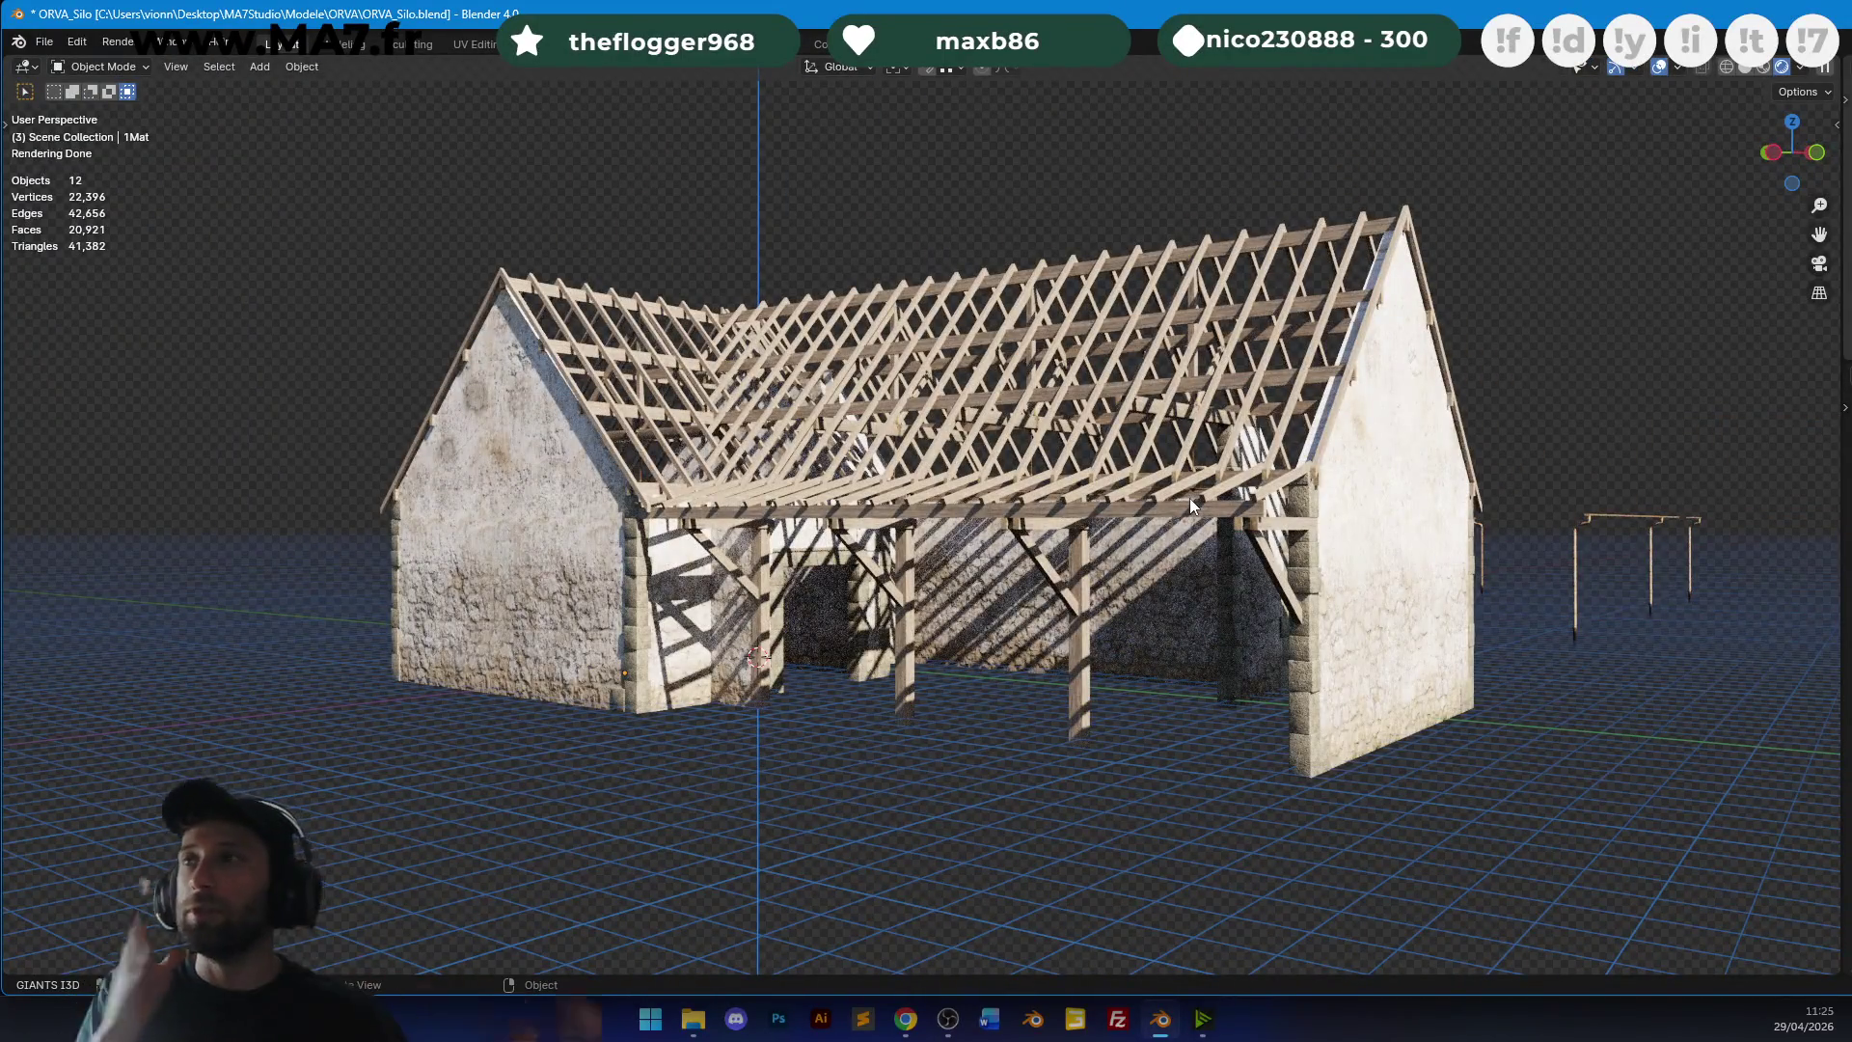
Orbit to the far gable and start editing the gable wall's faces.
middle_click_drag(1045, 671, 1194, 725)
mouse_move(1192, 588)
middle_mouse_down()
mouse_move(1505, 542)
mouse_move(1307, 396)
middle_mouse_up()
left_click(1306, 396)
key("Tab")
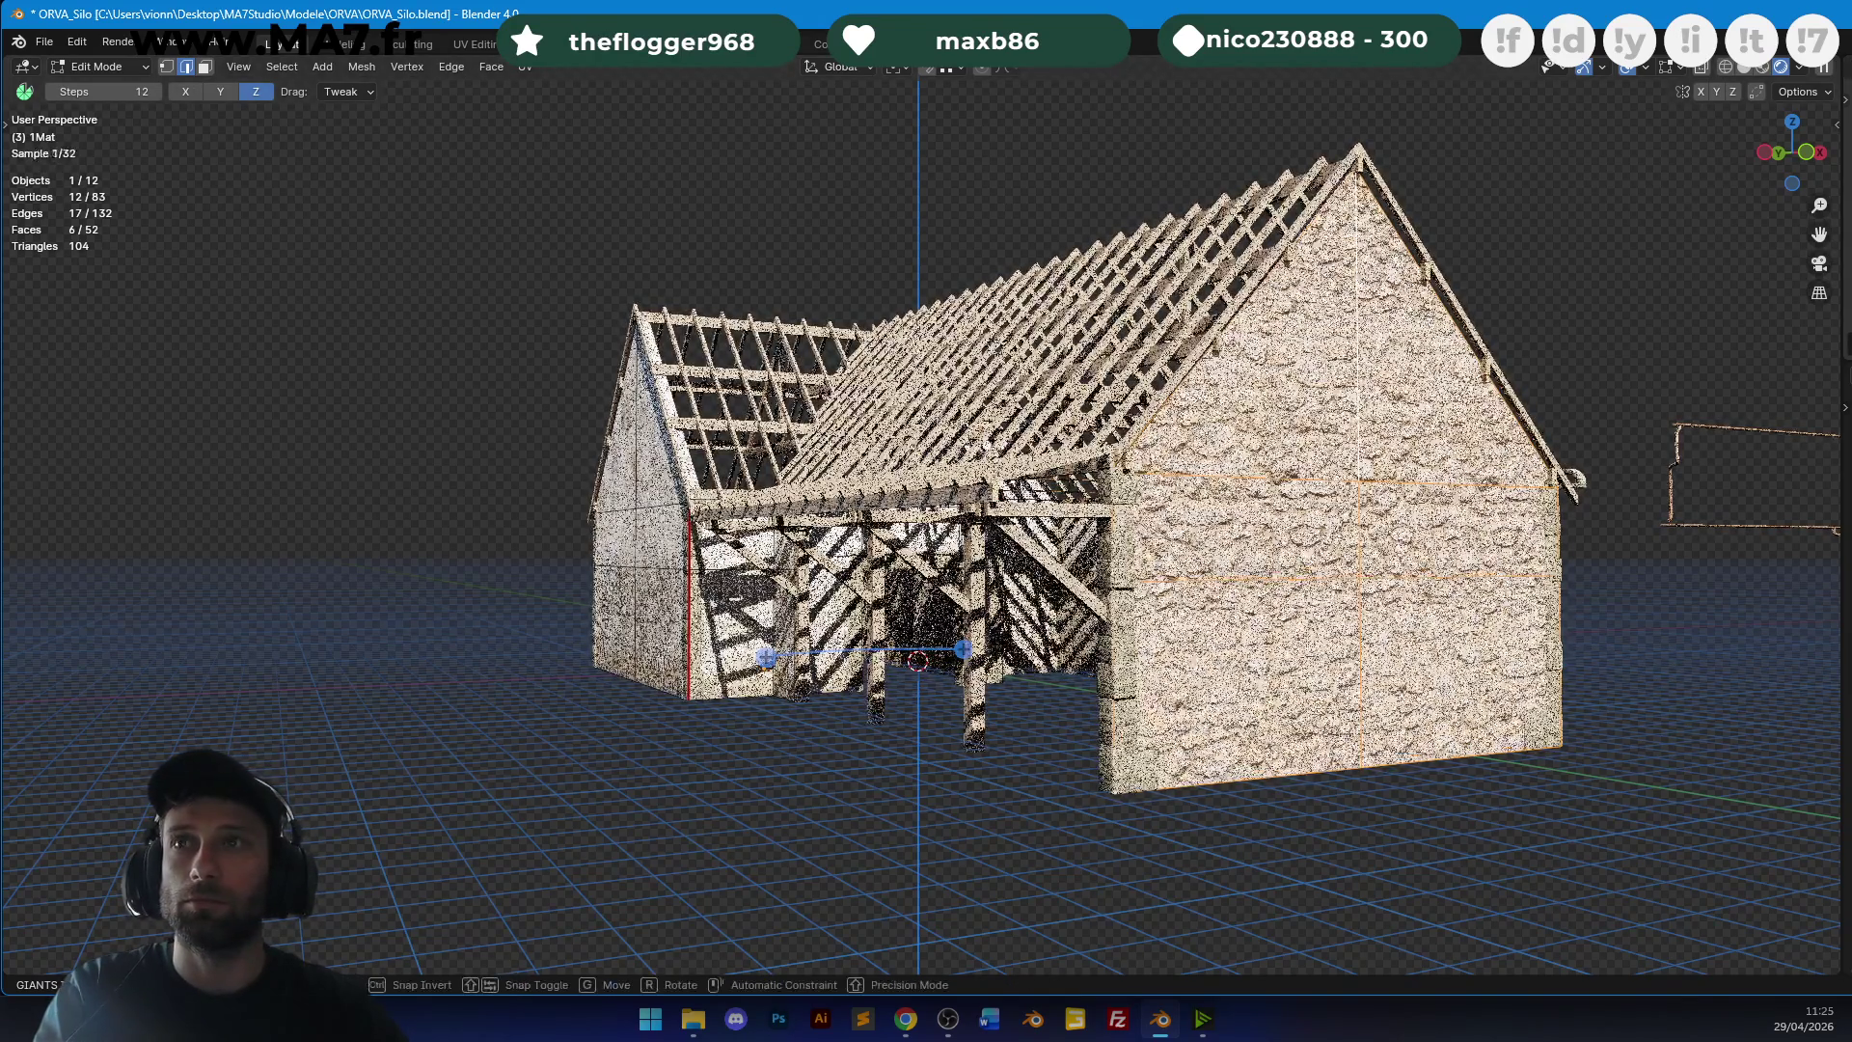
Leave Edit Mode, clear the object selection and orbit around the barn.
key("Tab")
key("a")
middle_click_drag(675, 415, 1254, 415)
key("alt+a")
scroll(1220, 369, "down", 5)
mouse_move(1220, 369)
middle_mouse_down()
mouse_move(984, 637)
mouse_move(1180, 514)
mouse_move(1278, 526)
middle_mouse_up()
Select one connected wall section and re-project its UVs so it shows stone.
left_click(978, 647)
key("Tab")
key("alt+a")
key("l")
scroll(978, 648, "up", 4)
scroll(1181, 514, "down", 2)
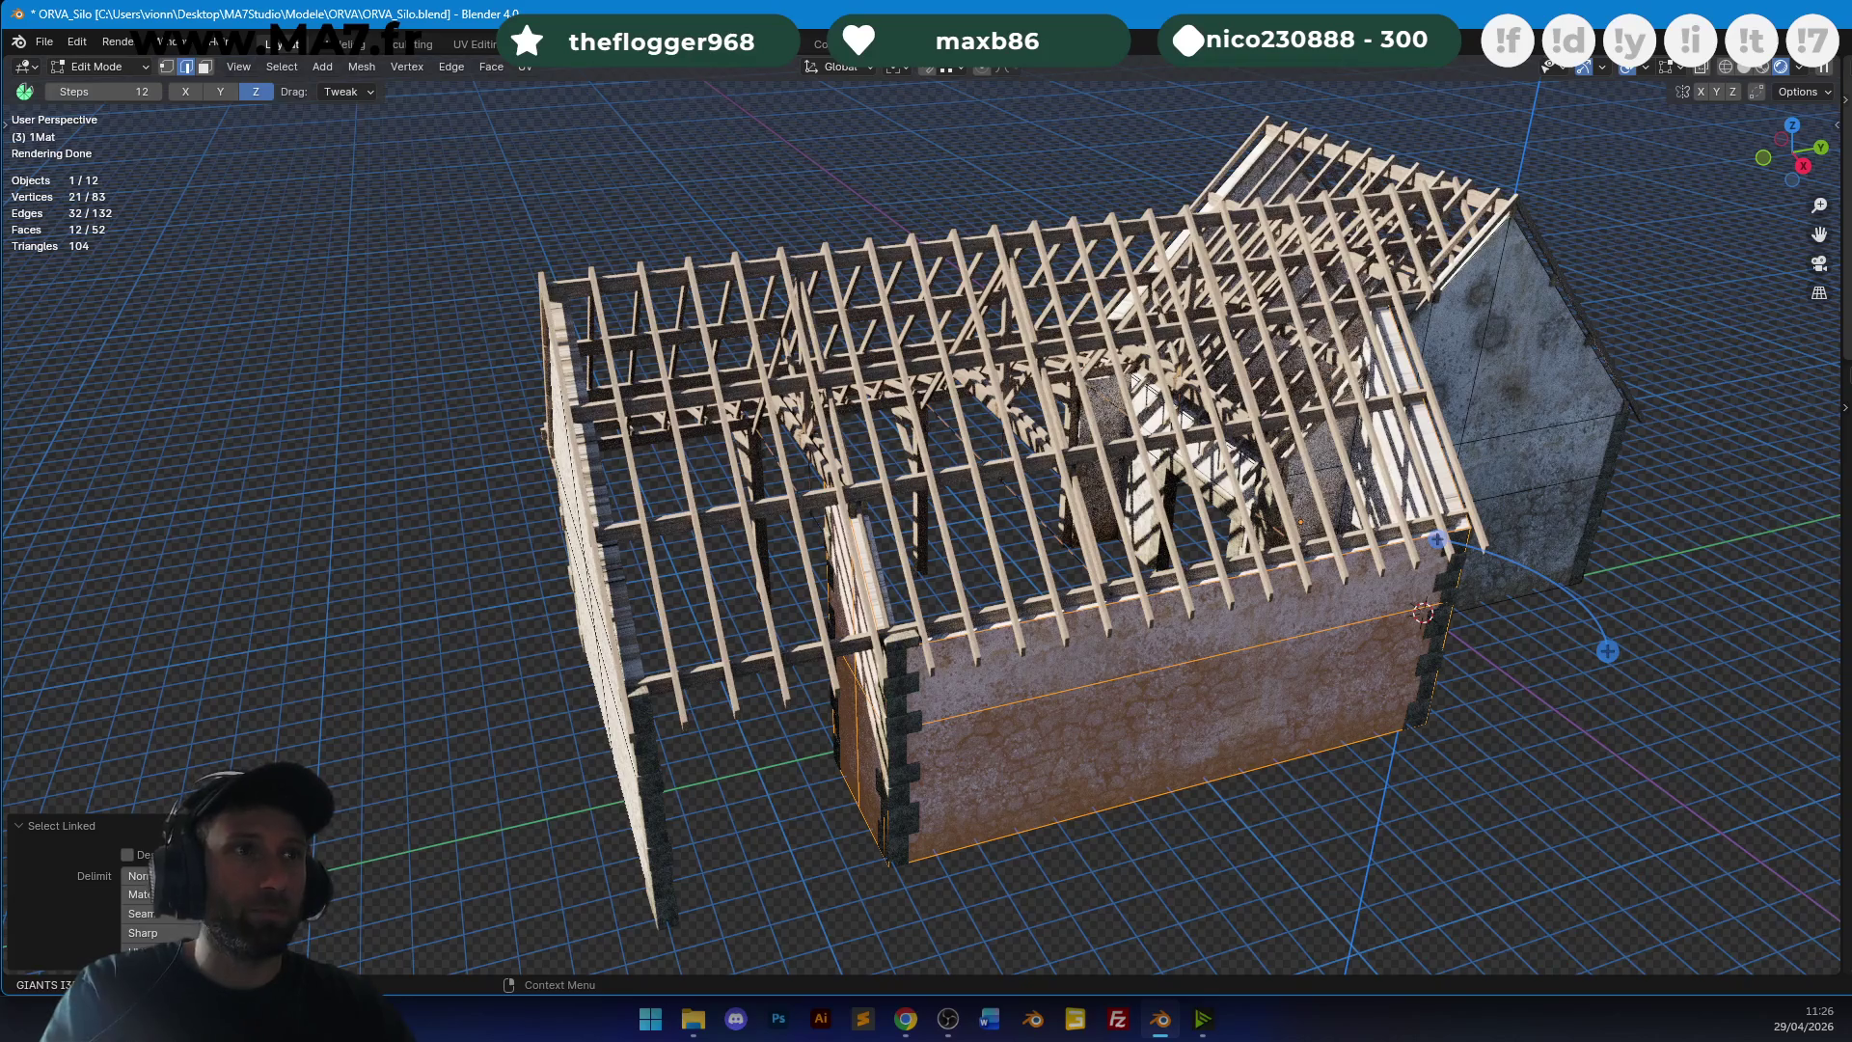
key("u")
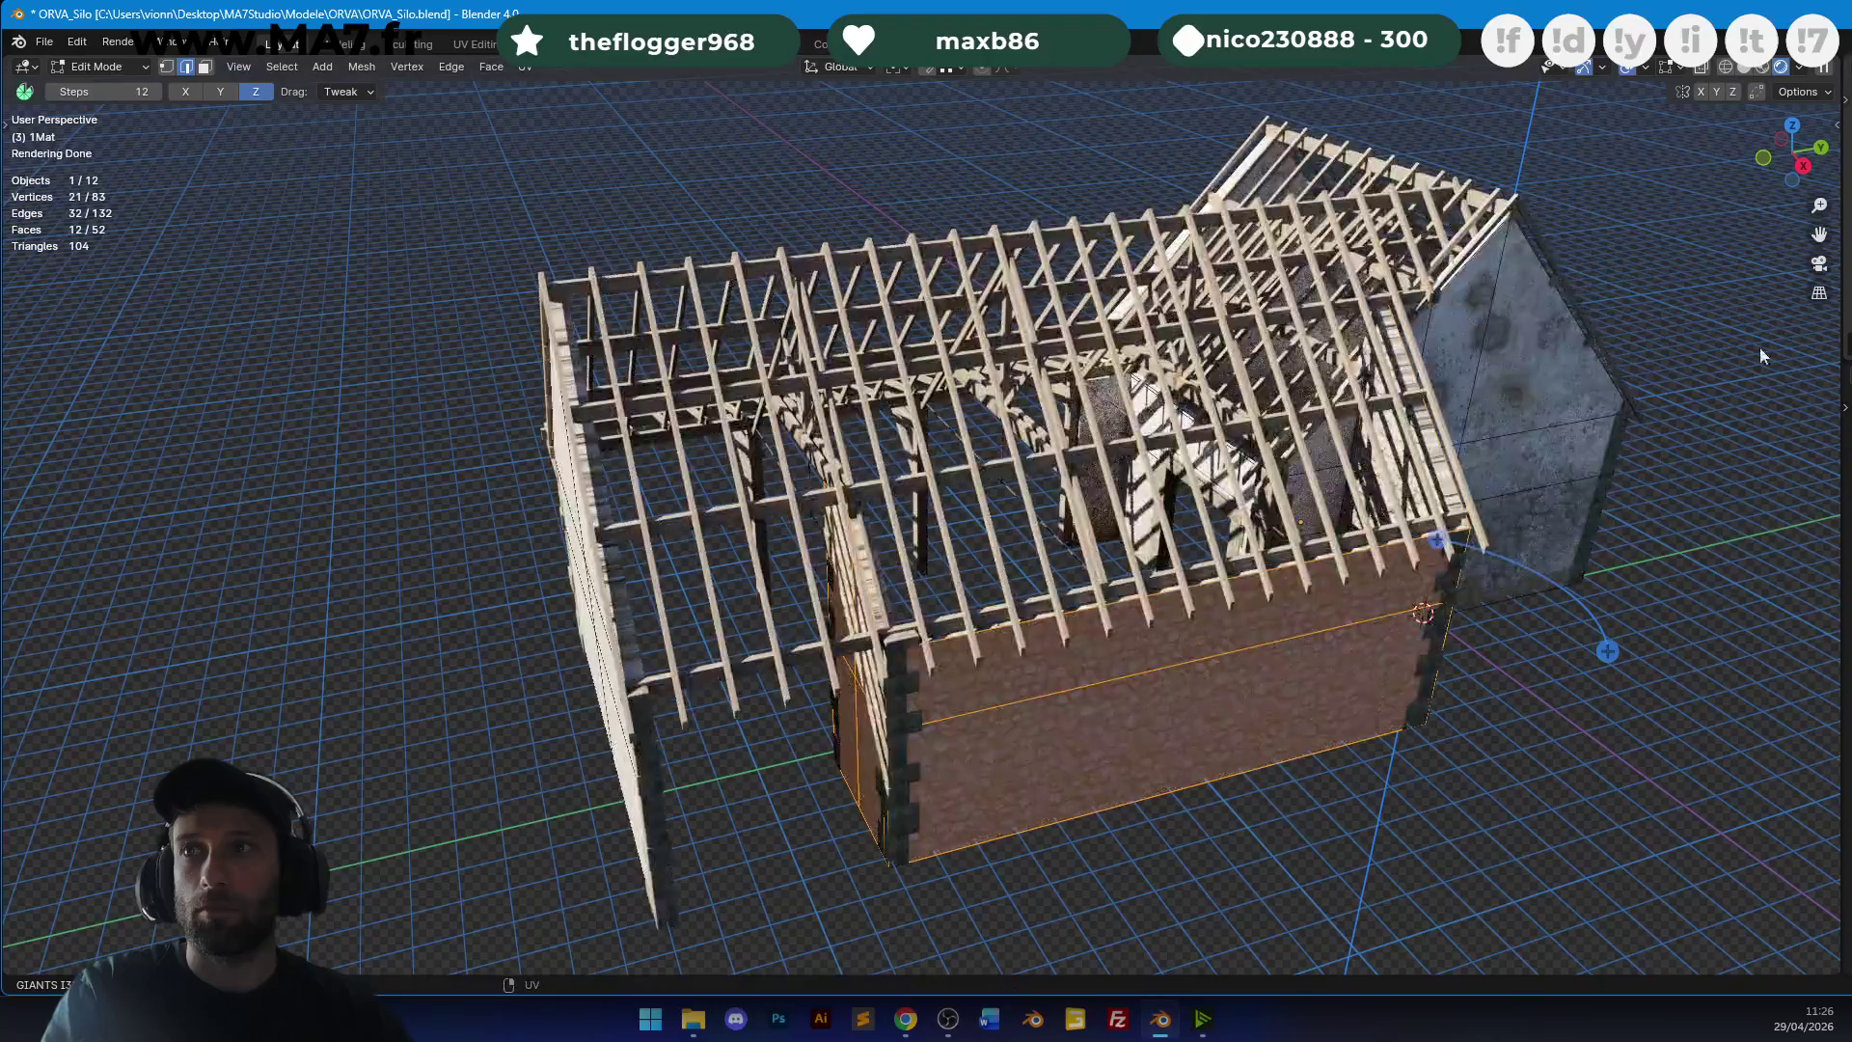
key("Tab")
Inspect the stone wall from a low side angle and save the barn file.
middle_click_drag(885, 550, 907, 487)
scroll(912, 478, "up", 5)
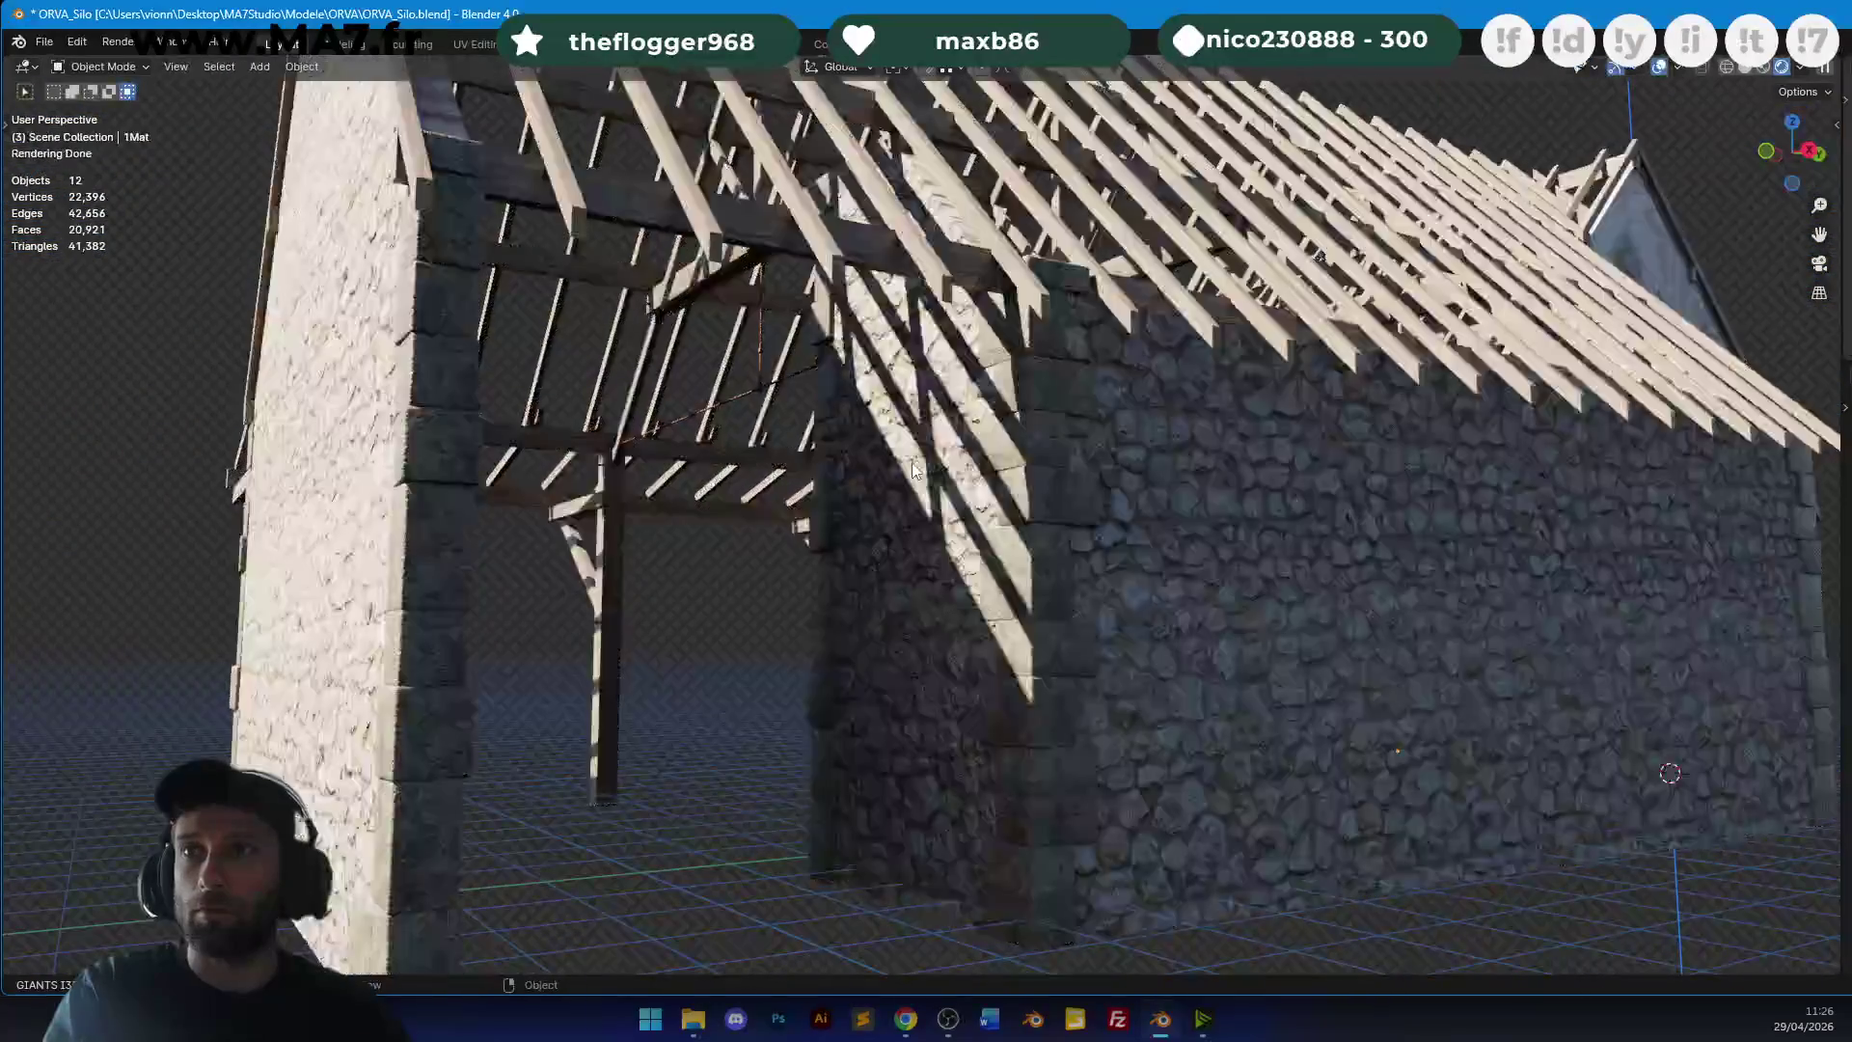
left_click(914, 470)
key("Tab")
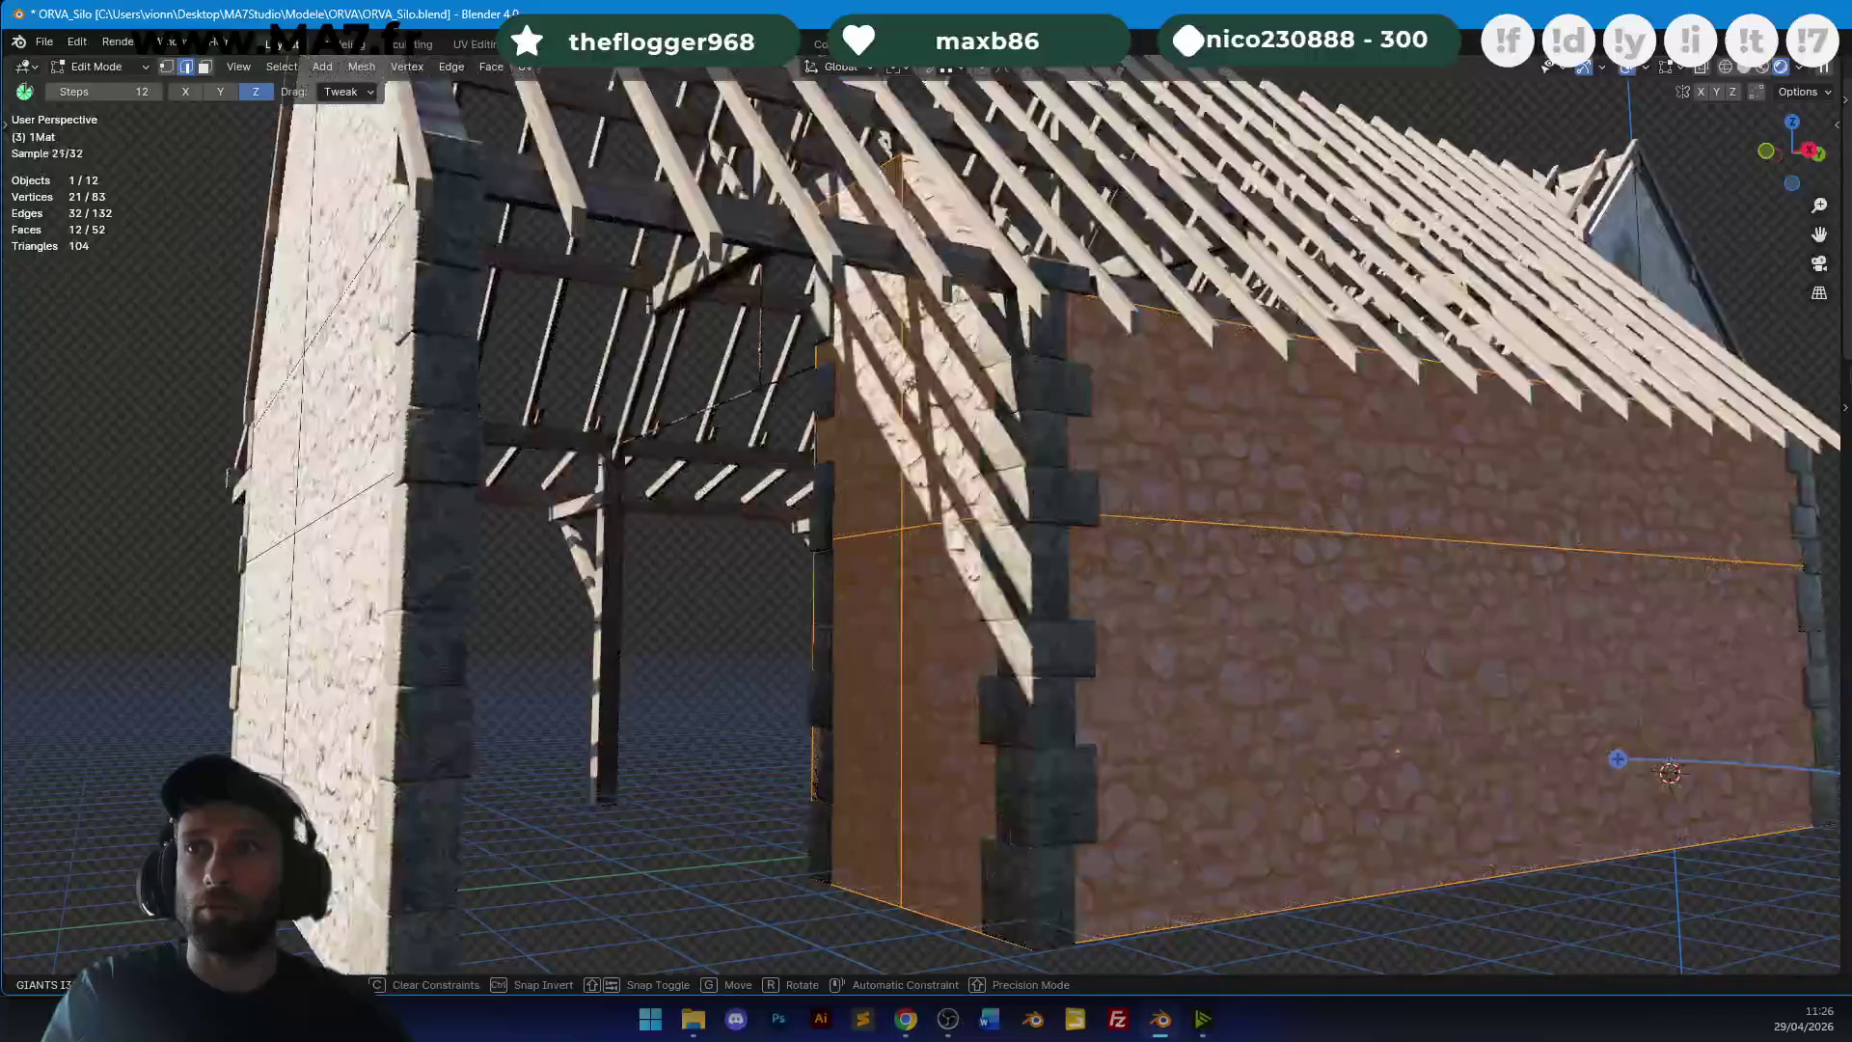
key("Tab")
mouse_move(1060, 415)
middle_mouse_down()
mouse_move(1213, 411)
mouse_move(1194, 537)
mouse_move(897, 467)
mouse_move(1313, 474)
mouse_move(1124, 474)
mouse_move(1211, 415)
mouse_move(897, 409)
mouse_move(962, 405)
mouse_move(1053, 461)
mouse_move(1290, 461)
mouse_move(1368, 444)
mouse_move(1190, 398)
mouse_move(1416, 403)
mouse_move(1451, 372)
mouse_move(1551, 459)
mouse_move(1427, 511)
middle_mouse_up()
scroll(1365, 404, "up", 4)
key("ctrl+s")
scroll(1416, 403, "down", 10)
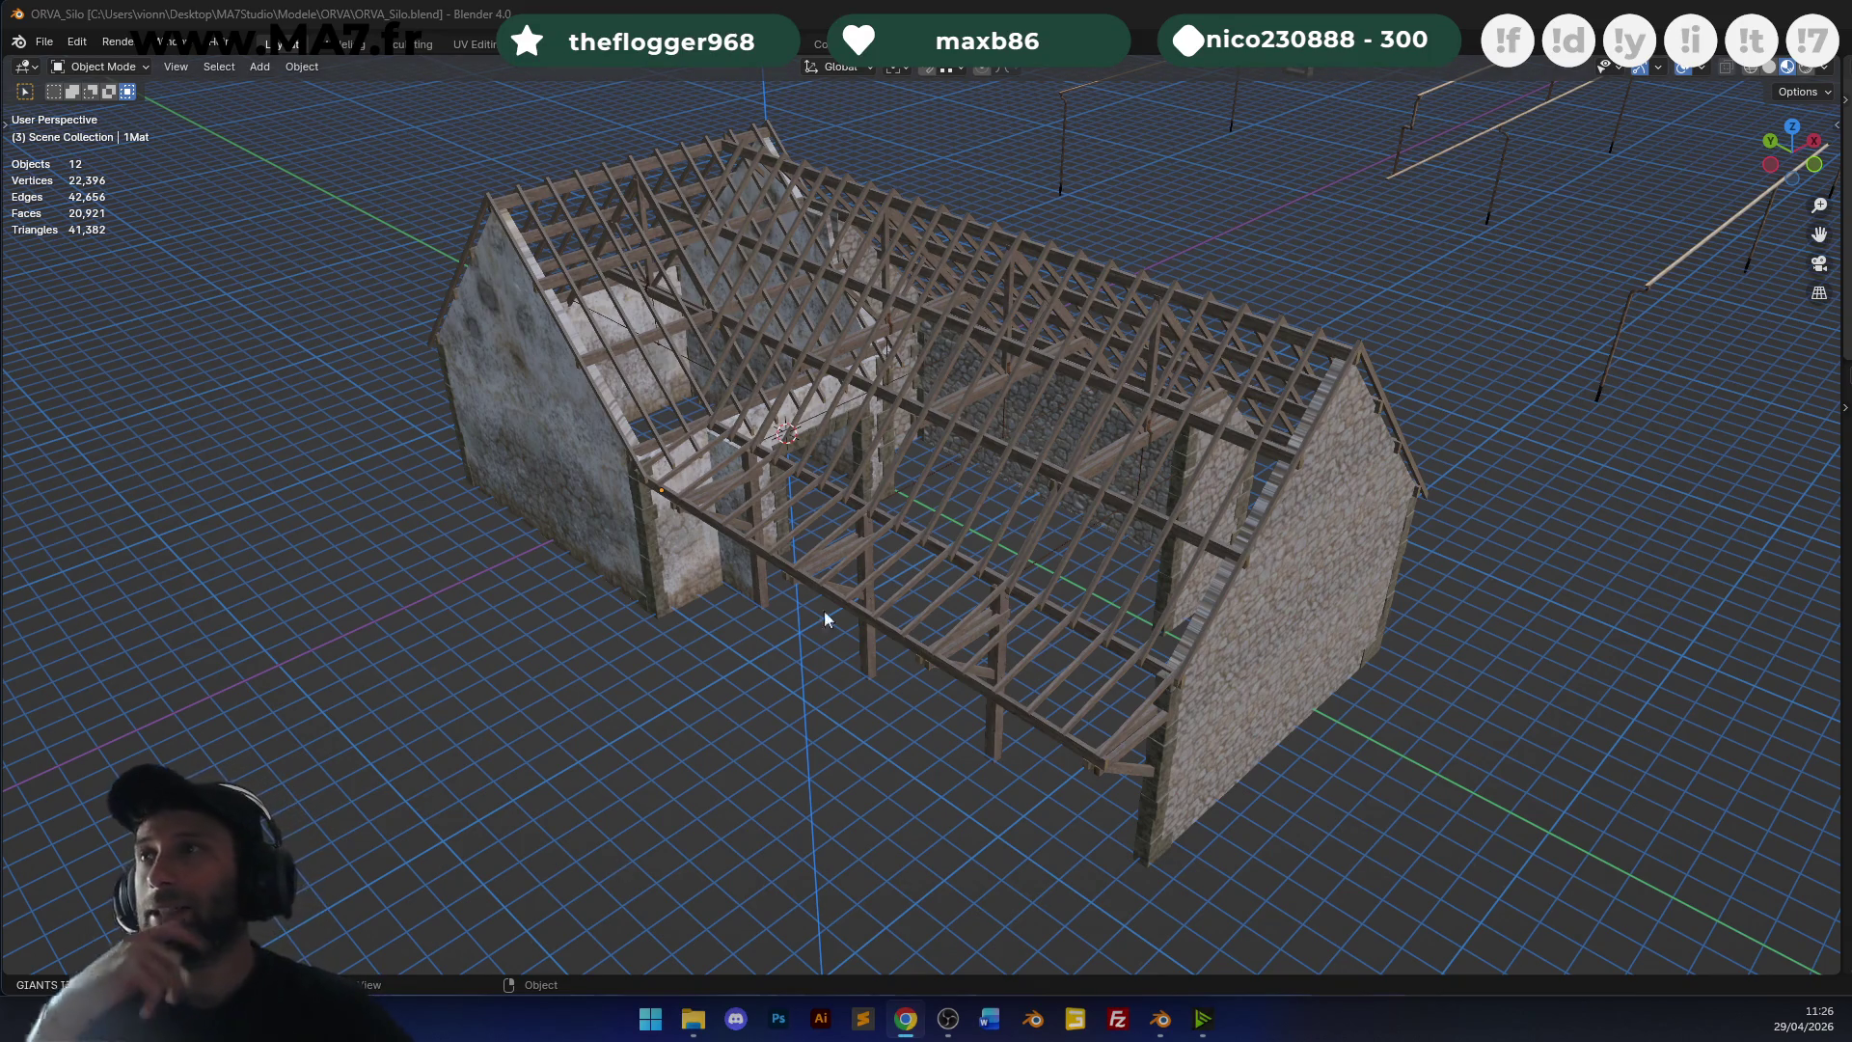
scroll(737, 669, "up", 5)
mouse_move(1116, 587)
middle_mouse_down()
mouse_move(1302, 431)
mouse_move(1331, 437)
mouse_move(1184, 433)
middle_mouse_up()
mouse_move(1218, 338)
middle_mouse_down()
mouse_move(1066, 399)
mouse_move(1137, 391)
mouse_move(1054, 482)
mouse_move(1074, 461)
middle_mouse_up()
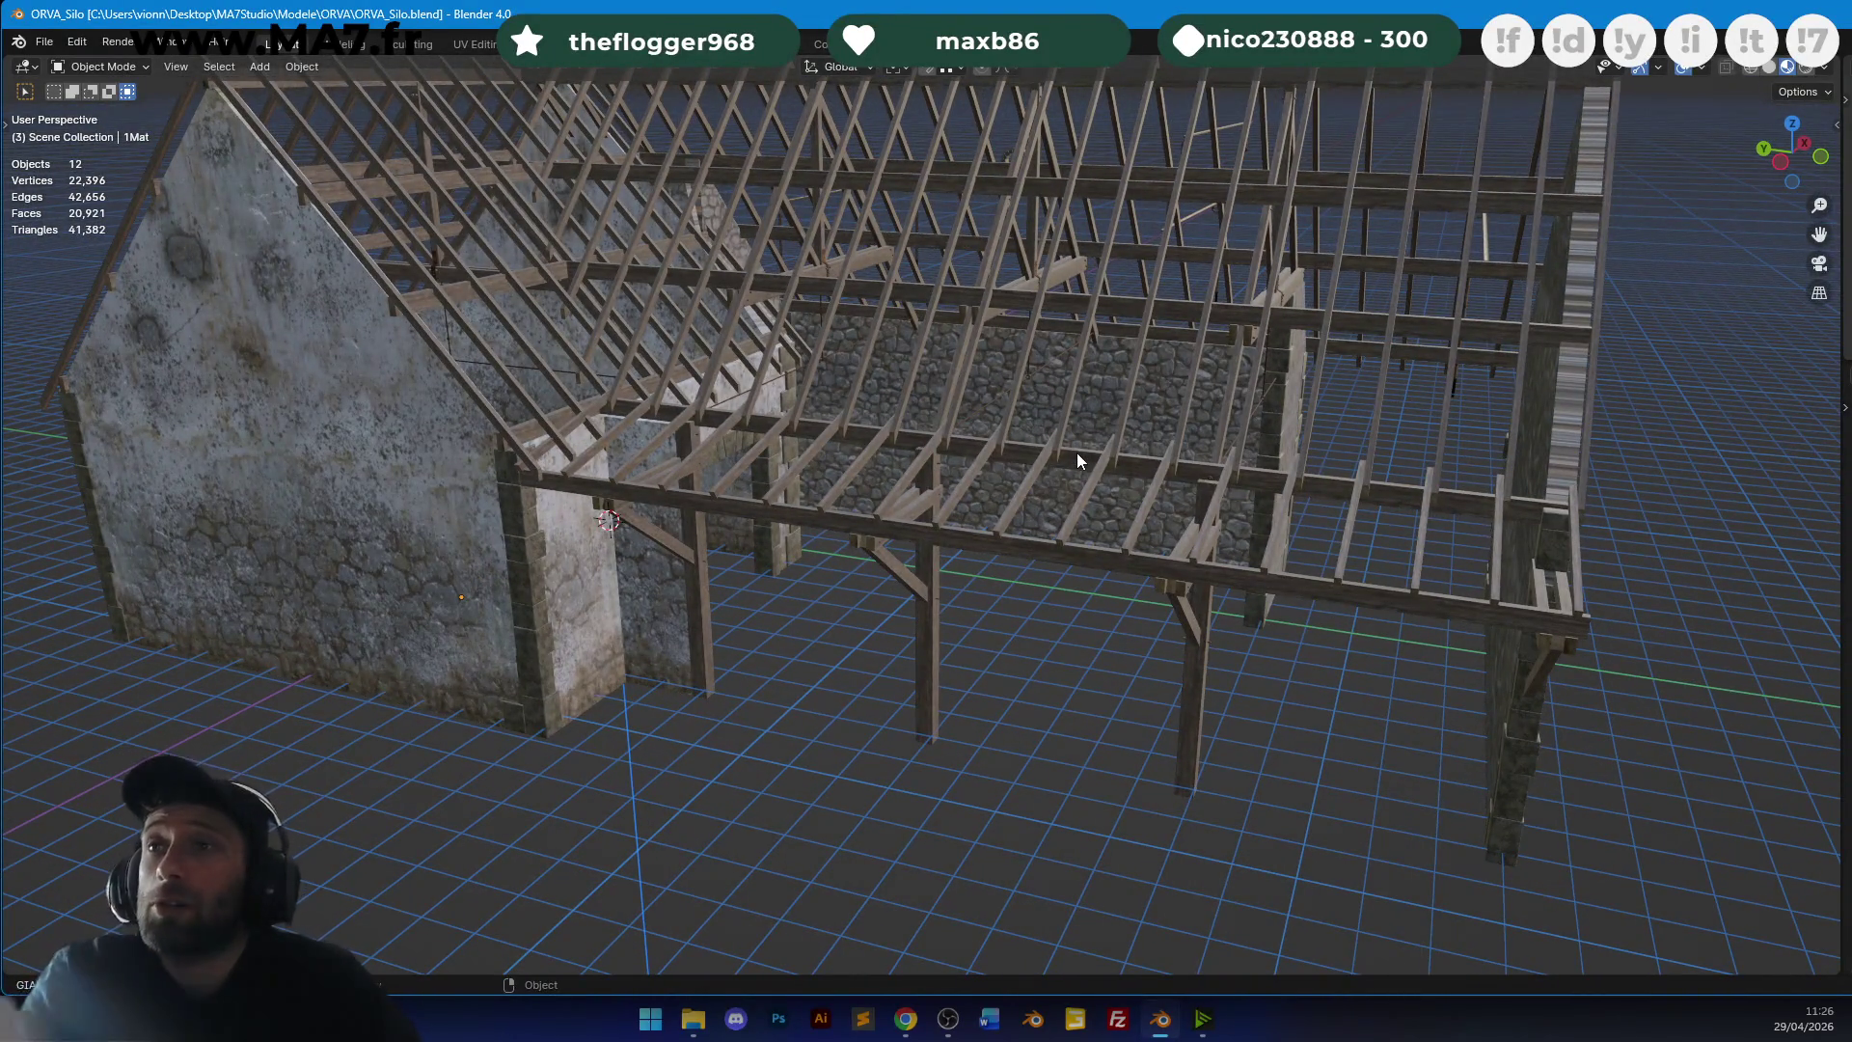
mouse_move(1124, 430)
middle_mouse_down()
mouse_move(1085, 427)
mouse_move(1142, 412)
mouse_move(1132, 438)
mouse_move(1038, 414)
mouse_move(854, 262)
mouse_move(1165, 512)
mouse_move(984, 426)
mouse_move(878, 461)
mouse_move(1084, 417)
mouse_move(1137, 385)
mouse_move(1030, 393)
mouse_move(922, 483)
mouse_move(1225, 494)
mouse_move(998, 502)
mouse_move(1009, 523)
mouse_move(1040, 427)
mouse_move(1253, 401)
mouse_move(1006, 434)
mouse_move(1004, 488)
mouse_move(1124, 454)
mouse_move(1106, 442)
mouse_move(1211, 479)
mouse_move(1281, 378)
mouse_move(1460, 369)
middle_mouse_up()
left_click(1032, 410)
left_click(1107, 441)
Select the stone arch pierre.002 and move it horizontally over to the gable wall.
left_click(1281, 378)
key("g")
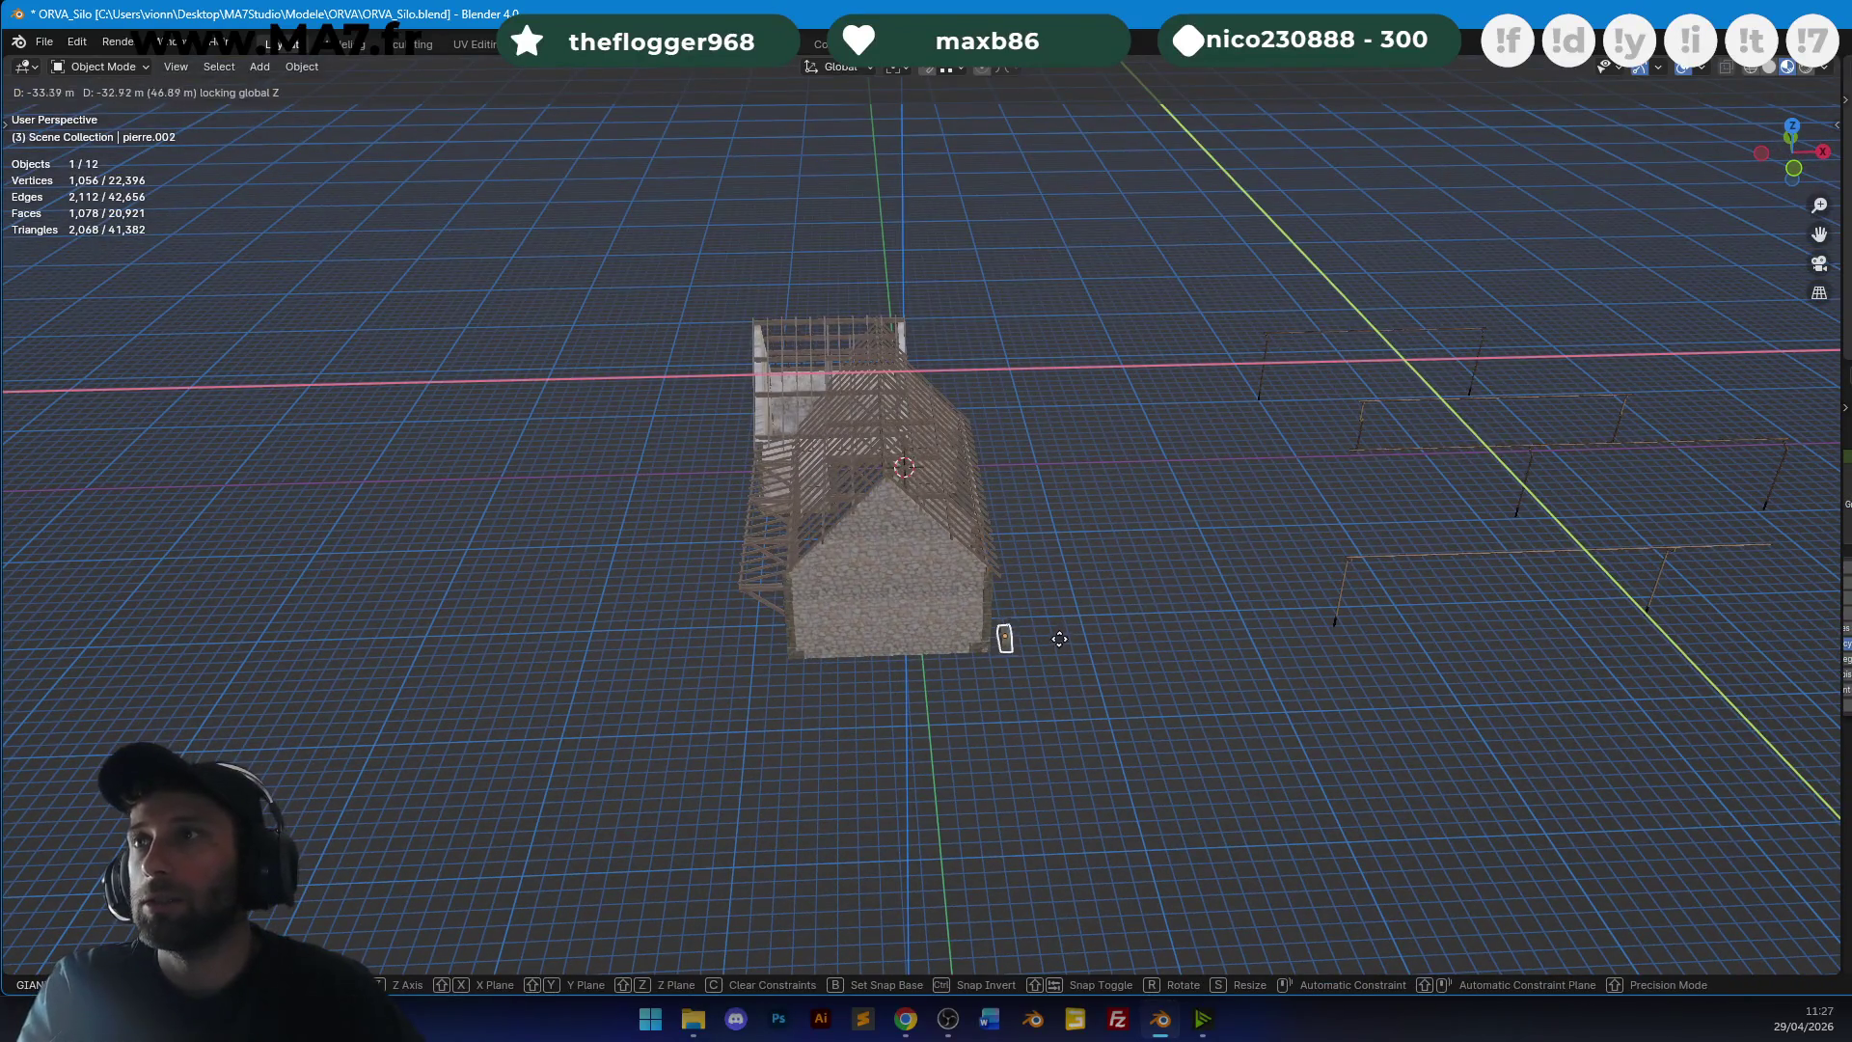
left_click(1096, 598)
mouse_move(1096, 598)
middle_mouse_down()
mouse_move(1015, 531)
mouse_move(847, 529)
middle_mouse_up()
key("g")
key("shift+z")
key("KP_Decimal")
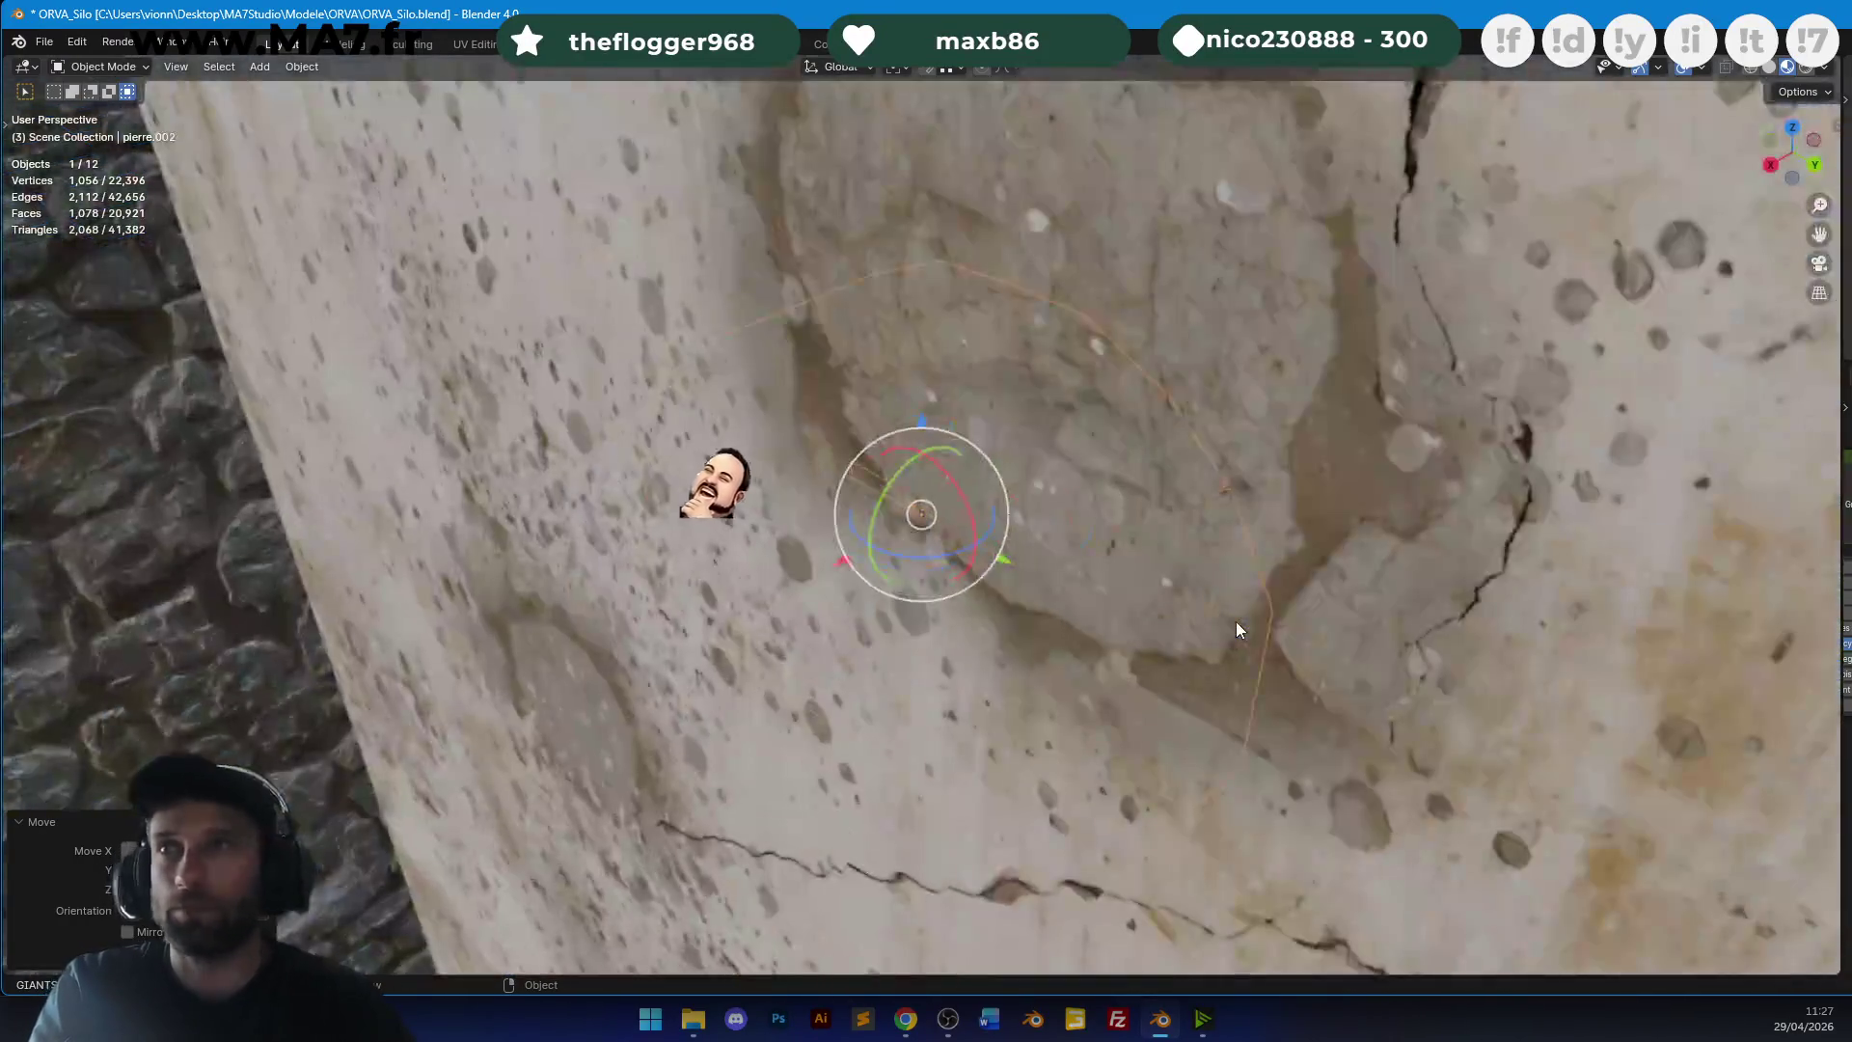
scroll(1235, 622, "down", 5)
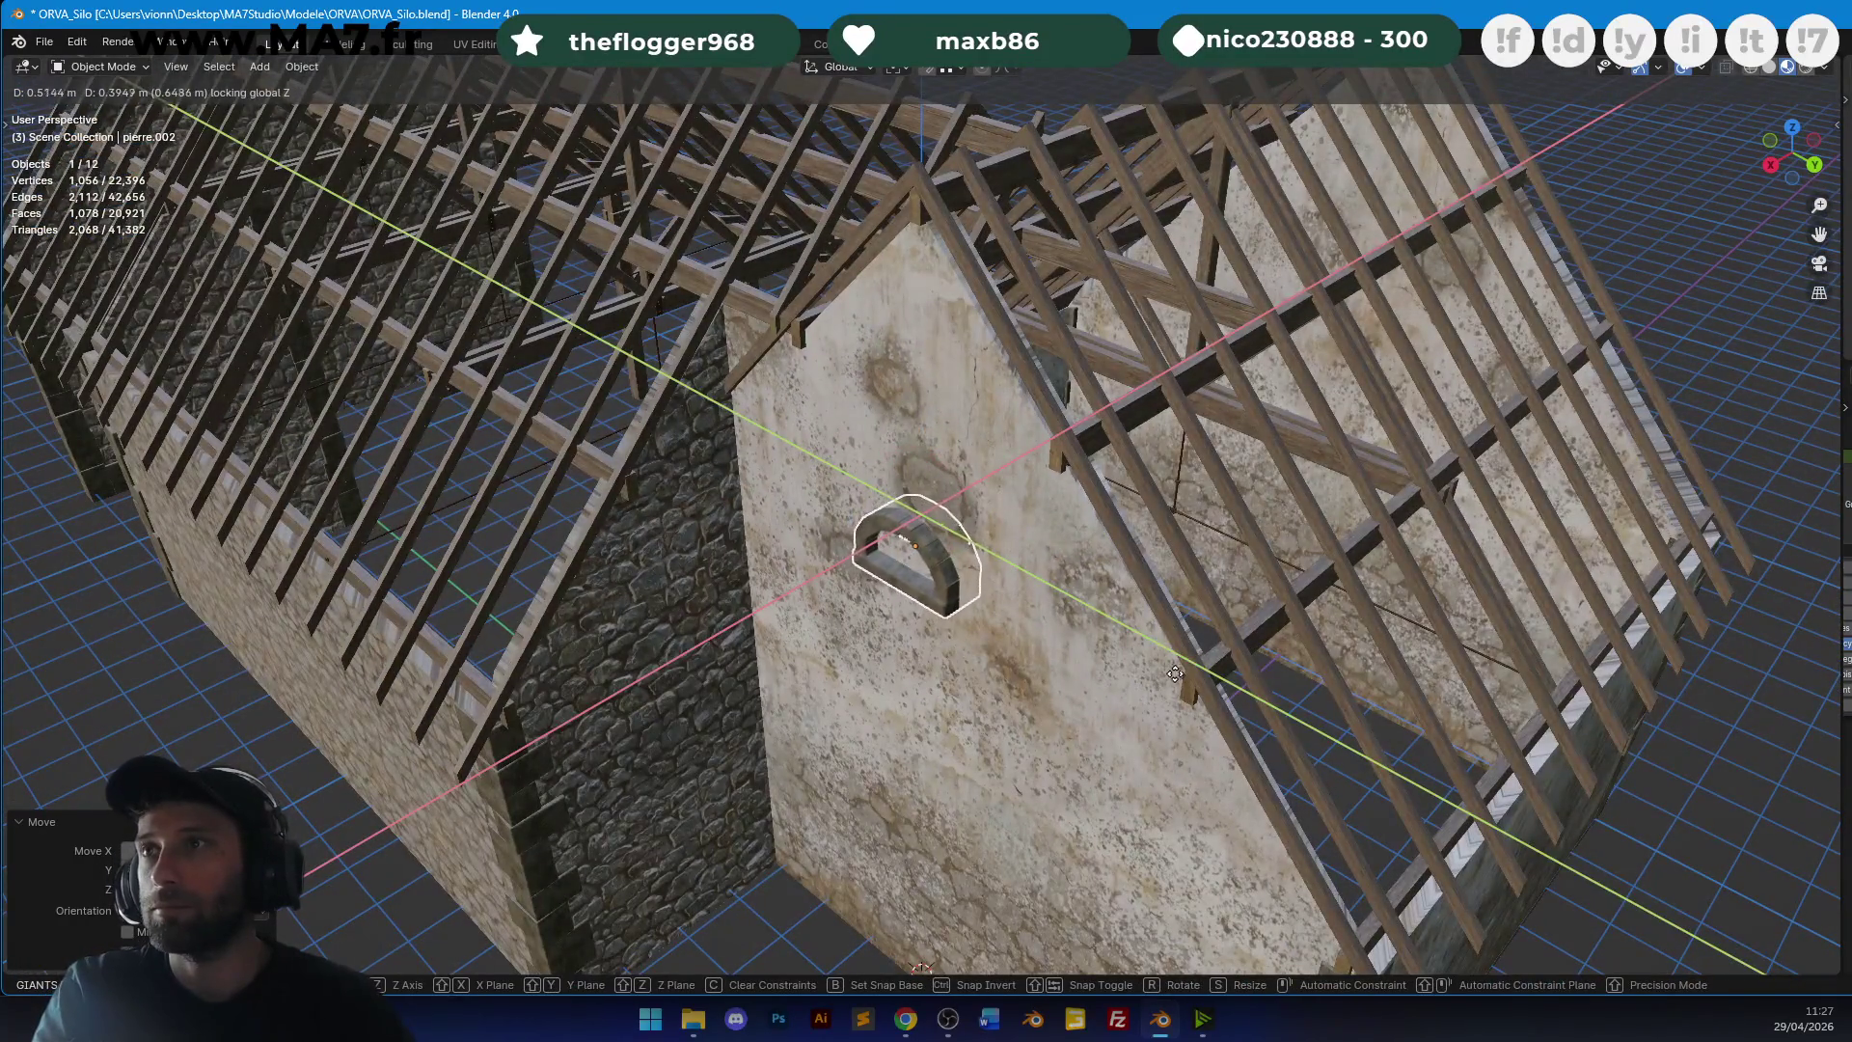
left_click(1240, 624)
Rotate the arch about the X axis and adjust its position on the gable.
mouse_move(1239, 624)
middle_mouse_down()
mouse_move(1074, 515)
mouse_move(1161, 517)
mouse_move(1050, 525)
mouse_move(1292, 469)
middle_mouse_up()
scroll(1160, 518, "up", 2)
key("r")
key("x")
left_click(1126, 523)
key("g")
key("z")
left_click(1295, 455)
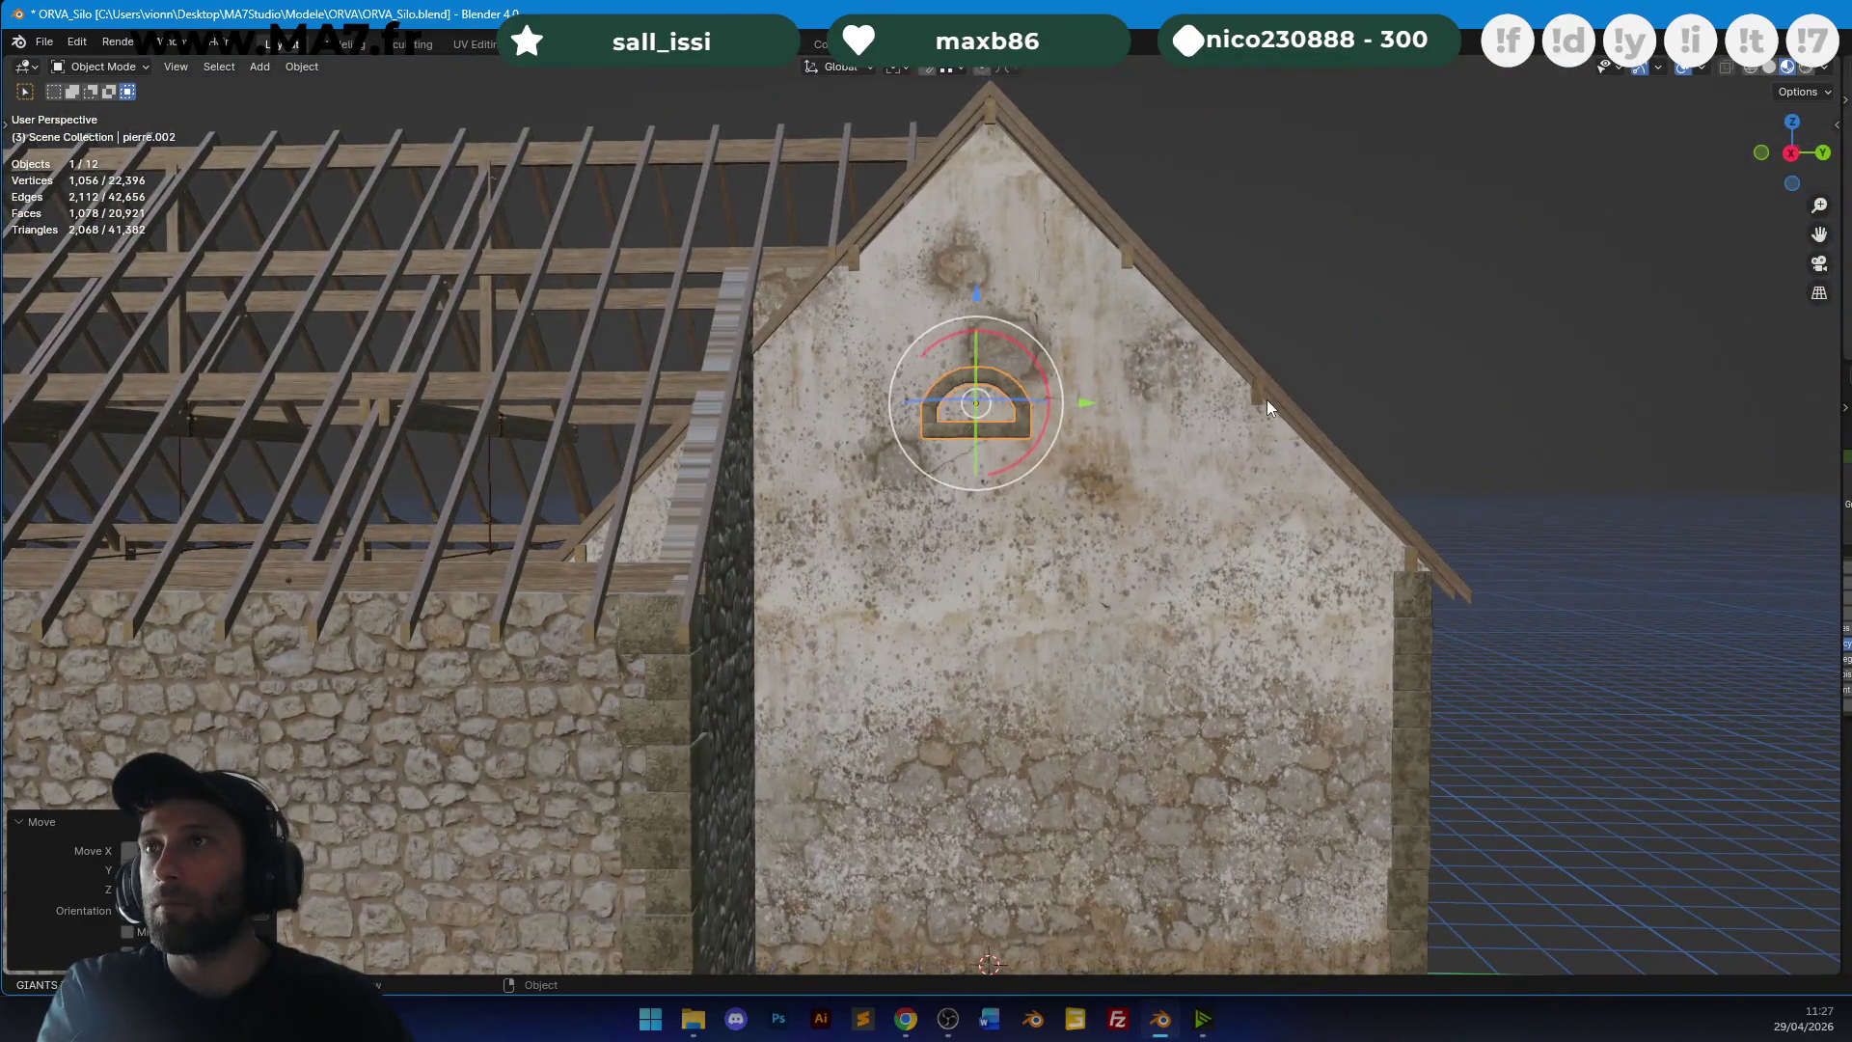
Using front and side ortho views, raise the arch along Z to just below the roof peak.
key("KP_1")
key("KP_3")
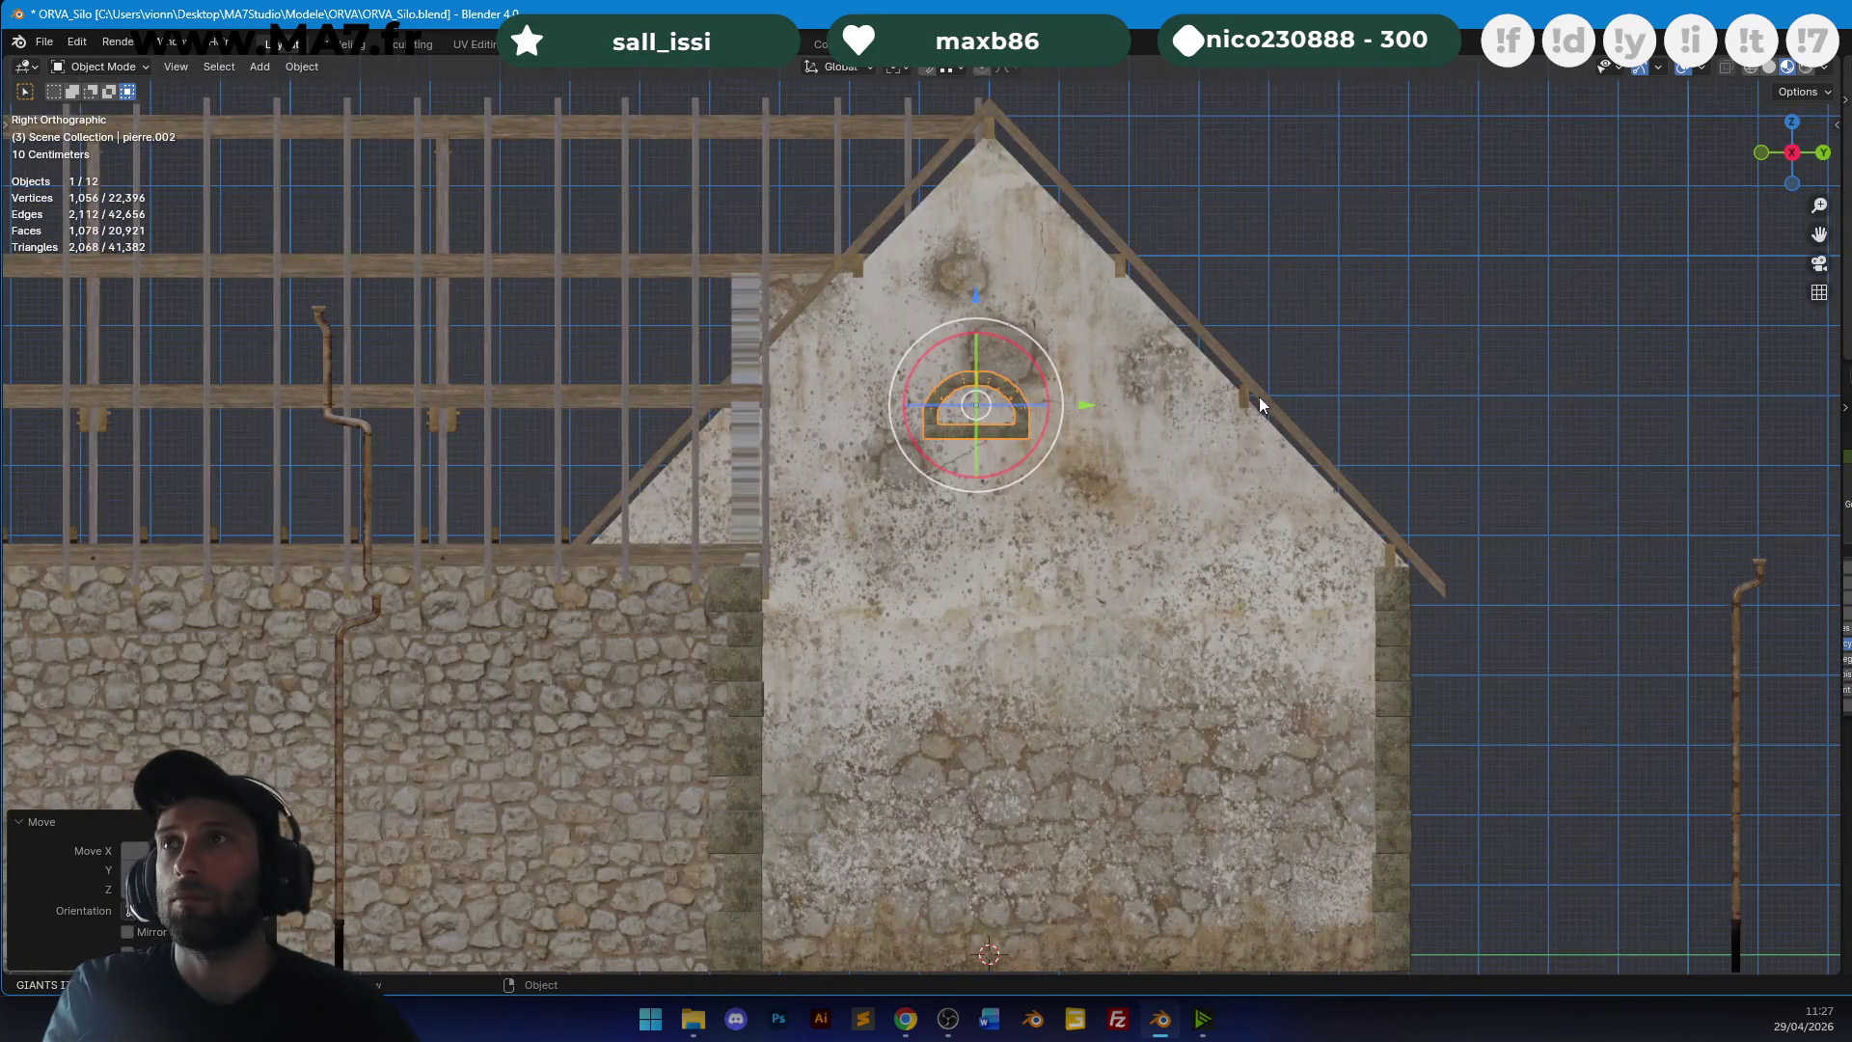
key("g")
key("z")
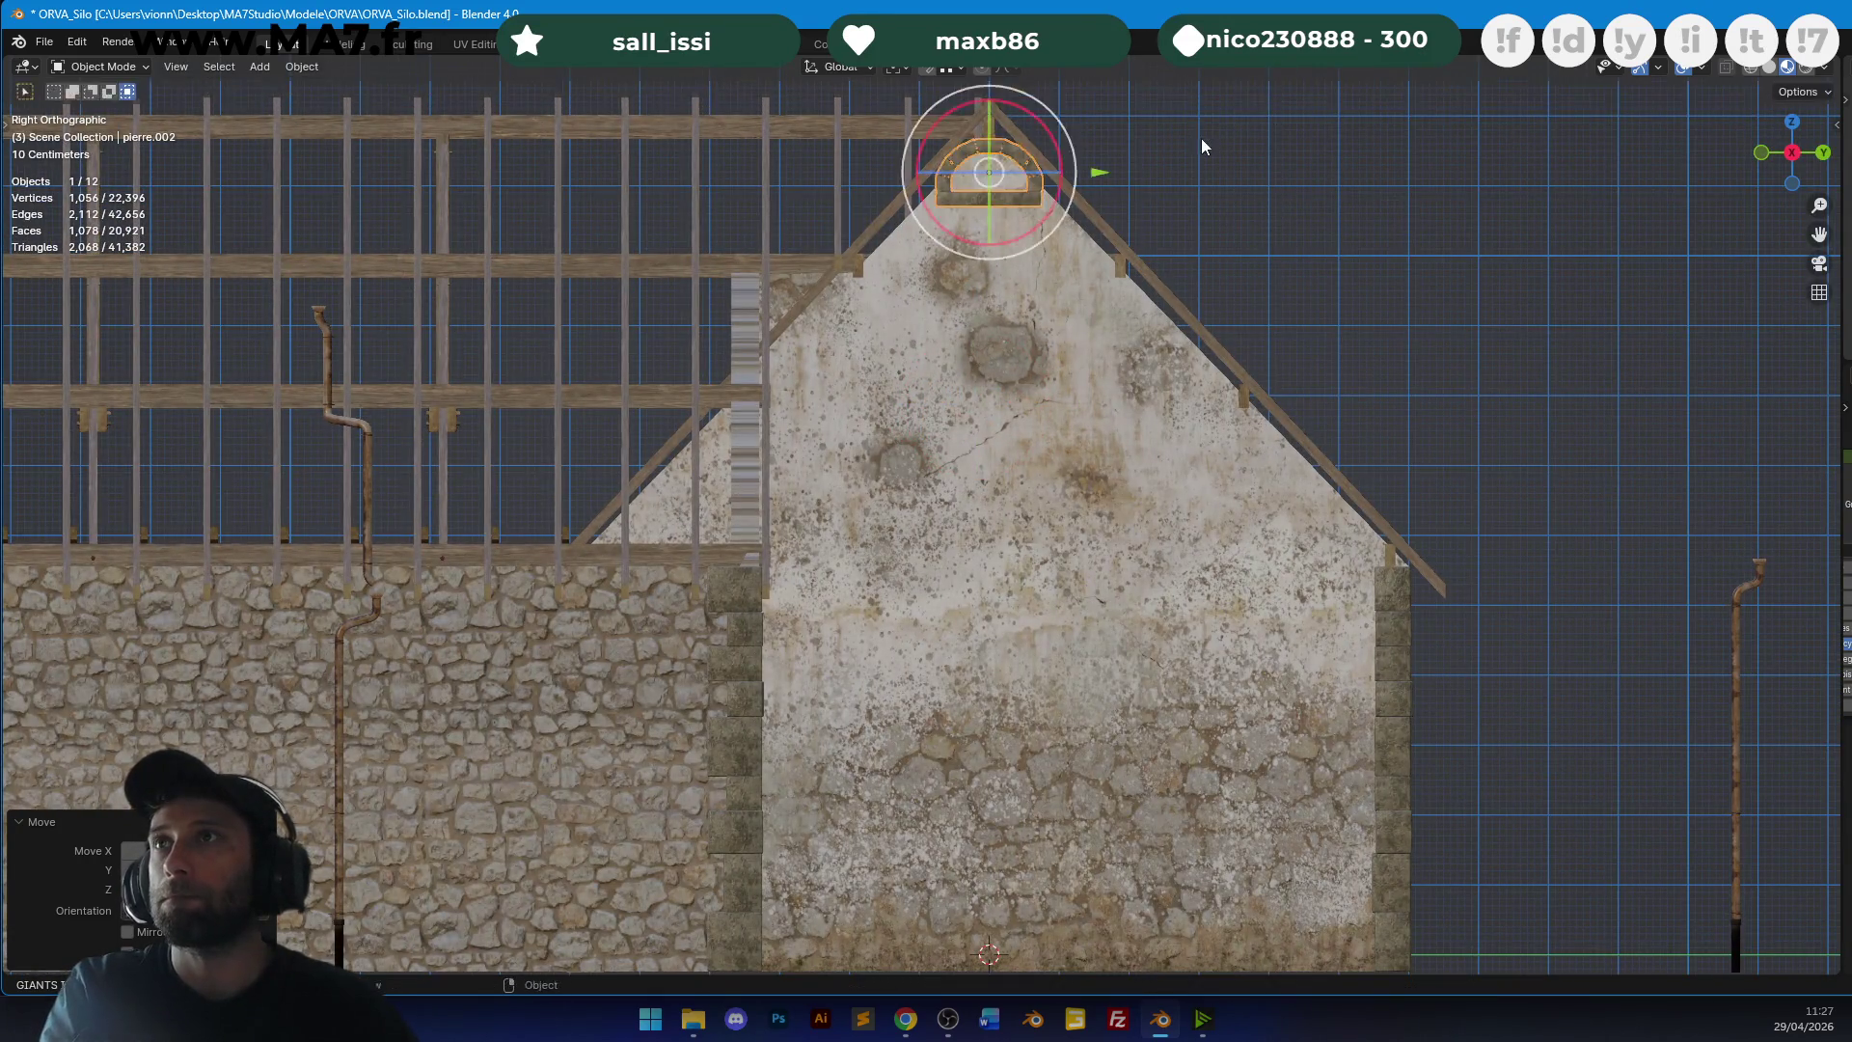
left_click(1192, 321)
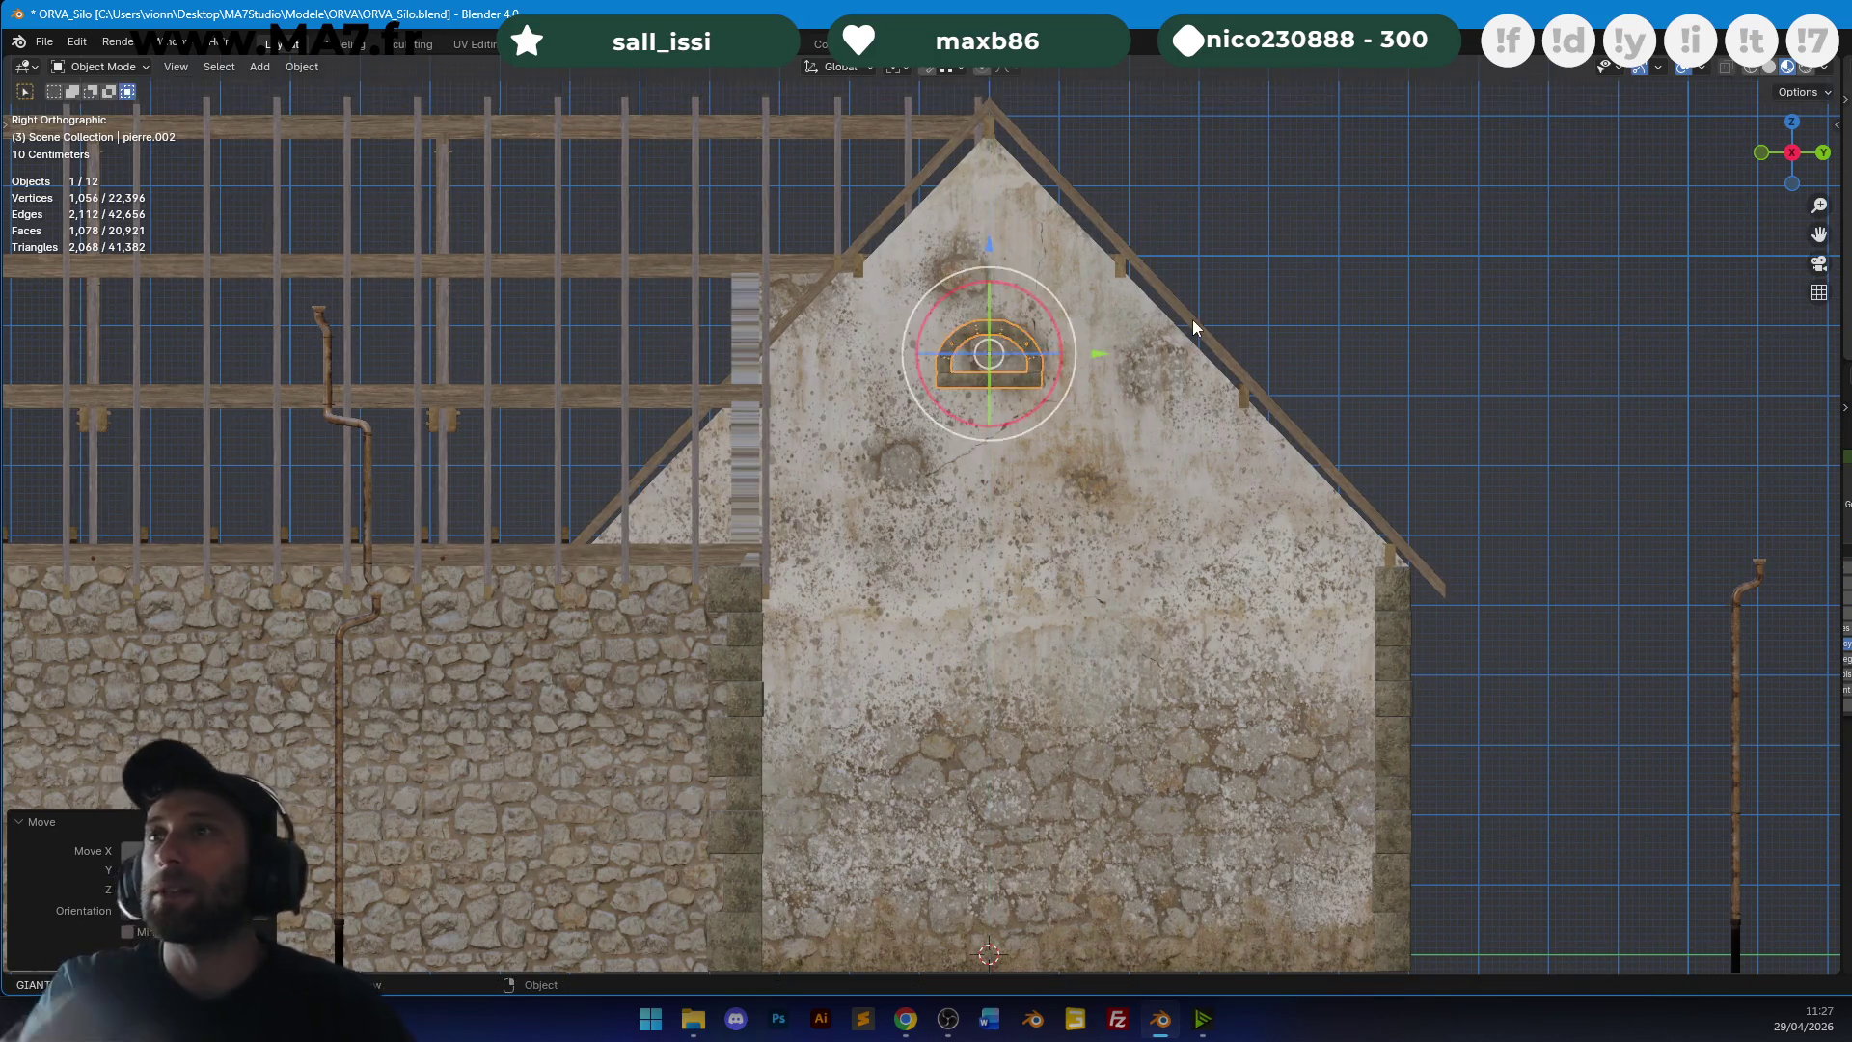
scroll(1119, 449, "up", 3)
Select the gable wall and add two new edge loops to its mesh.
left_click(1003, 531)
scroll(1003, 530, "up", 3)
key("Tab")
key("g")
key("g")
left_click(893, 562)
key("ctrl+r")
left_click(887, 637)
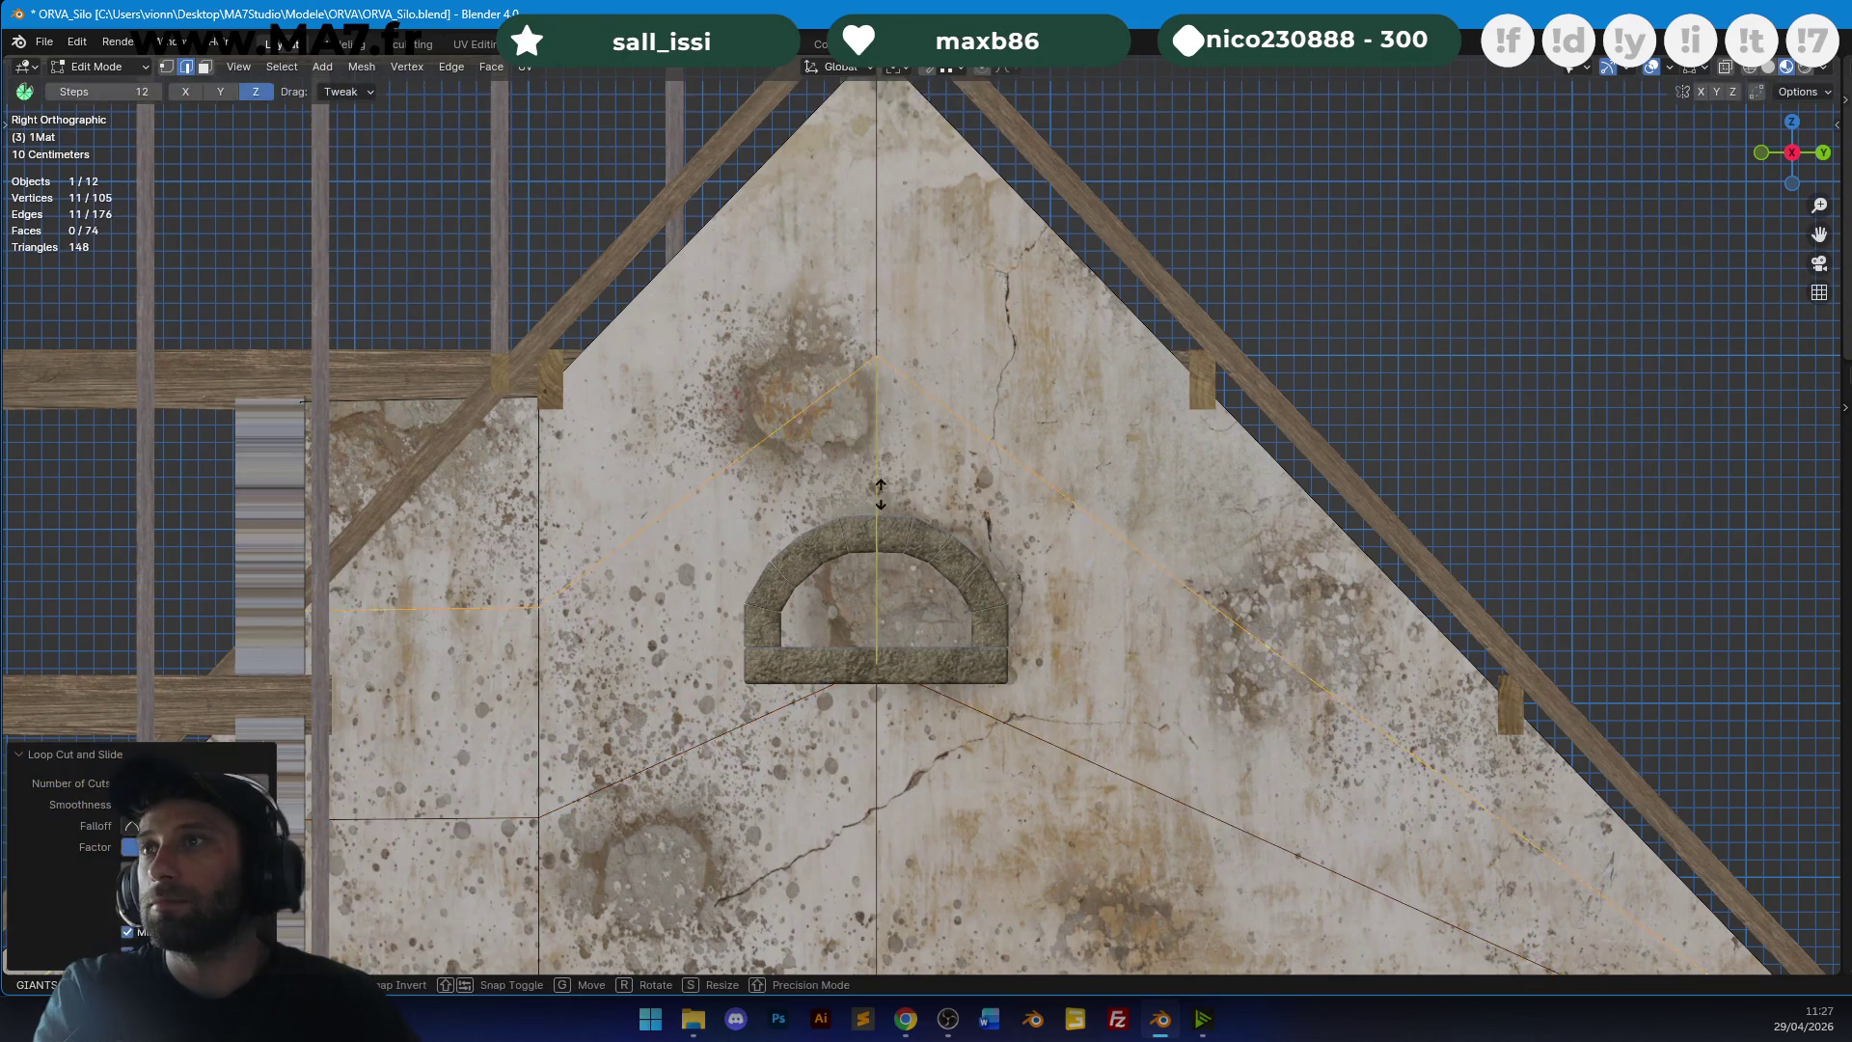
Add a vertical edge loop to the gable wall and slide it against the arch side.
left_click(888, 653)
key("ctrl+r")
left_click(762, 482)
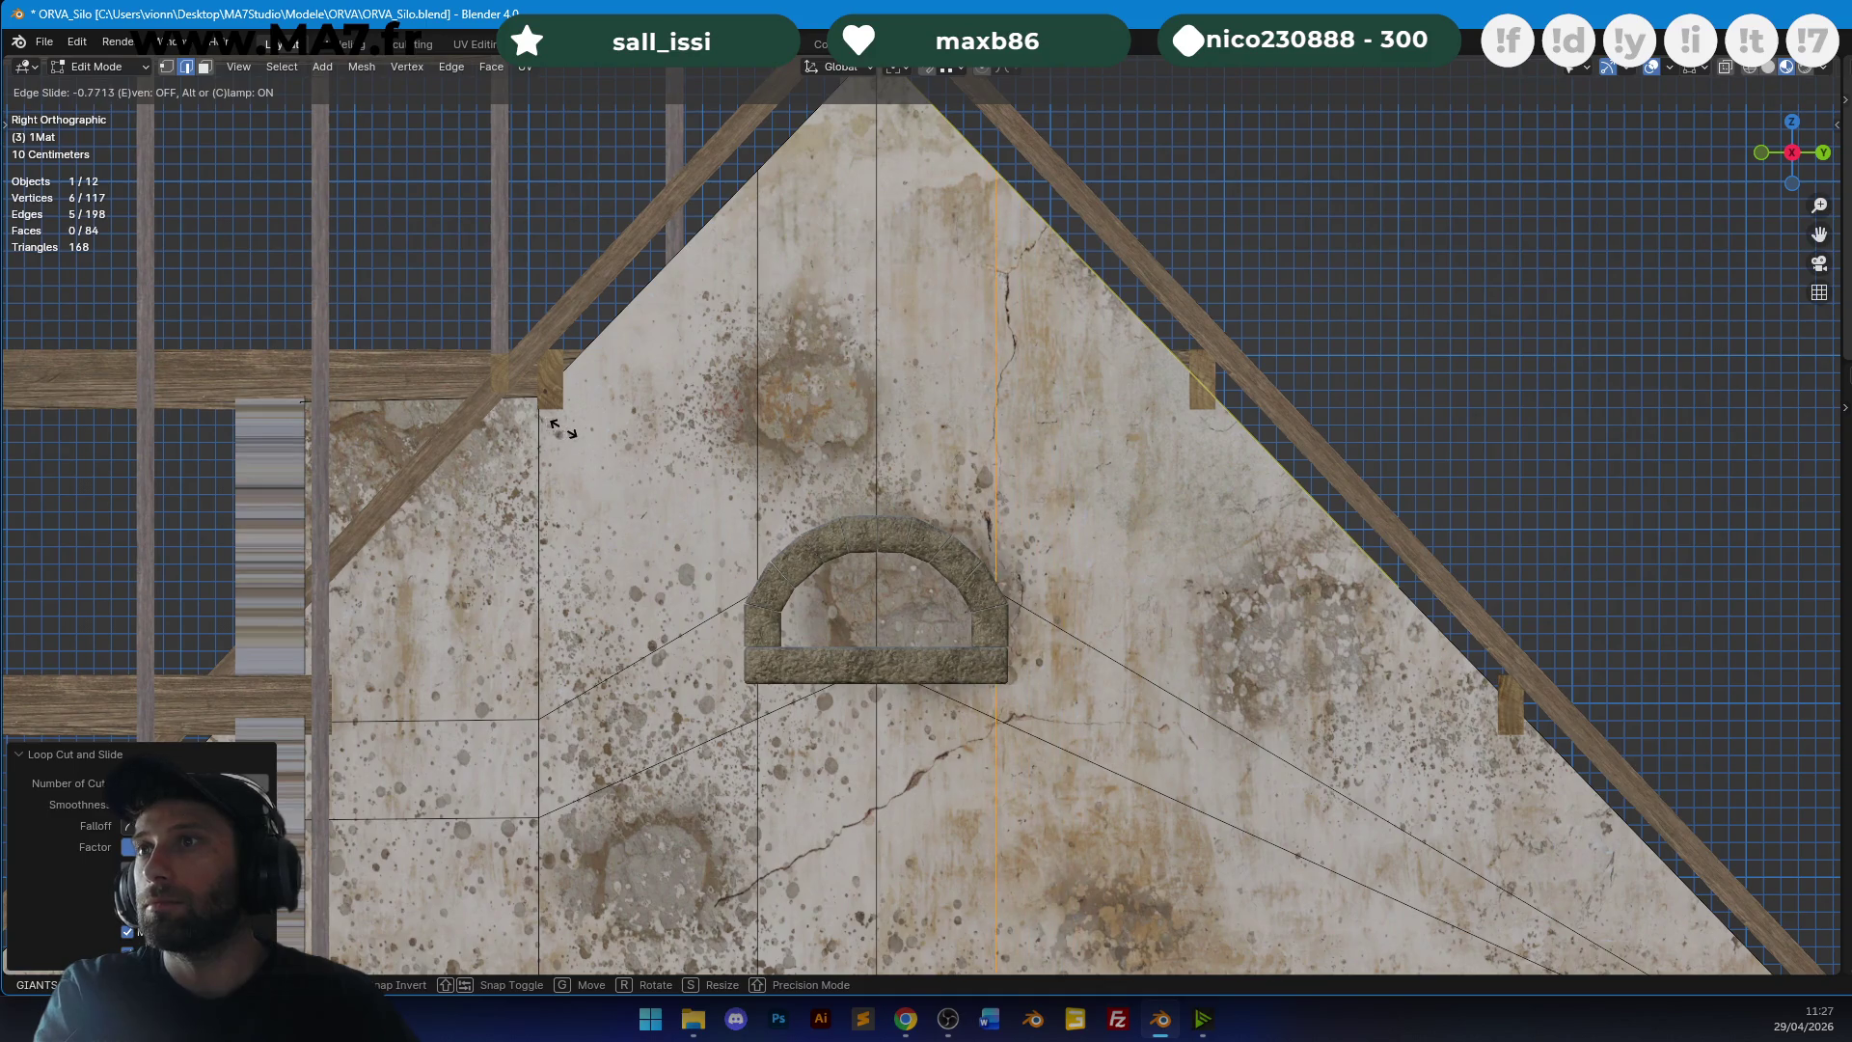
left_click(559, 430)
middle_click_drag(559, 429, 594, 375, "shift")
Vertex-slide the wall vertices at the arch's edges up to meet the arch.
left_click(166, 67)
scroll(778, 548, "up", 1)
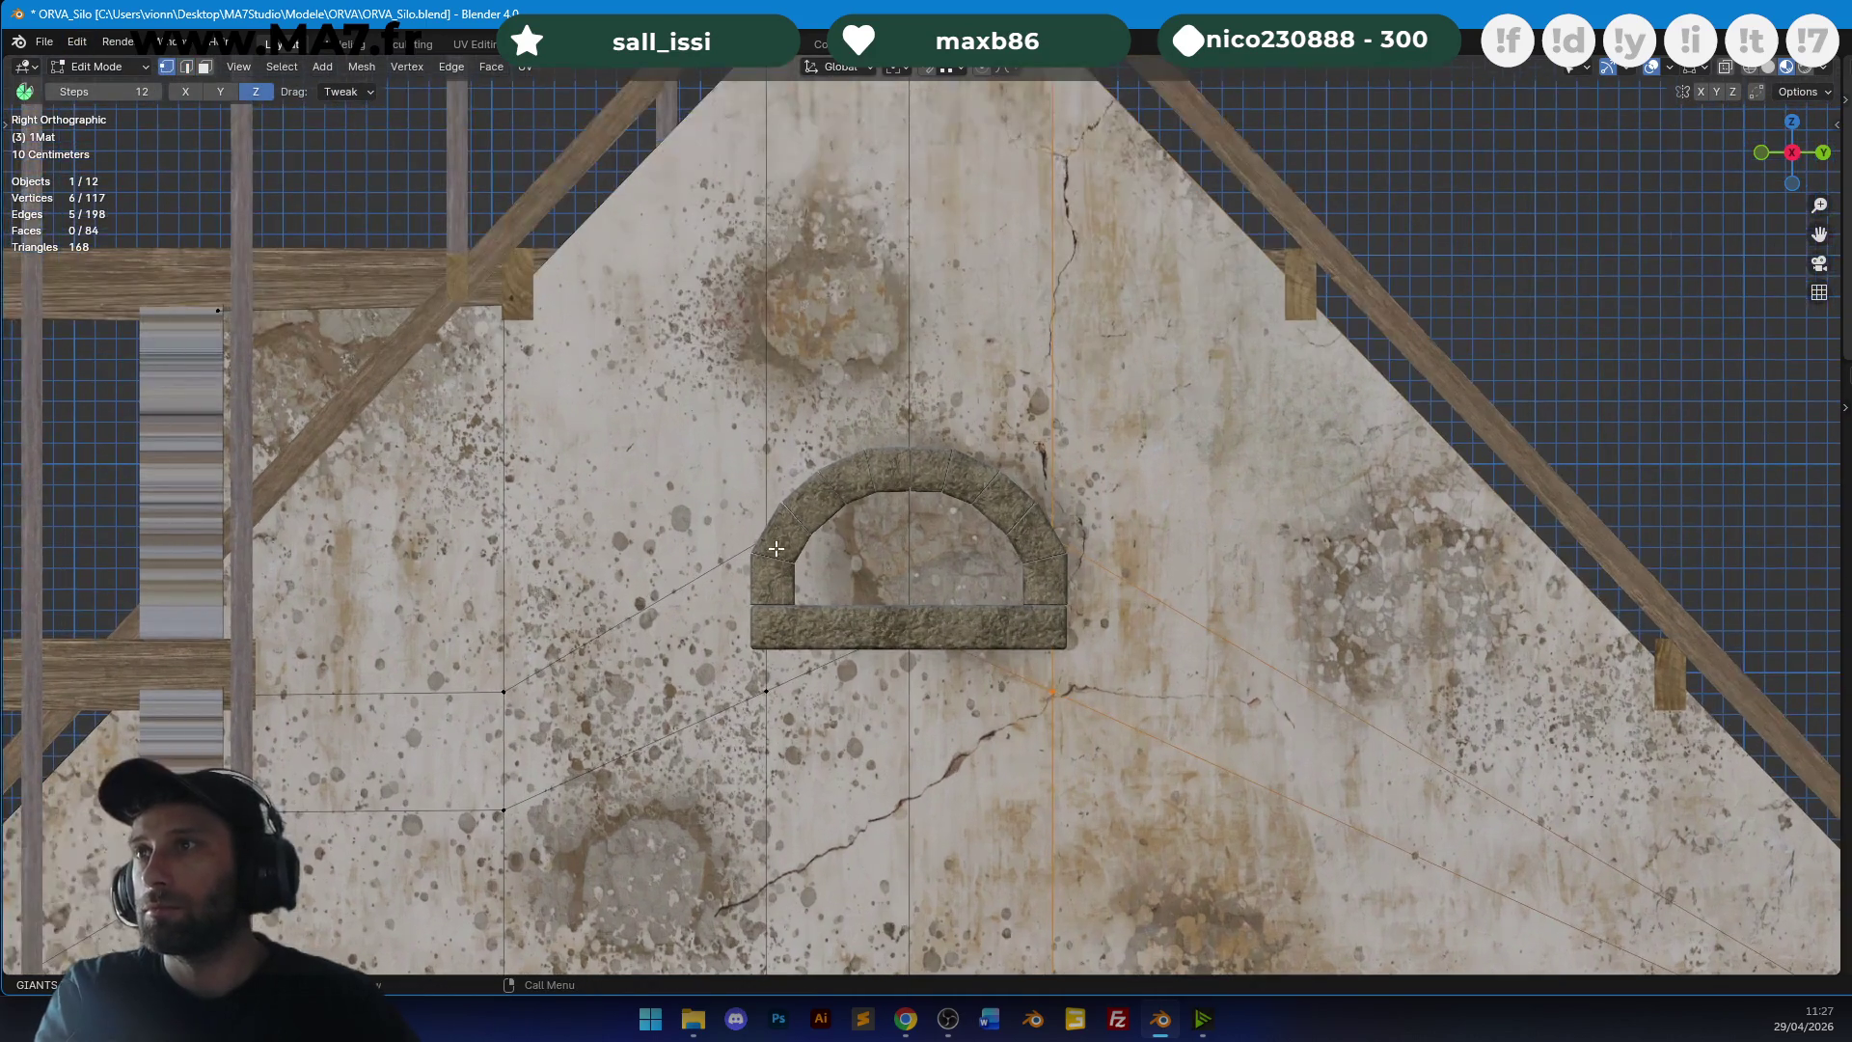
left_click(759, 531)
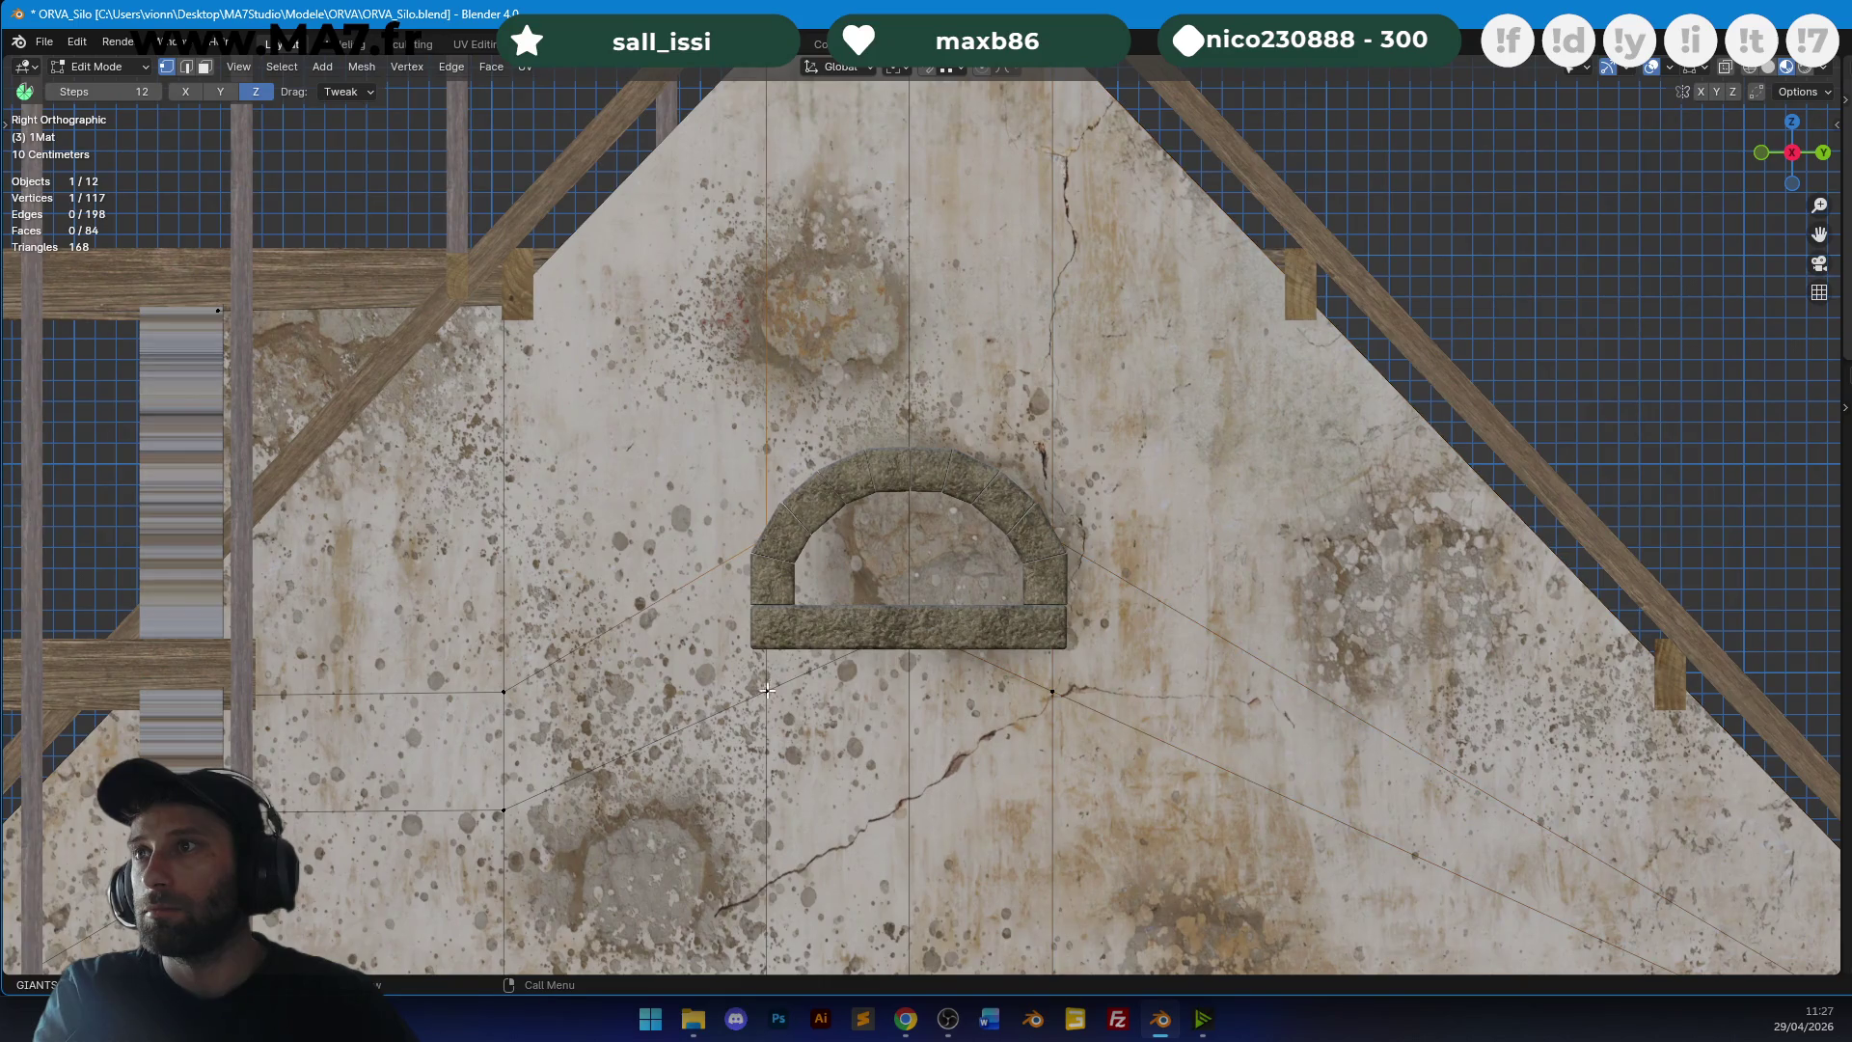
key("shift+v")
key("Escape")
left_click(1051, 691)
key("shift+v")
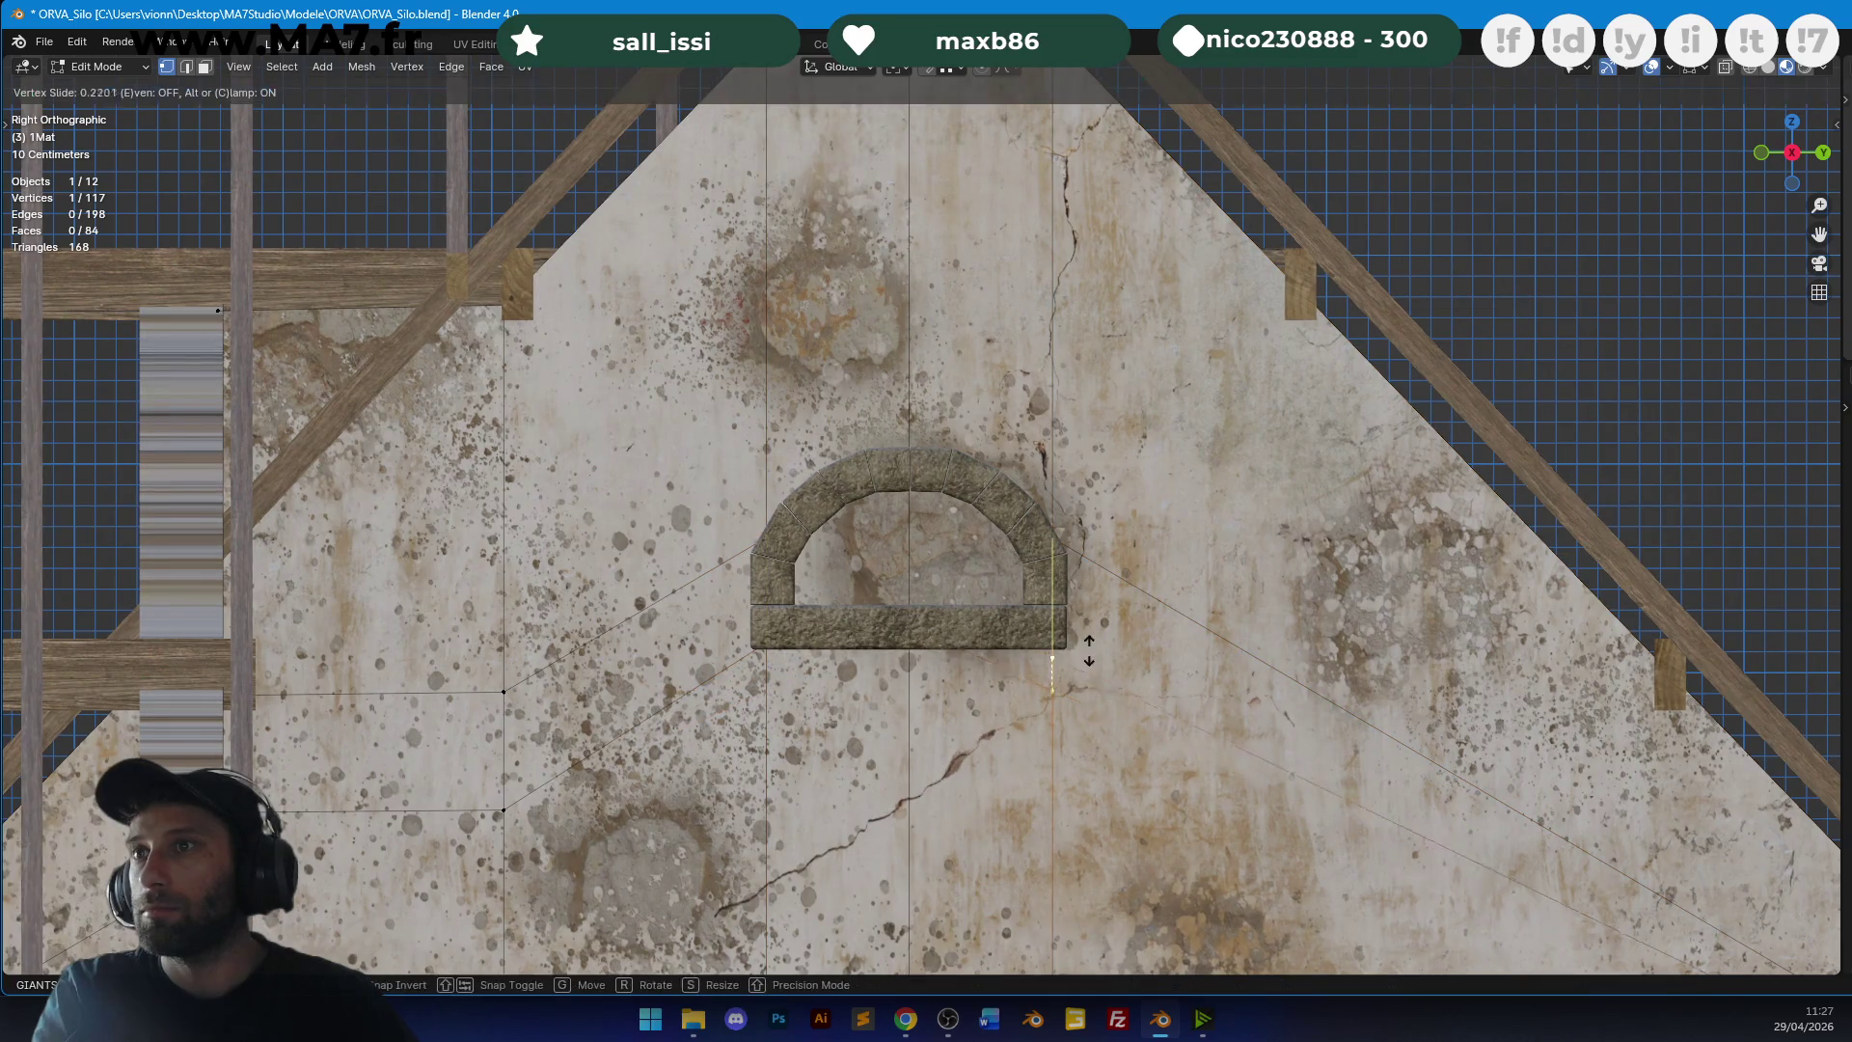
left_click(1090, 653)
Delete the wall face inside the arch to open the half-round window, then inspect it.
left_click(204, 67)
left_click(888, 558)
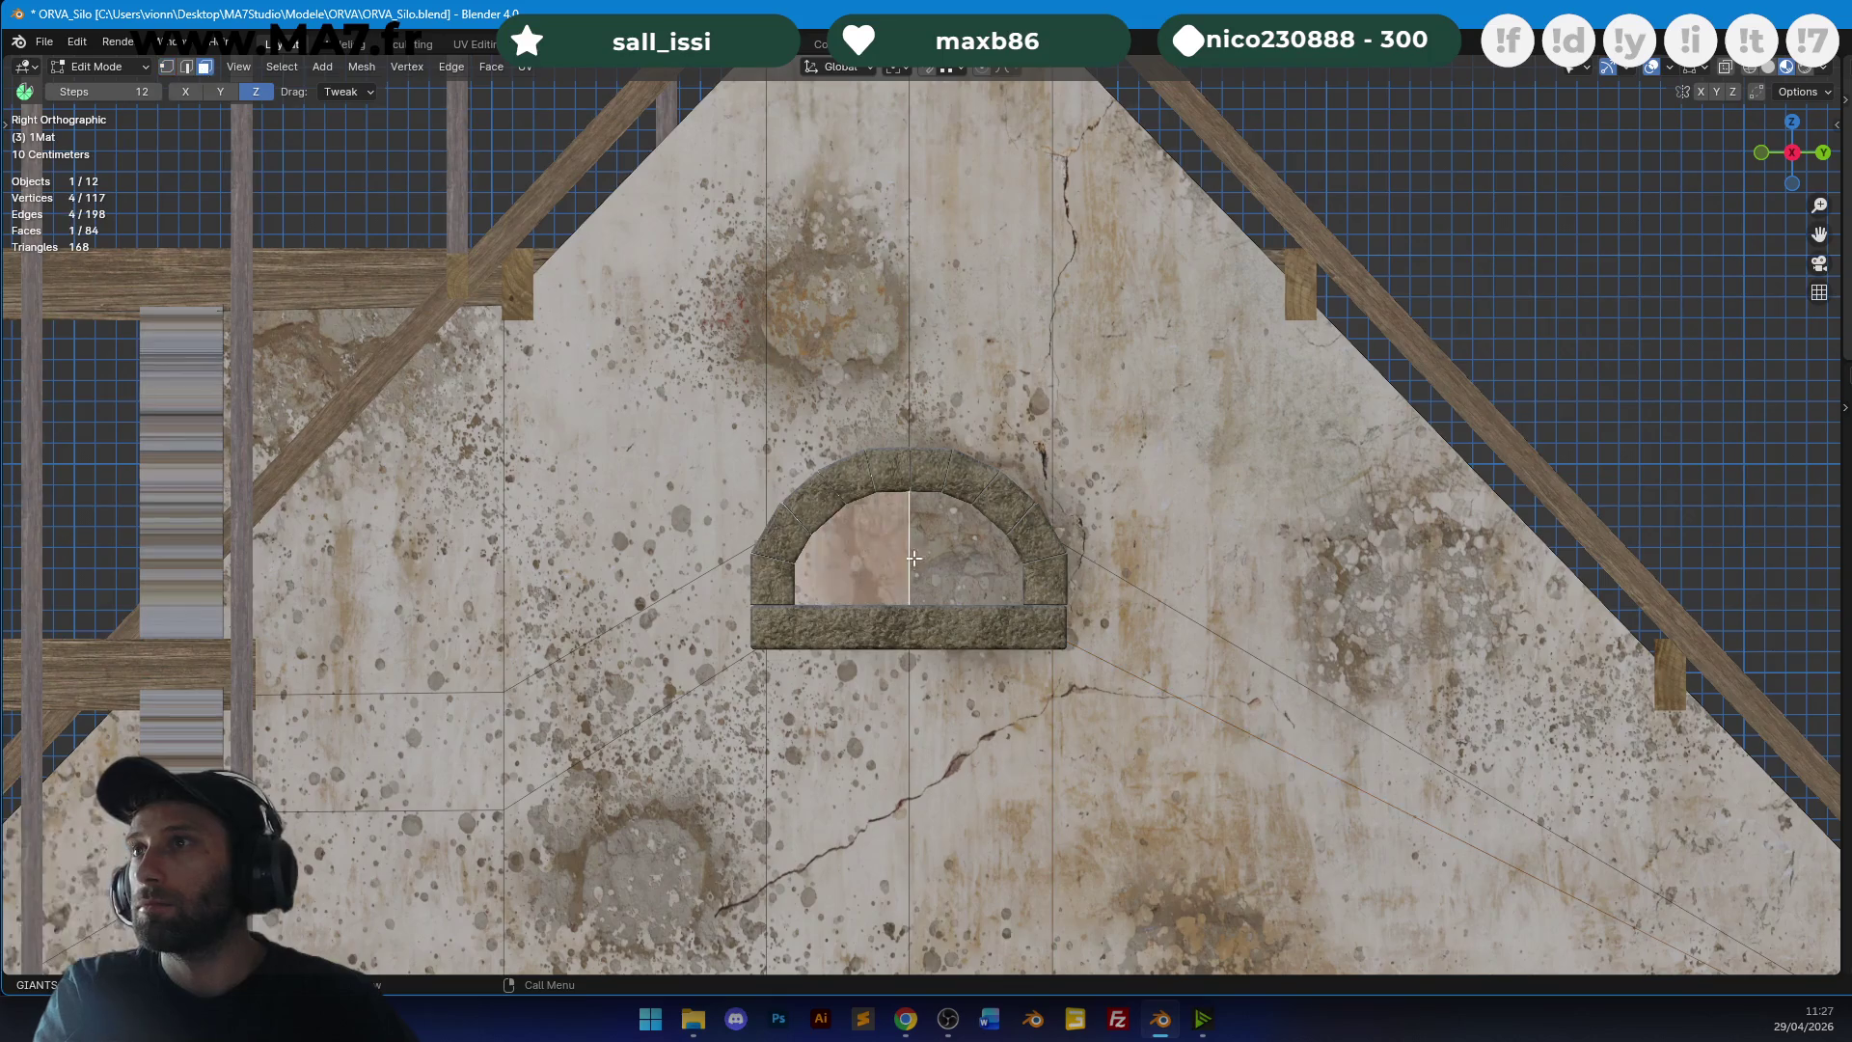
key("x")
left_click(942, 558)
key("Tab")
scroll(970, 448, "down", 3)
mouse_move(942, 558)
middle_mouse_down()
mouse_move(970, 448)
mouse_move(887, 407)
middle_mouse_up()
key("alt+a")
scroll(971, 451, "up", 3)
middle_click_drag(972, 450, 847, 362)
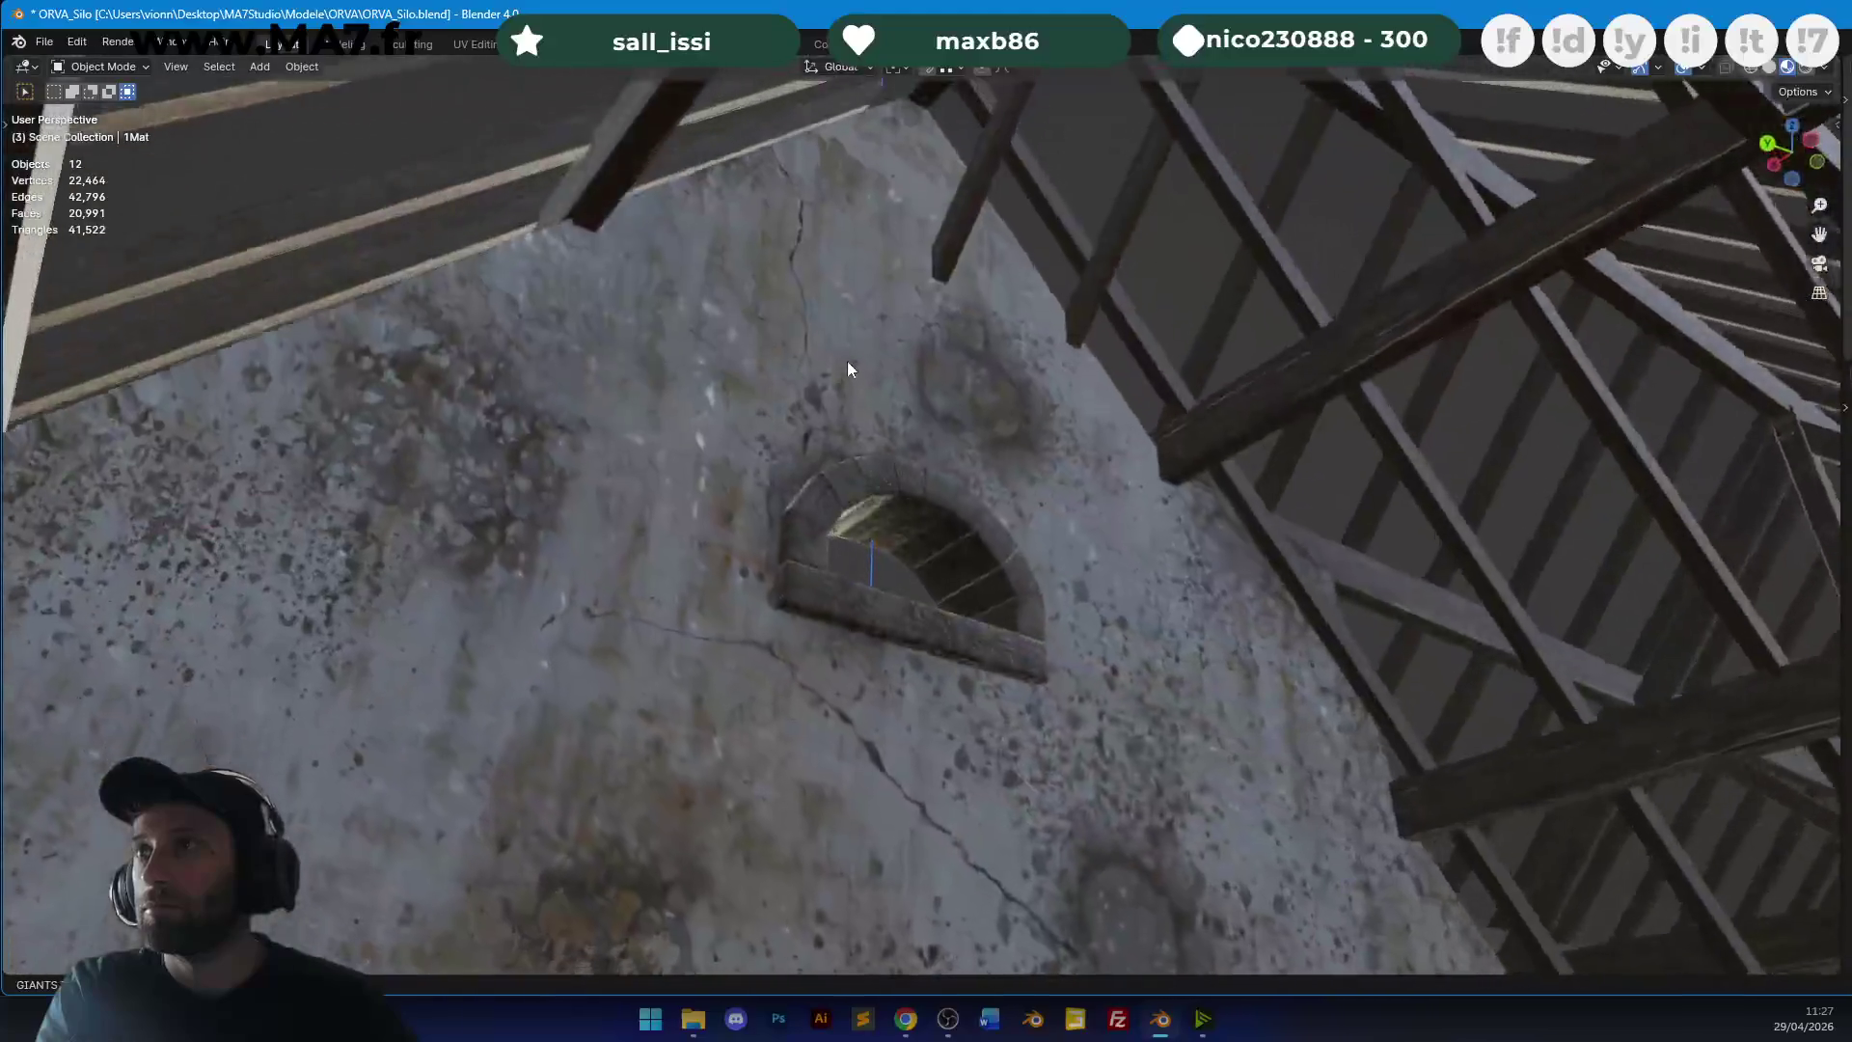
scroll(847, 369, "down", 2)
Box-select the left half of the stone arch's vertices in top wireframe view.
left_click(918, 492)
key("Tab")
key("KP_7")
scroll(588, 482, "down", 3)
key("z")
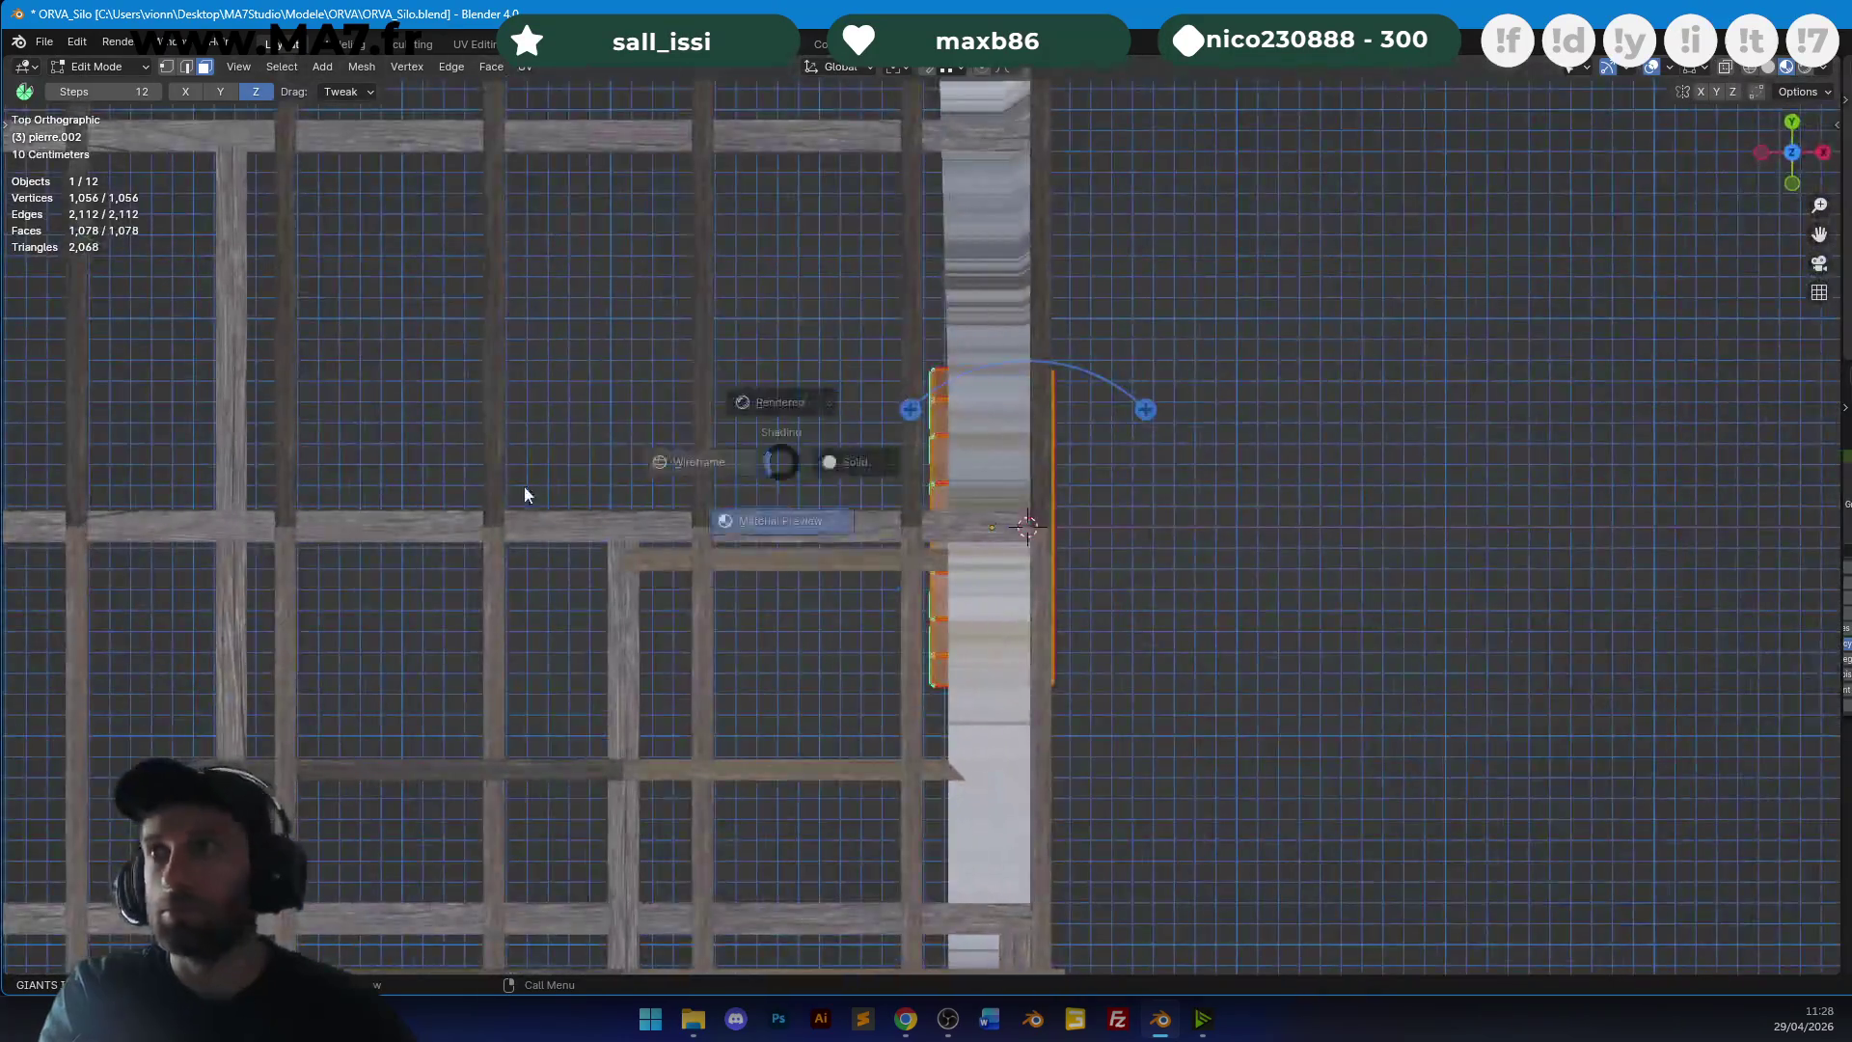
left_click(588, 482)
left_click(166, 66)
key("alt+a")
left_click_drag(842, 460, 1037, 780)
Move those arch vertices 0.038 m along X to match the wall depth, then save.
scroll(1037, 780, "up", 4)
key("g")
key("x")
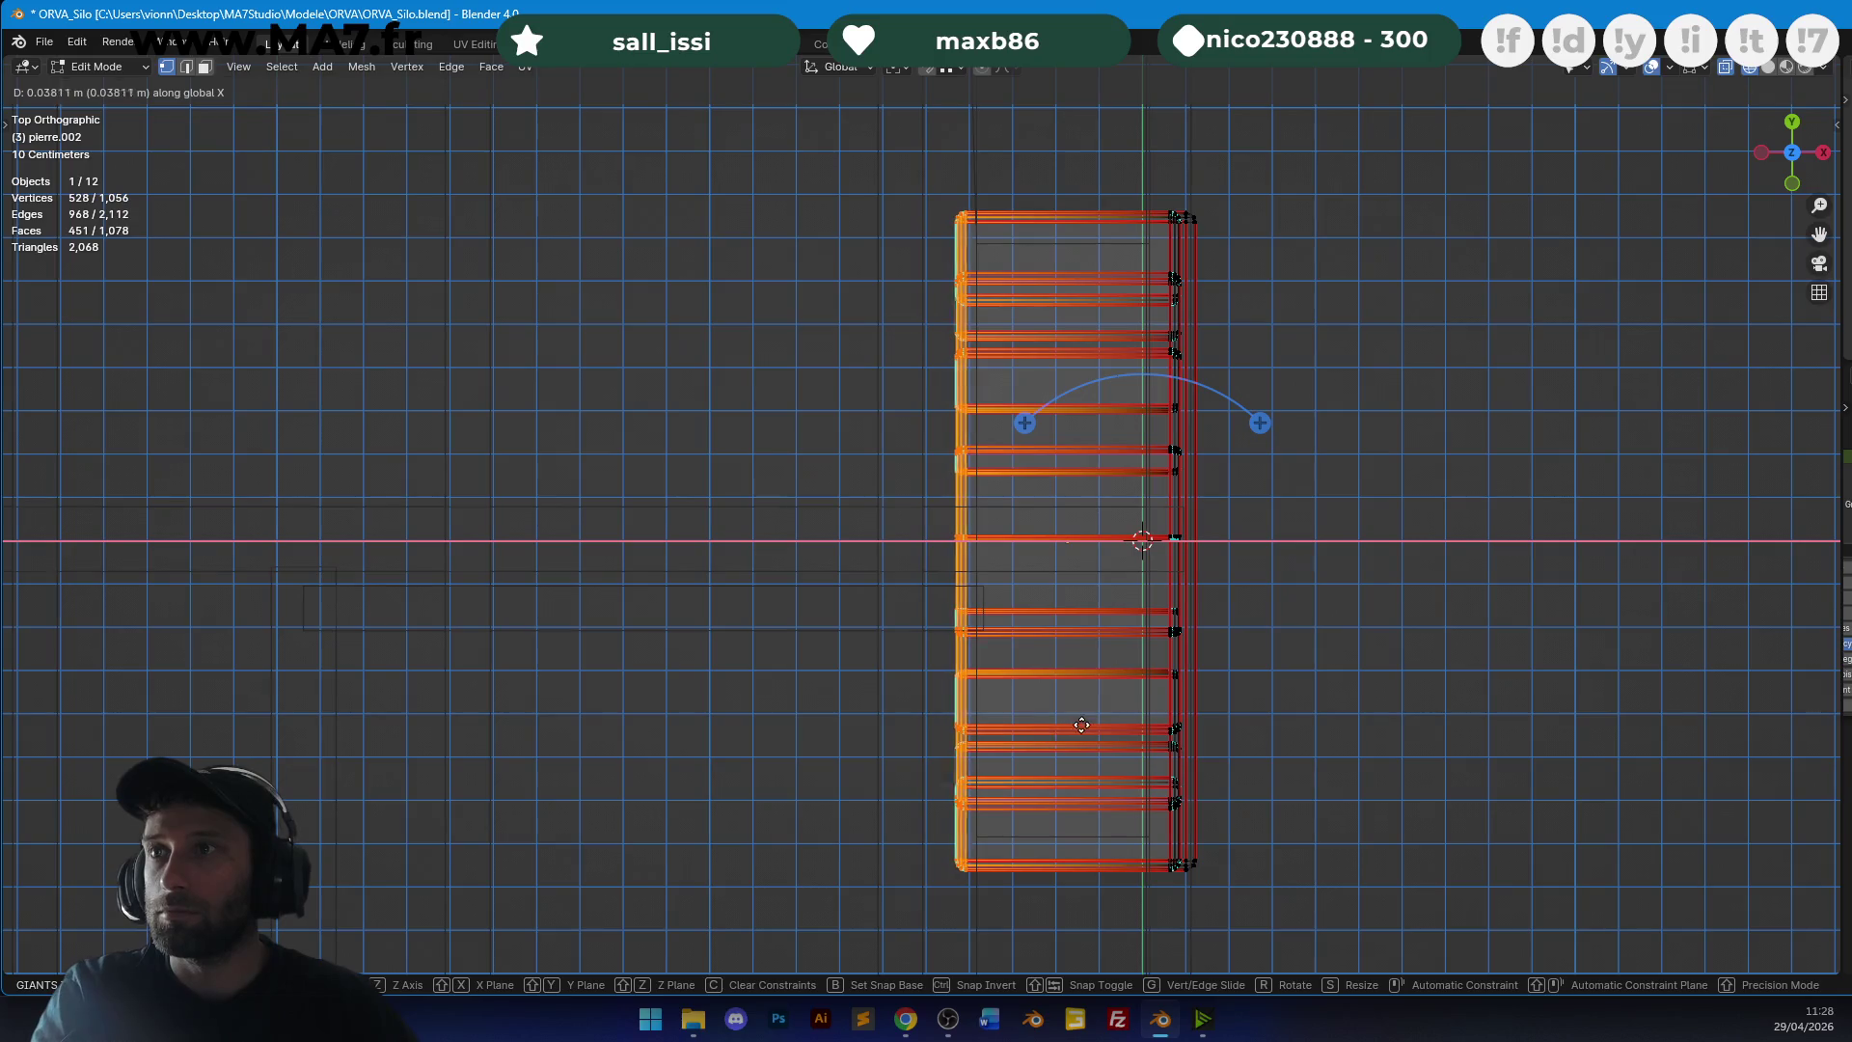
left_click(1079, 725)
key("Tab")
key("z")
mouse_move(1062, 455)
middle_mouse_down()
mouse_move(1036, 534)
mouse_move(877, 391)
mouse_move(1066, 461)
mouse_move(1020, 311)
mouse_move(819, 374)
mouse_move(1008, 371)
mouse_move(837, 431)
mouse_move(1146, 496)
mouse_move(982, 451)
mouse_move(853, 505)
mouse_move(1061, 512)
middle_mouse_up()
scroll(1066, 462, "down", 3)
key("ctrl+s")
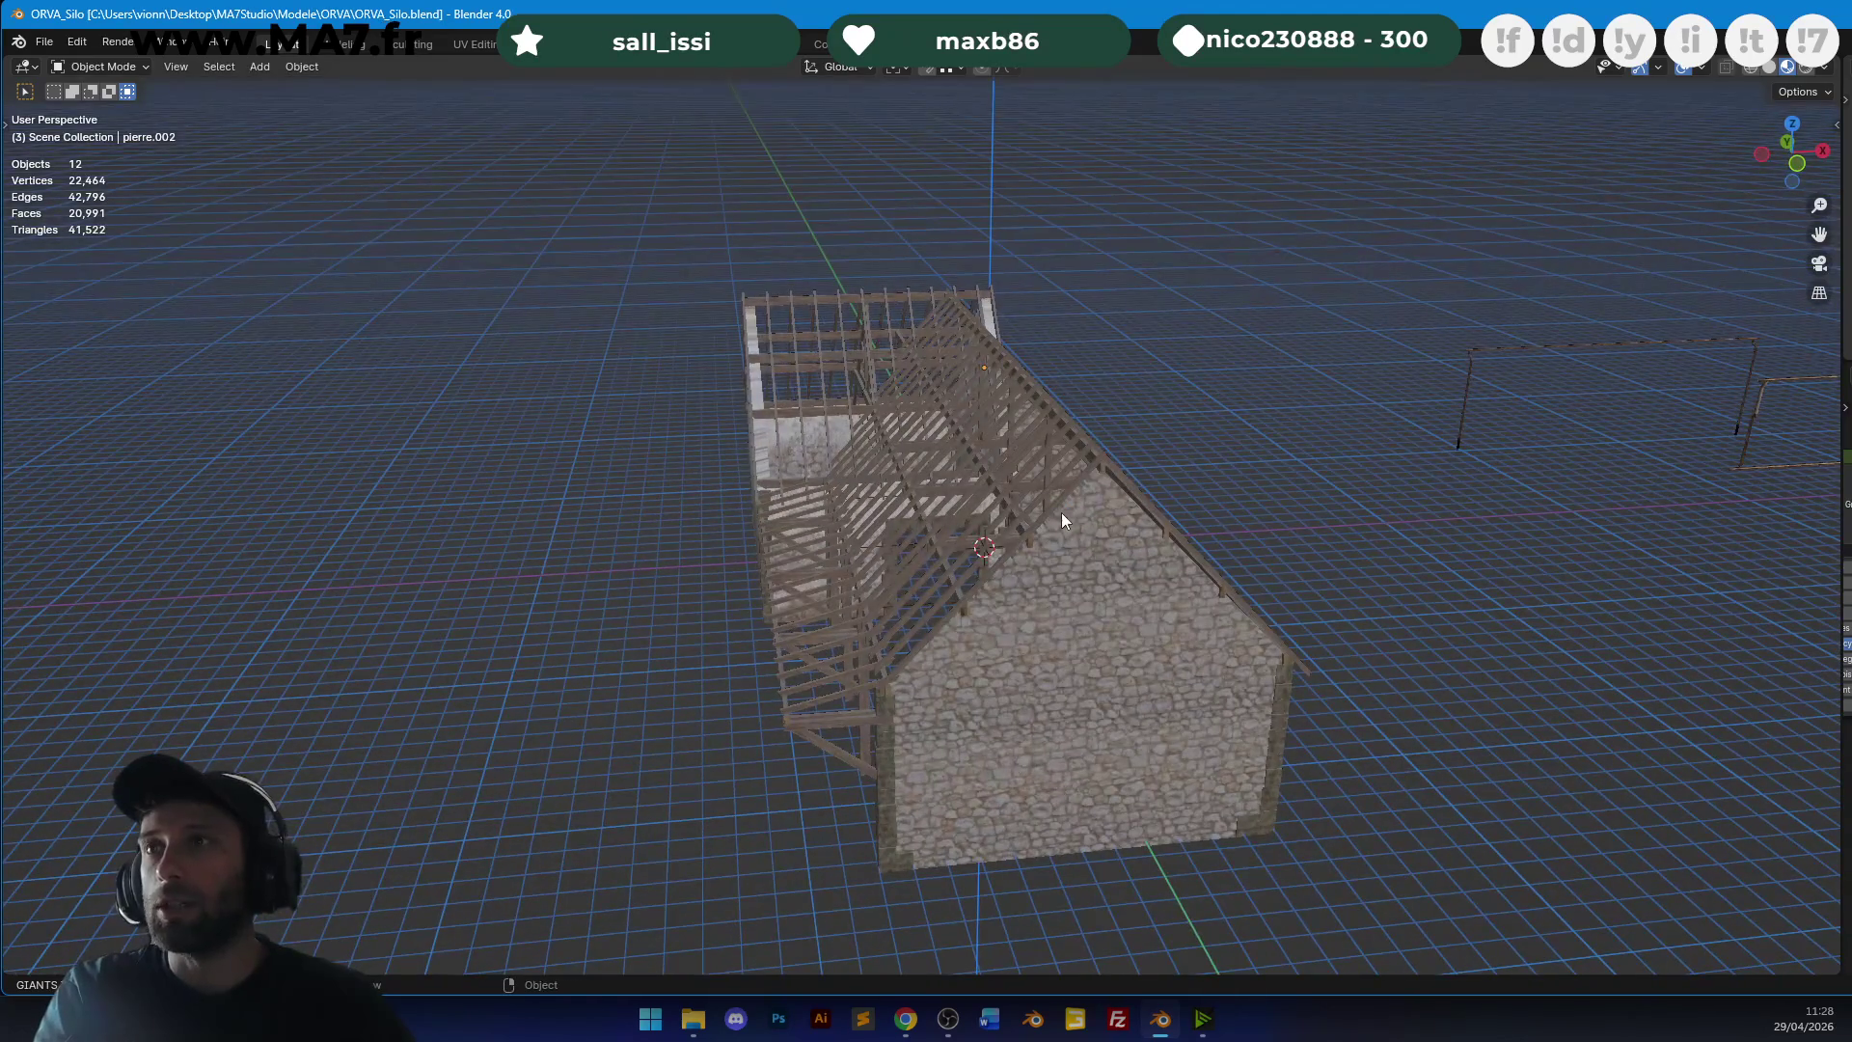
Orbit to the barn's stone gable end, then select and delete every object.
mouse_move(1028, 750)
middle_mouse_down()
mouse_move(993, 663)
mouse_move(1109, 659)
middle_mouse_up()
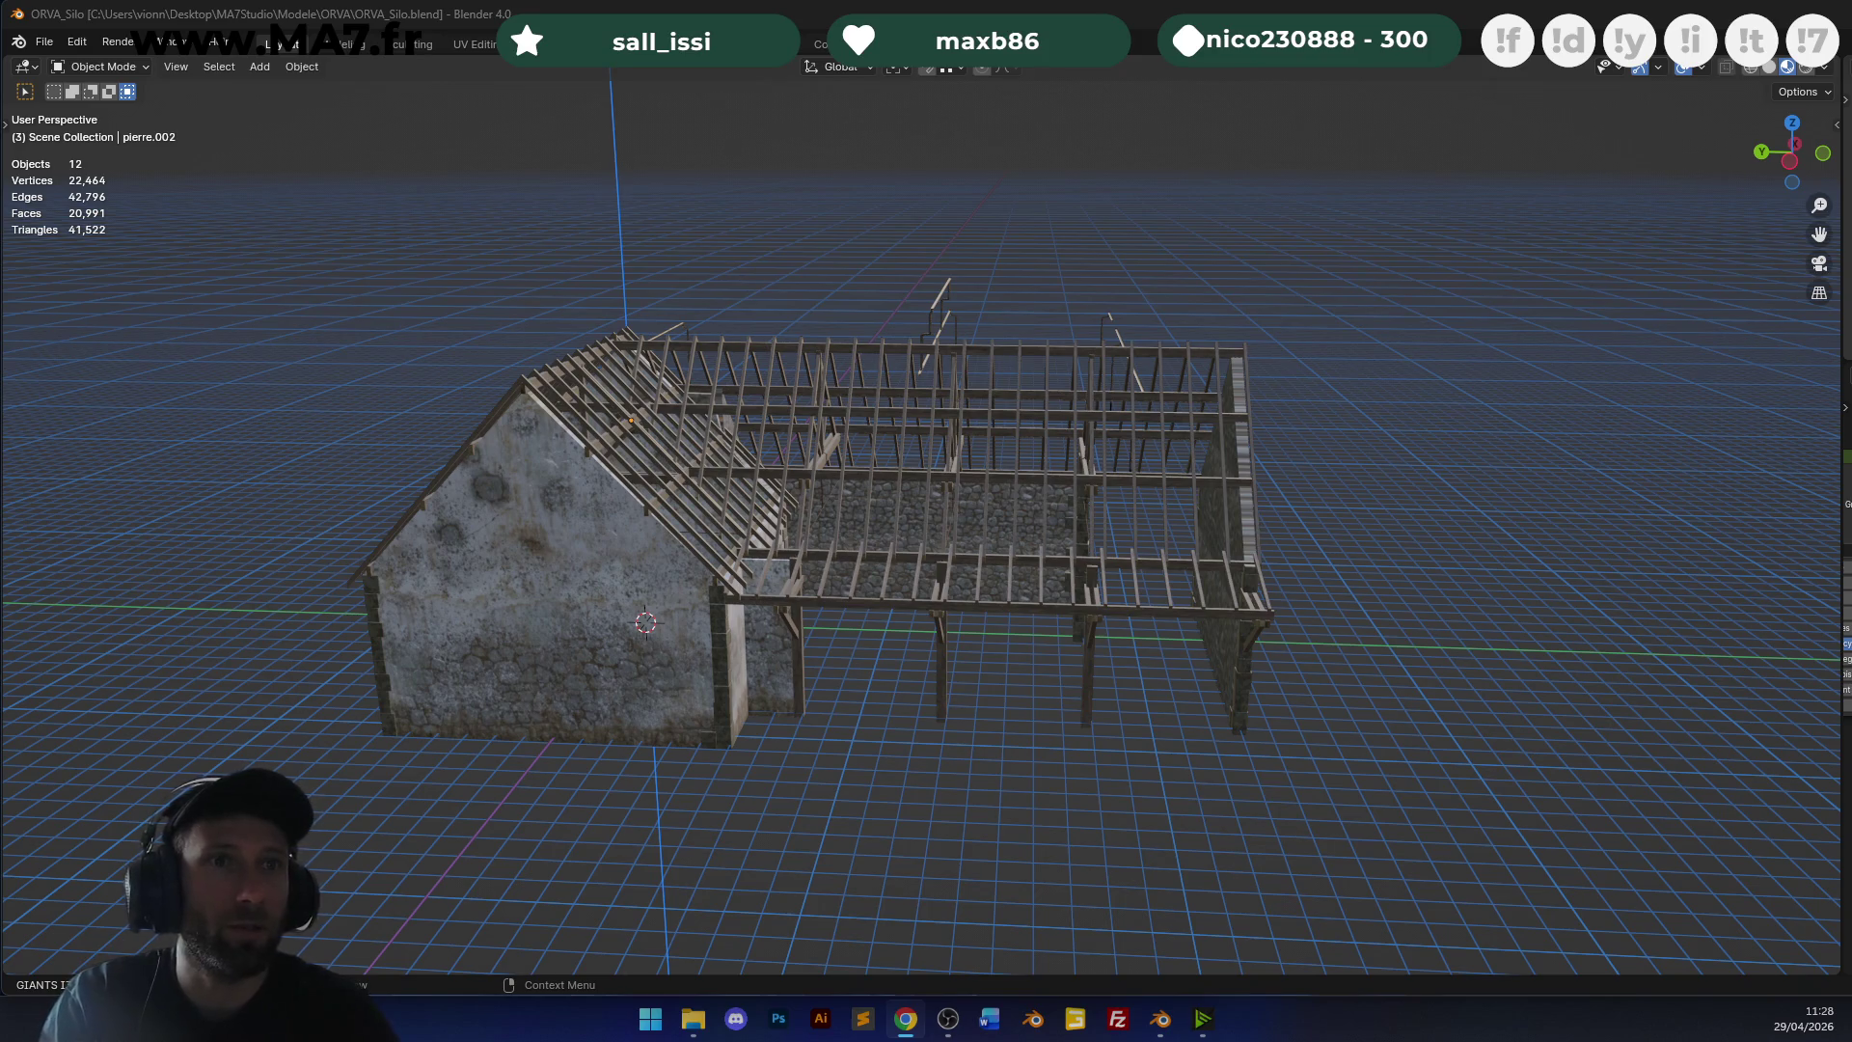
mouse_move(965, 478)
middle_mouse_down()
mouse_move(1066, 496)
mouse_move(1398, 448)
middle_mouse_up()
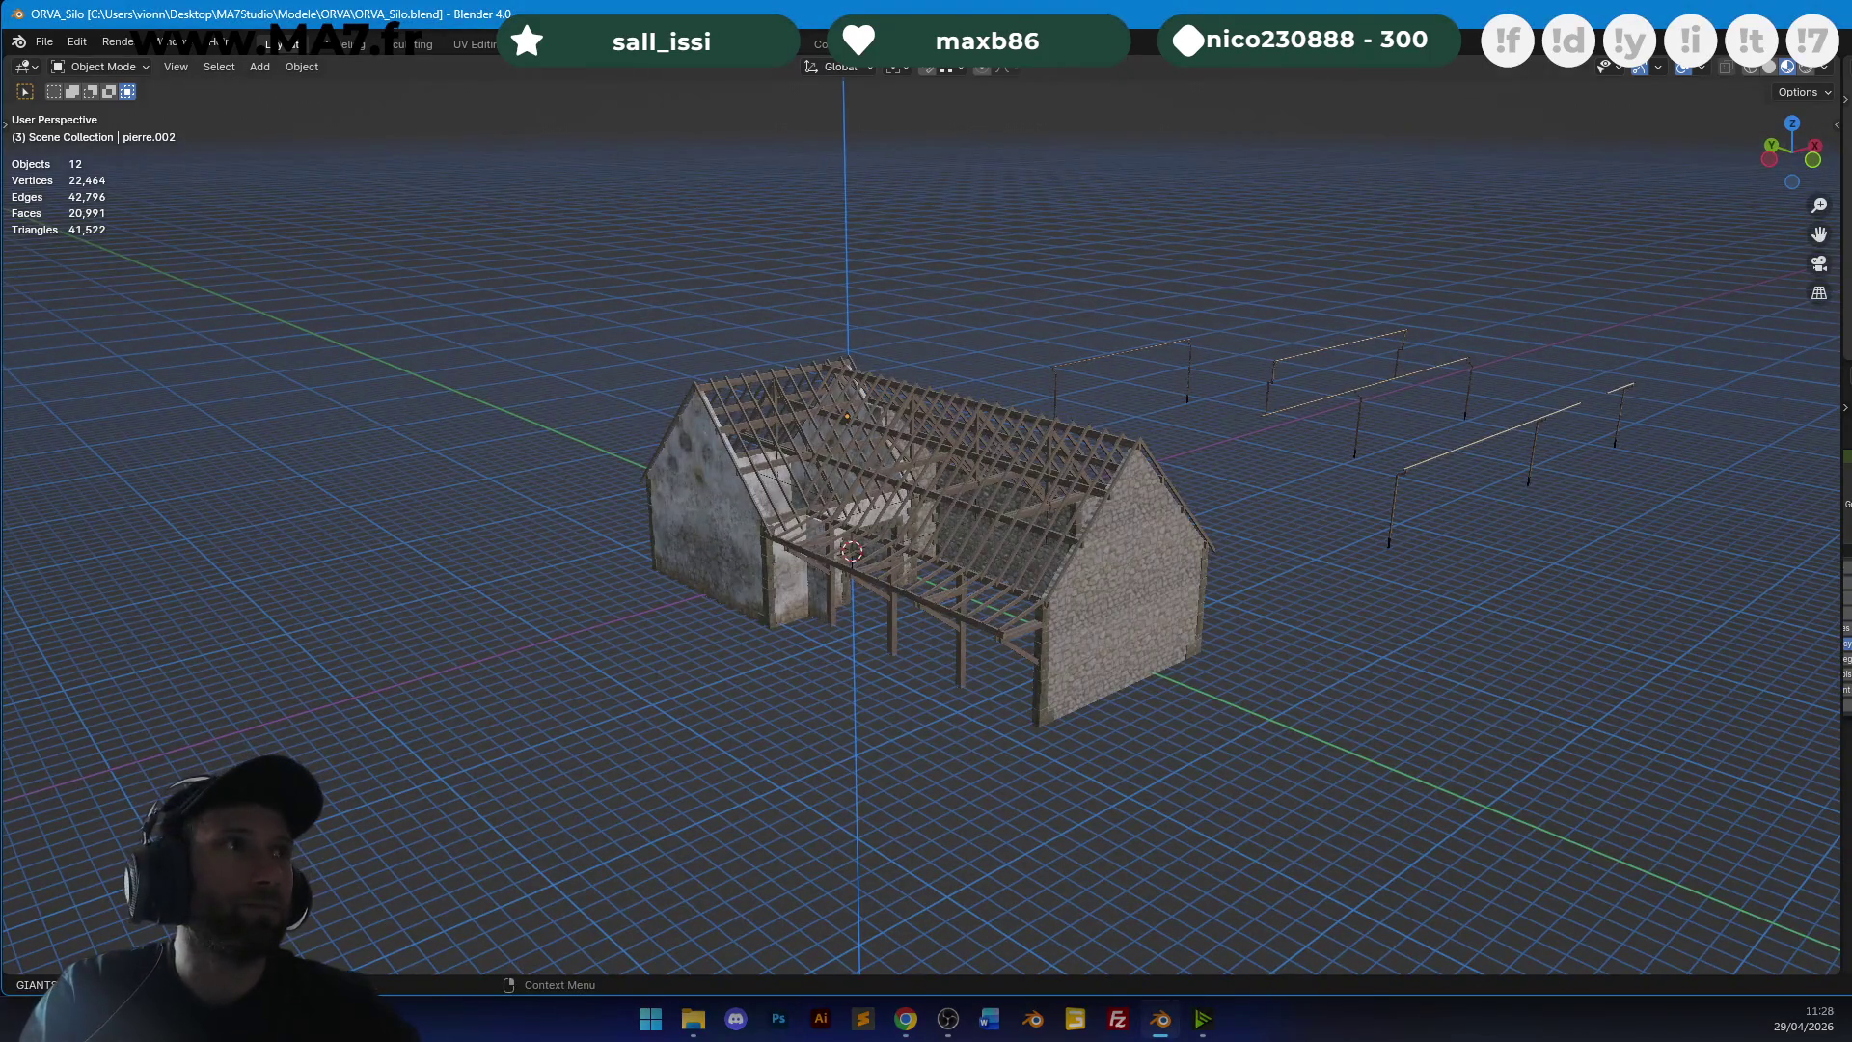
key("a")
key("Delete")
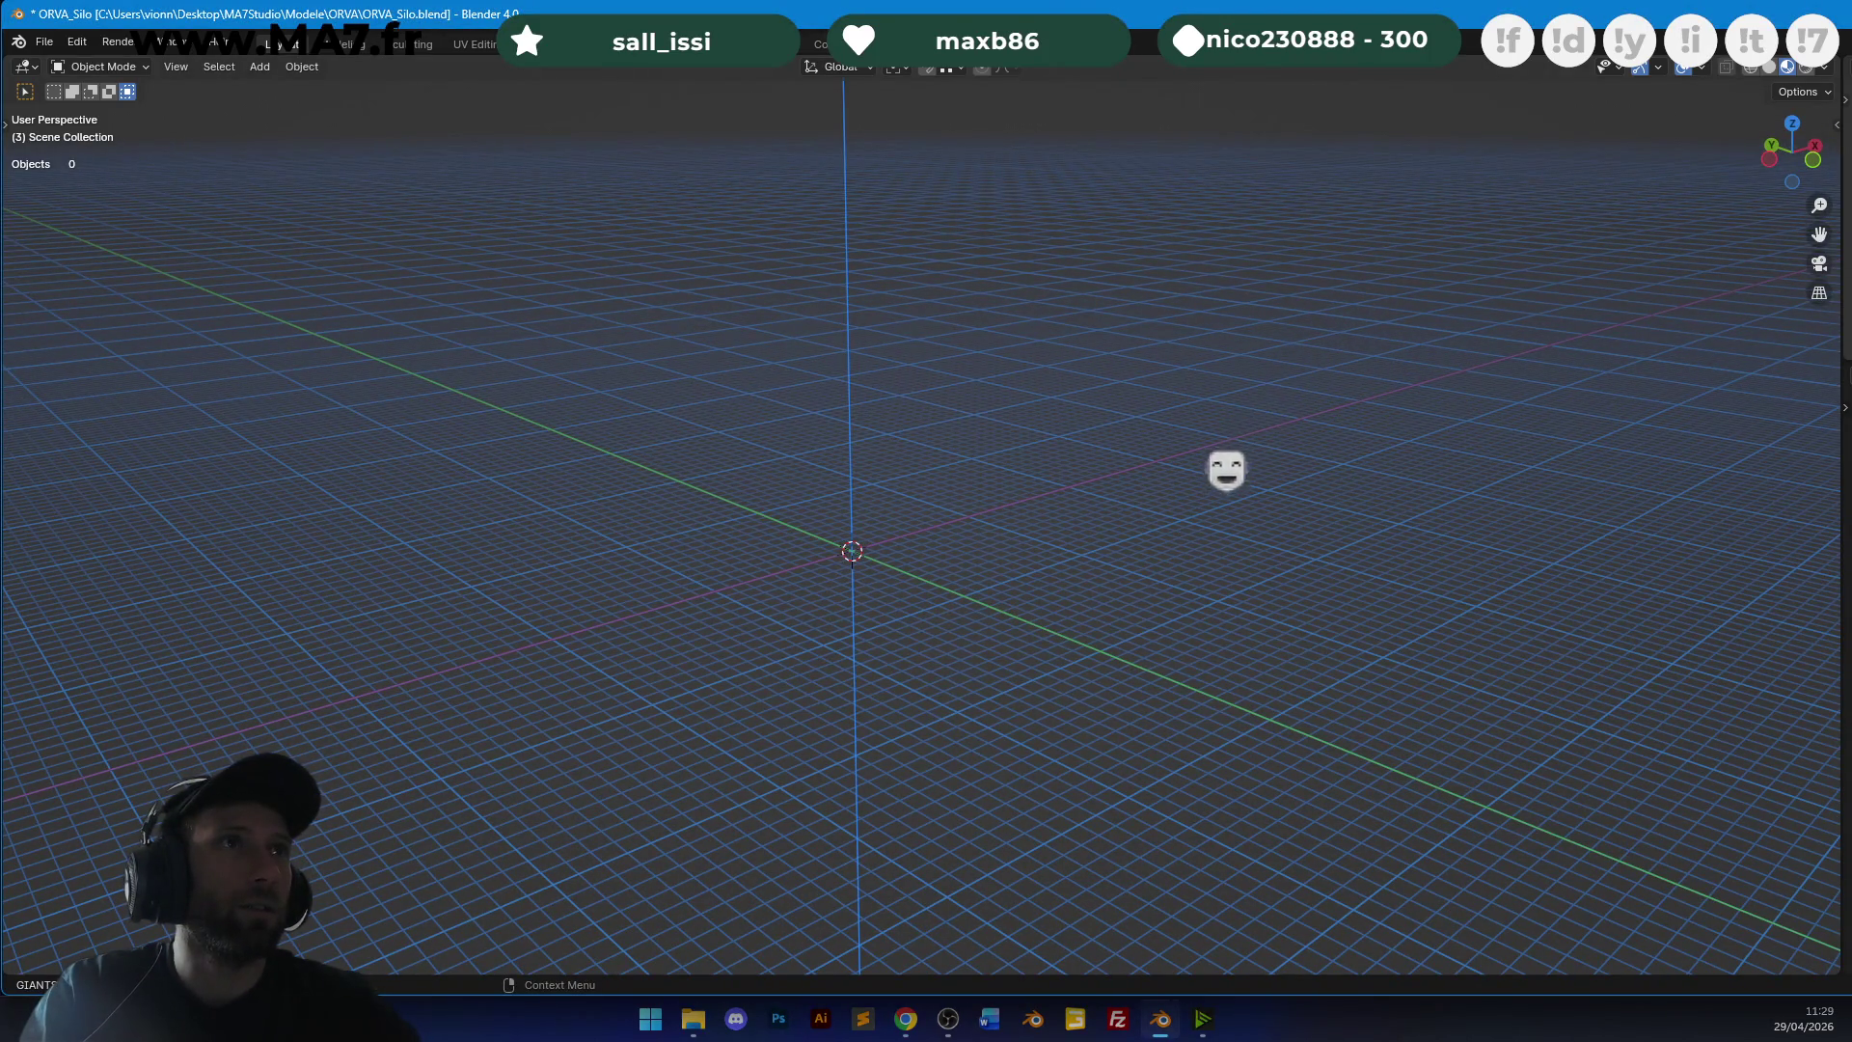
Paste in the timber-framed barn objects and select the right building's roof truss.
key("ctrl+z")
mouse_move(1090, 258)
middle_mouse_down()
mouse_move(982, 466)
mouse_move(951, 393)
mouse_move(1281, 419)
mouse_move(1103, 448)
middle_mouse_up()
mouse_move(1269, 432)
middle_mouse_down()
mouse_move(984, 537)
mouse_move(1335, 318)
middle_mouse_up()
left_click(1335, 318)
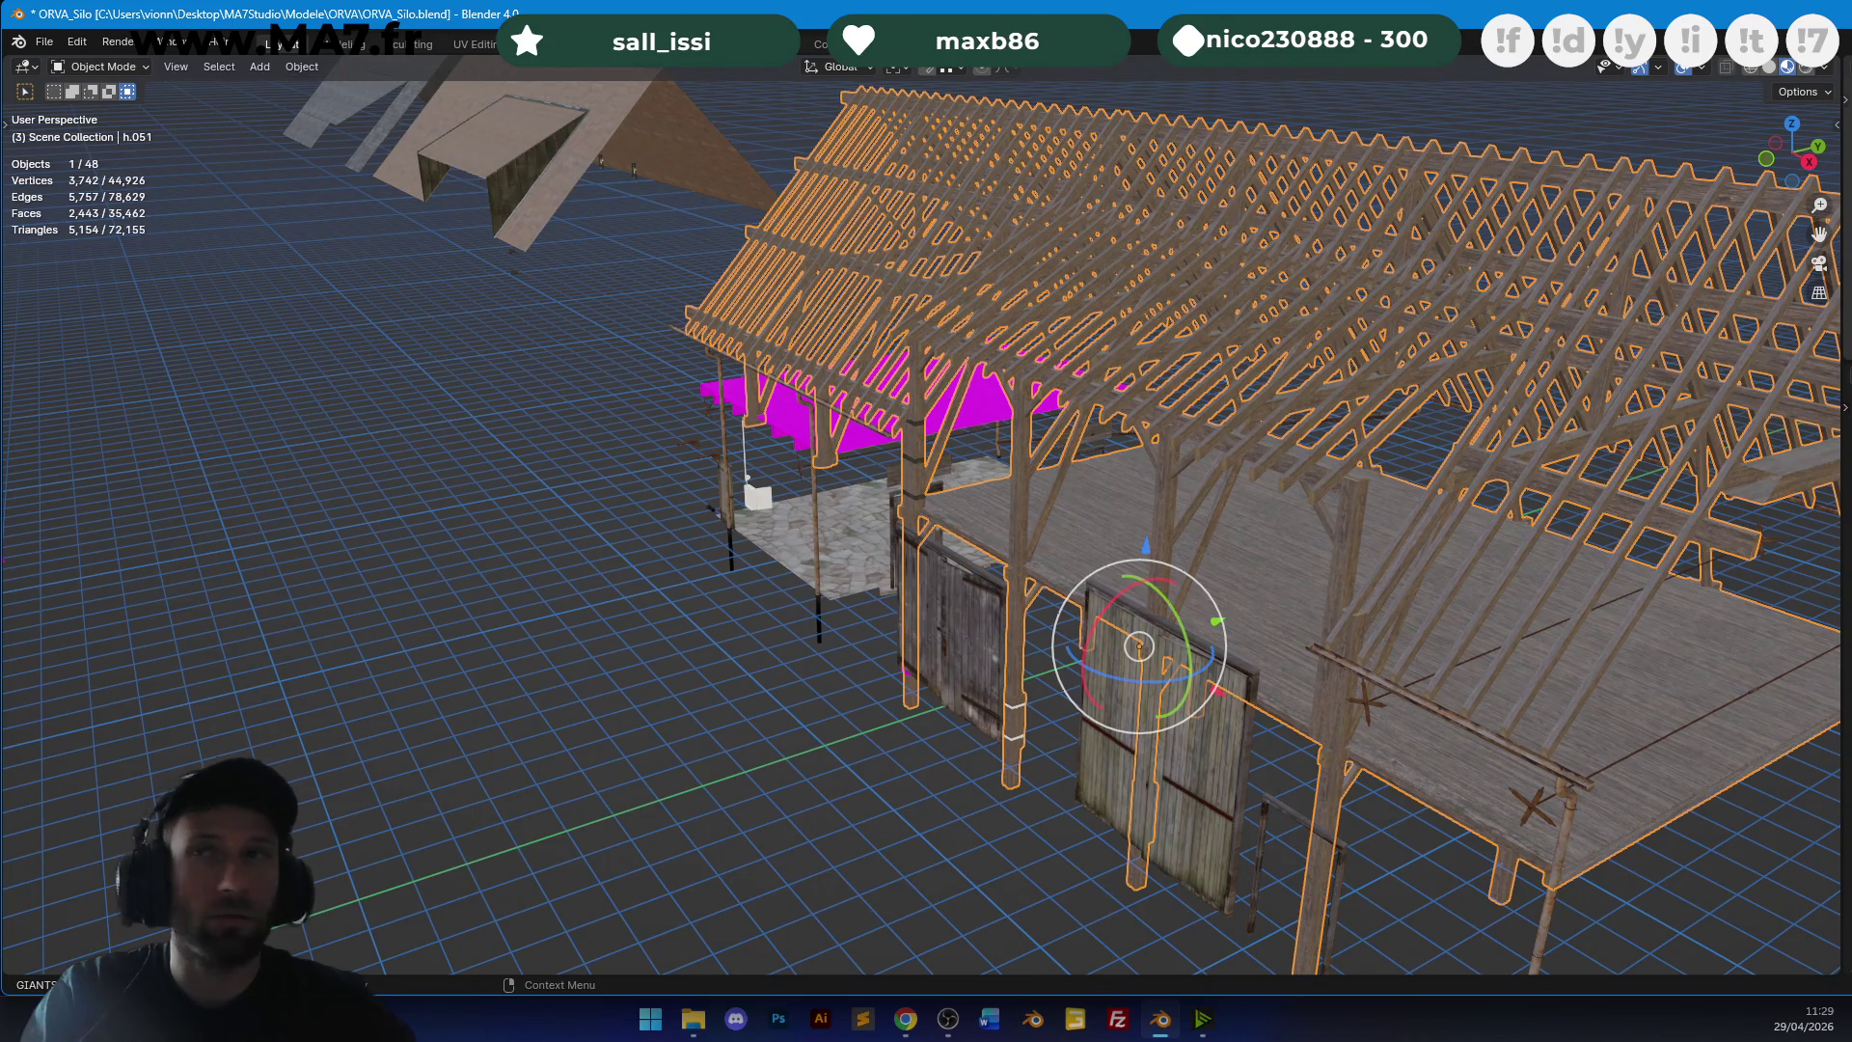
Select the long beam and the magenta roof lattice, viewing them over the roof trusses.
mouse_move(964, 483)
middle_mouse_down()
mouse_move(1207, 569)
mouse_move(1219, 484)
mouse_move(1069, 459)
middle_mouse_up()
left_click(1207, 565)
left_click(679, 496)
middle_click_drag(680, 496, 899, 426)
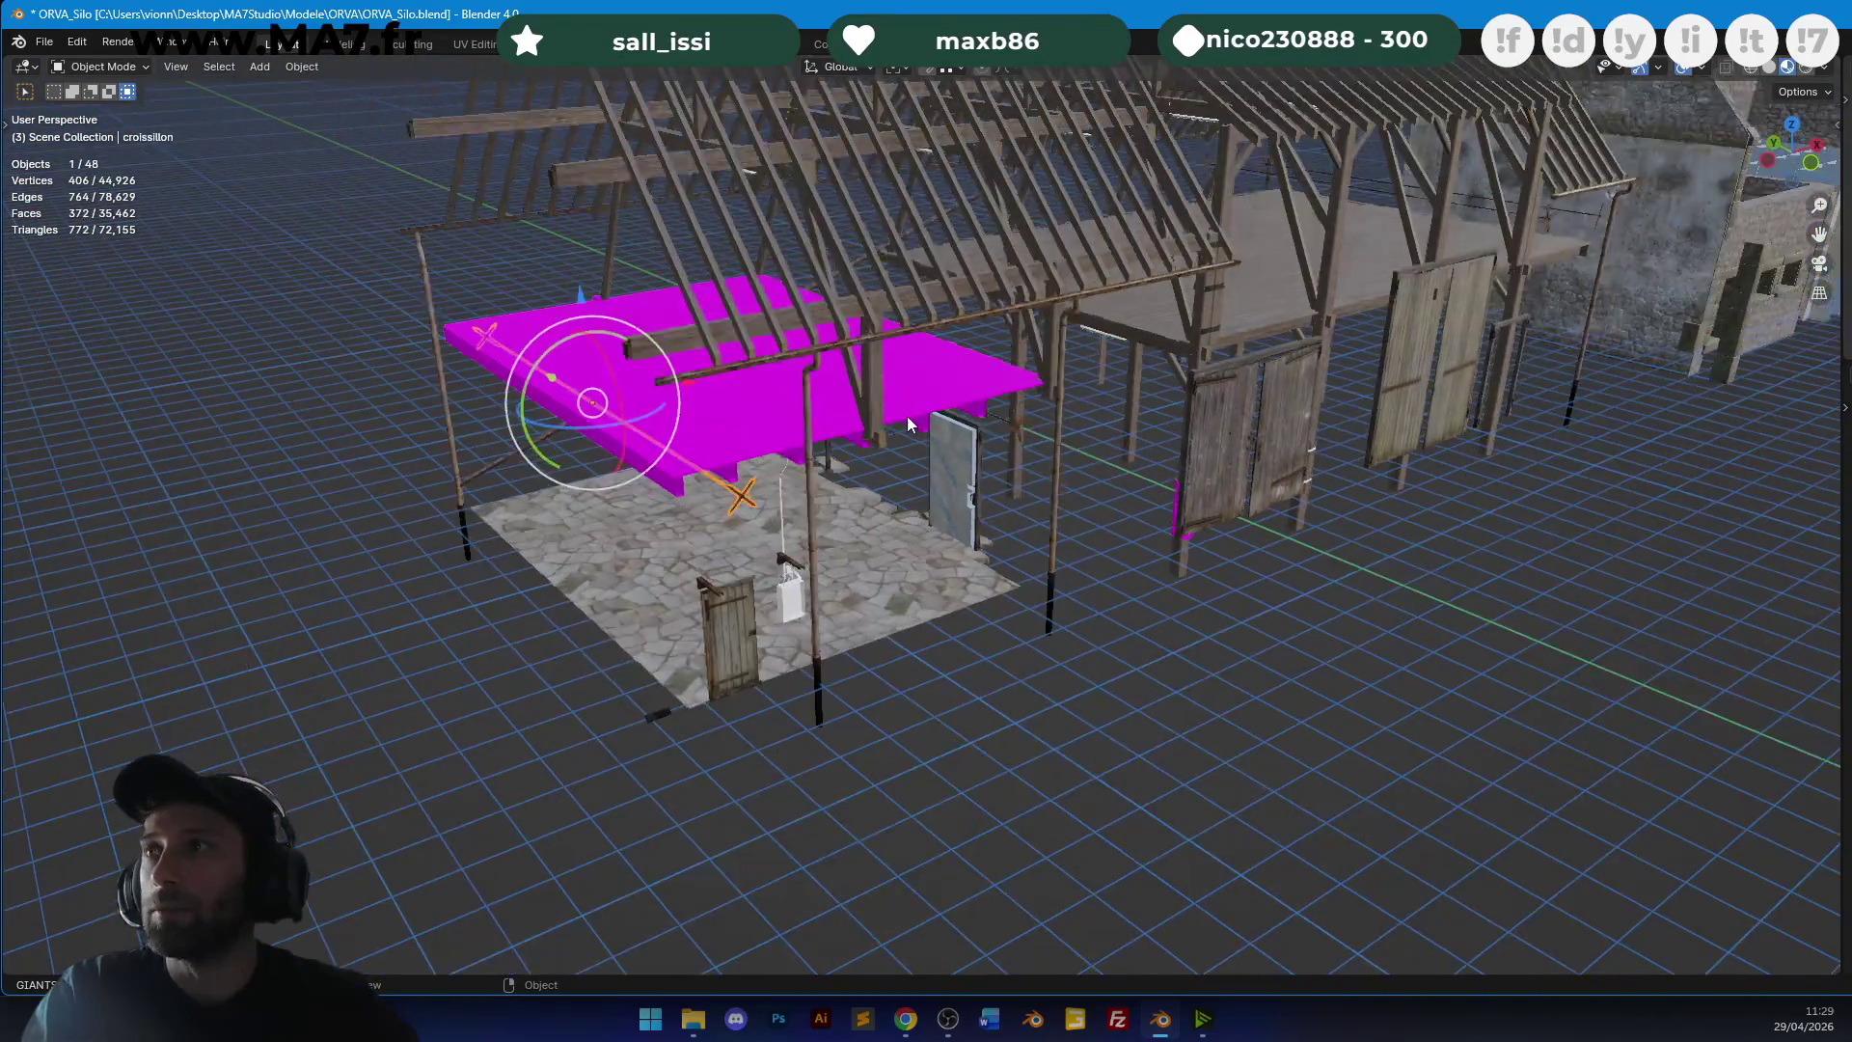
scroll(945, 401, "up", 3)
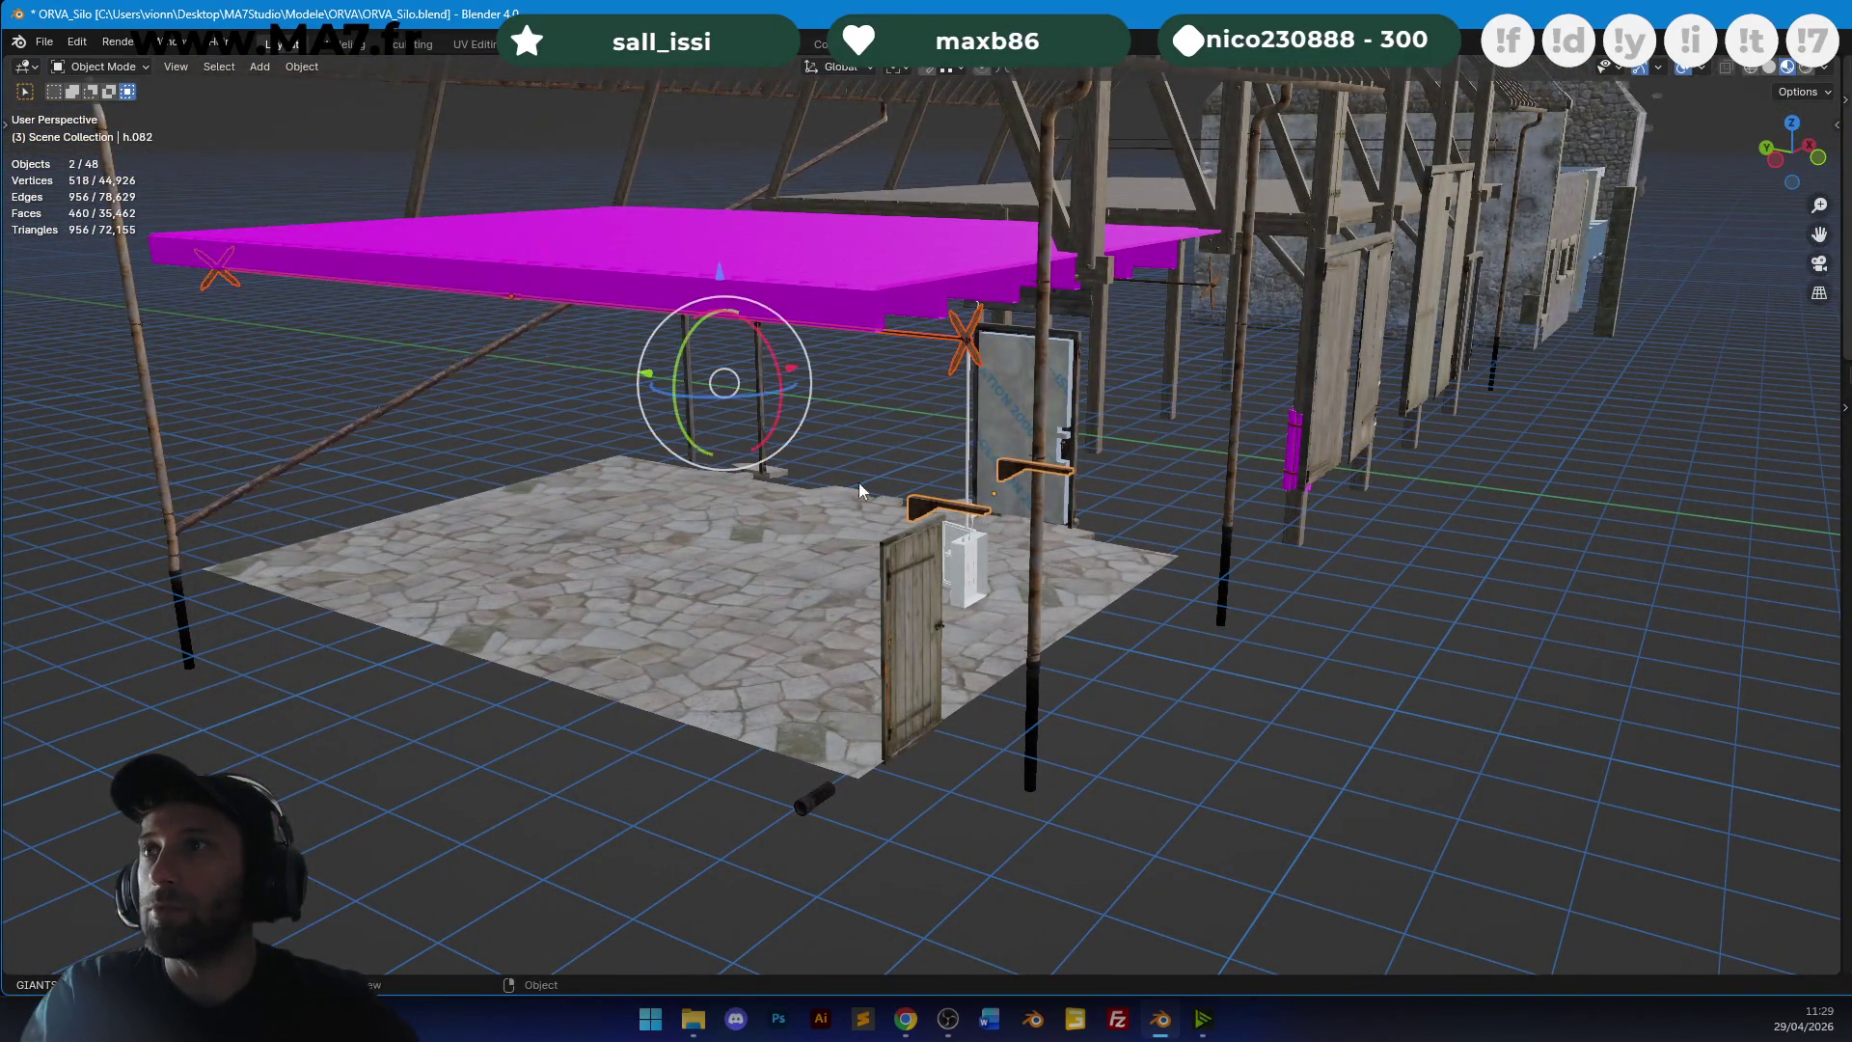
scroll(871, 493, "down", 3)
mouse_move(894, 432)
middle_mouse_down()
mouse_move(868, 482)
mouse_move(947, 420)
mouse_move(975, 434)
mouse_move(1188, 400)
middle_mouse_up()
scroll(975, 434, "down", 5)
scroll(1188, 400, "down", 2)
Duplicate the two selected objects in place, then paste in the stone barn objects.
key("shift+d")
key("shift+z")
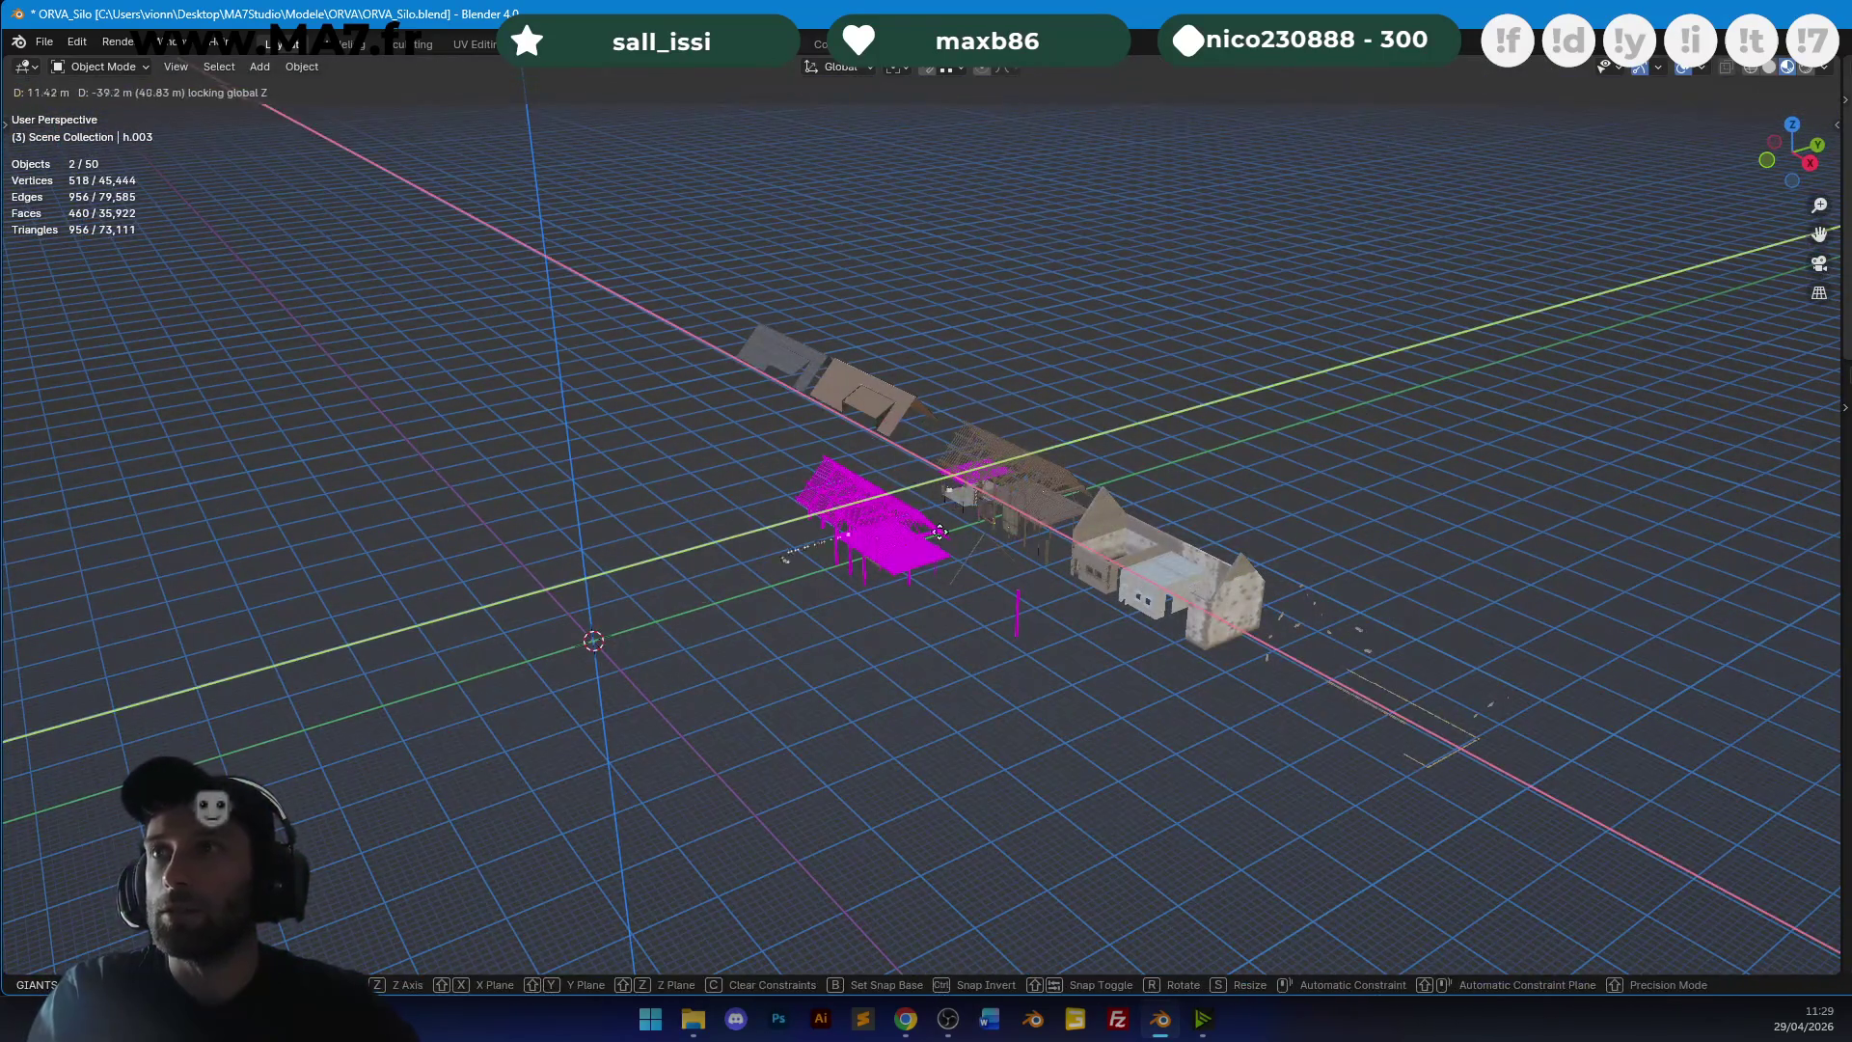
left_click(731, 634)
middle_click_drag(731, 633, 1132, 451, "shift")
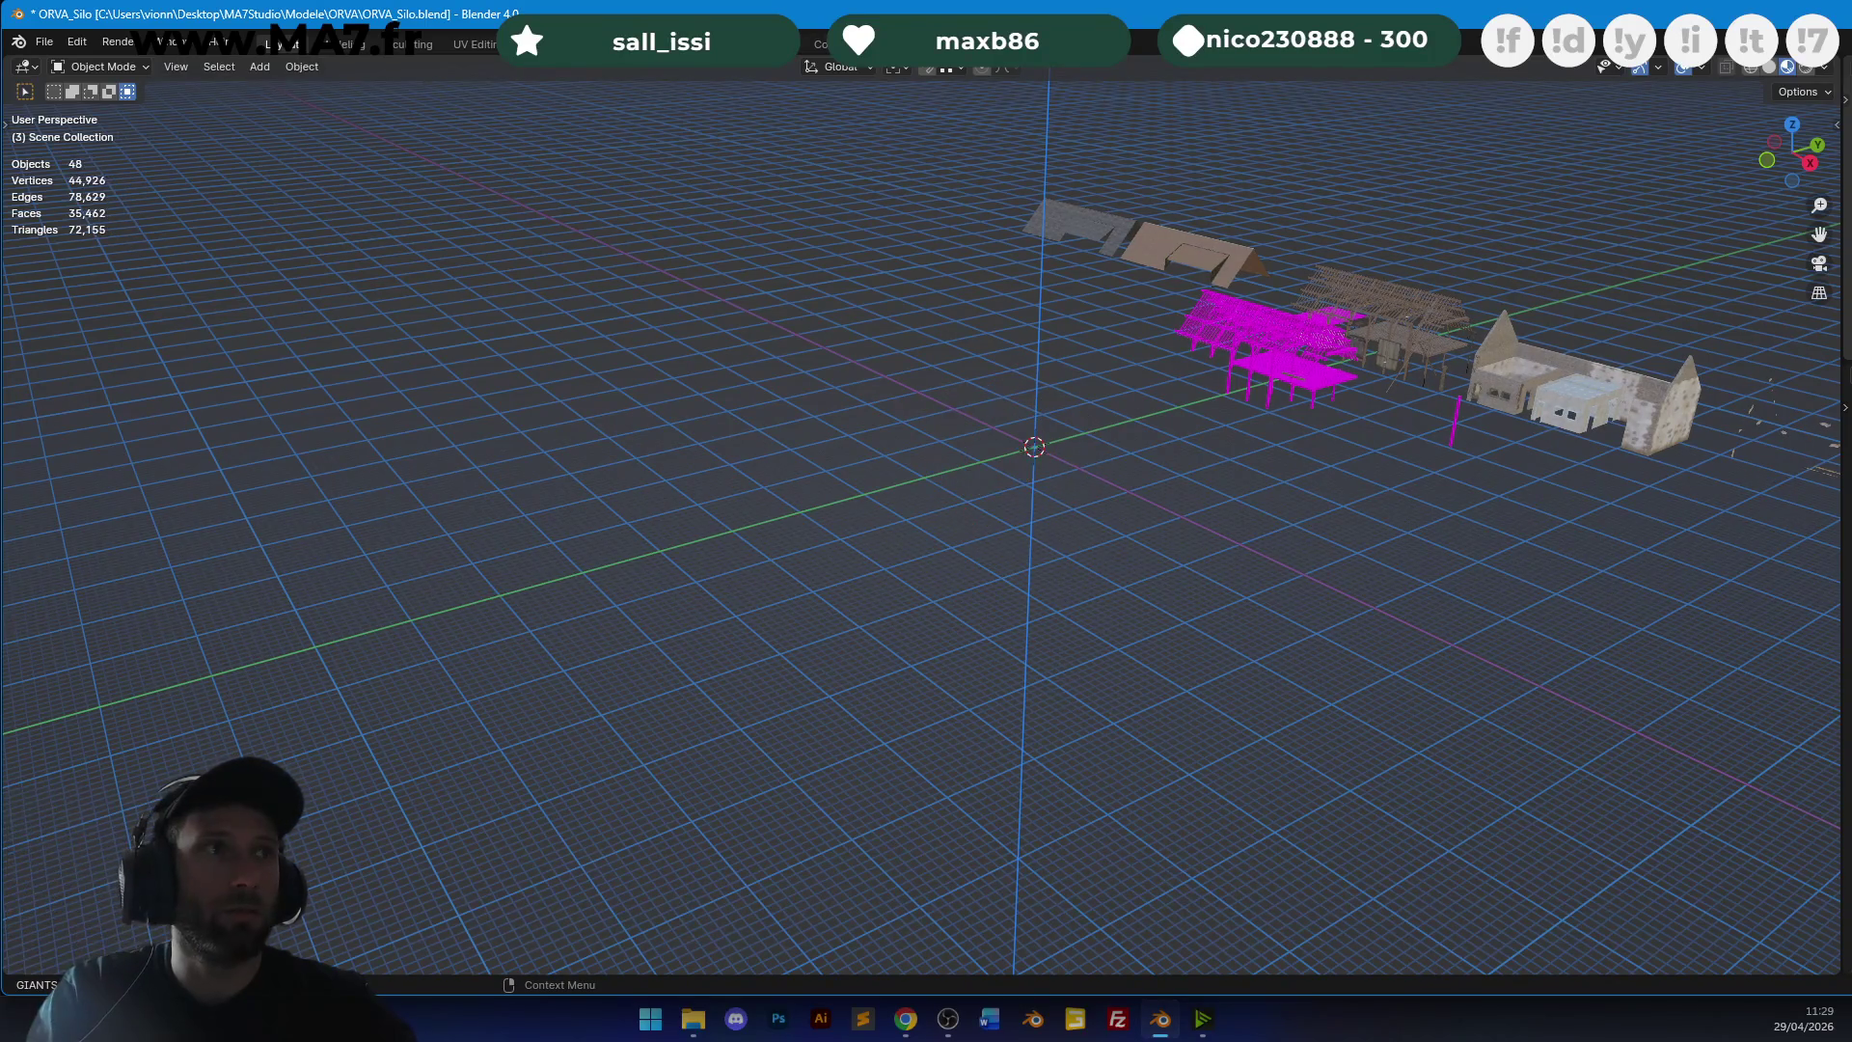
key("ctrl+z")
scroll(1225, 415, "up", 10)
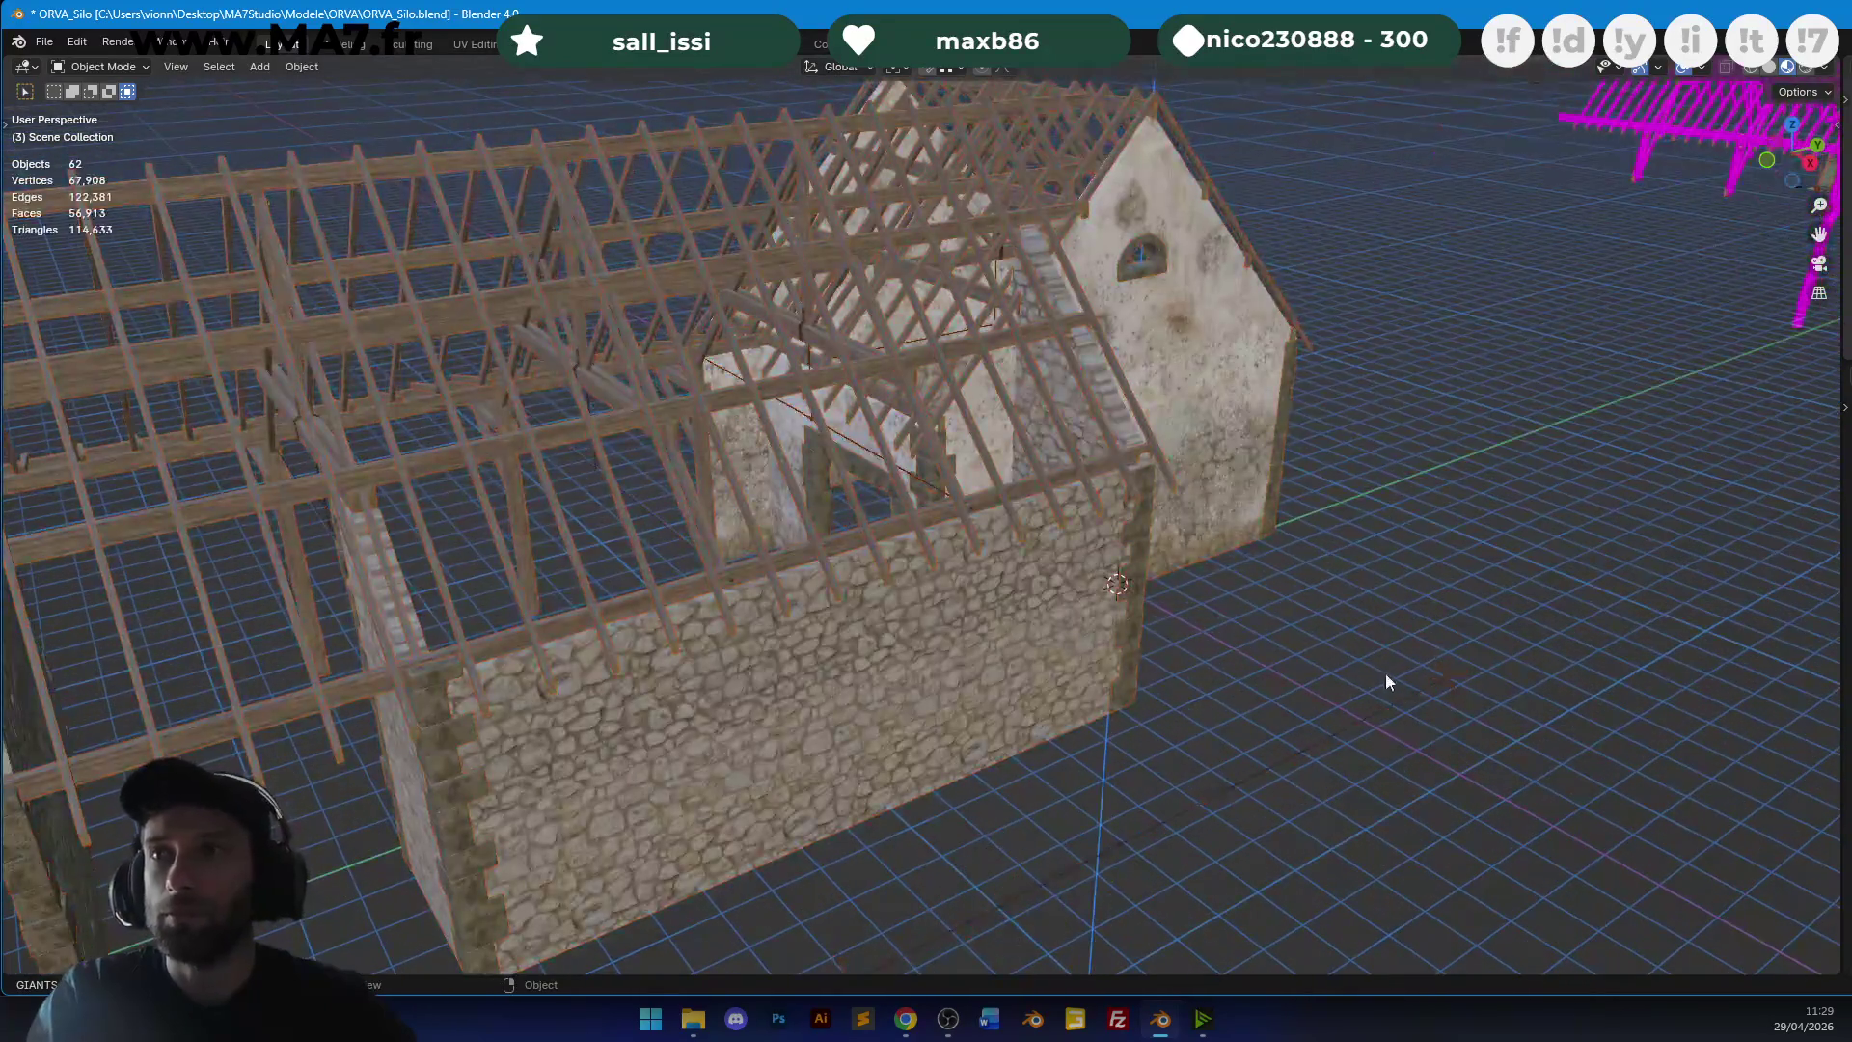
scroll(1415, 681, "down", 5)
Rotate the croisillon.002 lattice and move it into position from top view.
key("r")
key("Return")
key("KP_7")
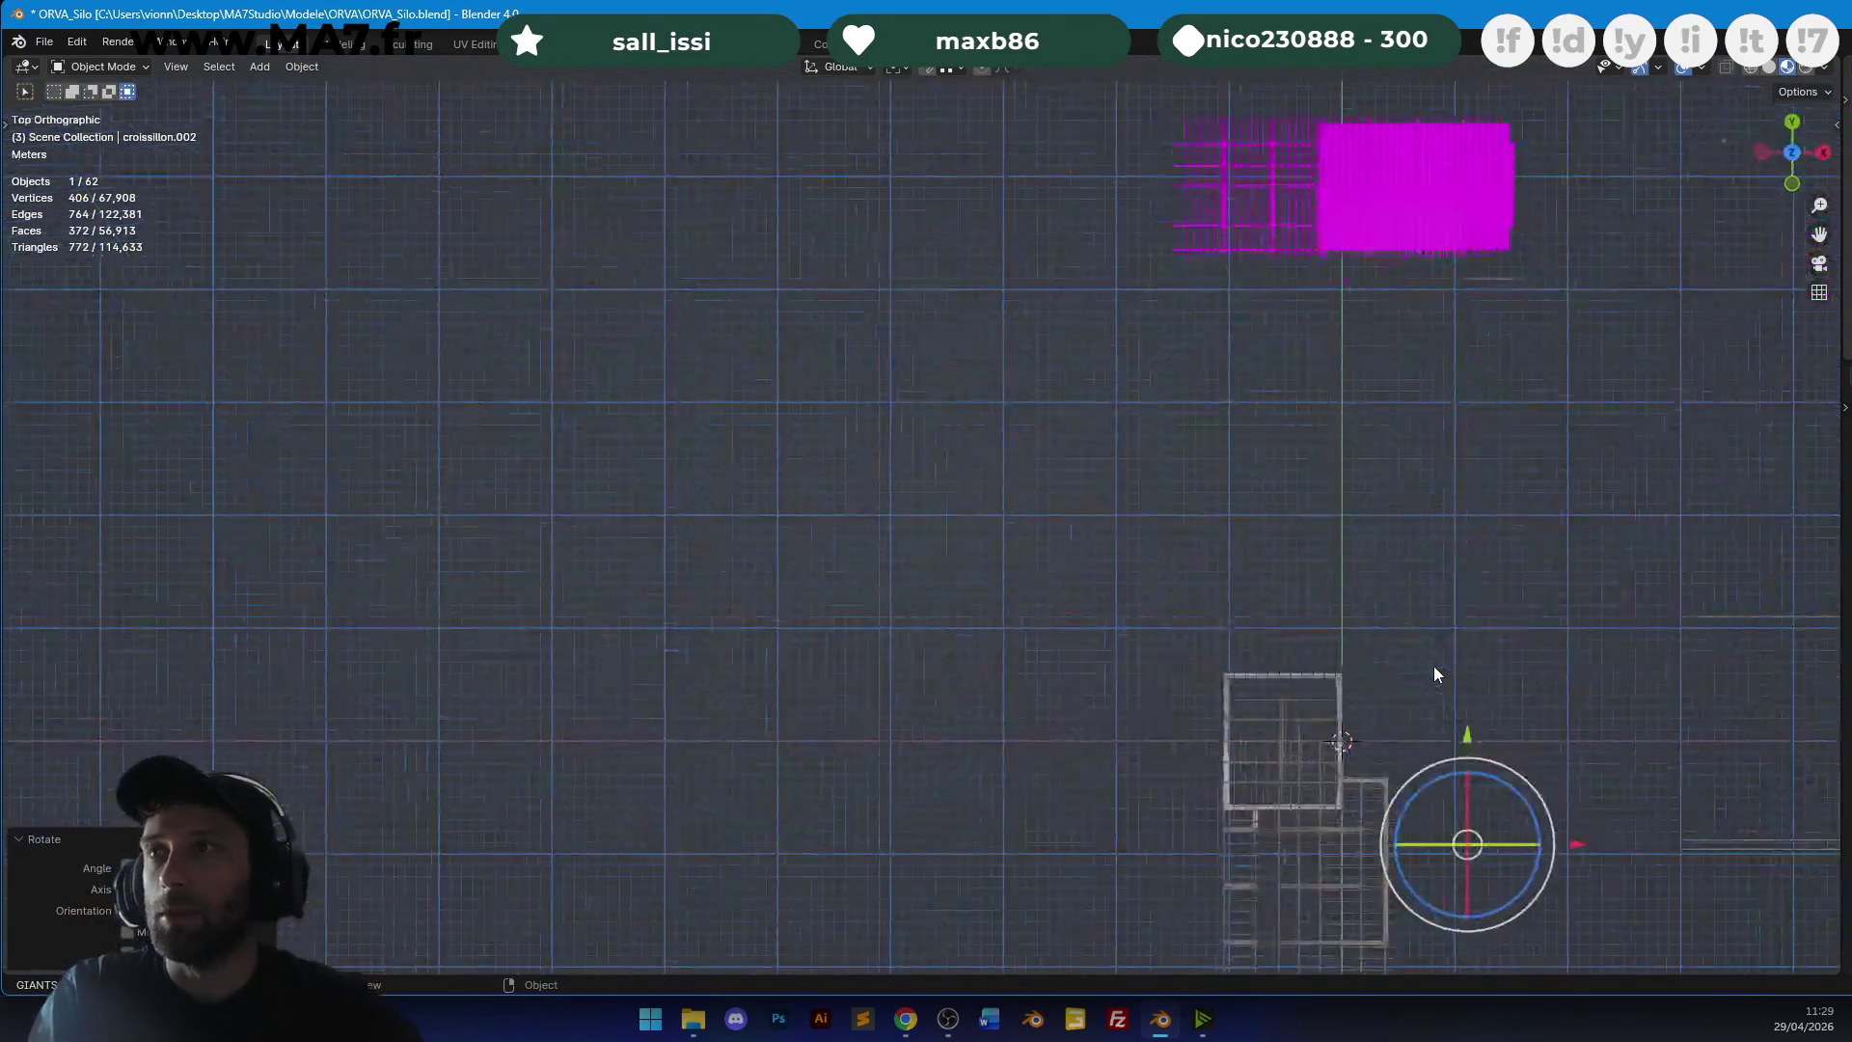
middle_click_drag(1364, 691, 1260, 355, "shift")
scroll(1261, 354, "up", 3)
key("g")
left_click(1379, 507)
scroll(1118, 503, "up", 4)
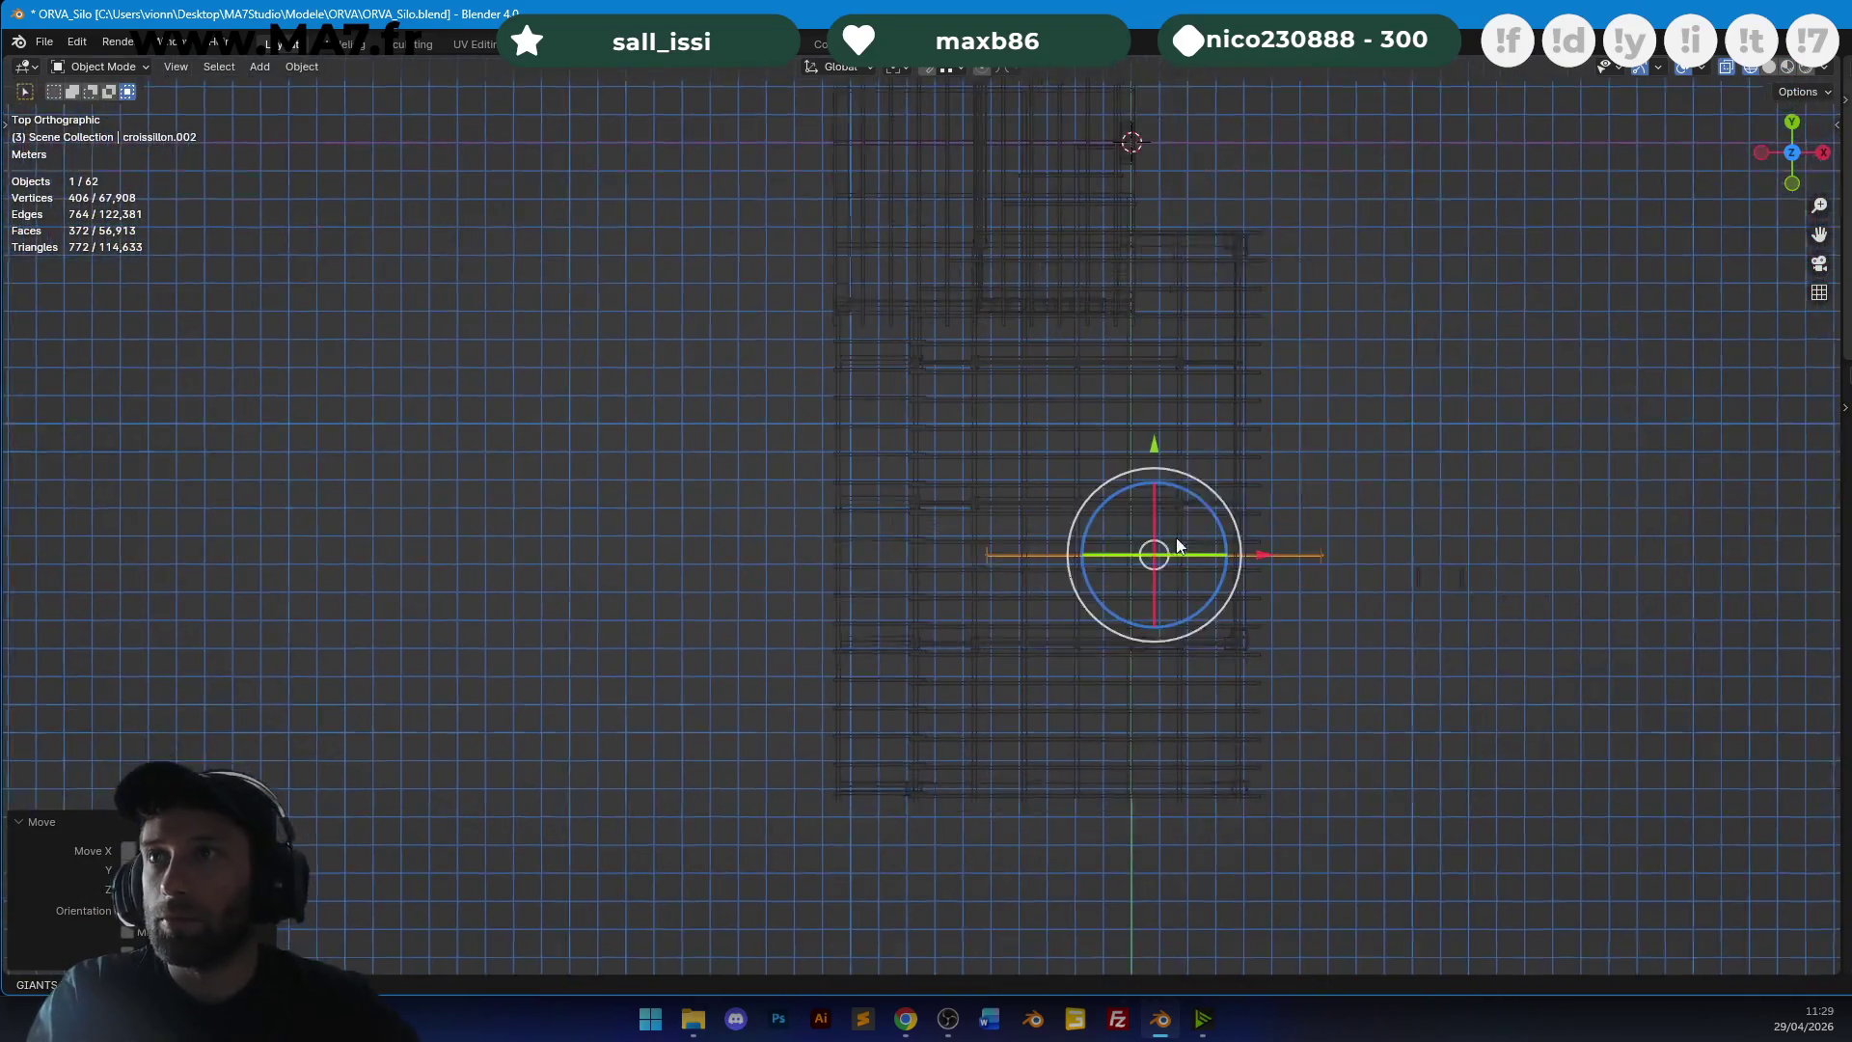
key("g")
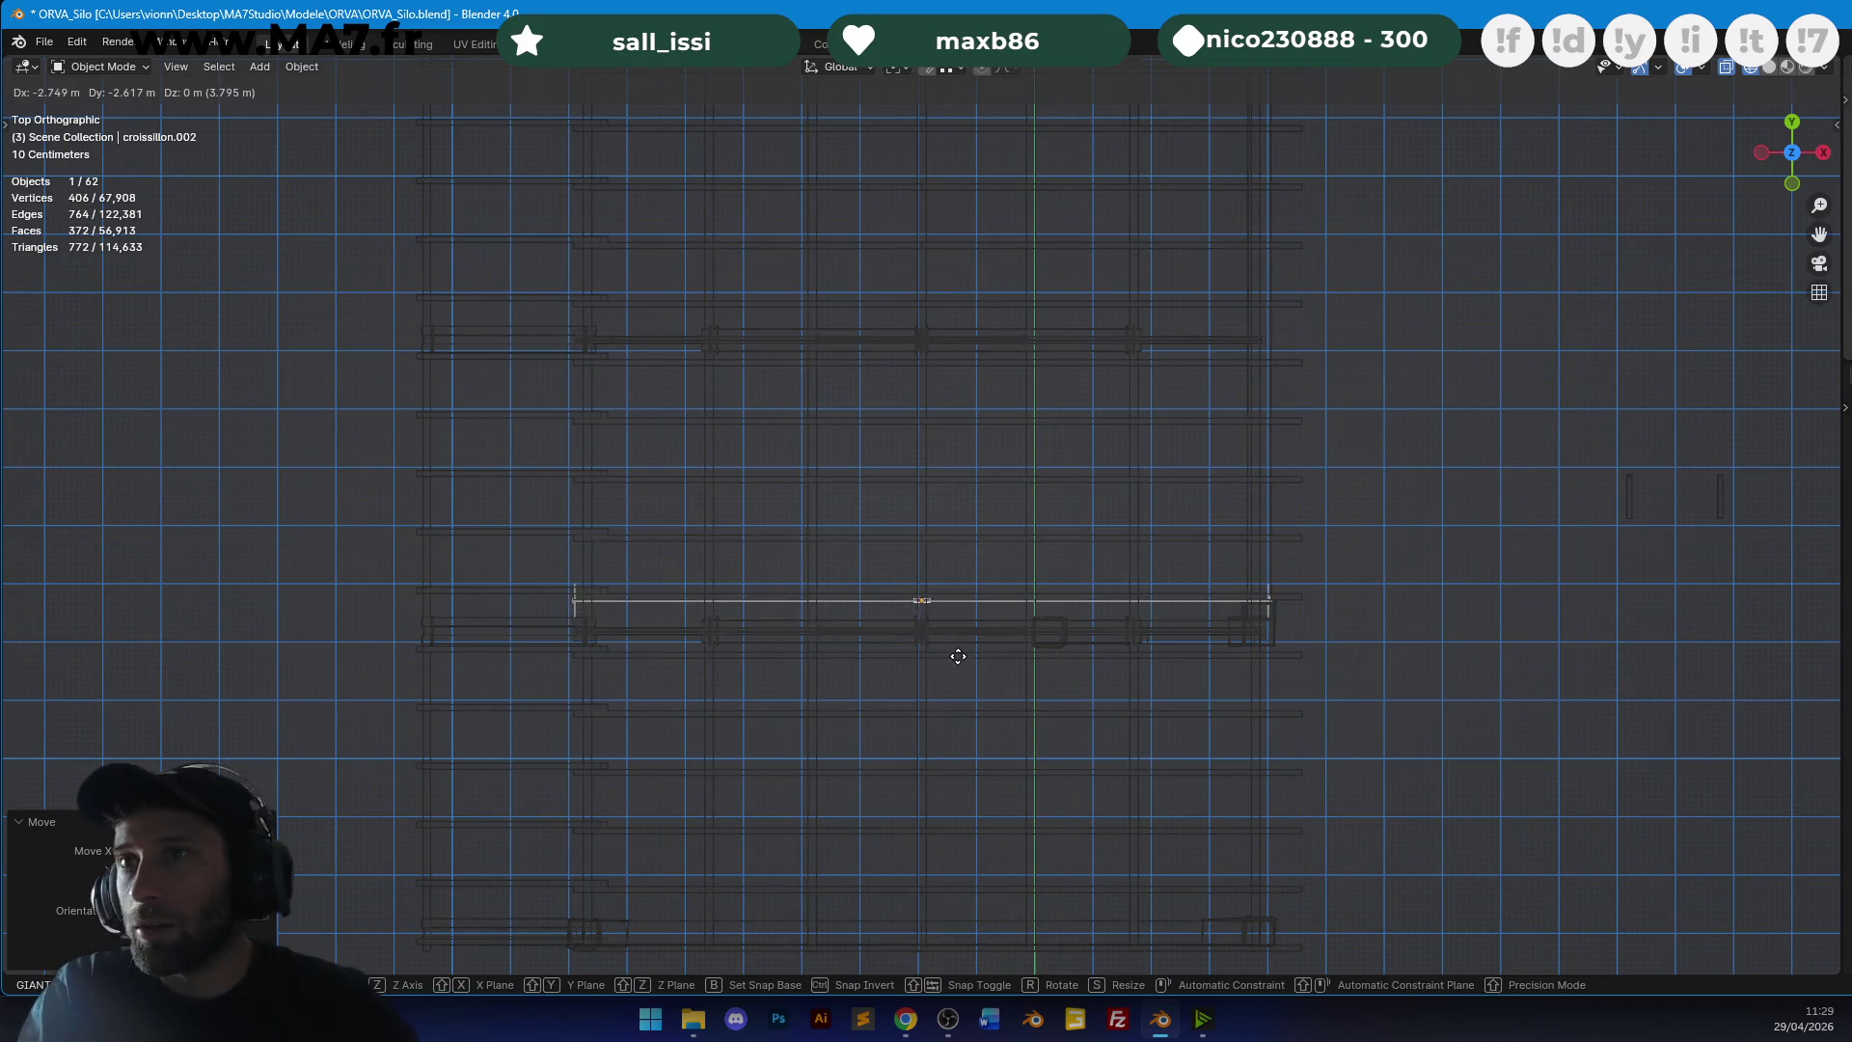
left_click(1039, 437)
Frame the lattice and orbit around to check it against the whole building.
mouse_move(1043, 454)
middle_mouse_down()
mouse_move(1097, 361)
mouse_move(1062, 291)
middle_mouse_up()
key("KP_Decimal")
scroll(1058, 592, "up", 4)
mouse_move(1094, 440)
middle_mouse_down()
mouse_move(1024, 235)
mouse_move(726, 263)
middle_mouse_up()
scroll(924, 318, "down", 5)
mouse_move(912, 374)
middle_mouse_down()
mouse_move(1182, 397)
mouse_move(1207, 432)
mouse_move(1158, 471)
mouse_move(997, 485)
mouse_move(1125, 500)
mouse_move(914, 524)
mouse_move(1246, 503)
middle_mouse_up()
left_click_drag(1215, 467, 1218, 472)
Nudge the brace slightly along its beam in top orthographic view.
key("KP_5")
key("KP_7")
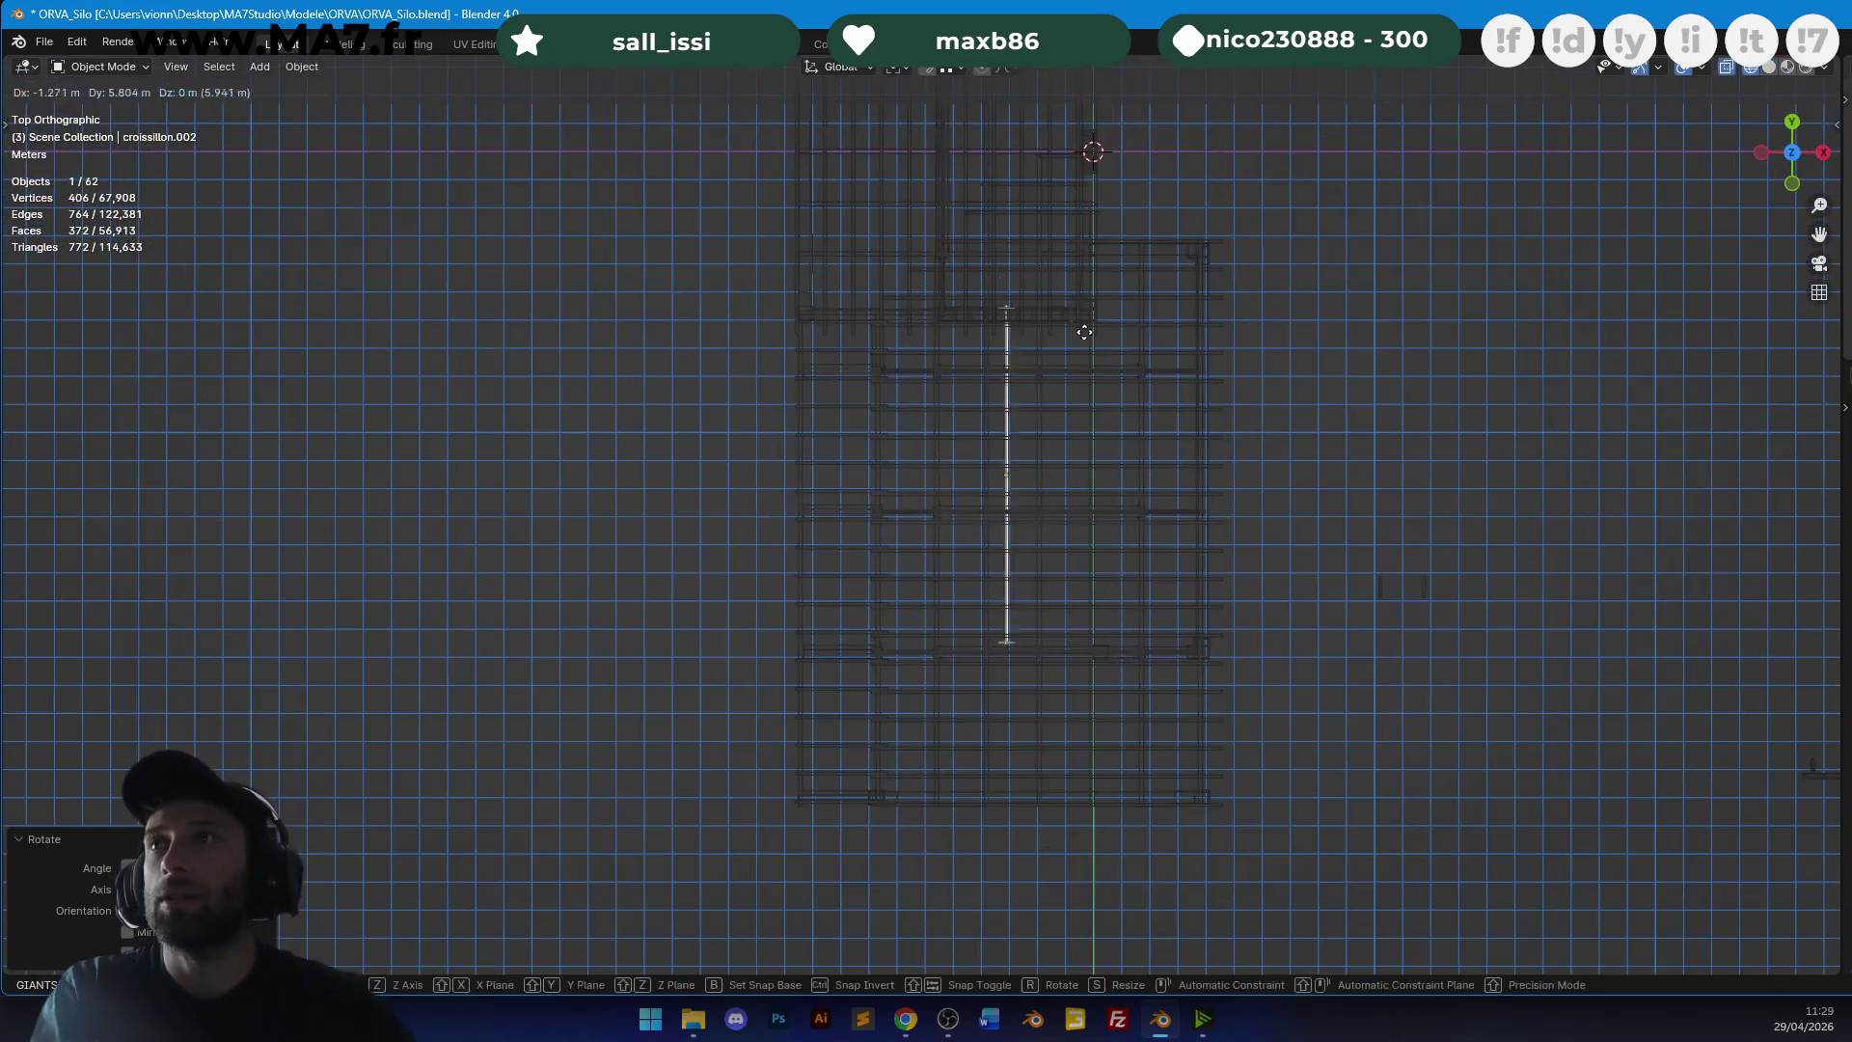
key("KP_Decimal")
key("g")
scroll(1069, 467, "up", 5)
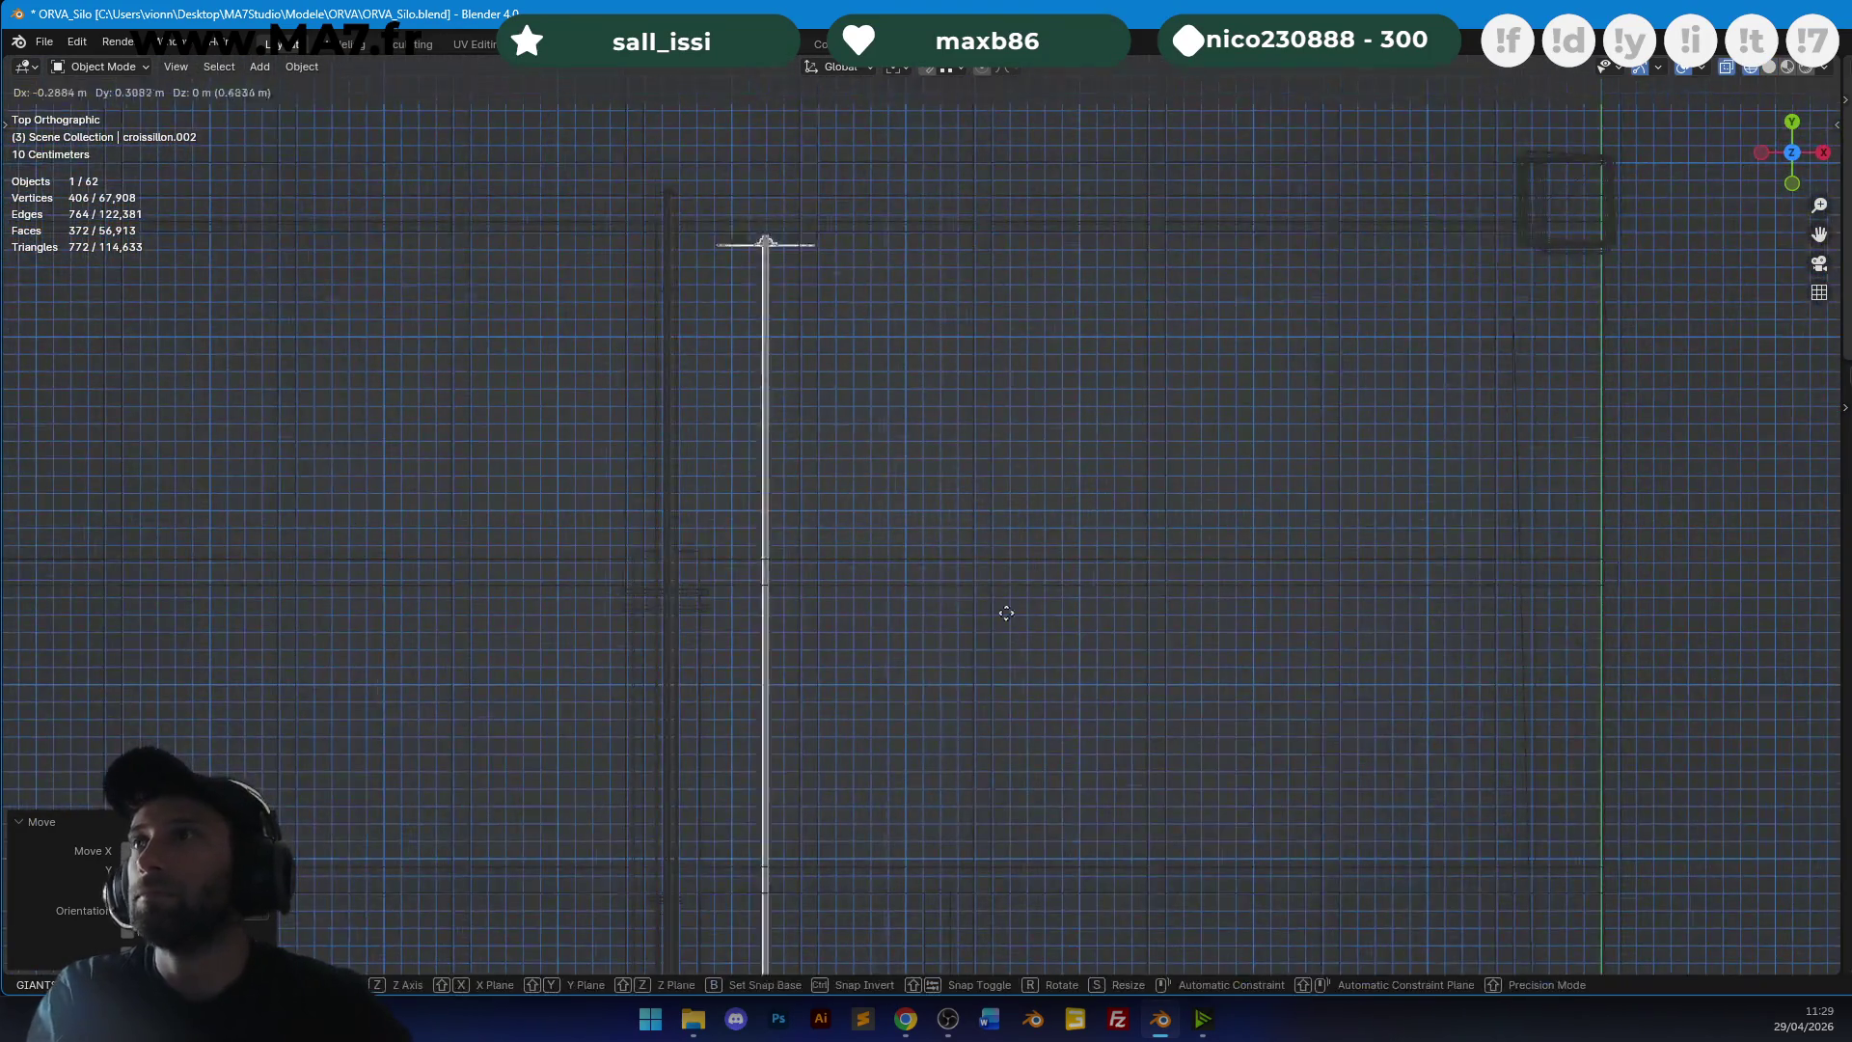
scroll(932, 557, "up", 4)
scroll(1159, 388, "up", 3)
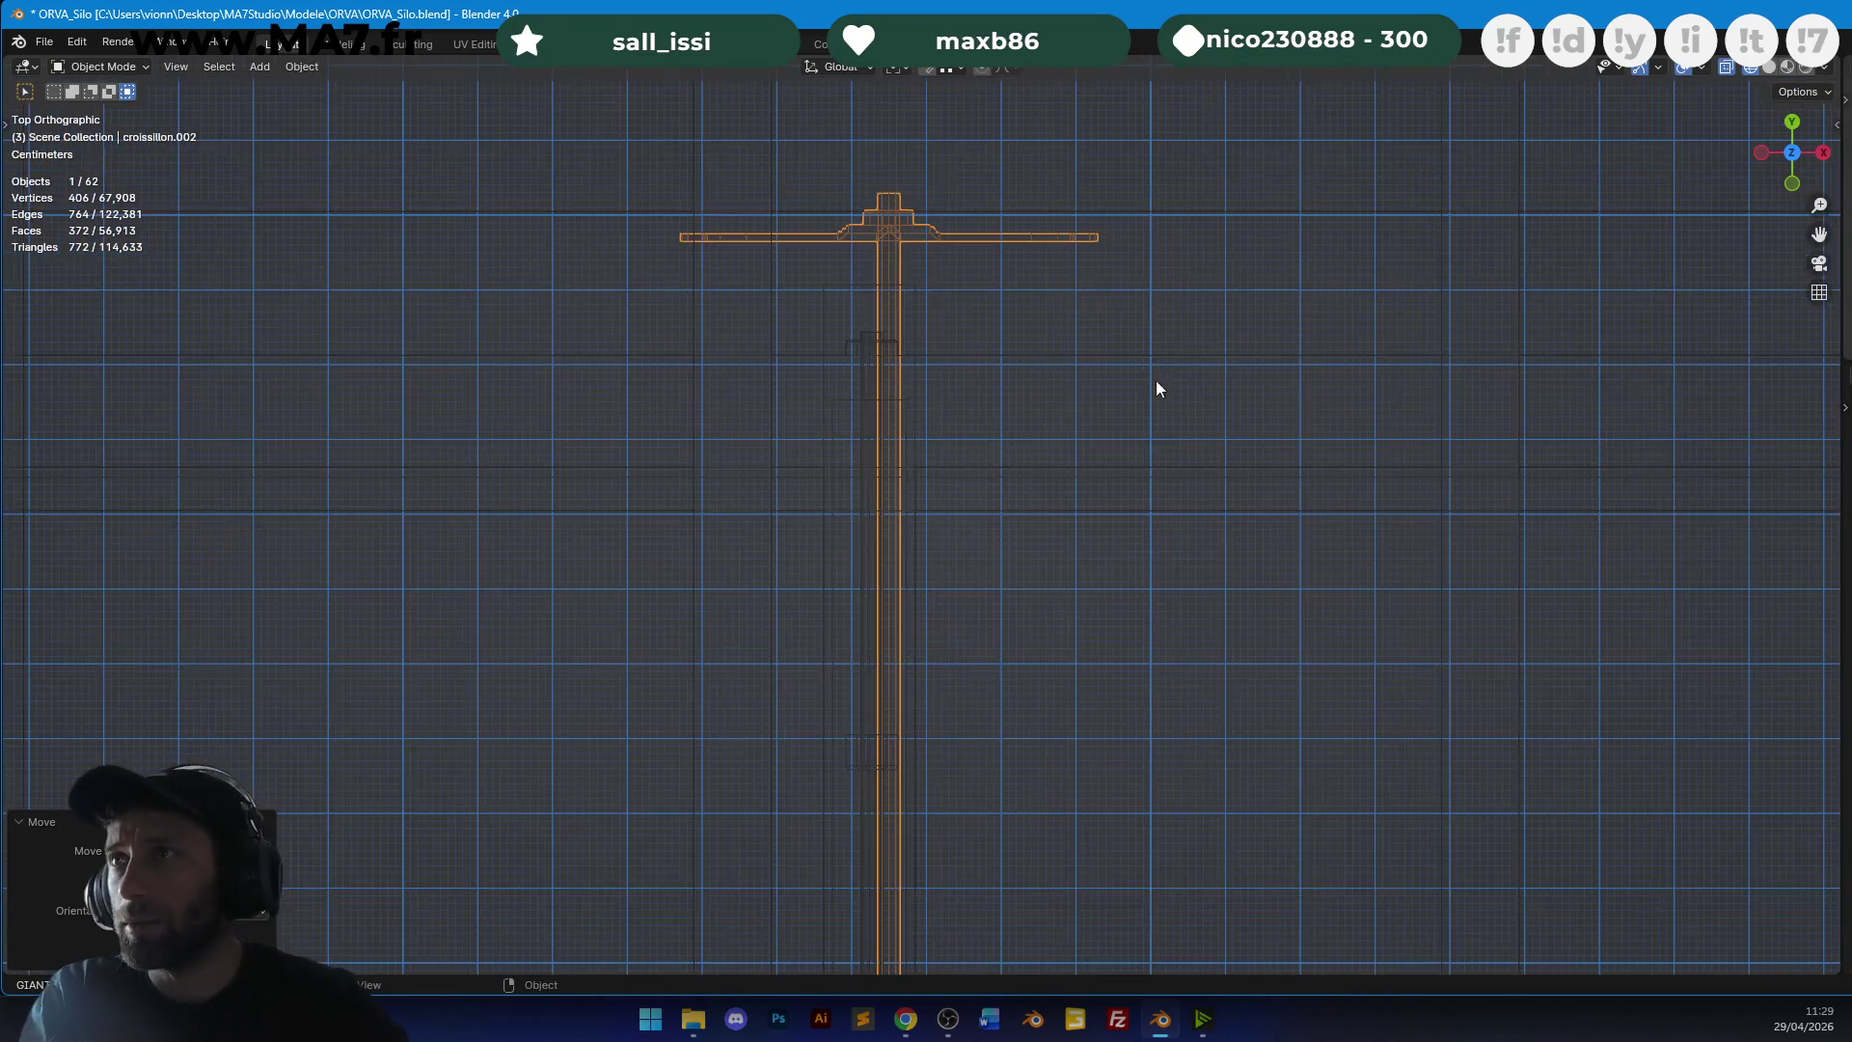
left_click(1188, 422)
Lasso one cross end of the croissillon in Edit Mode and move it vertically.
mouse_move(1108, 377)
middle_mouse_down()
mouse_move(1212, 367)
mouse_move(1079, 264)
mouse_move(1119, 487)
mouse_move(1176, 546)
middle_mouse_up()
scroll(1176, 546, "up", 6)
mouse_move(975, 512)
middle_mouse_down()
mouse_move(1040, 465)
mouse_move(599, 466)
mouse_move(926, 385)
mouse_move(908, 394)
middle_mouse_up()
key("Tab")
key("shift+z")
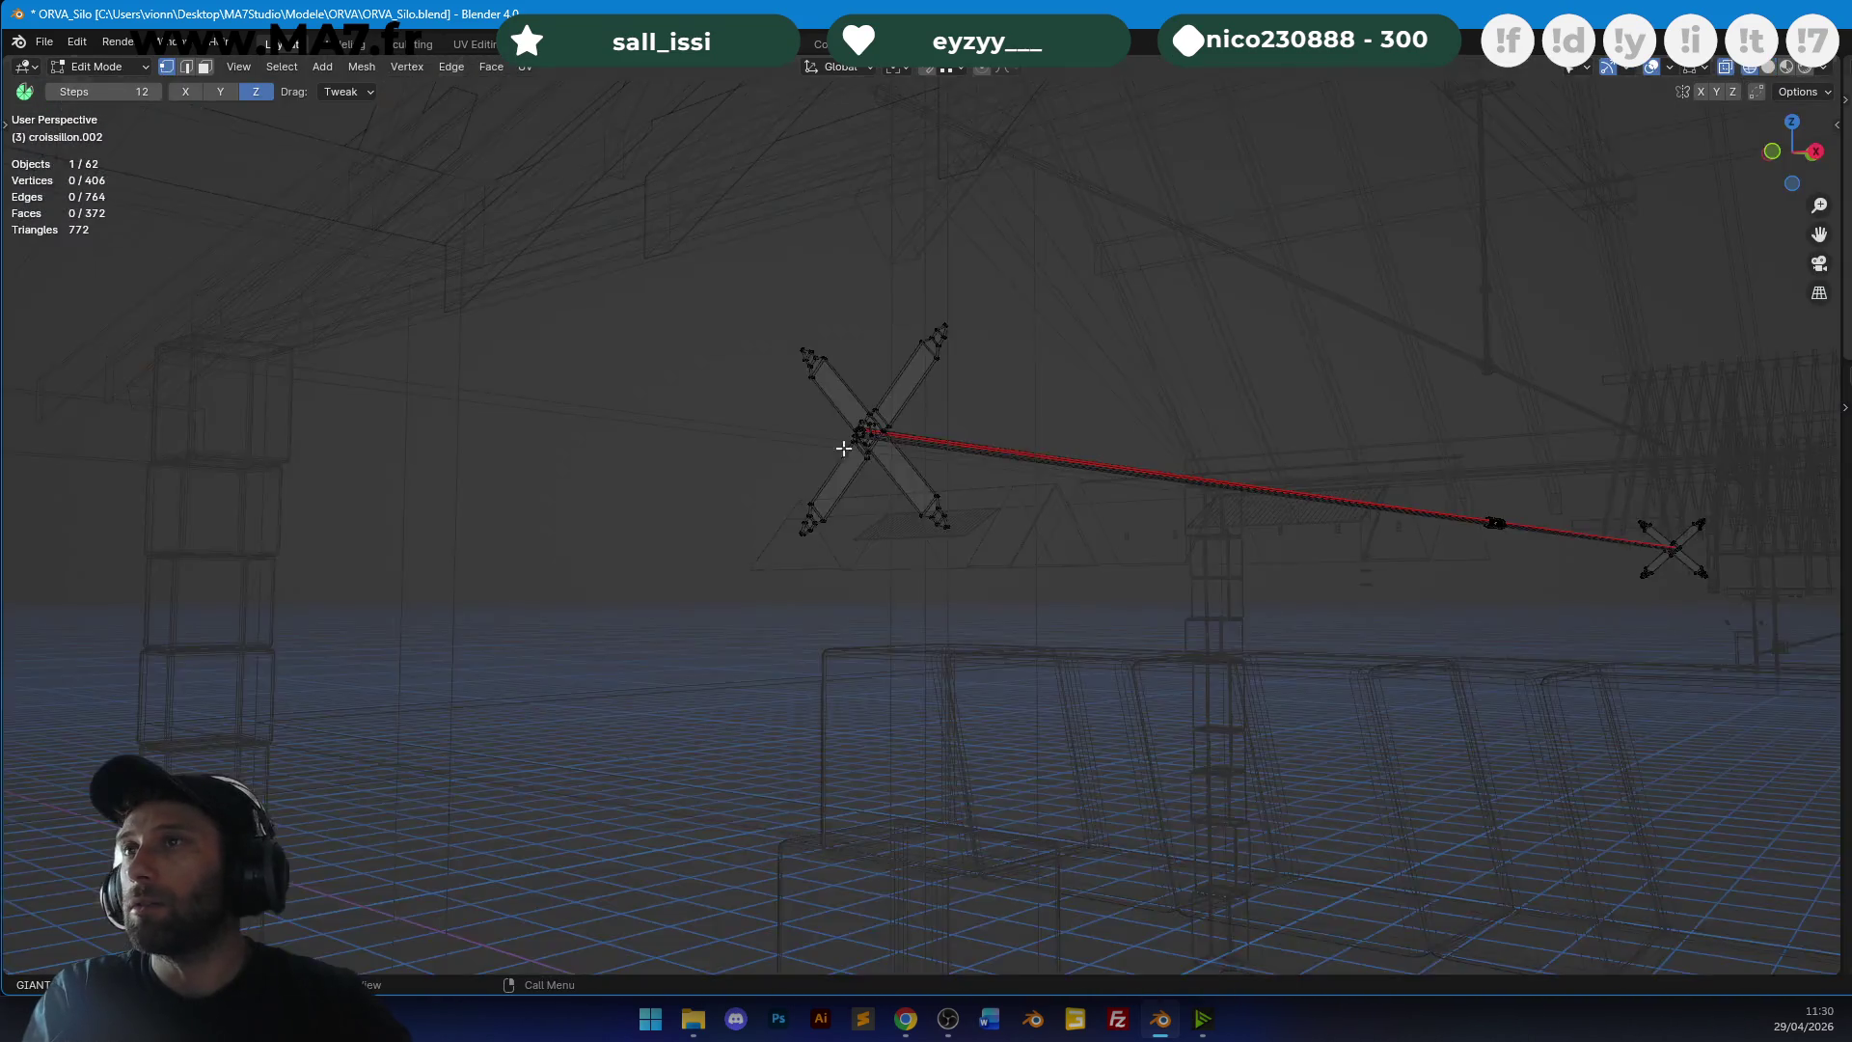
middle_click_drag(727, 442, 763, 478)
mouse_move(752, 328)
right_mouse_down("ctrl")
mouse_move(888, 475)
mouse_move(897, 463)
right_mouse_up("ctrl")
key("shift+z")
key("g")
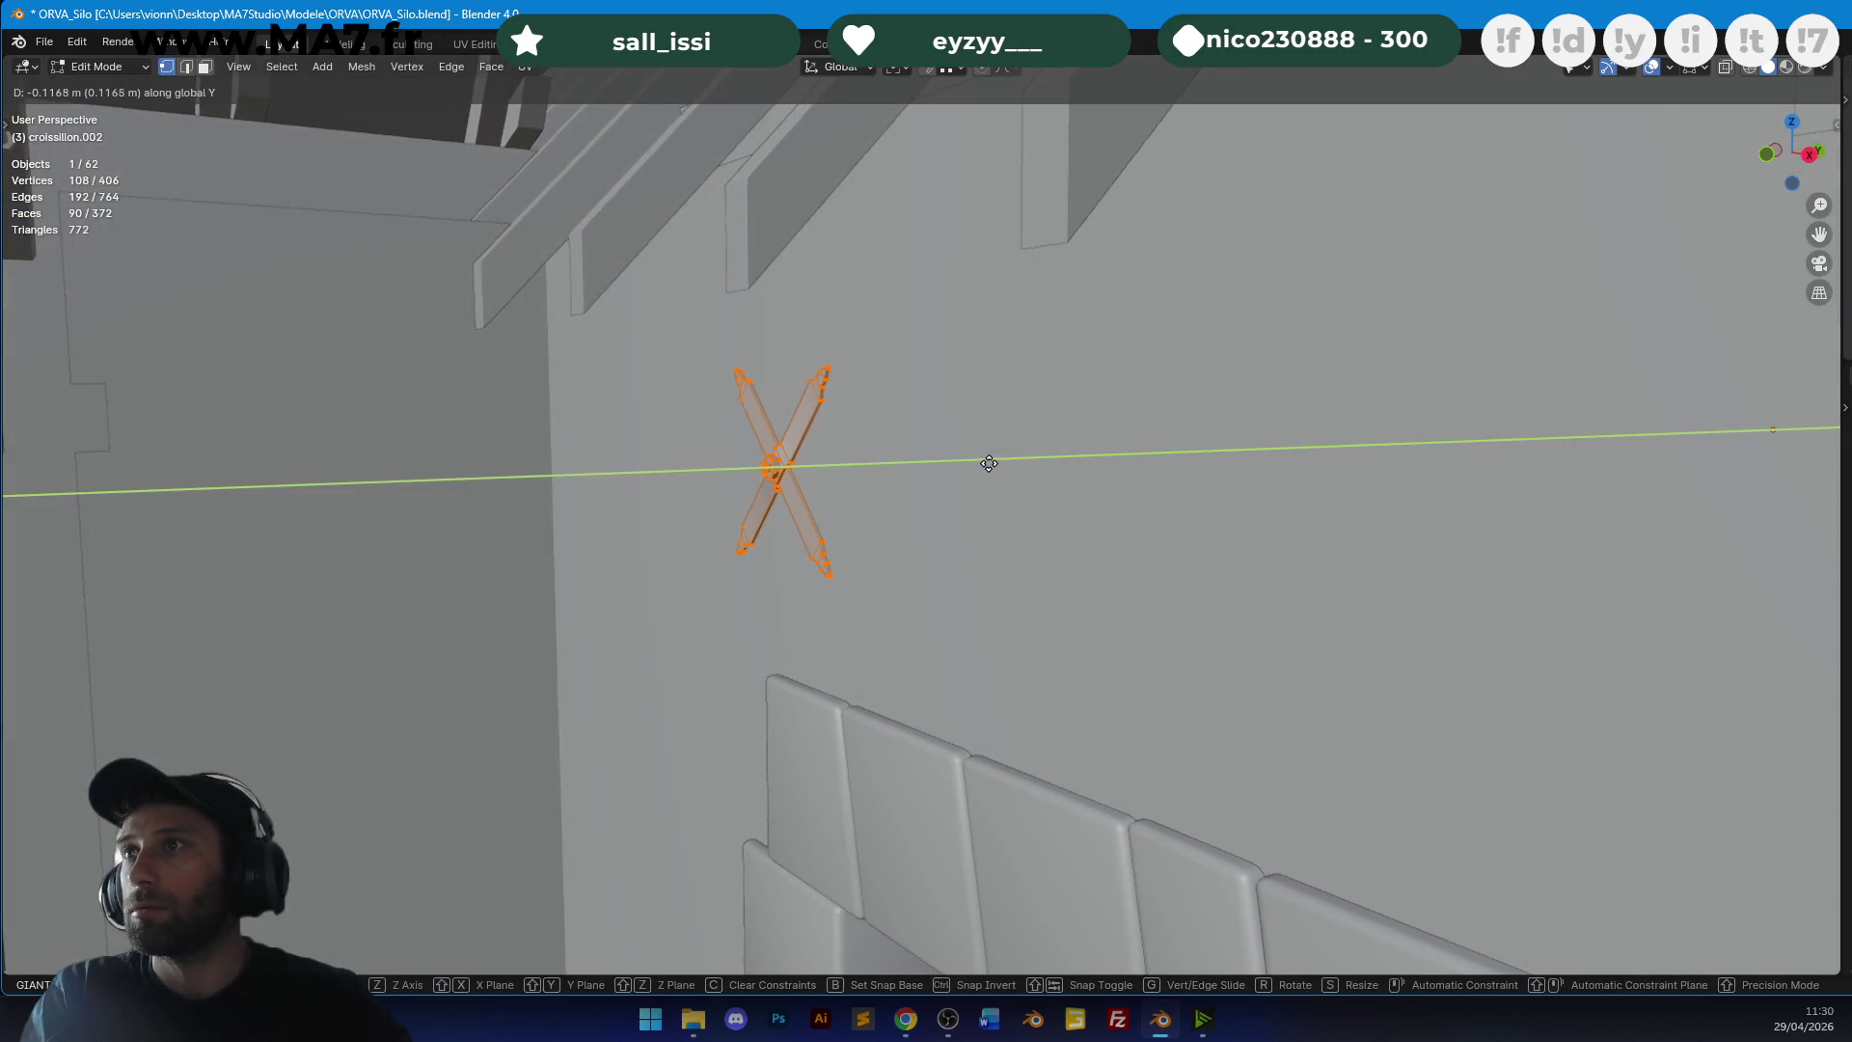
mouse_move(1009, 463)
middle_mouse_down()
mouse_move(1186, 444)
mouse_move(1502, 666)
mouse_move(1103, 347)
mouse_move(1089, 415)
middle_mouse_up()
left_click(1189, 489)
Shift the croissillon along Y against the gable over the doorway, then save the file.
scroll(1090, 407, "down", 3)
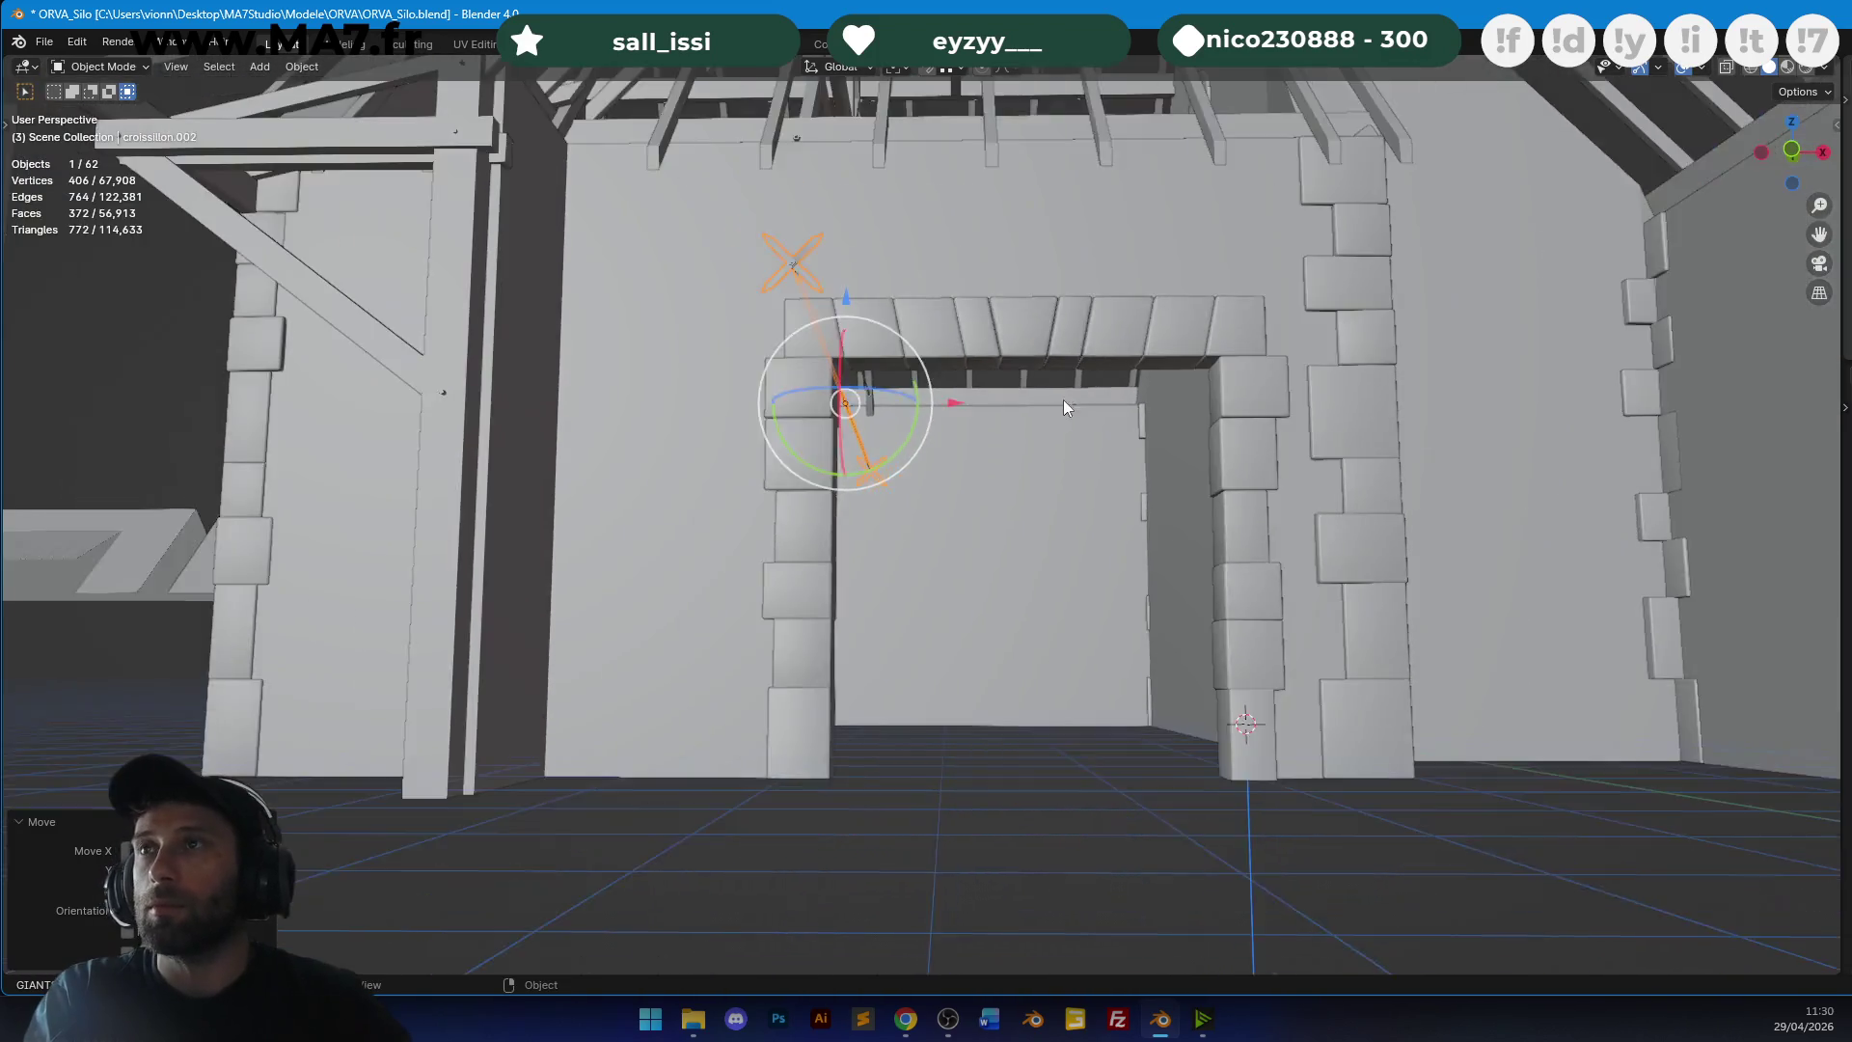
key("g")
key("y")
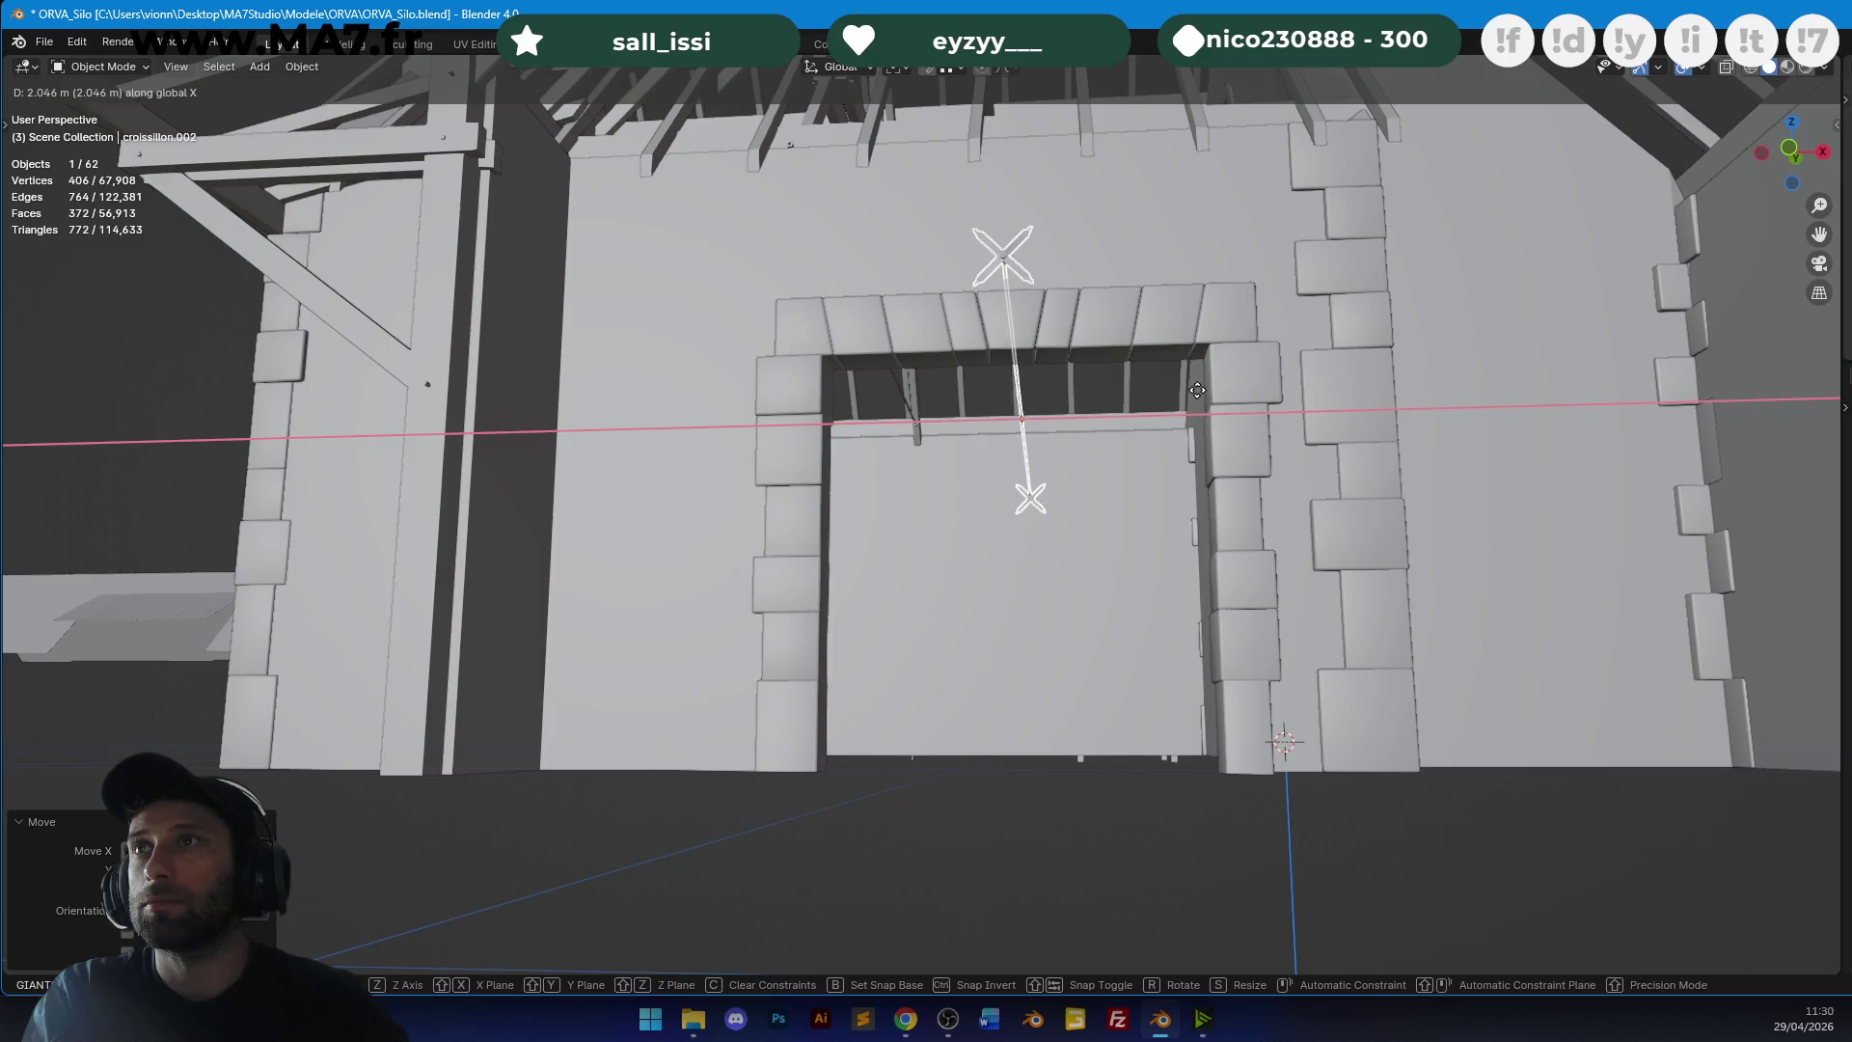
mouse_move(1200, 389)
middle_mouse_down()
mouse_move(1236, 334)
mouse_move(1088, 328)
mouse_move(1140, 328)
mouse_move(1034, 362)
mouse_move(1410, 355)
mouse_move(1449, 396)
mouse_move(1582, 395)
mouse_move(1565, 442)
mouse_move(962, 417)
mouse_move(1132, 438)
mouse_move(1148, 509)
mouse_move(1136, 607)
mouse_move(1114, 604)
middle_mouse_up()
key("alt+a")
key("ctrl+s")
scroll(1088, 328, "down", 3)
left_click(1090, 634)
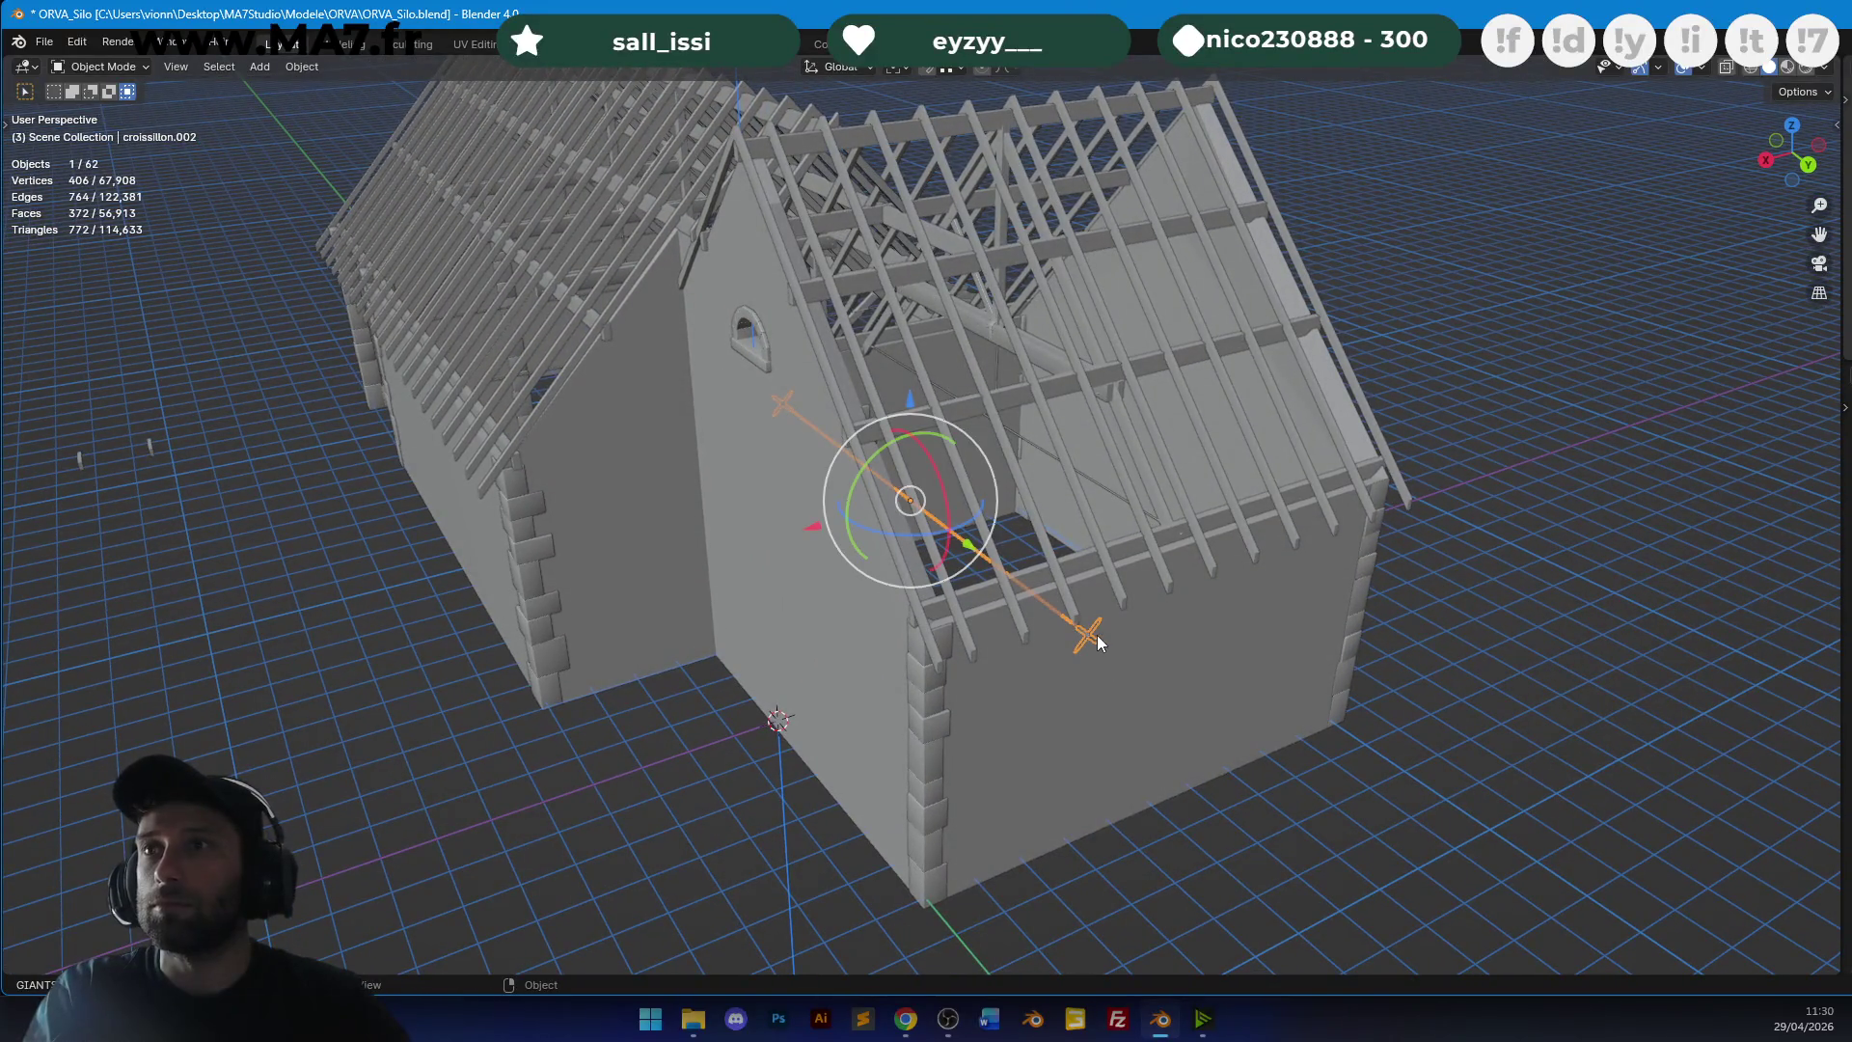
Duplicate the brace and rotate the copy 90° around Z onto the opposite diagonal.
key("shift+d")
key("r")
key("z")
key("9")
key("0")
key("Return")
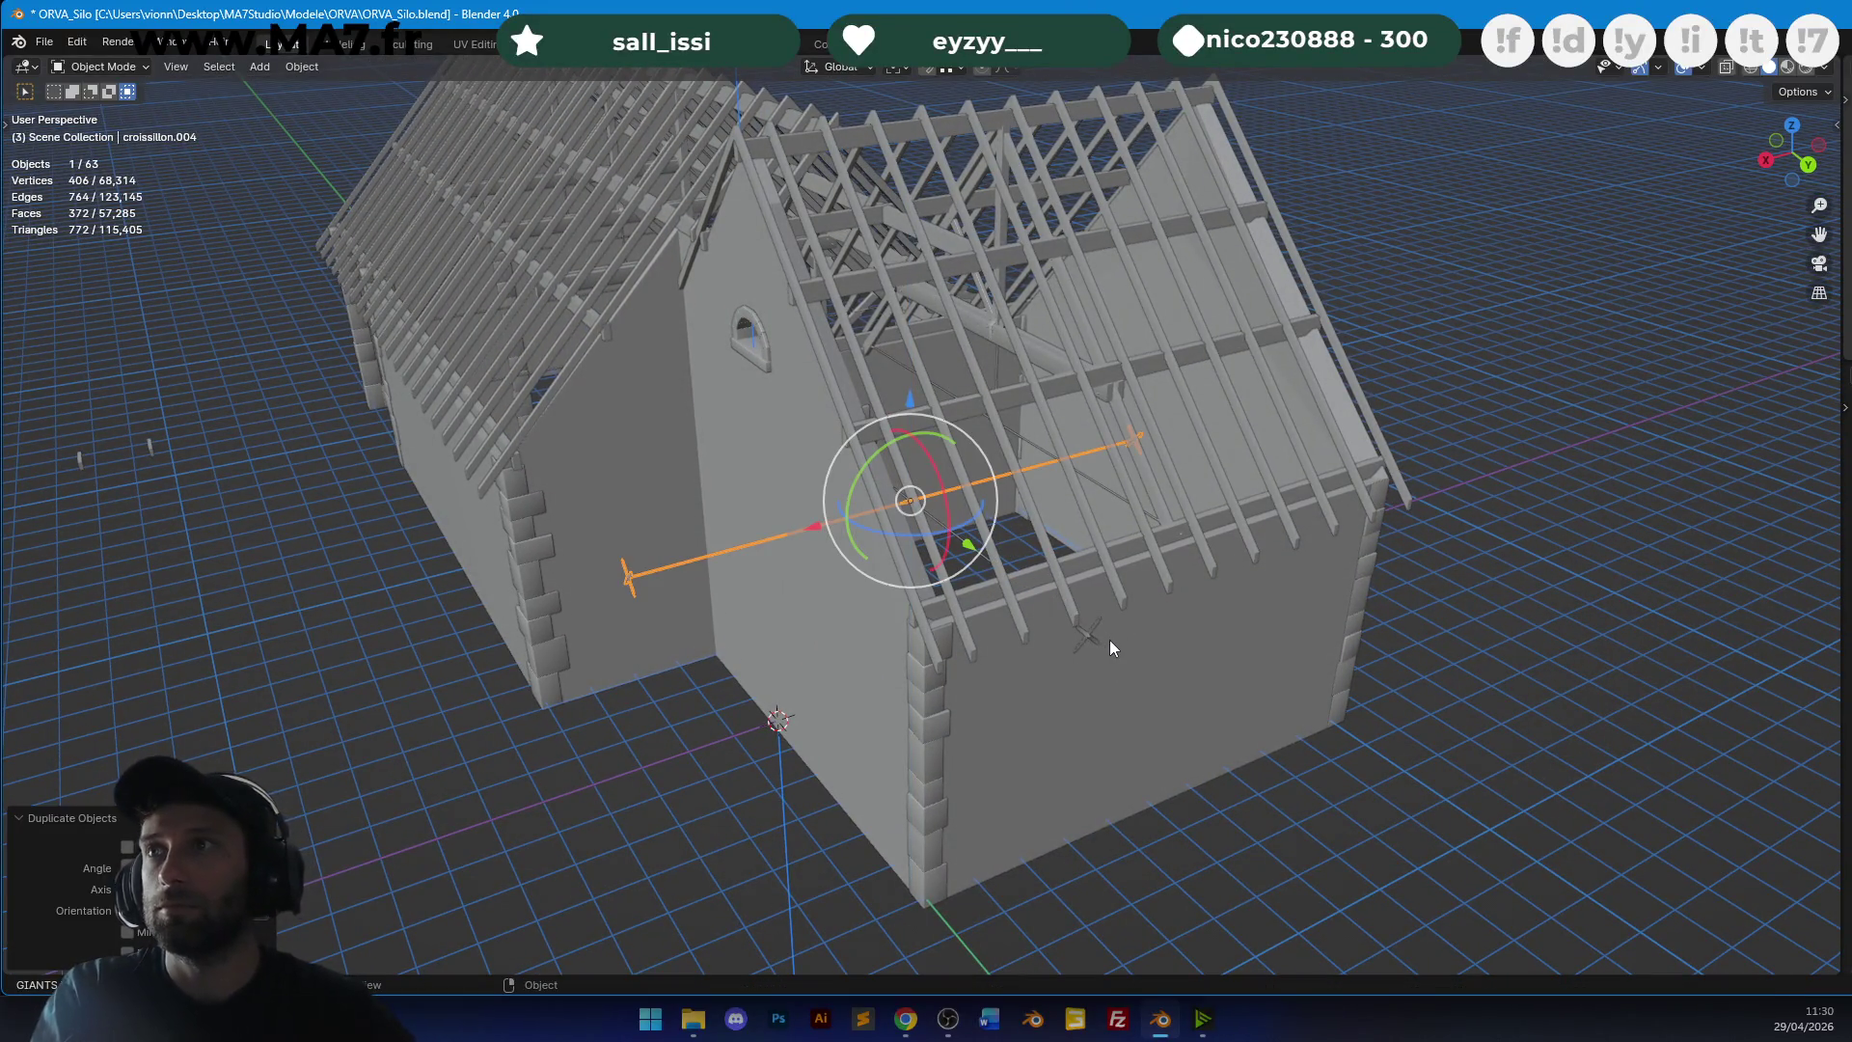
In Top view with wireframe shading, position the rotated brace copy, then return to solid shading.
key("KP_7")
key("shift+z")
scroll(1105, 634, "up", 3)
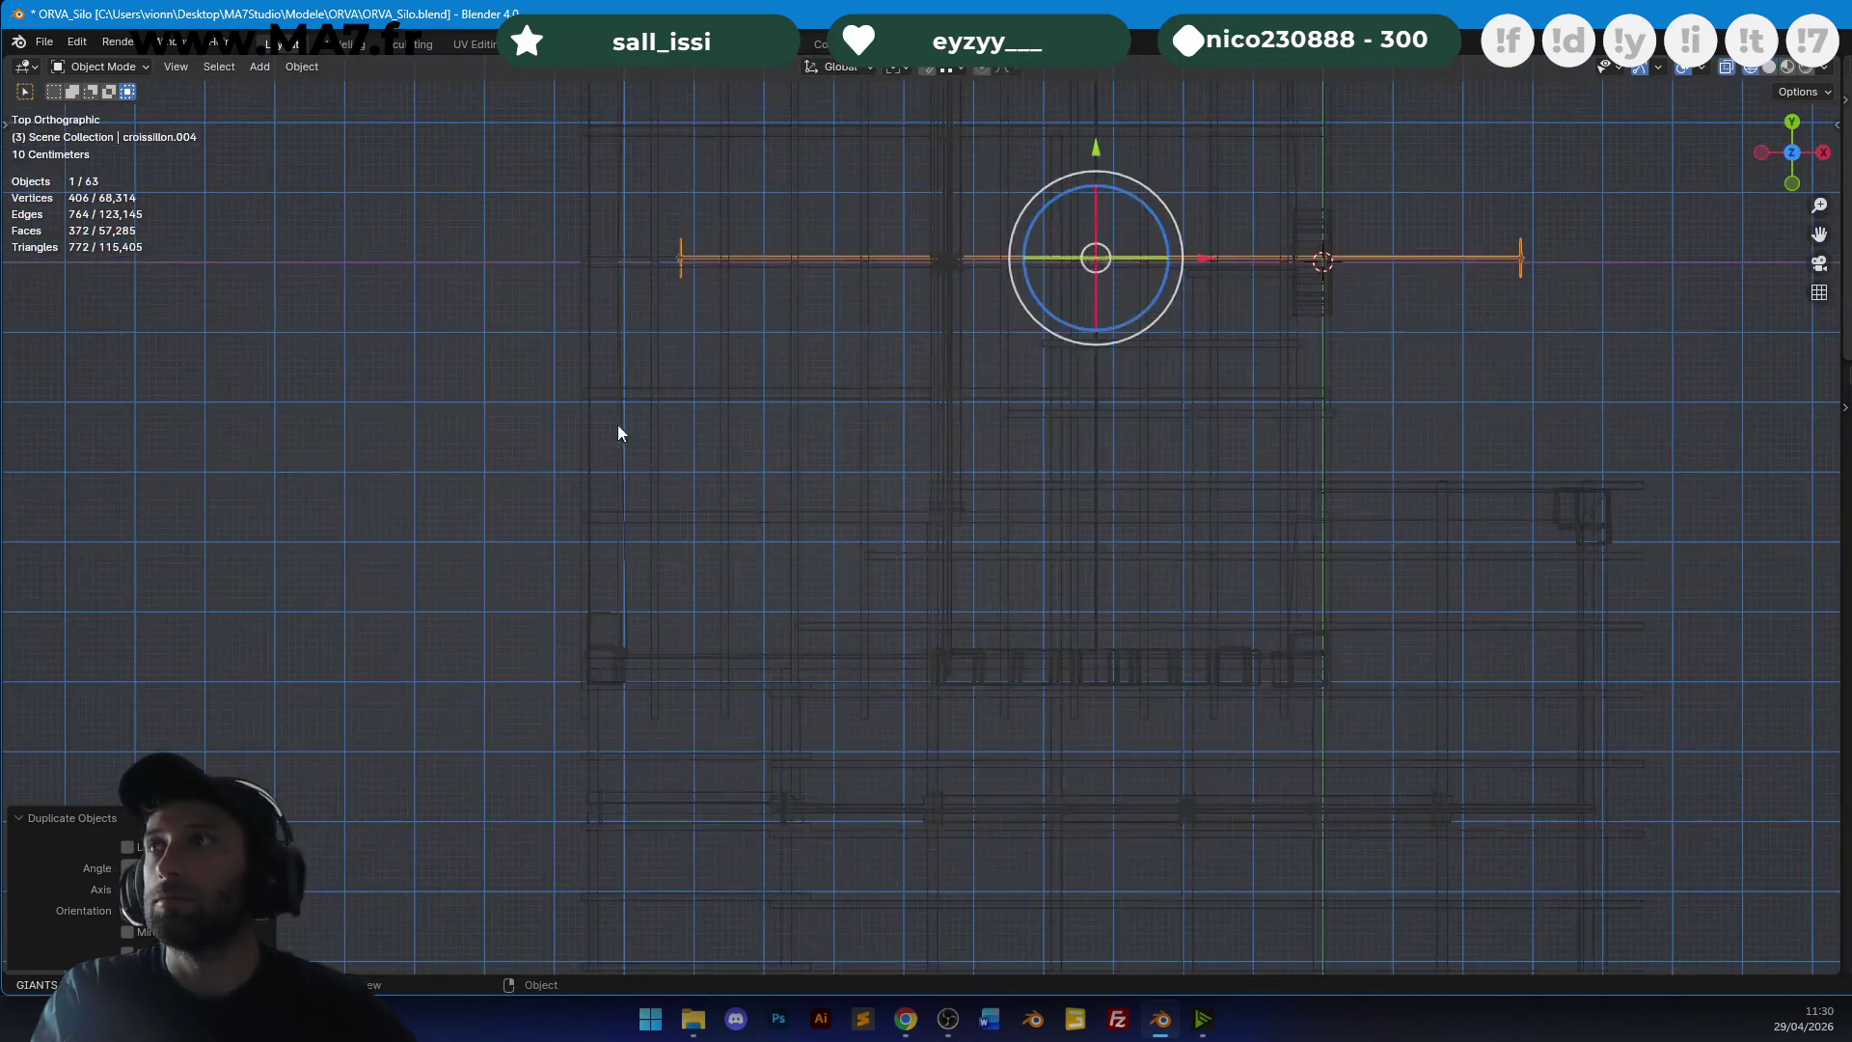
left_click(736, 420)
scroll(1145, 682, "up", 5)
key("g")
scroll(1062, 537, "up", 2)
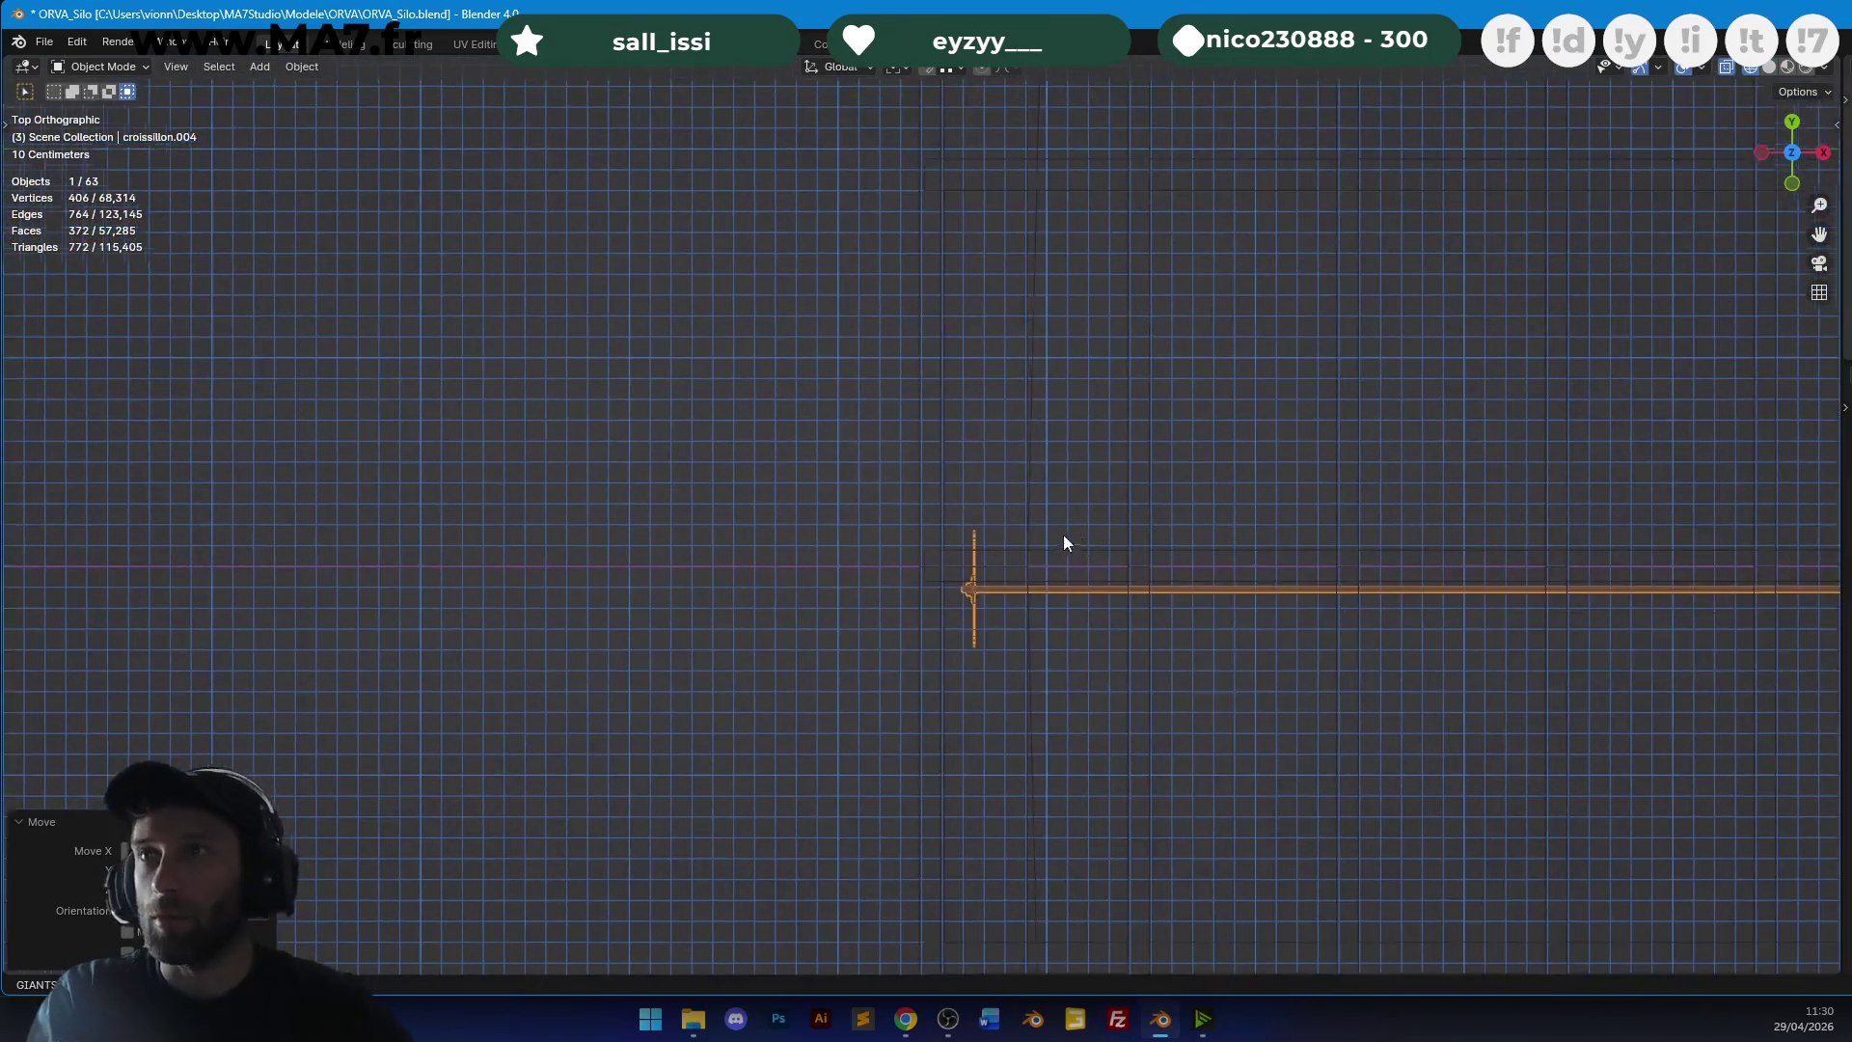
scroll(1147, 677, "up", 3)
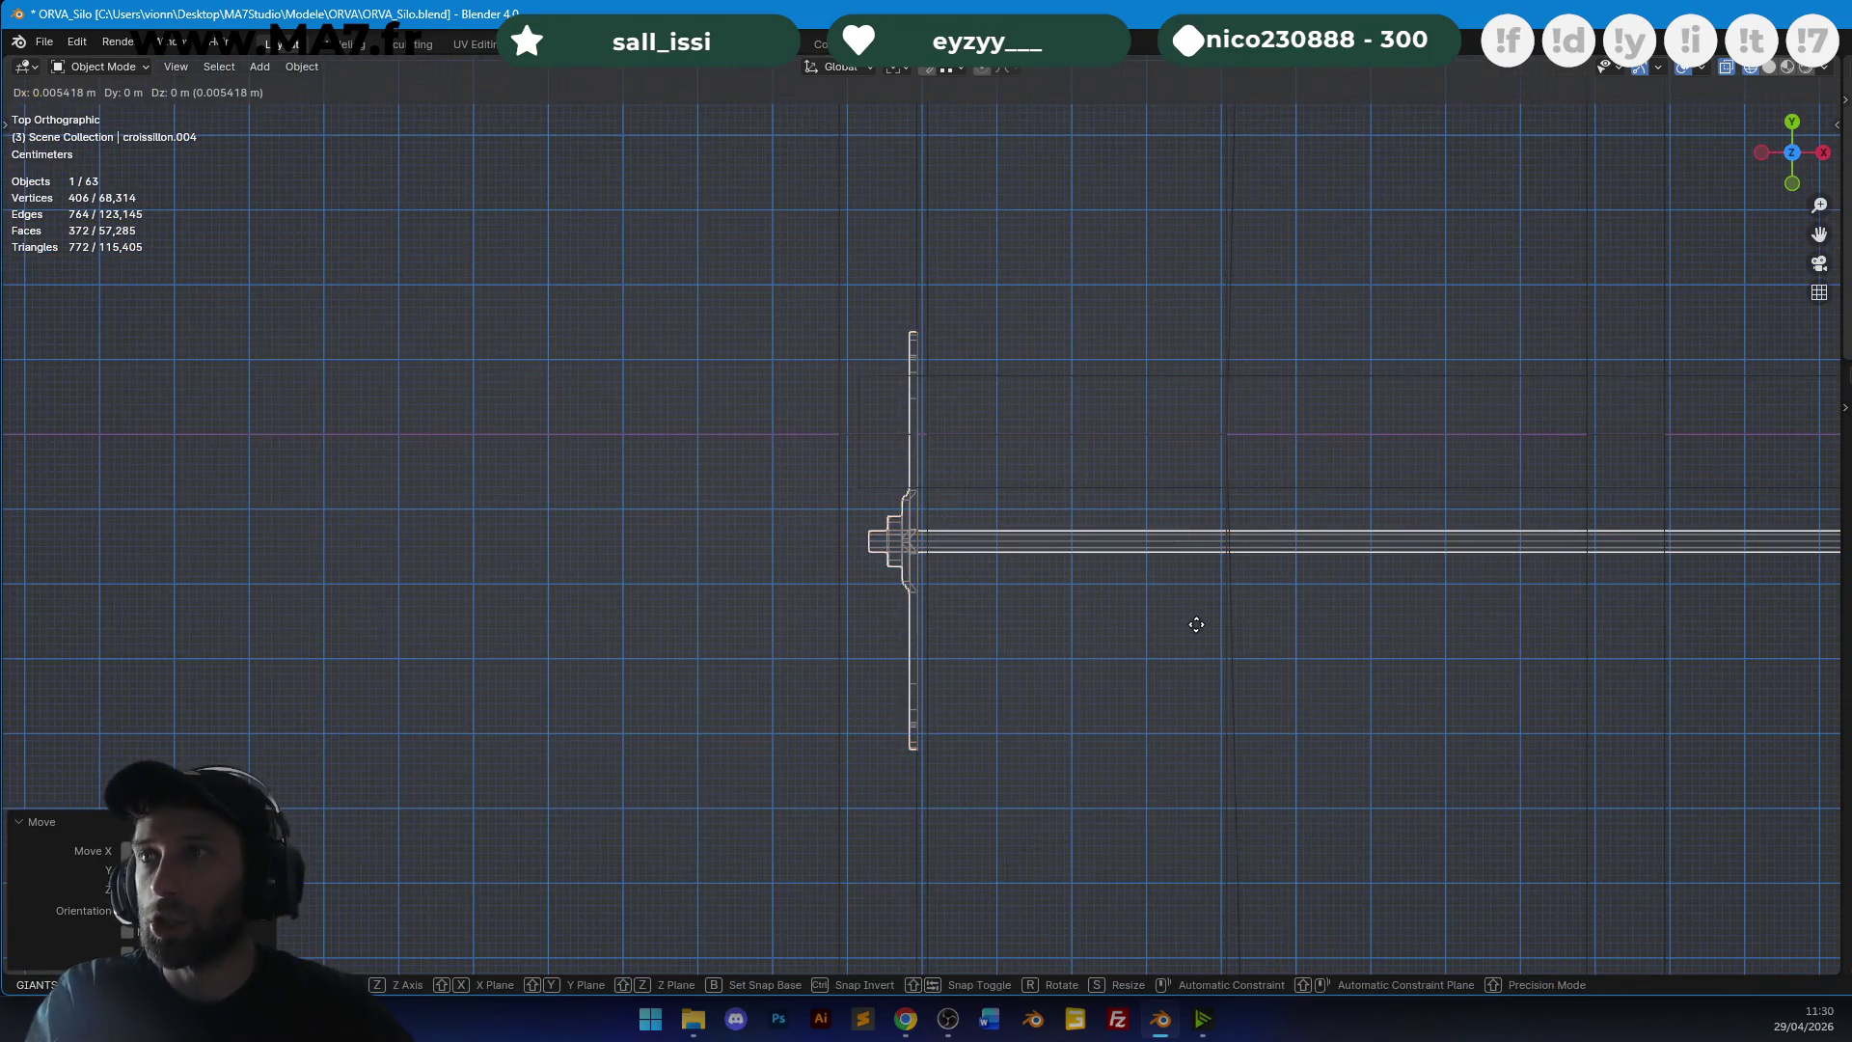
scroll(1107, 597, "down", 5)
mouse_move(1028, 534)
middle_mouse_down()
mouse_move(1051, 490)
mouse_move(1334, 342)
mouse_move(1003, 500)
middle_mouse_up()
key("shift+z")
scroll(1003, 500, "up", 5)
In Edit Mode, slide the brace's end along X to meet the wall.
key("Tab")
key("g")
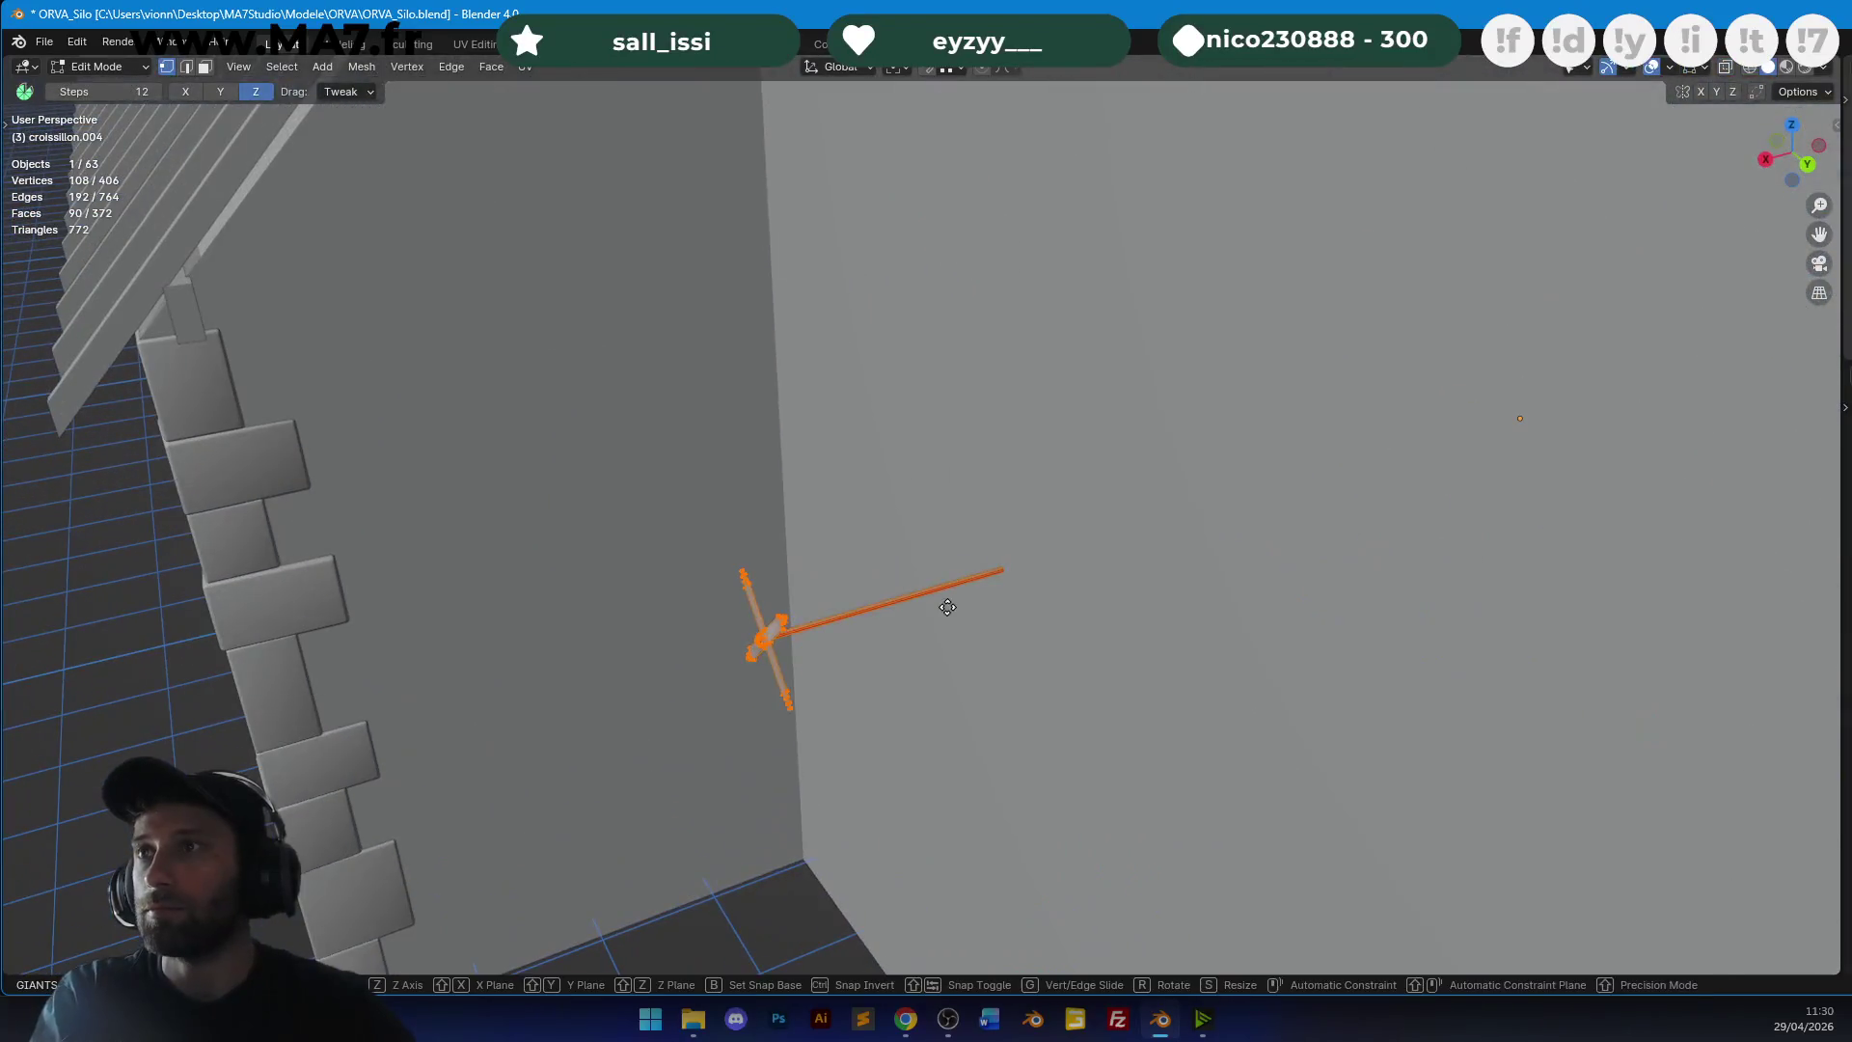
scroll(1180, 556, "up", 5)
mouse_move(1178, 550)
middle_mouse_down()
mouse_move(1022, 554)
mouse_move(1082, 551)
middle_mouse_up()
key("g")
key("g")
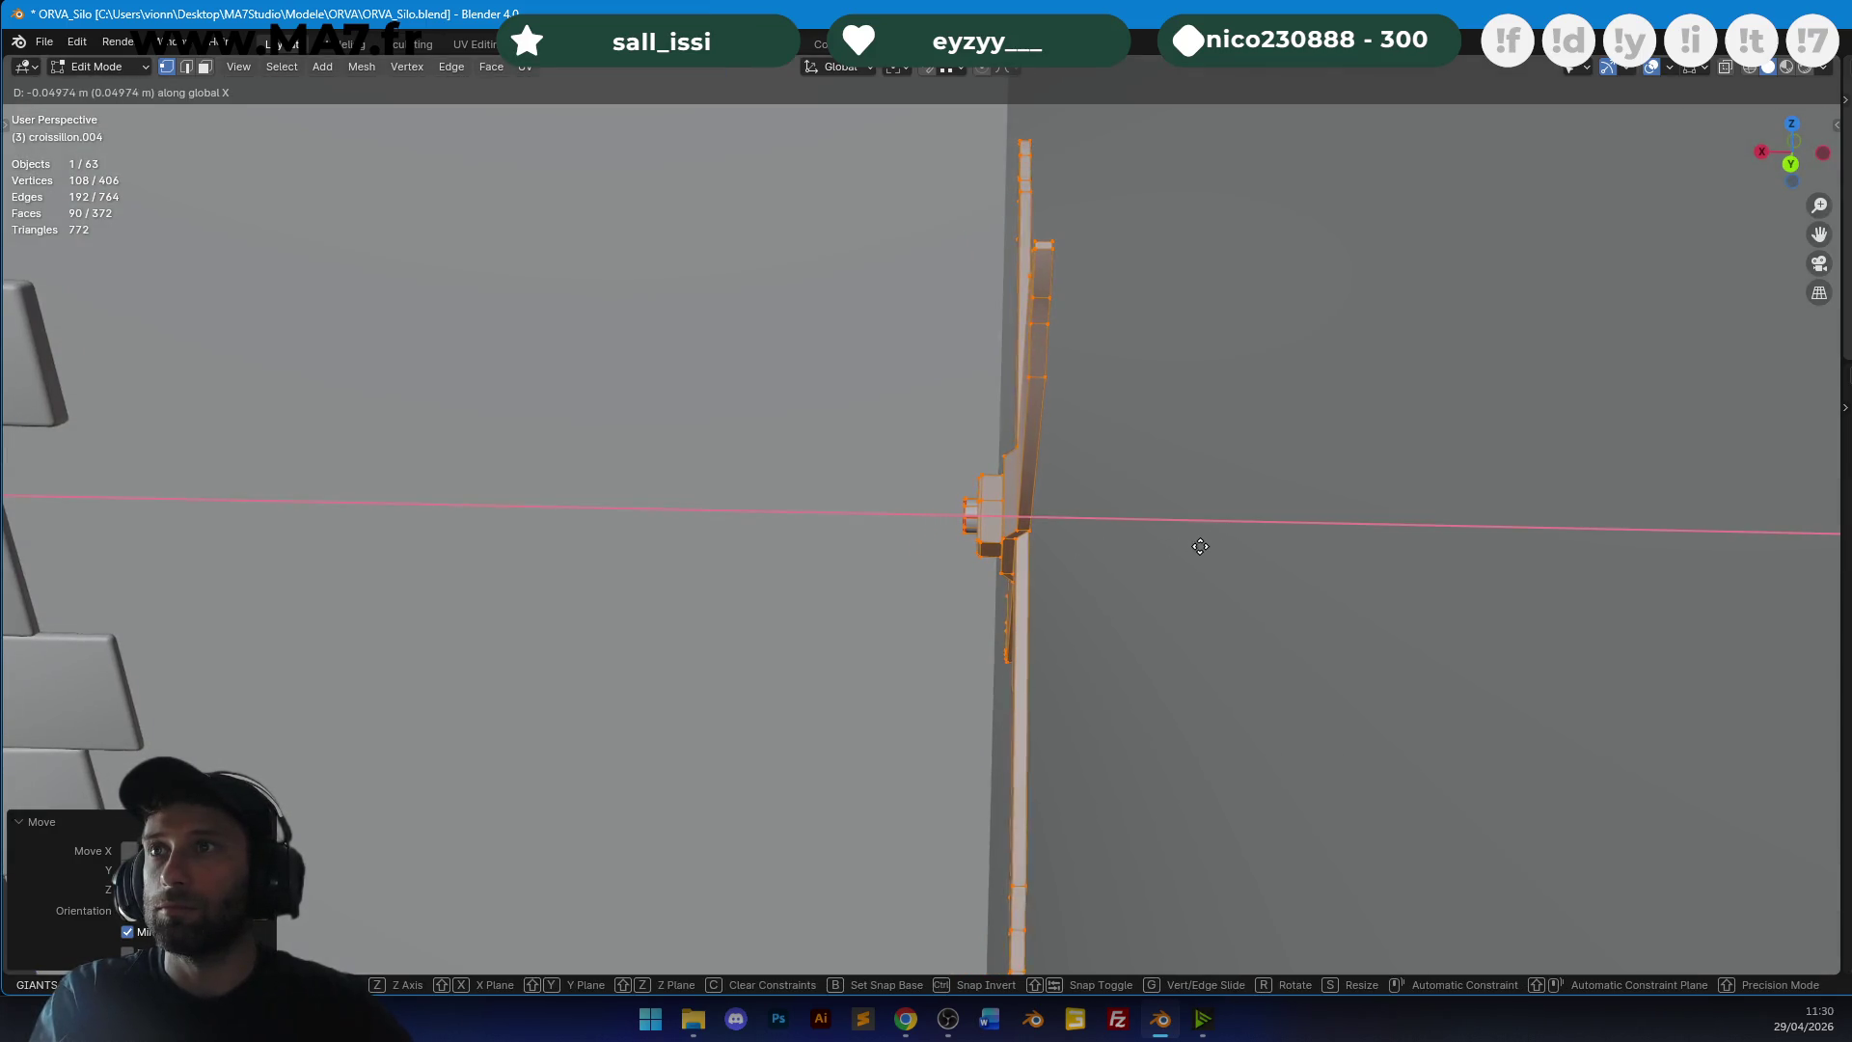
key("Tab")
Move the brace along Z and Y into its final position.
scroll(1125, 528, "down", 10)
key("g")
key("z")
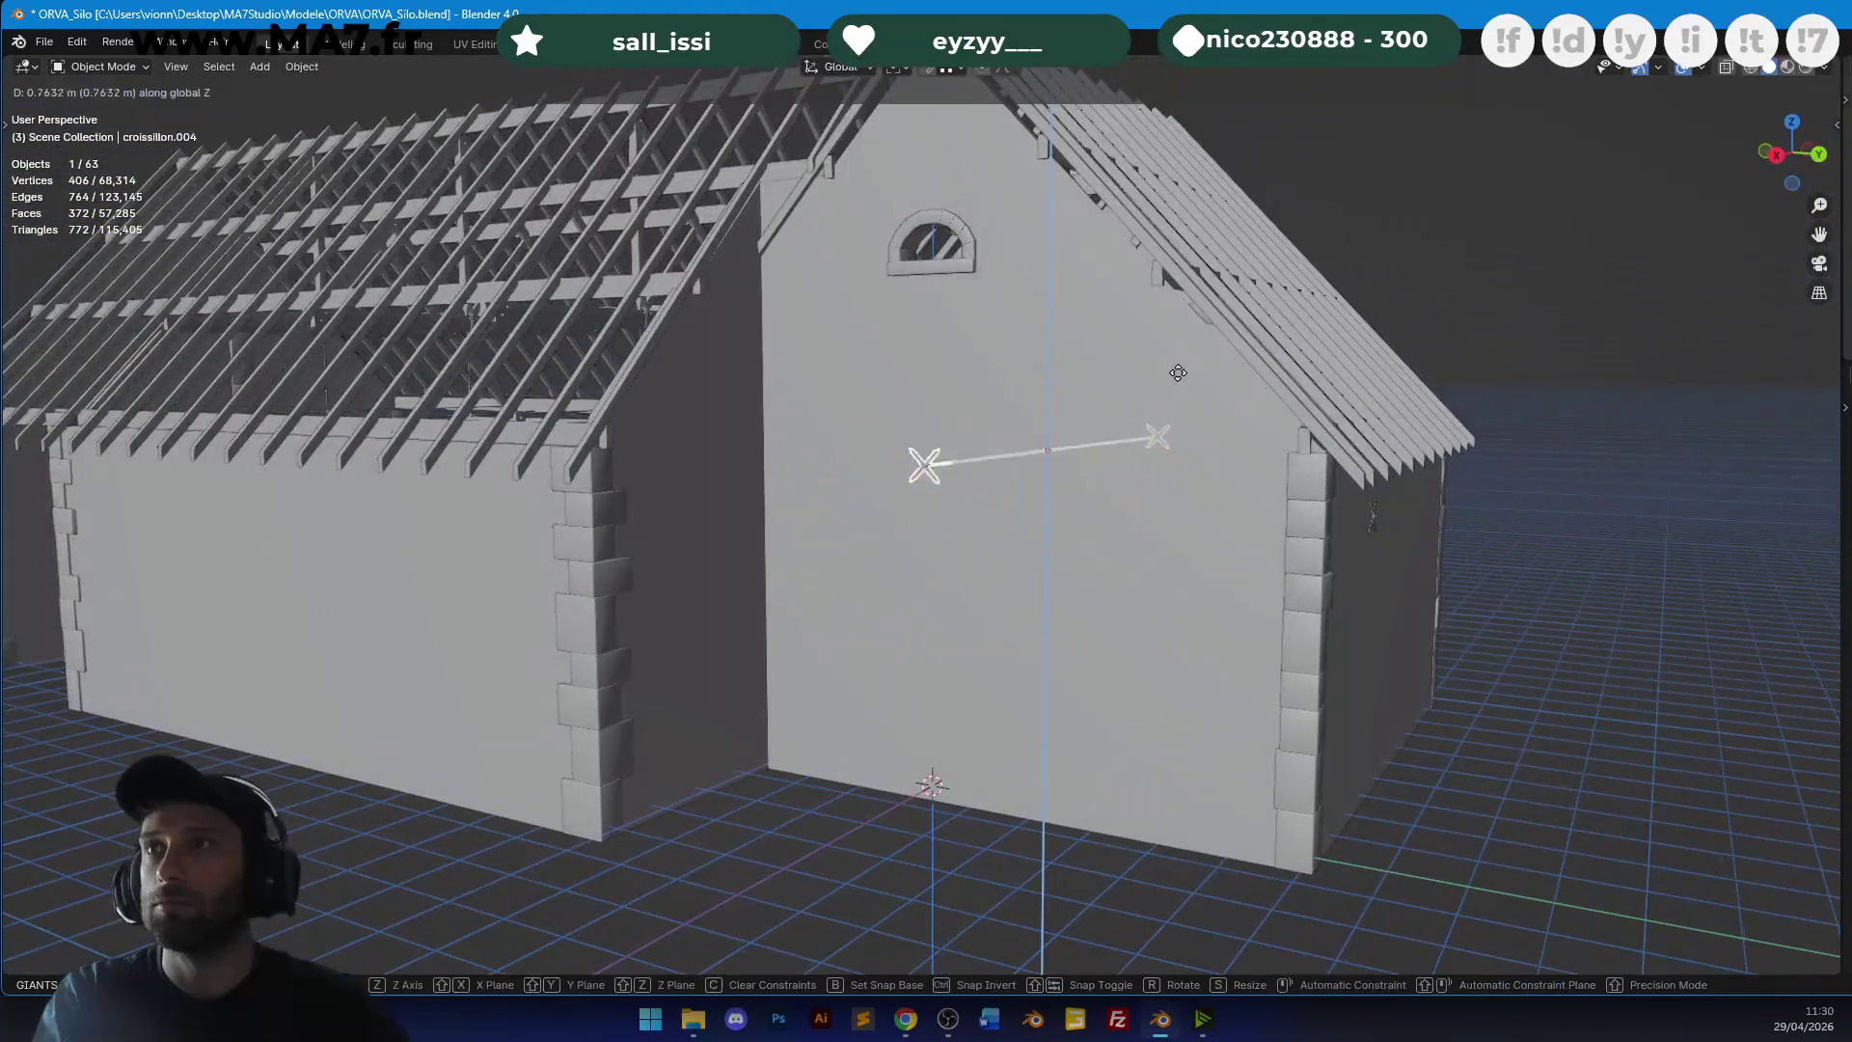
mouse_move(1178, 276)
middle_mouse_down()
mouse_move(1079, 459)
mouse_move(1107, 472)
mouse_move(1047, 434)
mouse_move(924, 484)
mouse_move(942, 476)
middle_mouse_up()
left_click(1166, 476)
Lasso the cross piece's end in Edit Mode and move it to fit against the wall.
scroll(924, 484, "up", 10)
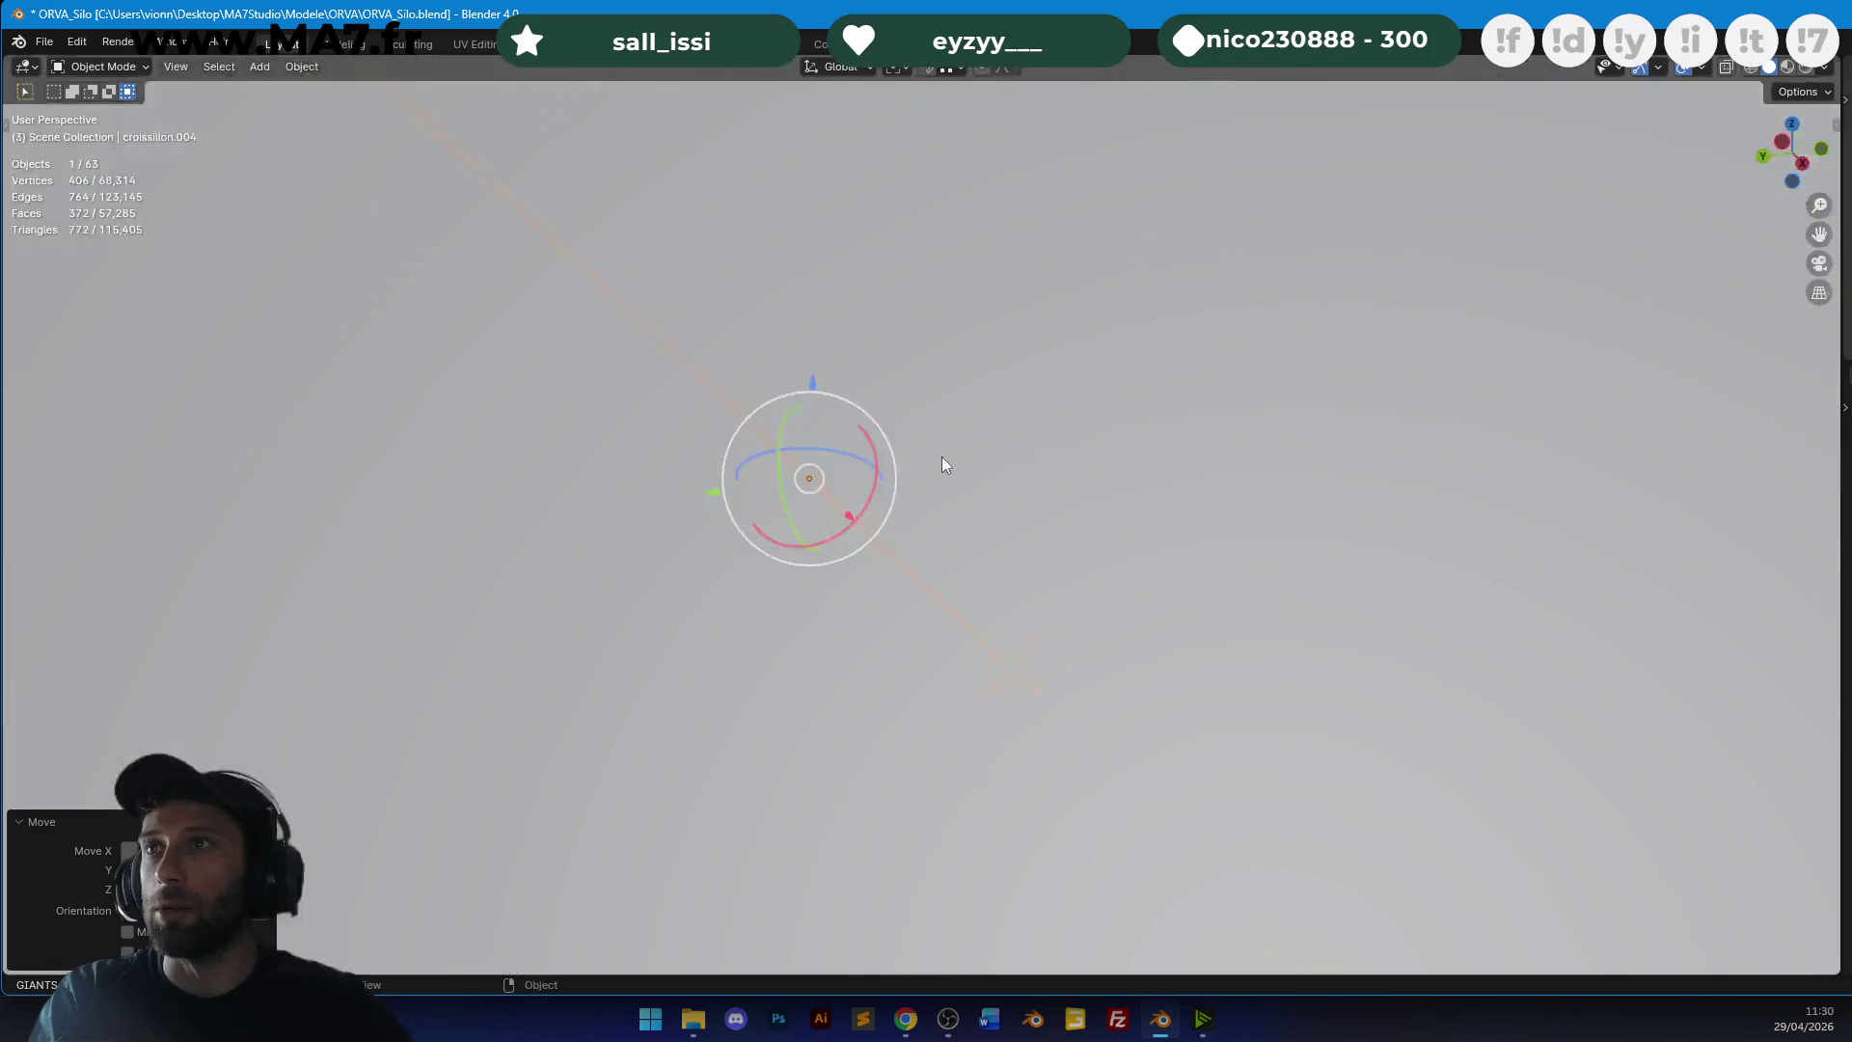
scroll(942, 476, "down", 8)
scroll(1201, 492, "up", 8)
mouse_move(1131, 536)
middle_mouse_down()
mouse_move(900, 472)
mouse_move(991, 502)
mouse_move(1084, 442)
middle_mouse_up()
scroll(1095, 468, "up", 5)
key("Tab")
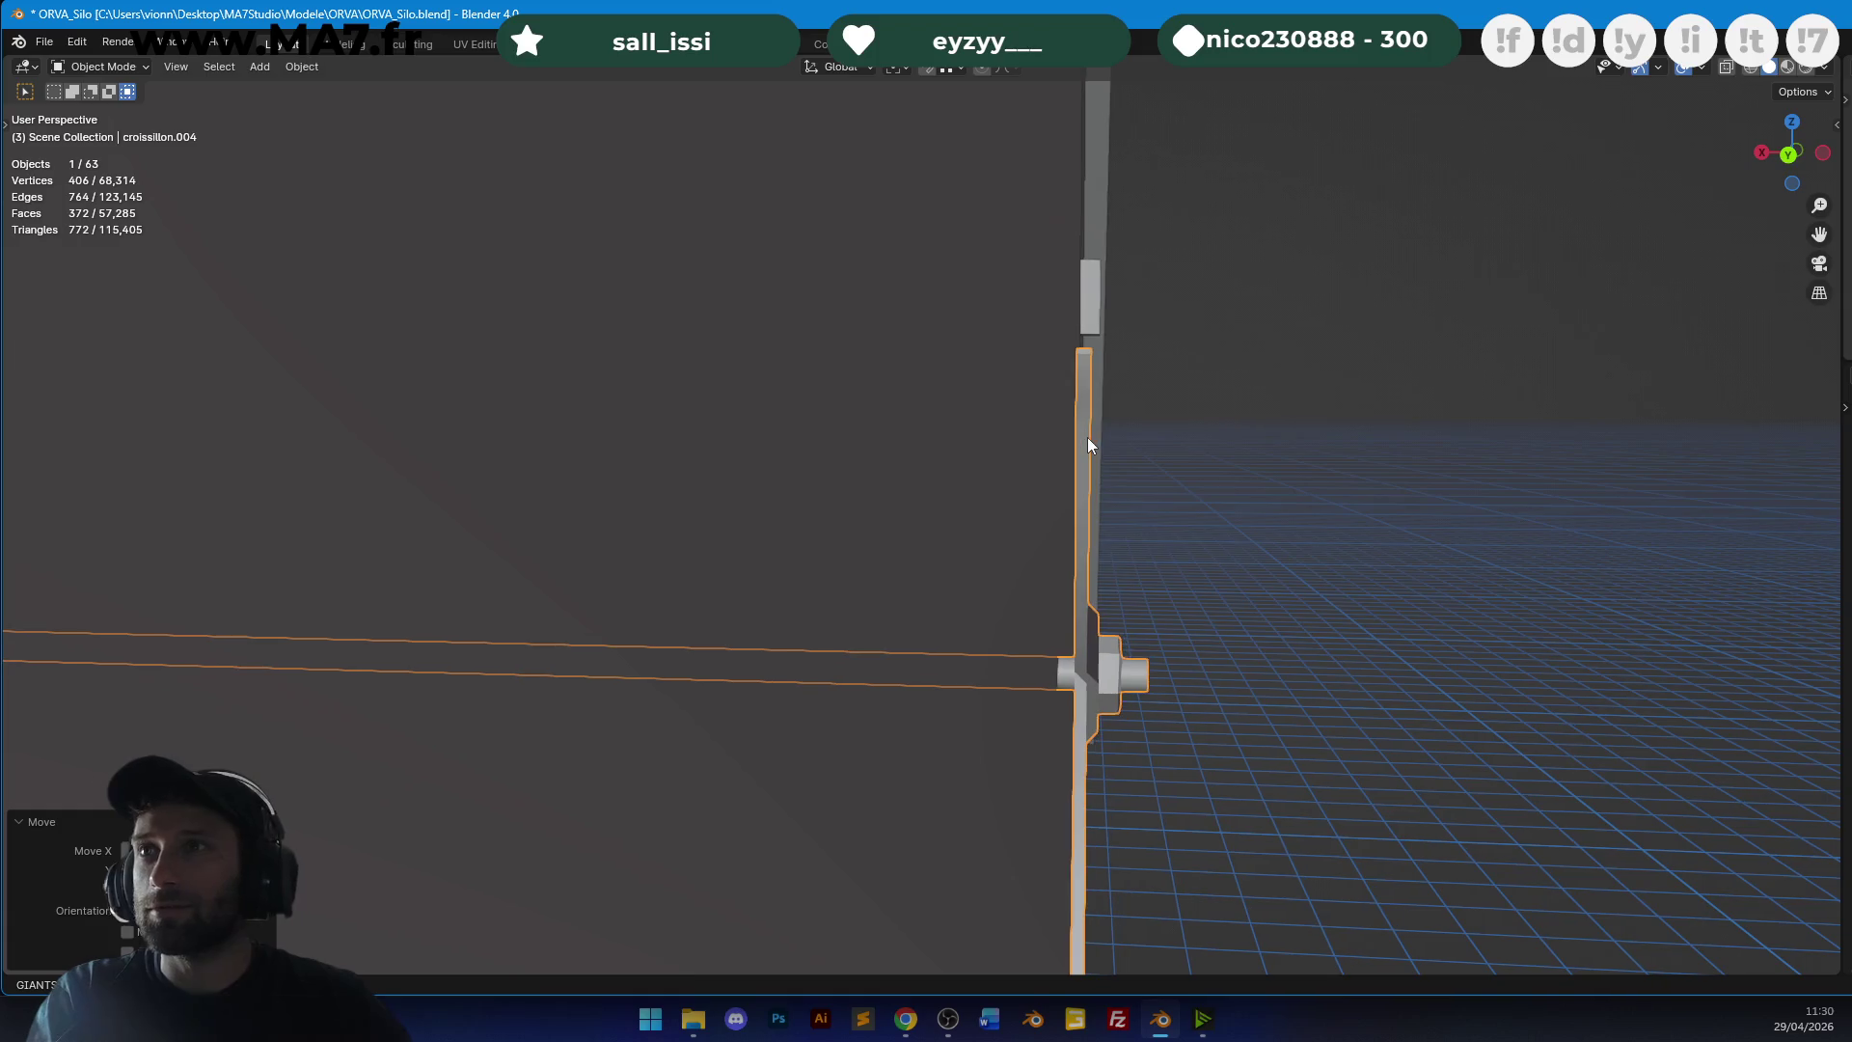
key("z")
left_click(906, 410)
mouse_move(1105, 322)
right_mouse_down("ctrl")
mouse_move(1157, 521)
mouse_move(1138, 405)
right_mouse_up("ctrl")
key("z")
left_click(1443, 553)
key("g")
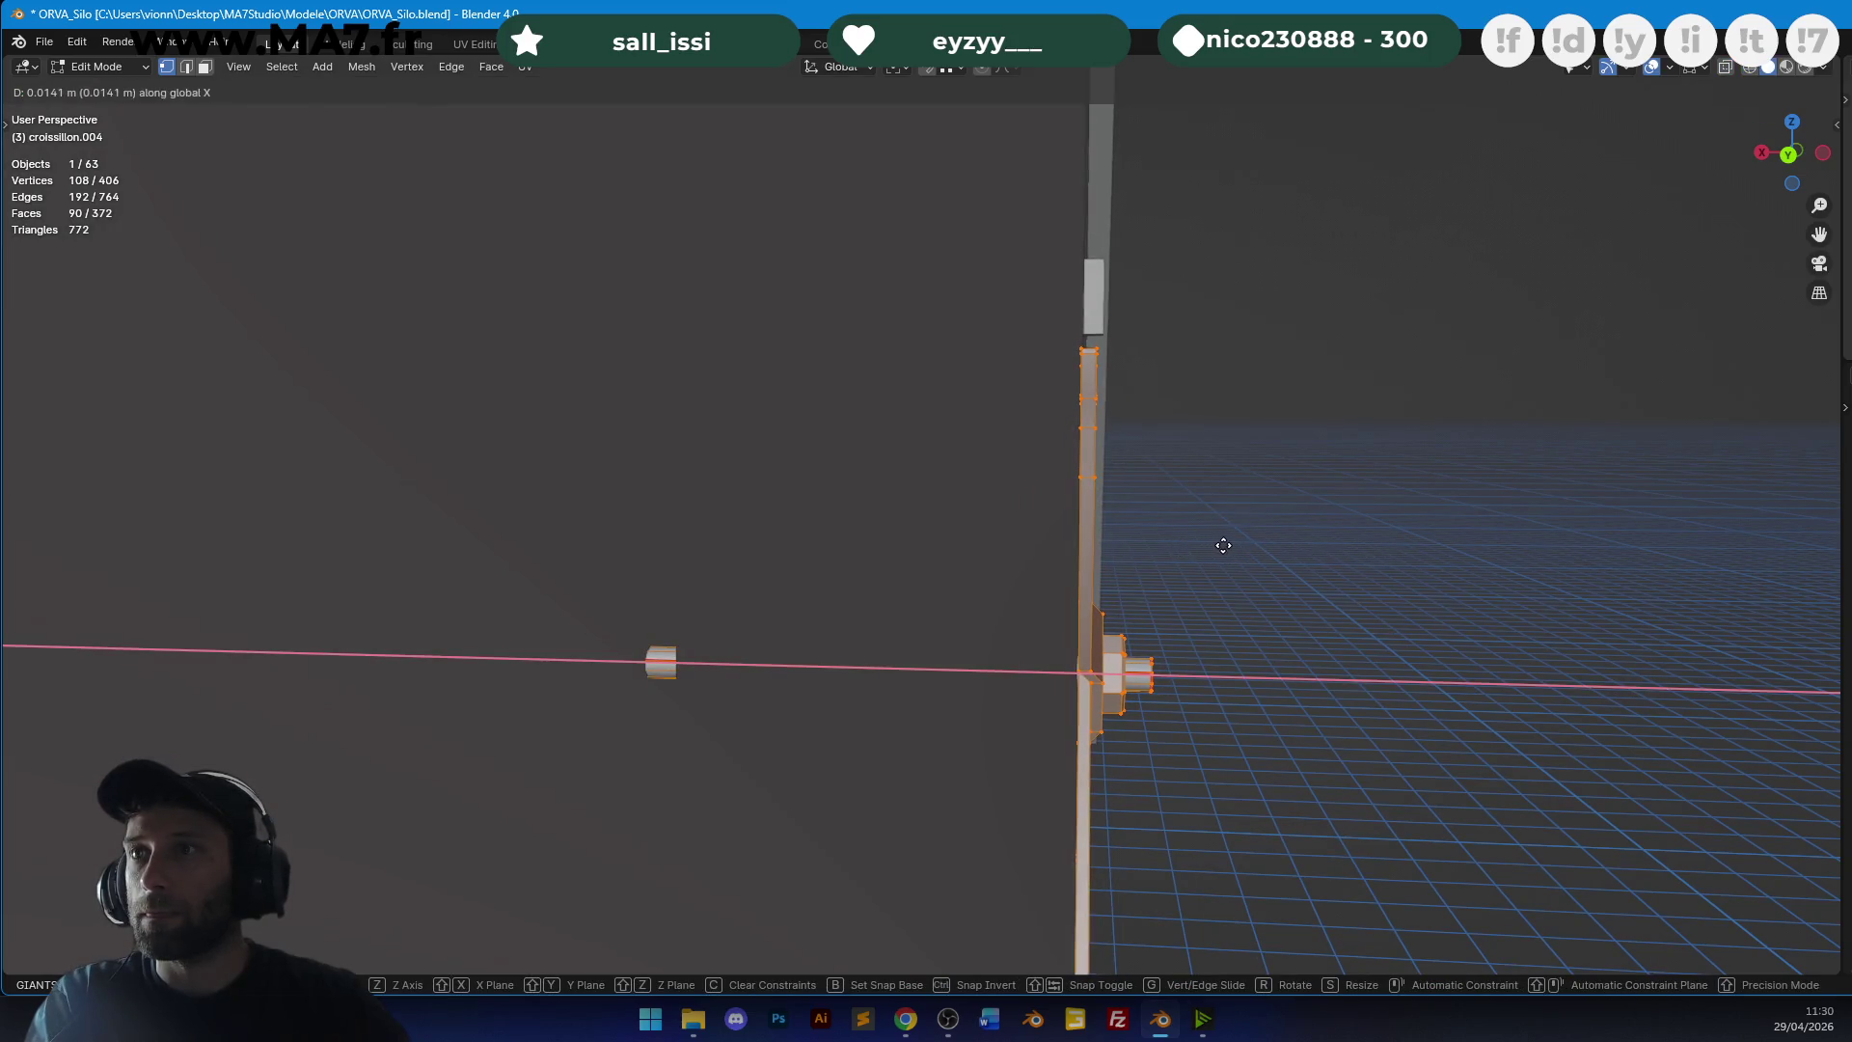
key("Tab")
Deselect everything and save the file with Ctrl+S.
mouse_move(1114, 521)
middle_mouse_down()
mouse_move(999, 482)
mouse_move(1119, 399)
mouse_move(934, 541)
mouse_move(1074, 499)
mouse_move(1281, 477)
mouse_move(1128, 479)
mouse_move(949, 532)
mouse_move(1101, 521)
mouse_move(1146, 547)
mouse_move(1219, 482)
mouse_move(1177, 611)
mouse_move(1358, 407)
mouse_move(1056, 411)
mouse_move(1489, 421)
mouse_move(1407, 438)
mouse_move(955, 400)
mouse_move(1317, 436)
mouse_move(1434, 422)
mouse_move(1501, 373)
mouse_move(1419, 368)
mouse_move(1418, 413)
middle_mouse_up()
scroll(935, 477, "down", 3)
scroll(1061, 478, "up", 5)
scroll(1132, 477, "down", 5)
key("alt+a")
key("ctrl+s")
scroll(1130, 483, "down", 4)
Delete the h.003 object and orbit around to the barn's far side.
key("x")
left_click(952, 394)
left_click(1493, 361)
middle_click_drag(1493, 360, 1359, 460)
middle_click_drag(1220, 375, 1256, 382)
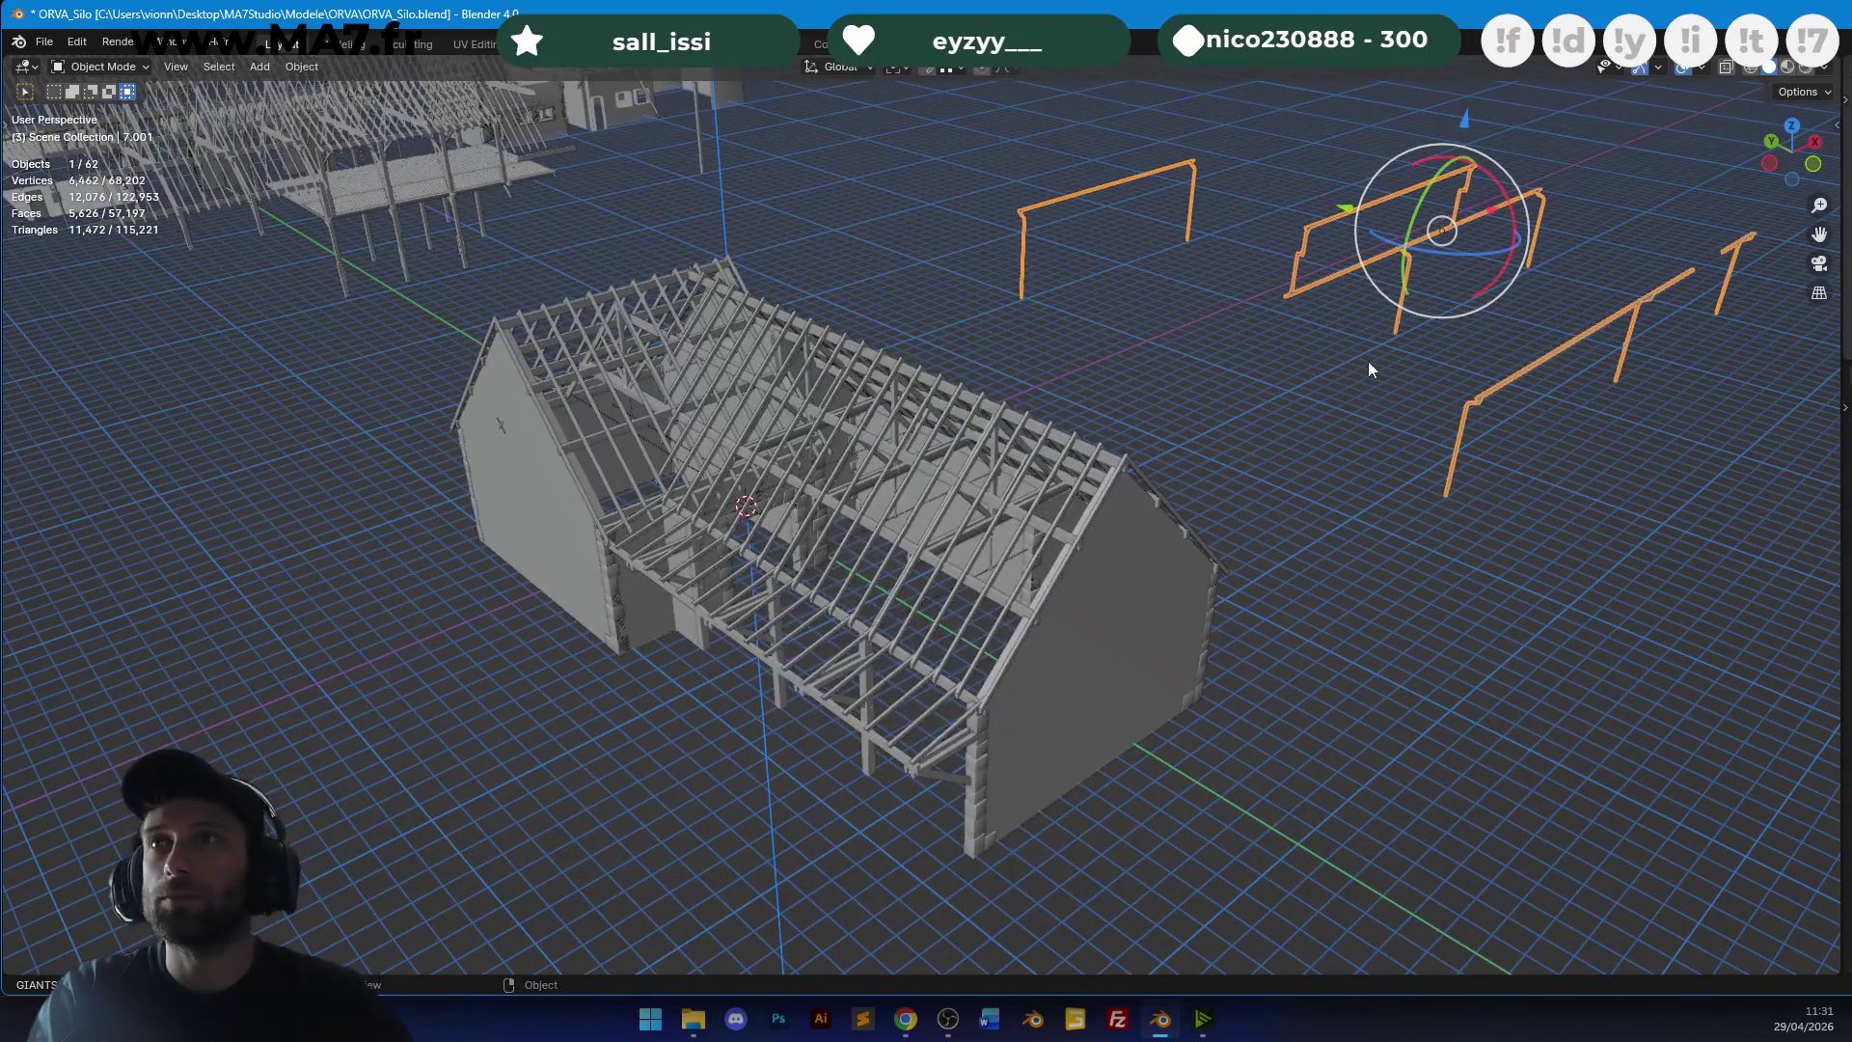
mouse_move(1379, 299)
middle_mouse_down()
mouse_move(1199, 358)
mouse_move(1138, 405)
mouse_move(1206, 392)
mouse_move(1110, 376)
mouse_move(1132, 373)
mouse_move(1022, 432)
mouse_move(1066, 443)
mouse_move(1083, 479)
mouse_move(975, 431)
mouse_move(1003, 444)
mouse_move(1012, 414)
mouse_move(876, 463)
mouse_move(1116, 537)
mouse_move(1207, 425)
middle_mouse_up()
Lasso one frame and move it to the world origin with Geometry to Origin.
left_click(1206, 426)
mouse_move(1206, 425)
right_mouse_down("ctrl")
mouse_move(1456, 430)
mouse_move(1430, 414)
right_mouse_up("ctrl")
right_click_drag(1310, 704, 1420, 424, "ctrl")
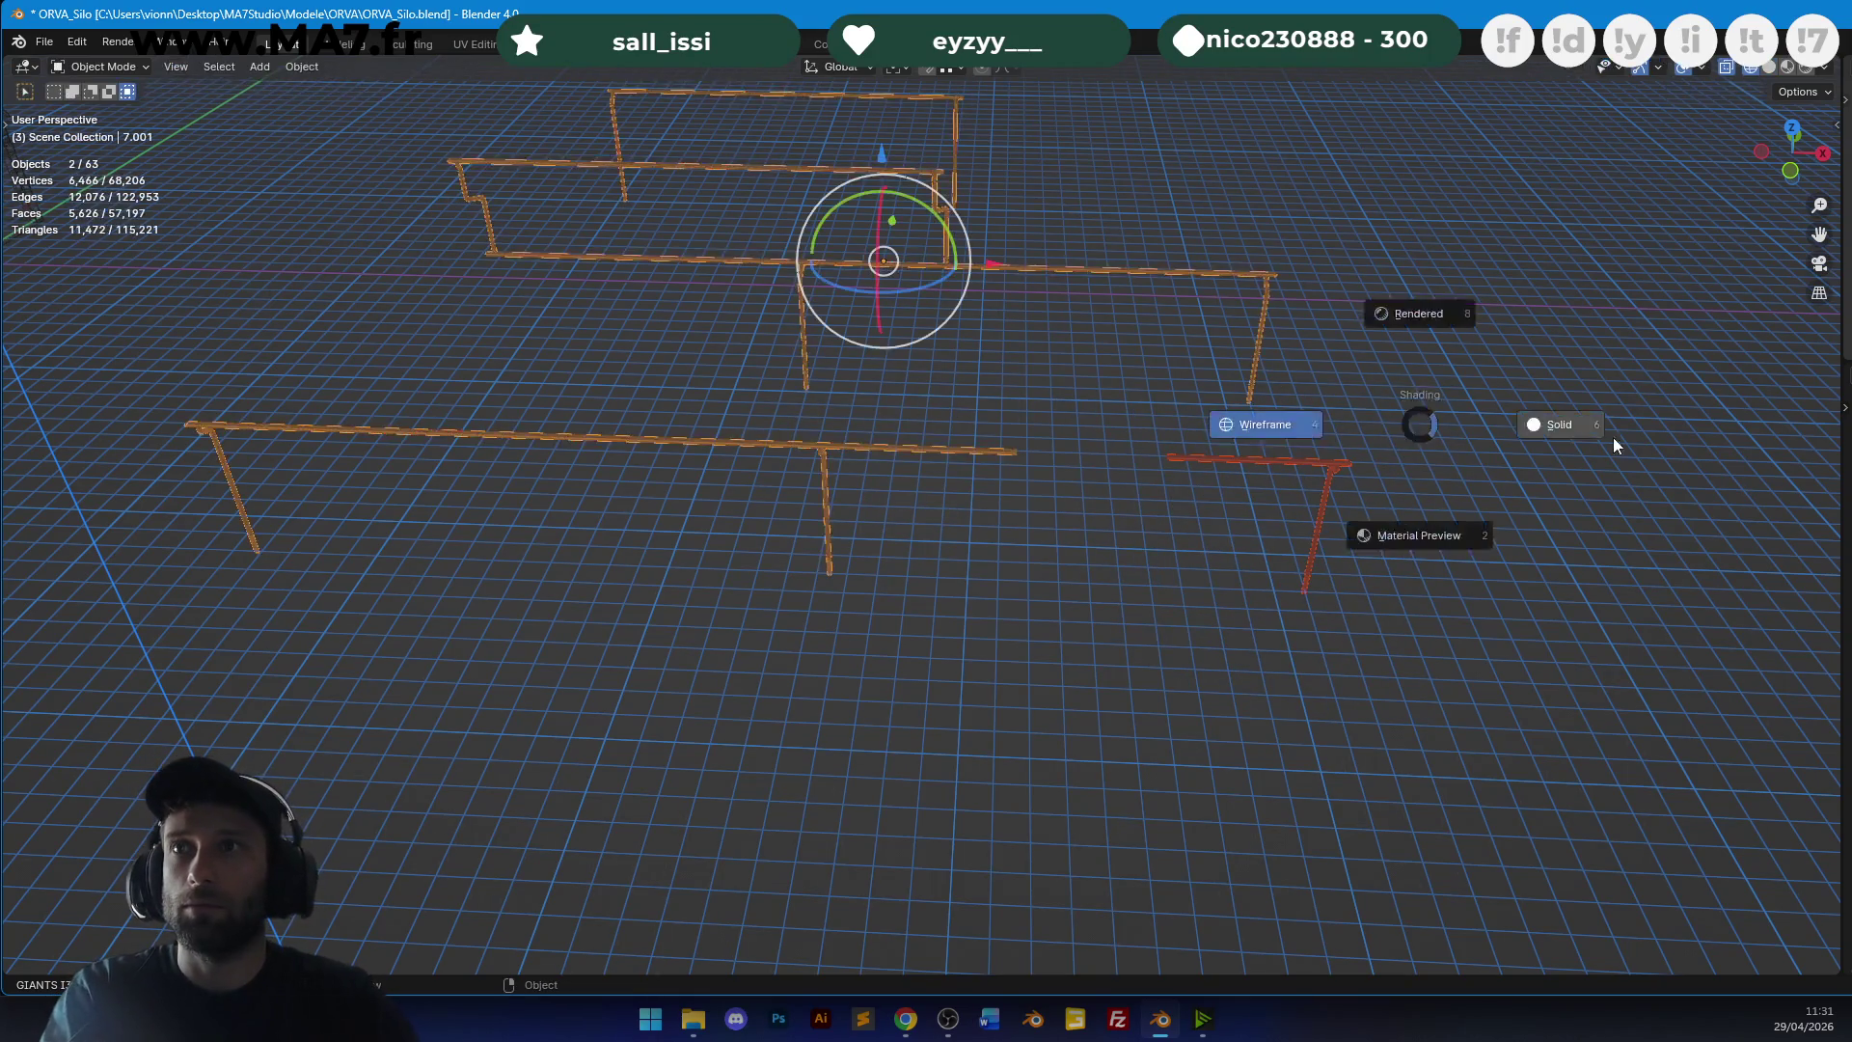
right_click(1321, 461)
mouse_move(1340, 533)
left_click(1410, 544)
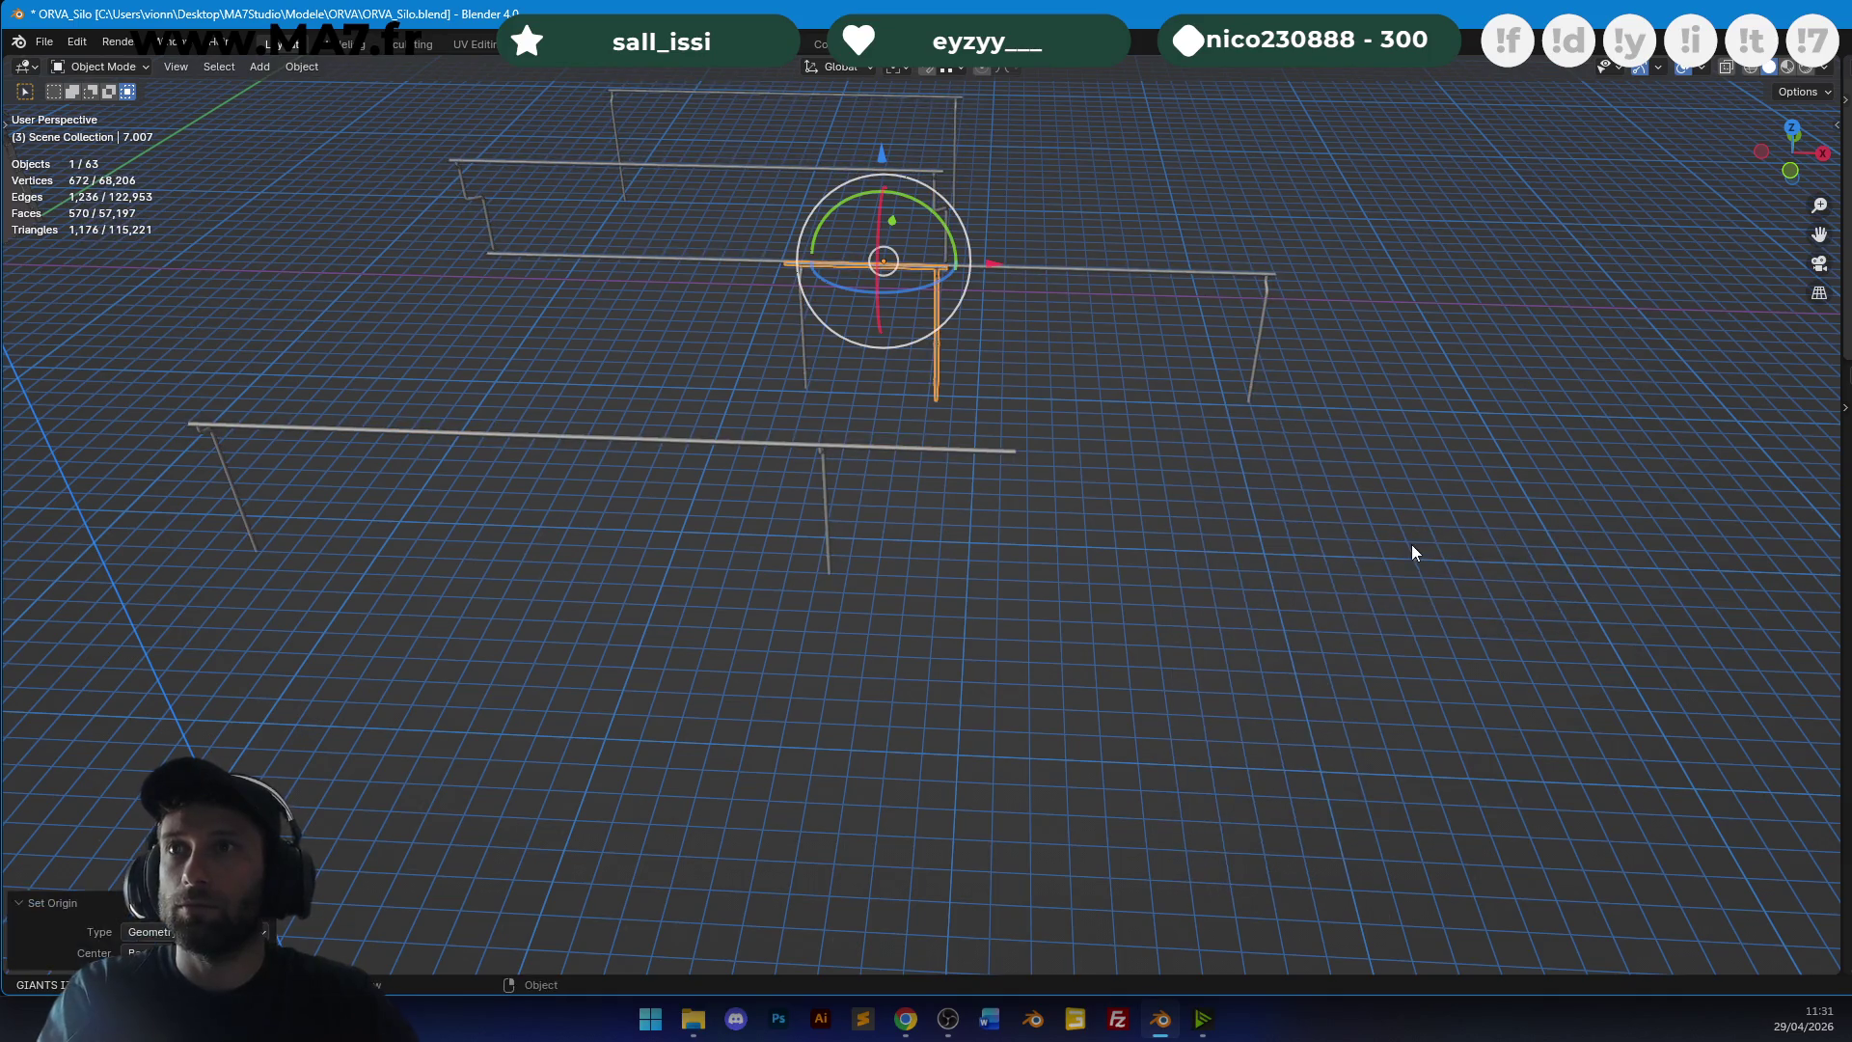
In Top view, move the drainpipe piece beside the barn's roof framing.
key("KP_1")
key("KP_7")
middle_click_drag(930, 521, 1468, 558, "shift")
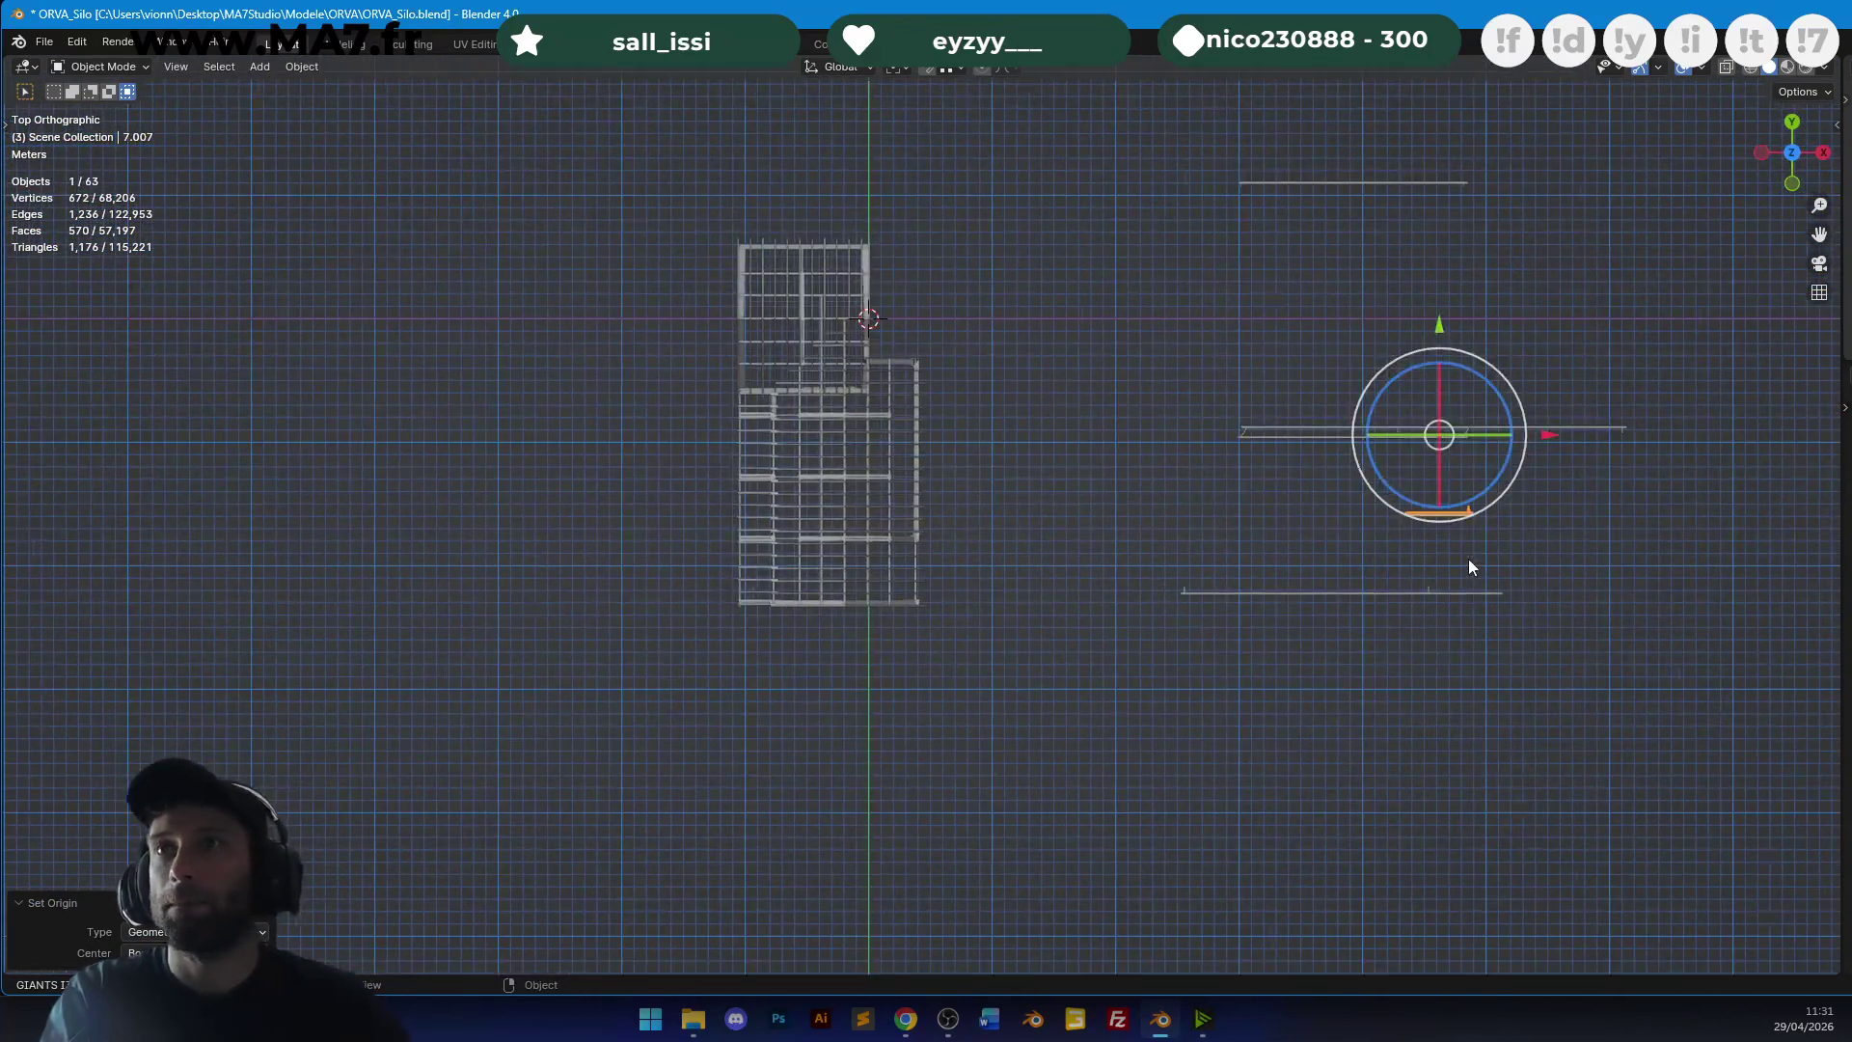
scroll(762, 529, "up", 5)
key("g")
left_click(820, 242)
left_click(1004, 669)
right_click(1004, 668)
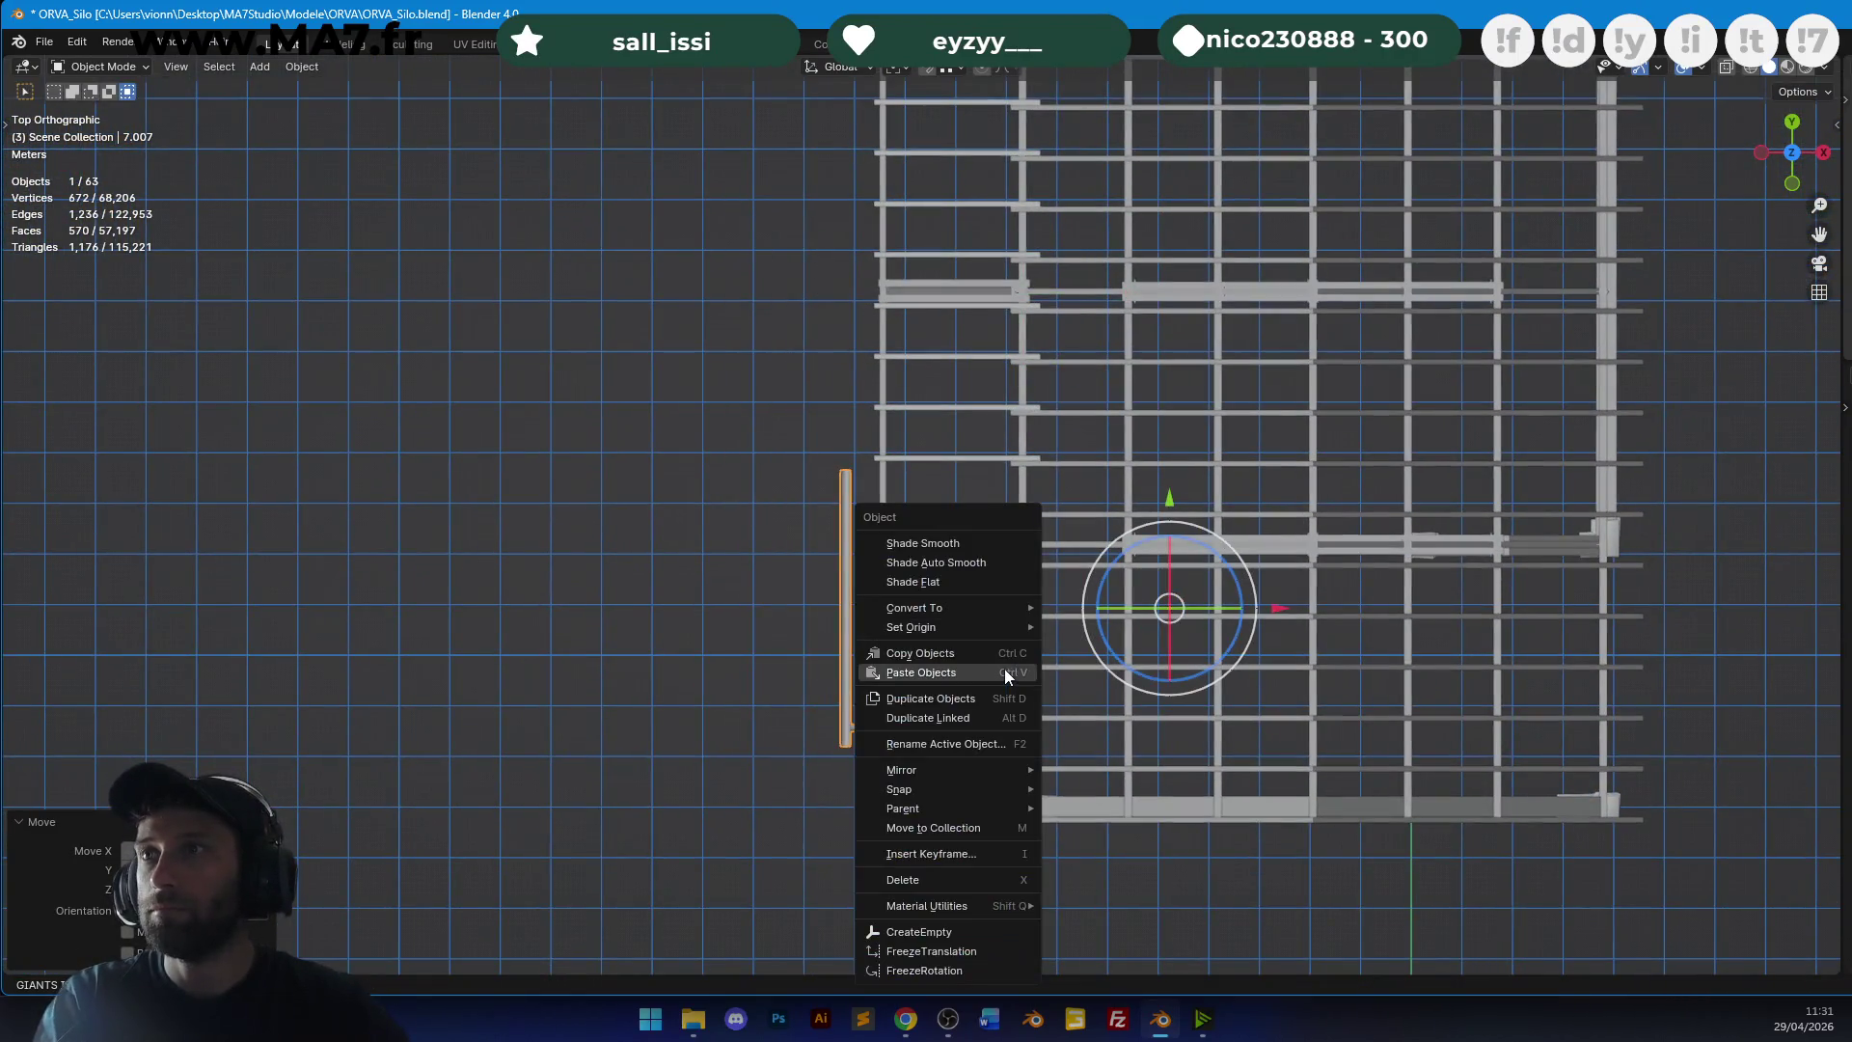
Set the pipe's origin to the 3D cursor, then to its geometry.
mouse_move(959, 634)
left_click(1134, 657)
scroll(940, 436, "up", 5)
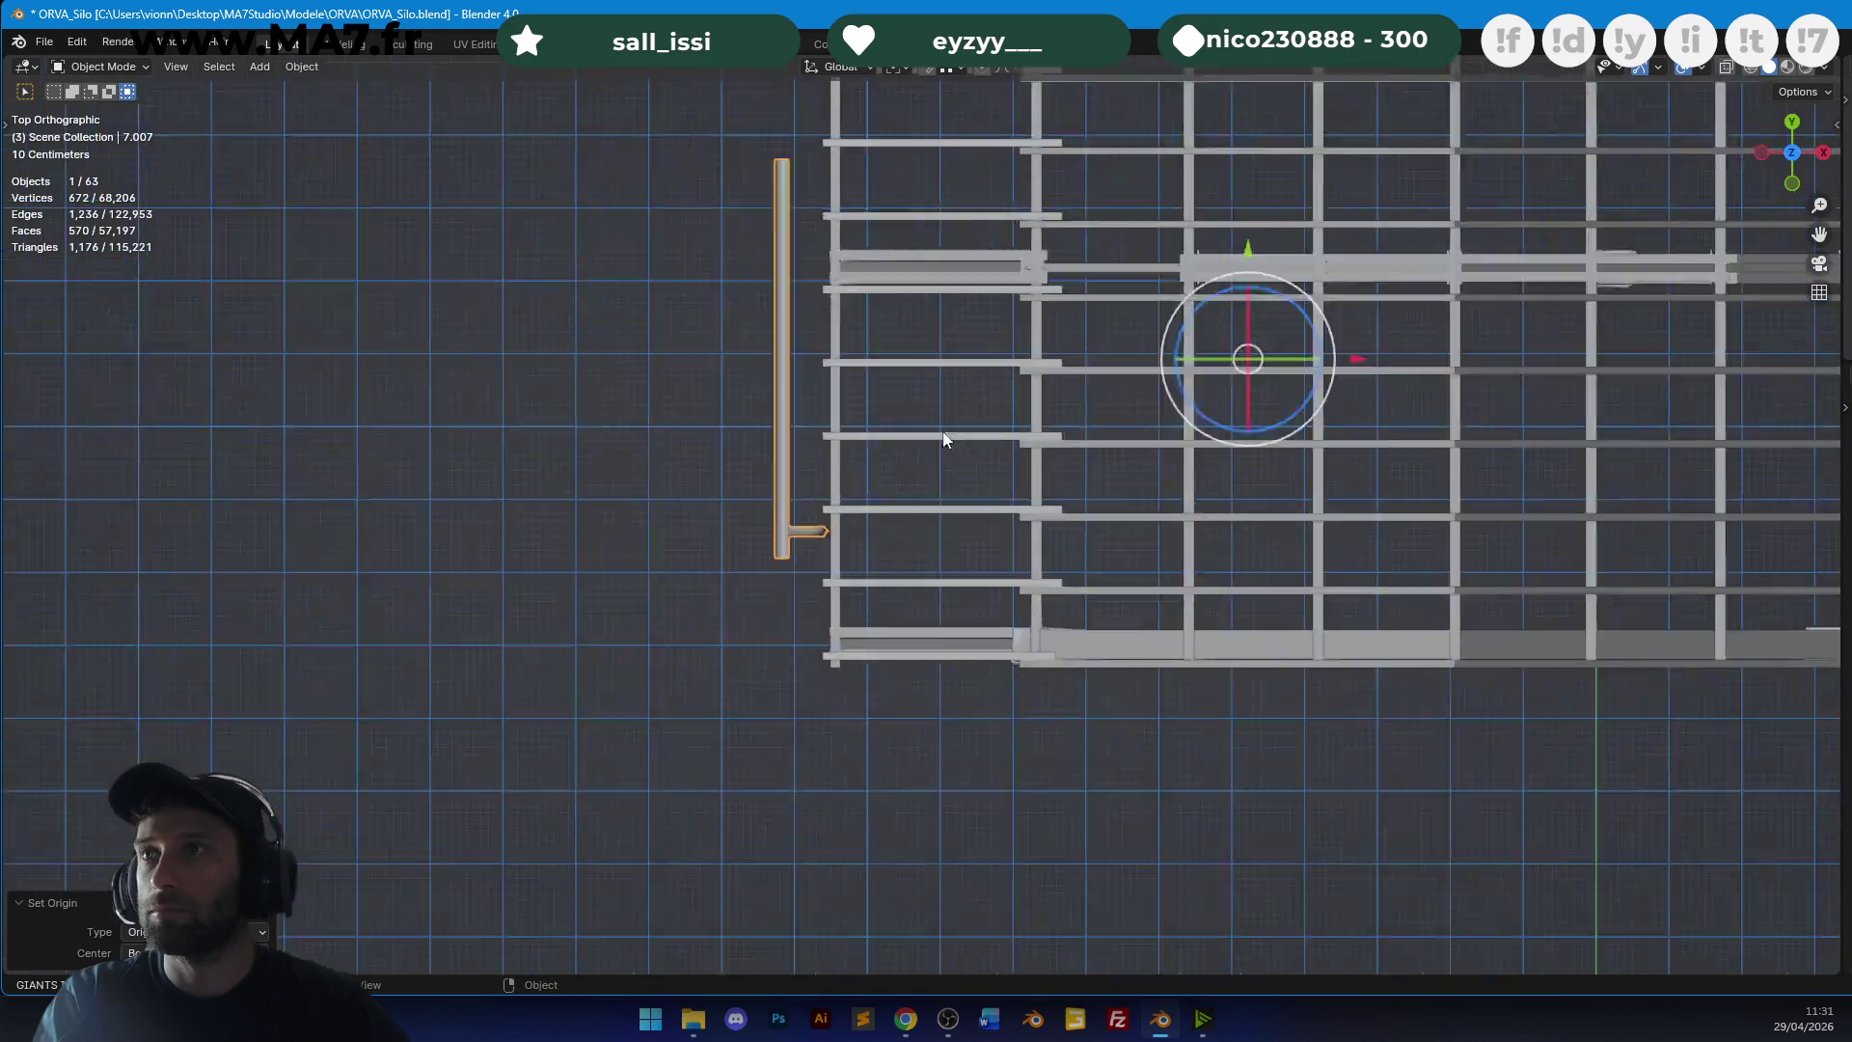
right_click(932, 436)
mouse_move(932, 436)
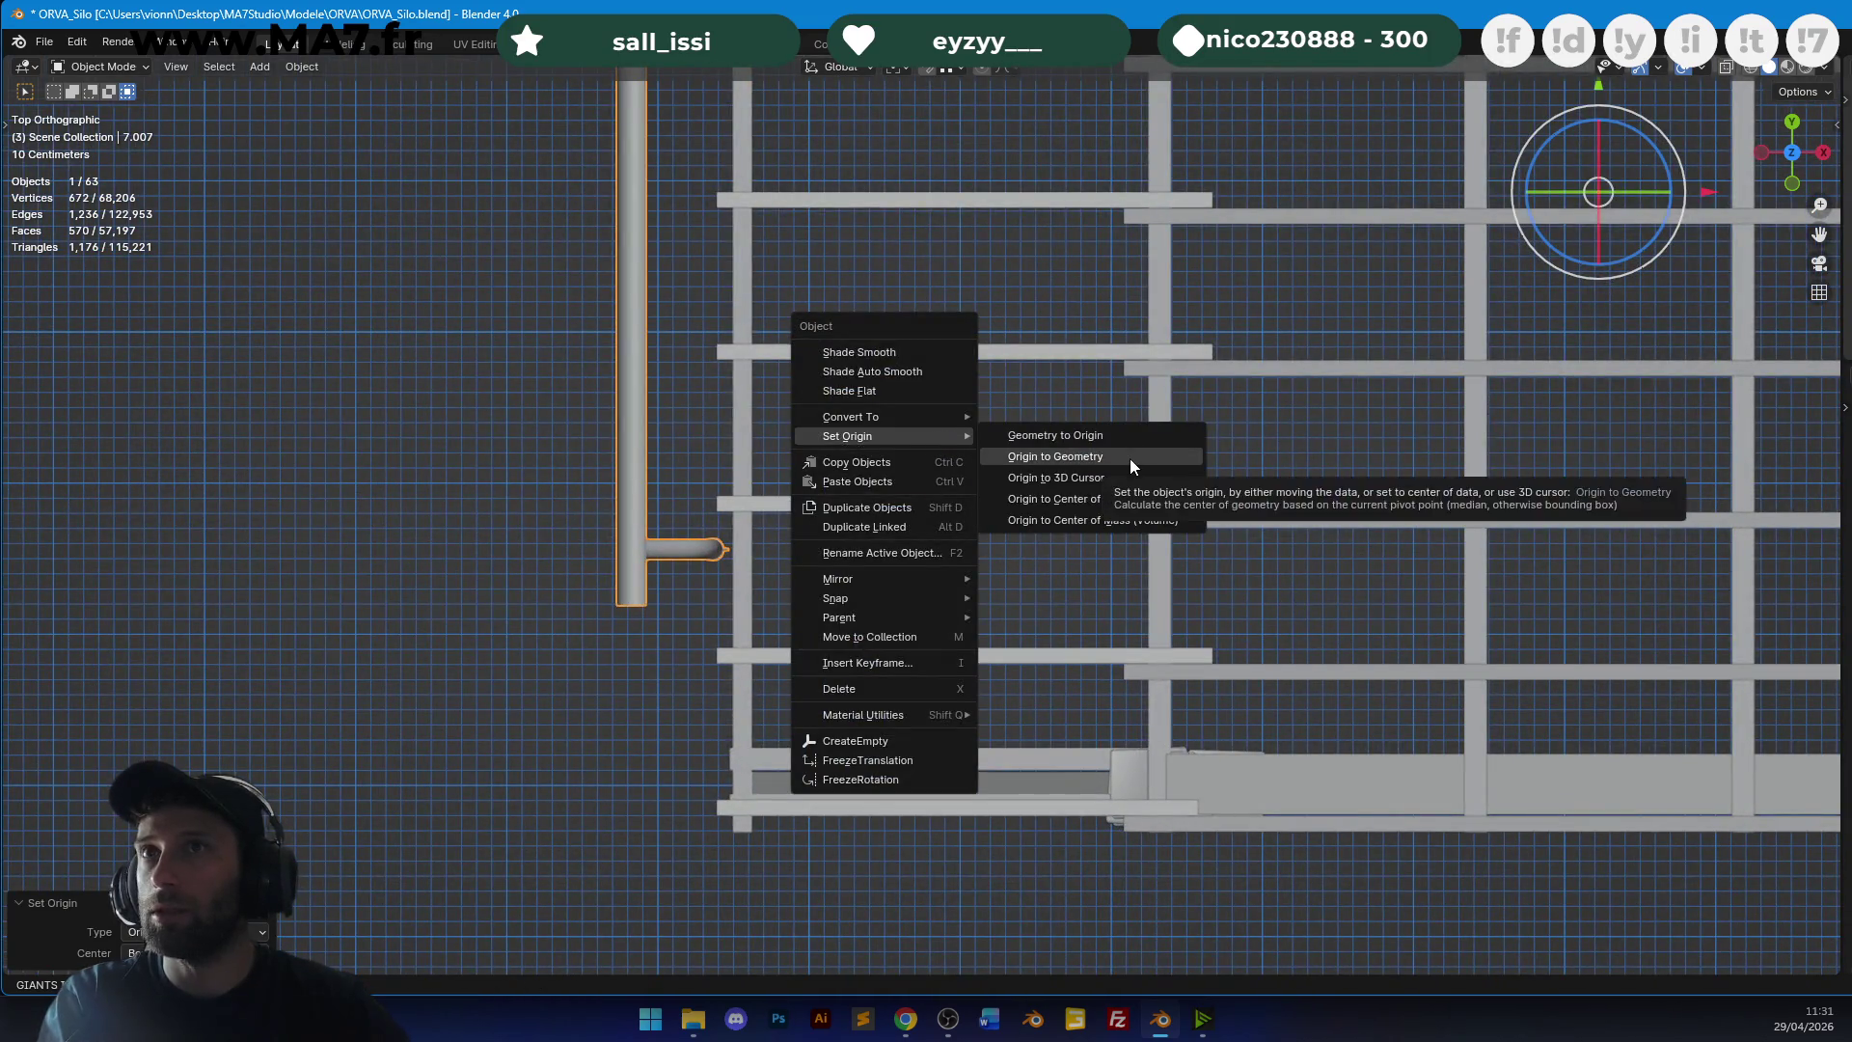
left_click(1130, 459)
scroll(963, 480, "down", 8)
Delete the four stray vertices from the pipe mesh.
key("Tab")
key("z")
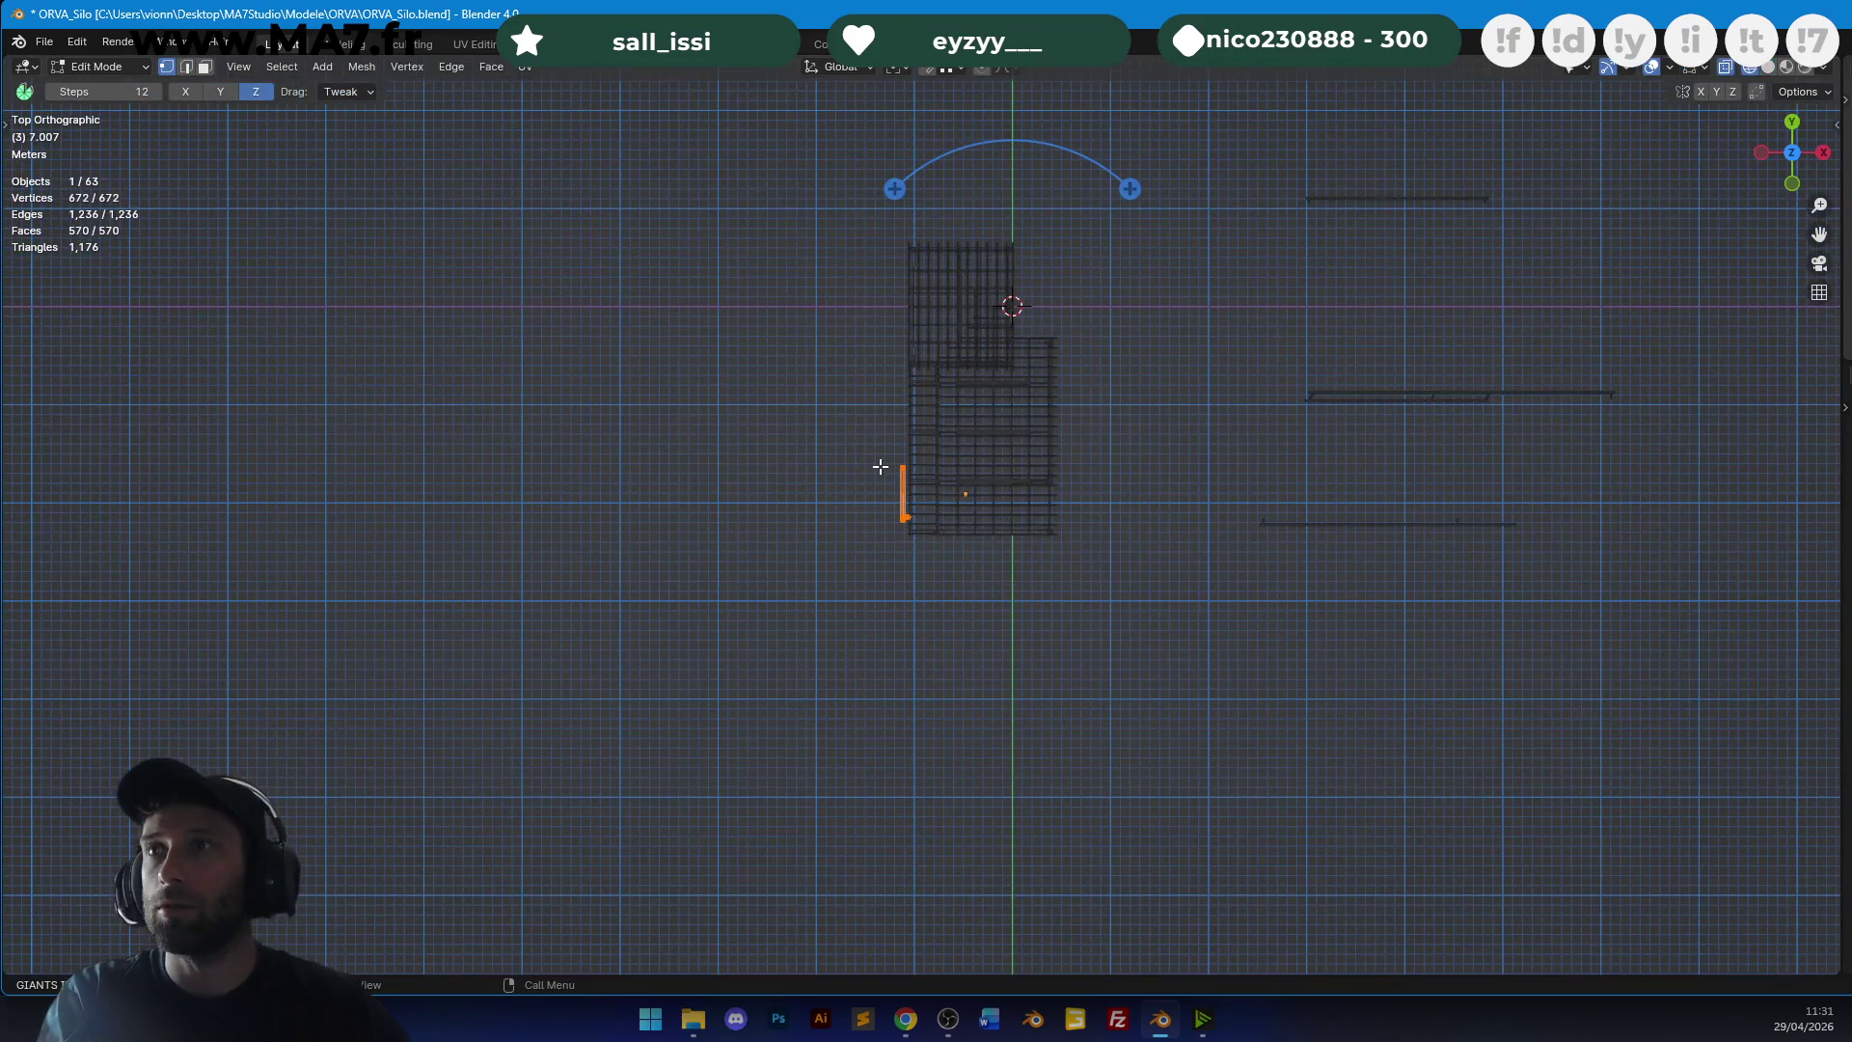
key("KP_Decimal")
key("x")
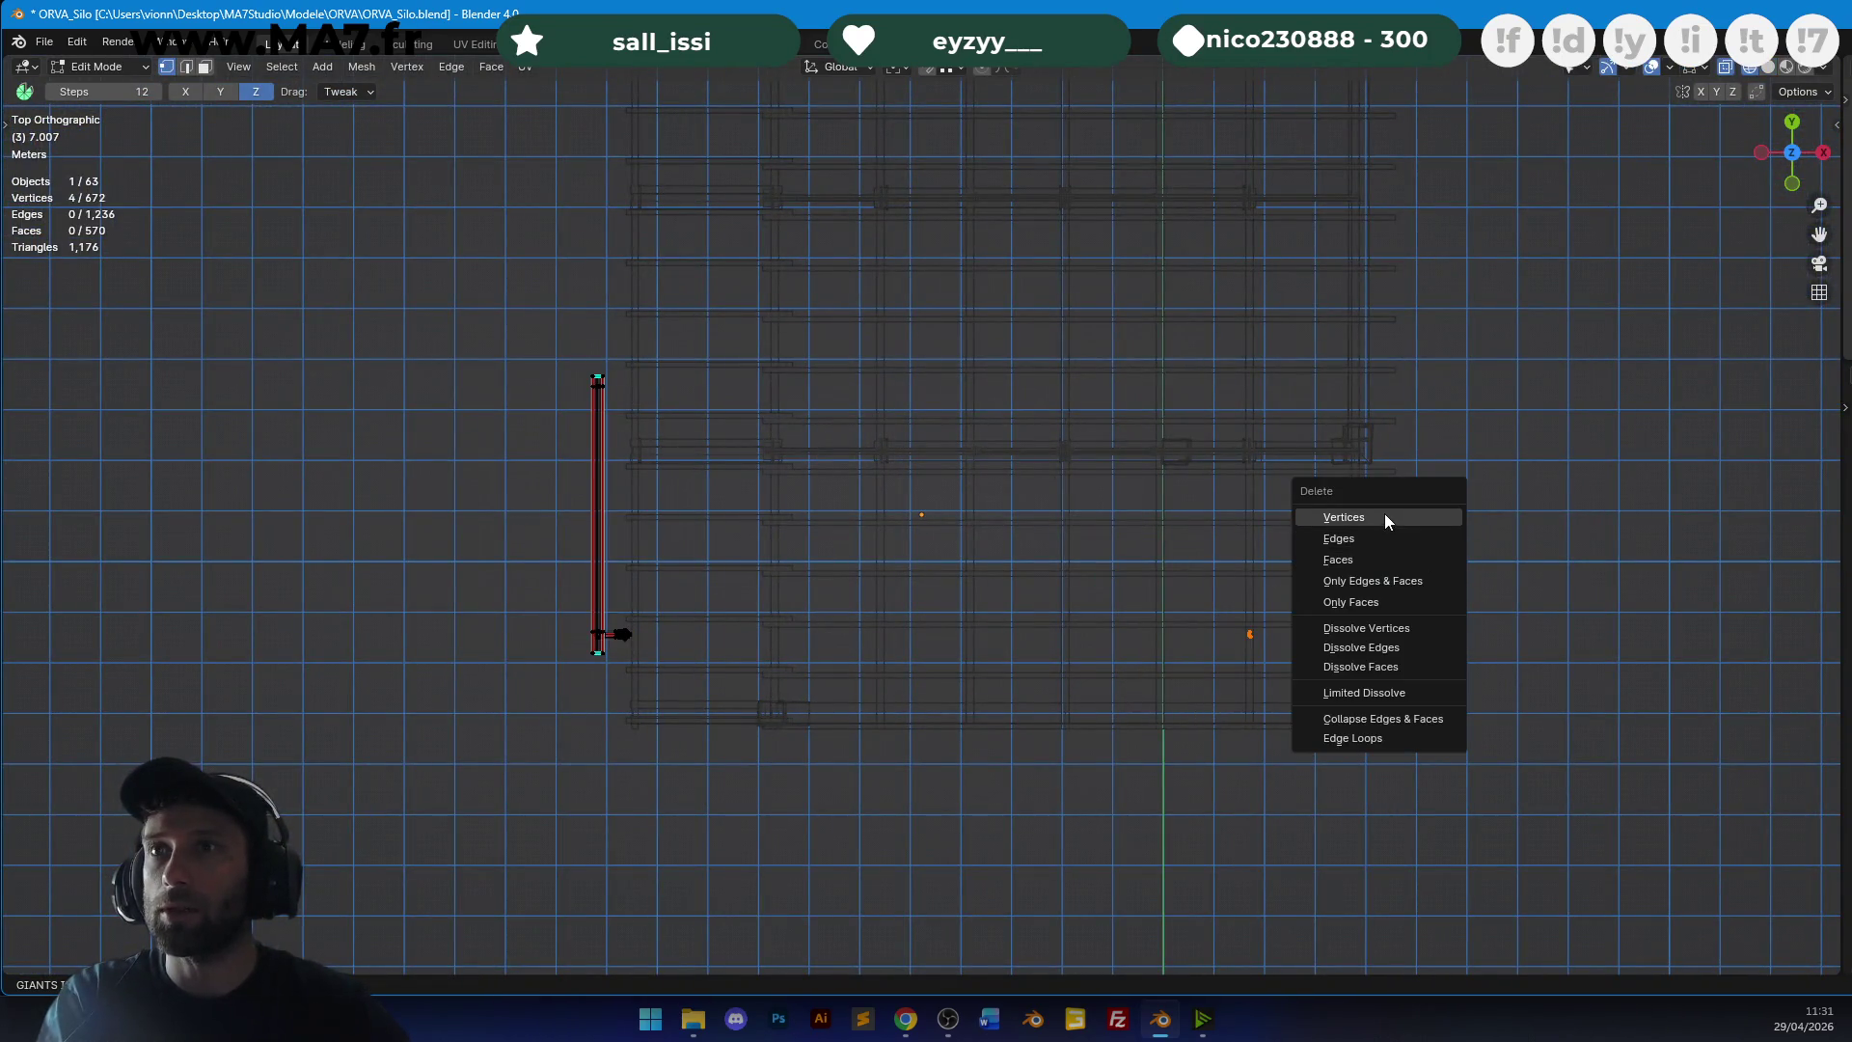
left_click(1384, 513)
key("Tab")
Reset the pipe's origin to its geometry and move the pipe down and left.
middle_click_drag(816, 514, 985, 448, "shift")
right_click(986, 447)
mouse_move(987, 448)
left_click(1051, 470)
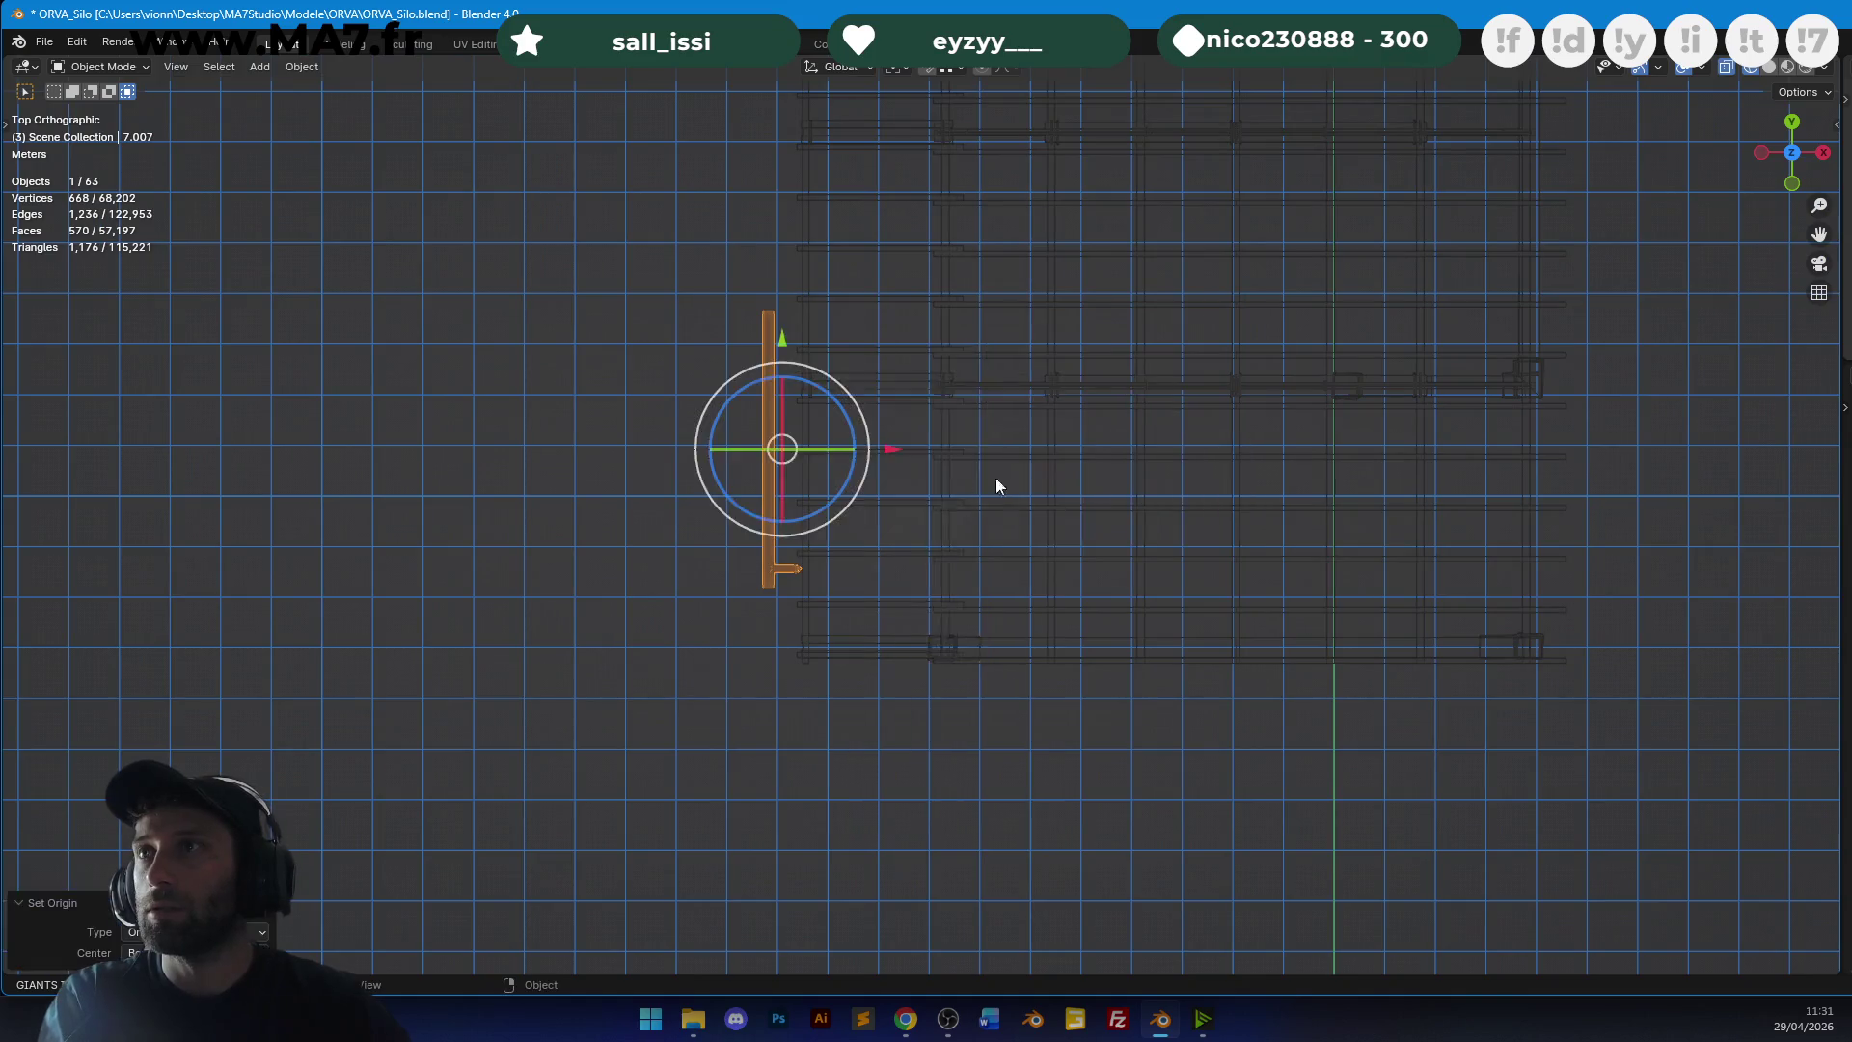
scroll(1027, 473, "up", 3)
key("g")
left_click(1007, 538)
scroll(1061, 511, "up", 4)
key("g")
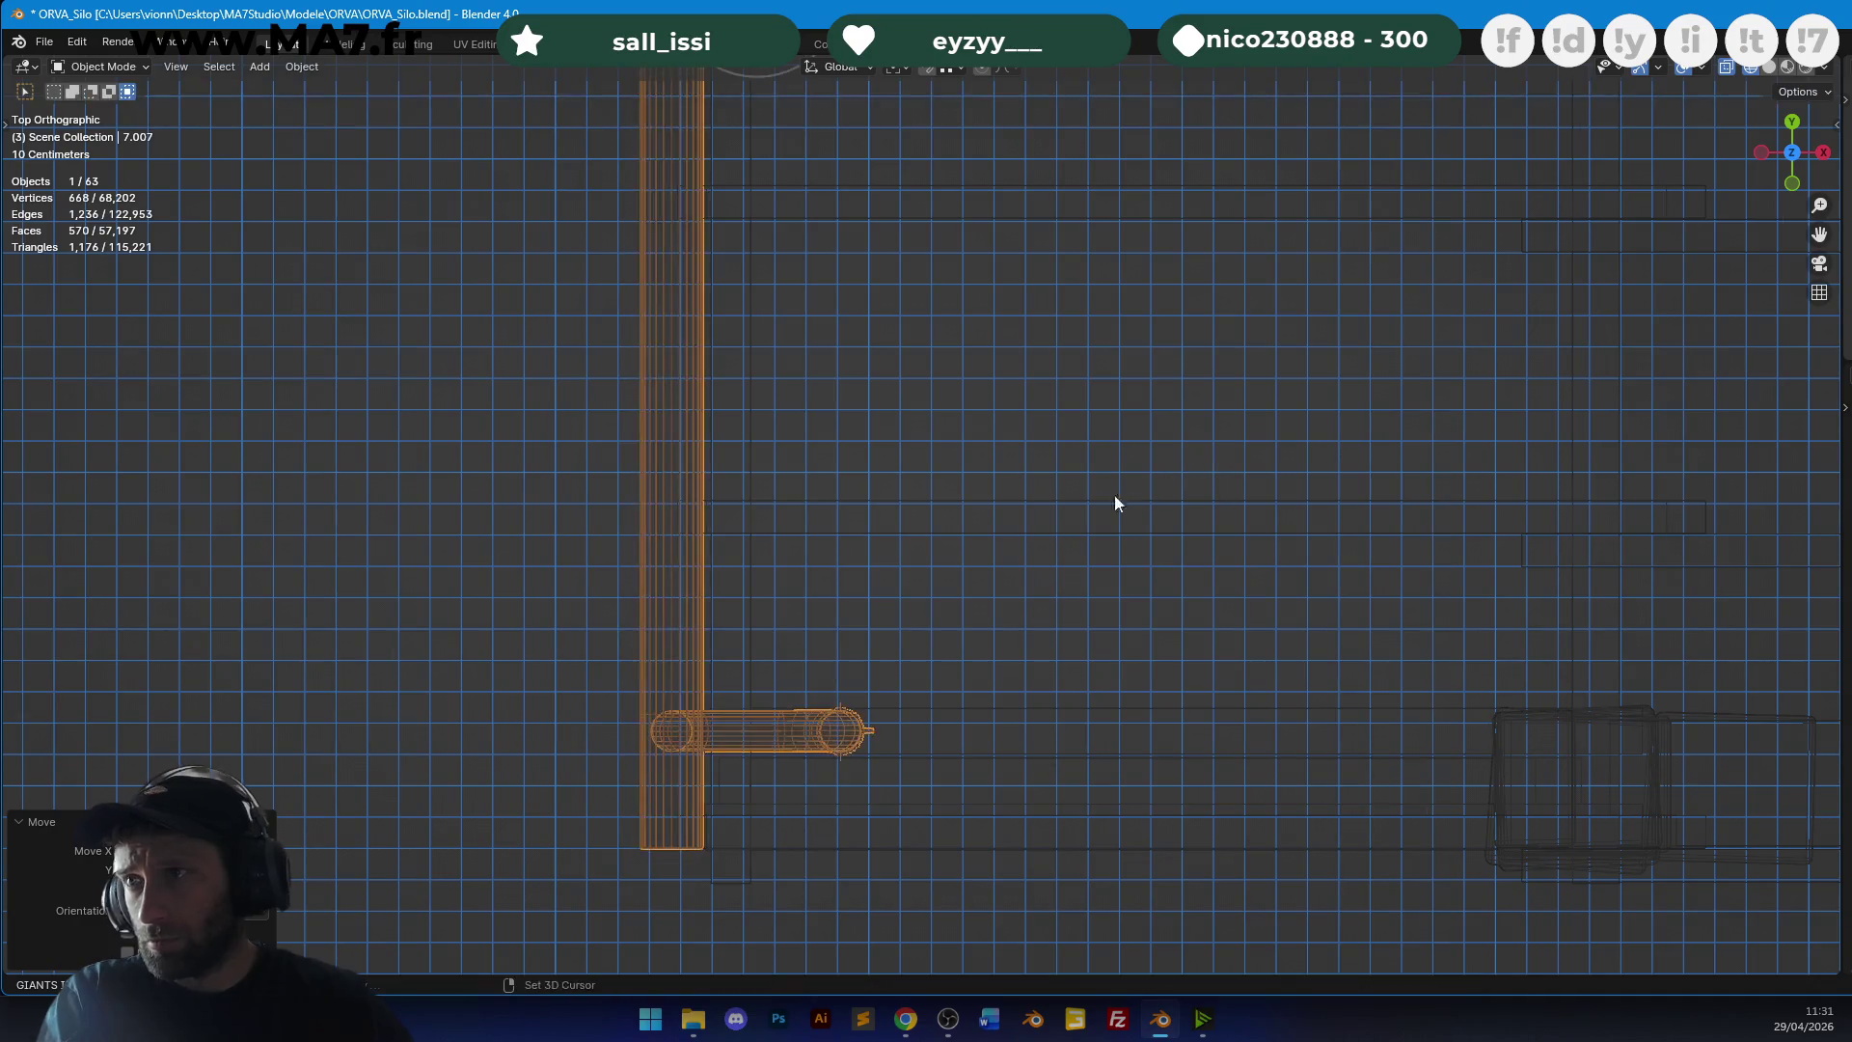
scroll(1109, 496, "down", 3)
In Front view with solid shading, adjust the pipe's vertical offset.
key("KP_1")
scroll(1097, 492, "down", 2)
key("shift+z")
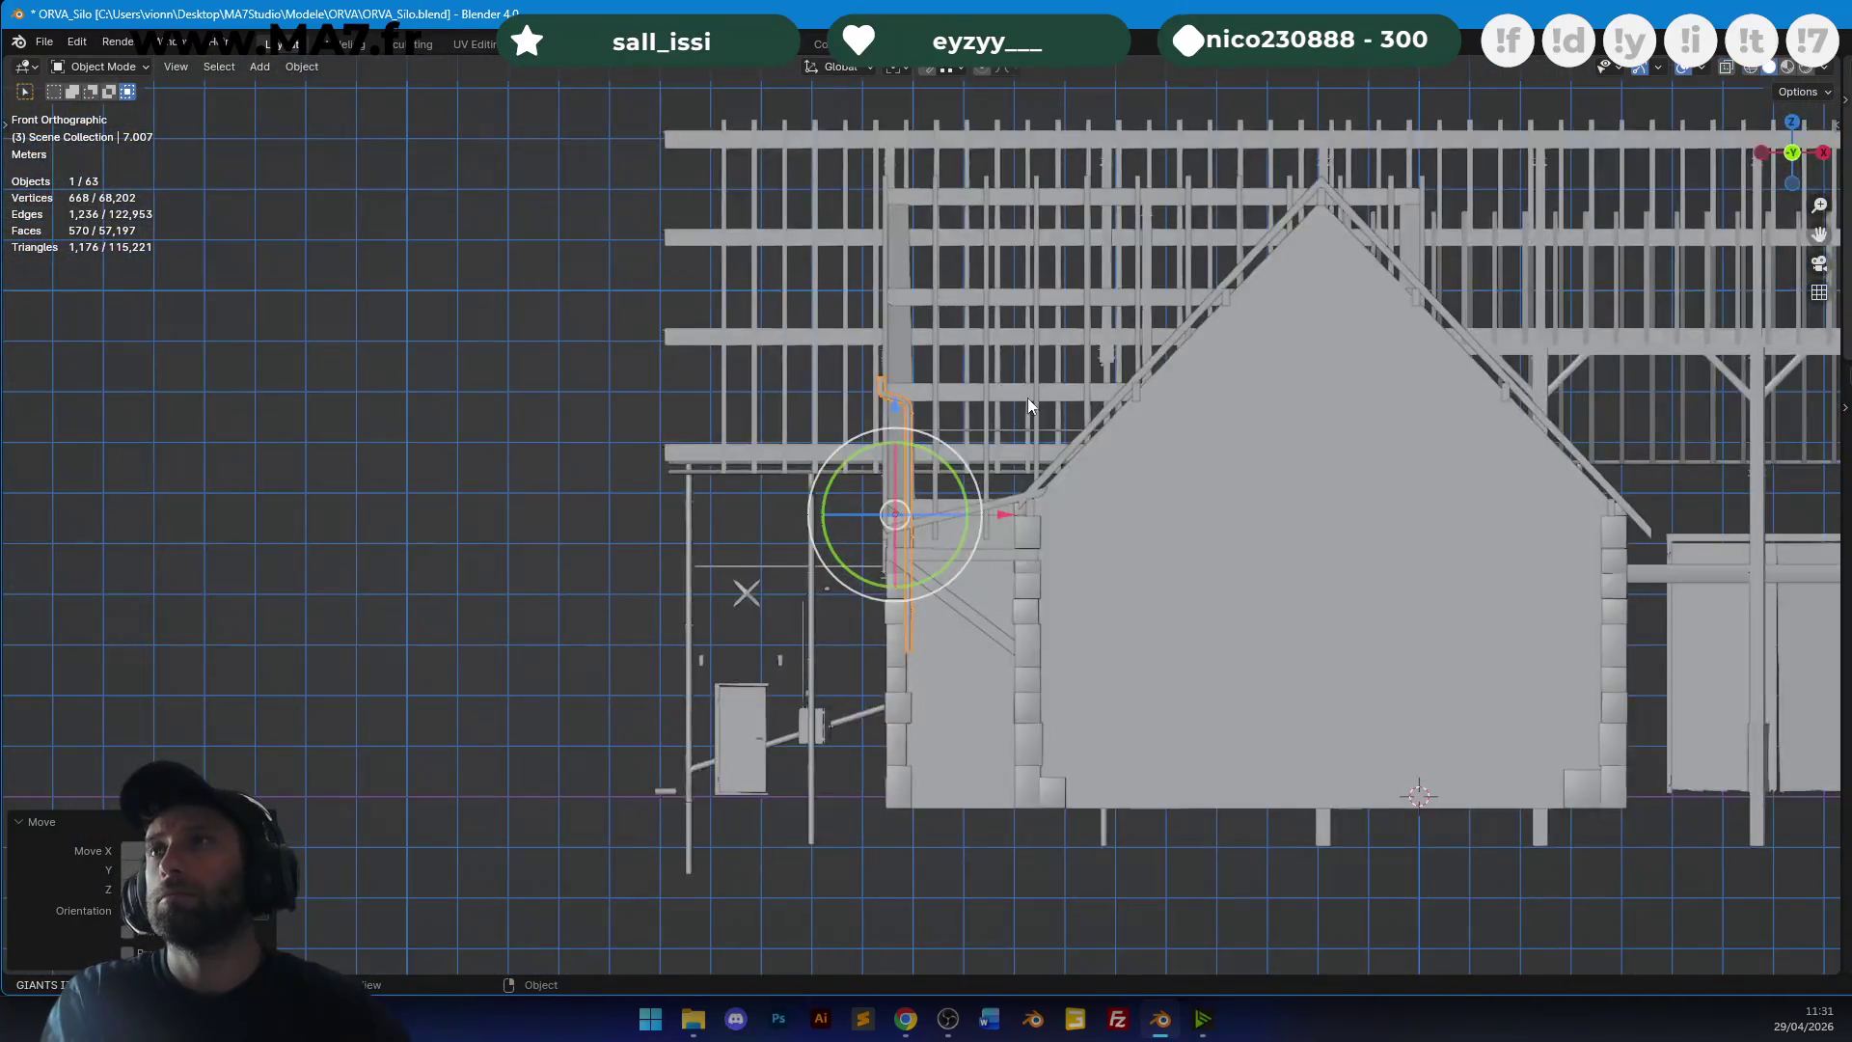
scroll(1011, 484, "up", 5)
scroll(990, 403, "down", 3)
key("g")
key("Escape")
scroll(1022, 439, "up", 6)
key("g")
key("z")
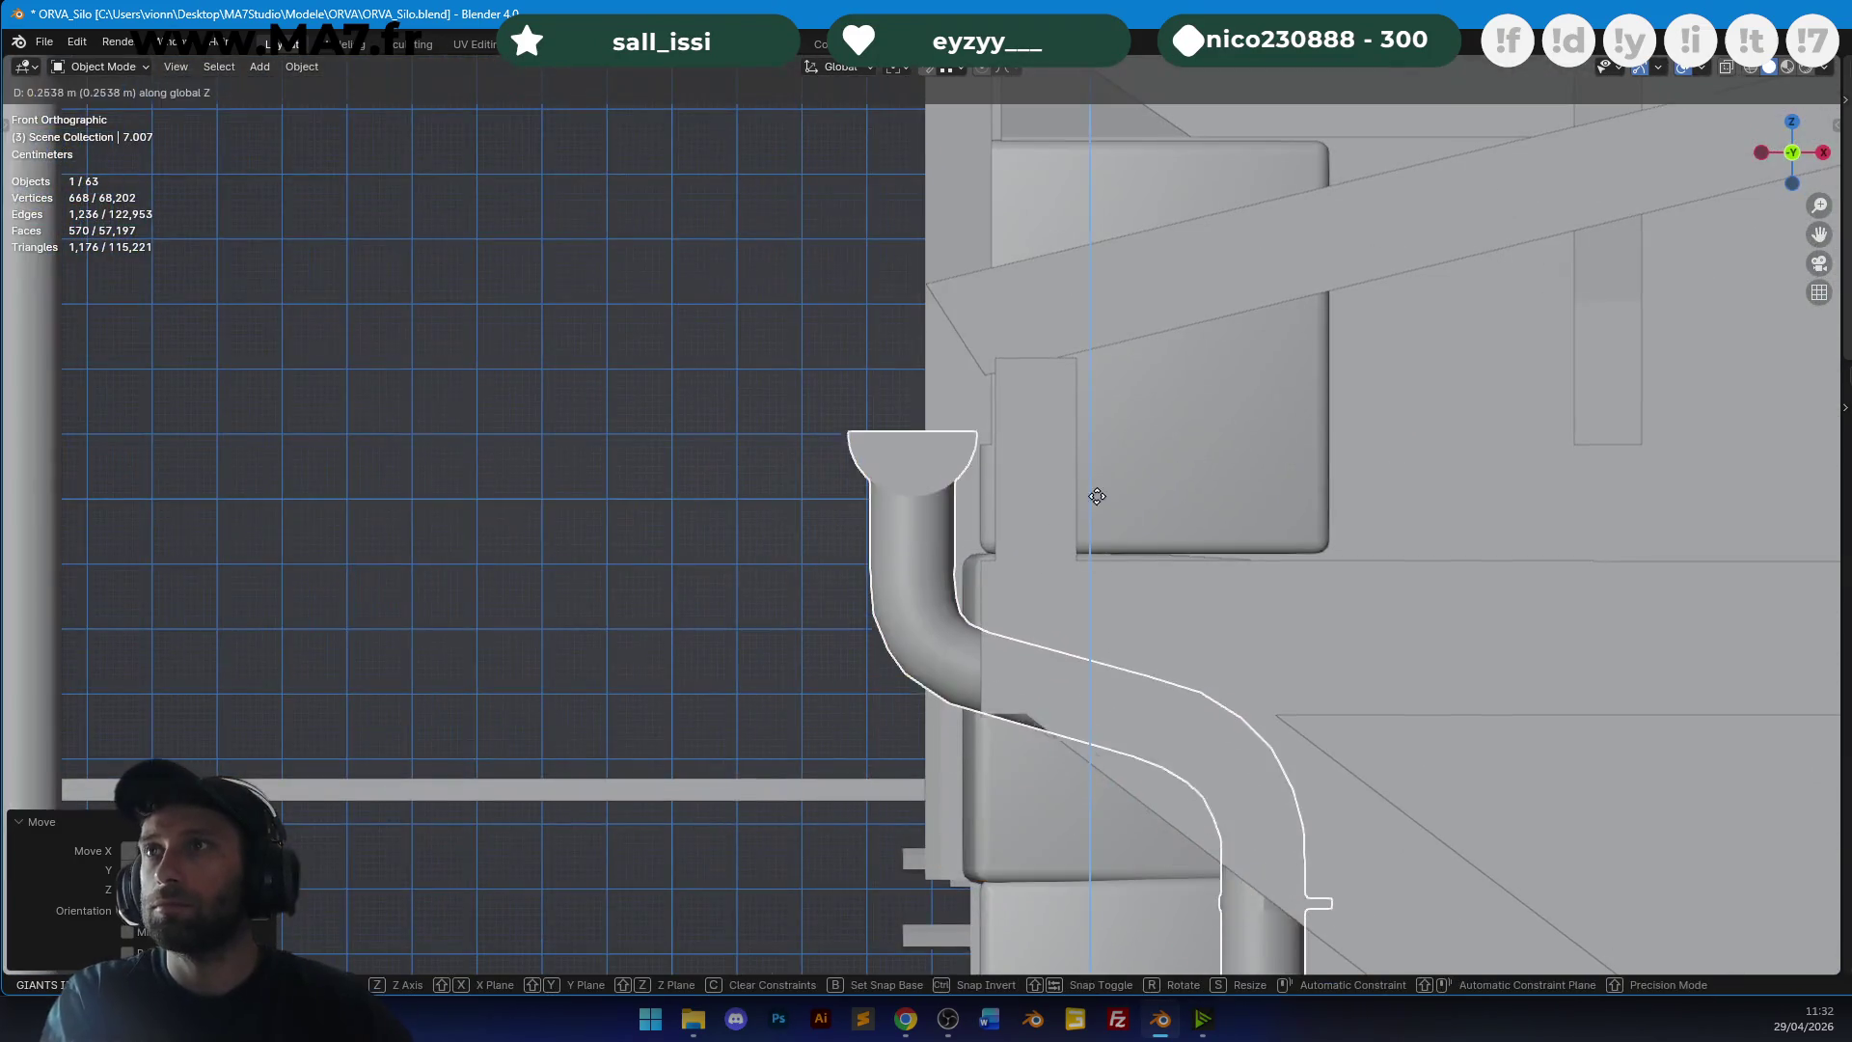
key("z")
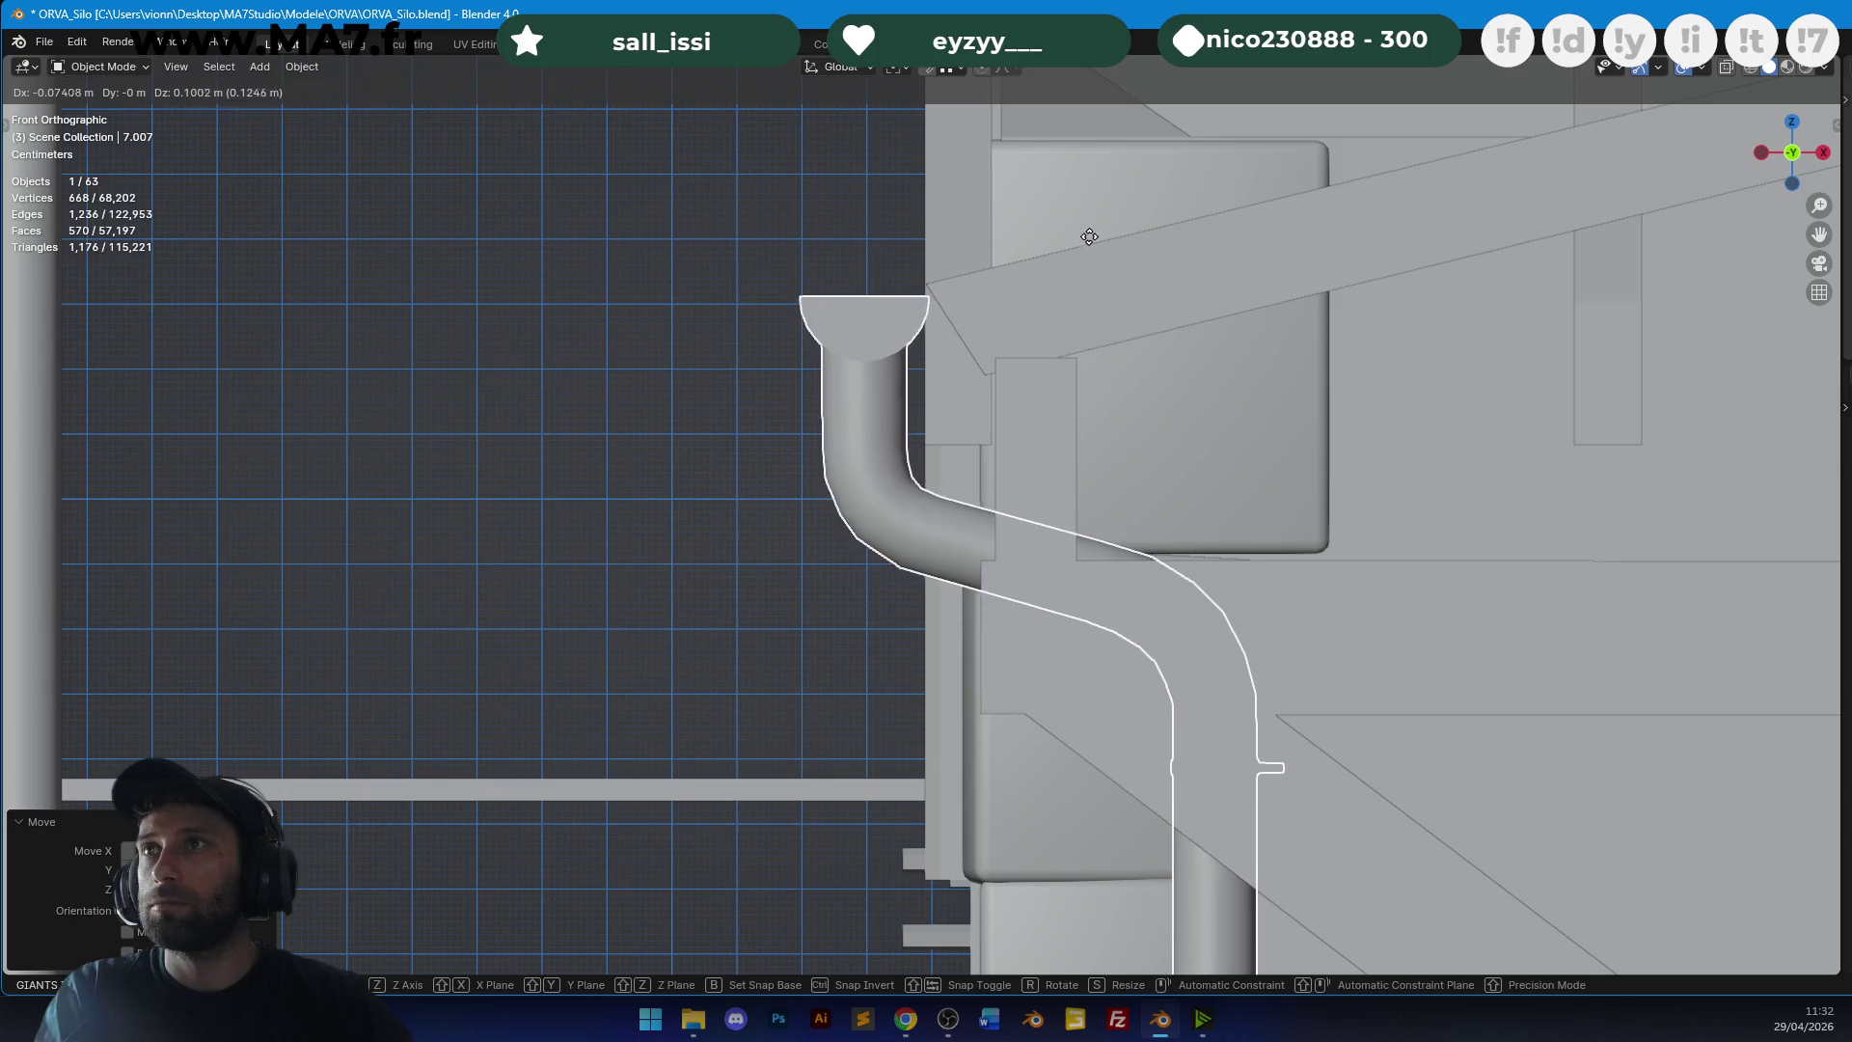
With see-through on, lasso the pipe's lower part and lower it along Z.
key("Tab")
scroll(1091, 255, "down", 8)
scroll(578, 145, "up", 5)
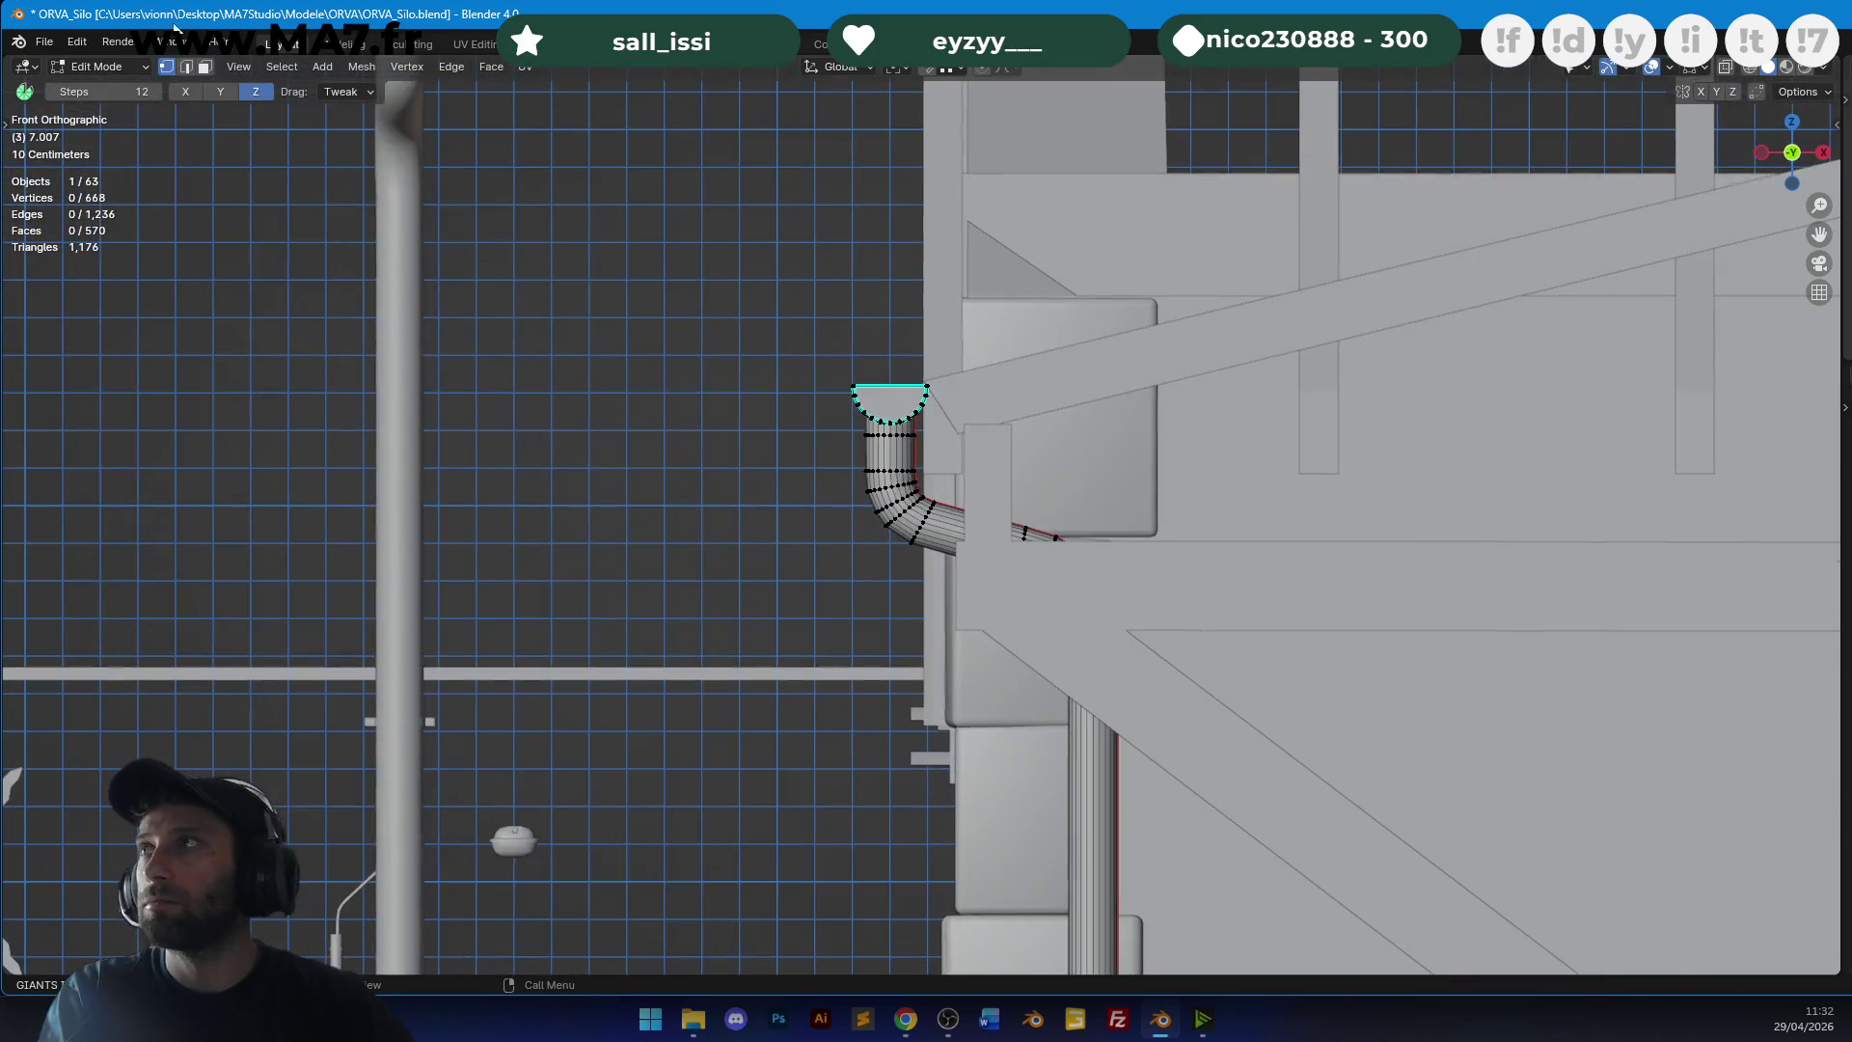
scroll(1035, 489, "up", 3)
key("alt+z")
right_click_drag(714, 553, 1338, 455, "ctrl")
scroll(1339, 455, "down", 2)
key("g")
key("z")
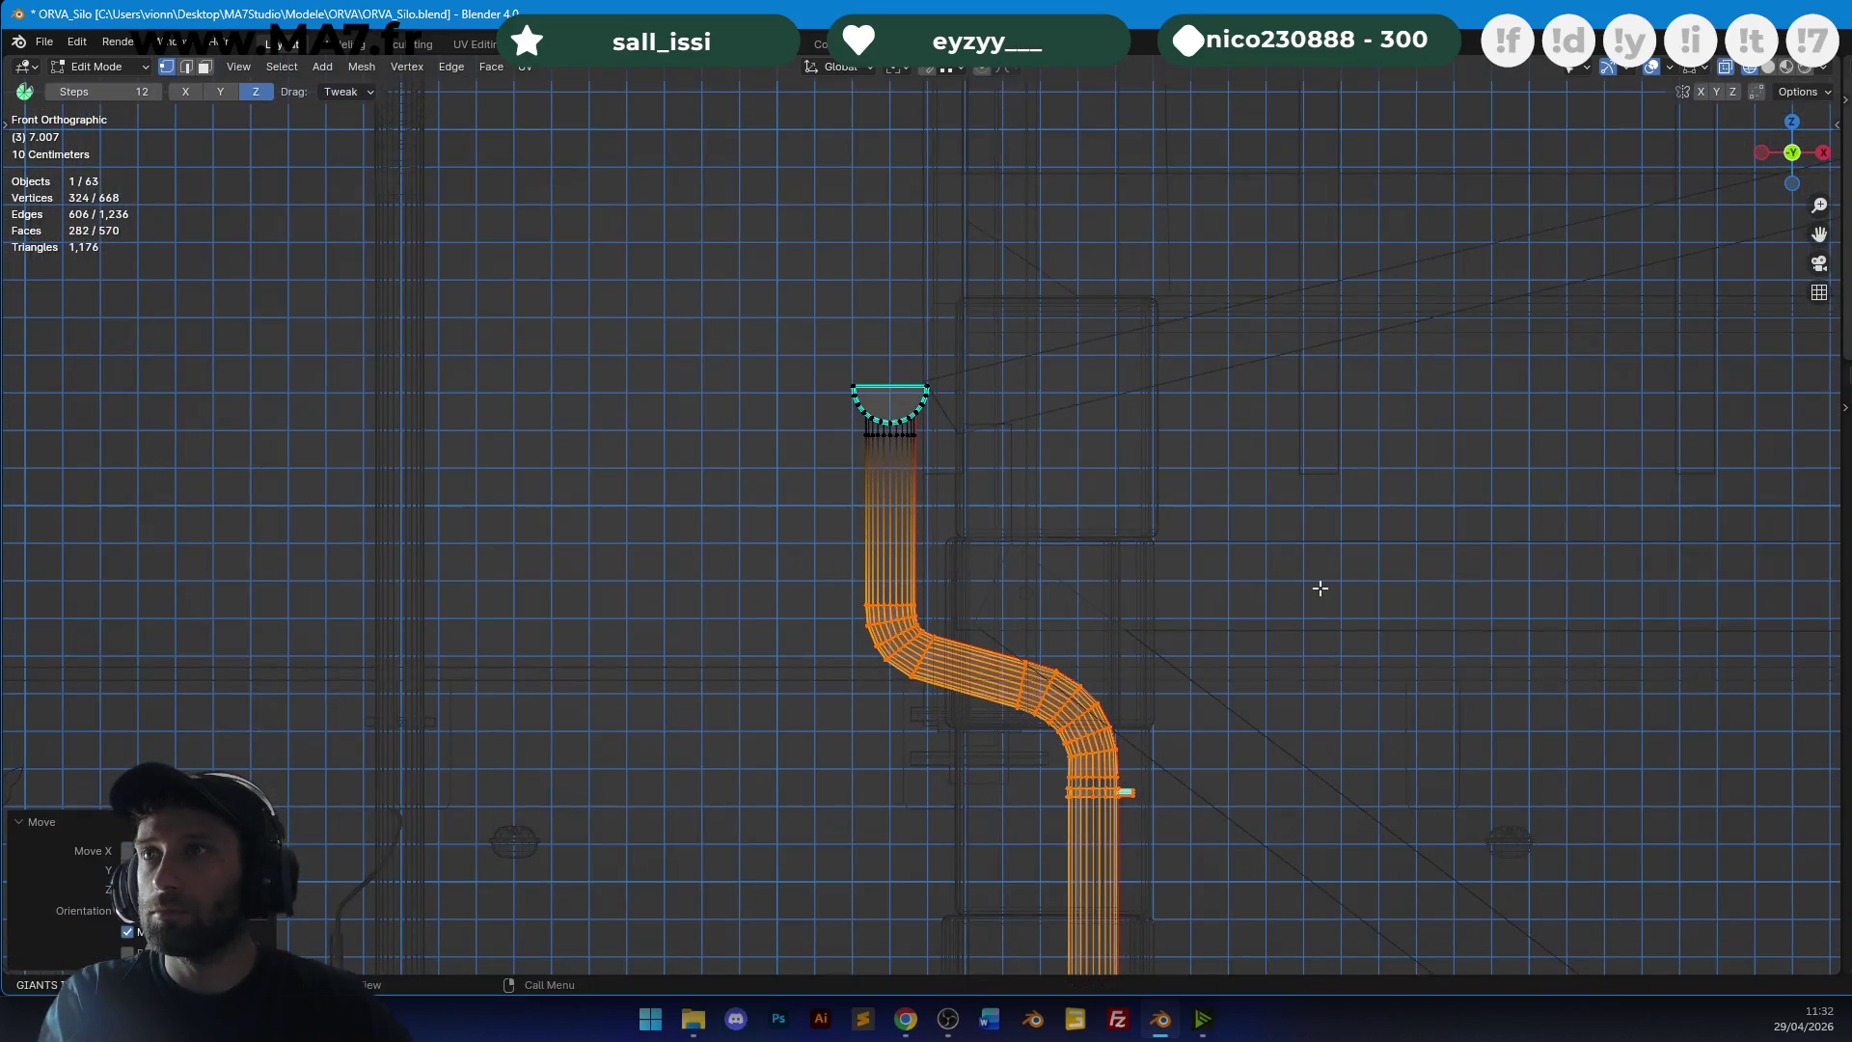
key("alt+z")
scroll(1177, 529, "down", 2)
scroll(1096, 298, "down", 2)
key("alt+z")
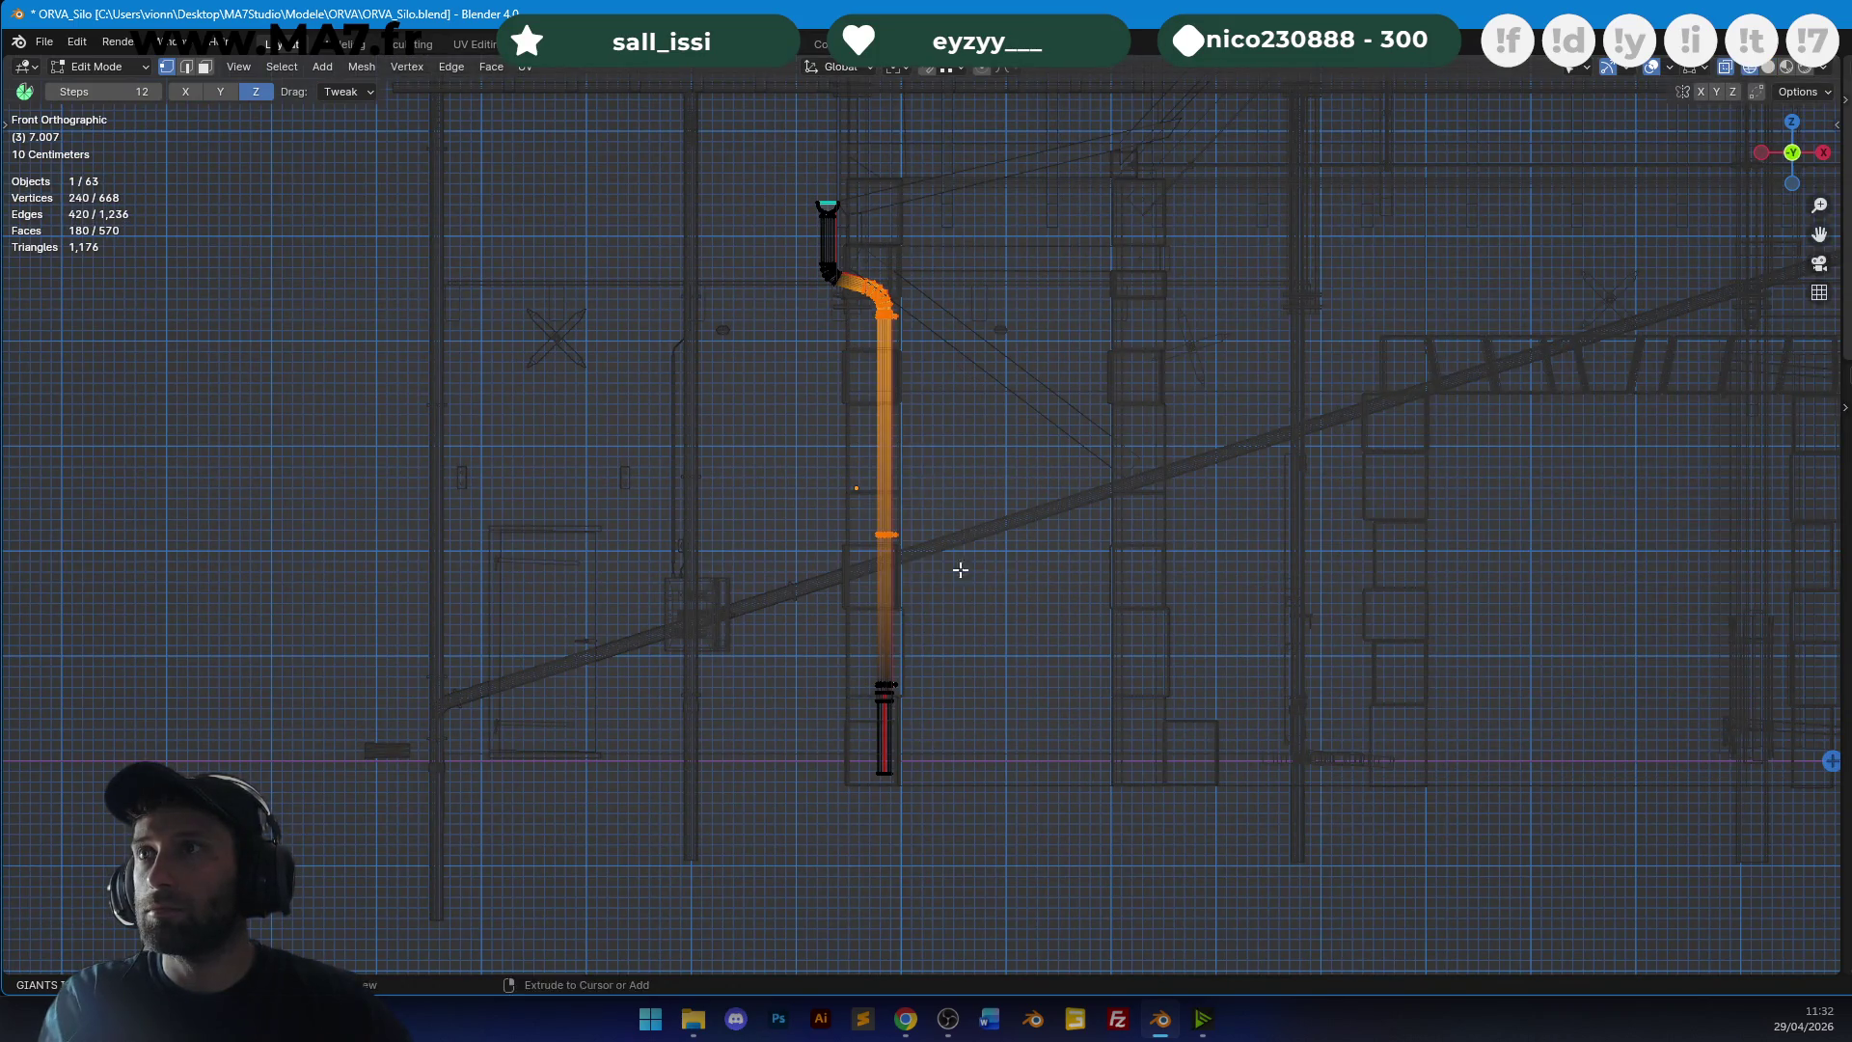
right_click_drag(1057, 692, 1060, 719, "ctrl")
Slide the selected pipe vertices along X to move the downpipe farther along the wall.
key("z")
left_click(1150, 662)
key("g")
key("x")
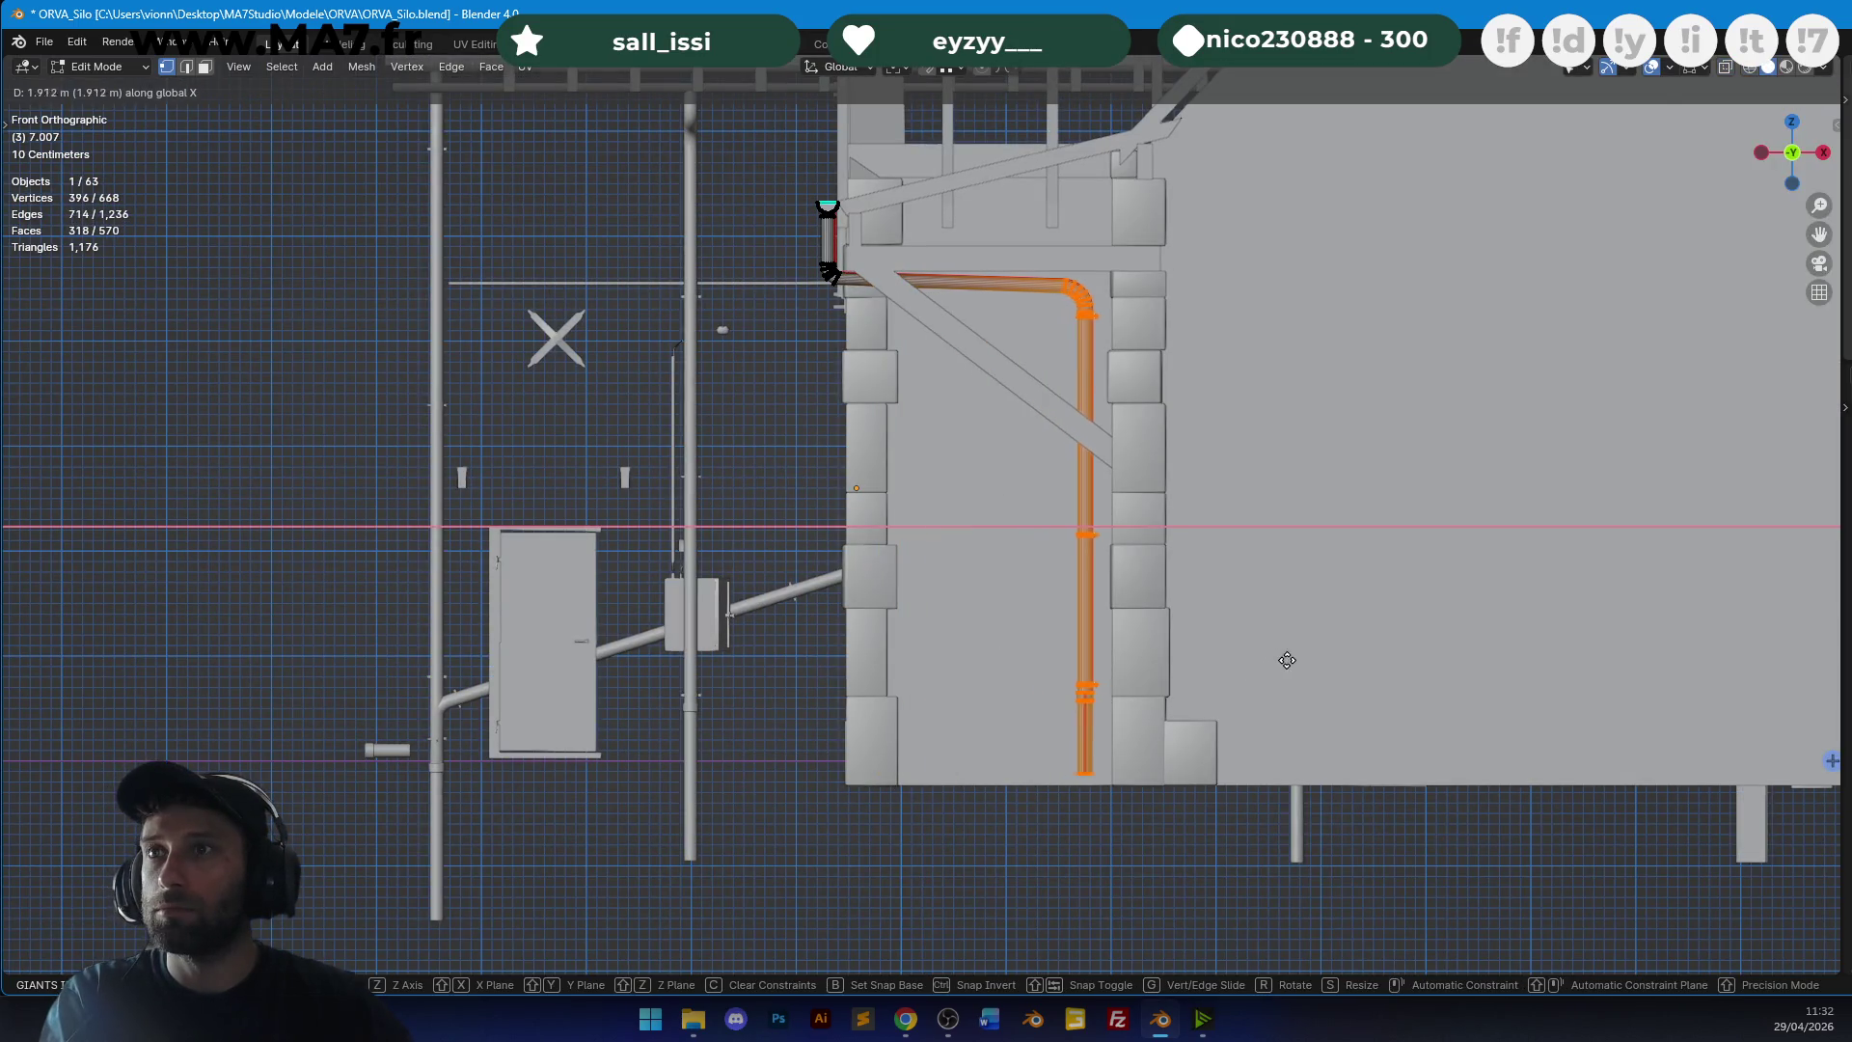
scroll(1109, 611, "up", 6)
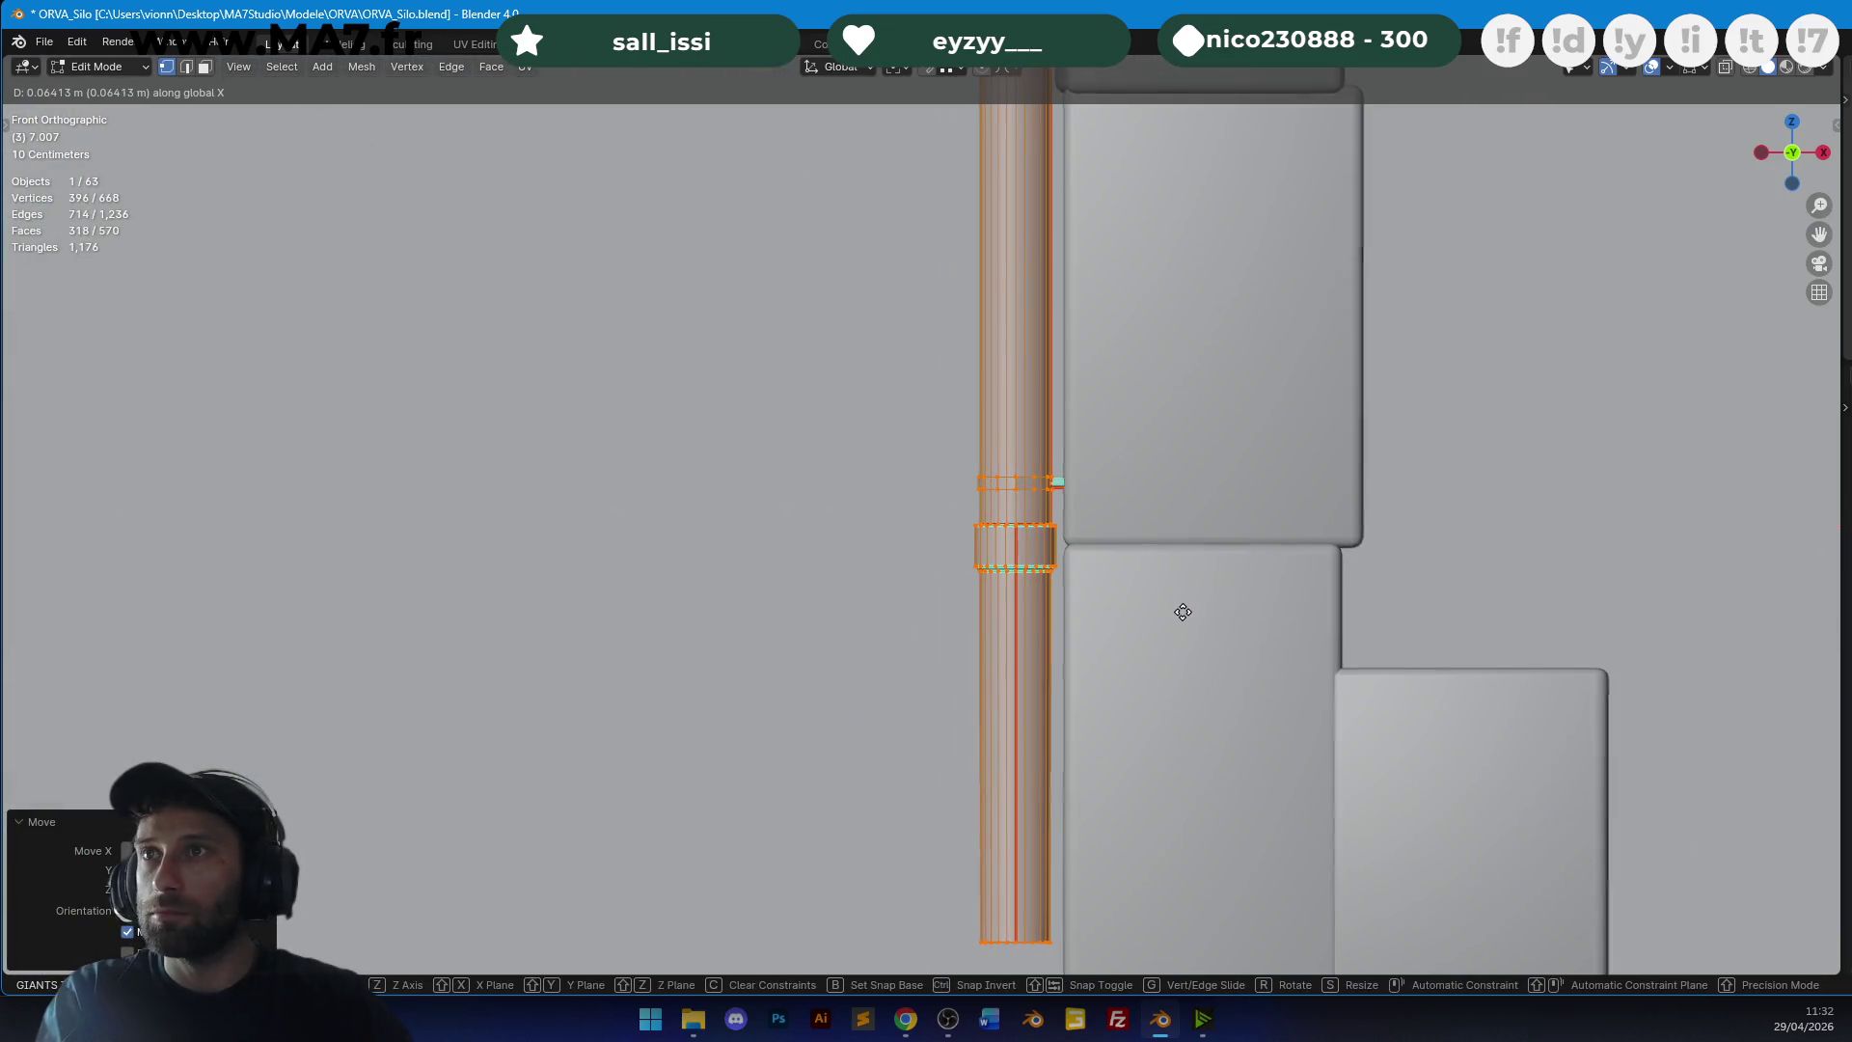
scroll(1109, 617, "down", 3)
Reselect and move the lowest pipe vertices, then check the pipe in material shading.
key("z")
left_click(849, 579)
key("alt+a")
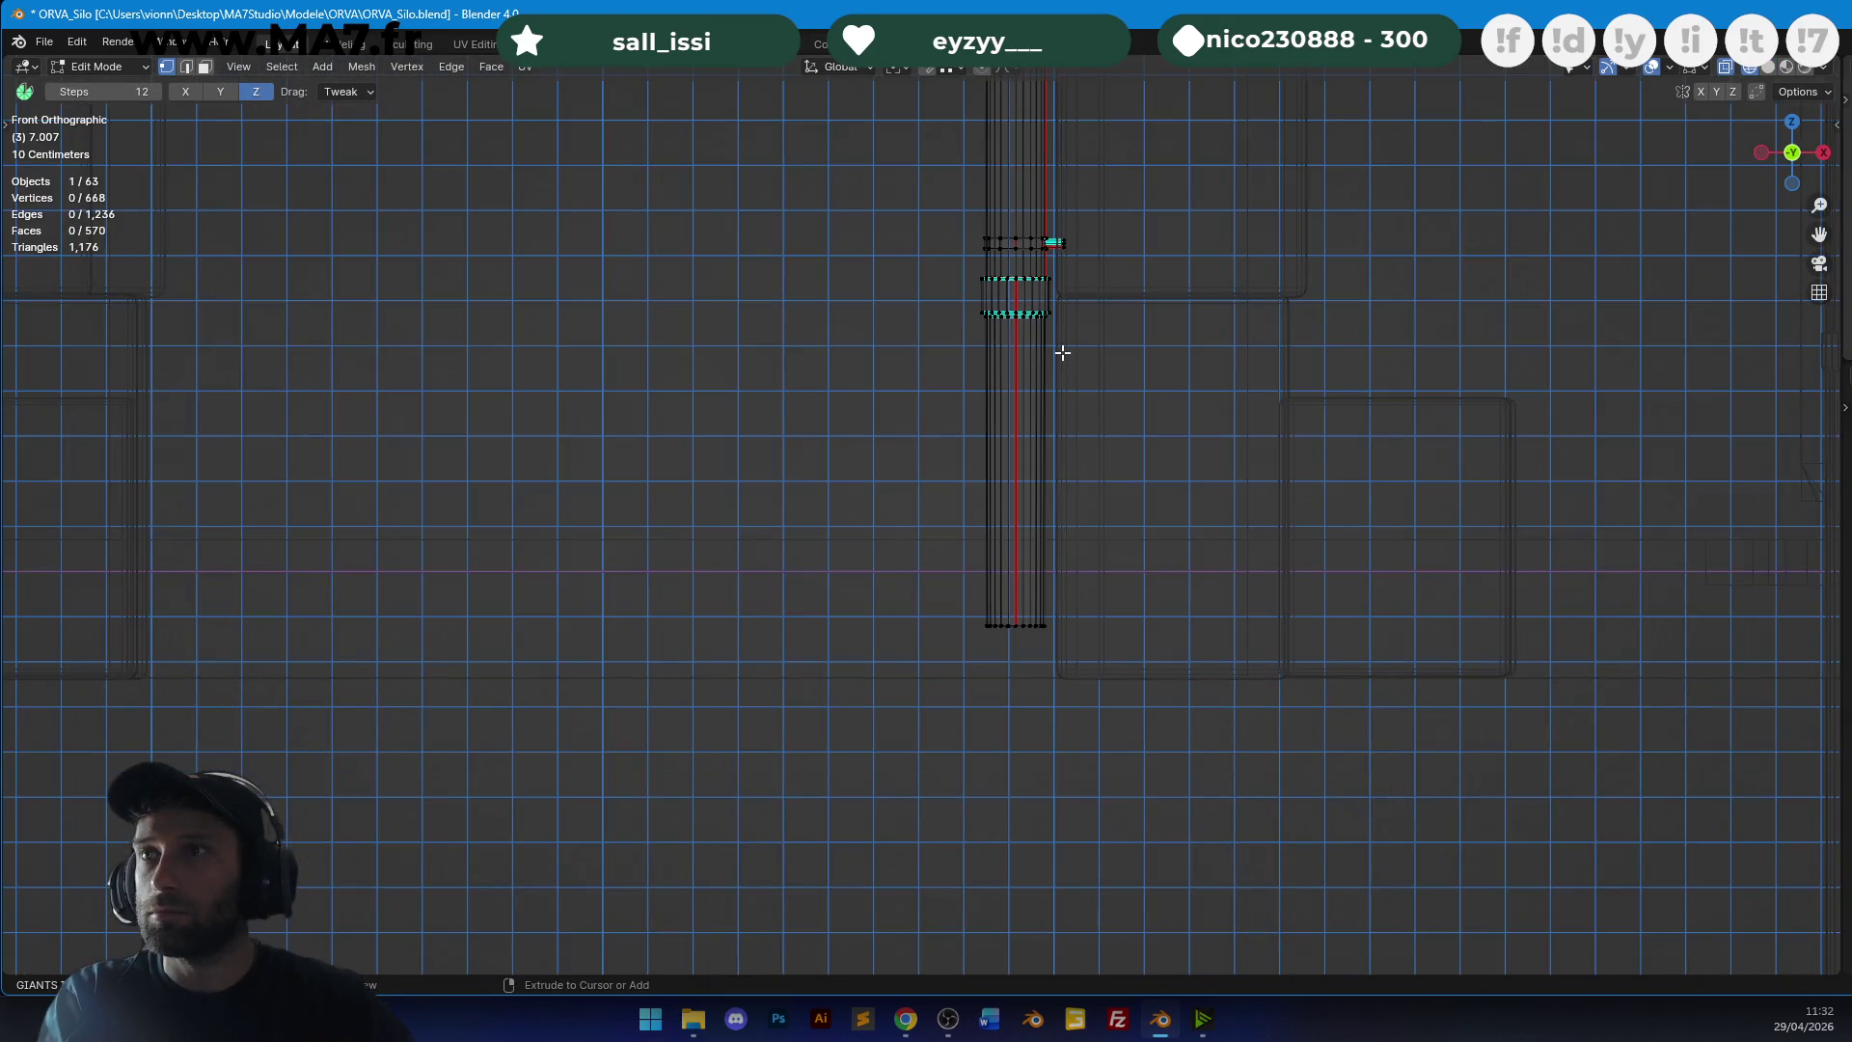
right_click_drag(859, 713, 861, 712, "ctrl")
key("g")
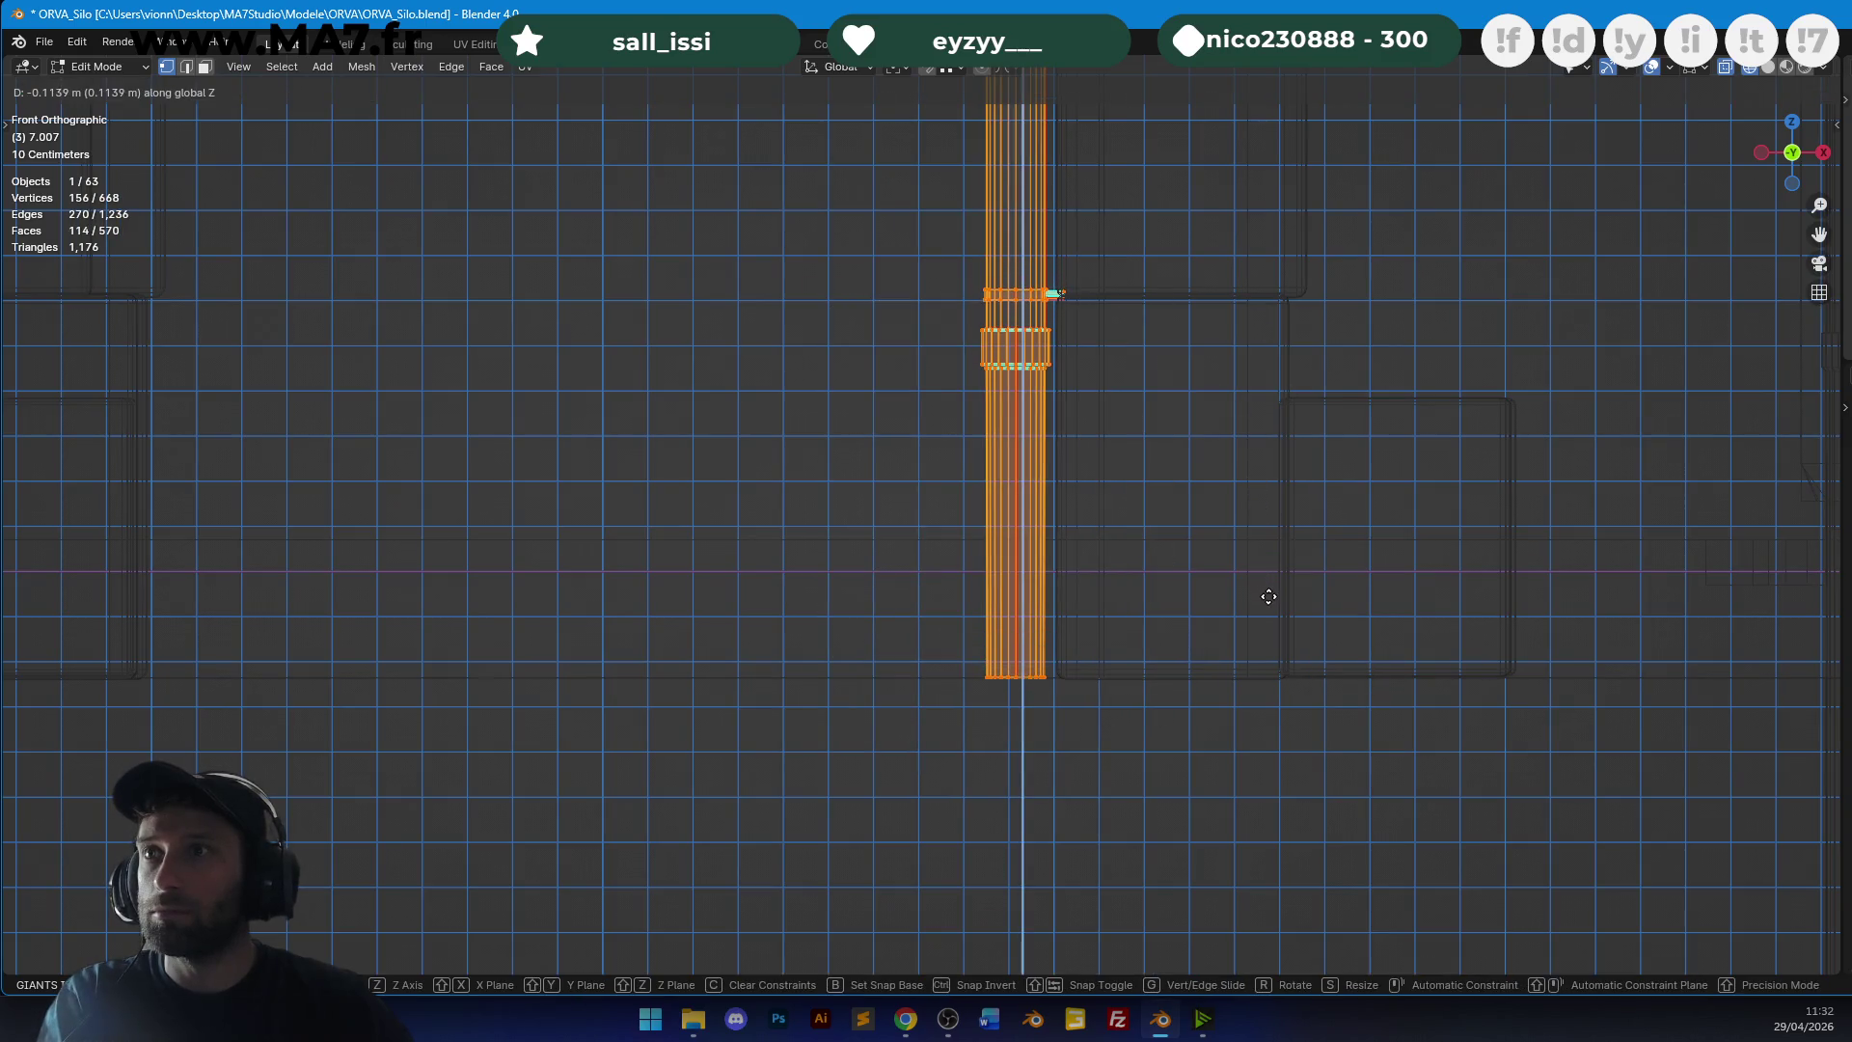
mouse_move(1076, 433)
middle_mouse_down()
mouse_move(992, 327)
mouse_move(1016, 389)
mouse_move(1099, 177)
mouse_move(1102, 521)
mouse_move(1026, 423)
mouse_move(1019, 328)
mouse_move(1042, 408)
mouse_move(1132, 338)
mouse_move(1273, 338)
mouse_move(1080, 393)
mouse_move(1062, 650)
mouse_move(1178, 575)
mouse_move(1231, 583)
mouse_move(1251, 619)
mouse_move(1083, 588)
middle_mouse_up()
key("shift+z")
In front wireframe view, lower the drainpipe's run so it slopes away from the gutter outlet.
key("Tab")
key("KP_1")
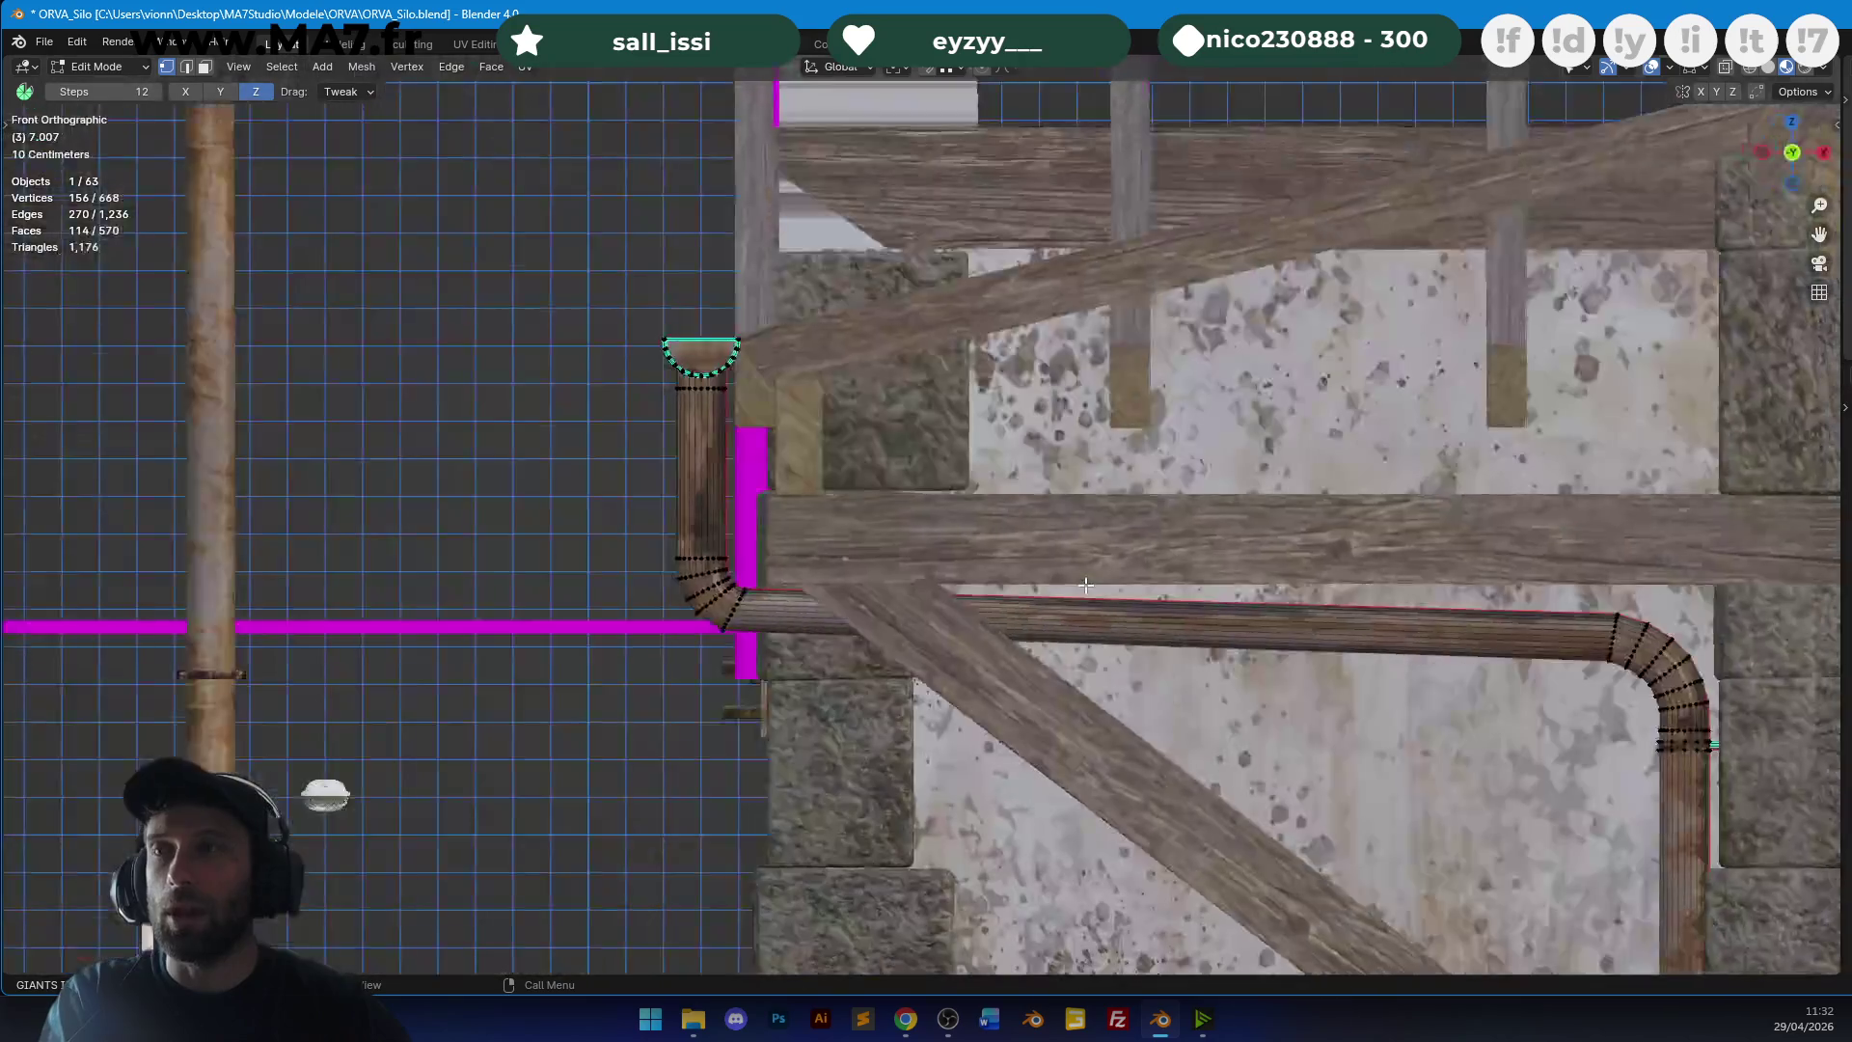
key("shift+z")
key("a")
key("KP_Decimal")
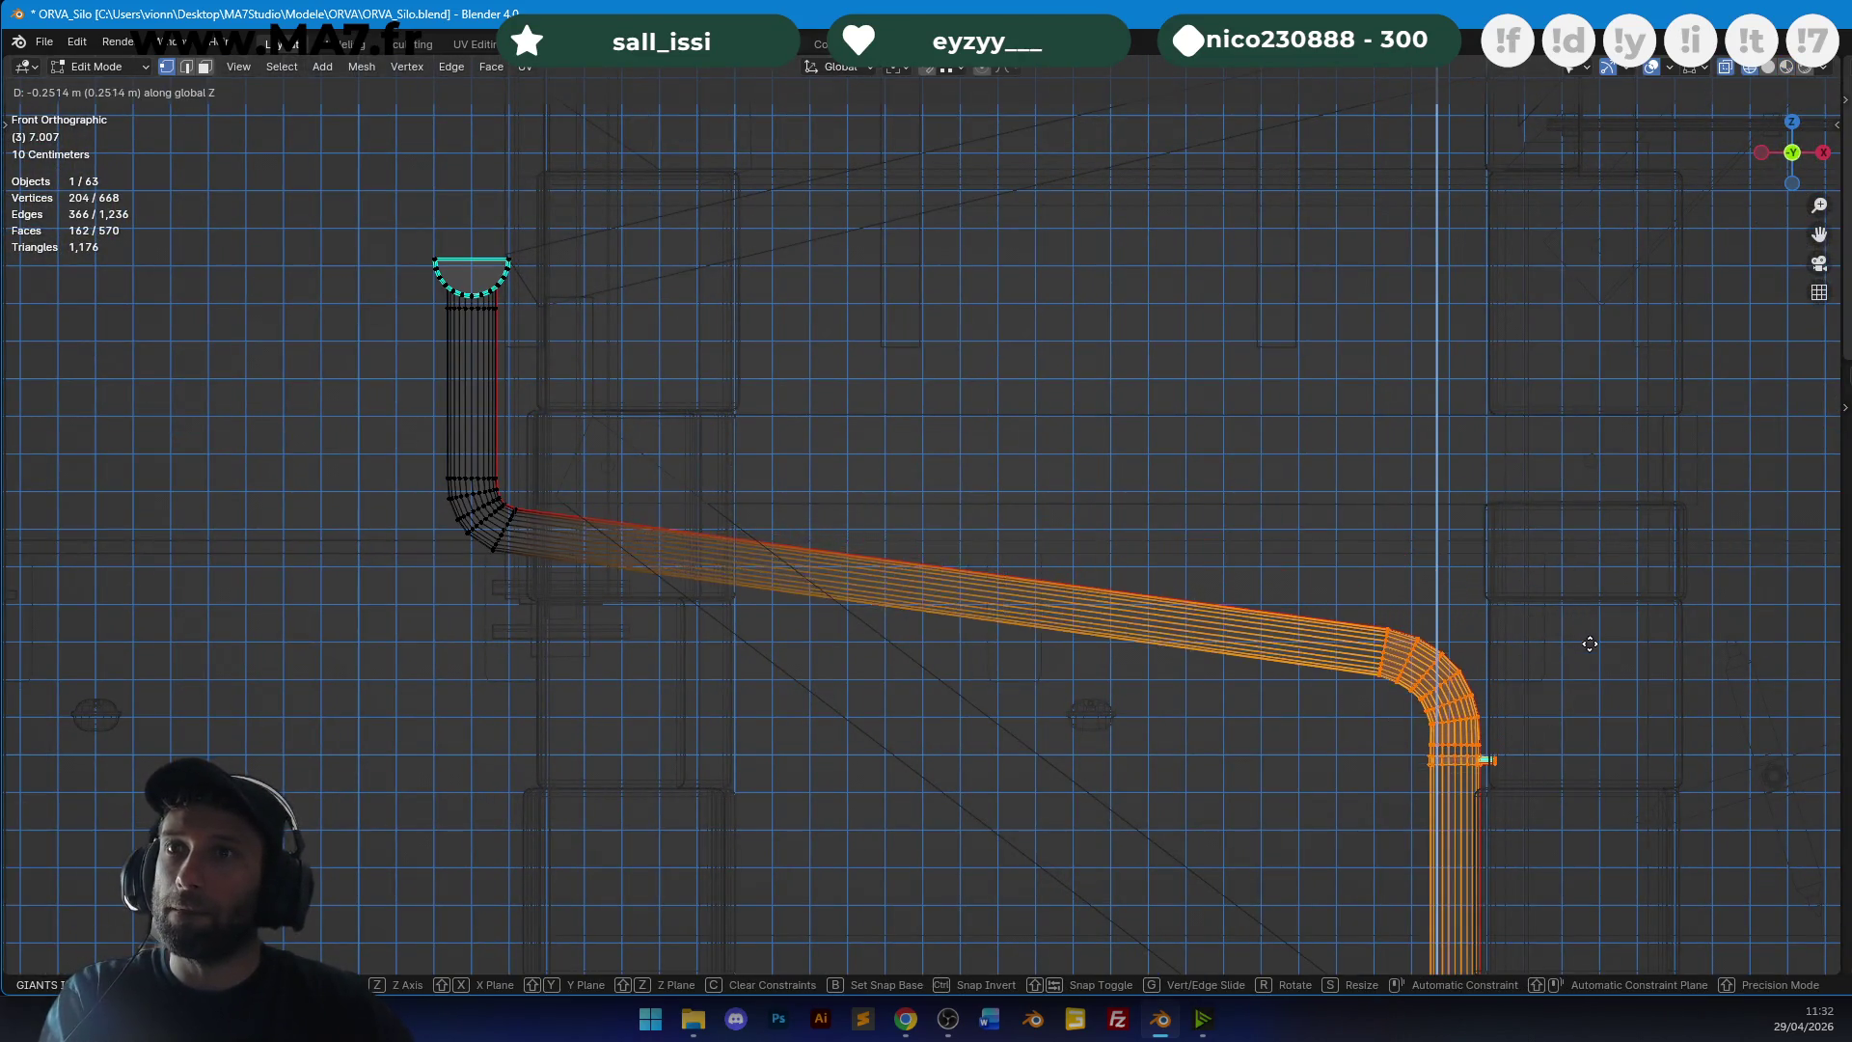
left_click(1491, 637)
Add an edge loop near the pipe's upper elbow and rotate it to an angle.
scroll(1350, 579, "up", 6)
scroll(1020, 521, "down", 5)
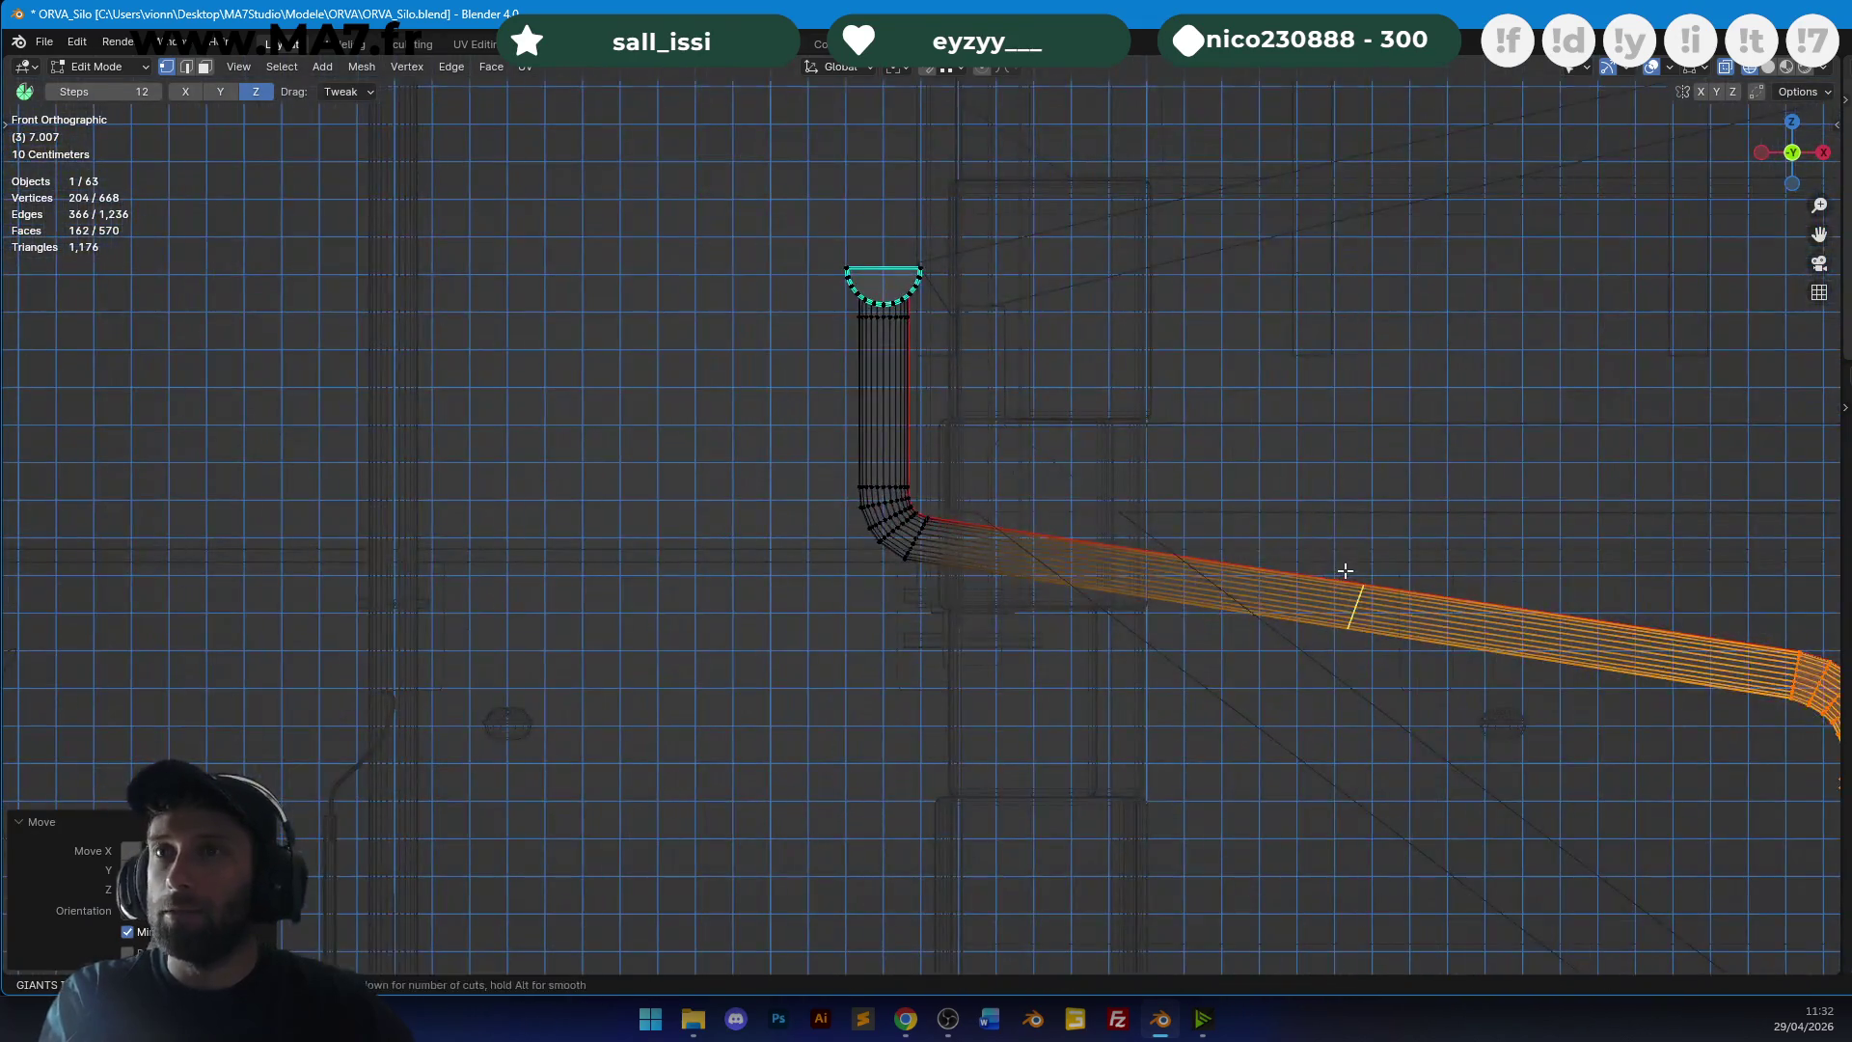
key("ctrl+r")
left_click(1343, 570)
left_click(1083, 530)
scroll(1083, 529, "up", 5)
key("r")
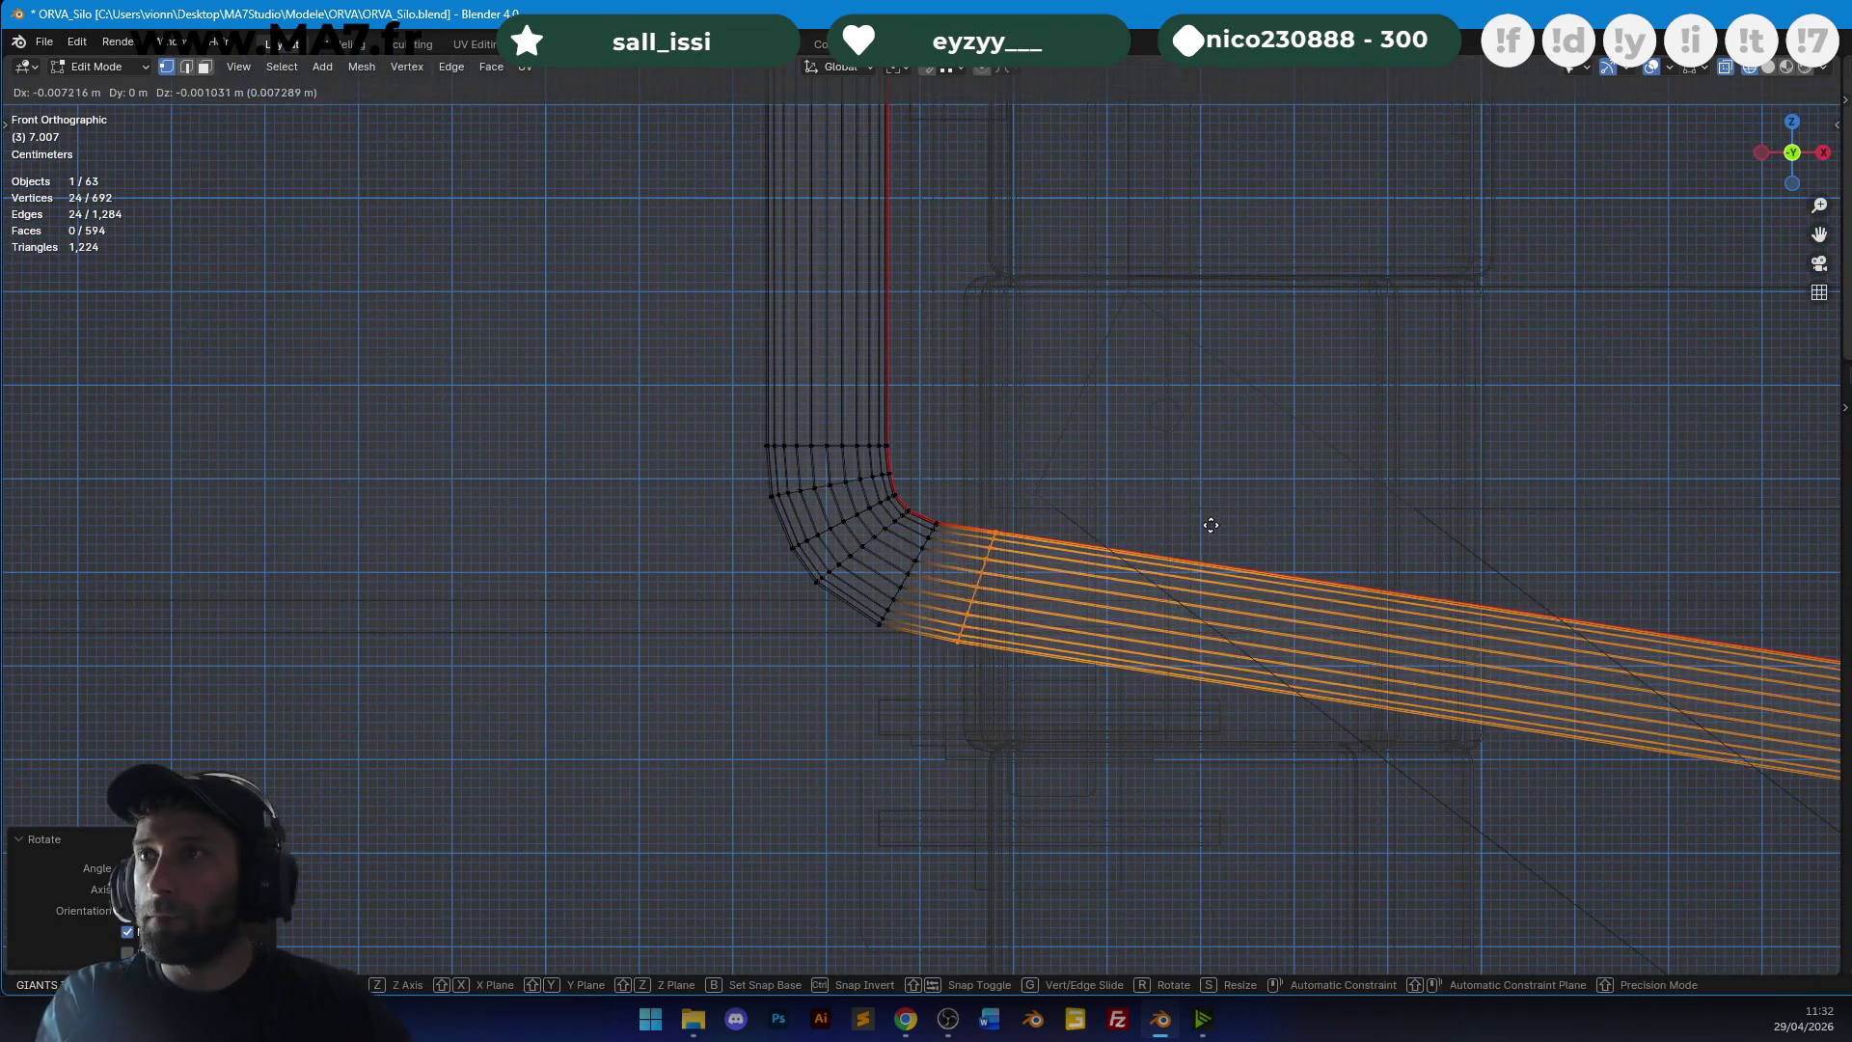
left_click(1109, 538)
In textured shading, select the straight vertical pipe faces plus one ring at each end.
key("Tab")
scroll(965, 456, "down", 5)
key("Tab")
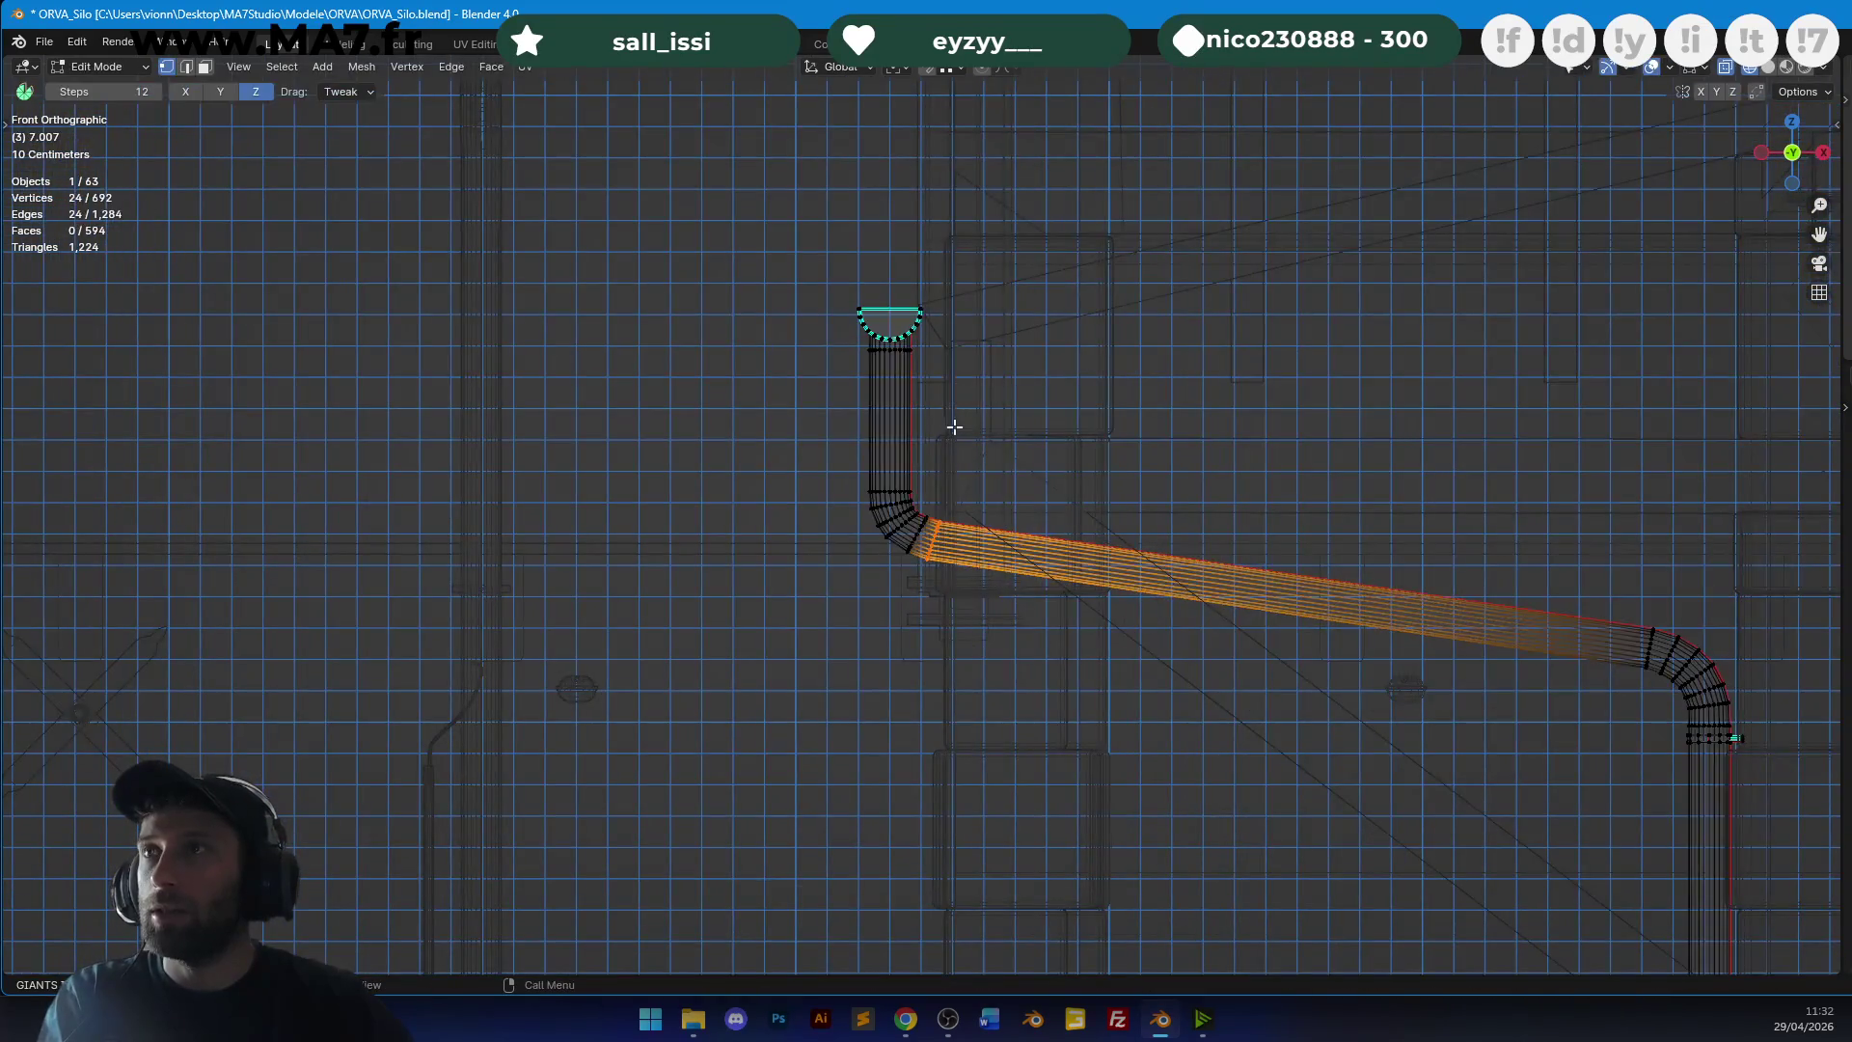
key("shift+z")
scroll(849, 432, "up", 5)
left_click(205, 67)
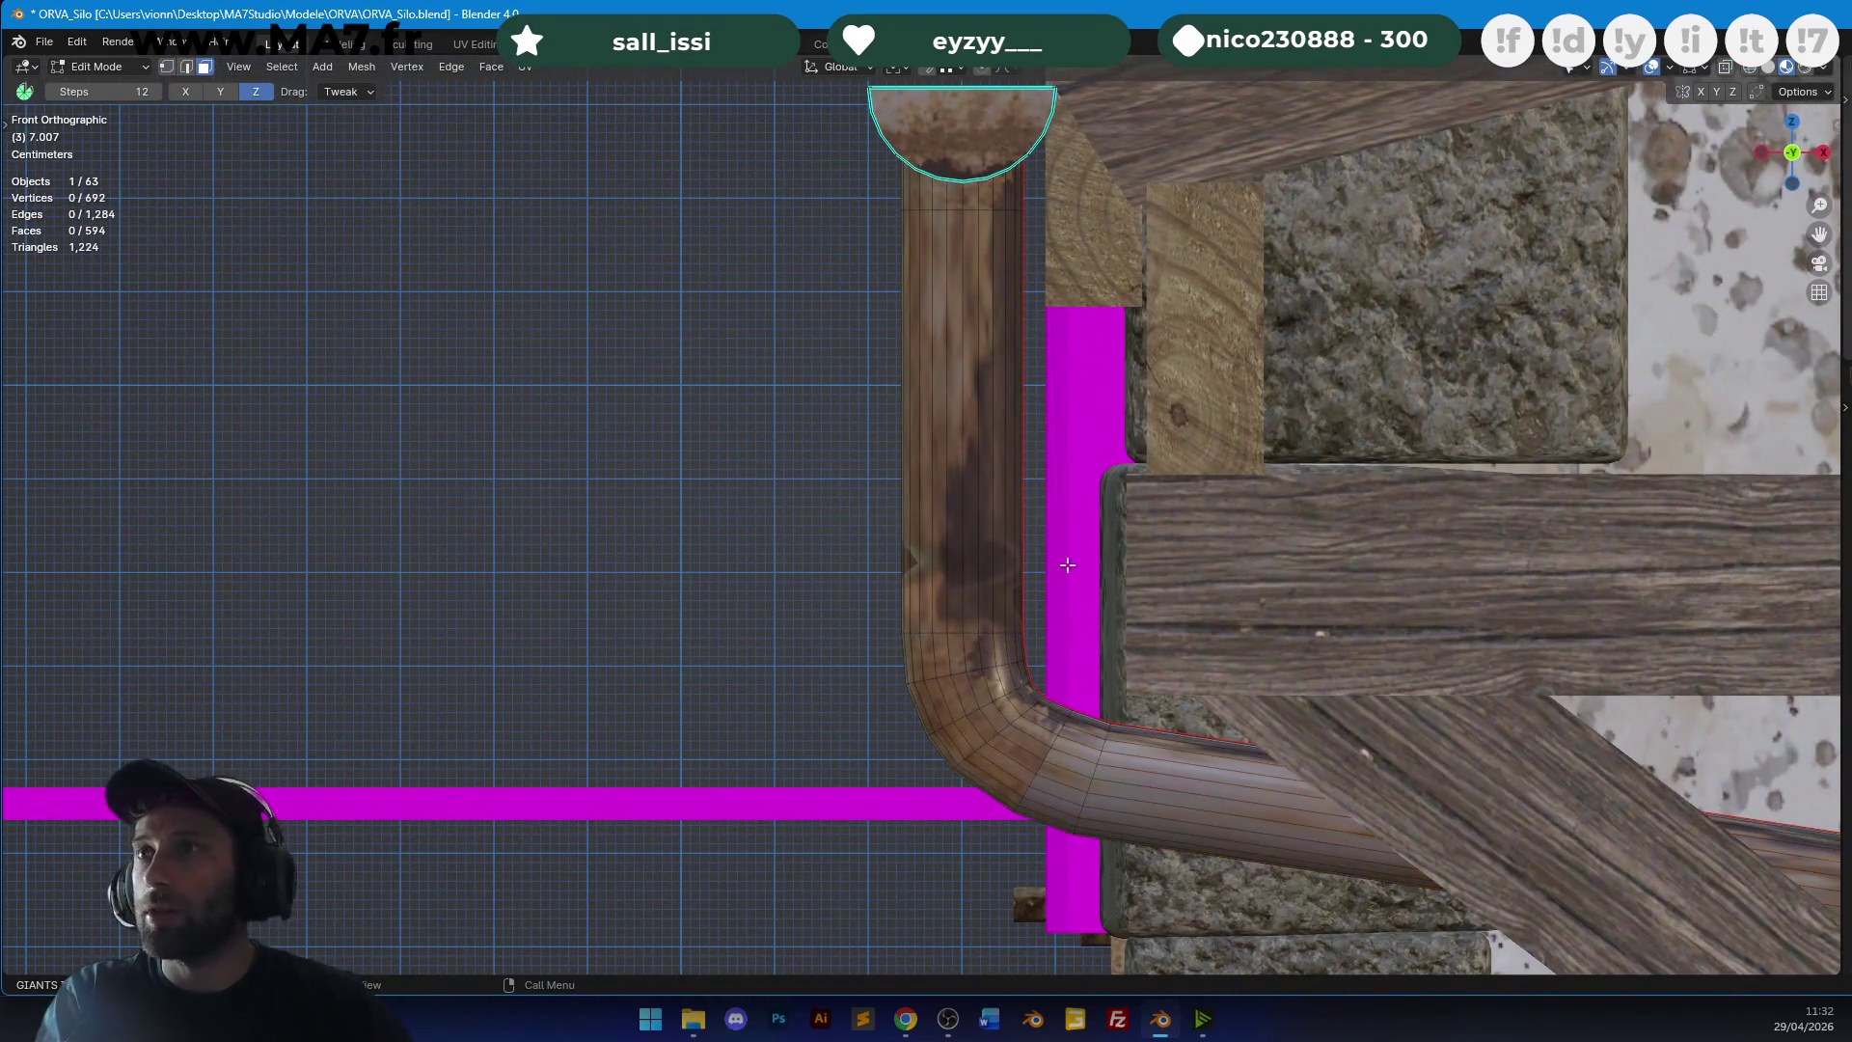
key("l")
key("ctrl+KP_Add")
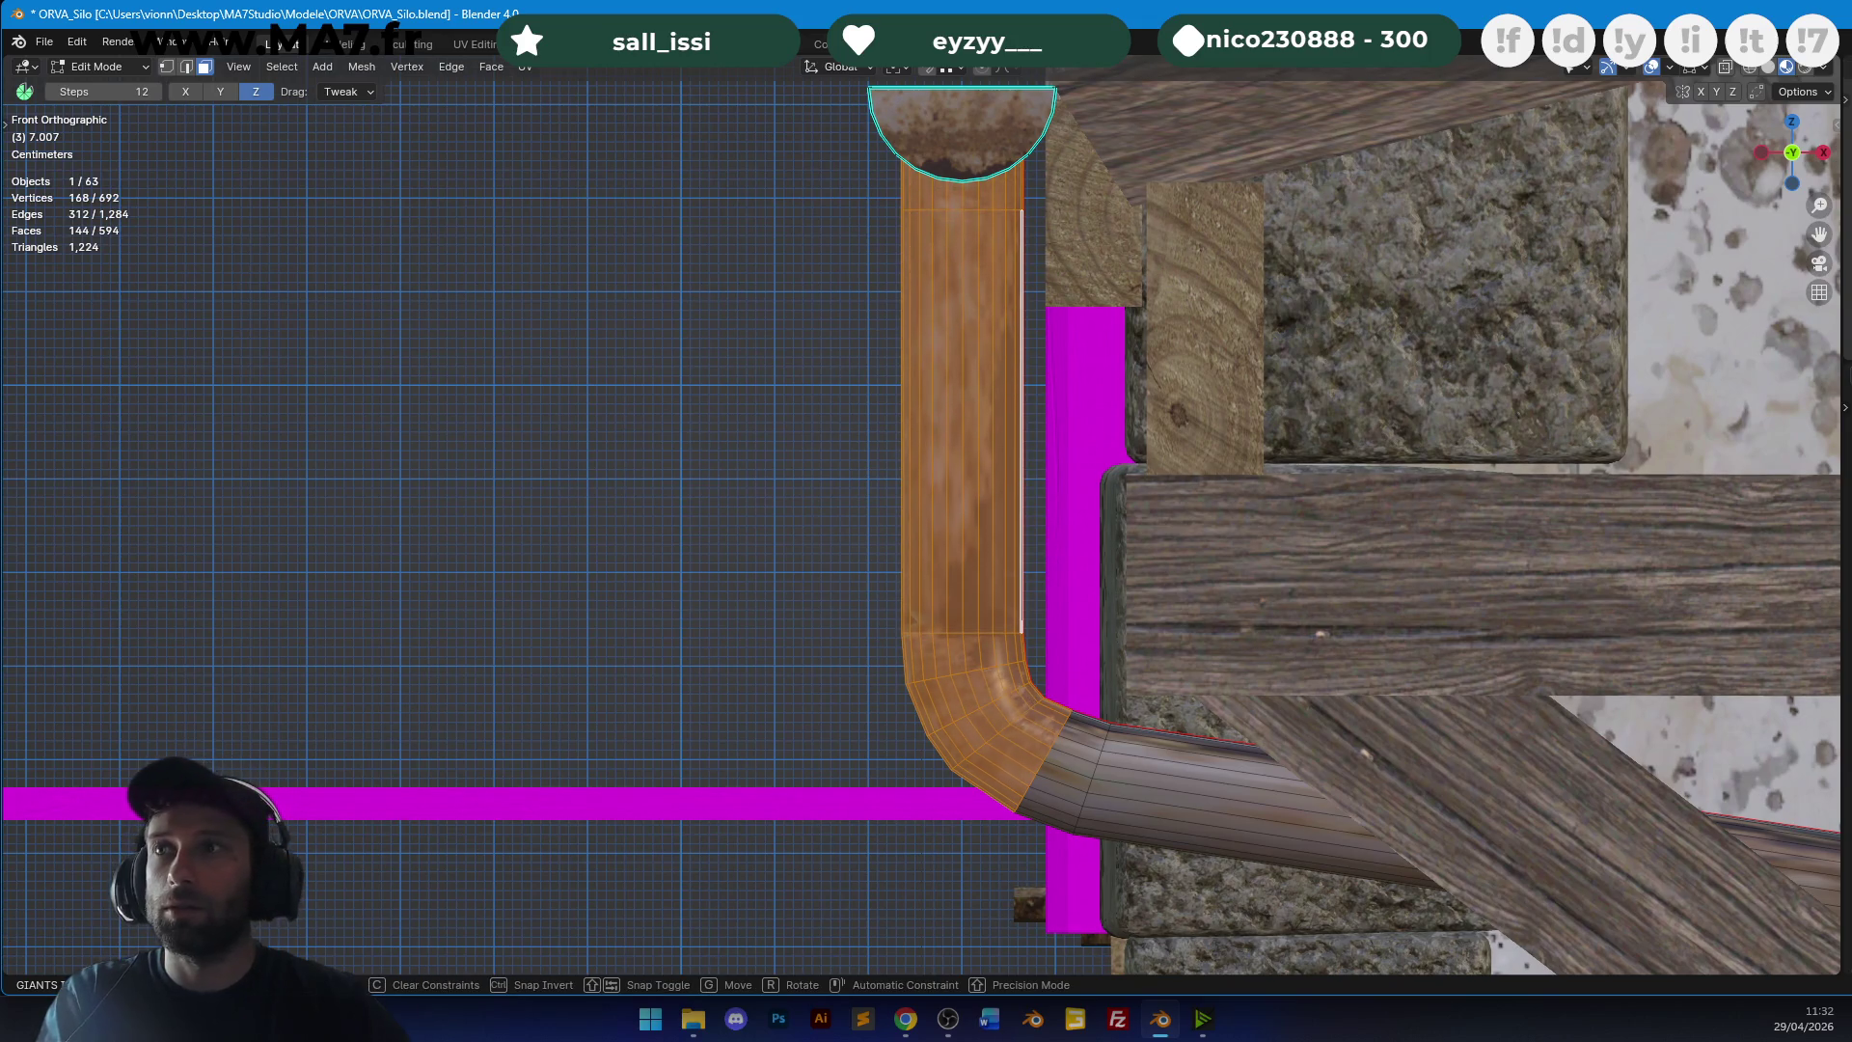
Unwrap the upper downpipe and rotate, move and scale its UVs to fit the rusty texture.
key("u")
left_click(1269, 255)
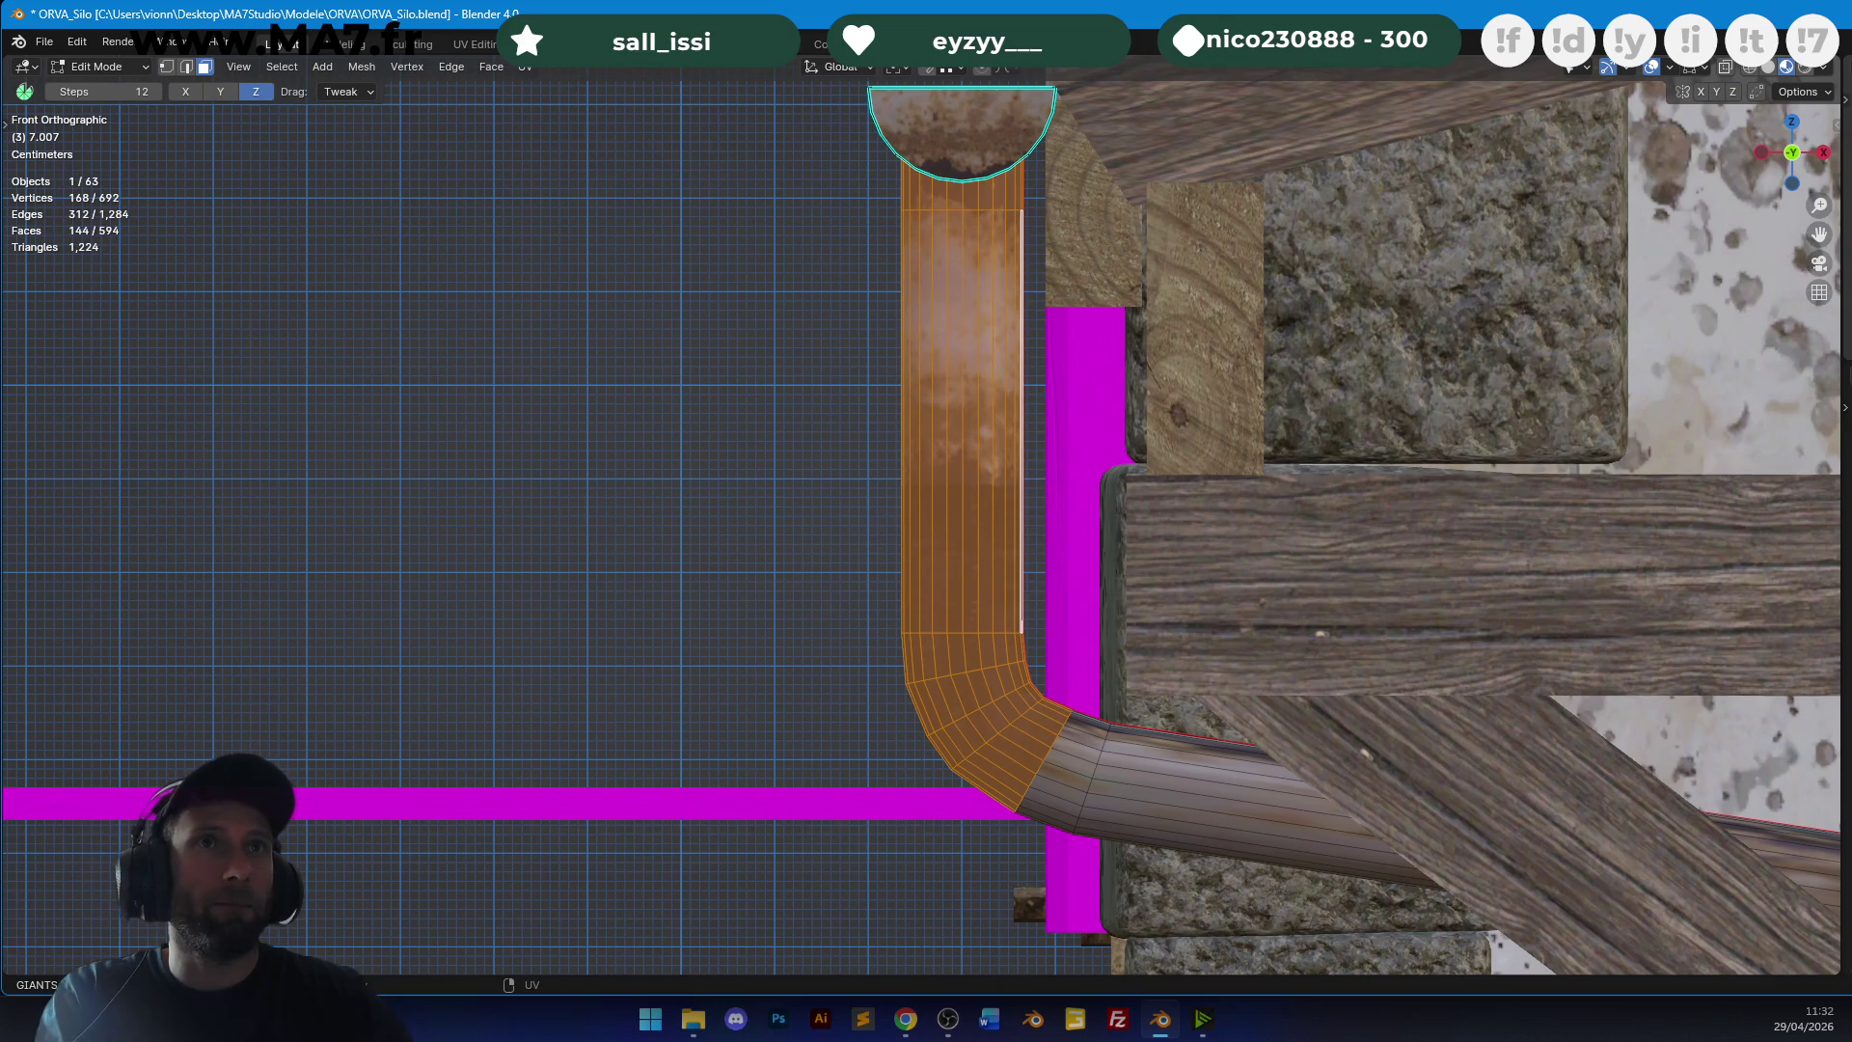
key("r")
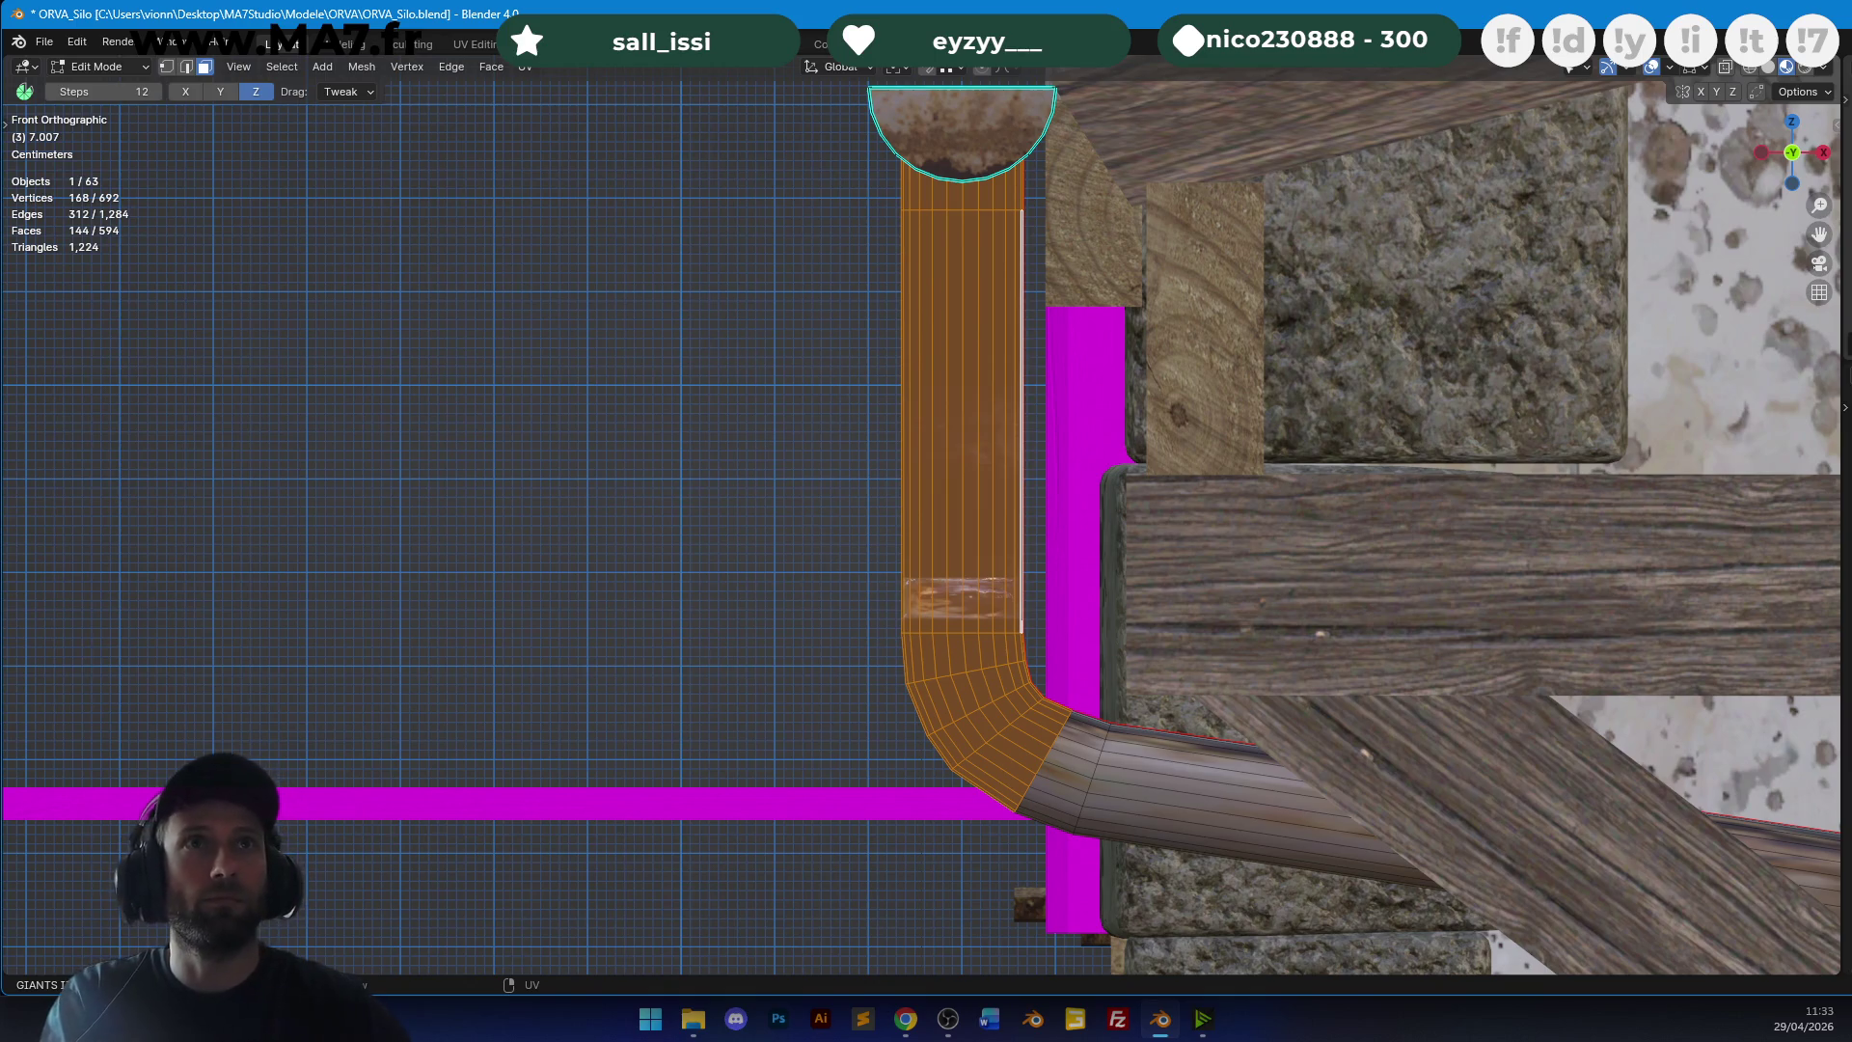
key("g")
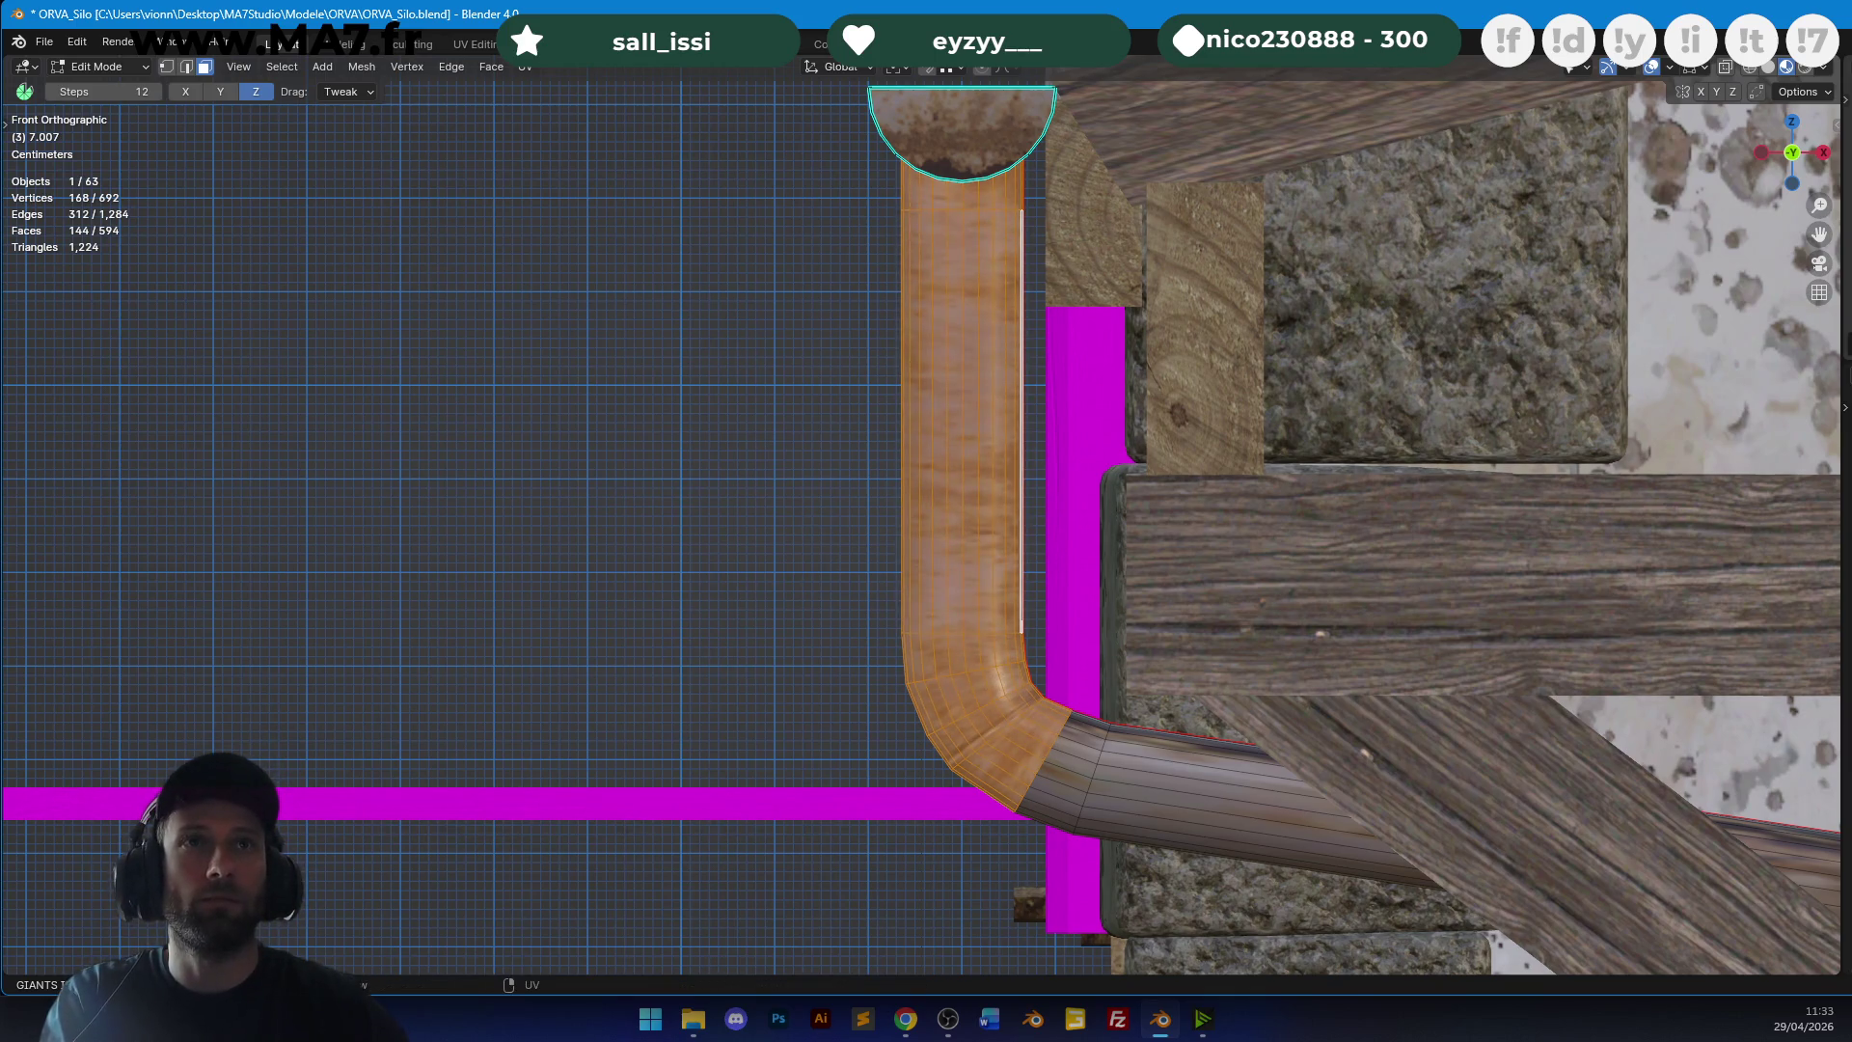
key("s")
key("s")
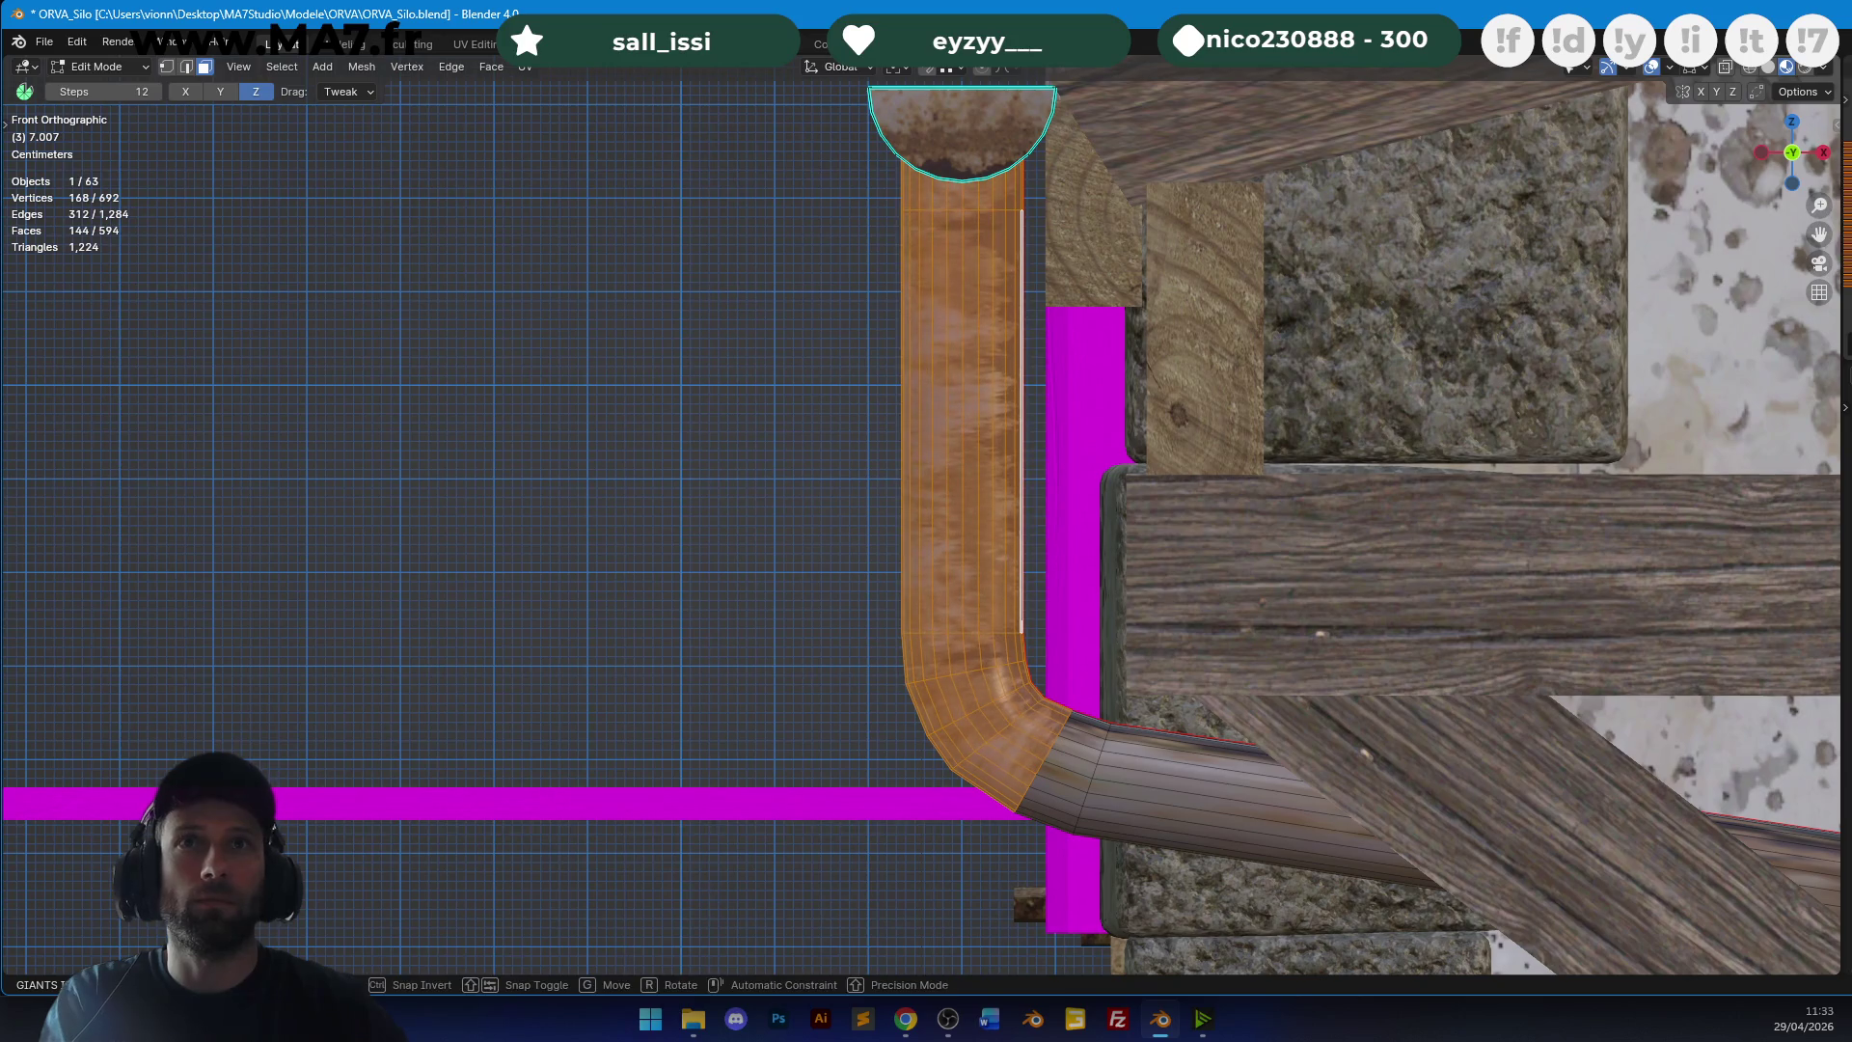
key("s")
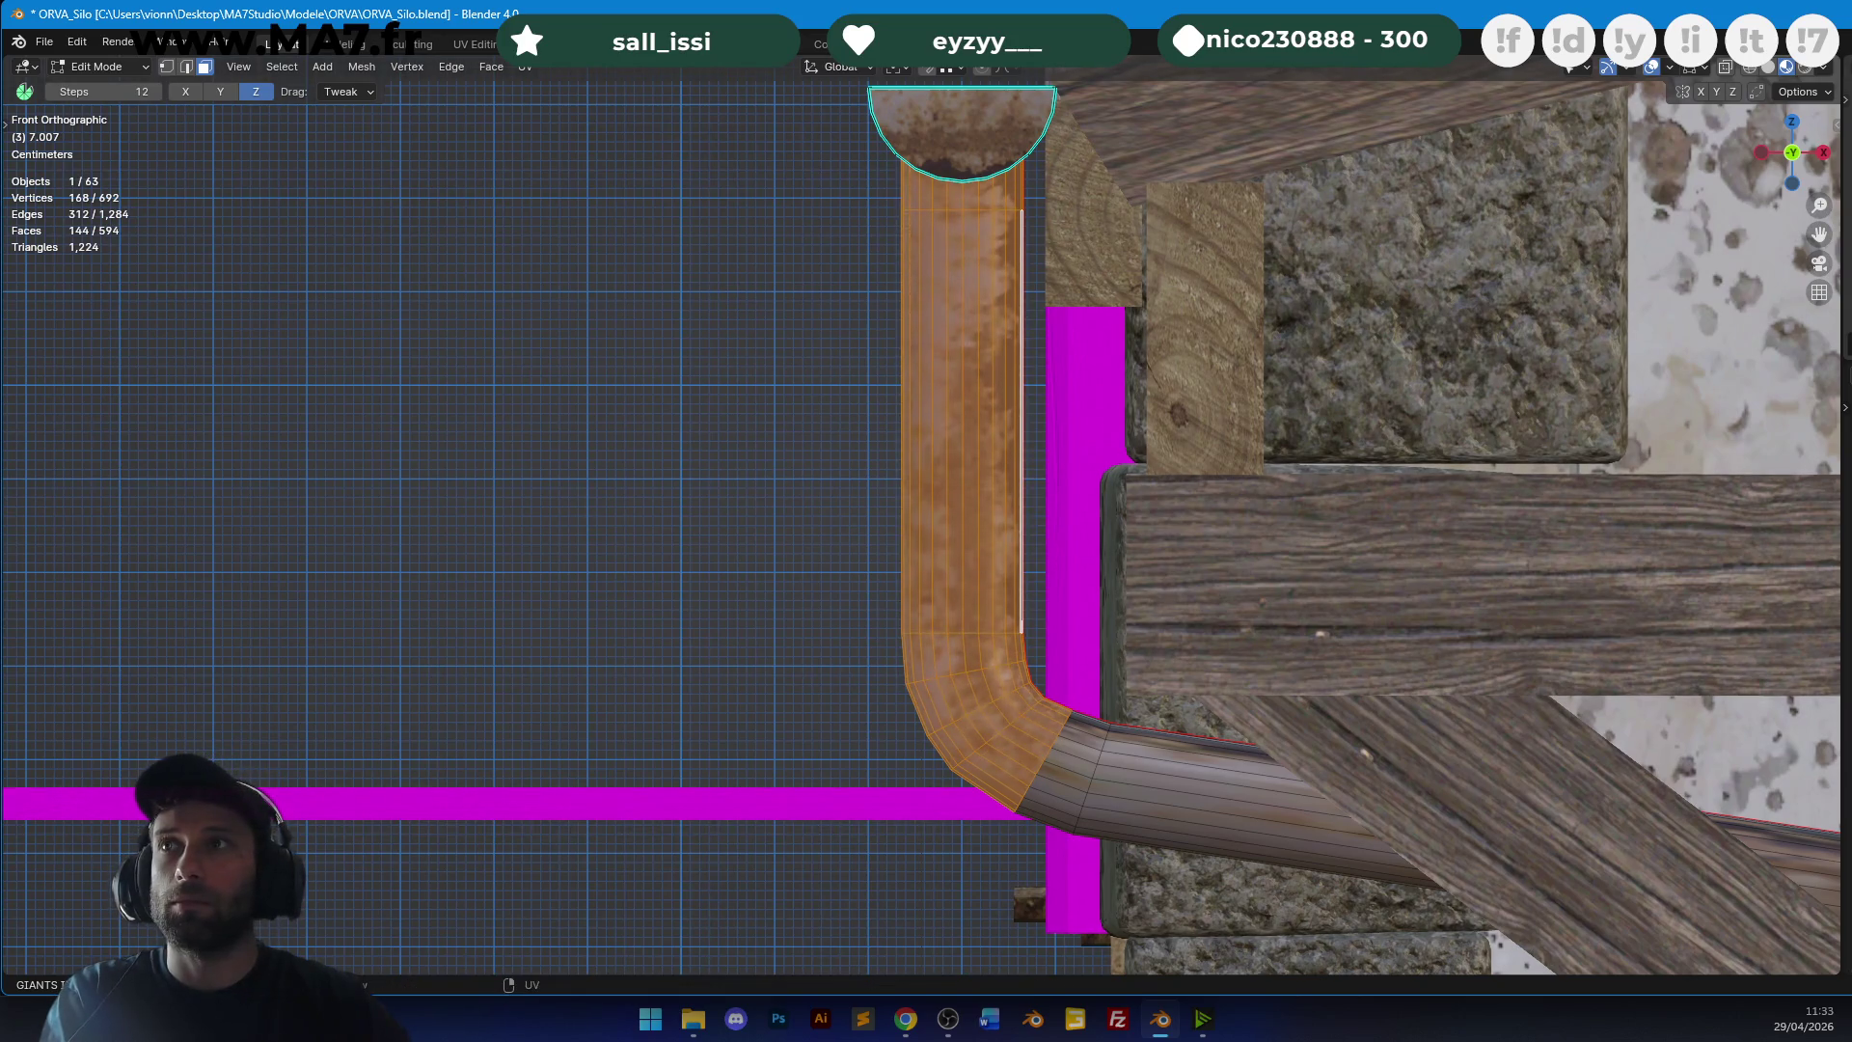
scroll(1137, 531, "down", 4)
scroll(1030, 492, "down", 1)
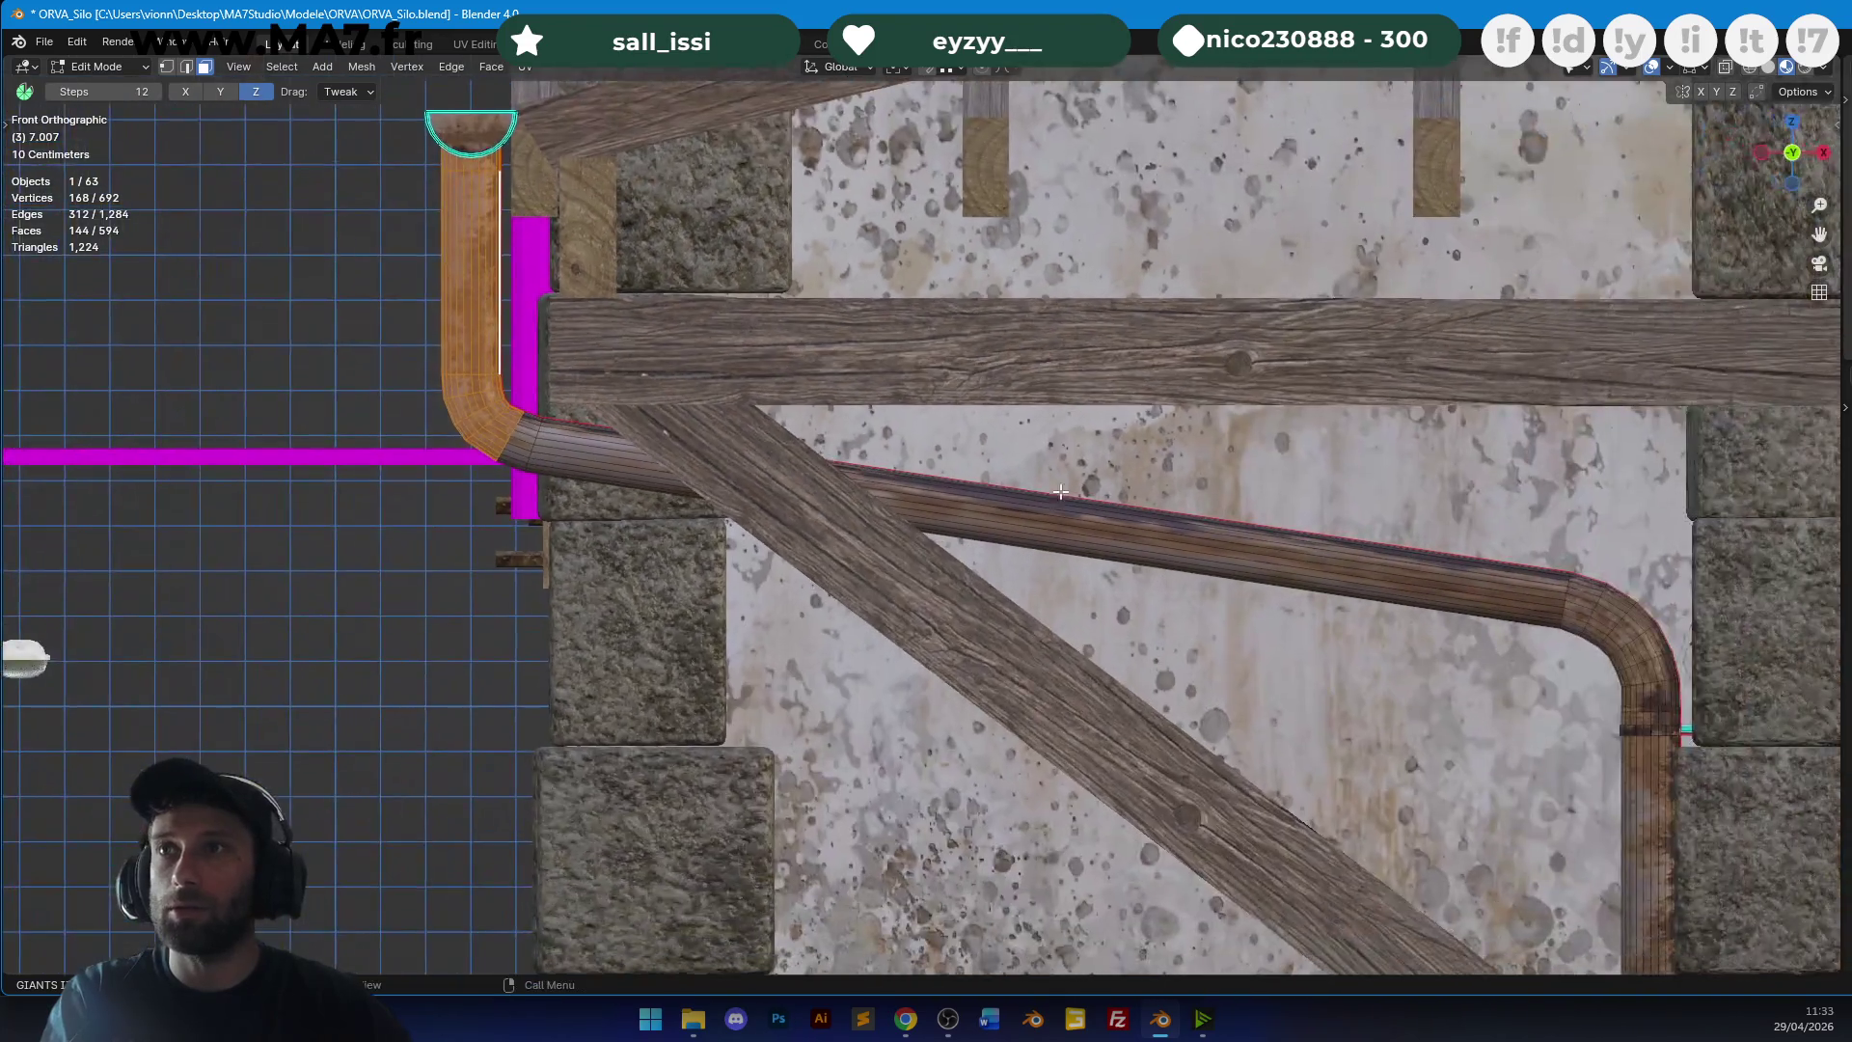
scroll(1030, 492, "down", 1)
Unwrap the sloping run with its bend ring and scale its UVs along X.
left_click(1029, 492, "alt")
scroll(1177, 577, "up", 4)
left_click(1196, 499, "alt+shift")
middle_click_drag(1196, 499, 603, 449, "shift")
key("u")
left_click(1271, 450)
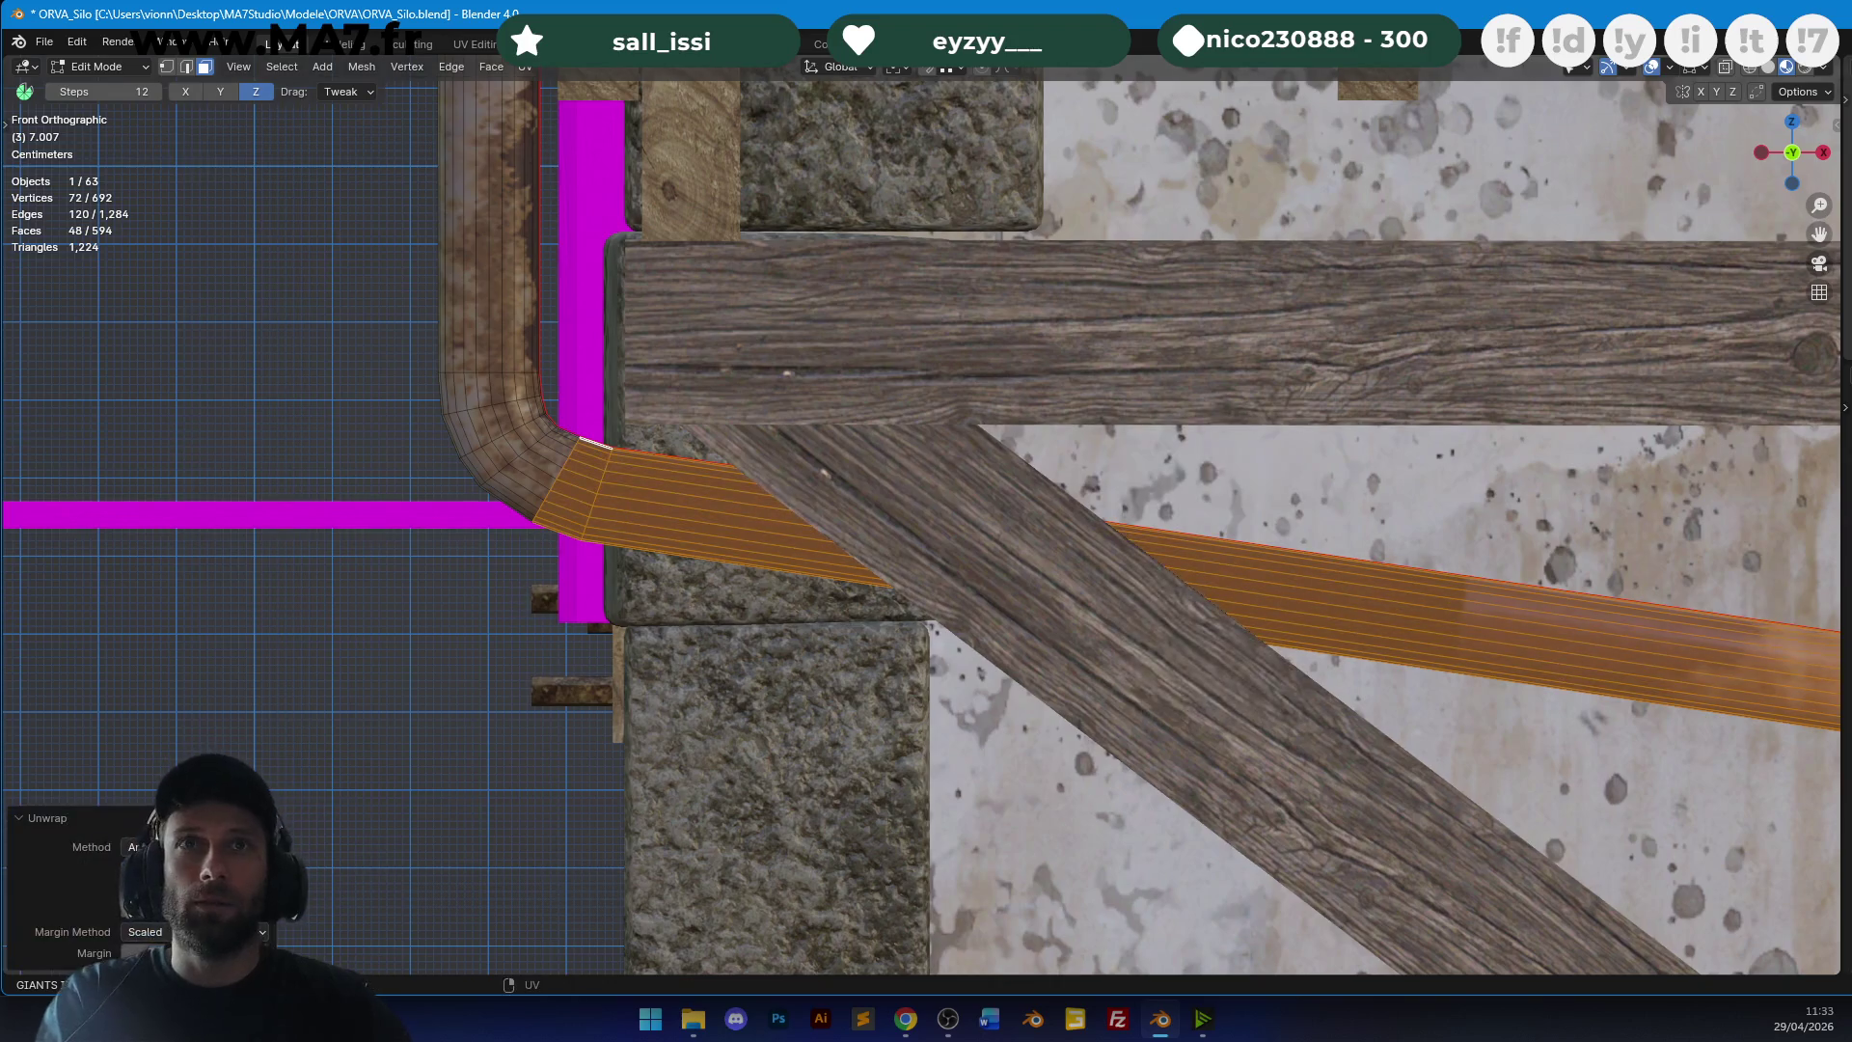
key("s")
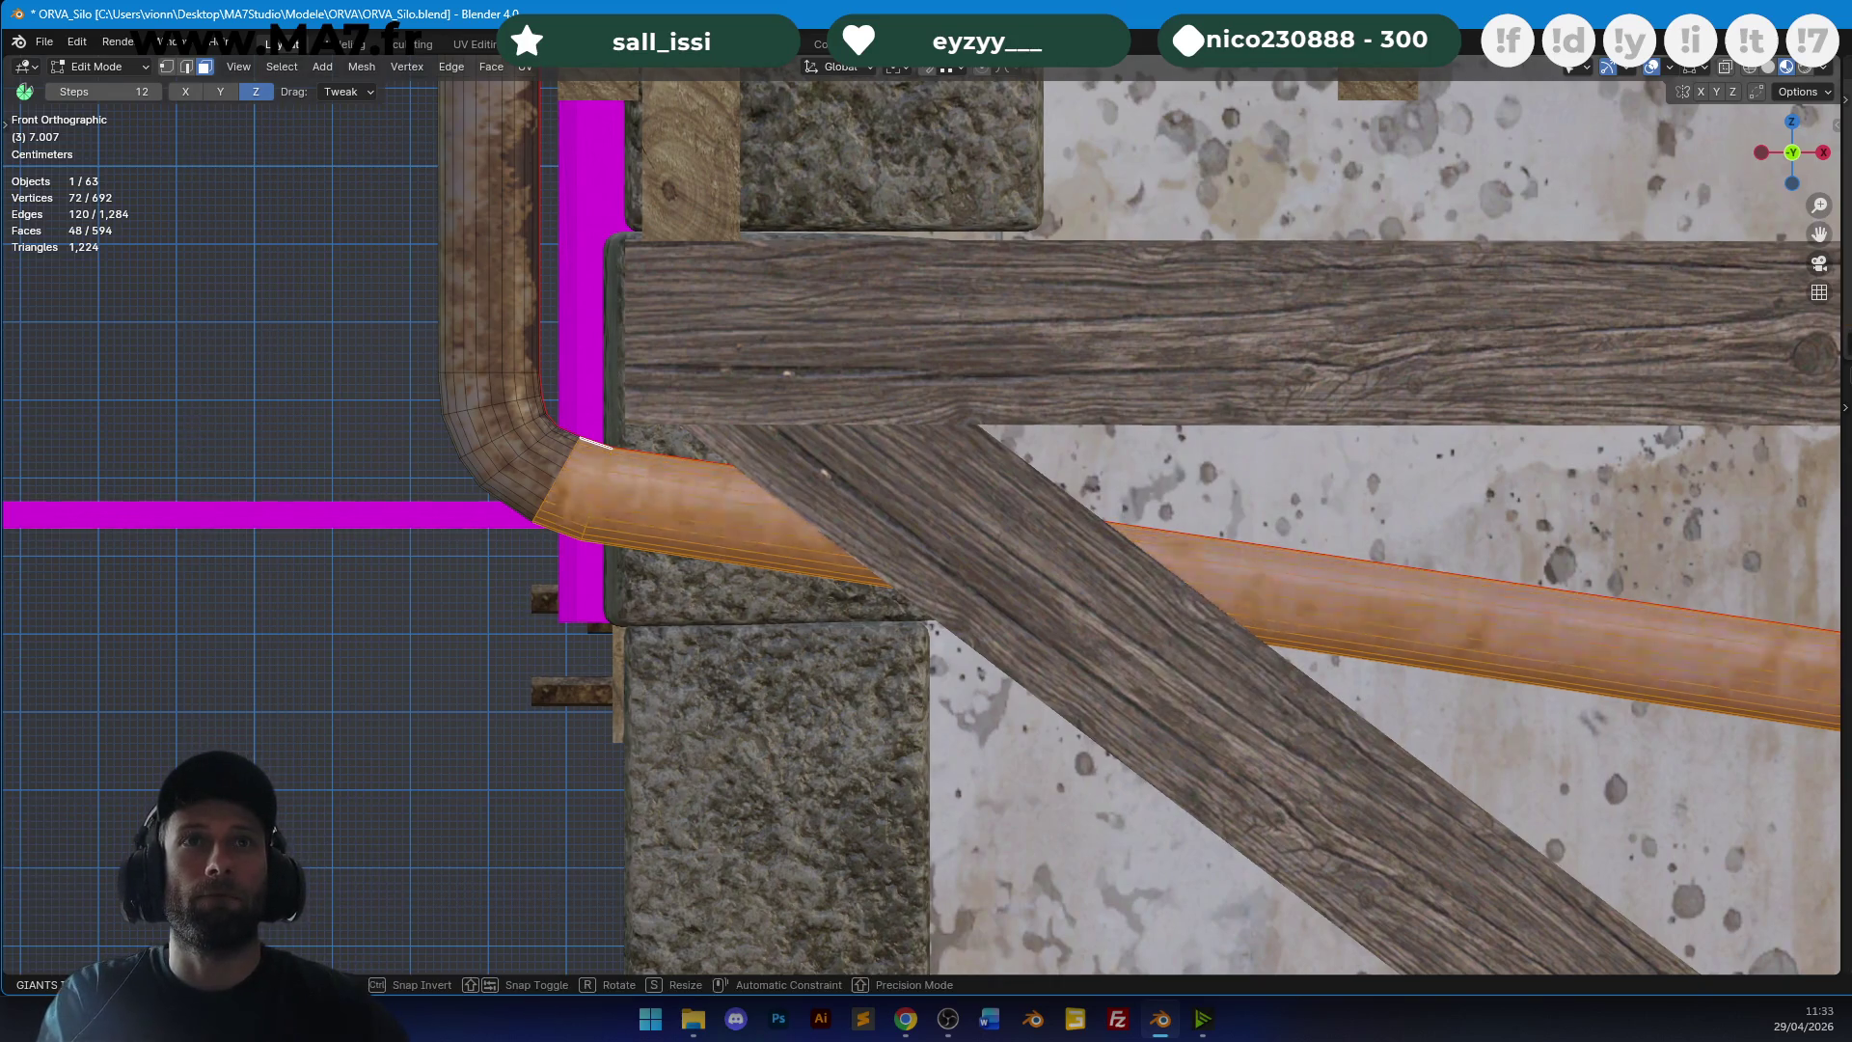
key("x")
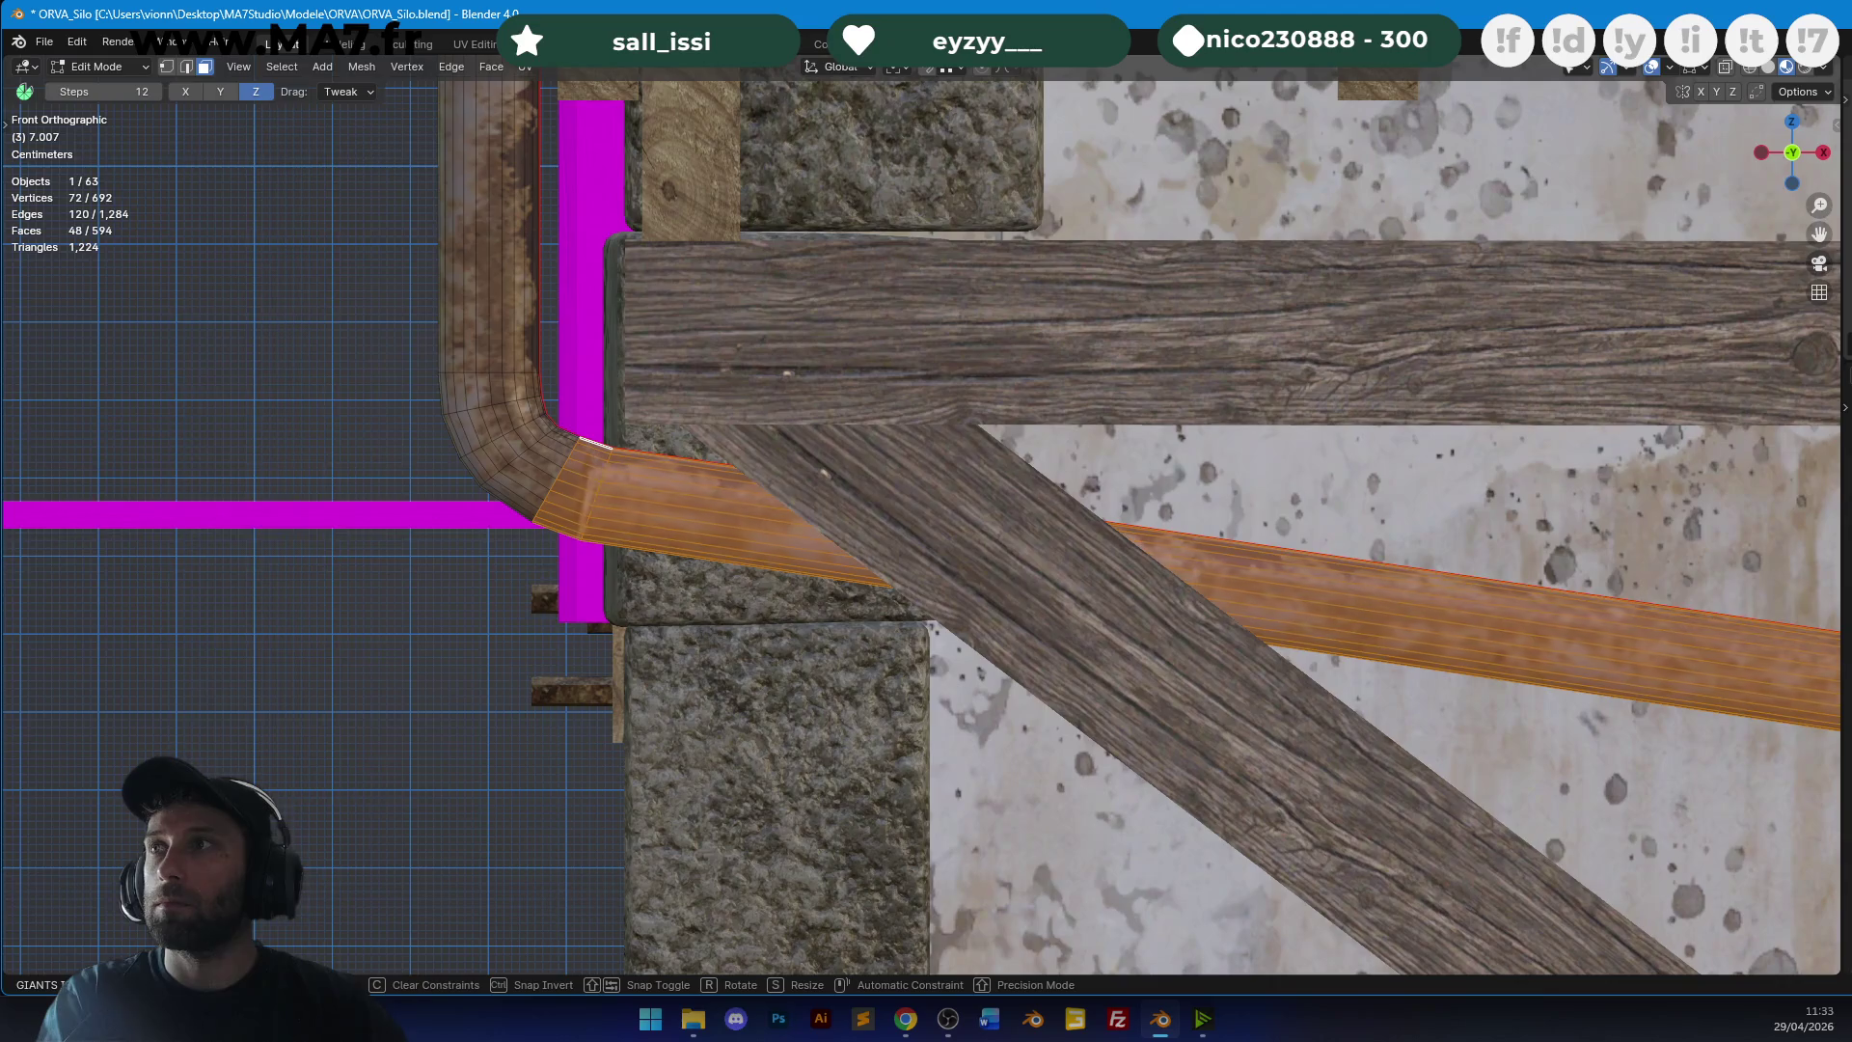
key("Tab")
scroll(756, 513, "down", 1)
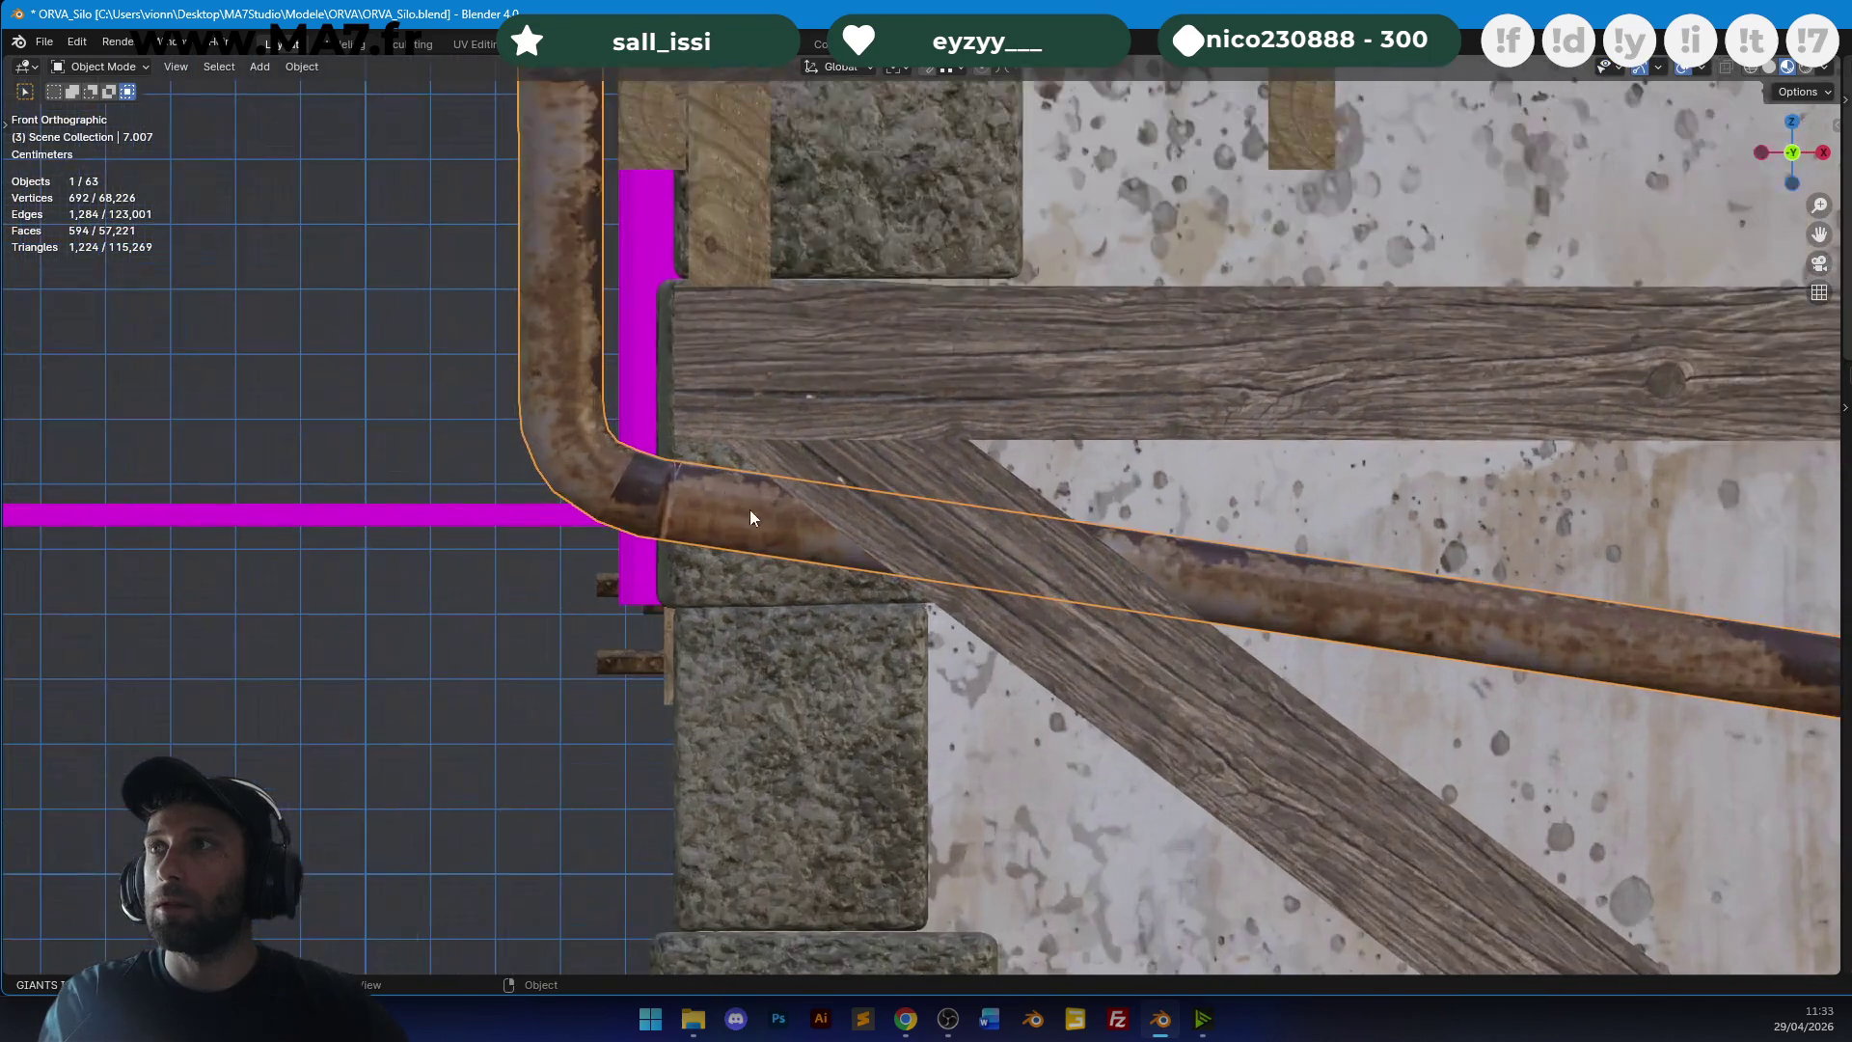
Inspect the textured drainpipe against the wall from a perspective view.
key("Tab")
key("Tab")
key("Tab")
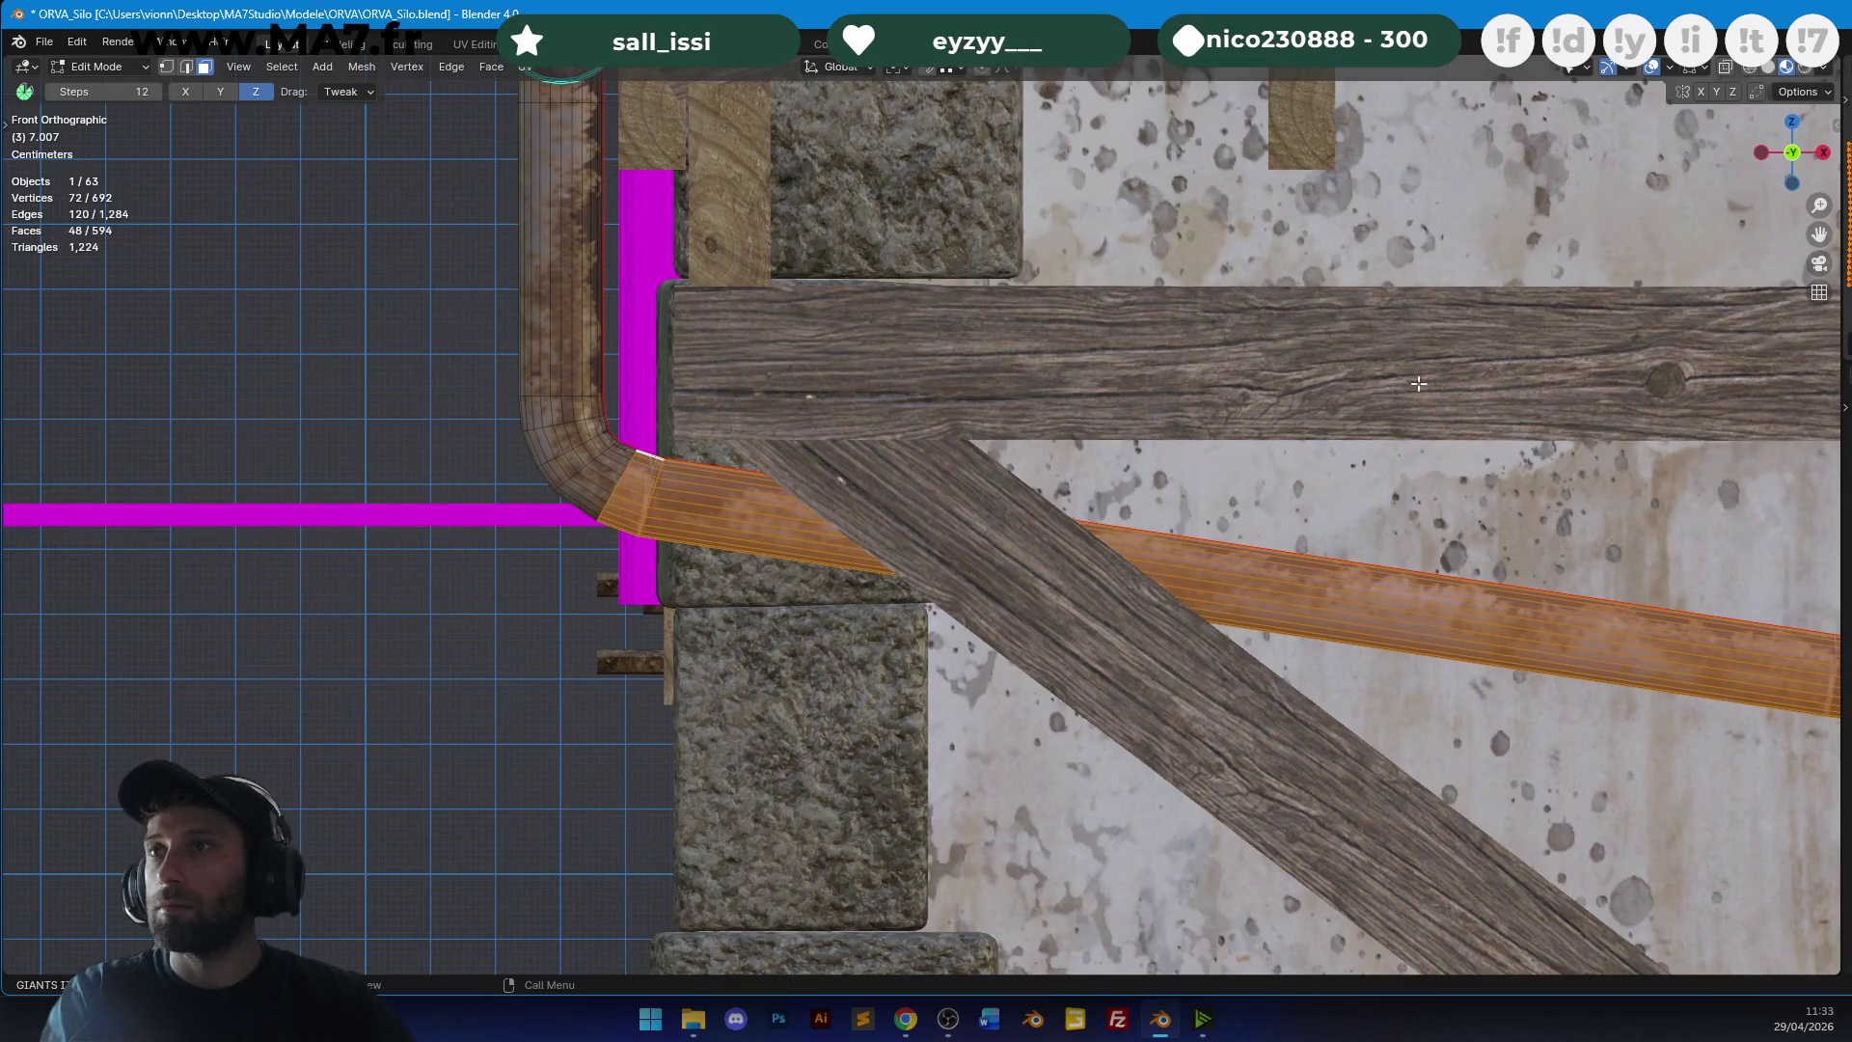
scroll(1478, 384, "down", 3)
key("Tab")
mouse_move(893, 444)
middle_mouse_down()
mouse_move(1196, 402)
mouse_move(1062, 574)
middle_mouse_up()
scroll(964, 583, "up", 5)
key("Tab")
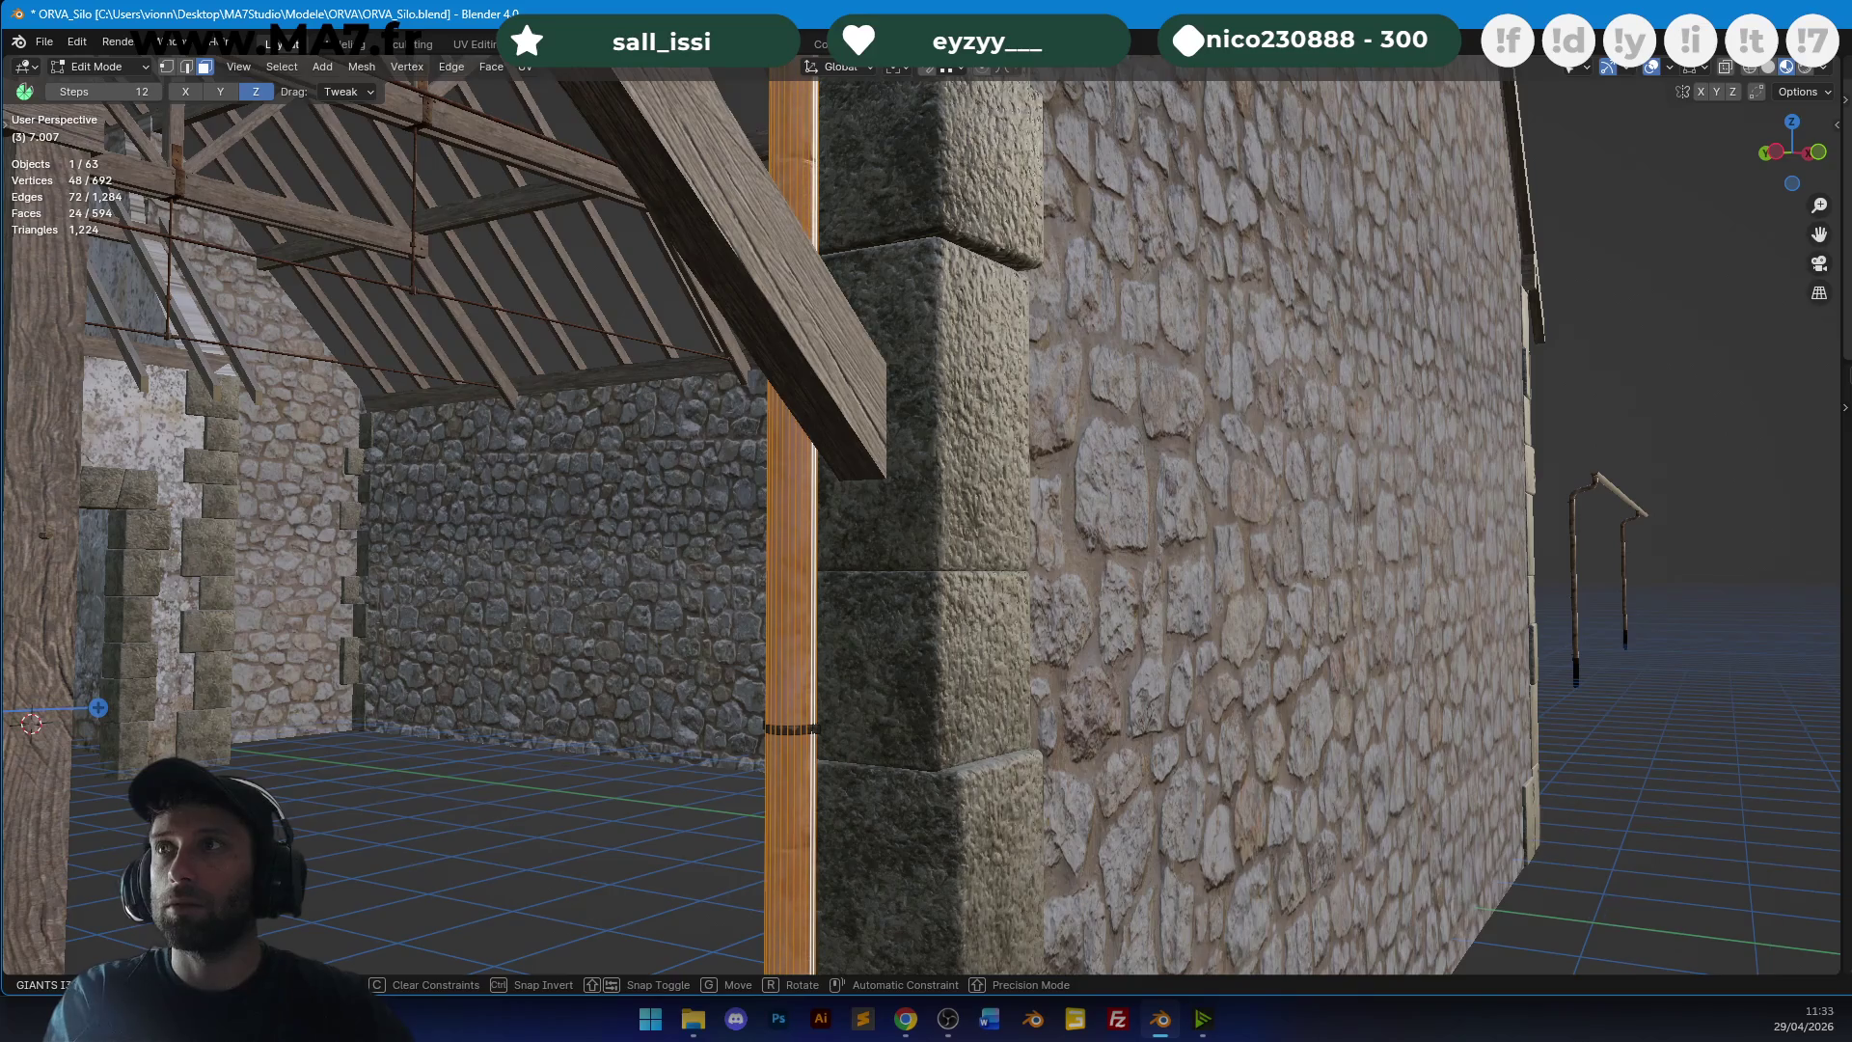
key("Tab")
mouse_move(1046, 310)
middle_mouse_down()
mouse_move(926, 380)
mouse_move(1044, 378)
mouse_move(740, 314)
mouse_move(1226, 403)
mouse_move(1085, 567)
middle_mouse_up()
Stretch the gutter's end vertices along X to the far end of the eaves beam.
key("Tab")
key("z")
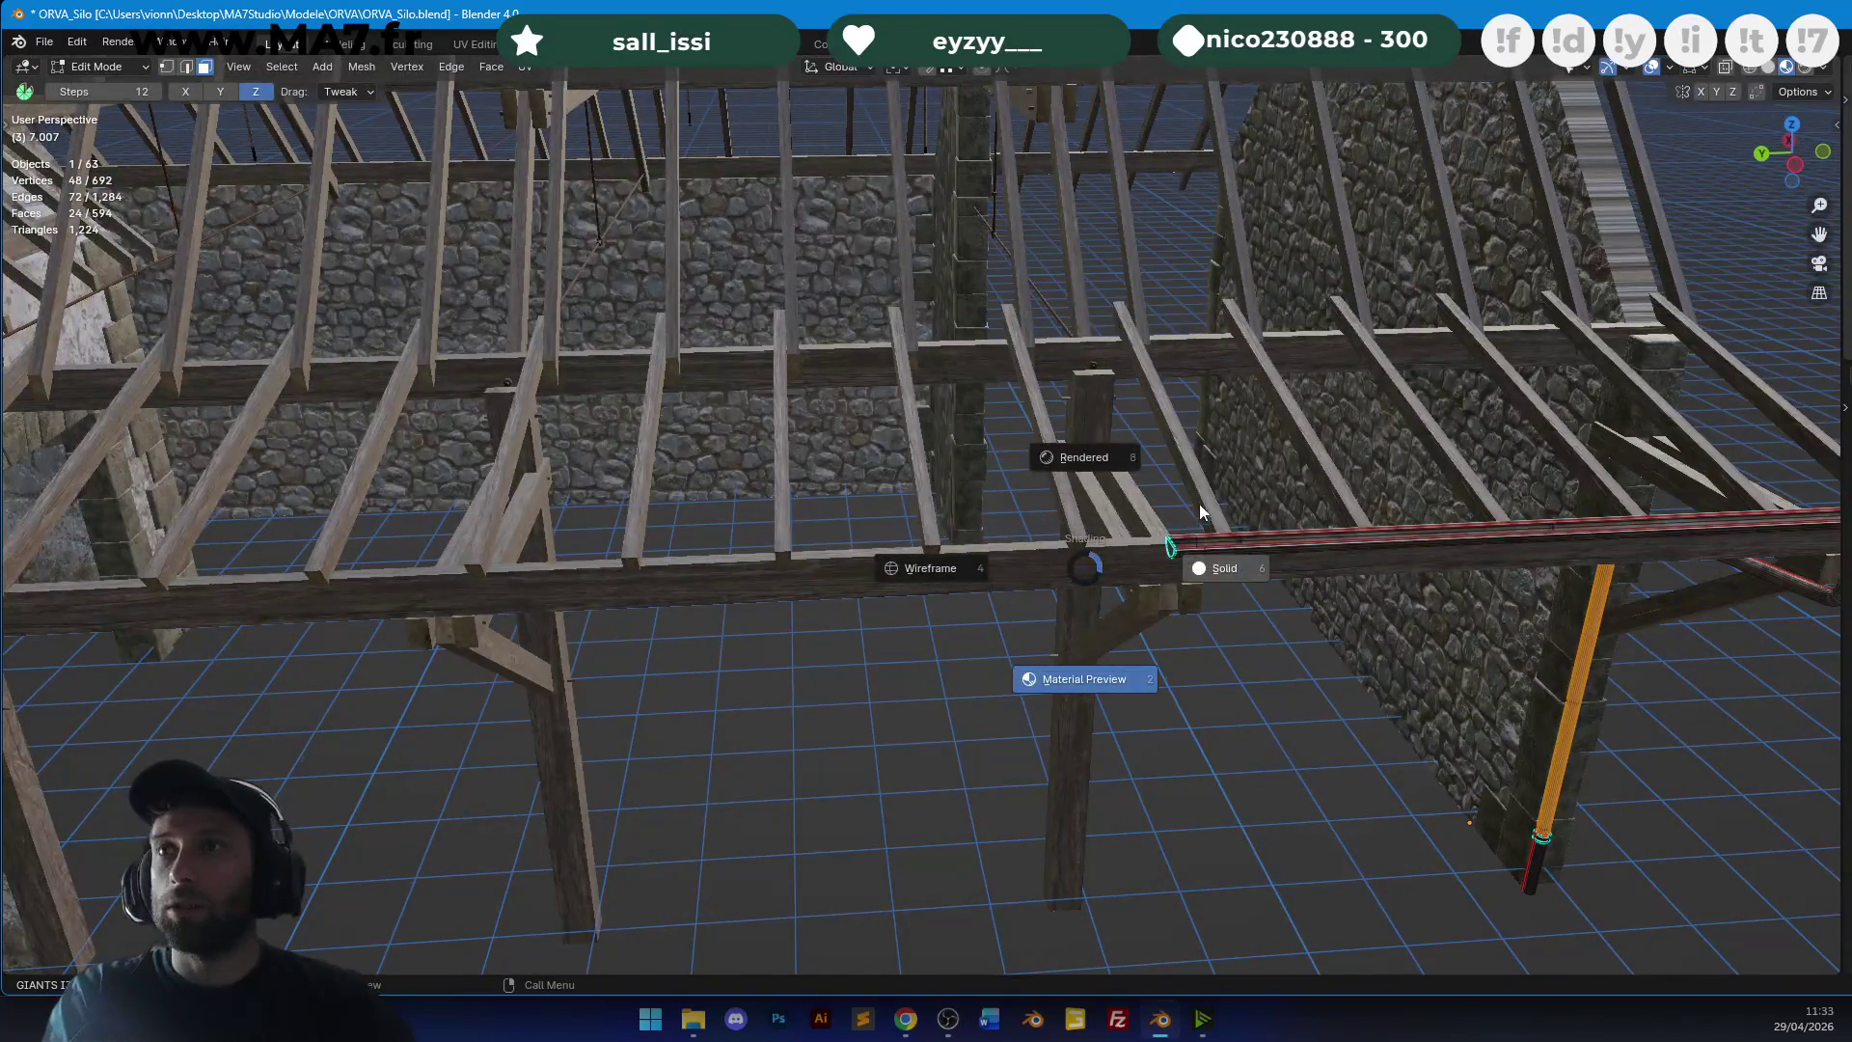
left_click(931, 583)
left_click(166, 66)
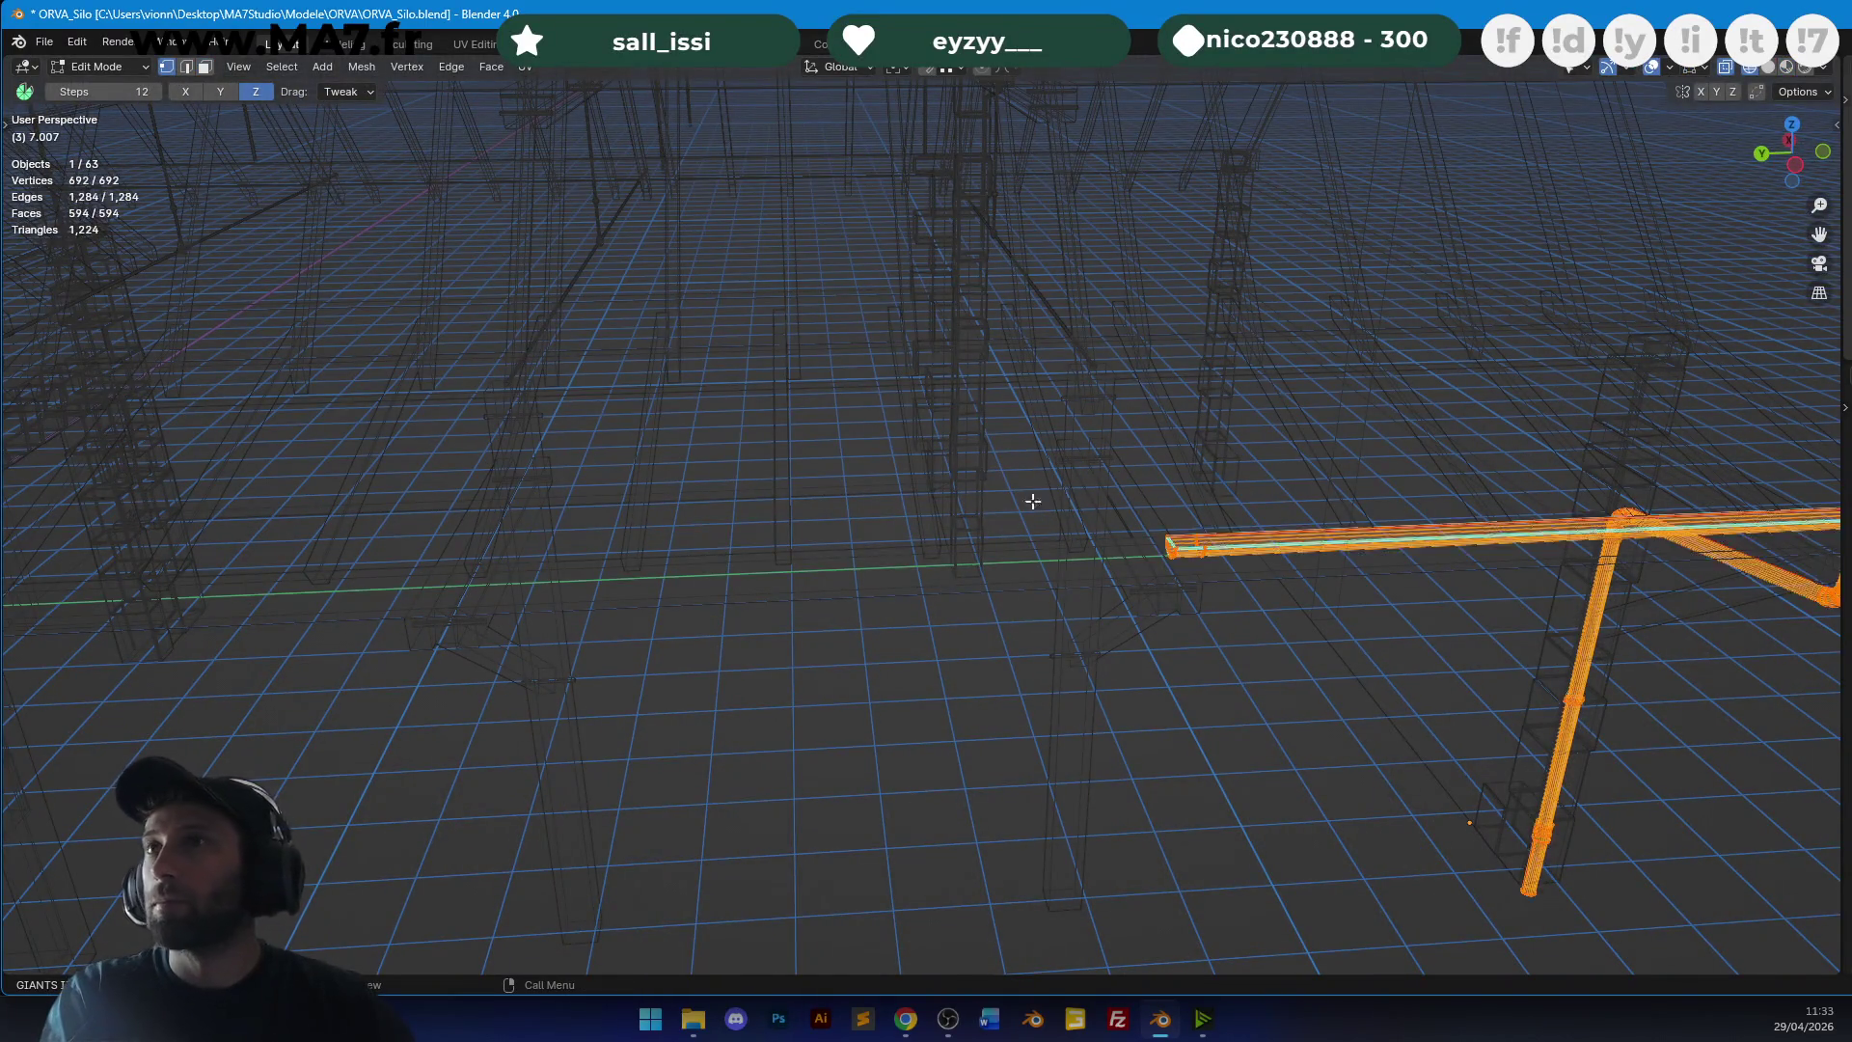
key("shift+z")
key("g")
key("x")
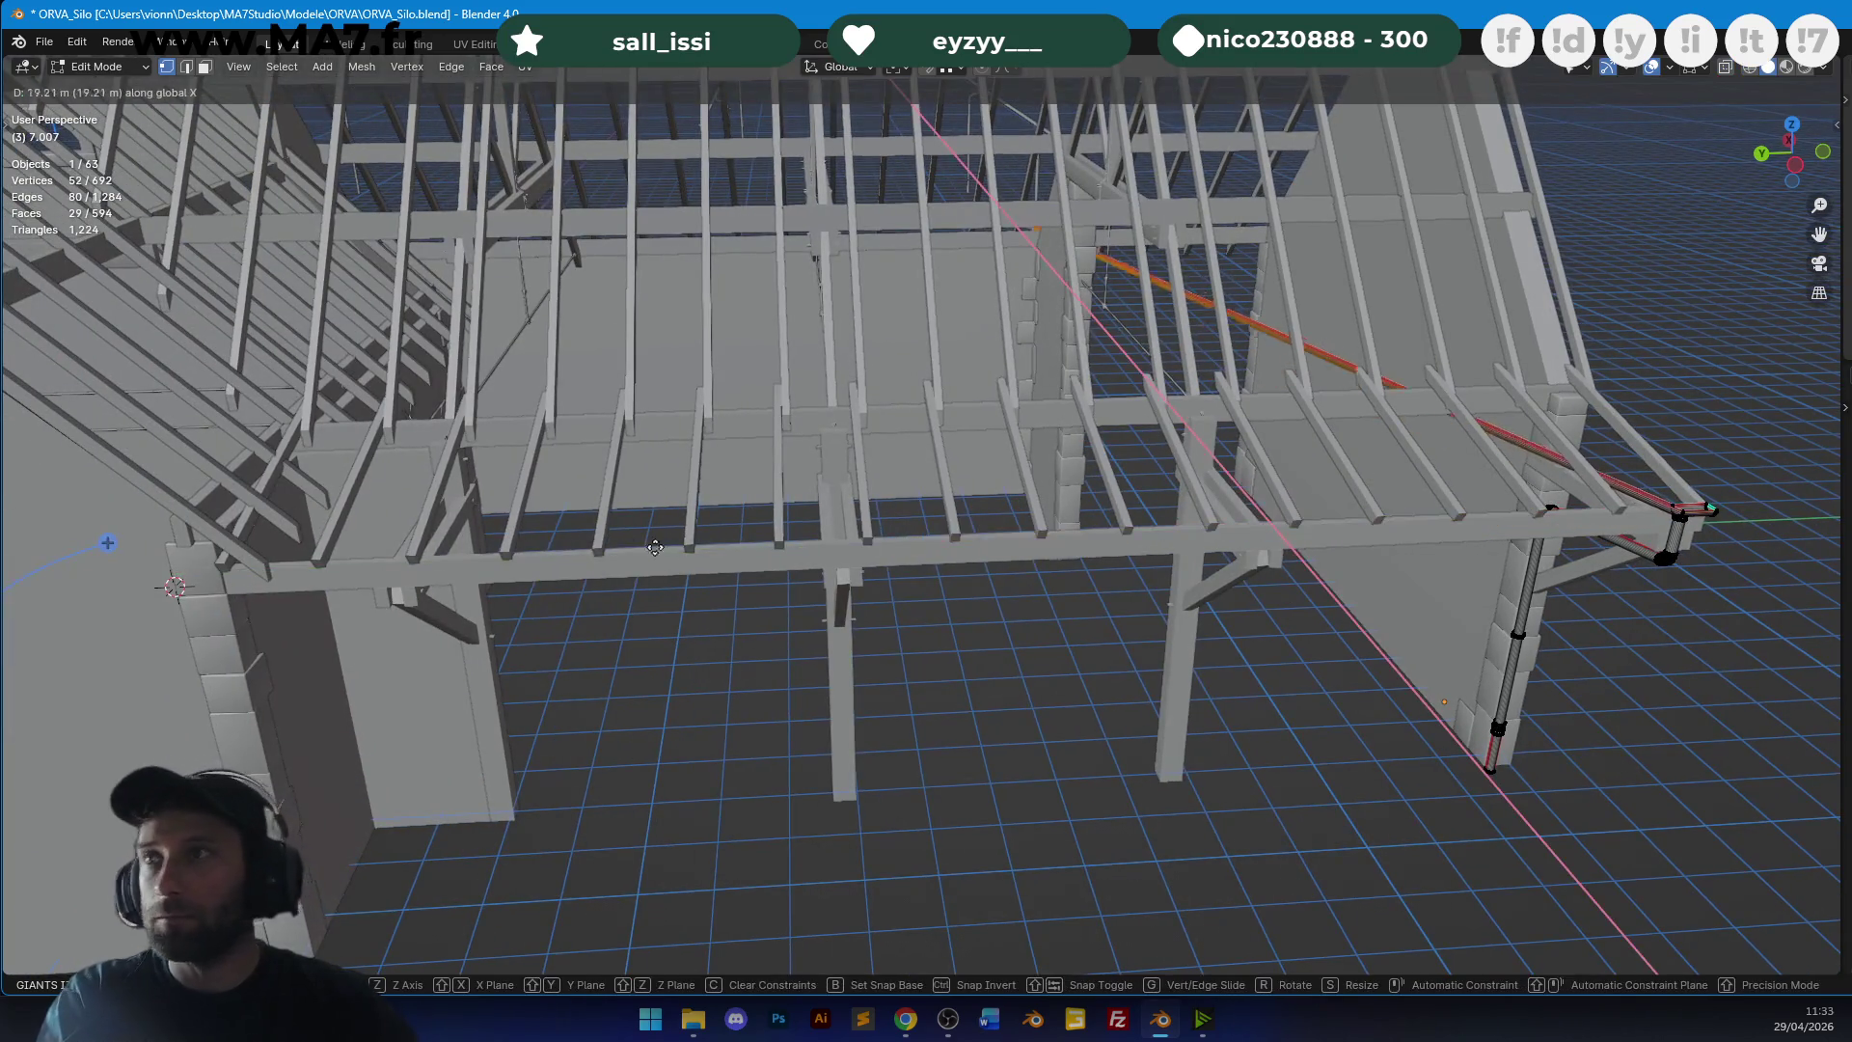
left_click(585, 546)
scroll(1069, 491, "up", 5)
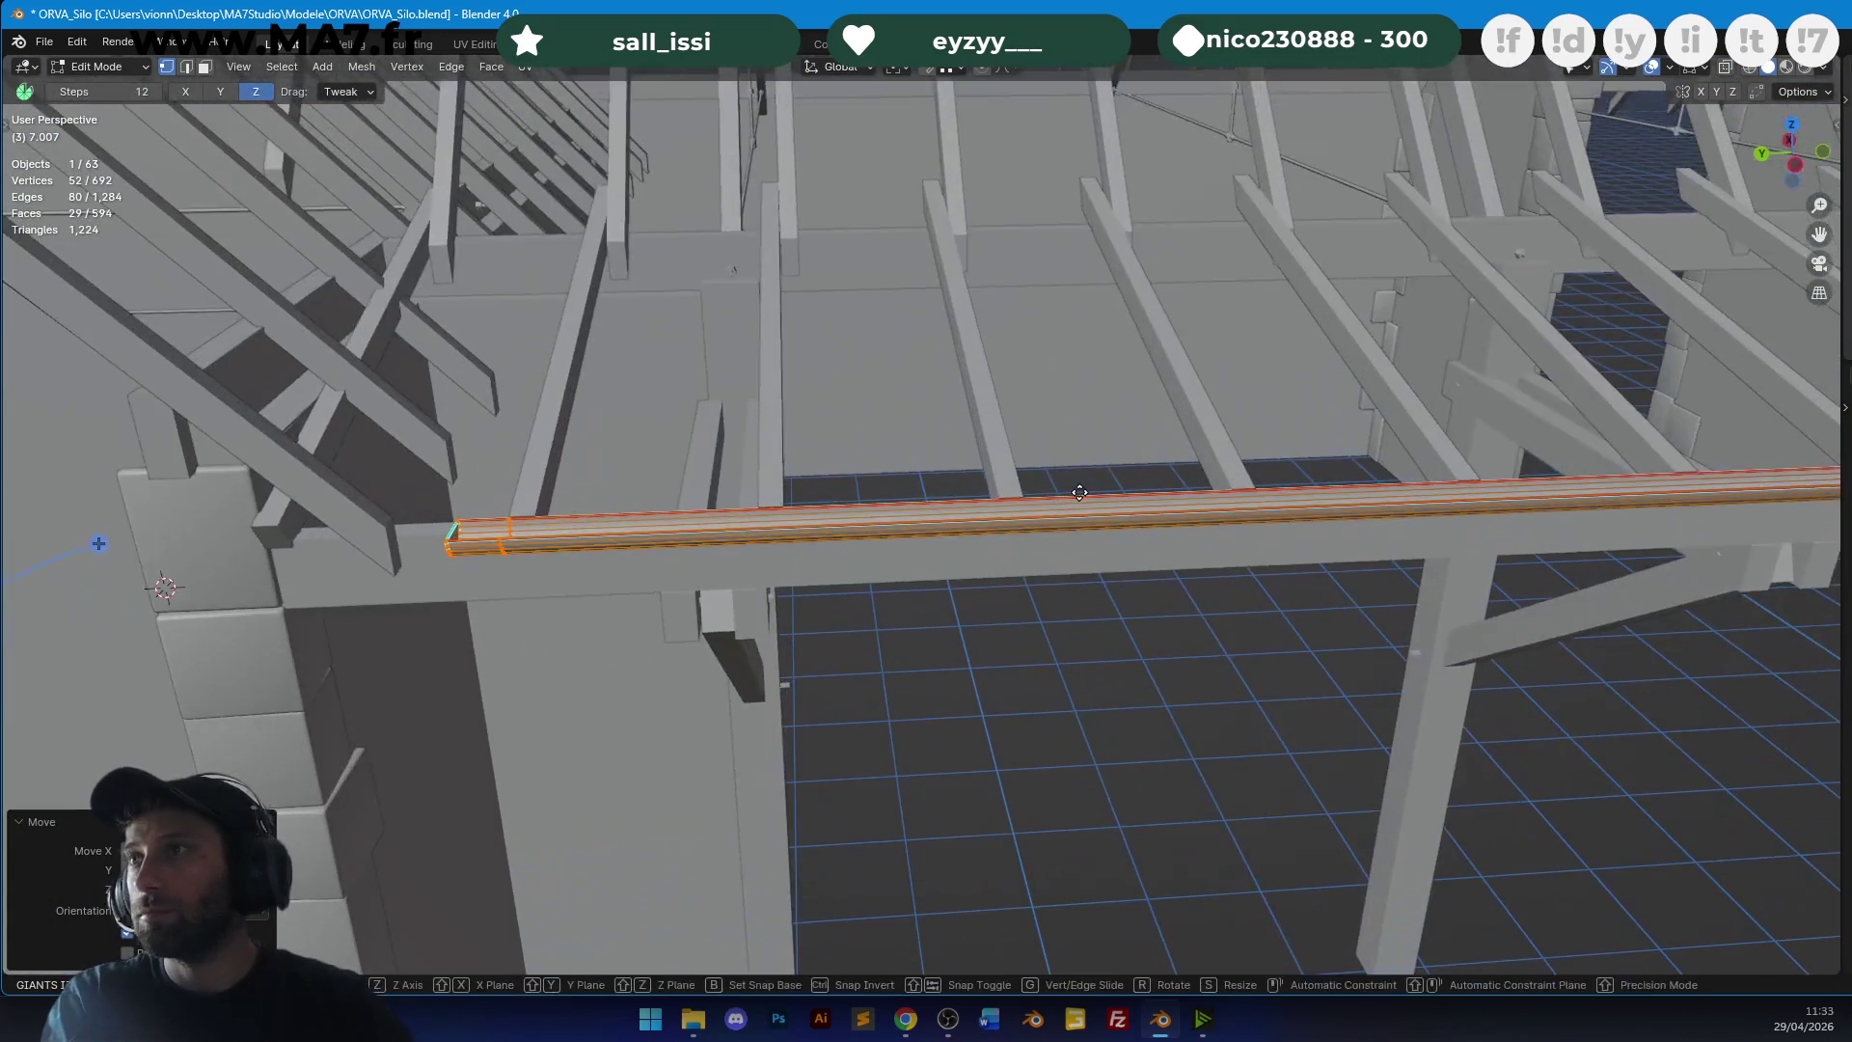
Nudge the gutter sideways along the Y axis under the beams.
mouse_move(1068, 491)
middle_mouse_down()
mouse_move(1205, 607)
mouse_move(997, 512)
mouse_move(1021, 447)
middle_mouse_up()
key("g")
key("y")
left_click(1206, 615)
Check the textured gutter beneath the roof, then save the barn file.
key("z")
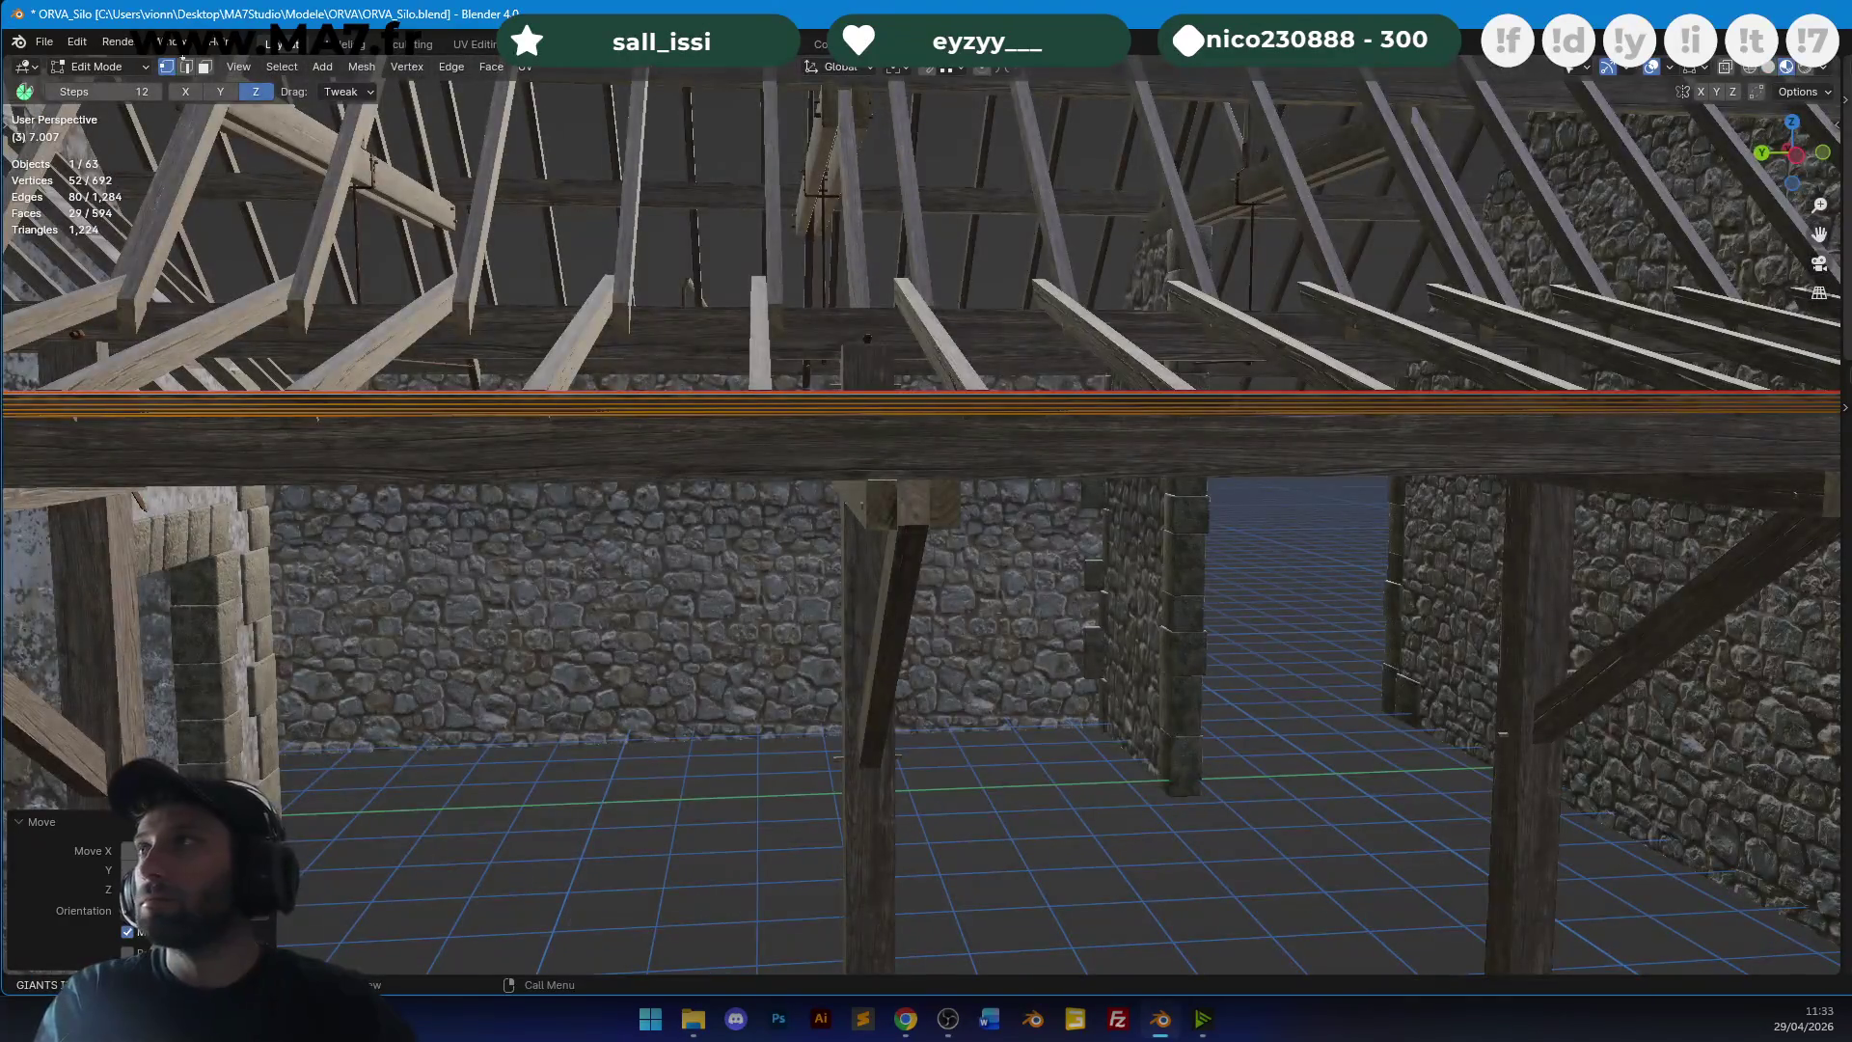
left_click(201, 70)
middle_click_drag(868, 579, 873, 492)
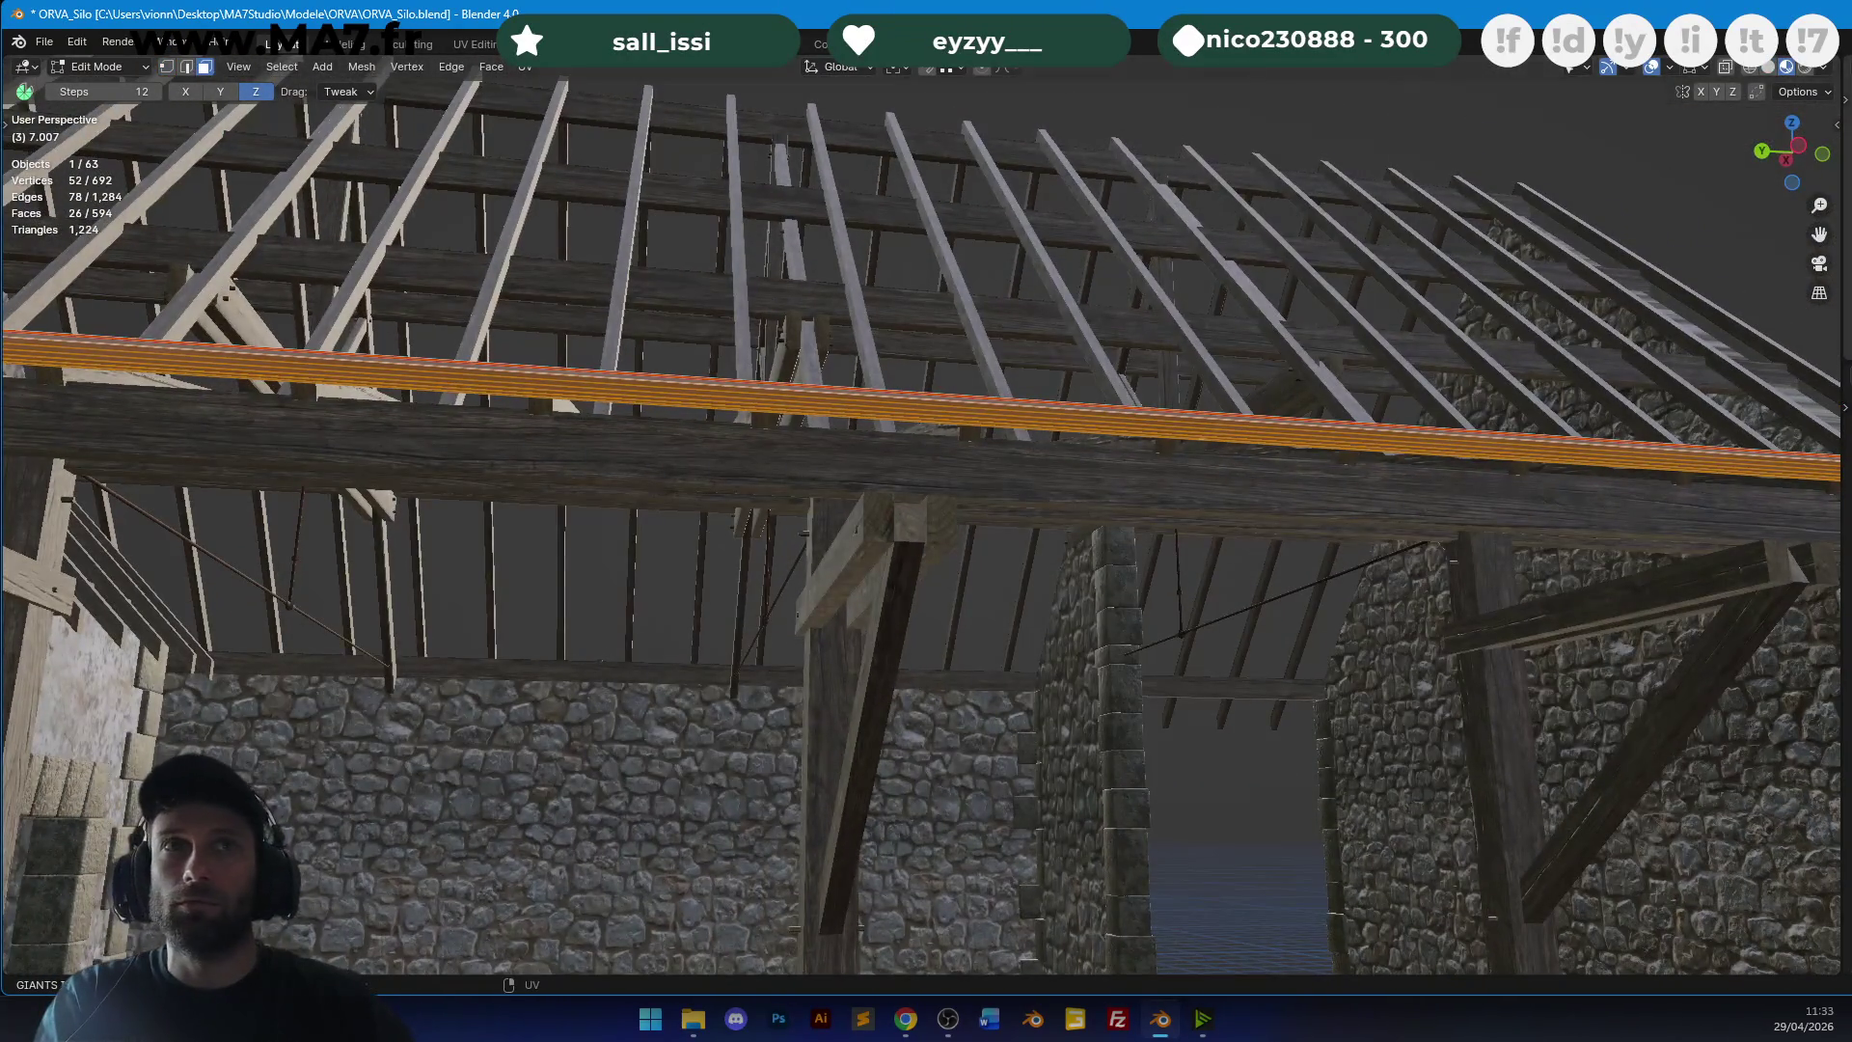
middle_click_drag(1302, 275, 1310, 348)
key("Tab")
mouse_move(980, 436)
middle_mouse_down()
mouse_move(1202, 349)
mouse_move(1113, 361)
mouse_move(1150, 391)
mouse_move(1217, 365)
mouse_move(1178, 348)
mouse_move(1061, 443)
mouse_move(1236, 422)
mouse_move(843, 426)
mouse_move(1091, 530)
mouse_move(1246, 355)
middle_mouse_up()
key("alt+a")
key("ctrl+s")
left_click(1061, 443)
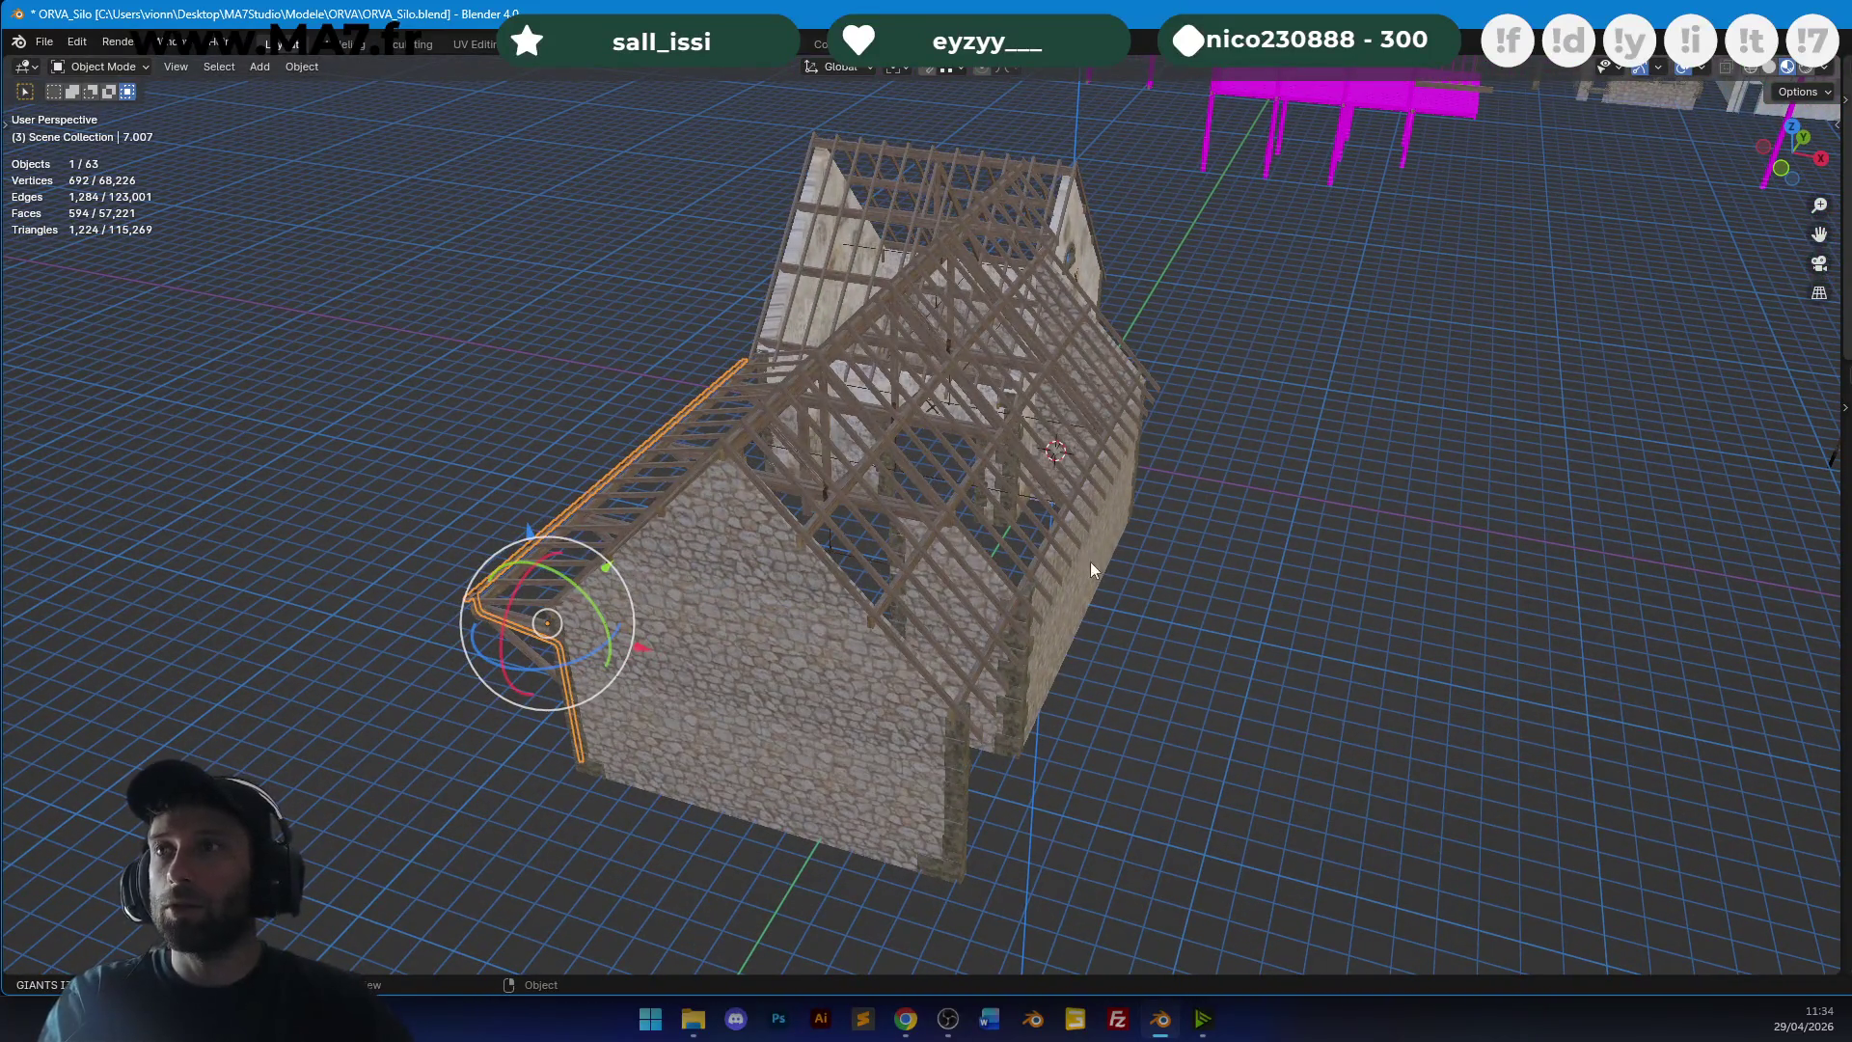
Duplicate the timber beam and move the copy into place from the top view.
key("KP_7")
key("shift+d")
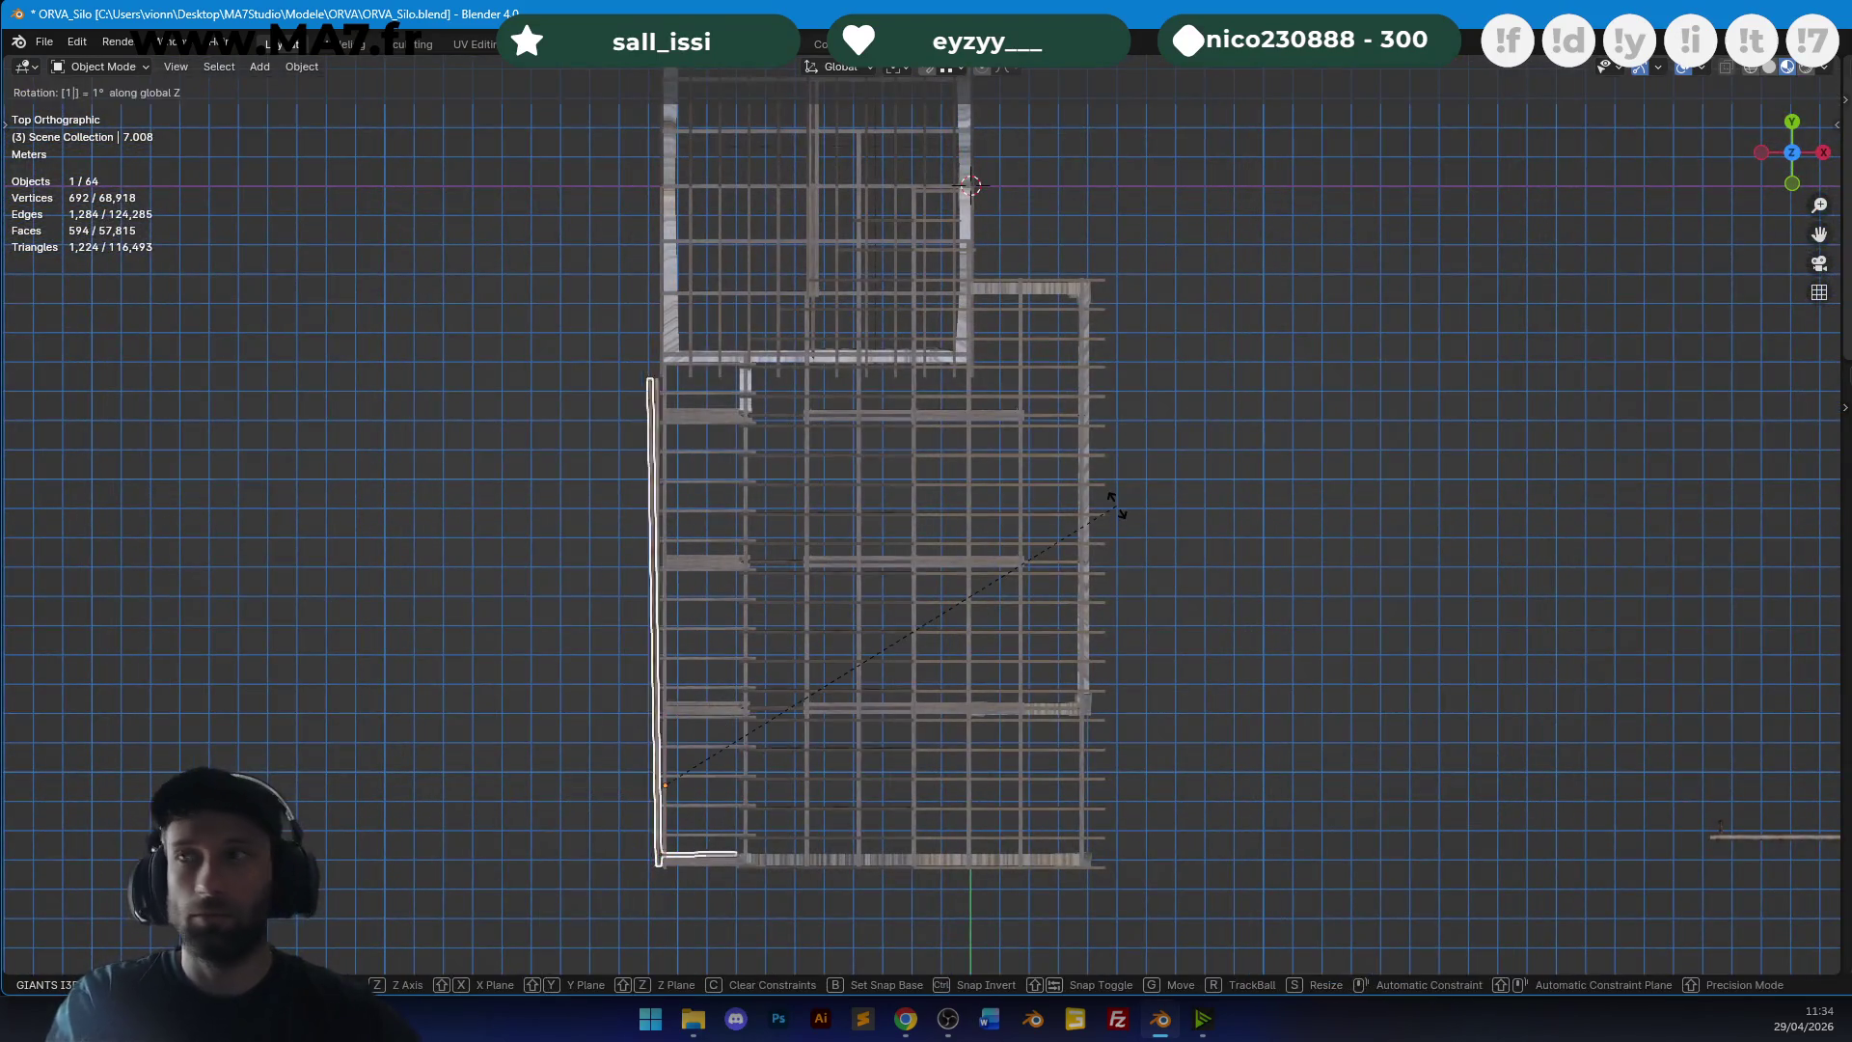
right_click(1117, 513)
key("g")
left_click(1335, 214)
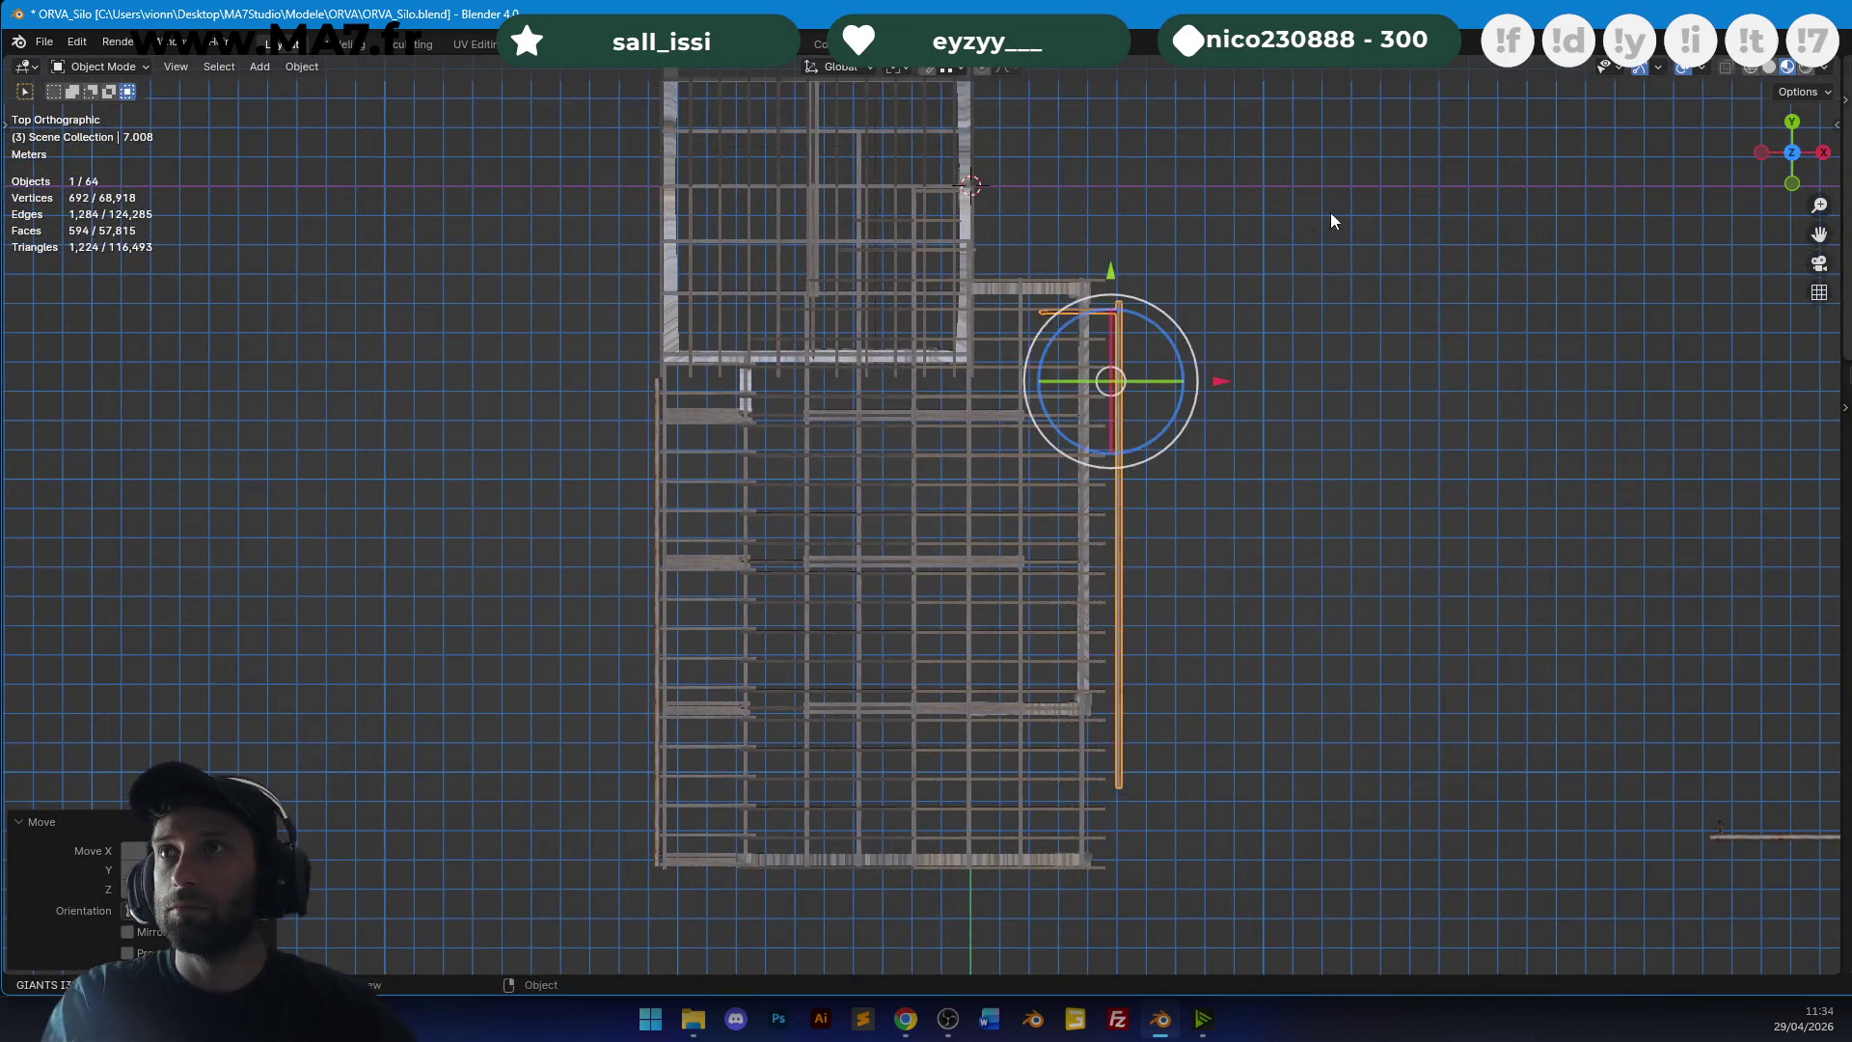
scroll(1055, 517, "up", 8)
key("g")
left_click(1058, 618)
scroll(982, 641, "up", 2)
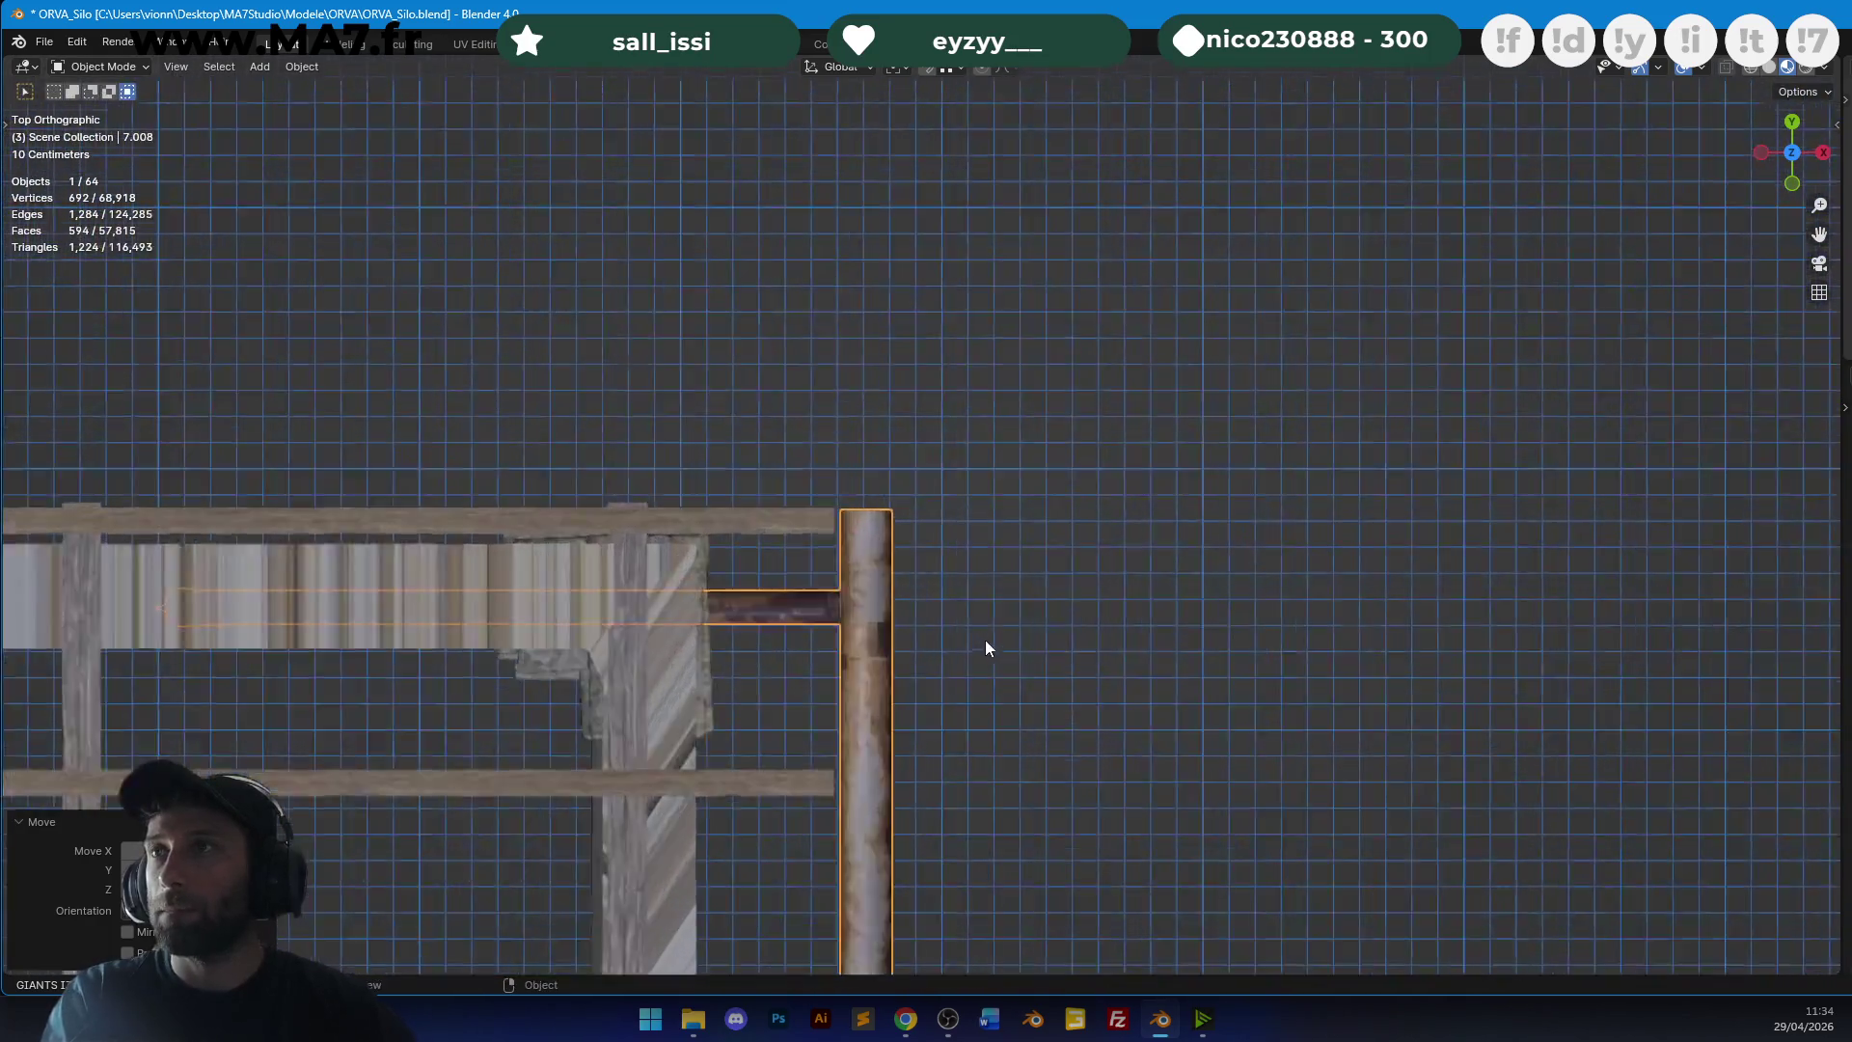
scroll(983, 629, "up", 2)
scroll(985, 575, "down", 2)
In front wireframe view, select the drainpipe's geometry and shift it vertically along Z.
key("KP_1")
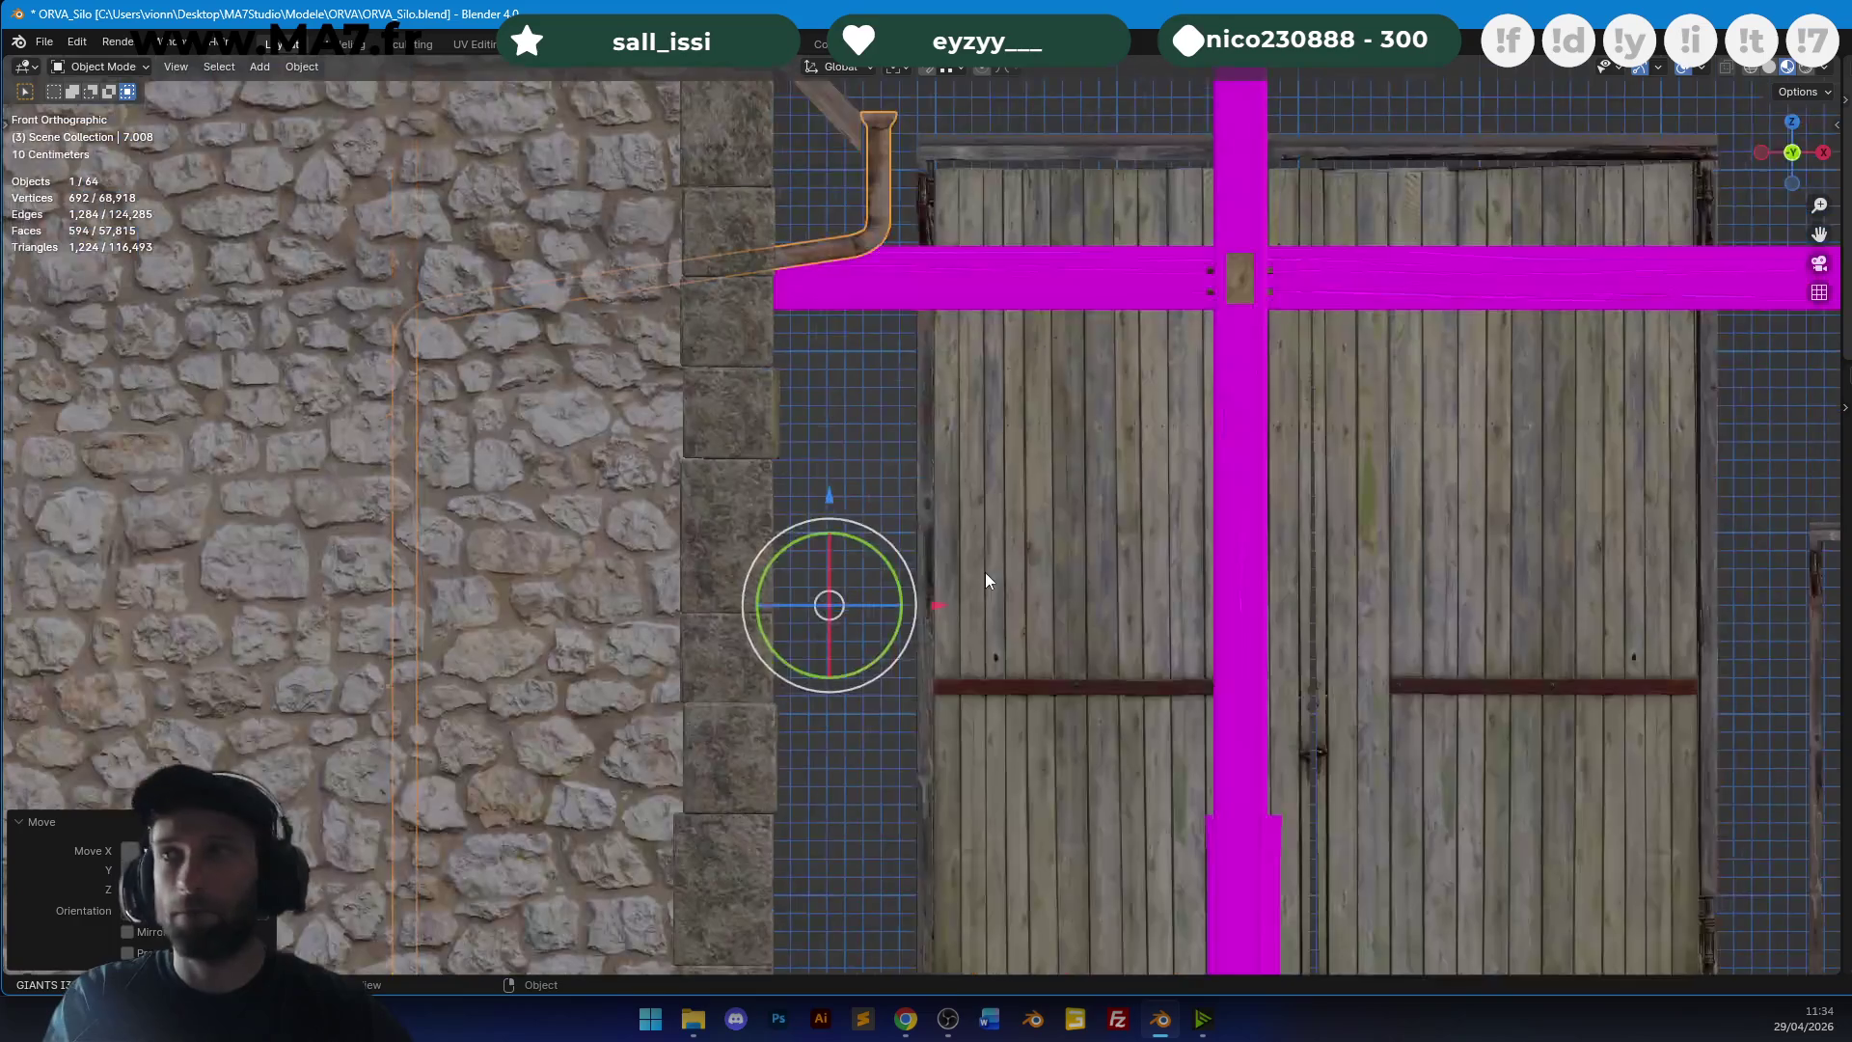
scroll(994, 570, "down", 3)
scroll(889, 583, "up", 4)
key("z")
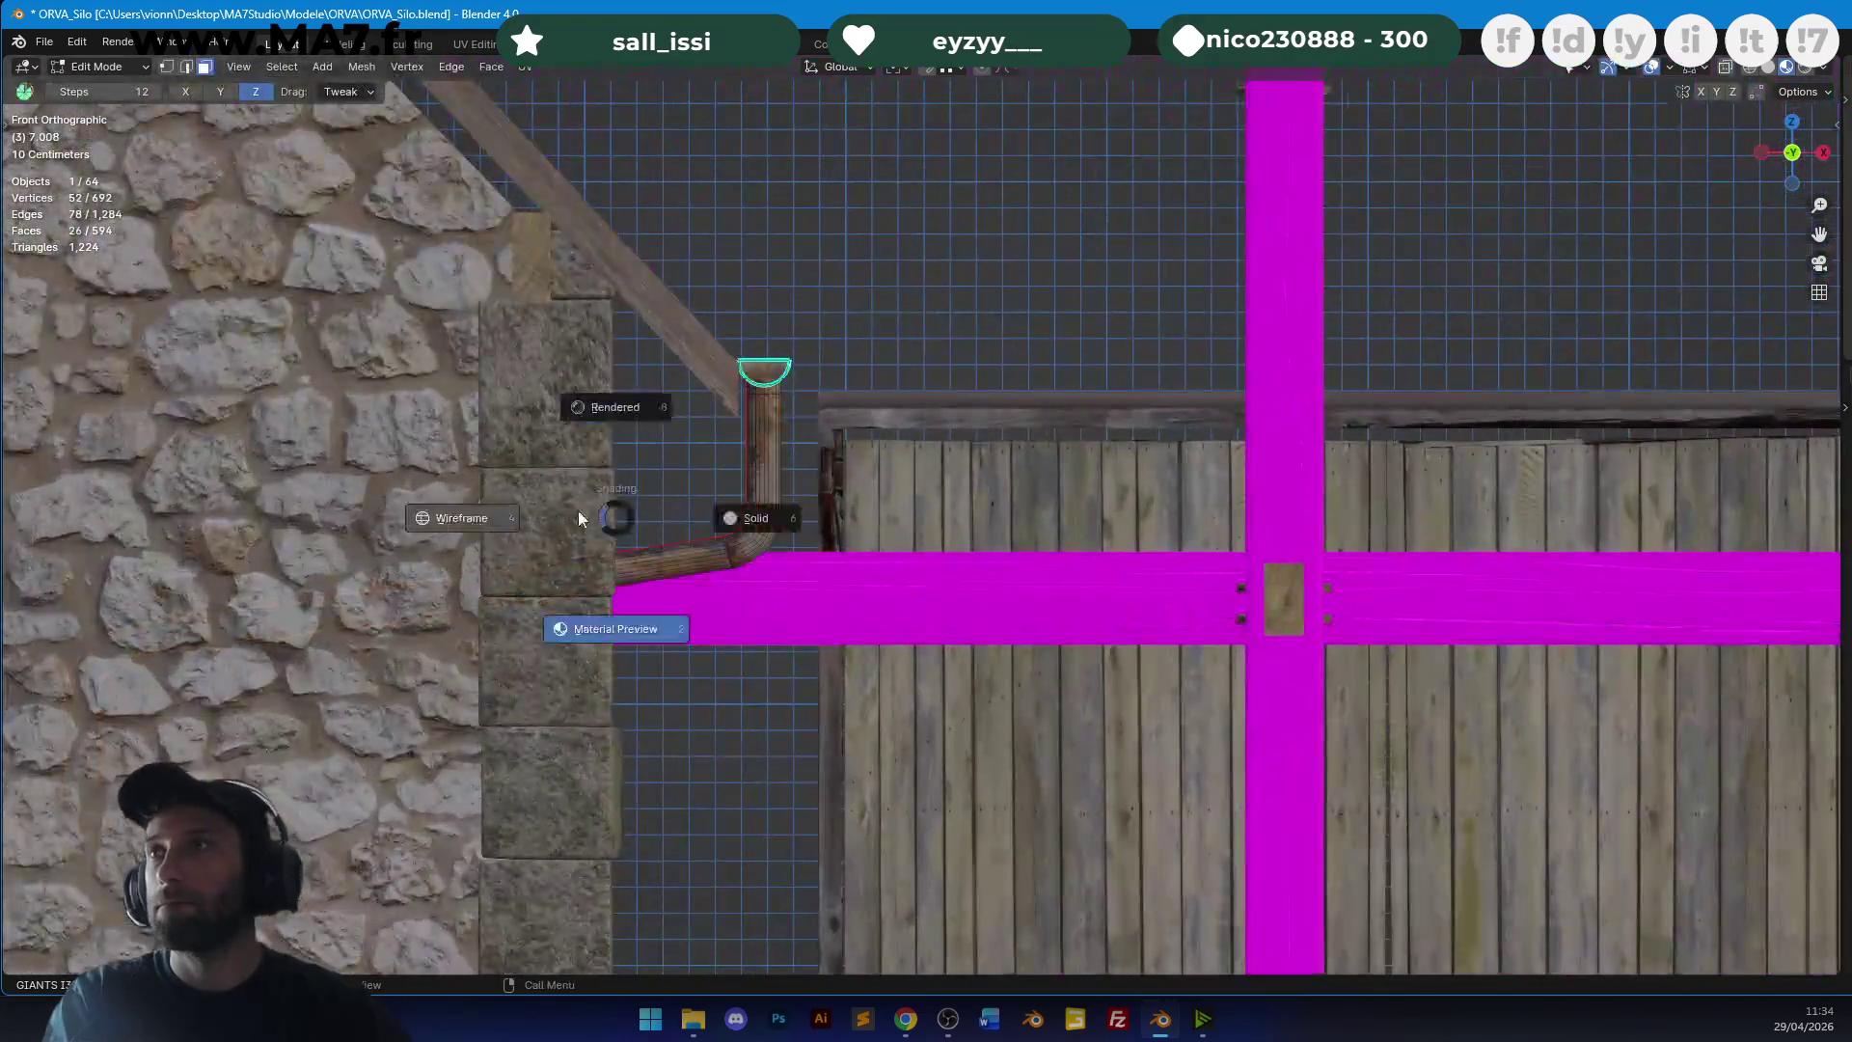
left_click(618, 335)
key("Tab")
right_click_drag(502, 463, 558, 608, "ctrl")
key("ctrl+l")
scroll(1046, 438, "up", 2)
key("g")
key("z")
left_click(1309, 395)
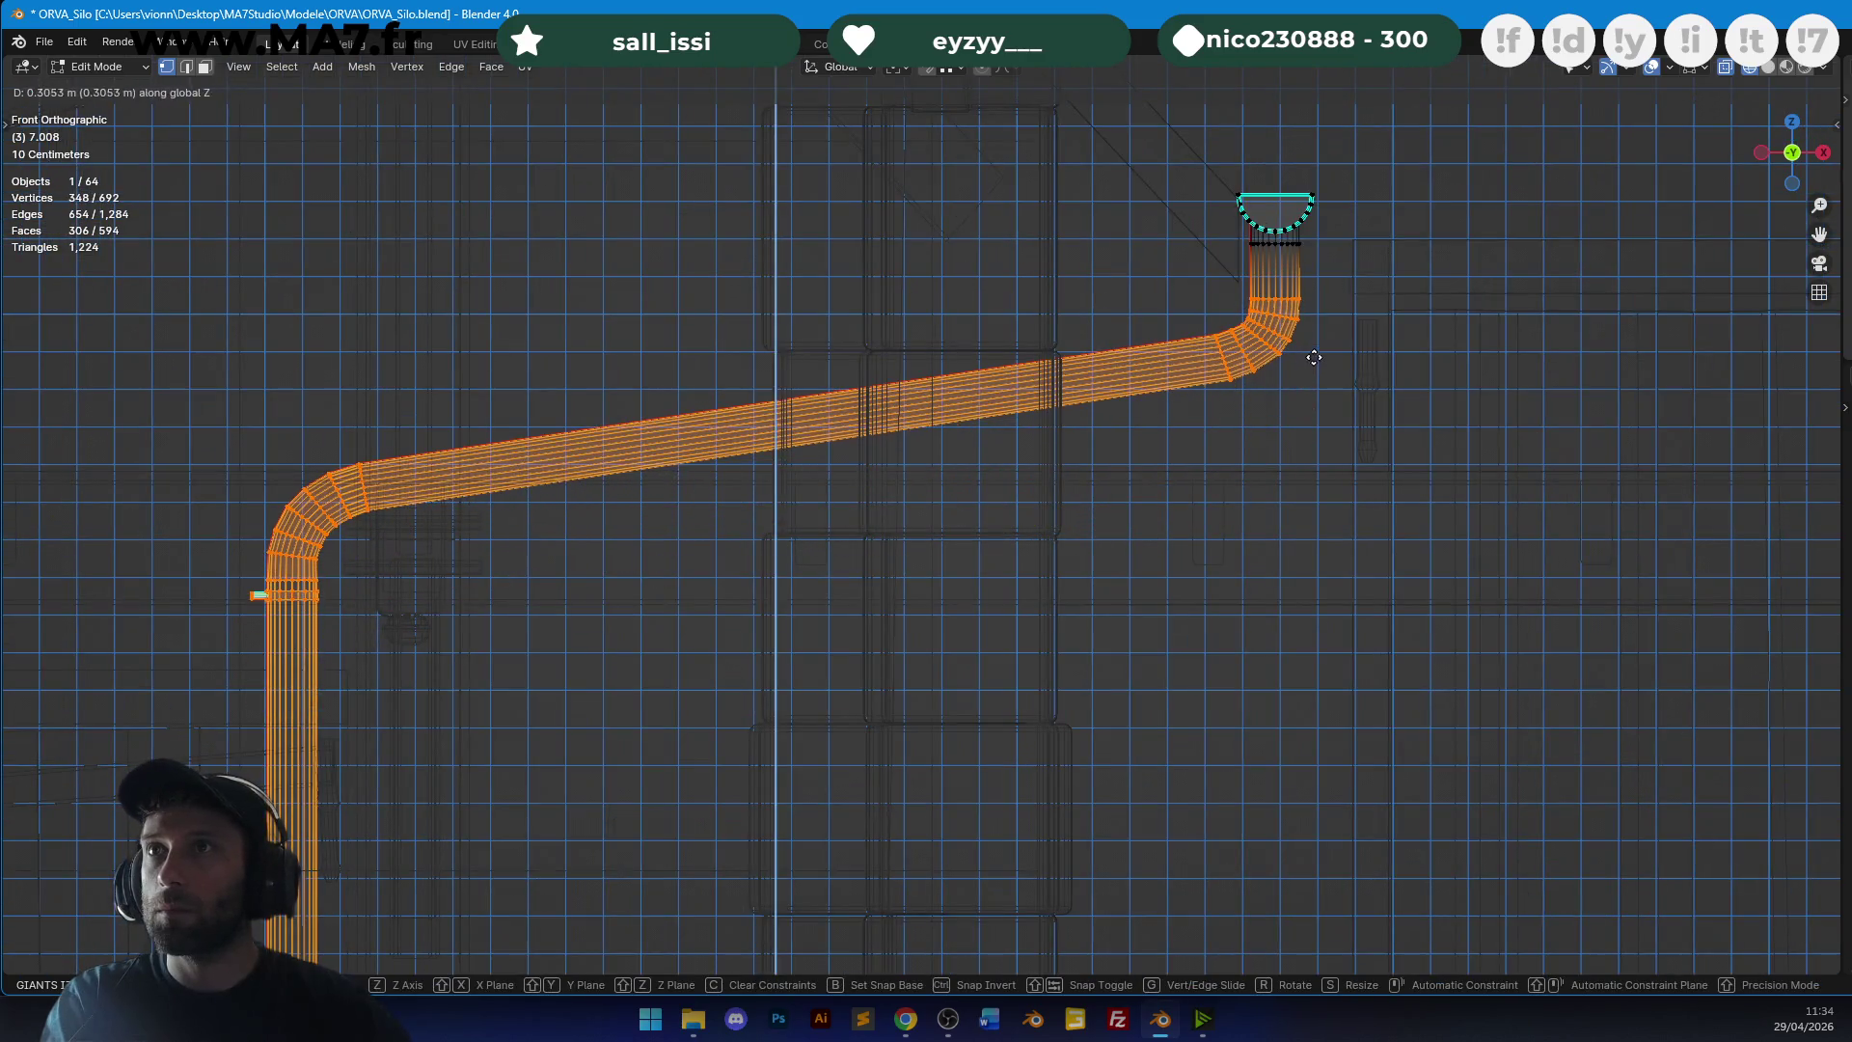
scroll(786, 578, "down", 3)
scroll(972, 247, "up", 2)
scroll(842, 298, "down", 1)
Shift the lower pipe section sideways along X in two moves to offset the bend.
key("alt+a")
right_click_drag(842, 299, 1017, 434, "ctrl")
middle_click_drag(1017, 434, 826, 636, "shift")
scroll(867, 637, "up", 2)
key("g")
key("x")
left_click(1133, 629)
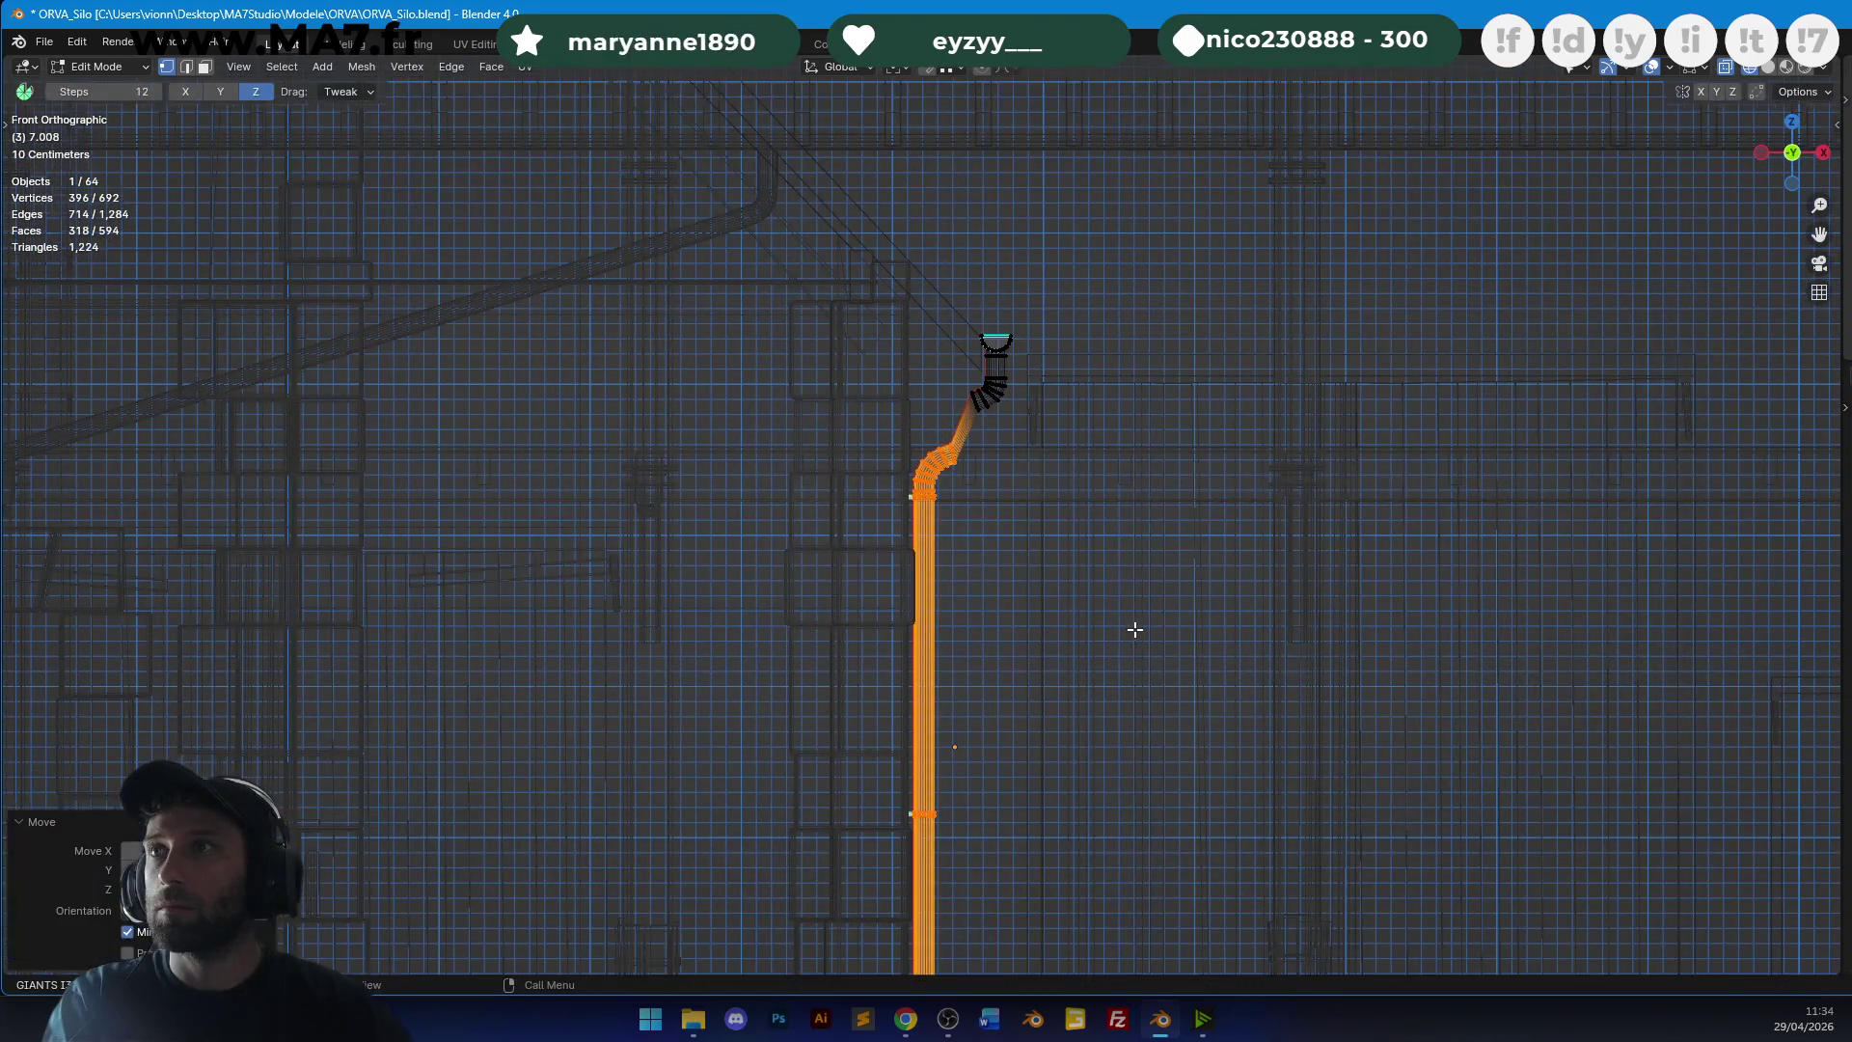
scroll(1130, 665, "up", 5)
key("g")
key("x")
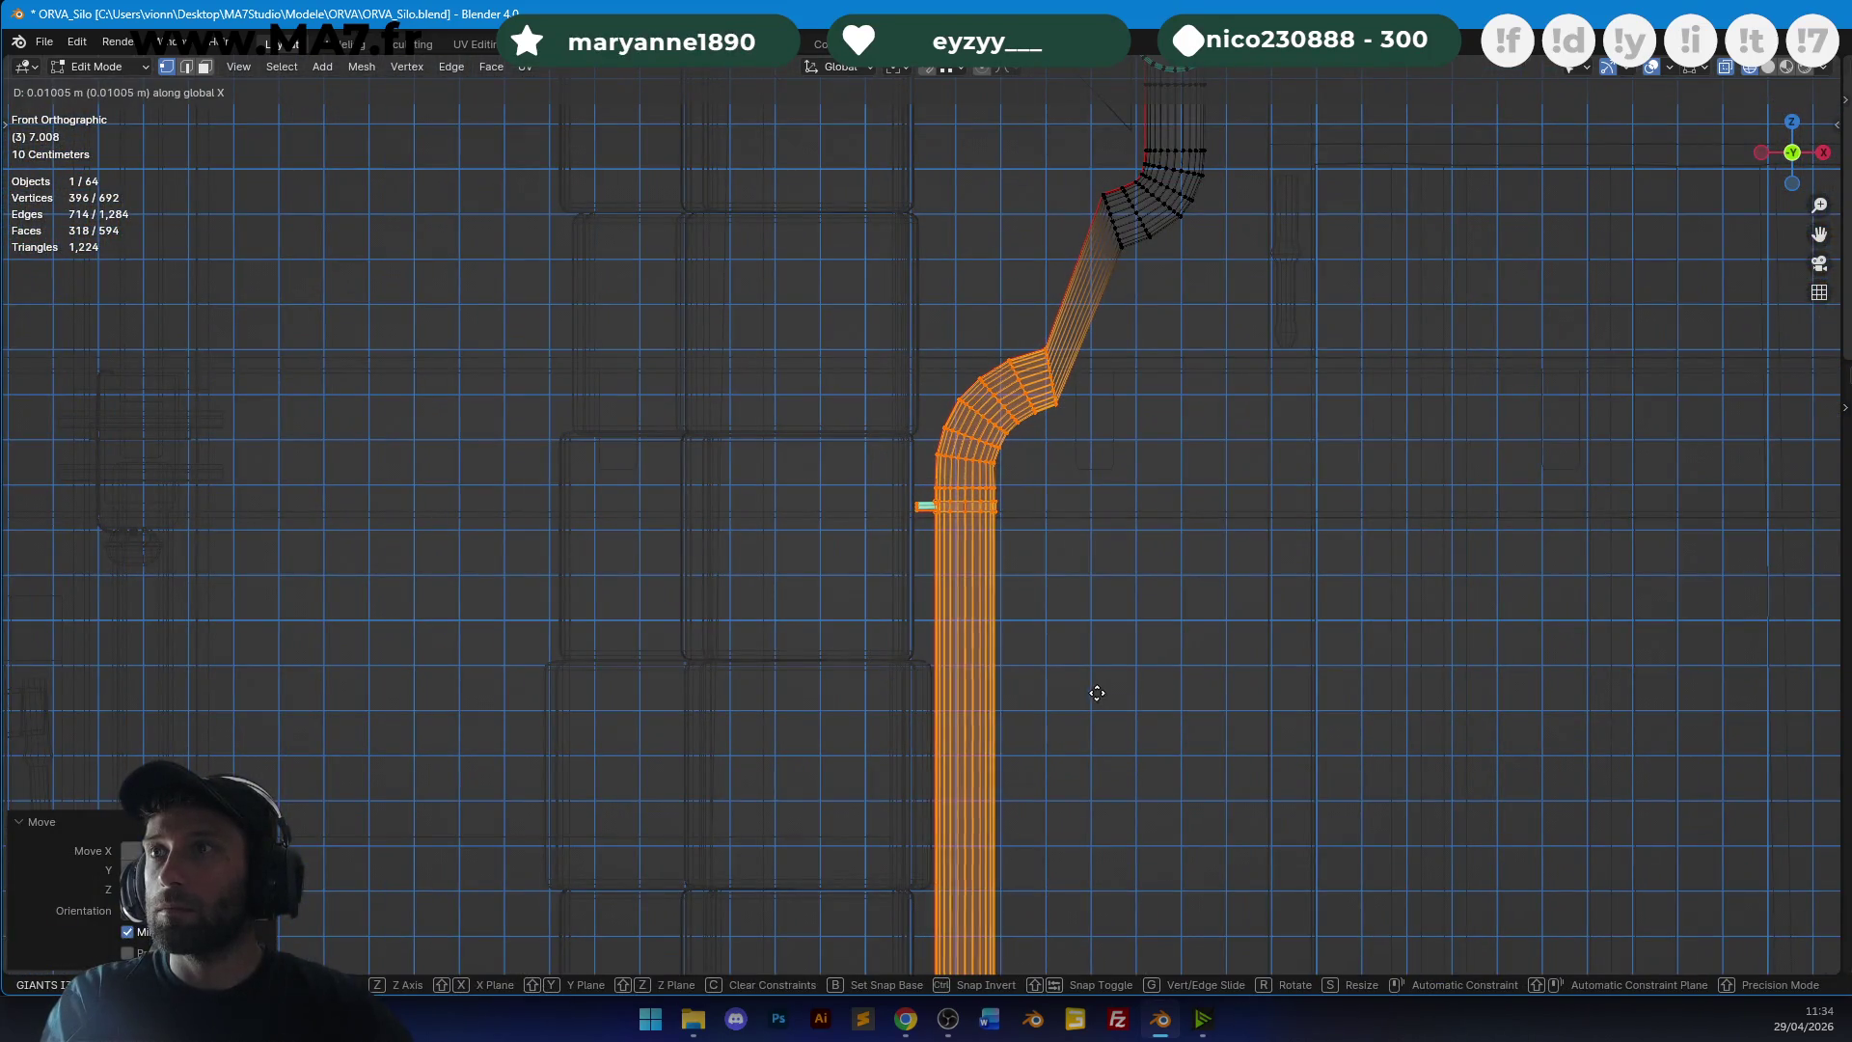
left_click(1092, 692)
scroll(907, 520, "up", 4)
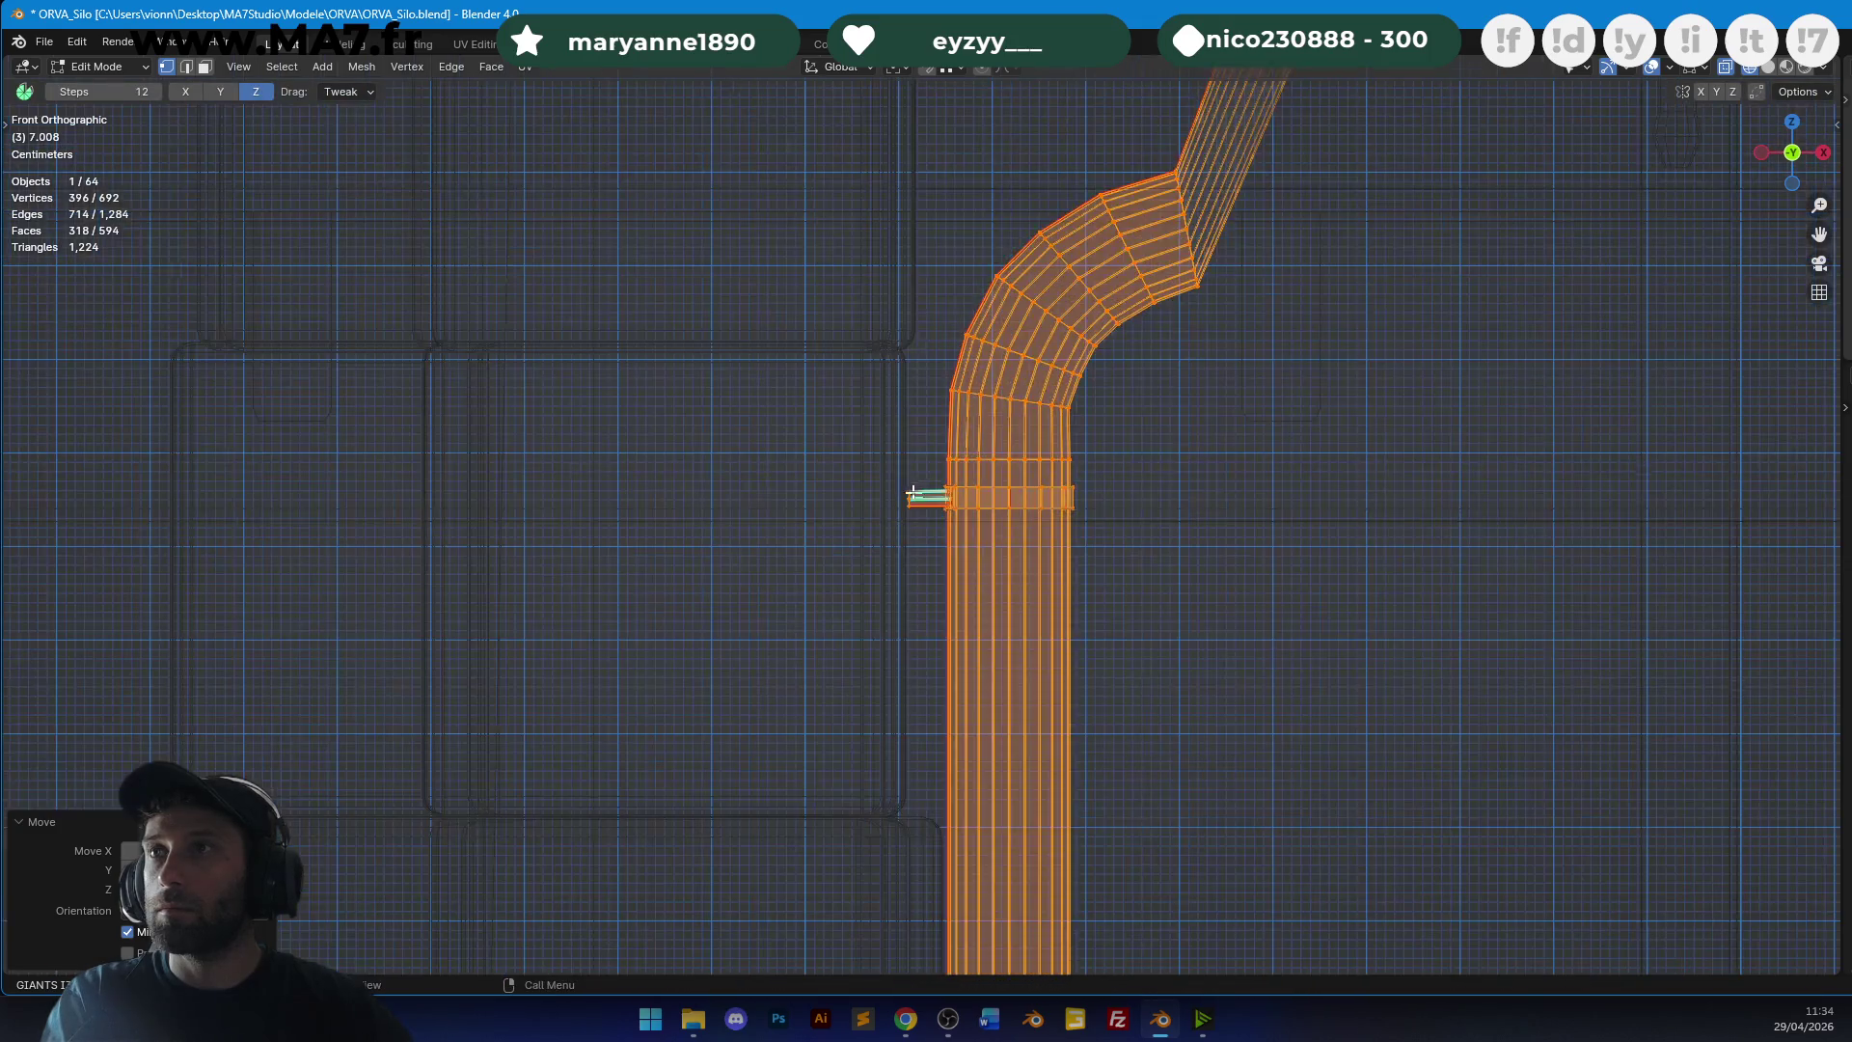
Reposition the rings at the pipe's lower joint.
key("alt+a")
scroll(919, 462, "down", 3)
middle_click_drag(942, 756, 896, 329, "shift")
scroll(896, 329, "up", 3)
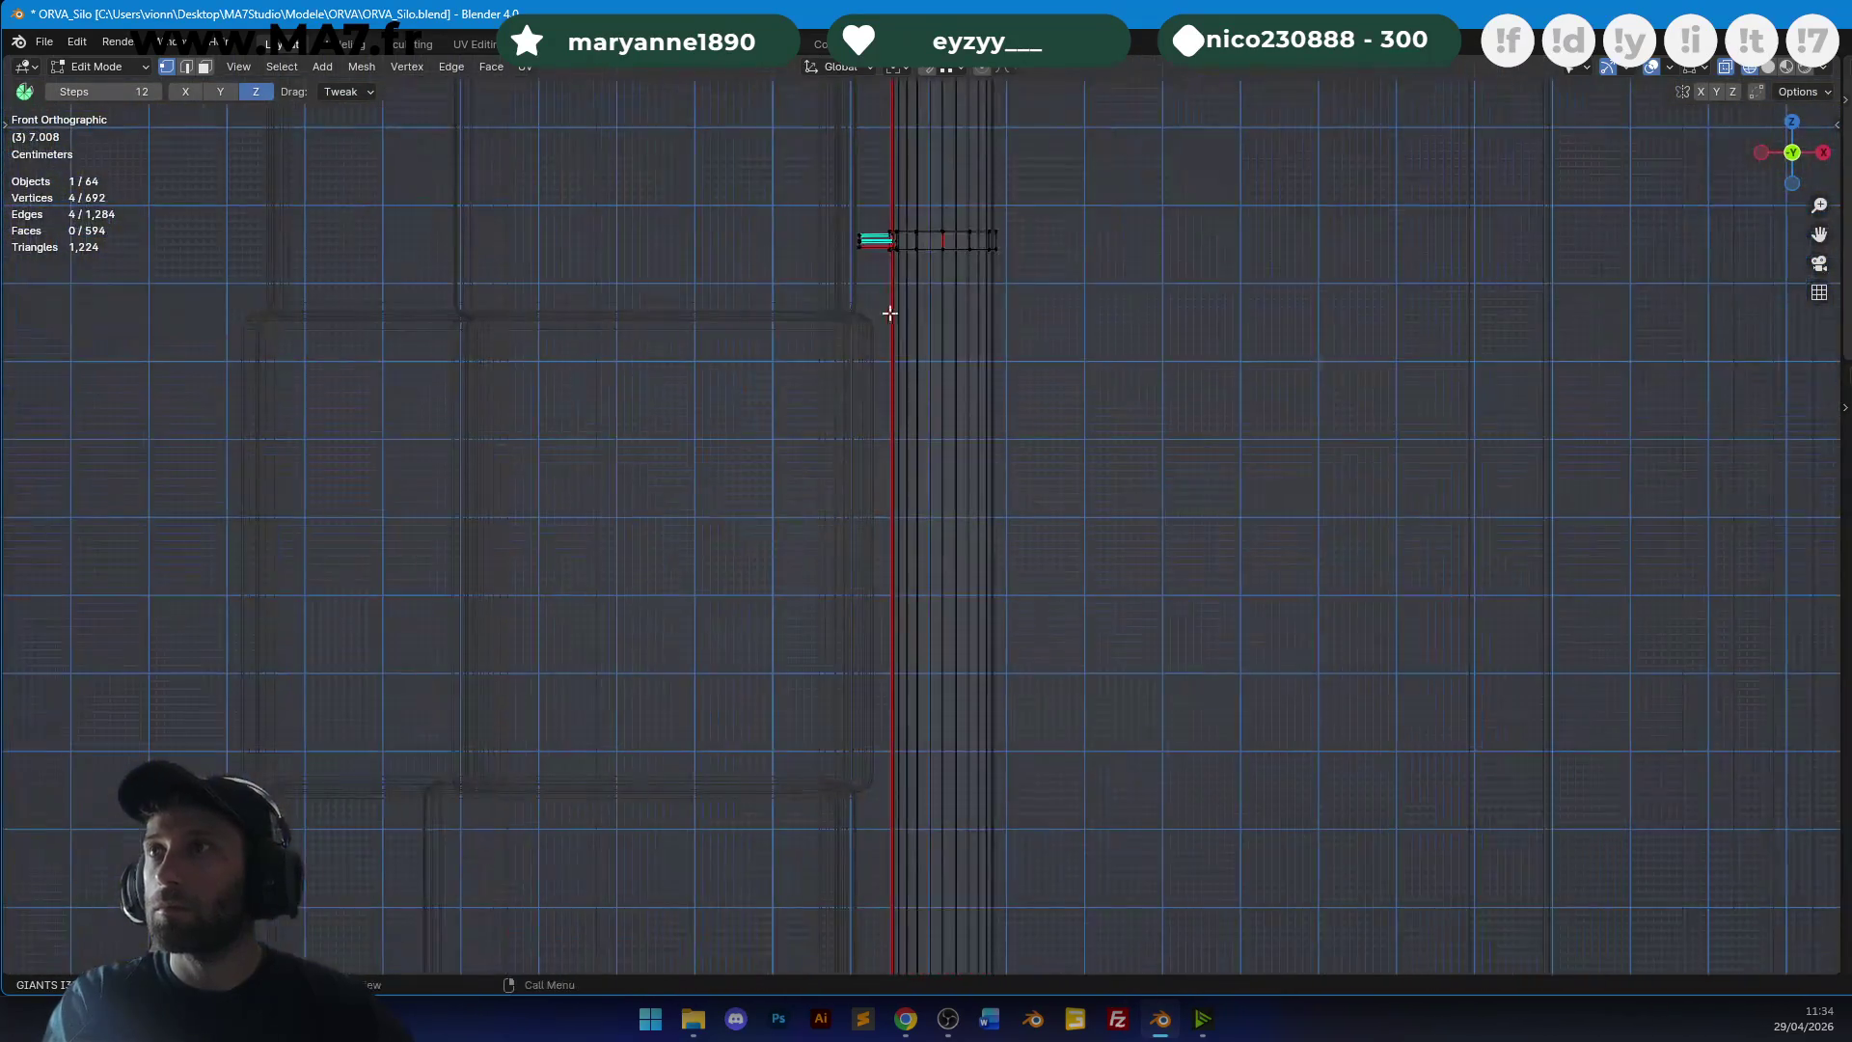
middle_click_drag(916, 601, 921, 285, "shift")
scroll(919, 503, "up", 2)
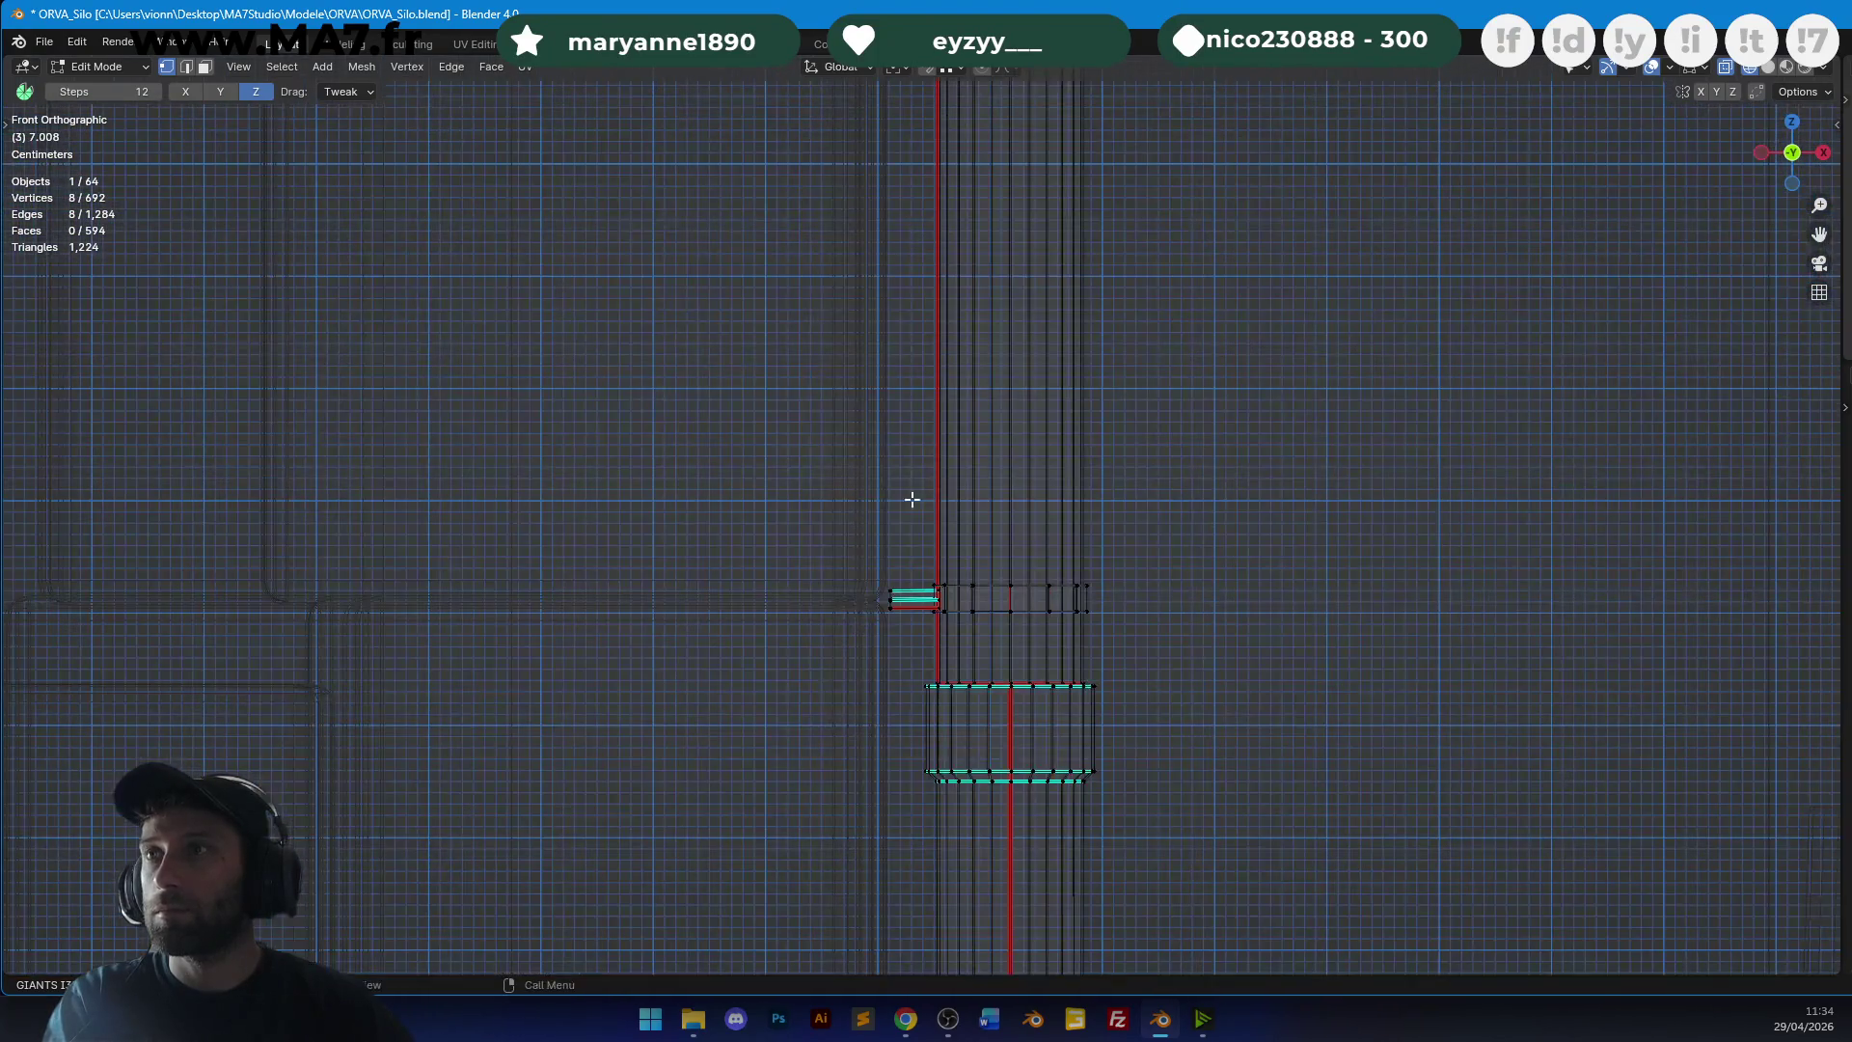
left_click(898, 609, "alt+shift")
key("g")
left_click(892, 598)
Move the connected pipe section to form a smoother bend.
scroll(917, 517, "down", 5)
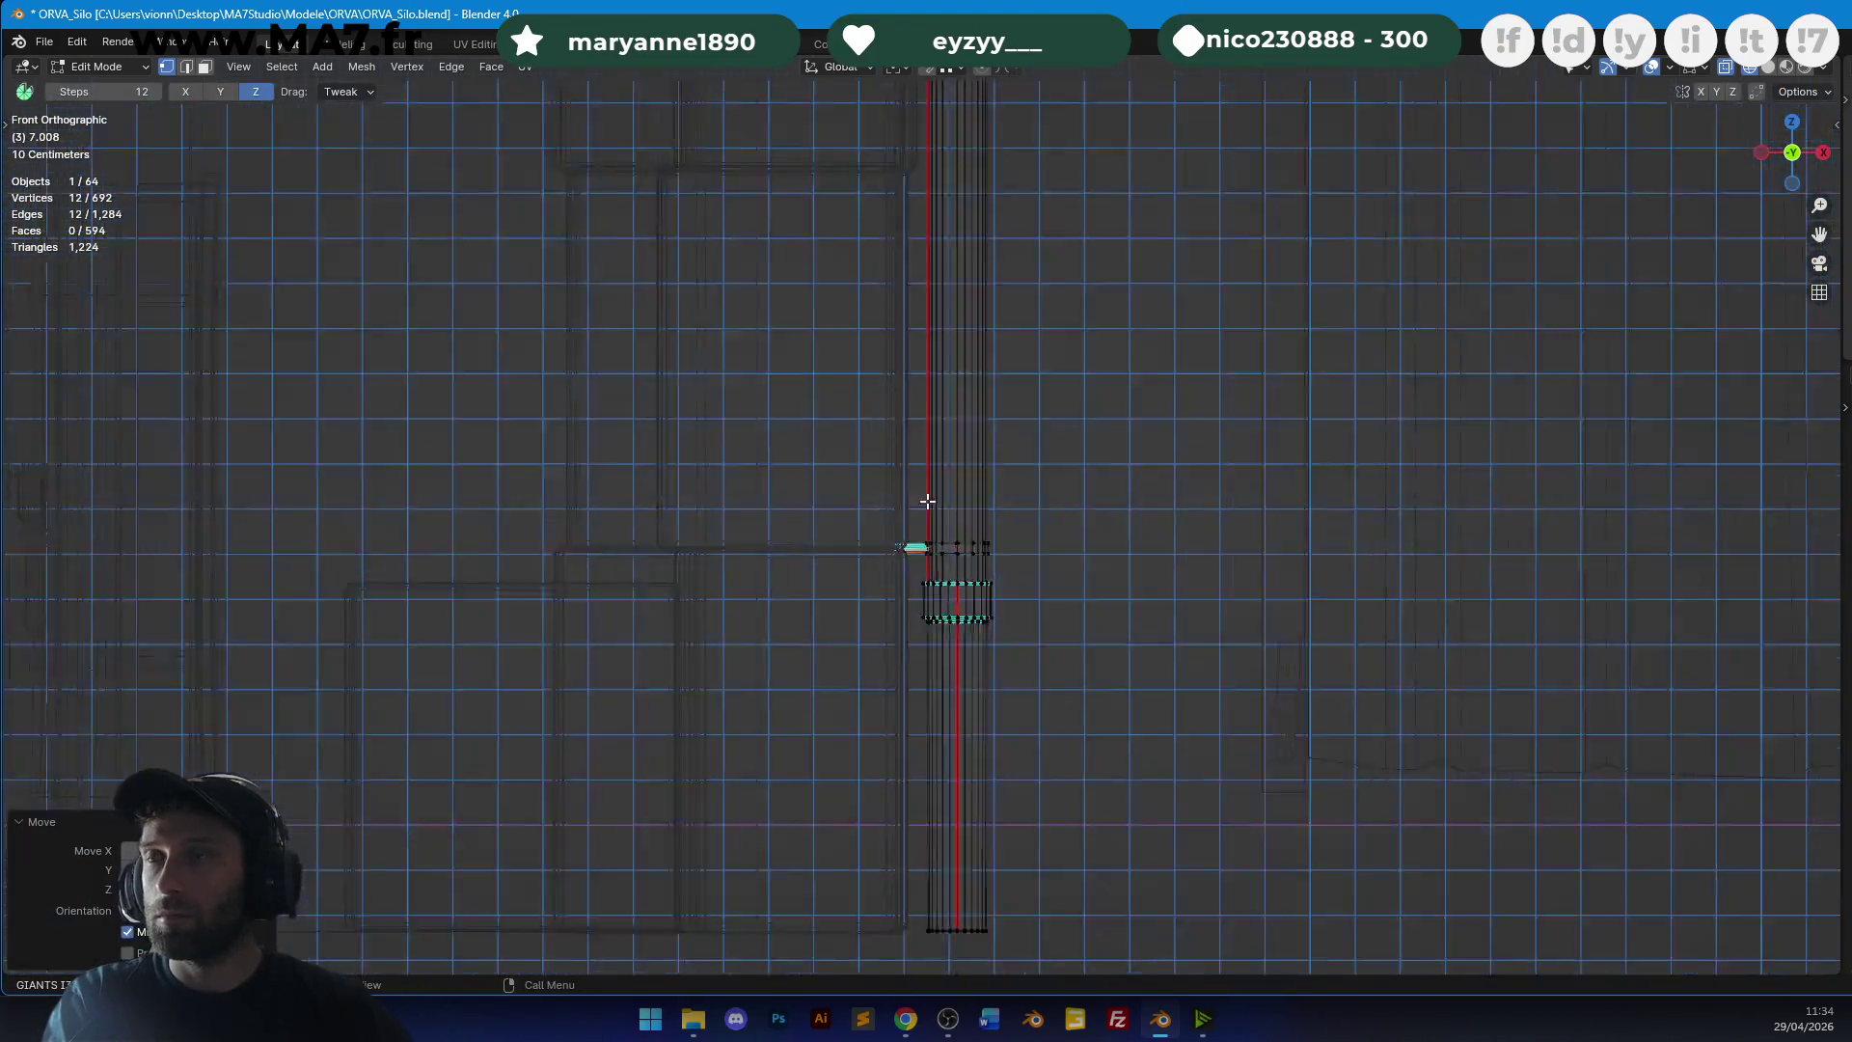
scroll(967, 357, "up", 5)
key("ctrl+l")
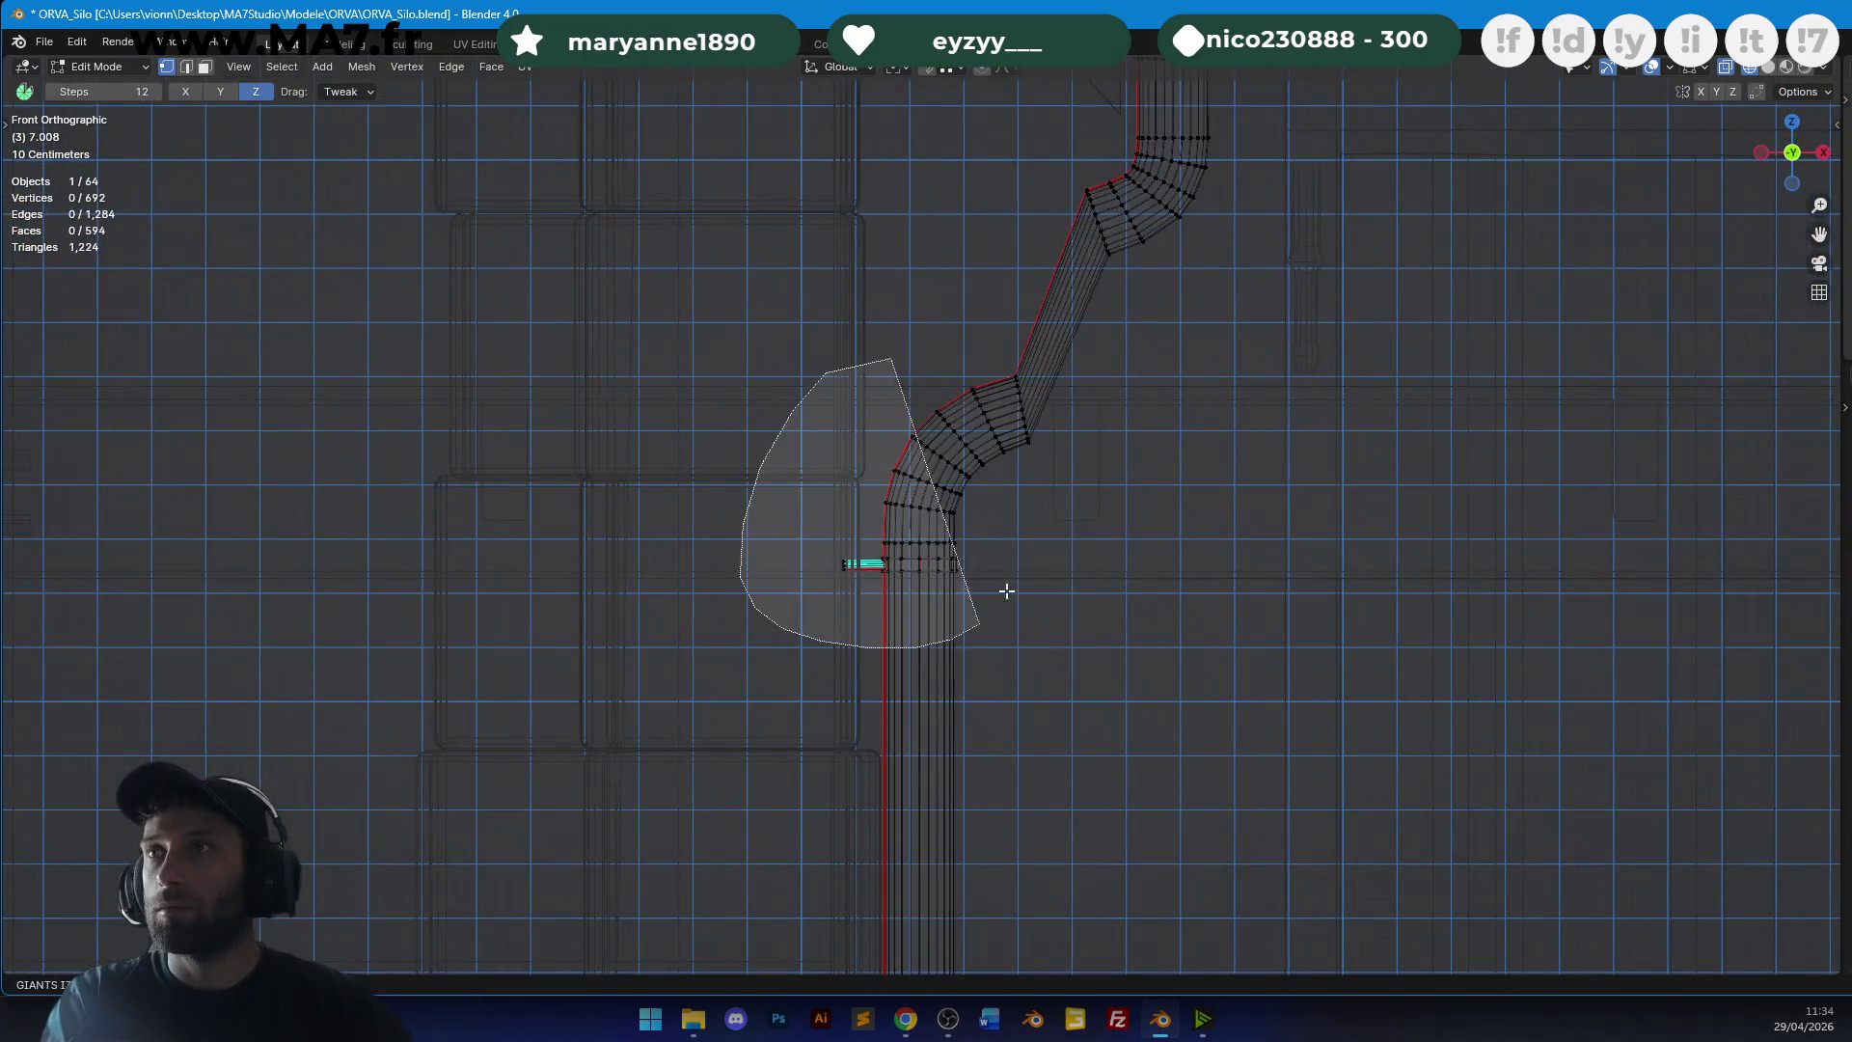
scroll(1029, 542, "up", 1)
key("g")
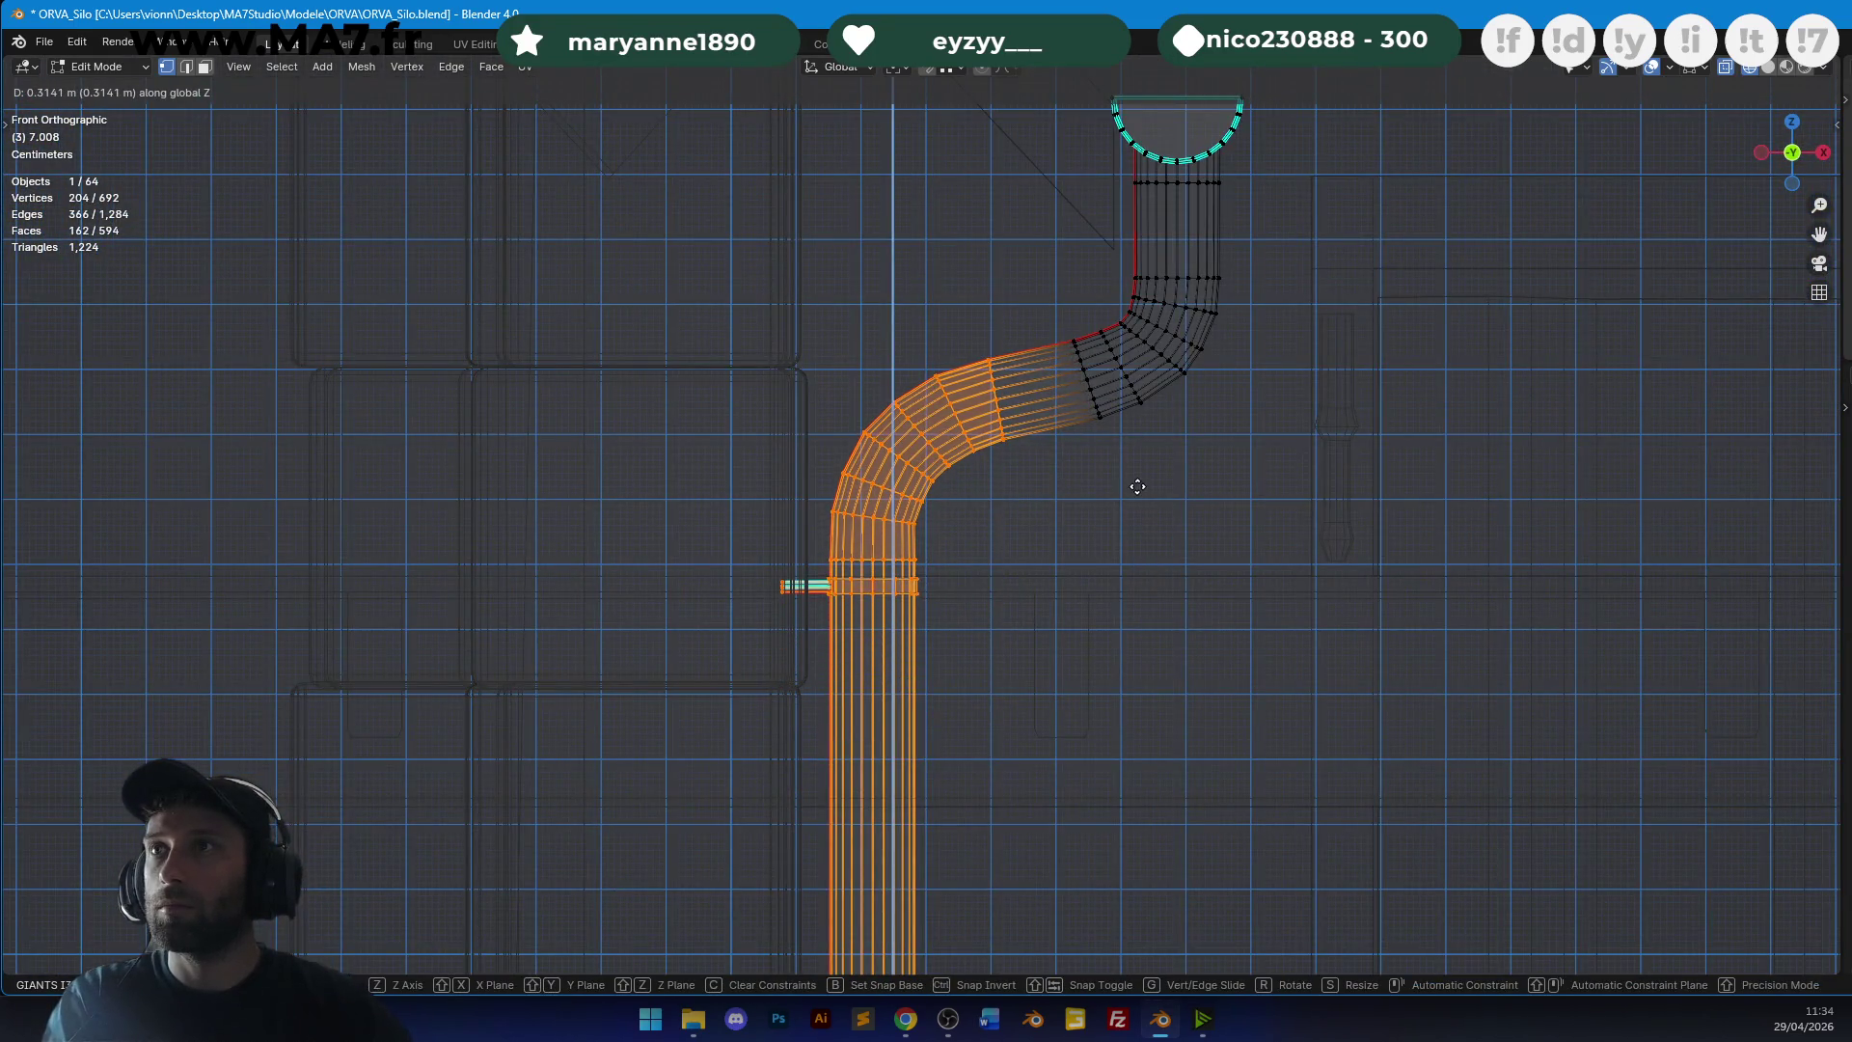
left_click(1141, 513)
scroll(1140, 513, "up", 2)
Scale the ring of faces around the pipe's middle in face select mode.
left_click(205, 66)
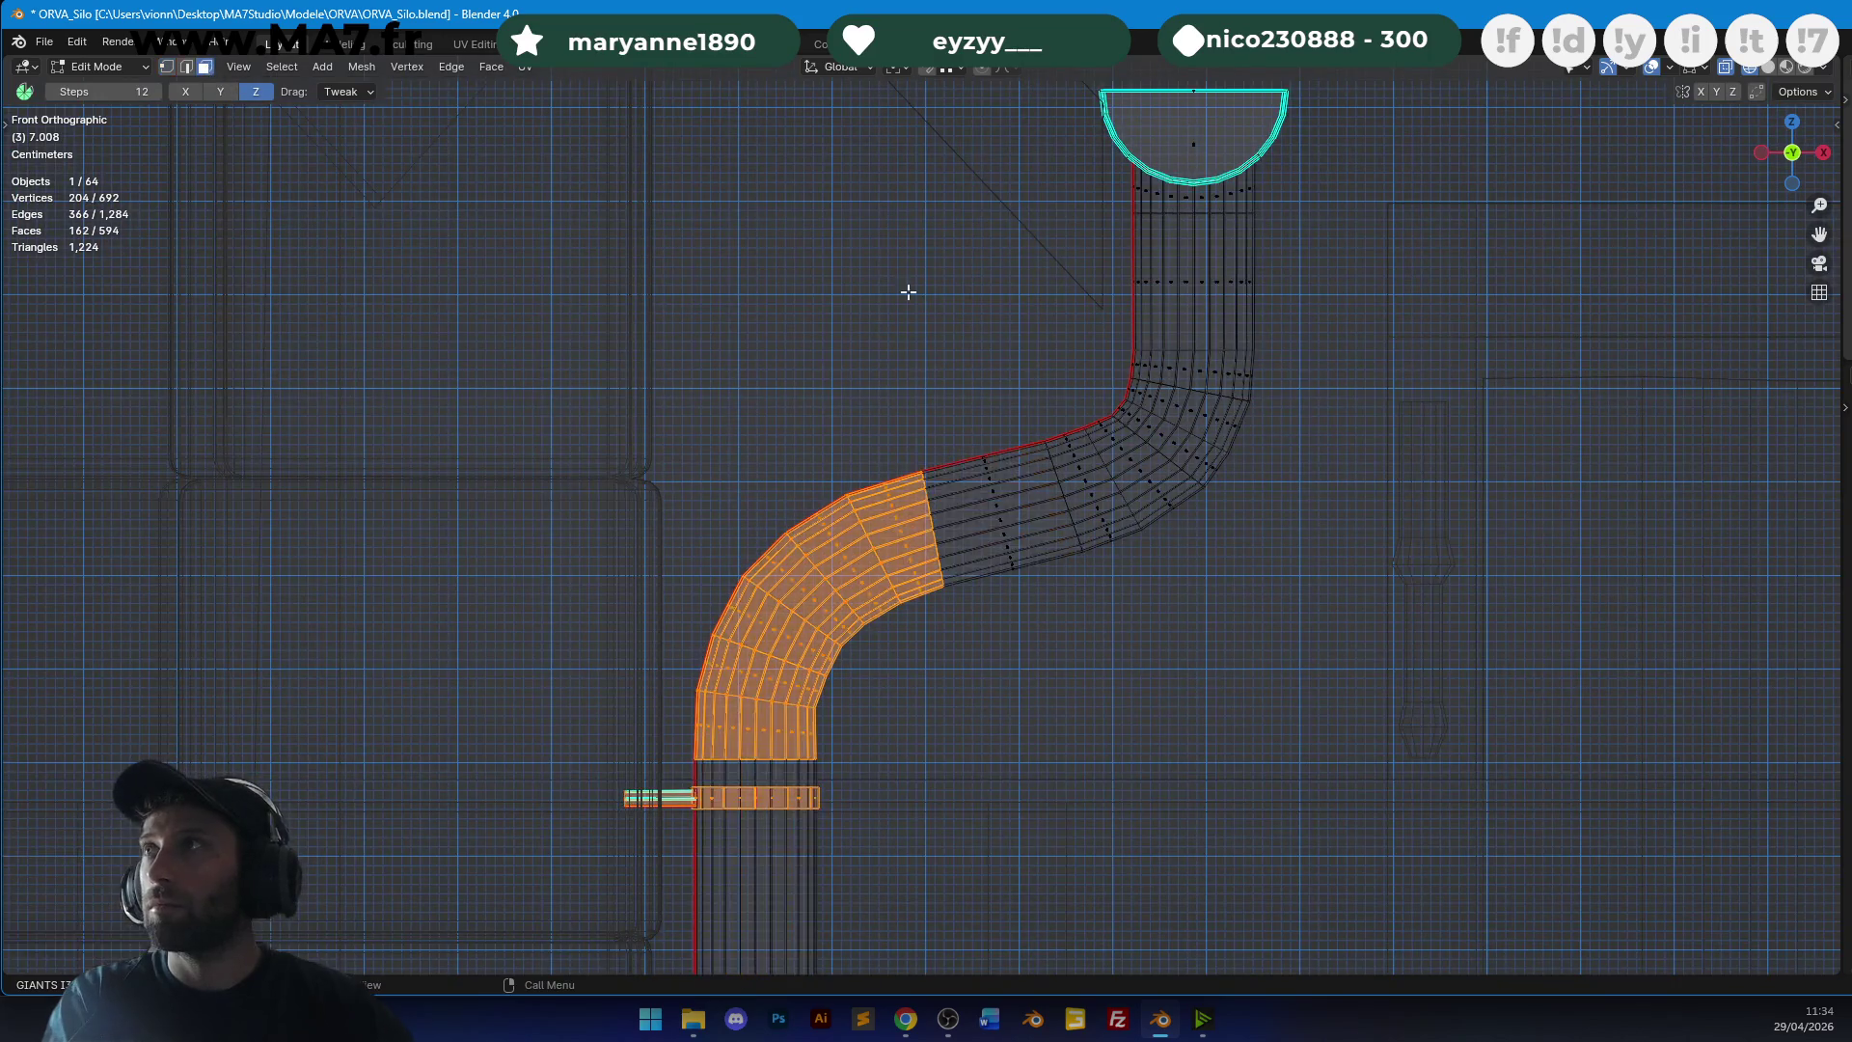
key("z")
left_click(1002, 457, "alt")
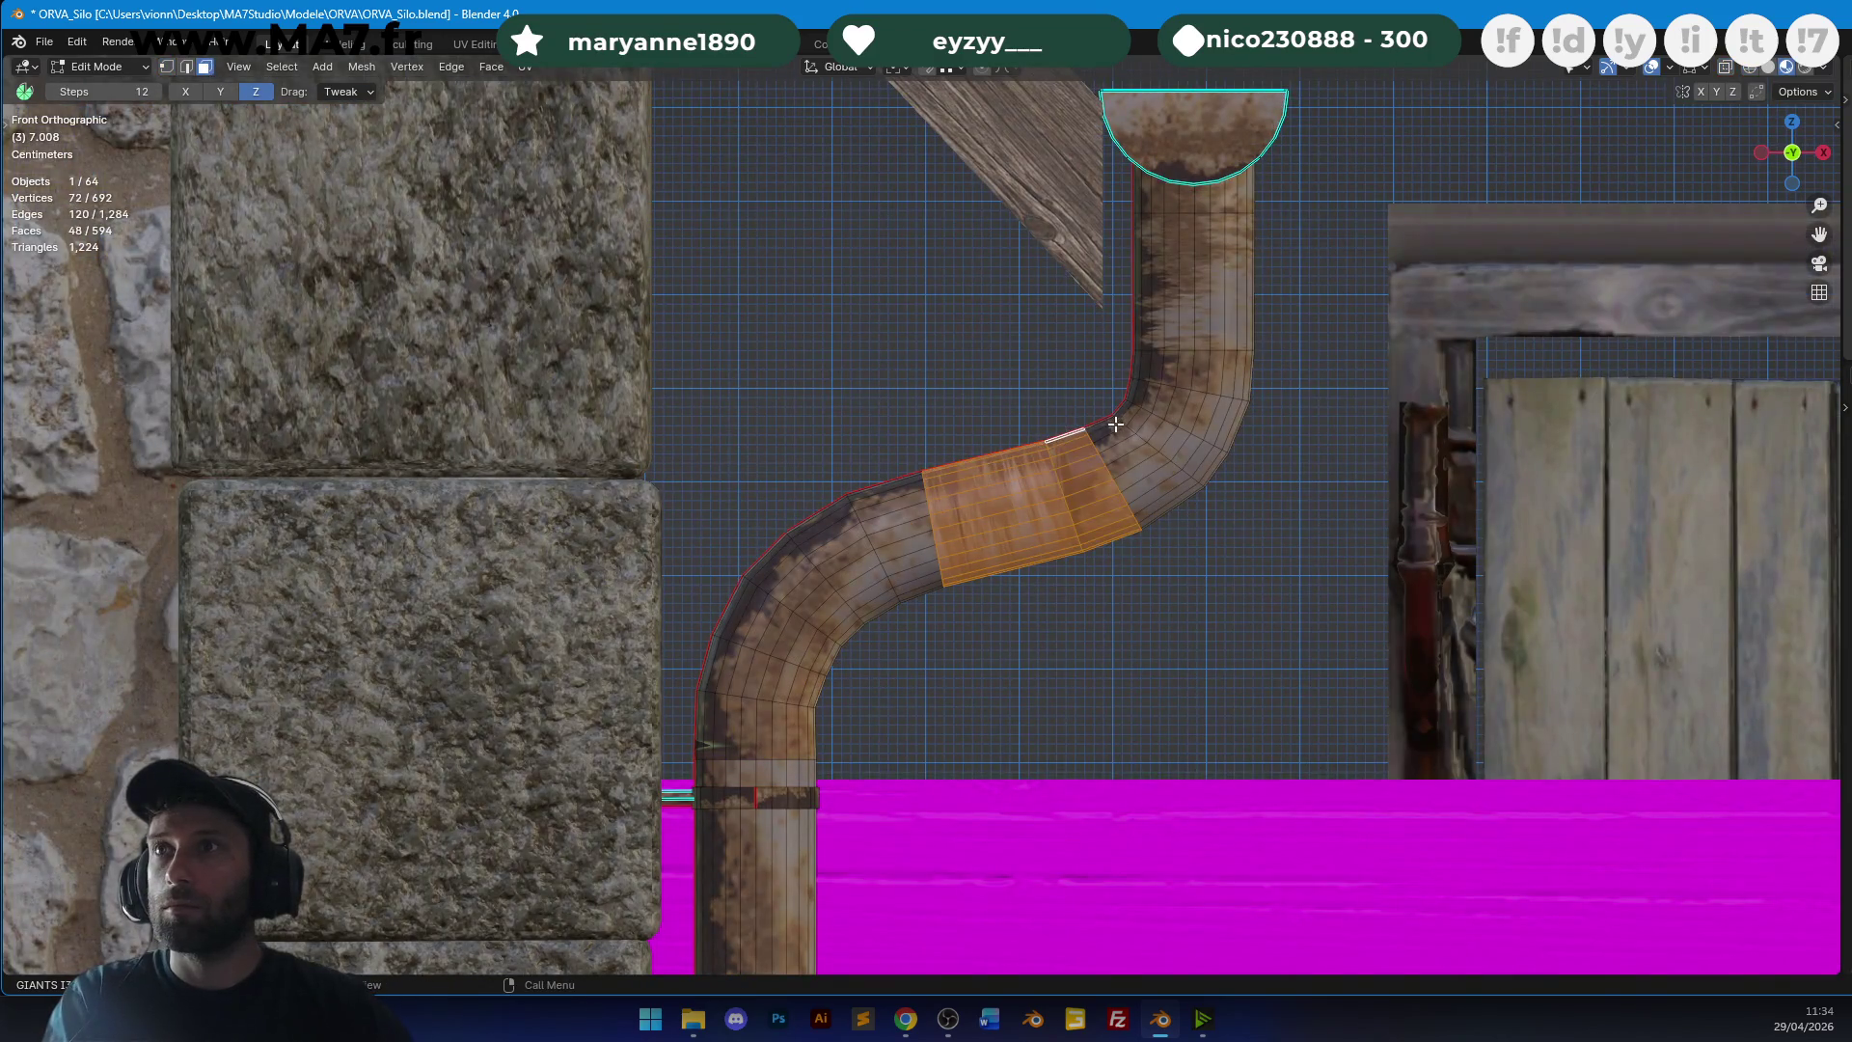
key("s")
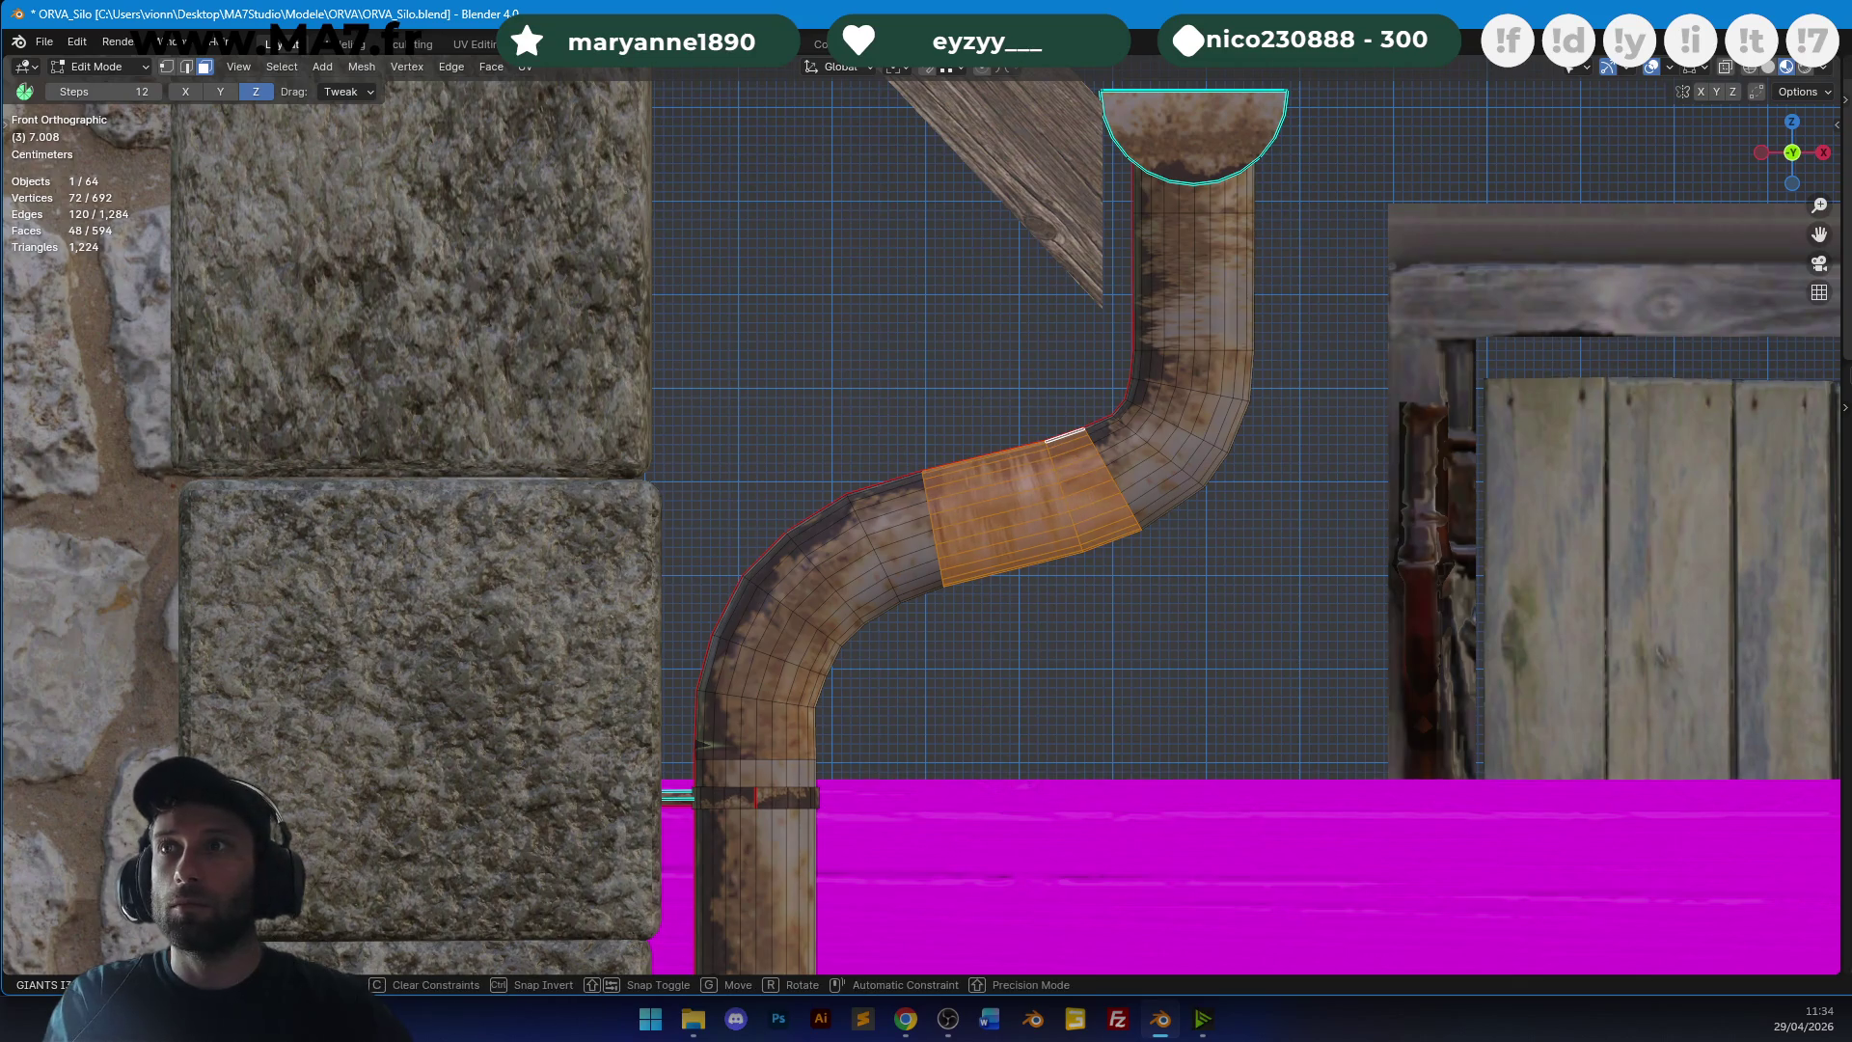
left_click(1192, 515)
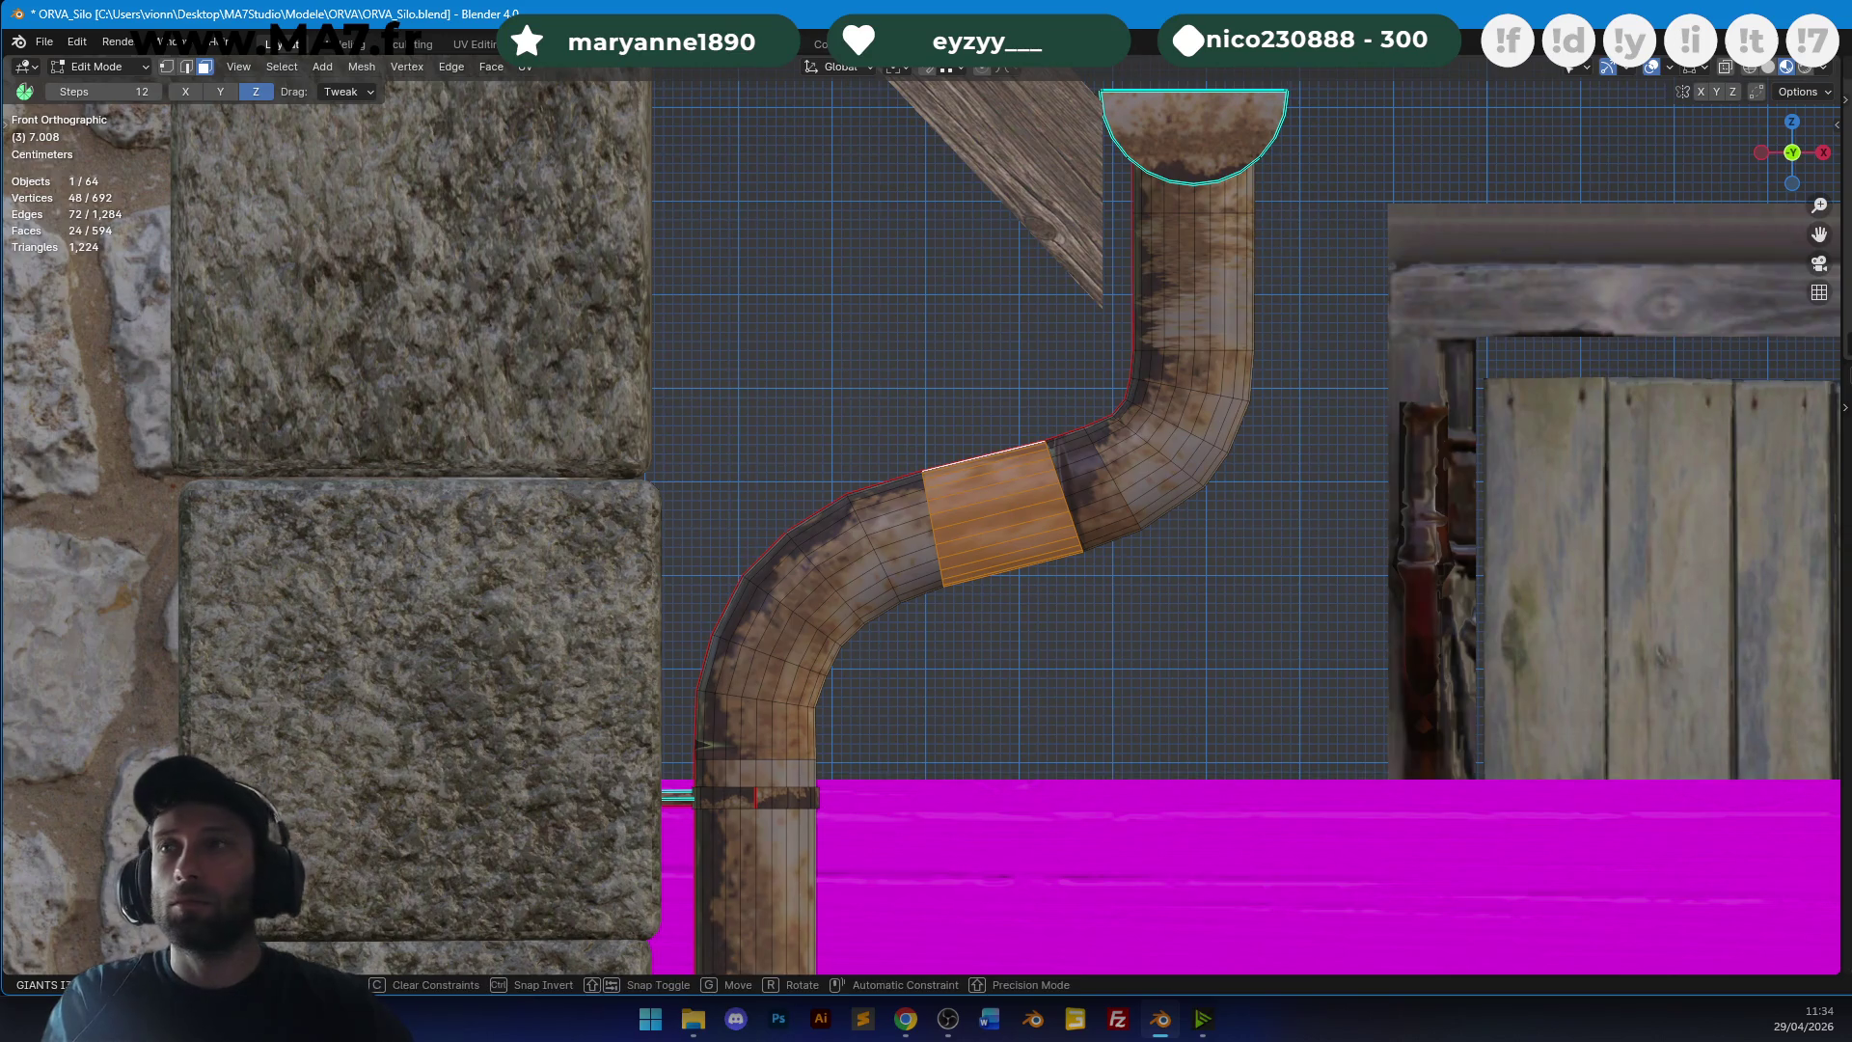
key("Tab")
key("Tab")
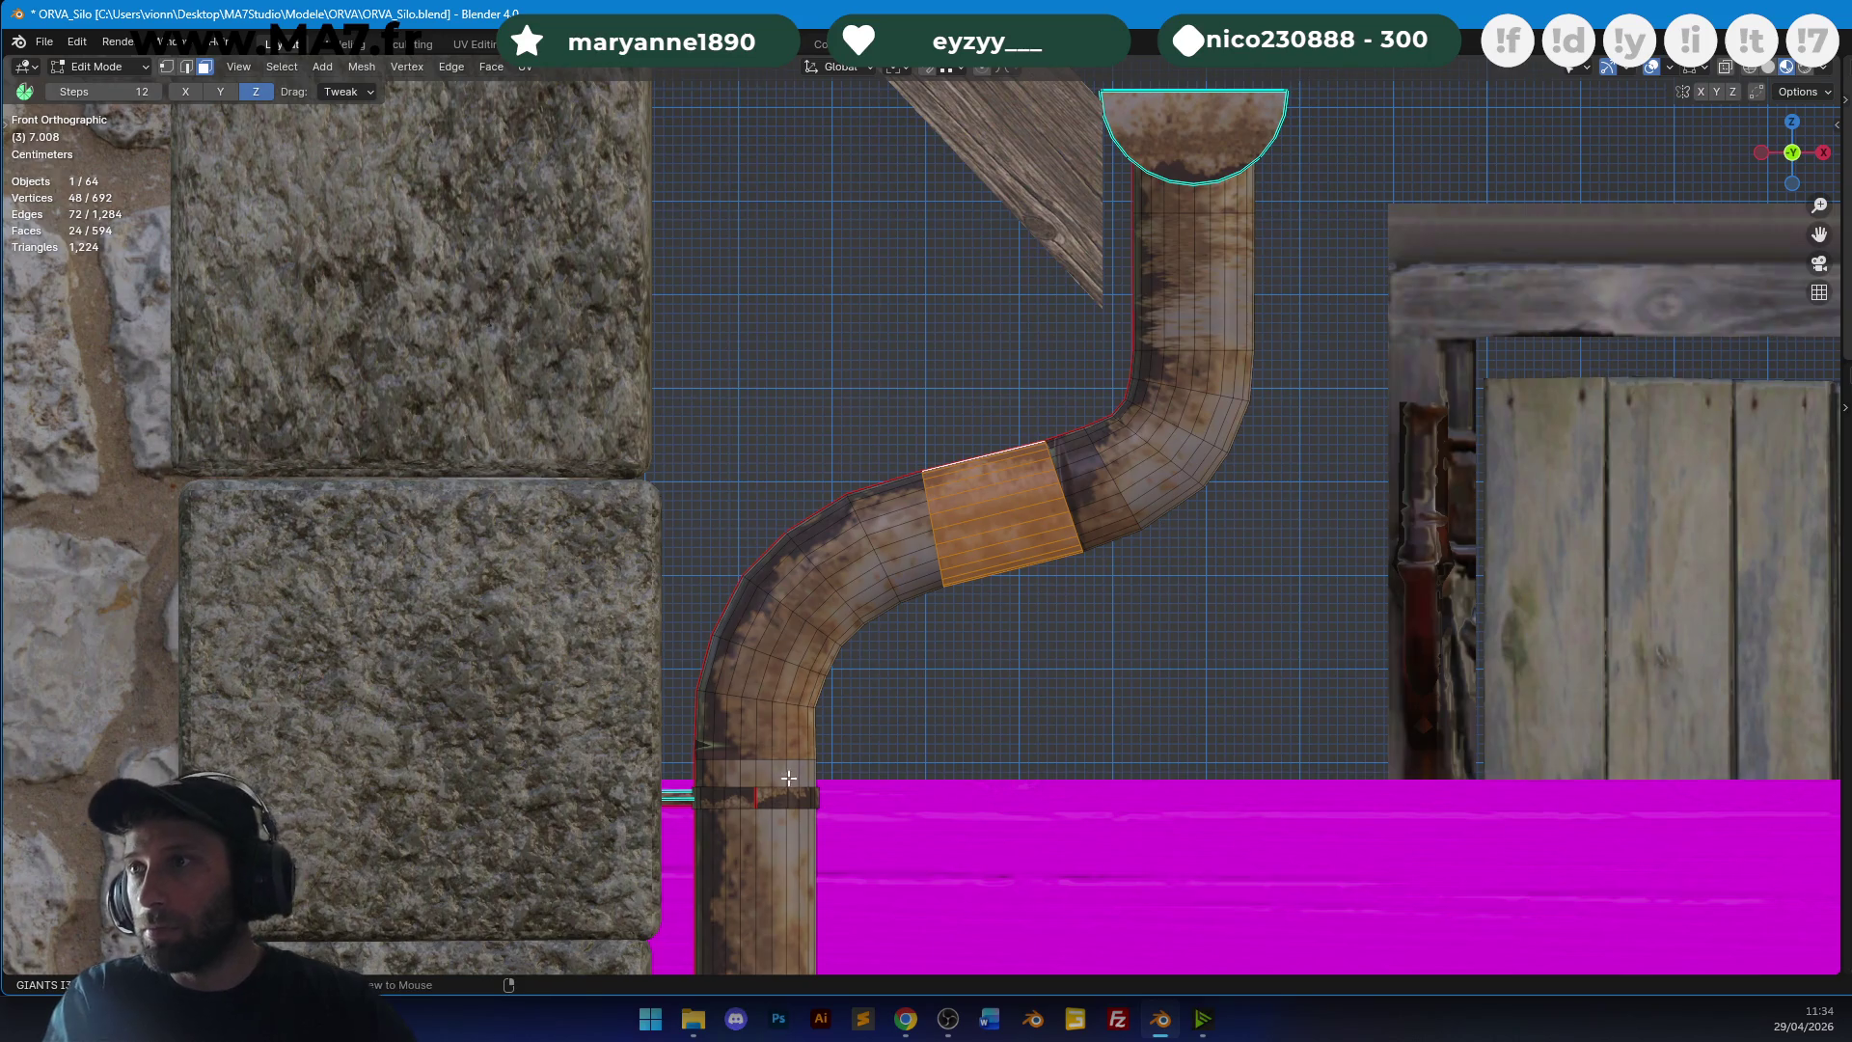
Unwrap the pipe's lower, bend and upper bands, then rotate, move and scale their rusty texture UVs.
left_click(793, 741, "alt")
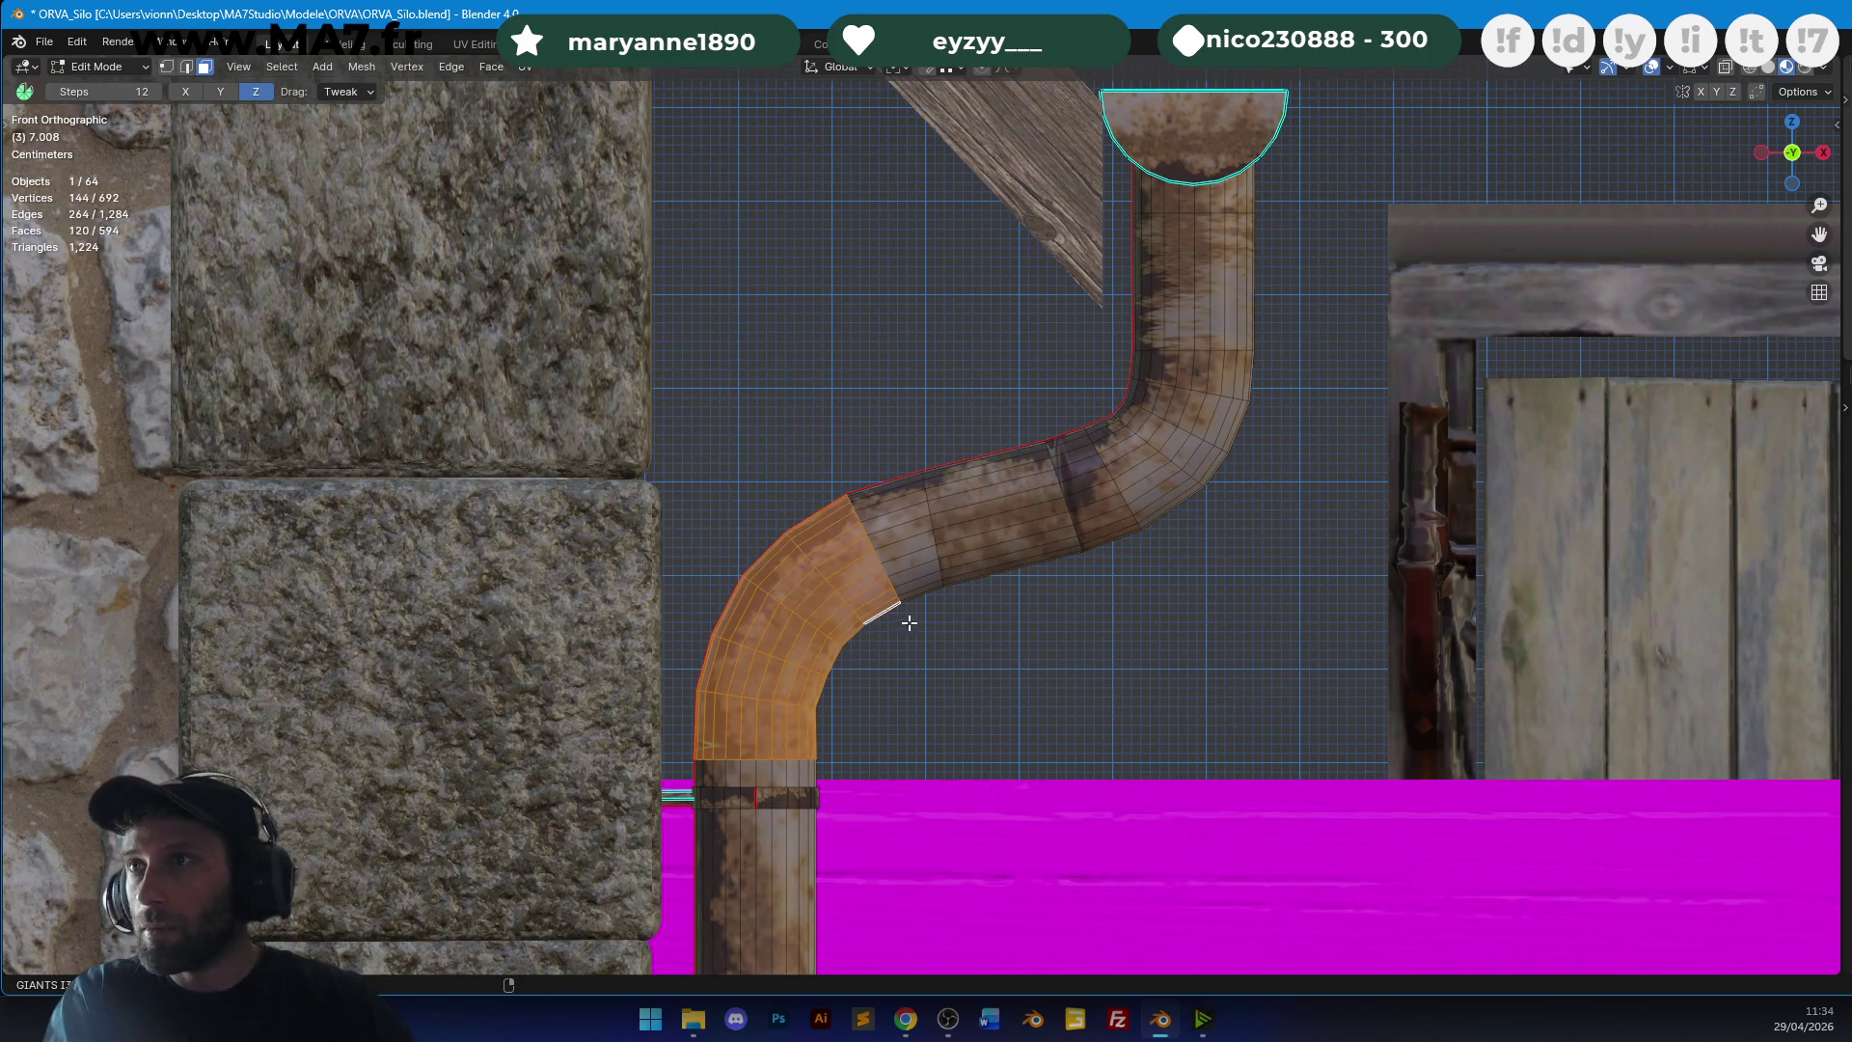
left_click(1137, 549, "ctrl")
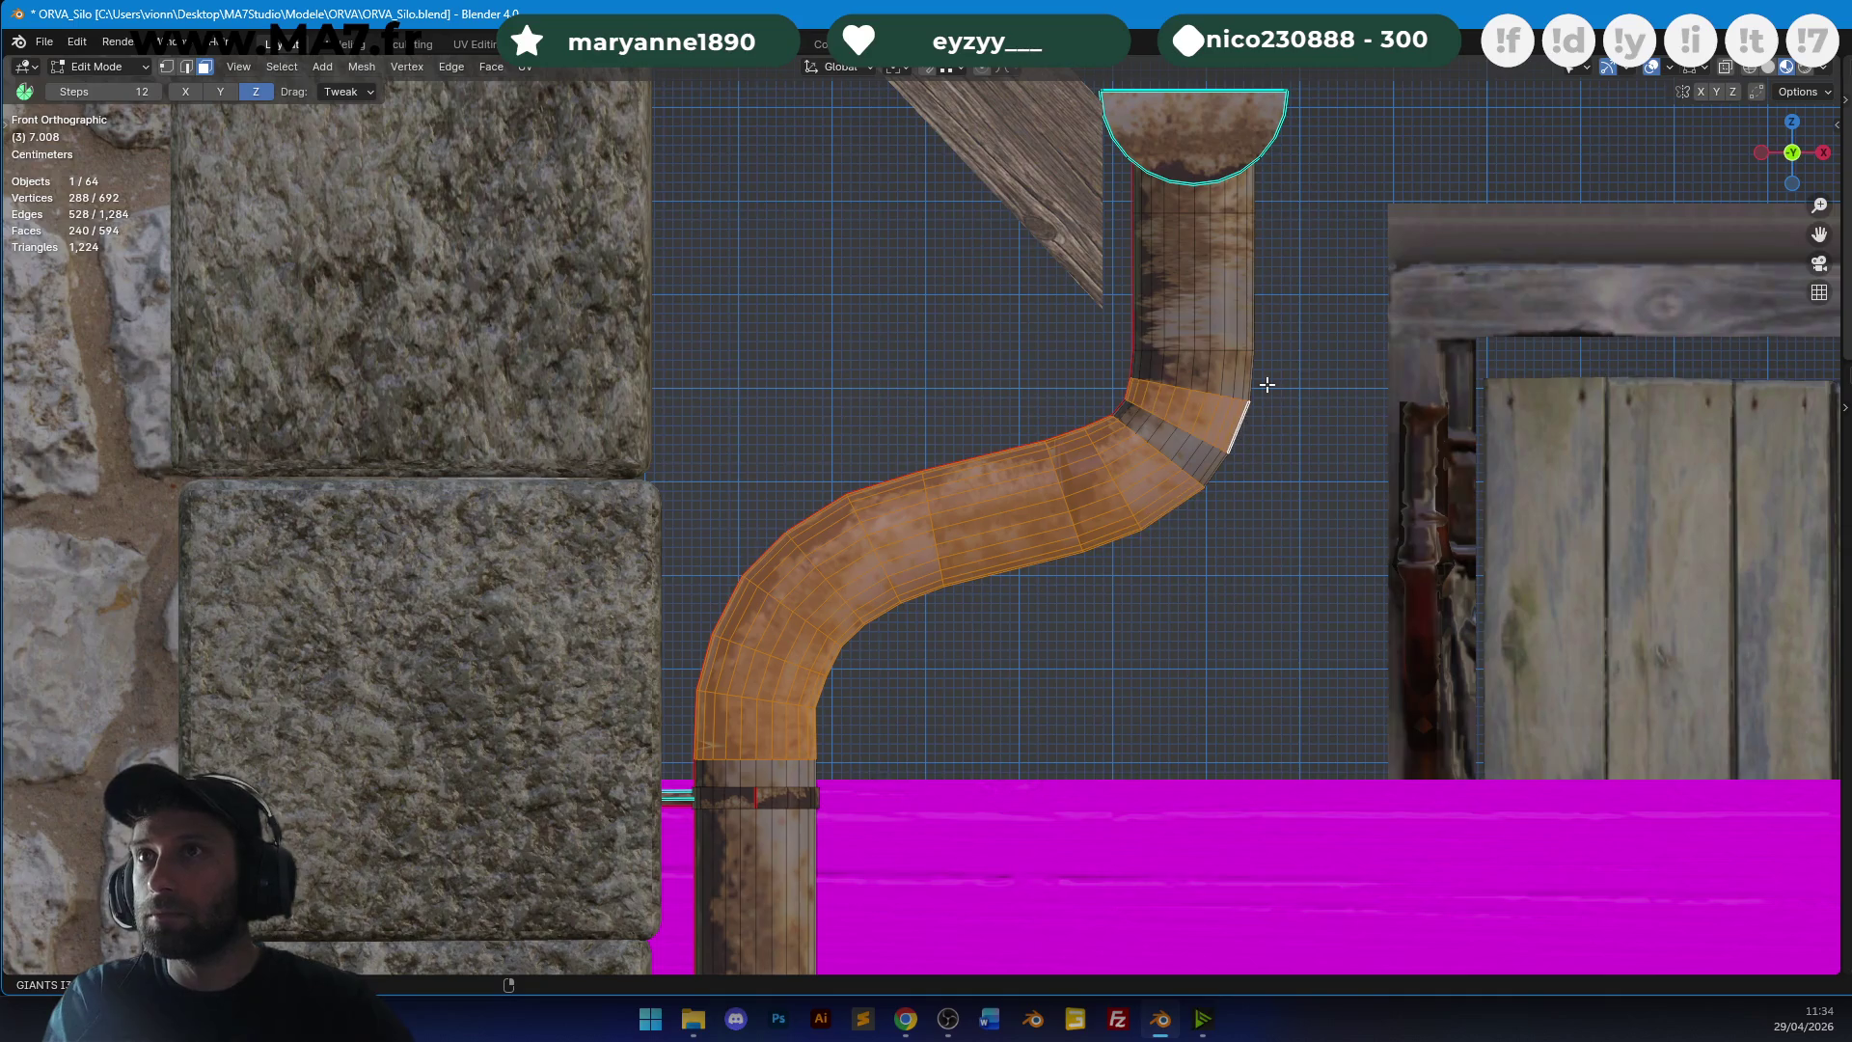
left_click(1261, 238, "ctrl")
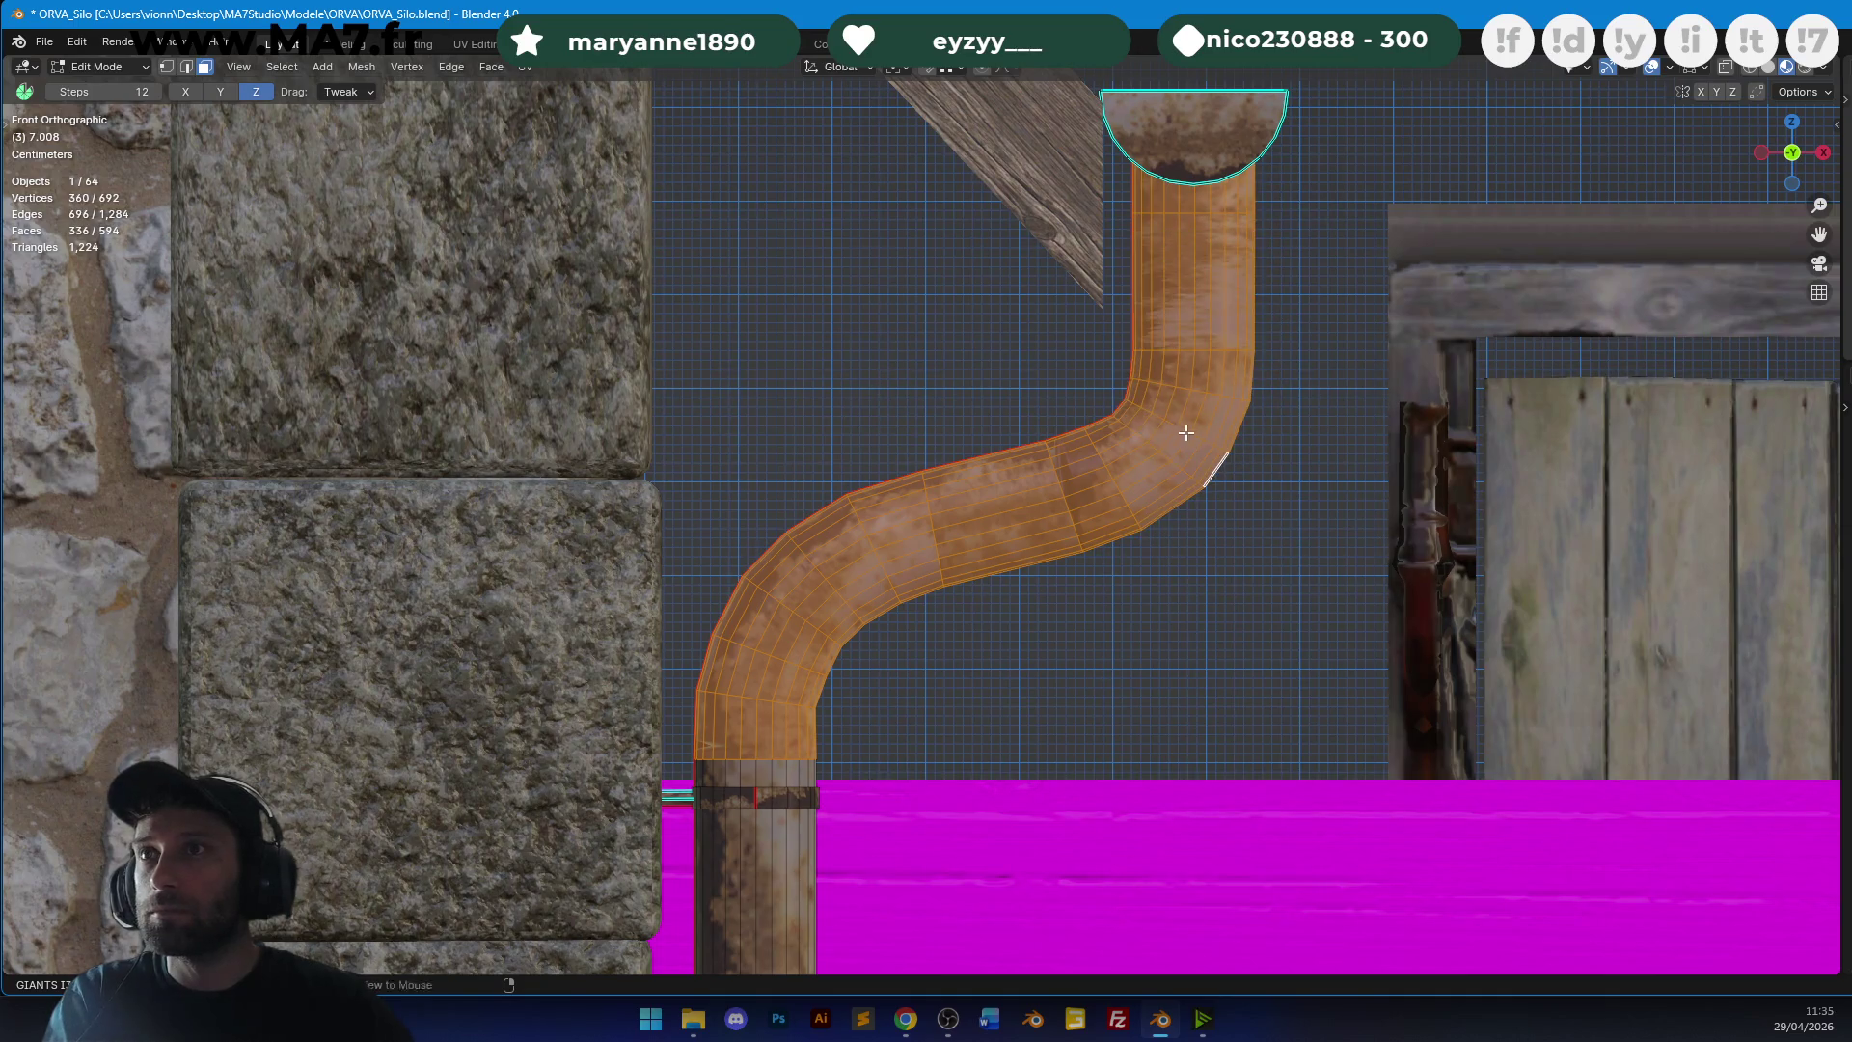
key("u")
left_click(1071, 418)
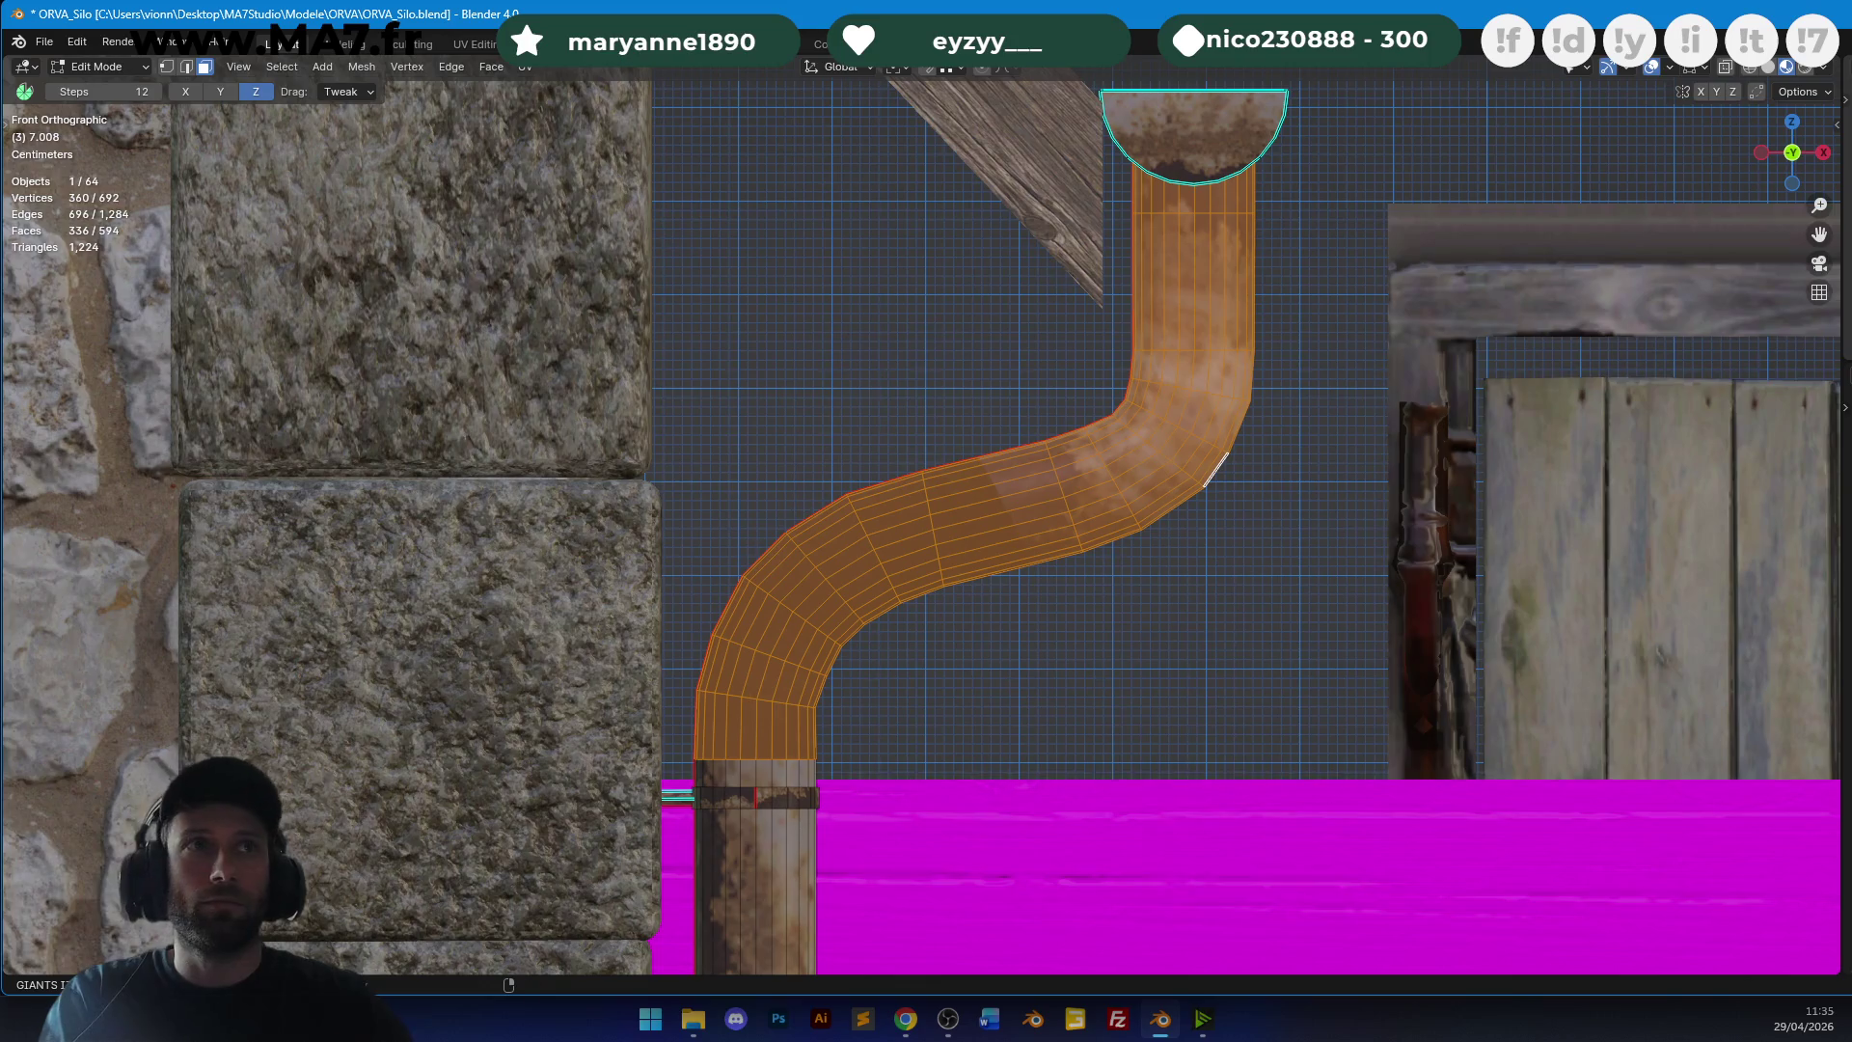
key("r")
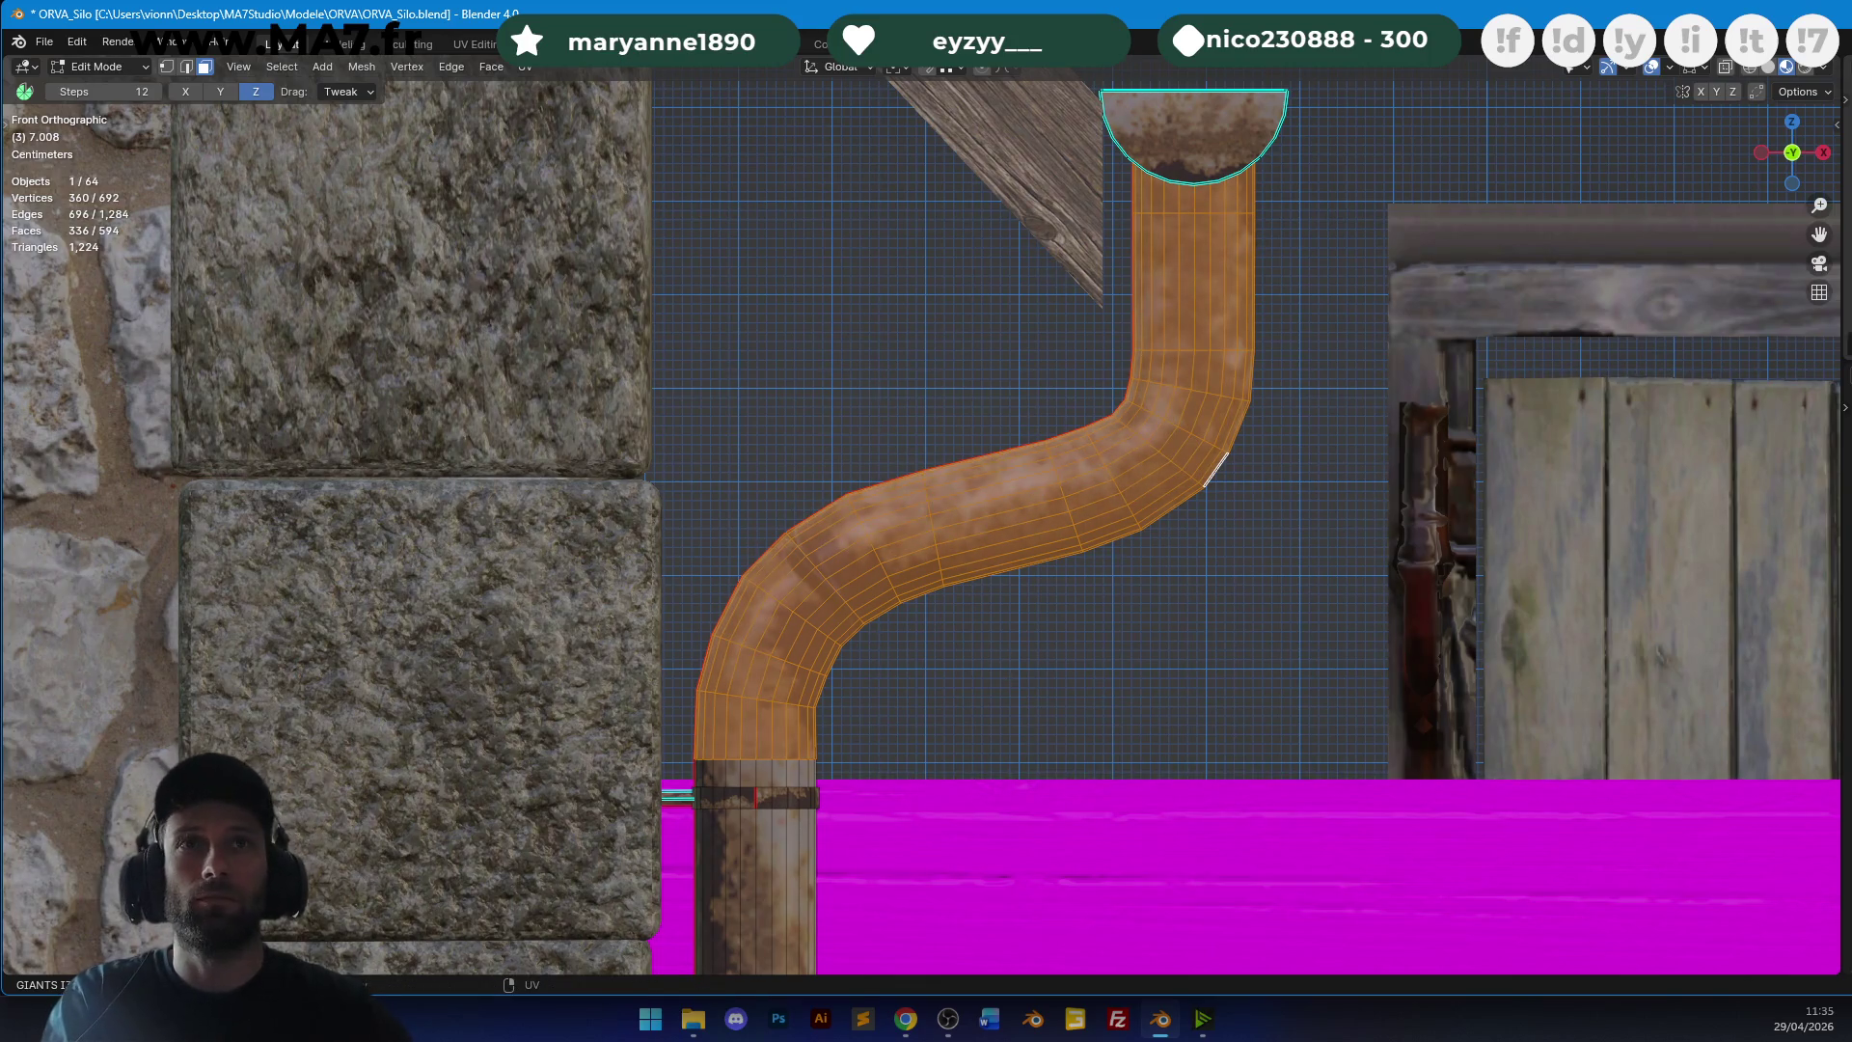
key("g")
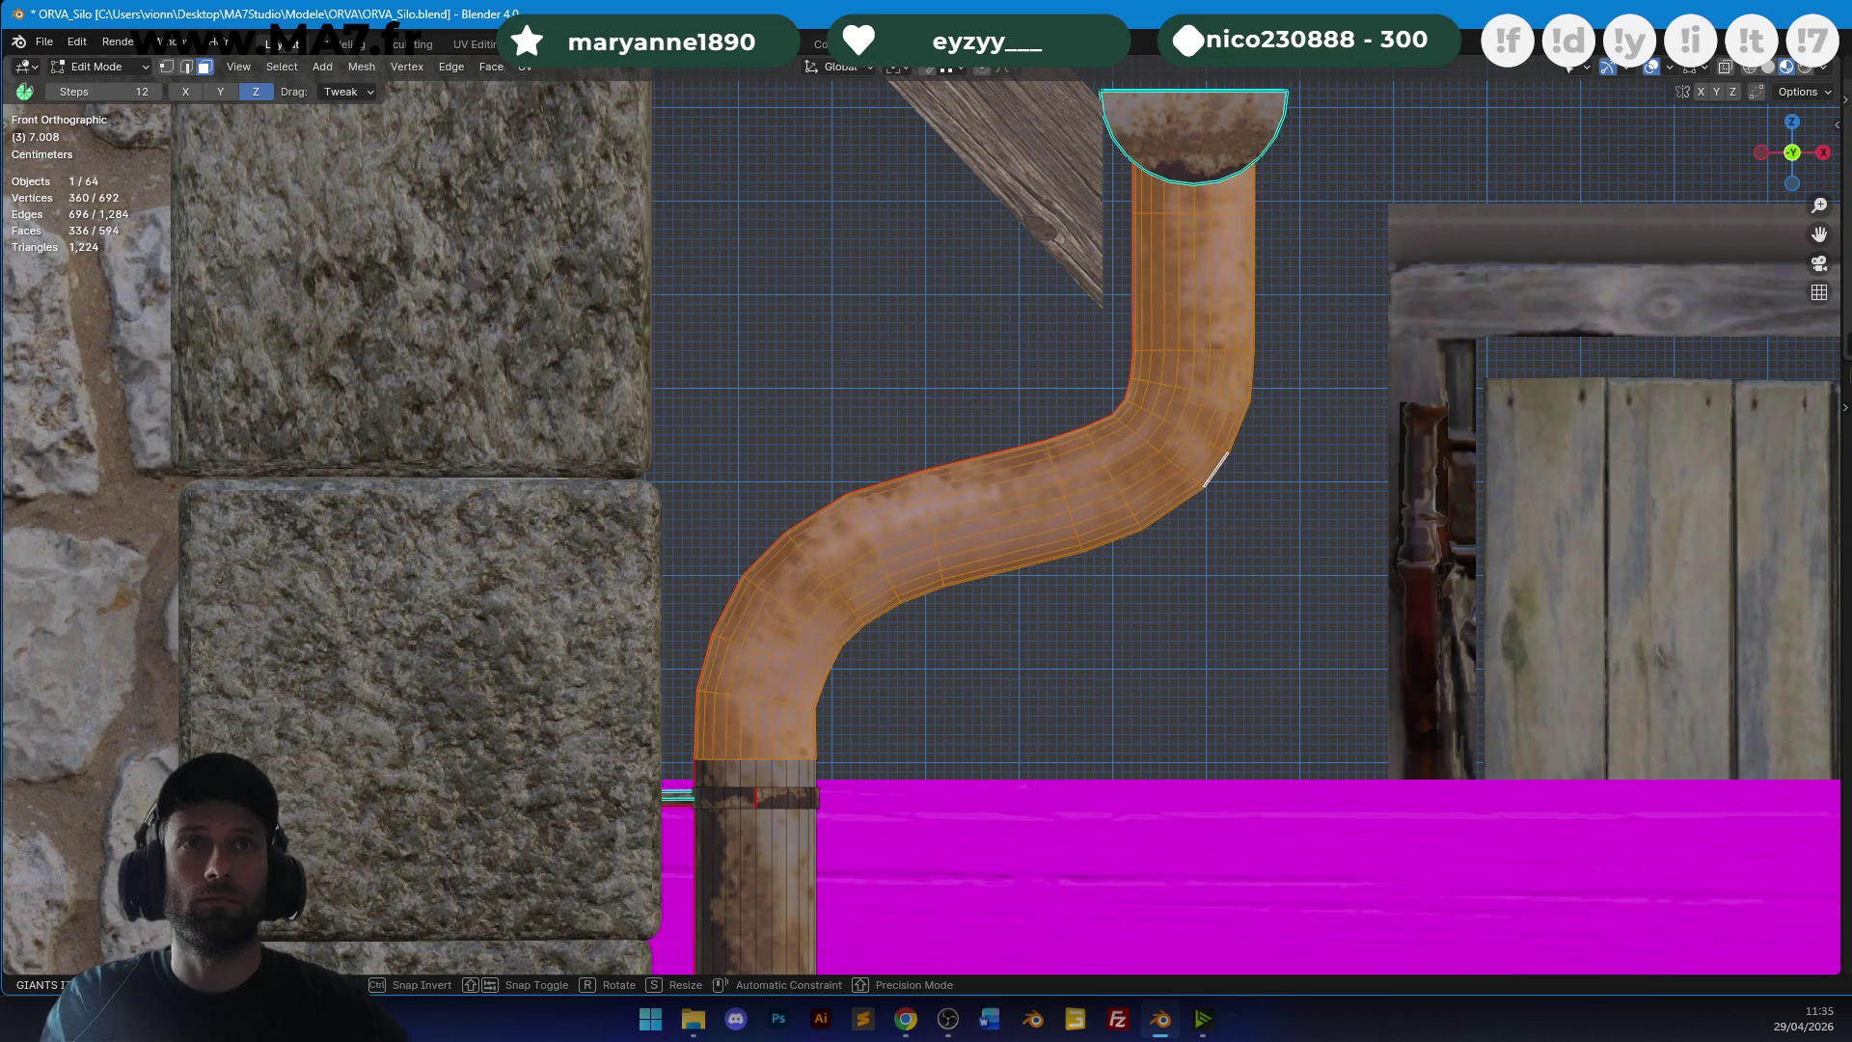
key("s")
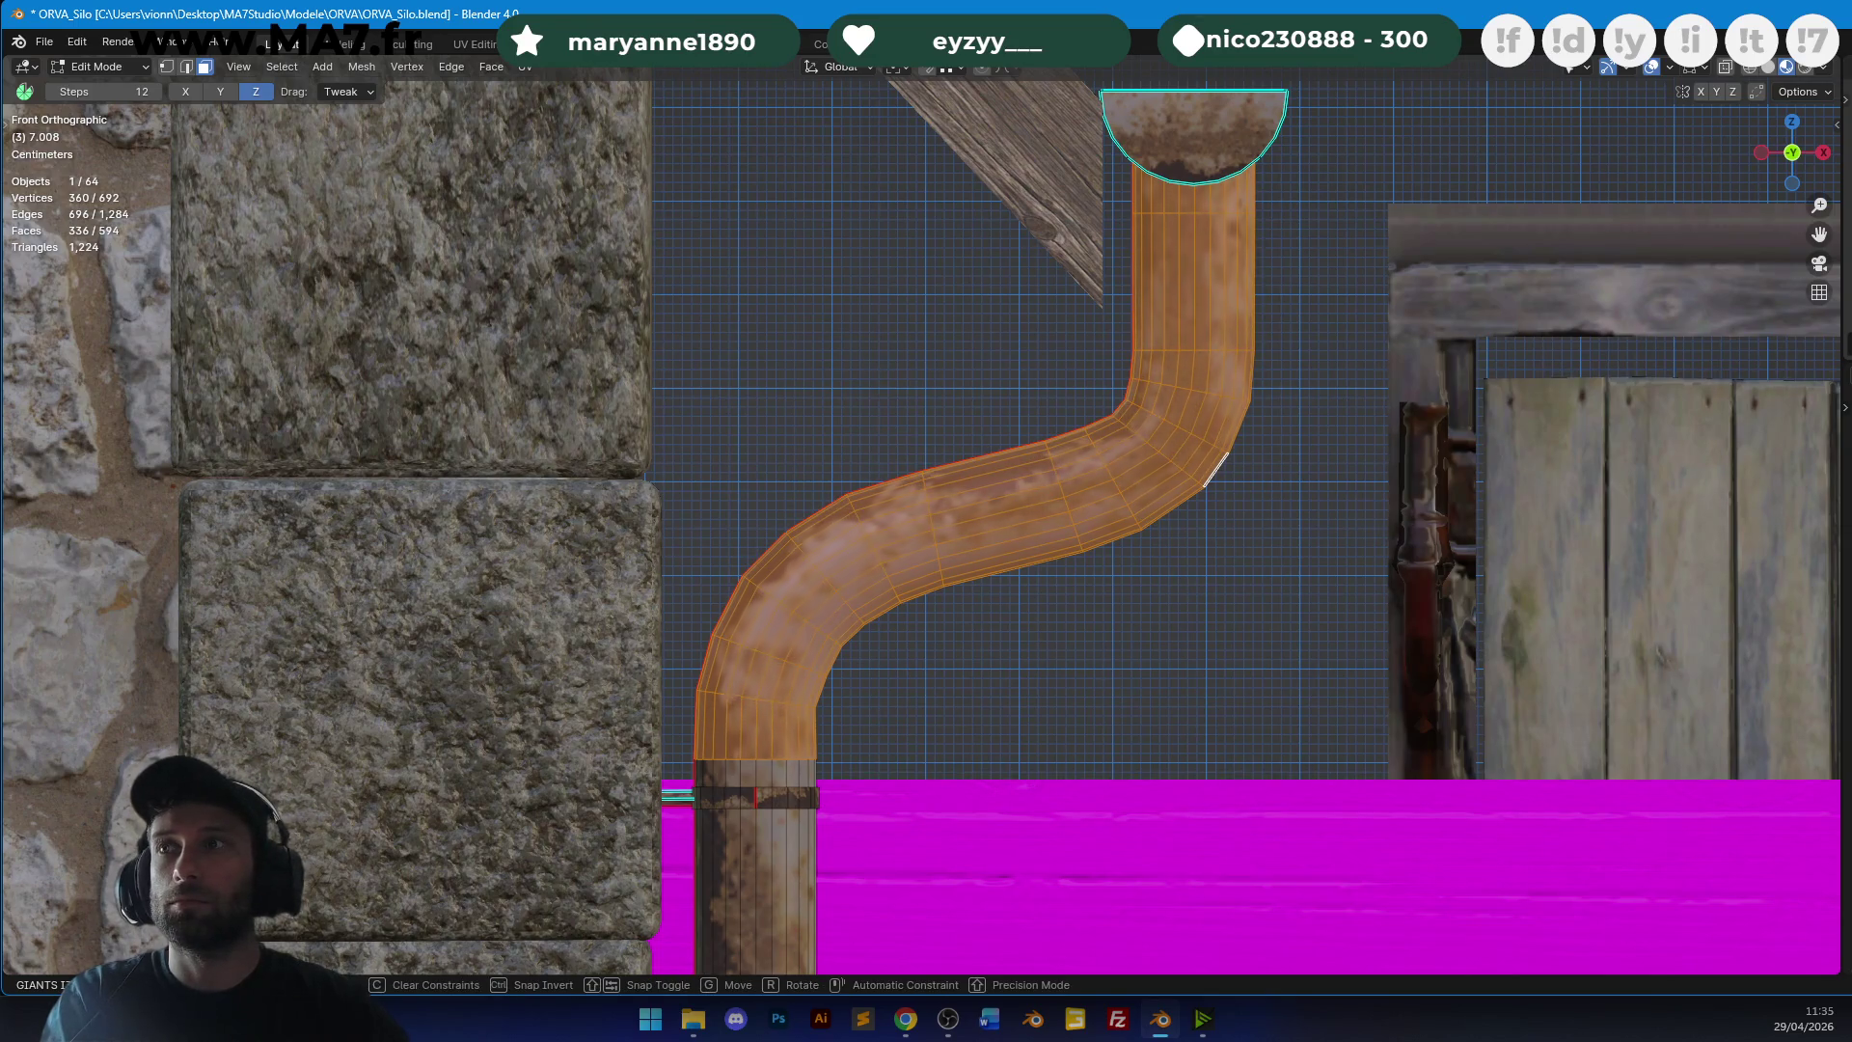
key("Return")
key("Tab")
scroll(1093, 473, "down", 8)
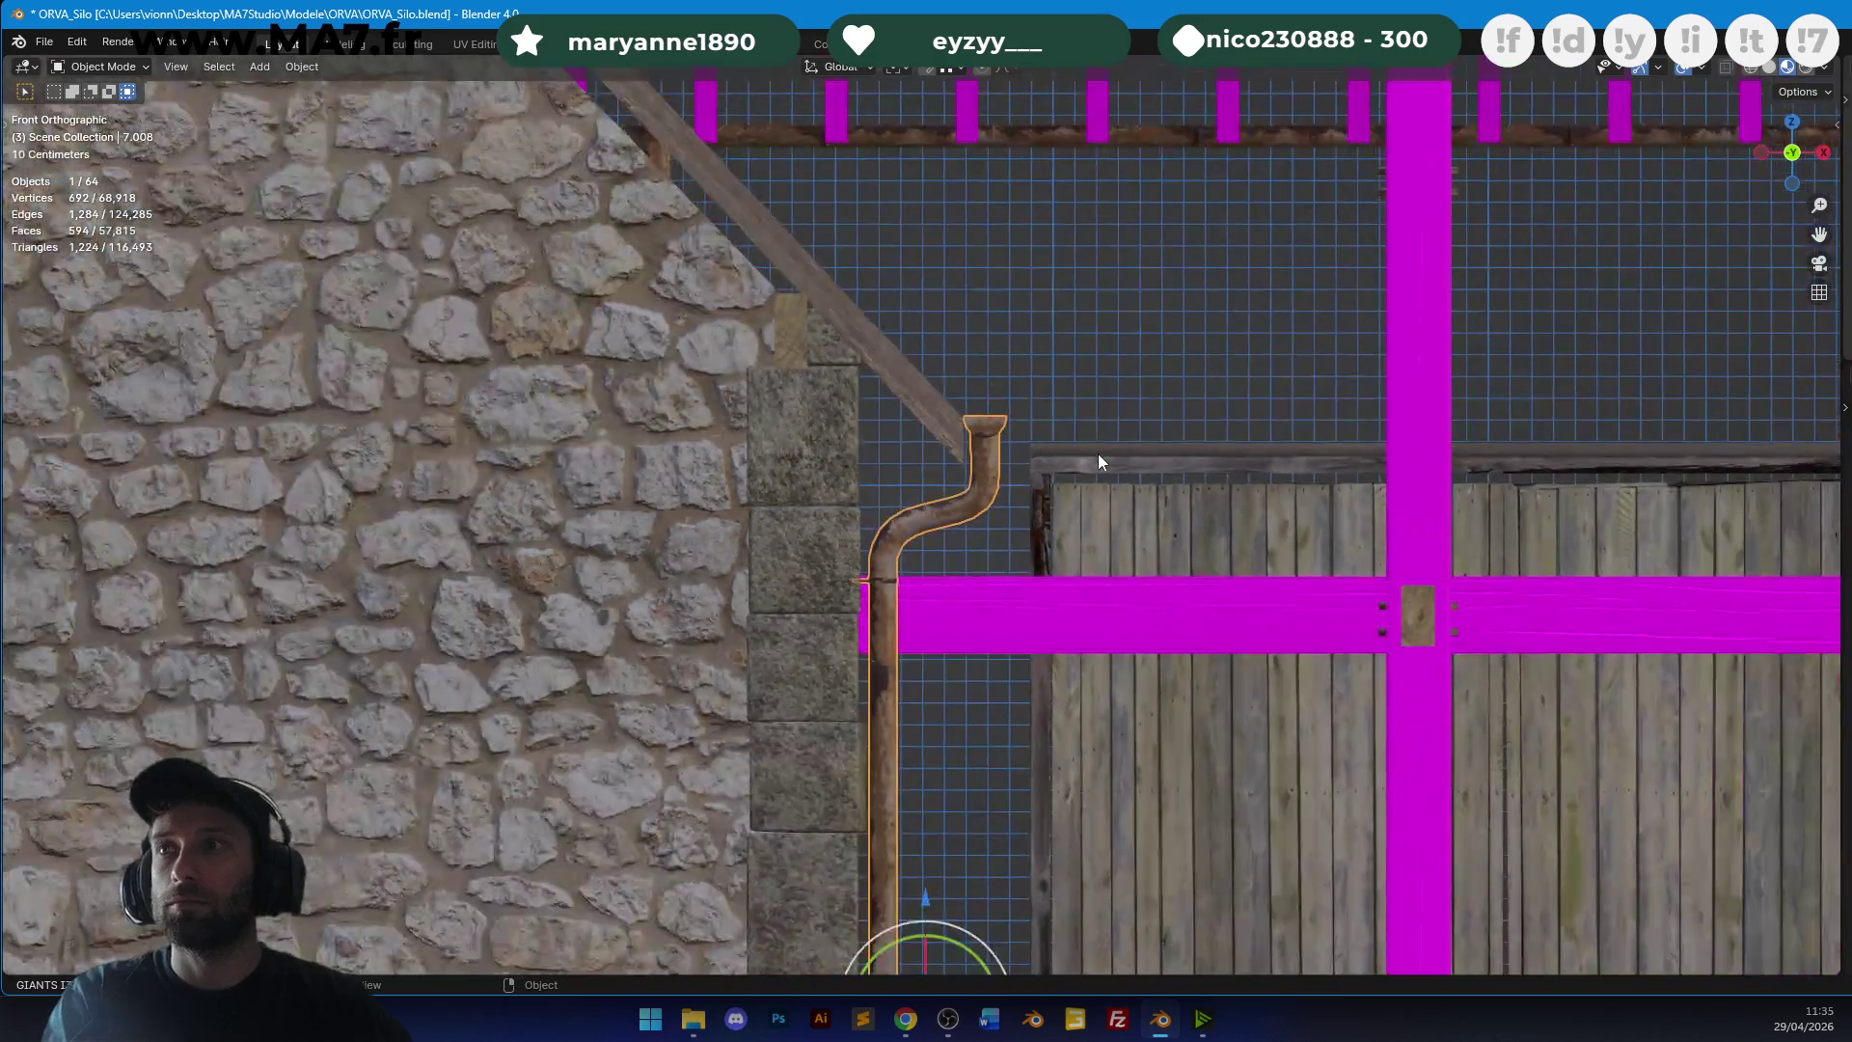
Move the drainpipe's top rim in Edit Mode.
middle_click_drag(1026, 711, 1034, 309, "shift")
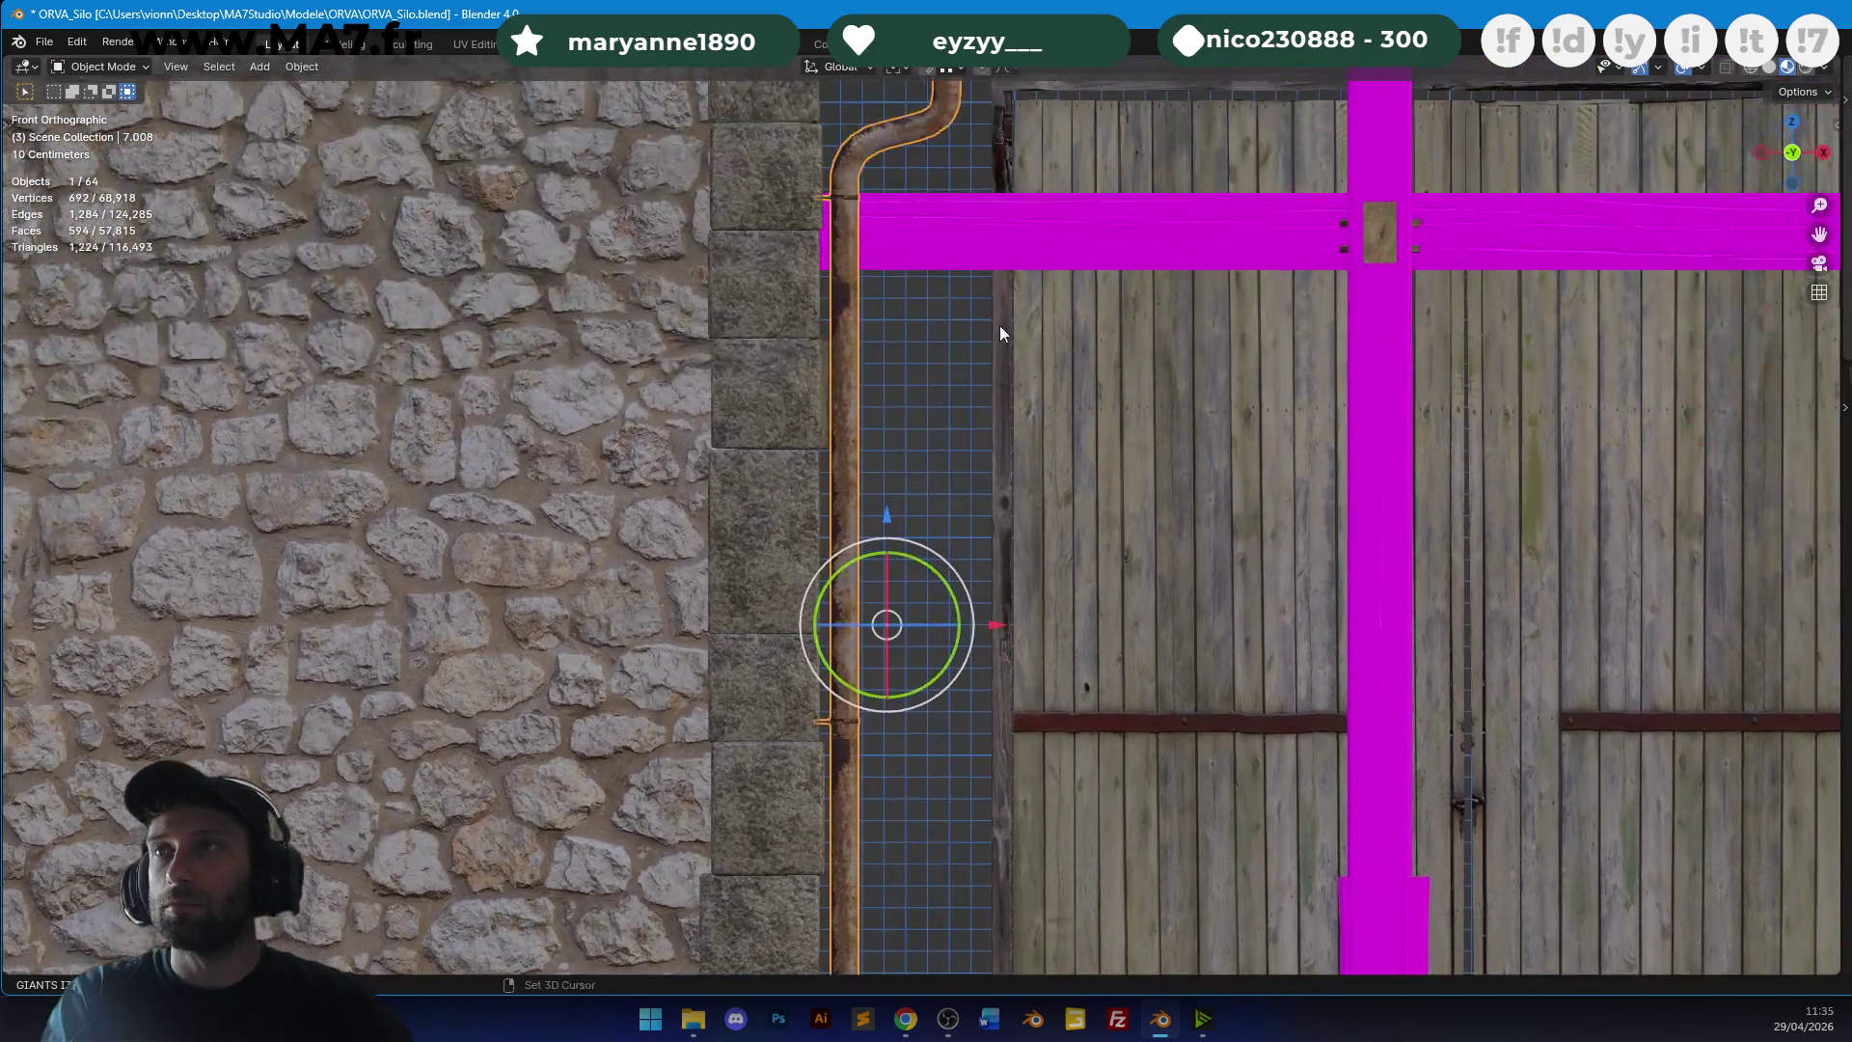
scroll(1009, 619, "up", 3)
key("Tab")
scroll(1008, 620, "up", 1)
key("g")
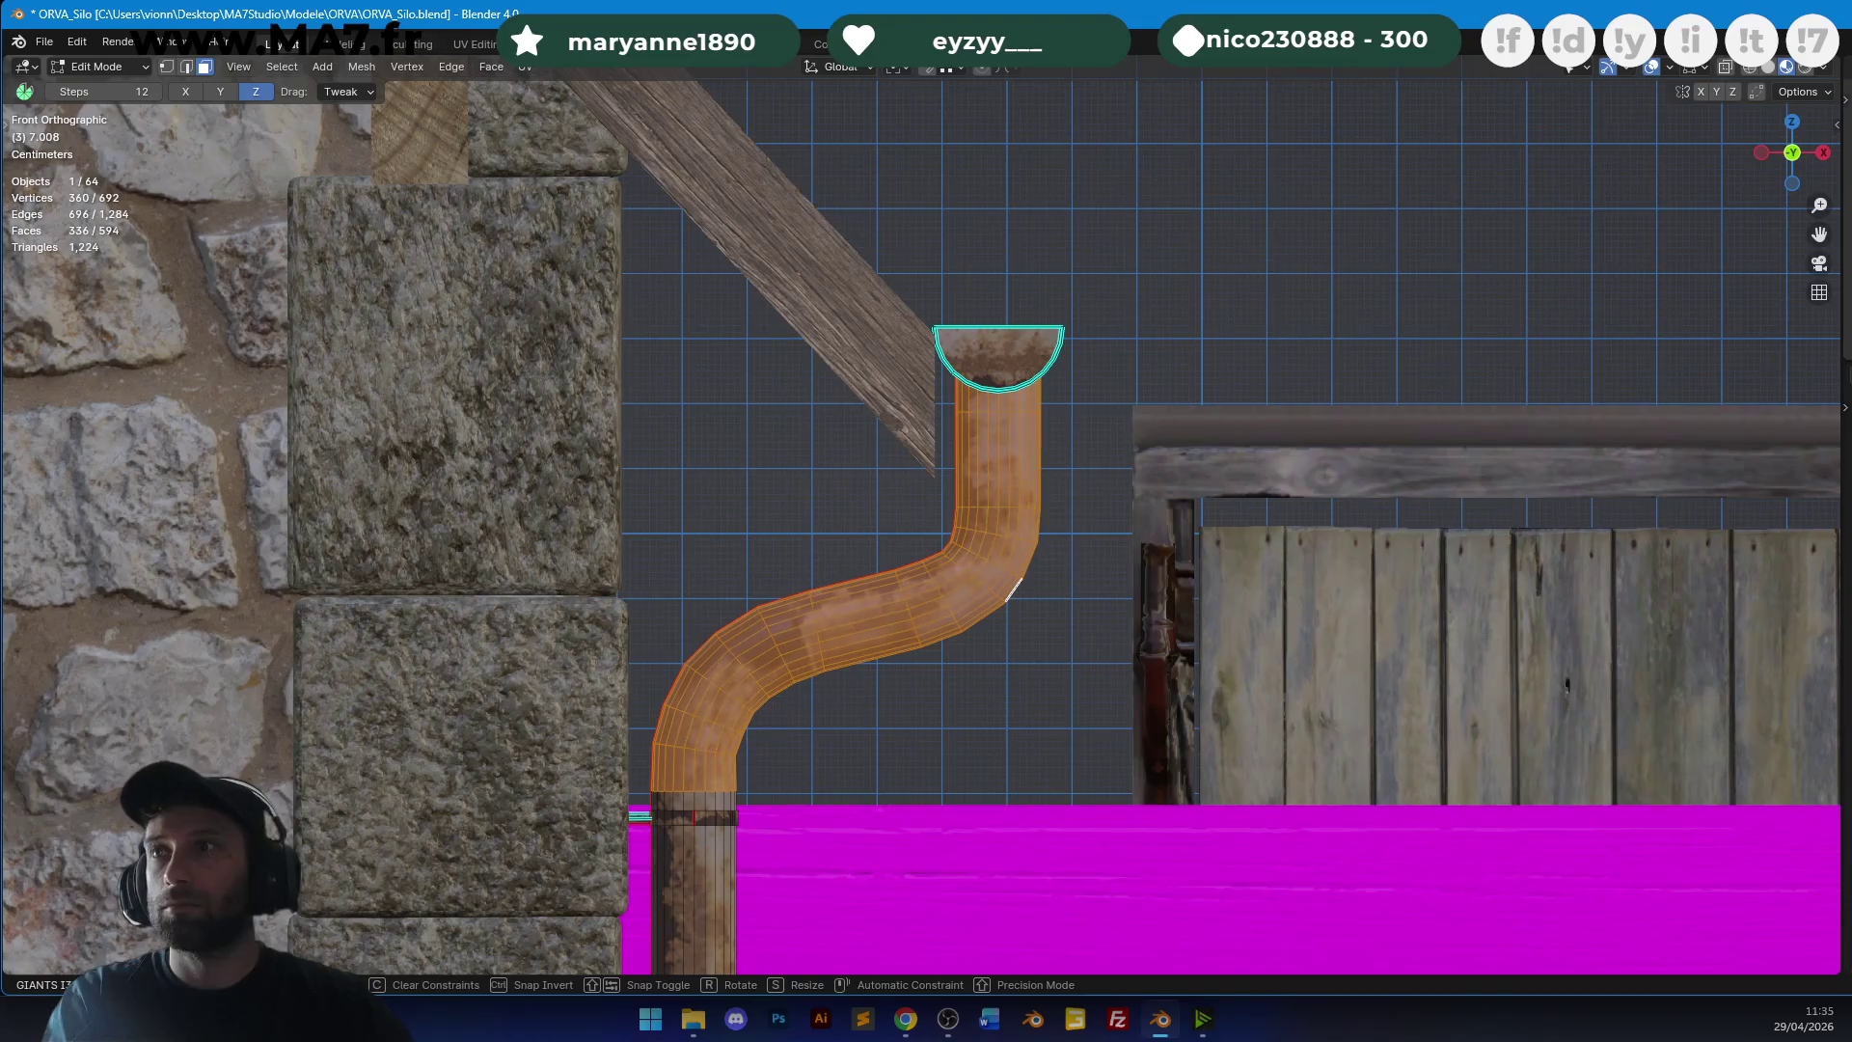
key("Tab")
scroll(1099, 501, "down", 5)
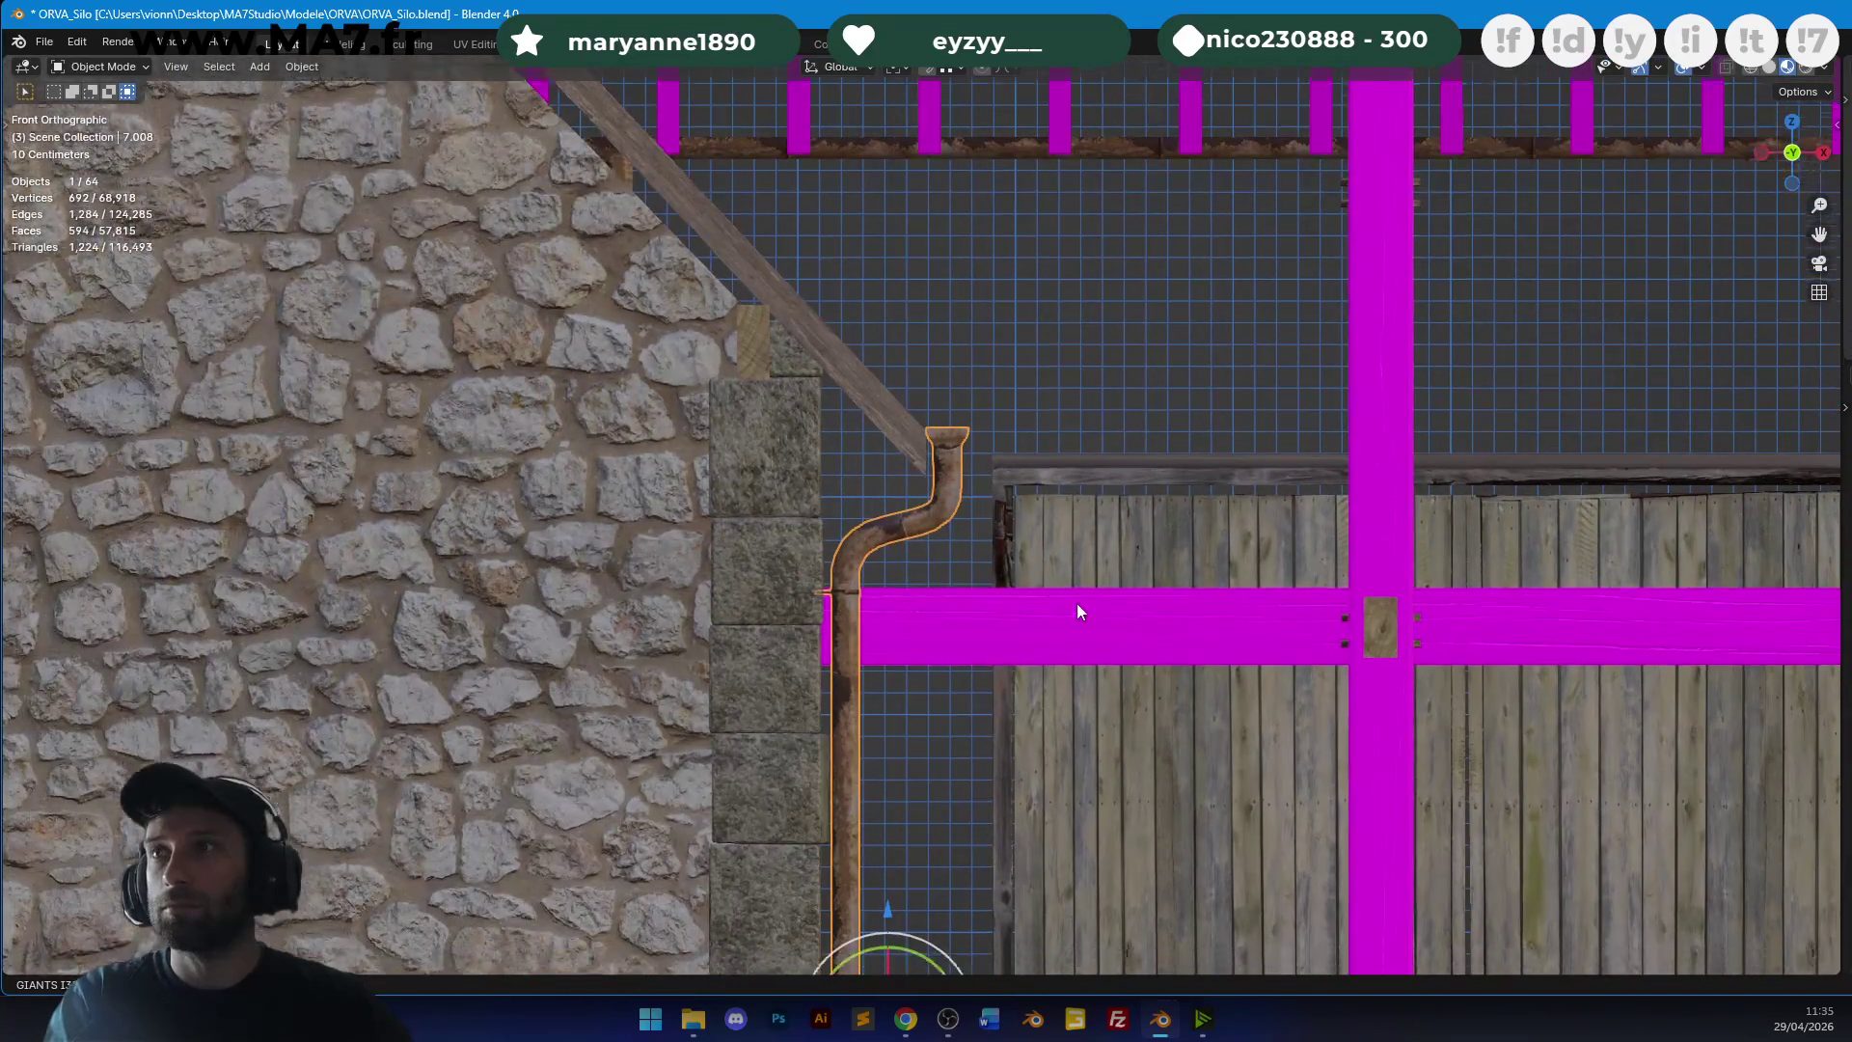
scroll(1043, 295, "up", 4)
mouse_move(968, 411)
middle_mouse_down("shift")
mouse_move(980, 649)
mouse_move(1058, 413)
mouse_move(906, 403)
middle_mouse_up("shift")
scroll(982, 656, "up", 3)
scroll(935, 444, "down", 5)
scroll(1005, 338, "up", 2)
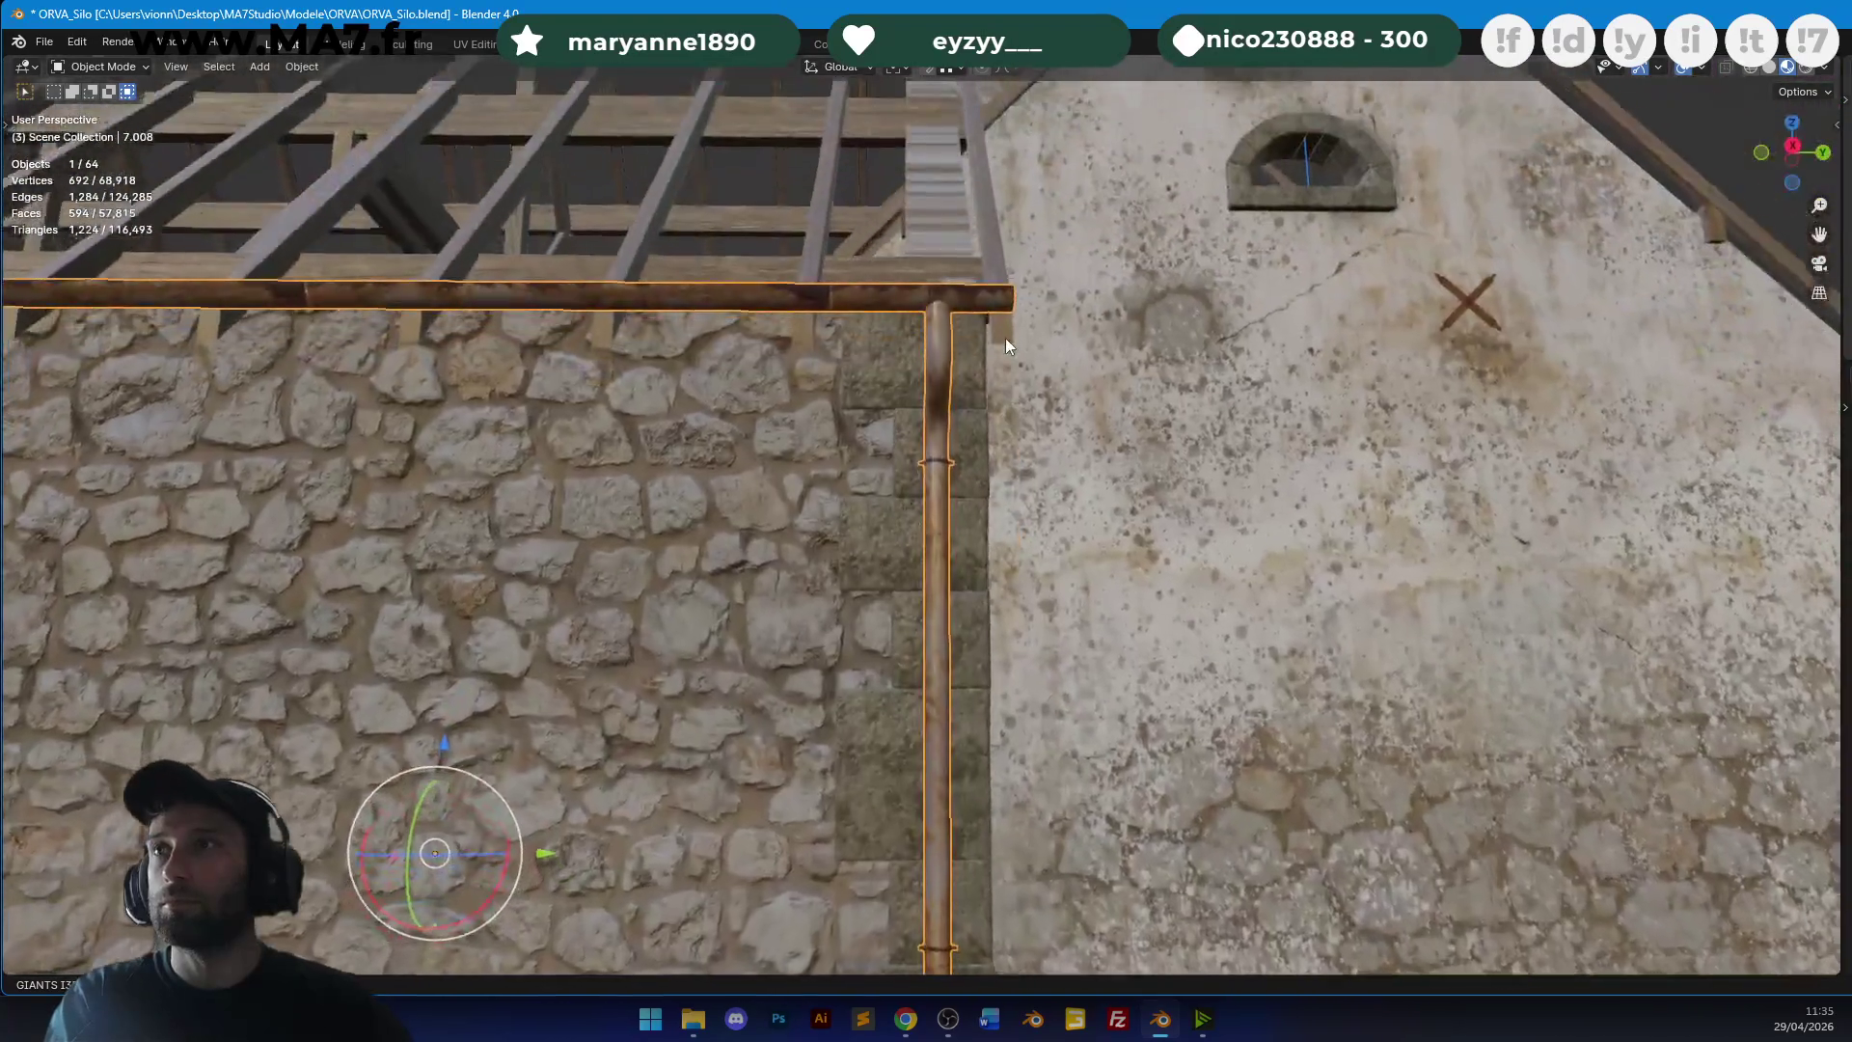
scroll(1005, 338, "down", 2)
mouse_move(981, 352)
middle_mouse_down("shift")
mouse_move(1294, 399)
mouse_move(1356, 466)
mouse_move(1329, 484)
middle_mouse_up("shift")
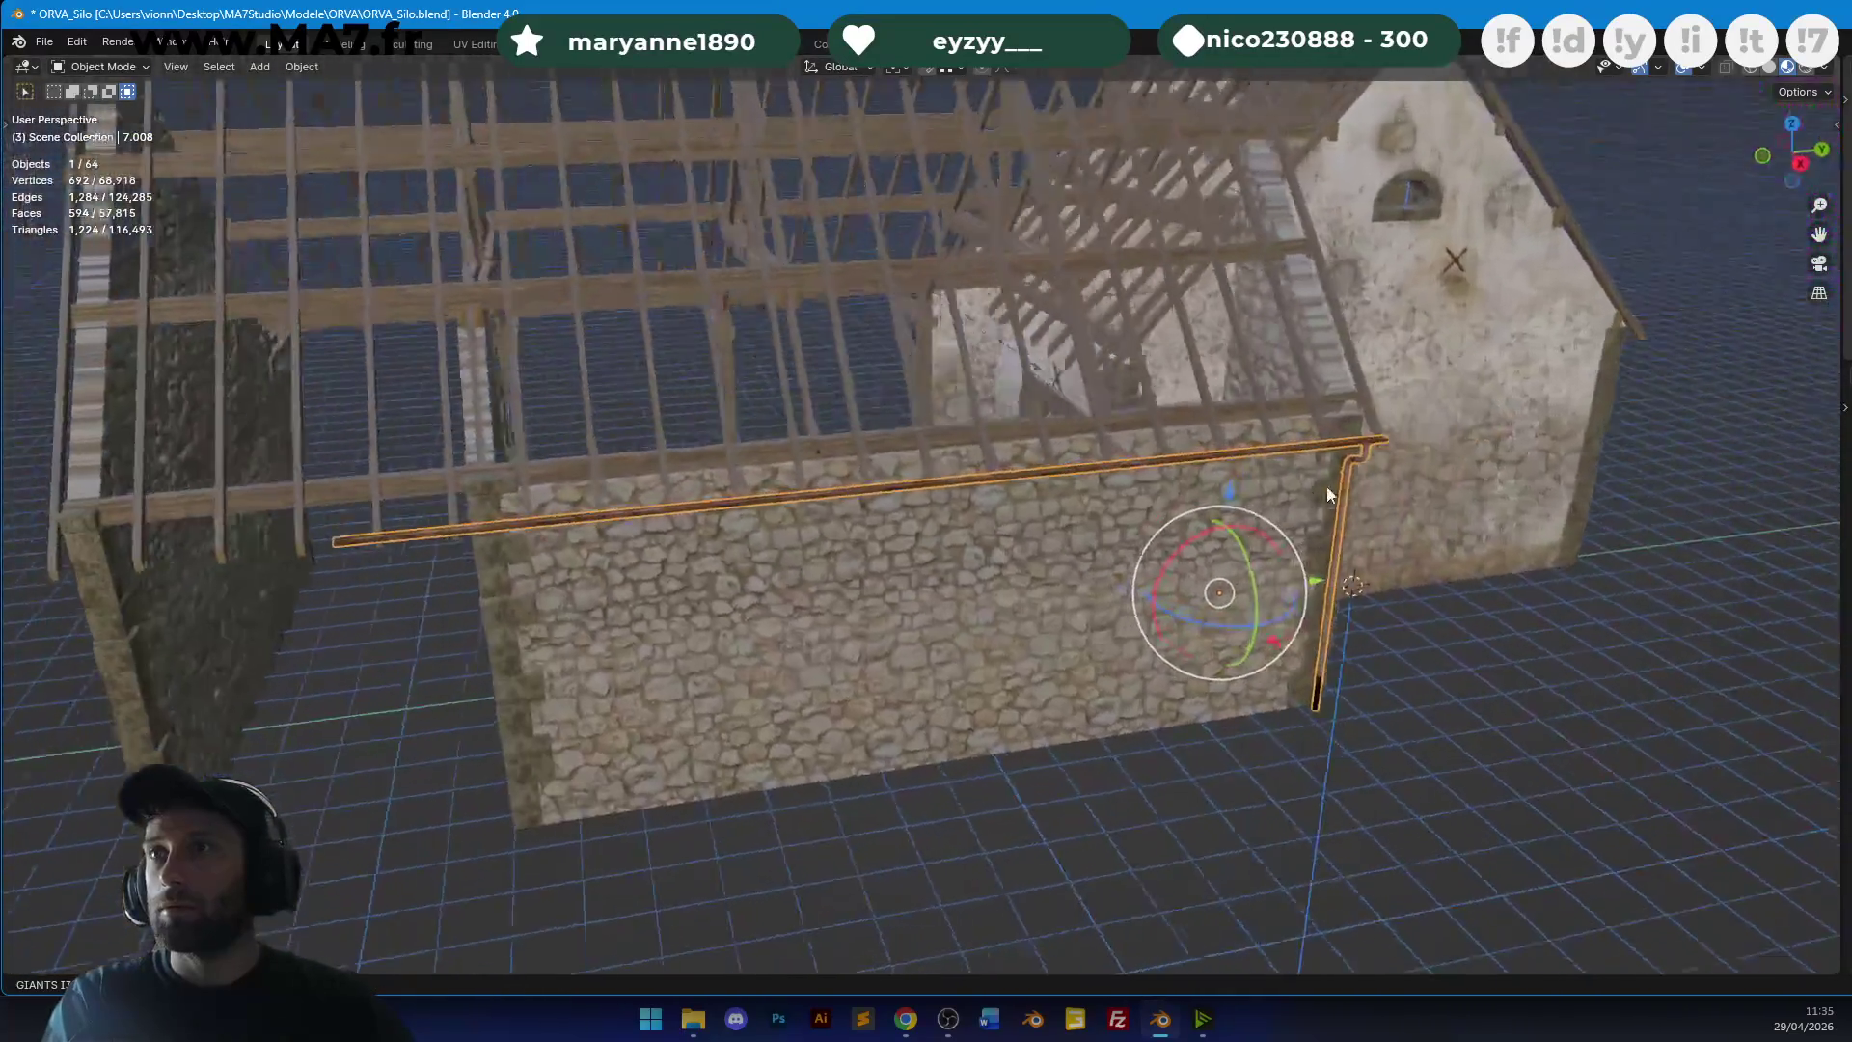
scroll(1253, 512, "up", 5)
Stretch the gutter along the stone wall by moving its vertices along Y.
key("Tab")
key("z")
left_click(1223, 439)
key("alt+a")
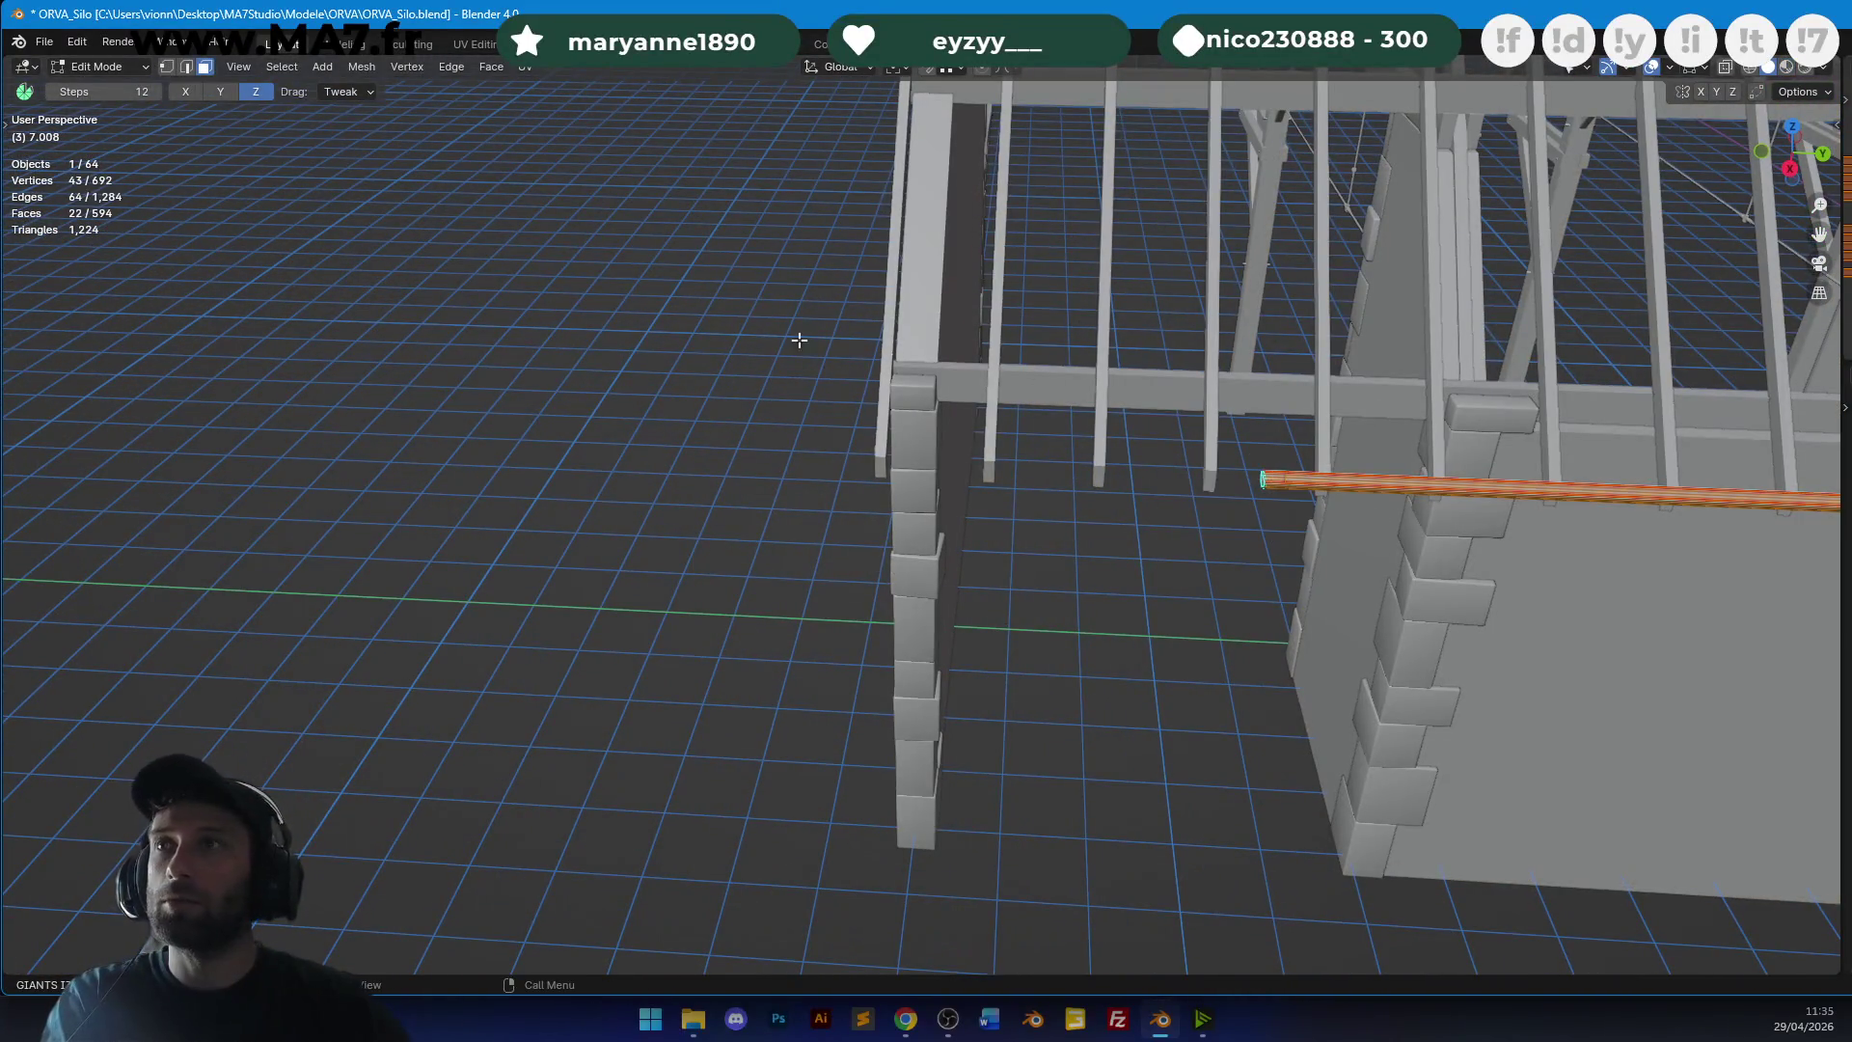
key("1")
key("z")
left_click(939, 446)
key("z")
left_click(1326, 487)
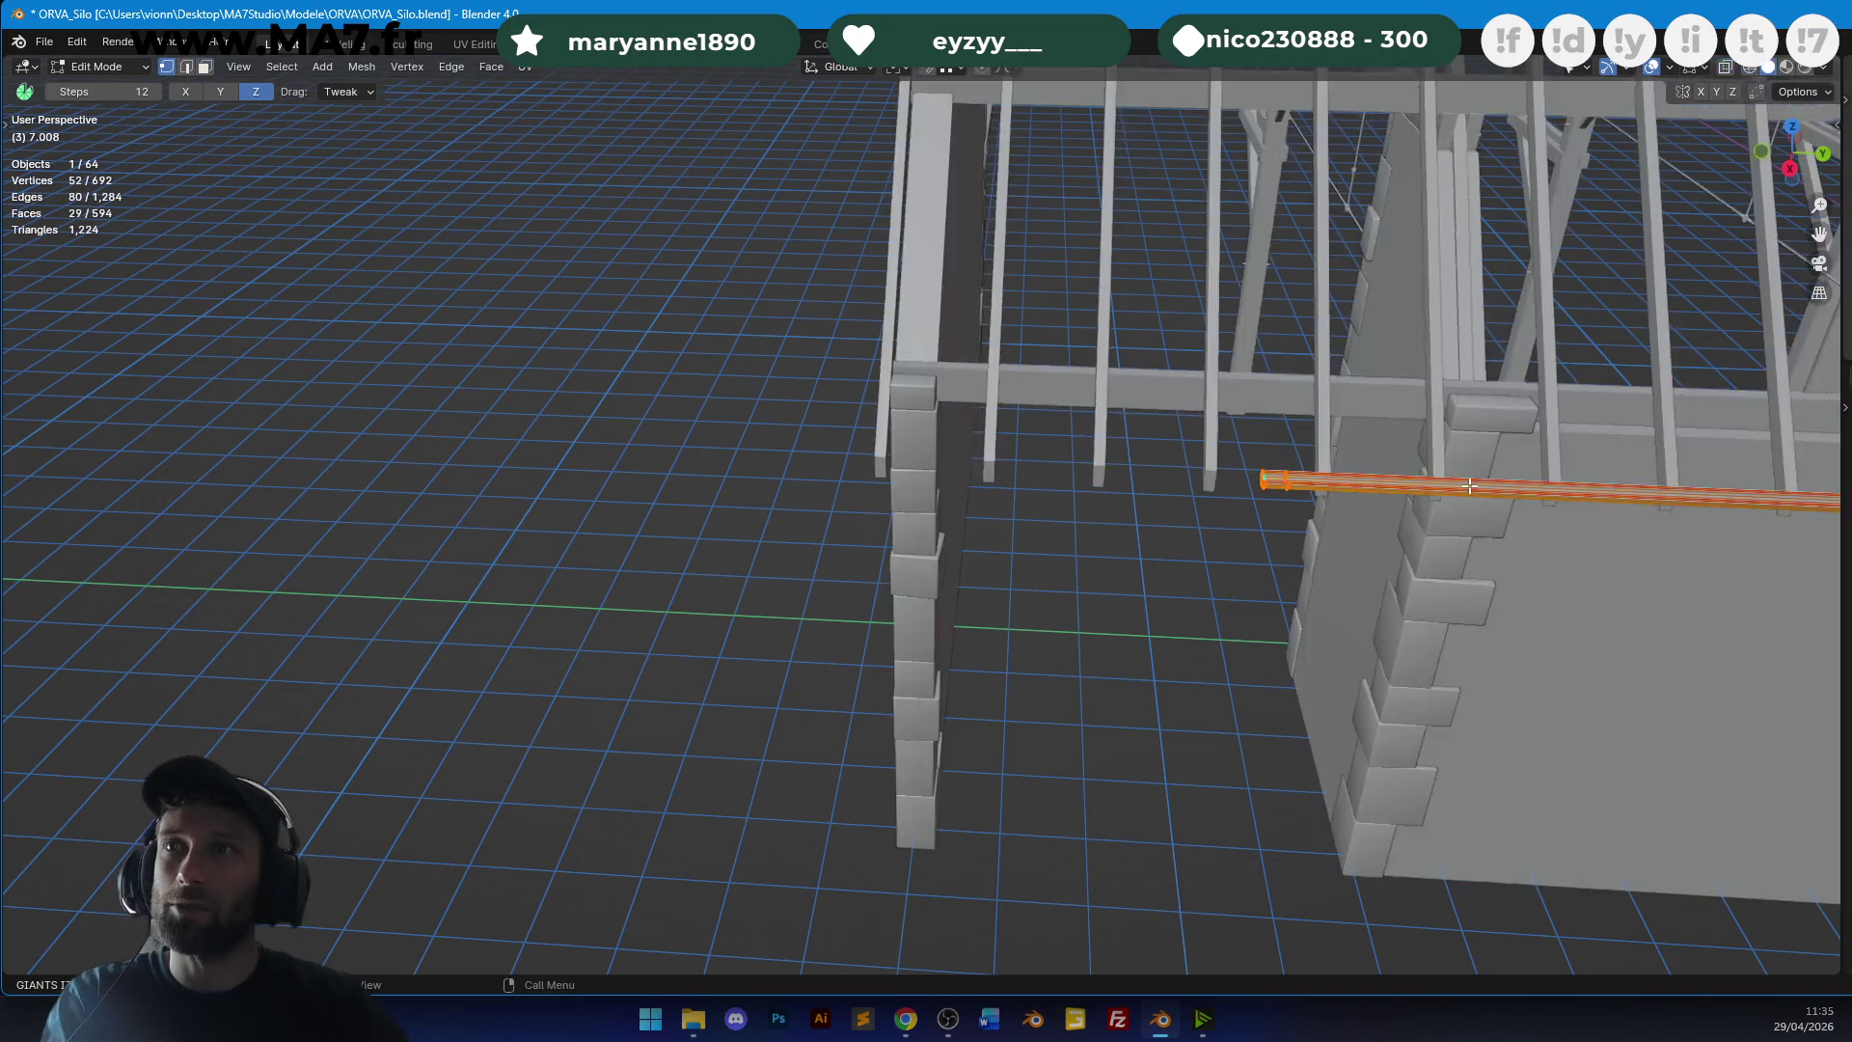
key("g")
key("y")
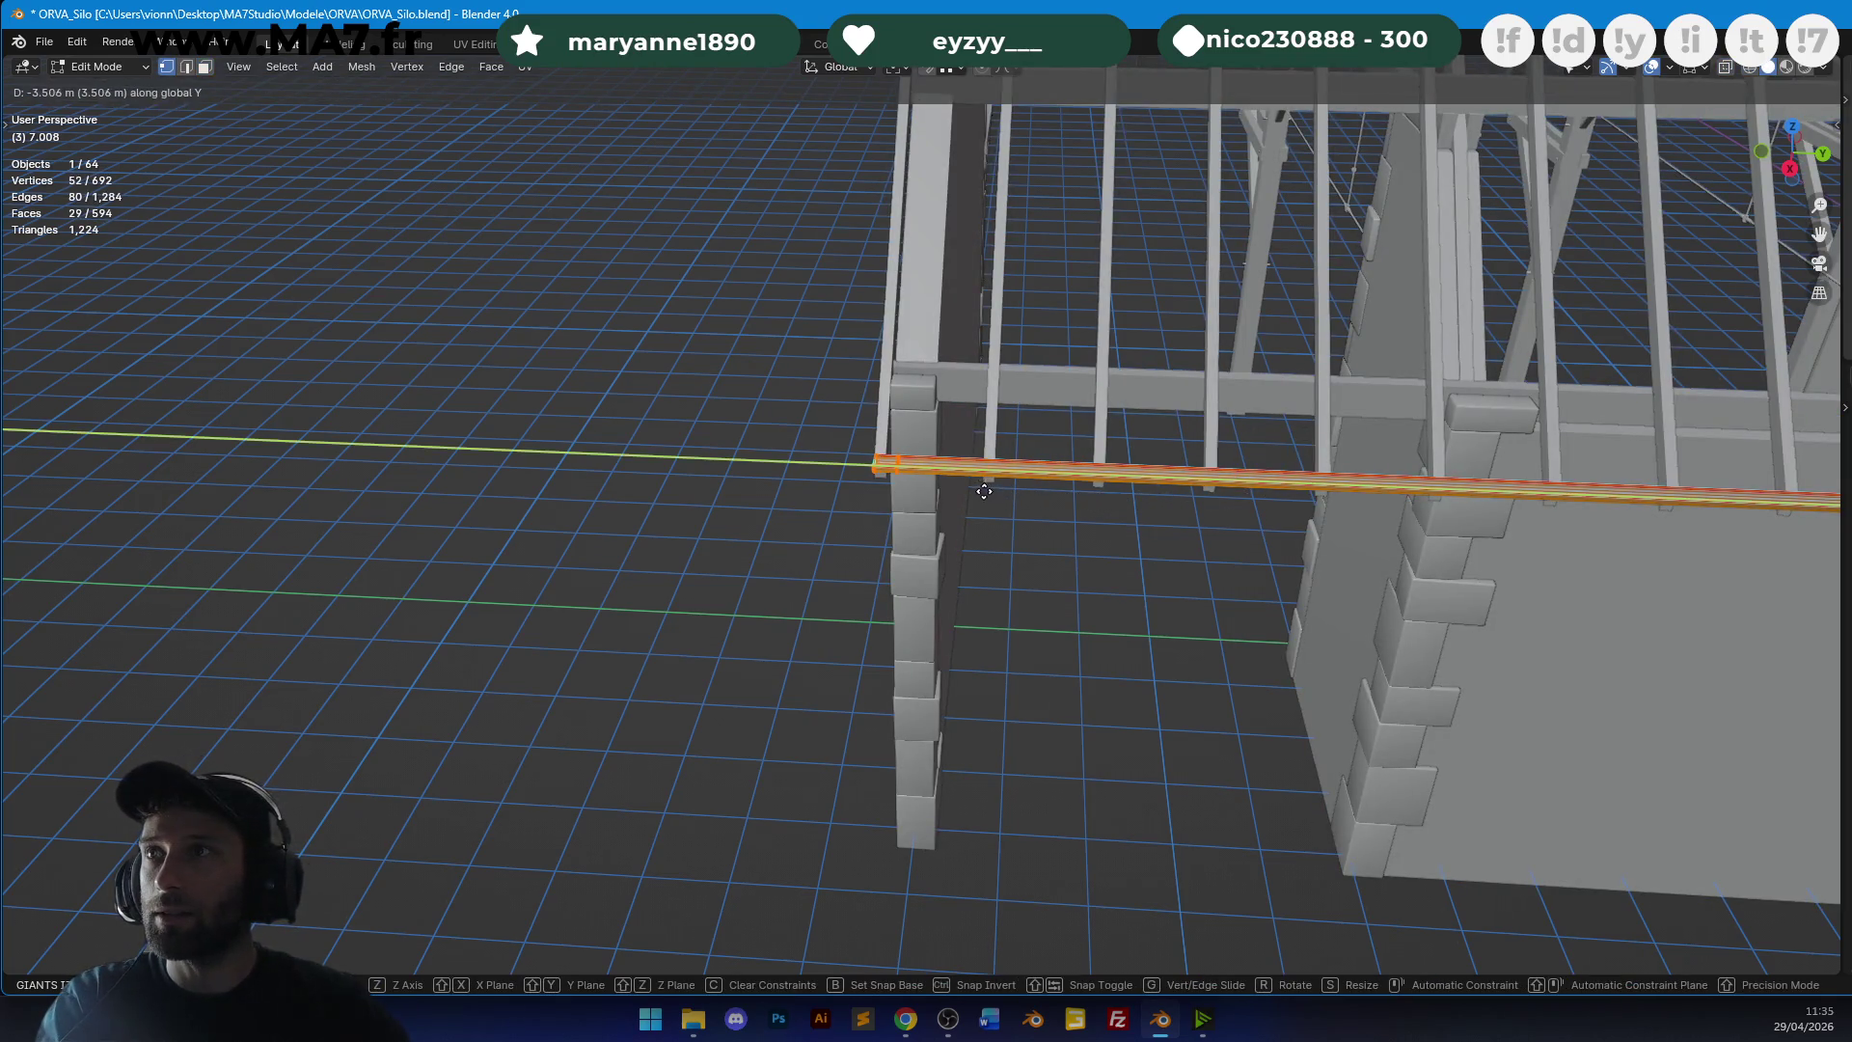
left_click(985, 492)
From the top wireframe view, select the whole drainpipe and raise it to the column top.
key("Tab")
key("z")
mouse_move(1049, 460)
middle_mouse_down()
mouse_move(1154, 437)
mouse_move(855, 615)
mouse_move(1067, 411)
mouse_move(1013, 553)
mouse_move(819, 495)
mouse_move(1088, 494)
middle_mouse_up()
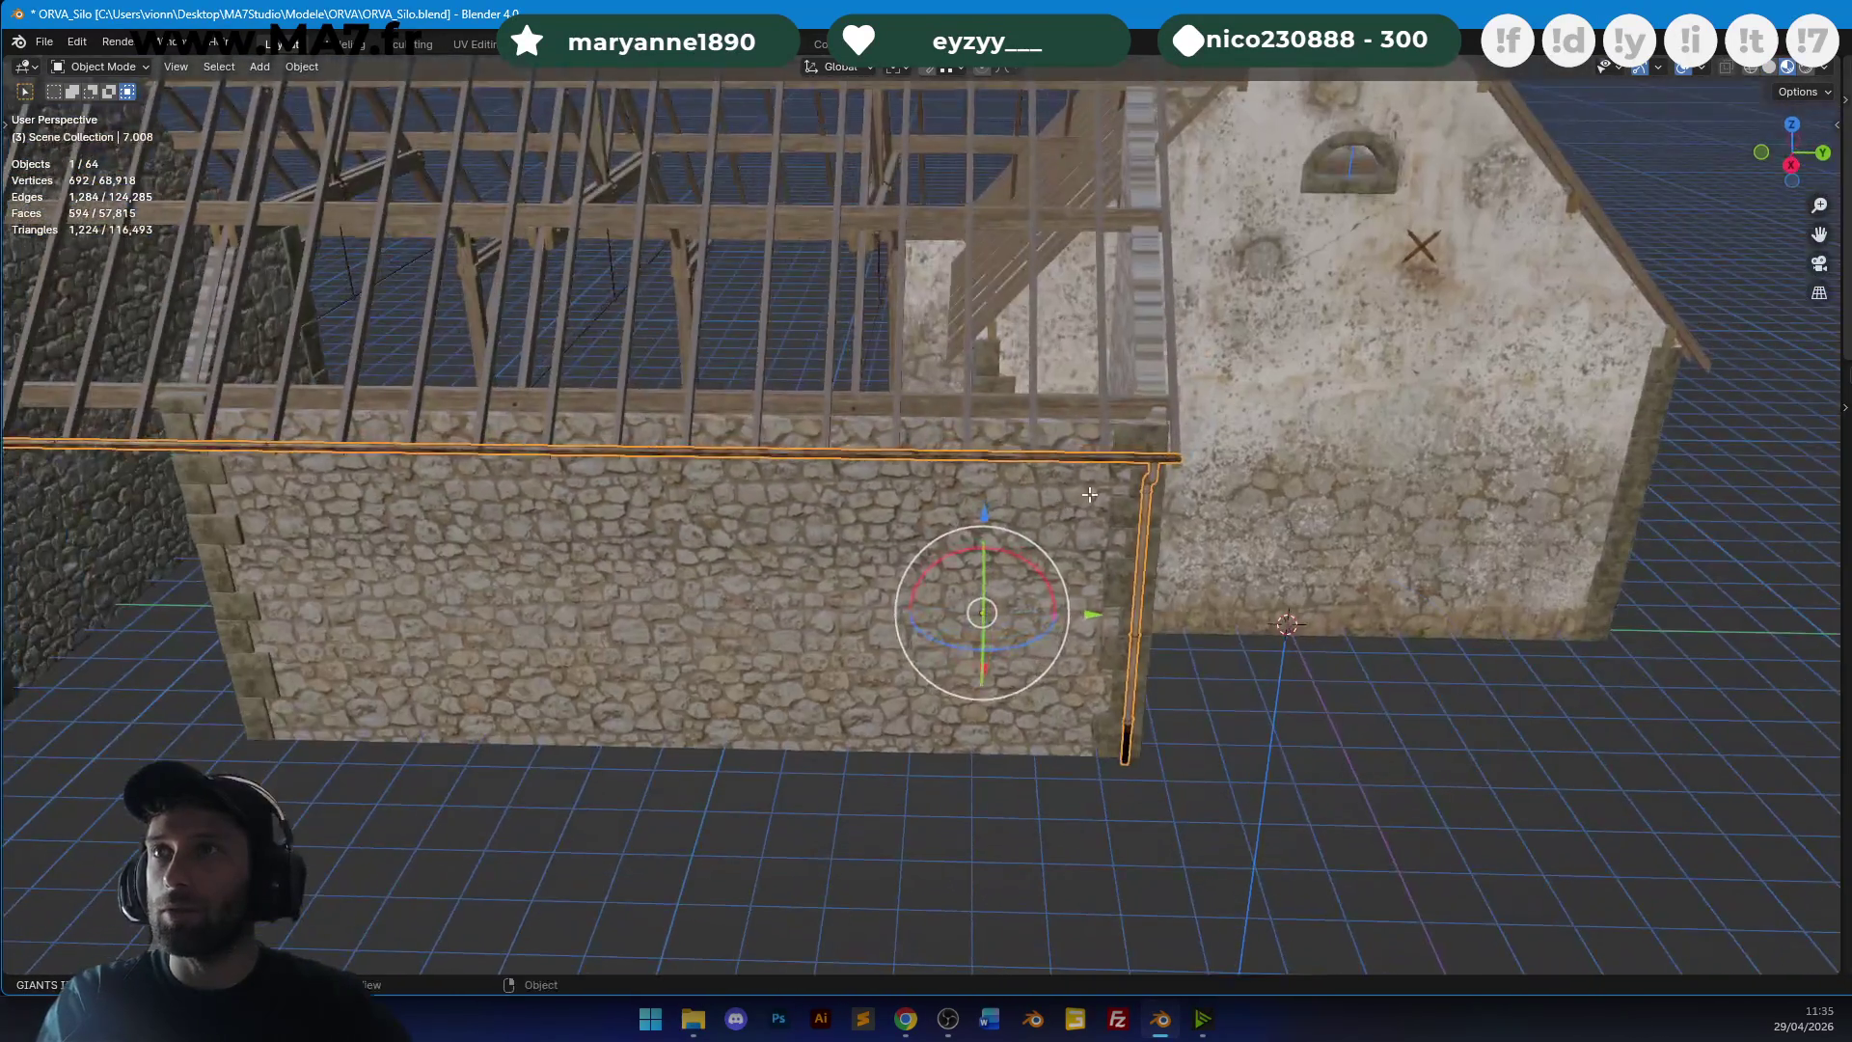
key("Tab")
key("shift+z")
key("KP_7")
scroll(955, 463, "up", 6)
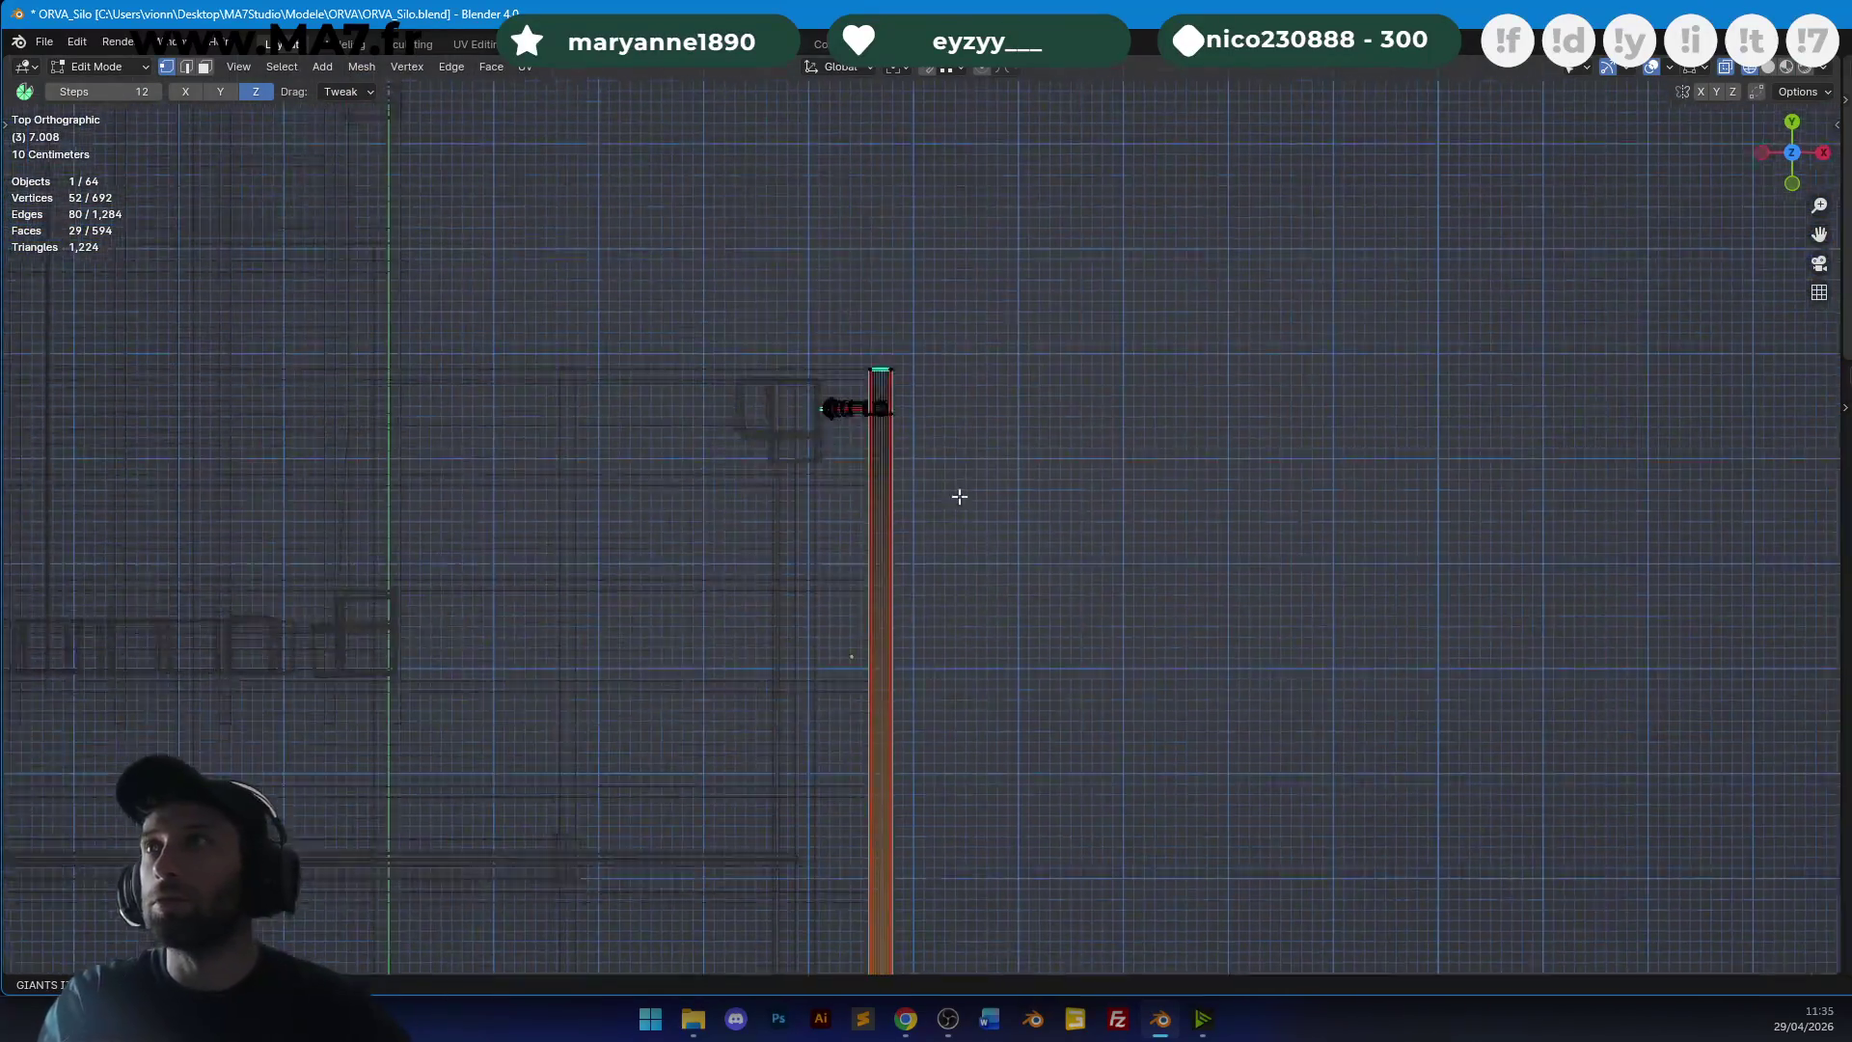
mouse_move(393, 570)
right_mouse_down("ctrl")
mouse_move(914, 561)
mouse_move(1082, 539)
right_mouse_up("ctrl")
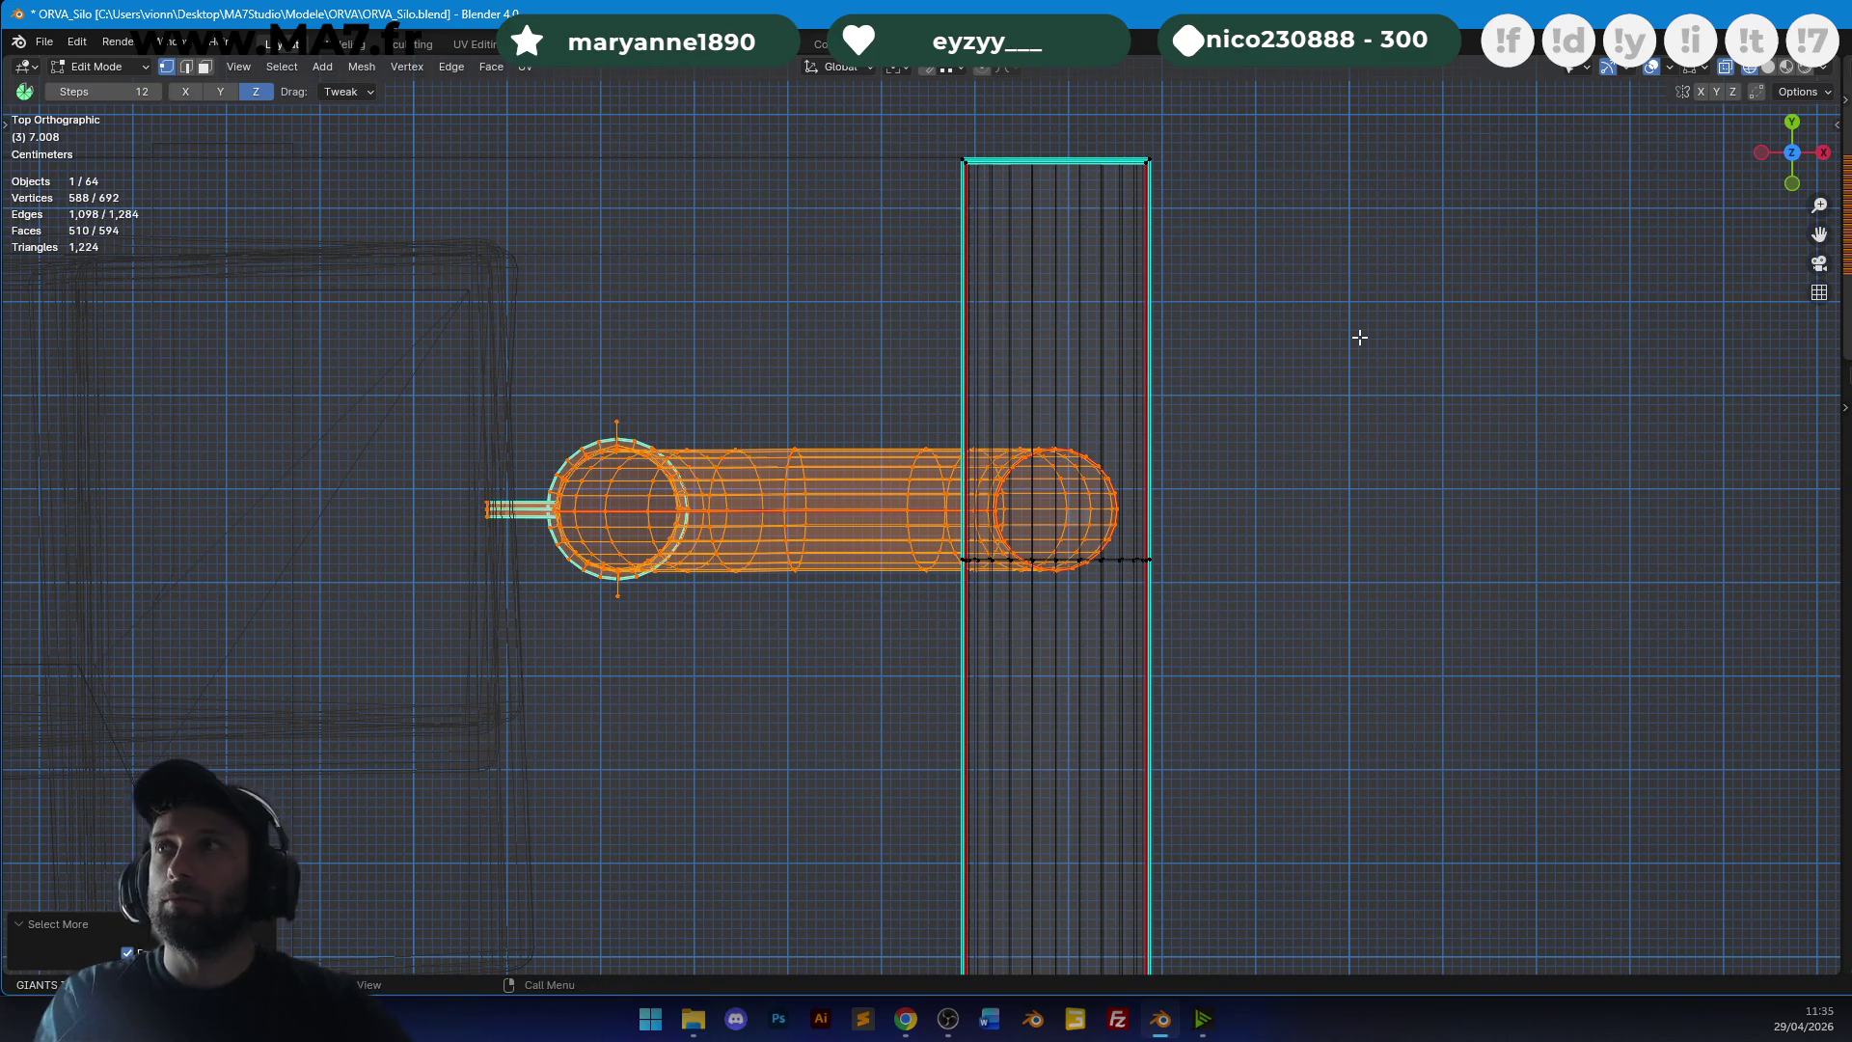
scroll(1306, 376, "down", 3)
key("g")
left_click(1305, 331)
scroll(1108, 388, "down", 4)
scroll(1090, 264, "down", 3)
Duplicate the drainpipe along Y and place the copy at the gutter's far end.
key("shift+d")
key("y")
left_click(1107, 394)
scroll(1107, 394, "up", 5)
key("g")
key("y")
left_click(1139, 481)
key("Tab")
scroll(1302, 533, "down", 4)
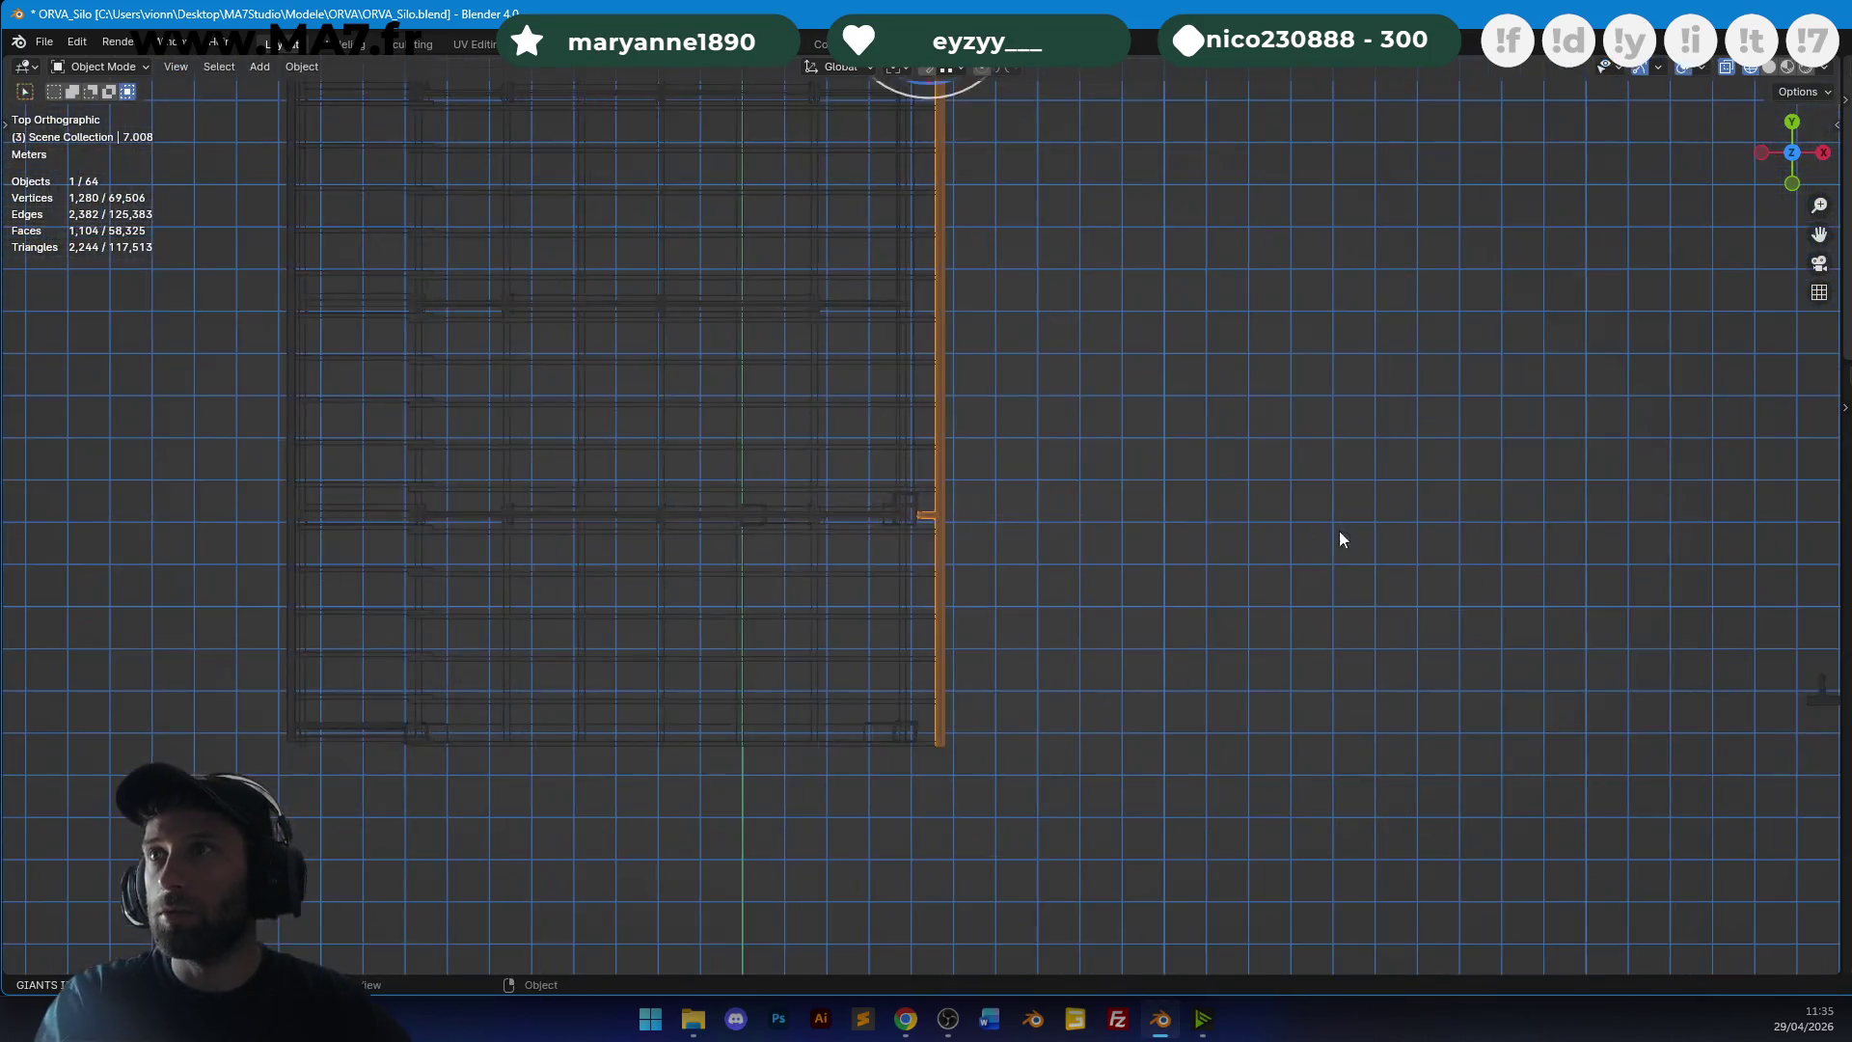
Clear the selection and save the barn file with Ctrl+S.
middle_click_drag(1352, 528, 1161, 490)
scroll(991, 471, "down", 3)
key("a")
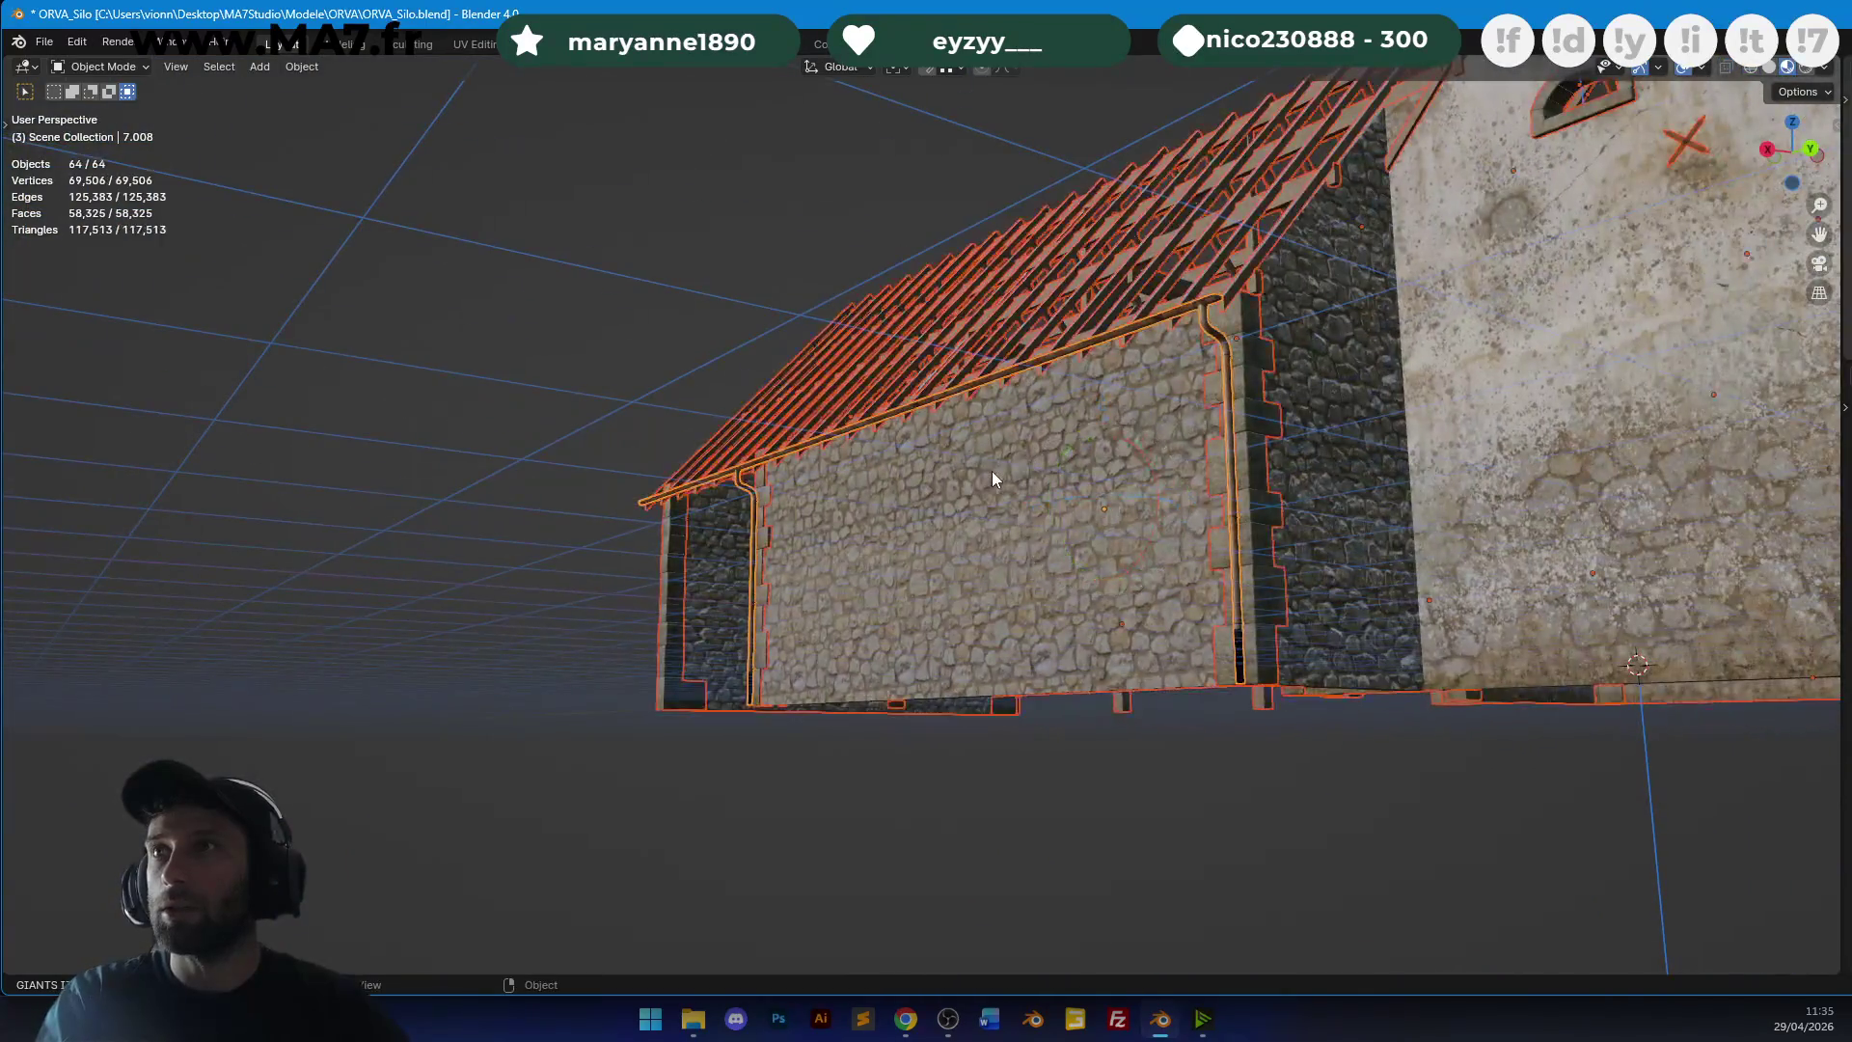
key("alt+a")
key("ctrl+s")
mouse_move(934, 496)
middle_mouse_down()
mouse_move(1206, 490)
mouse_move(1095, 543)
mouse_move(992, 477)
mouse_move(1078, 437)
mouse_move(763, 921)
middle_mouse_up()
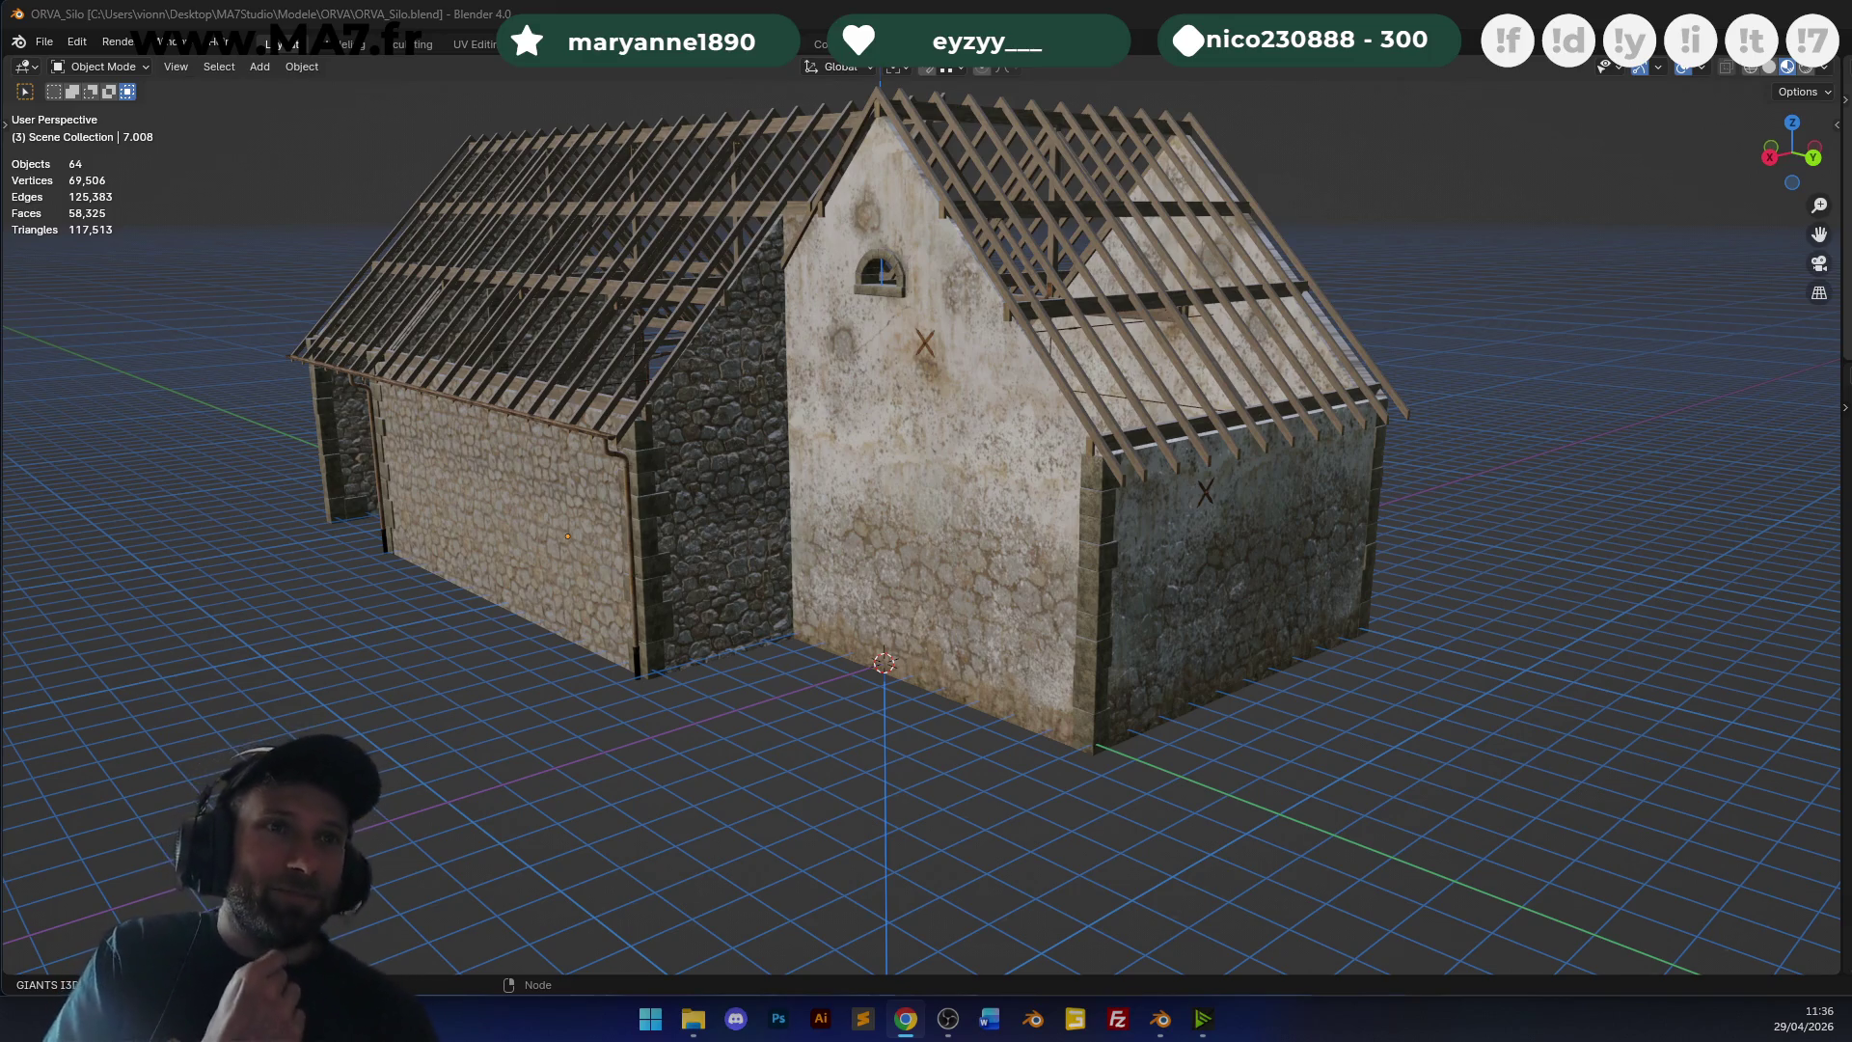
Save the barn file again with Ctrl+S.
scroll(847, 411, "up", 5)
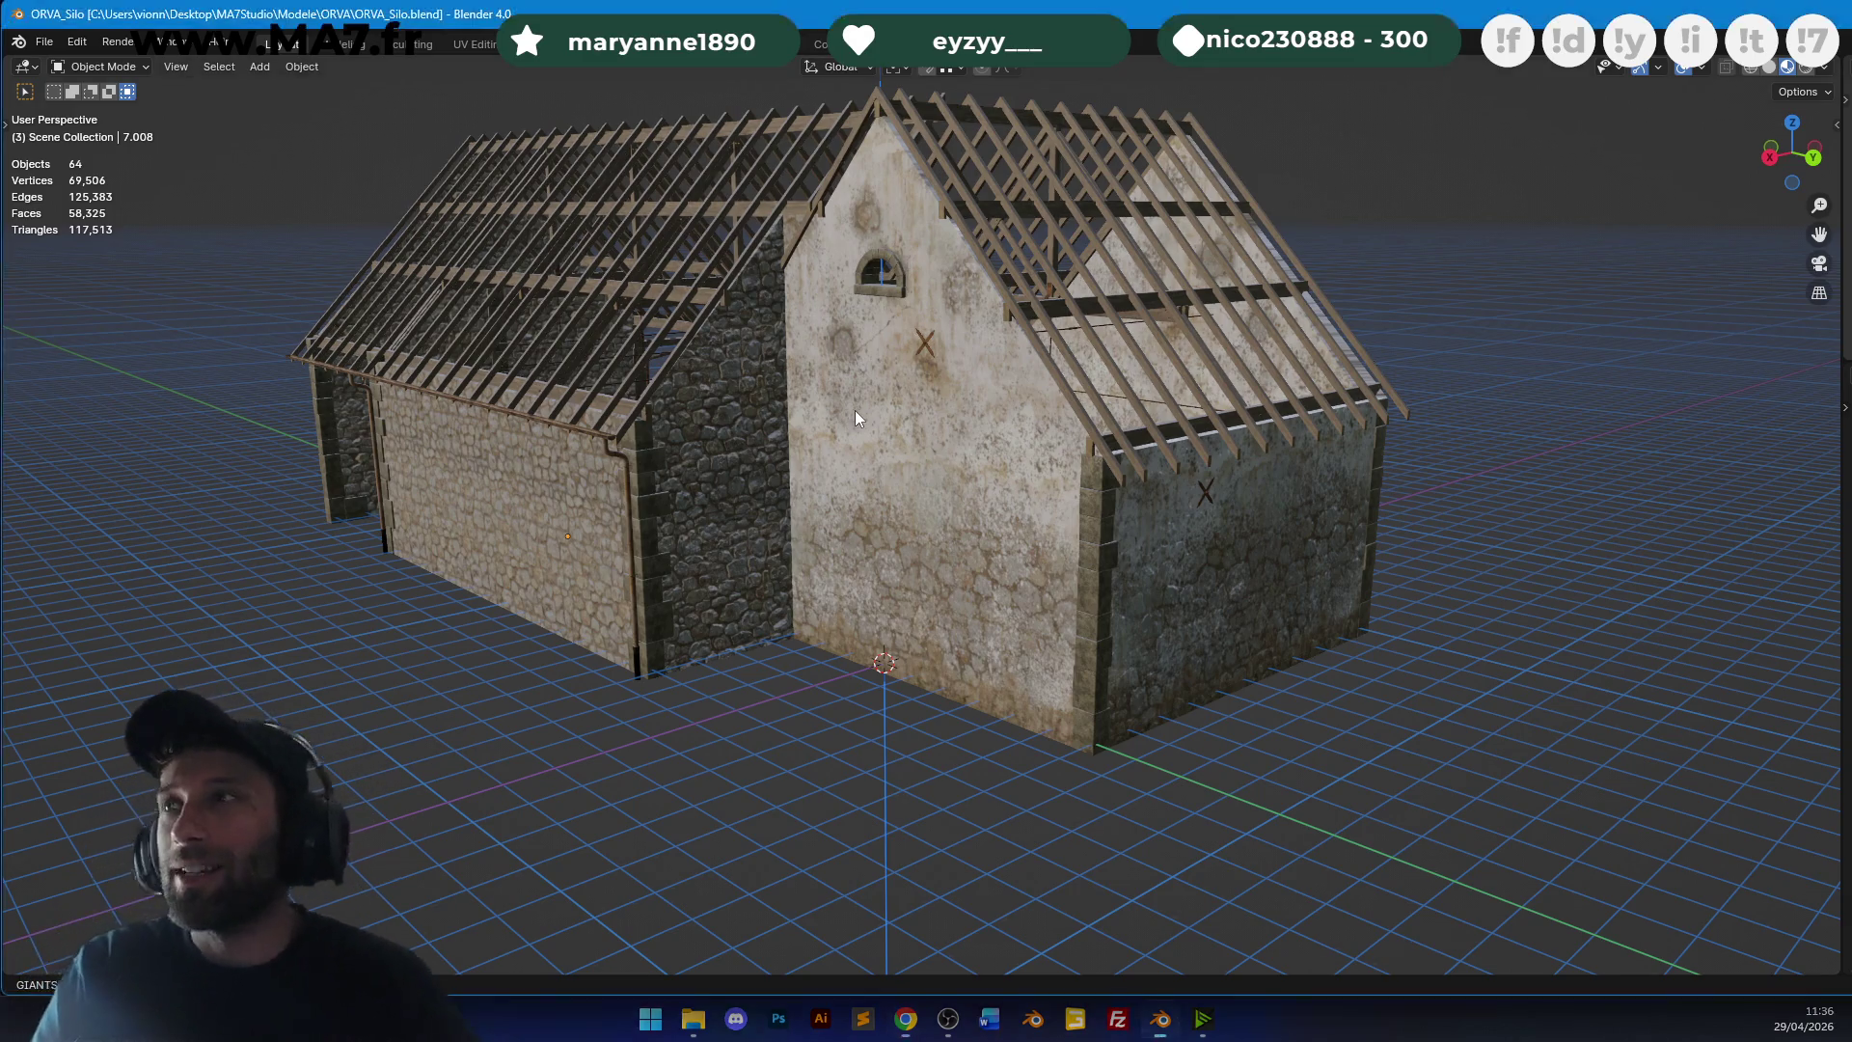
middle_click_drag(871, 407, 1123, 434, "shift")
scroll(1123, 434, "up", 3)
key("ctrl+s")
scroll(1123, 434, "down", 8)
mouse_move(866, 444)
middle_mouse_down()
mouse_move(1080, 434)
mouse_move(1107, 407)
mouse_move(936, 470)
mouse_move(960, 517)
mouse_move(992, 488)
mouse_move(1030, 496)
mouse_move(937, 471)
middle_mouse_up()
Select the gutter-and-drainpipe object and duplicate it in top wireframe view.
left_click(960, 517)
left_click(976, 499)
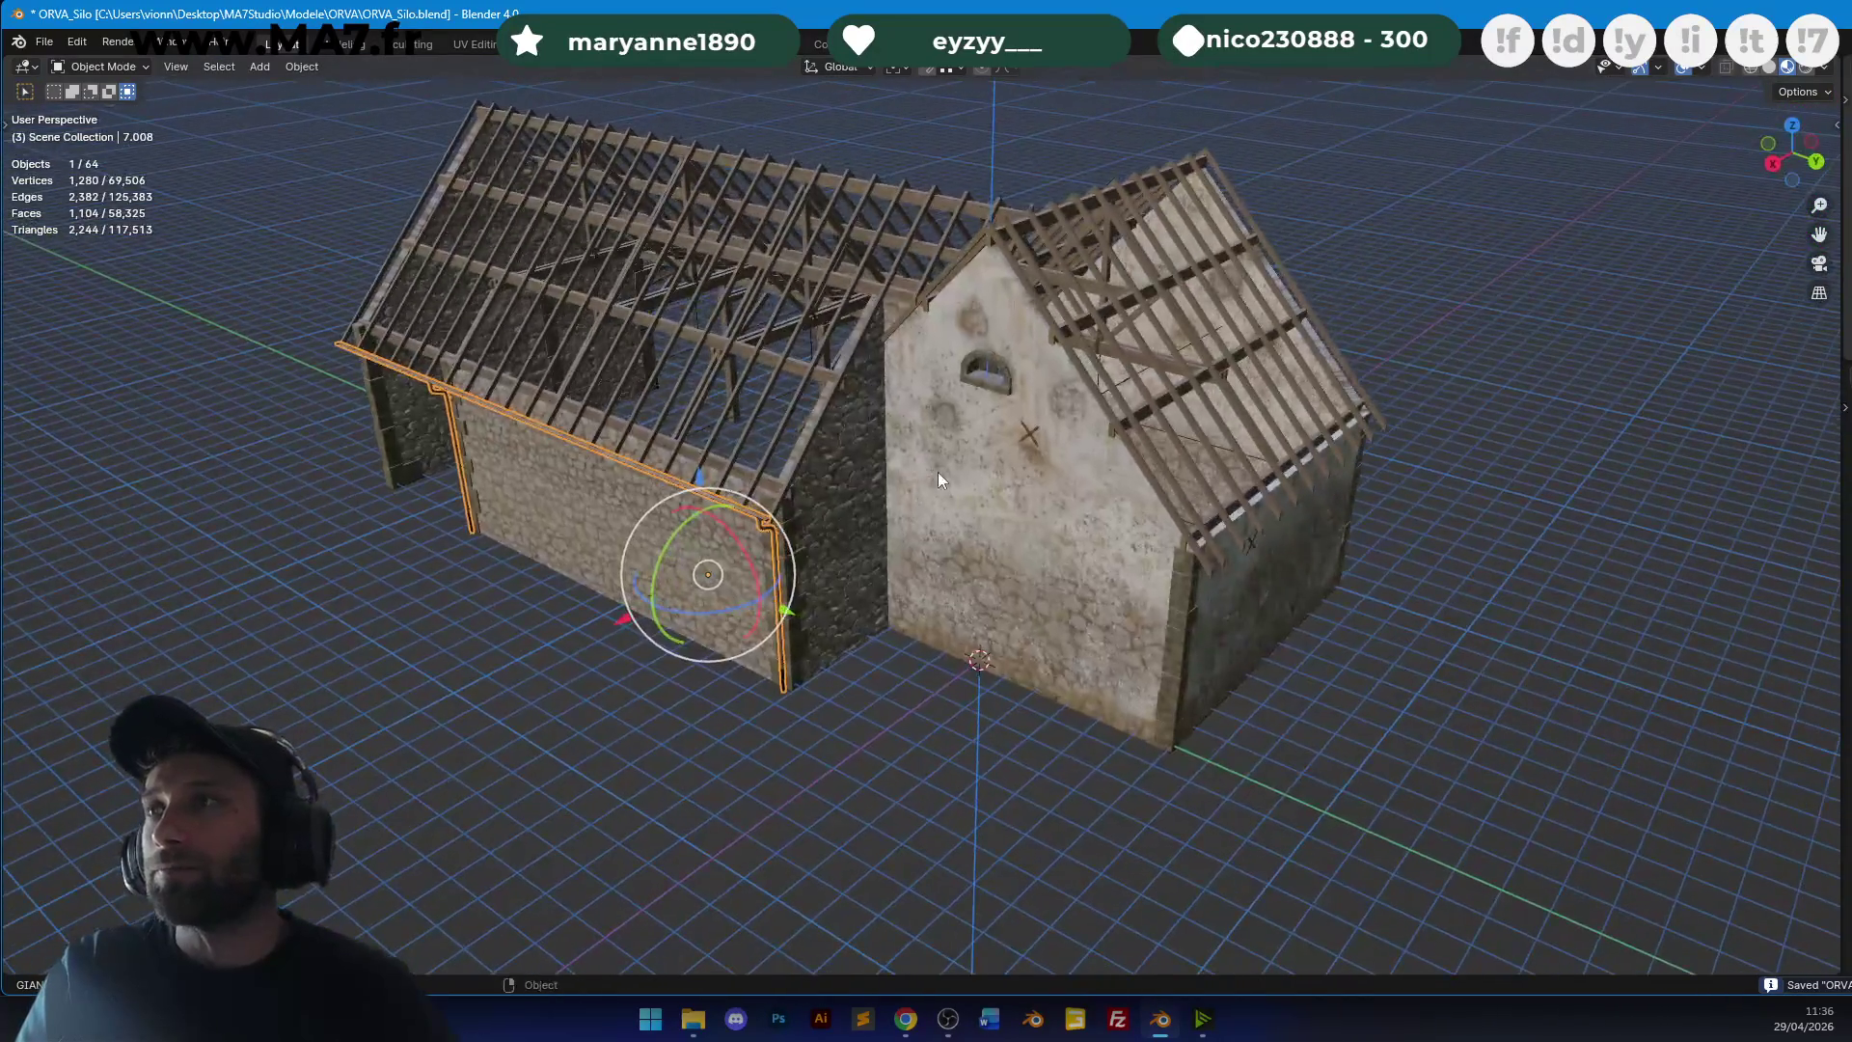
middle_click_drag(646, 387, 569, 402)
key("KP_7")
key("z")
left_click(241, 437)
key("shift+d")
left_click(1150, 454)
Rotate the copied gutter -90° and place it along the other wall, drainpipe over the corner post.
type("r")
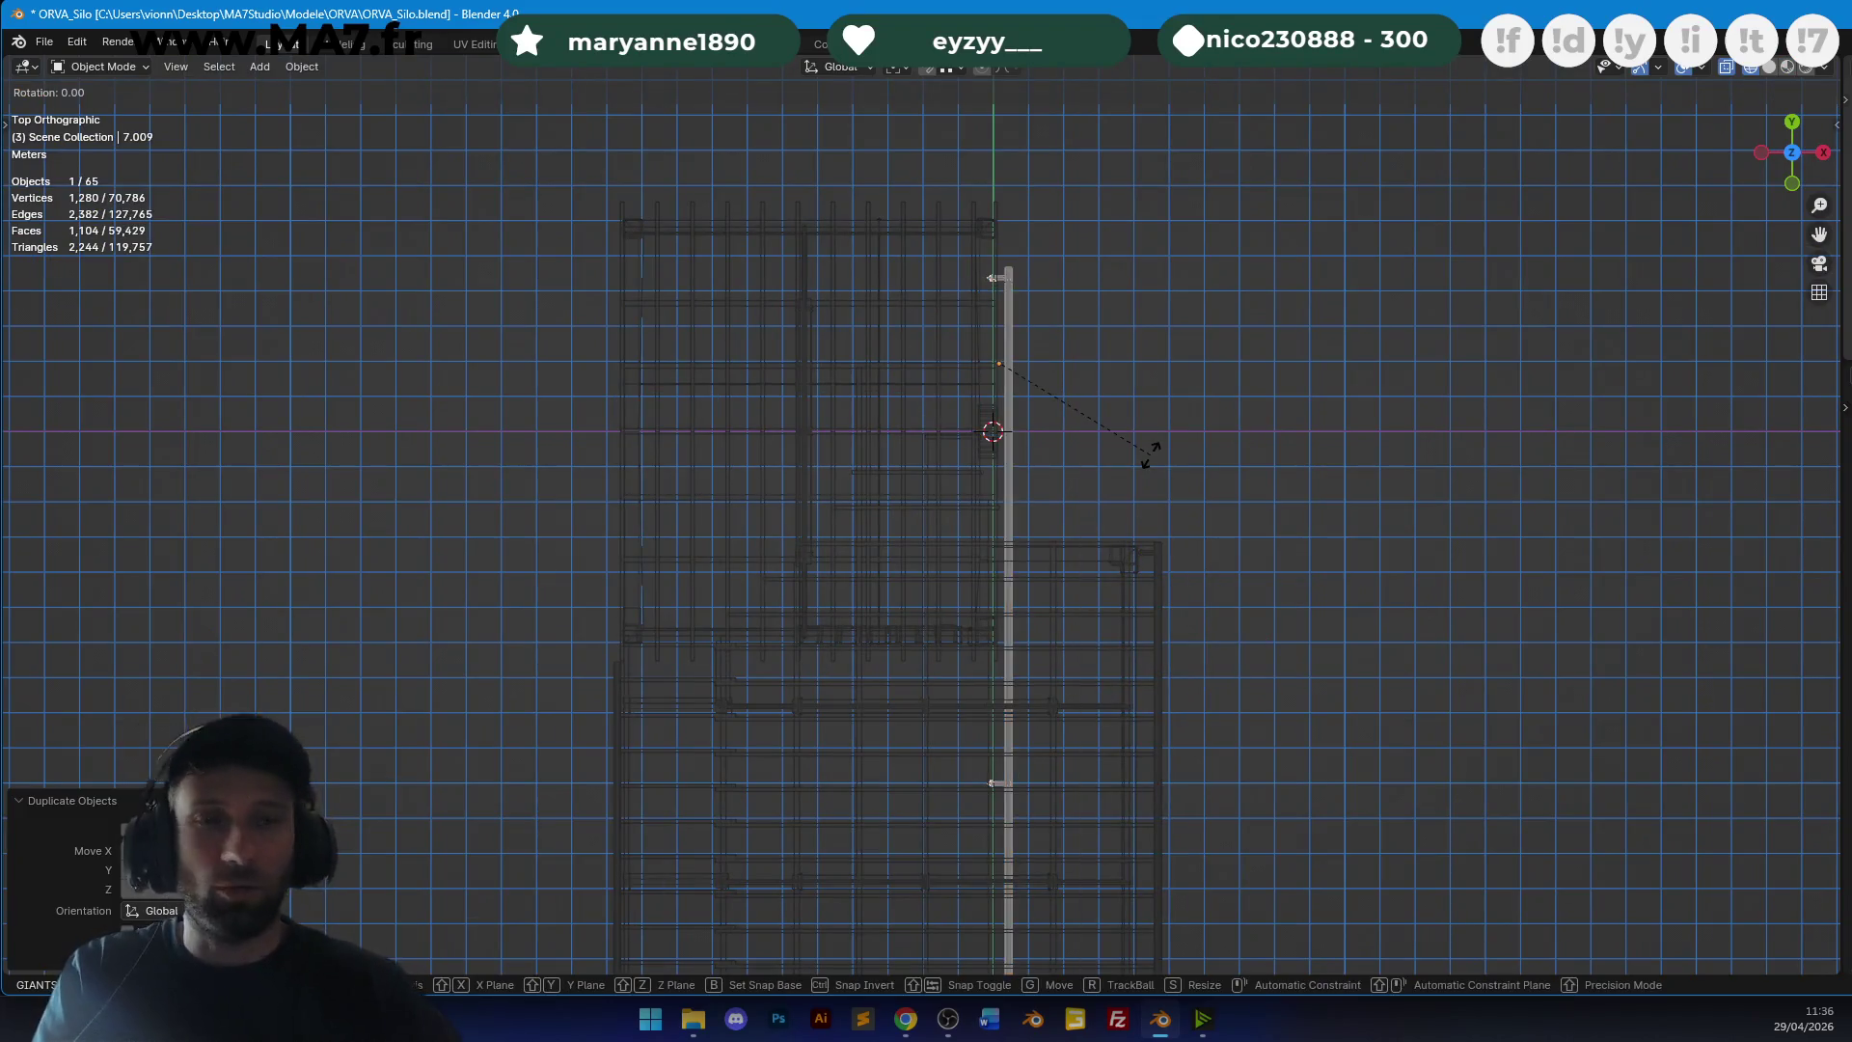
type("-90")
key("Return")
scroll(1150, 463, "up", 3)
key("g")
left_click(909, 542)
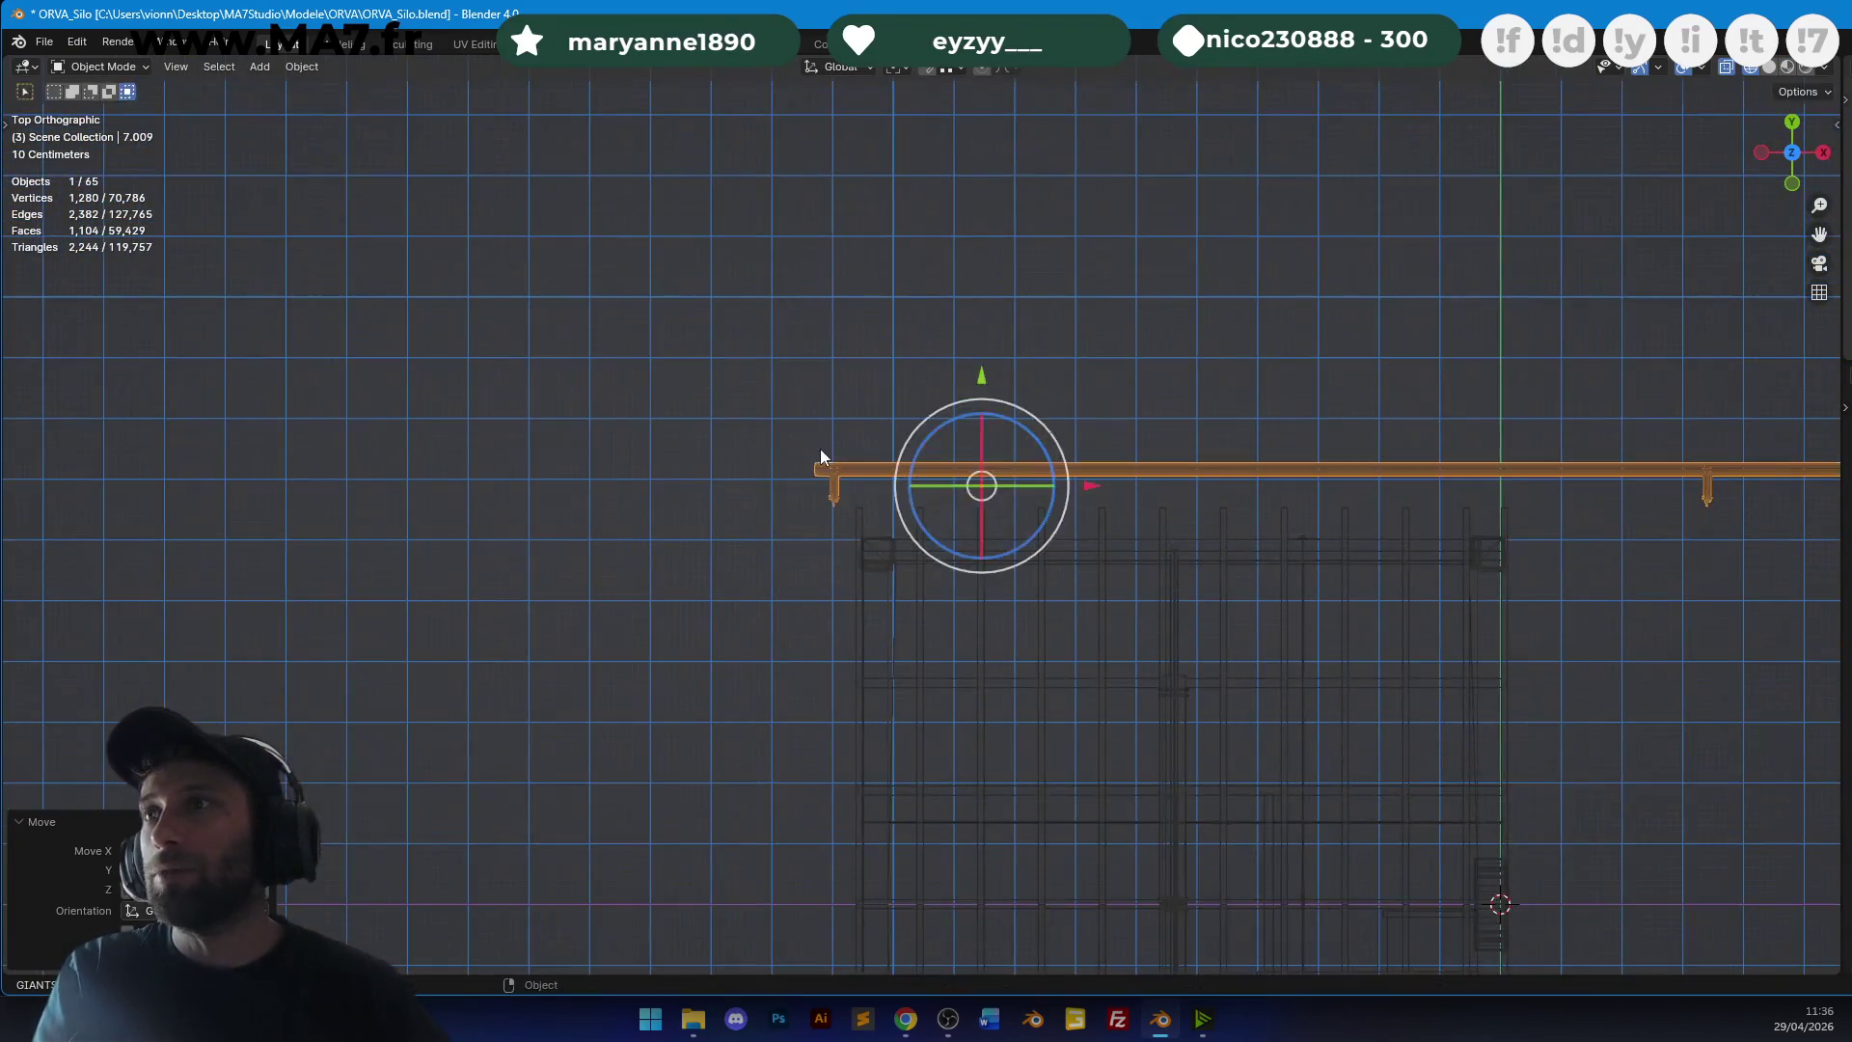
scroll(910, 545, "up", 2)
key("g")
left_click(1129, 598)
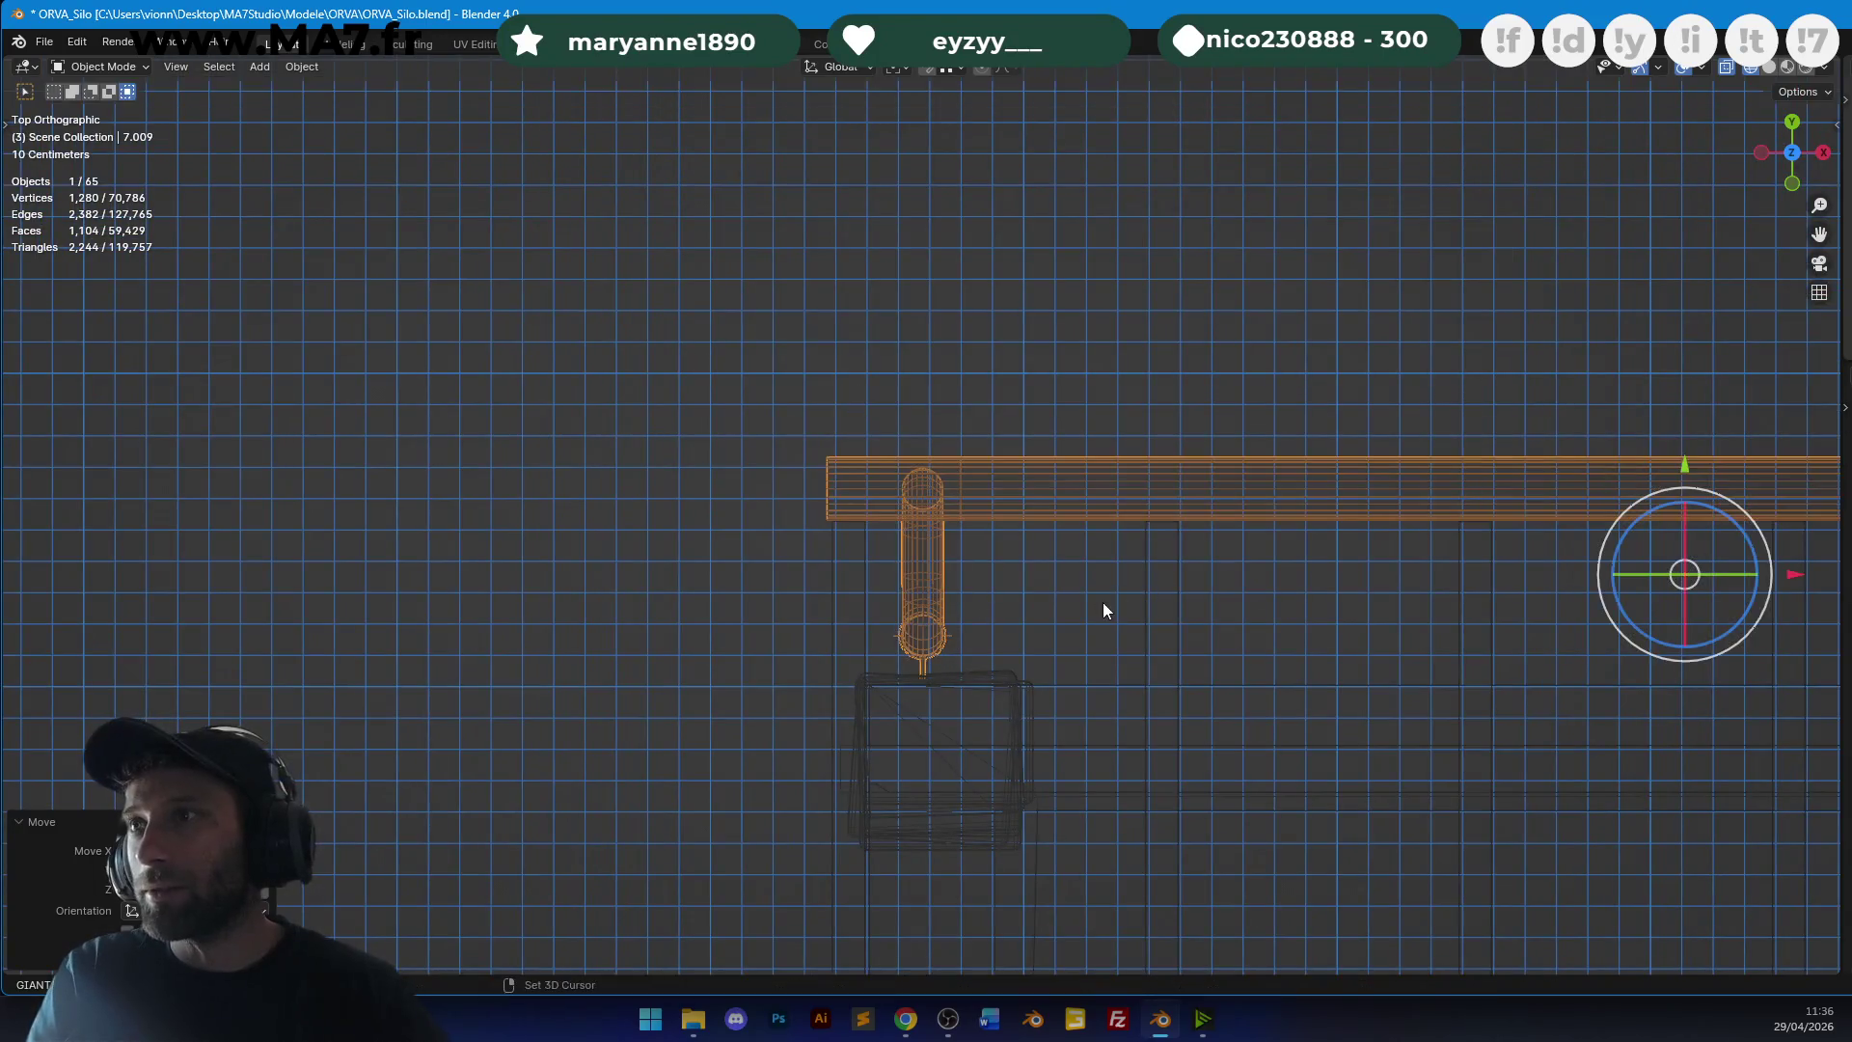
scroll(1157, 589, "up", 3)
scroll(1185, 554, "down", 5)
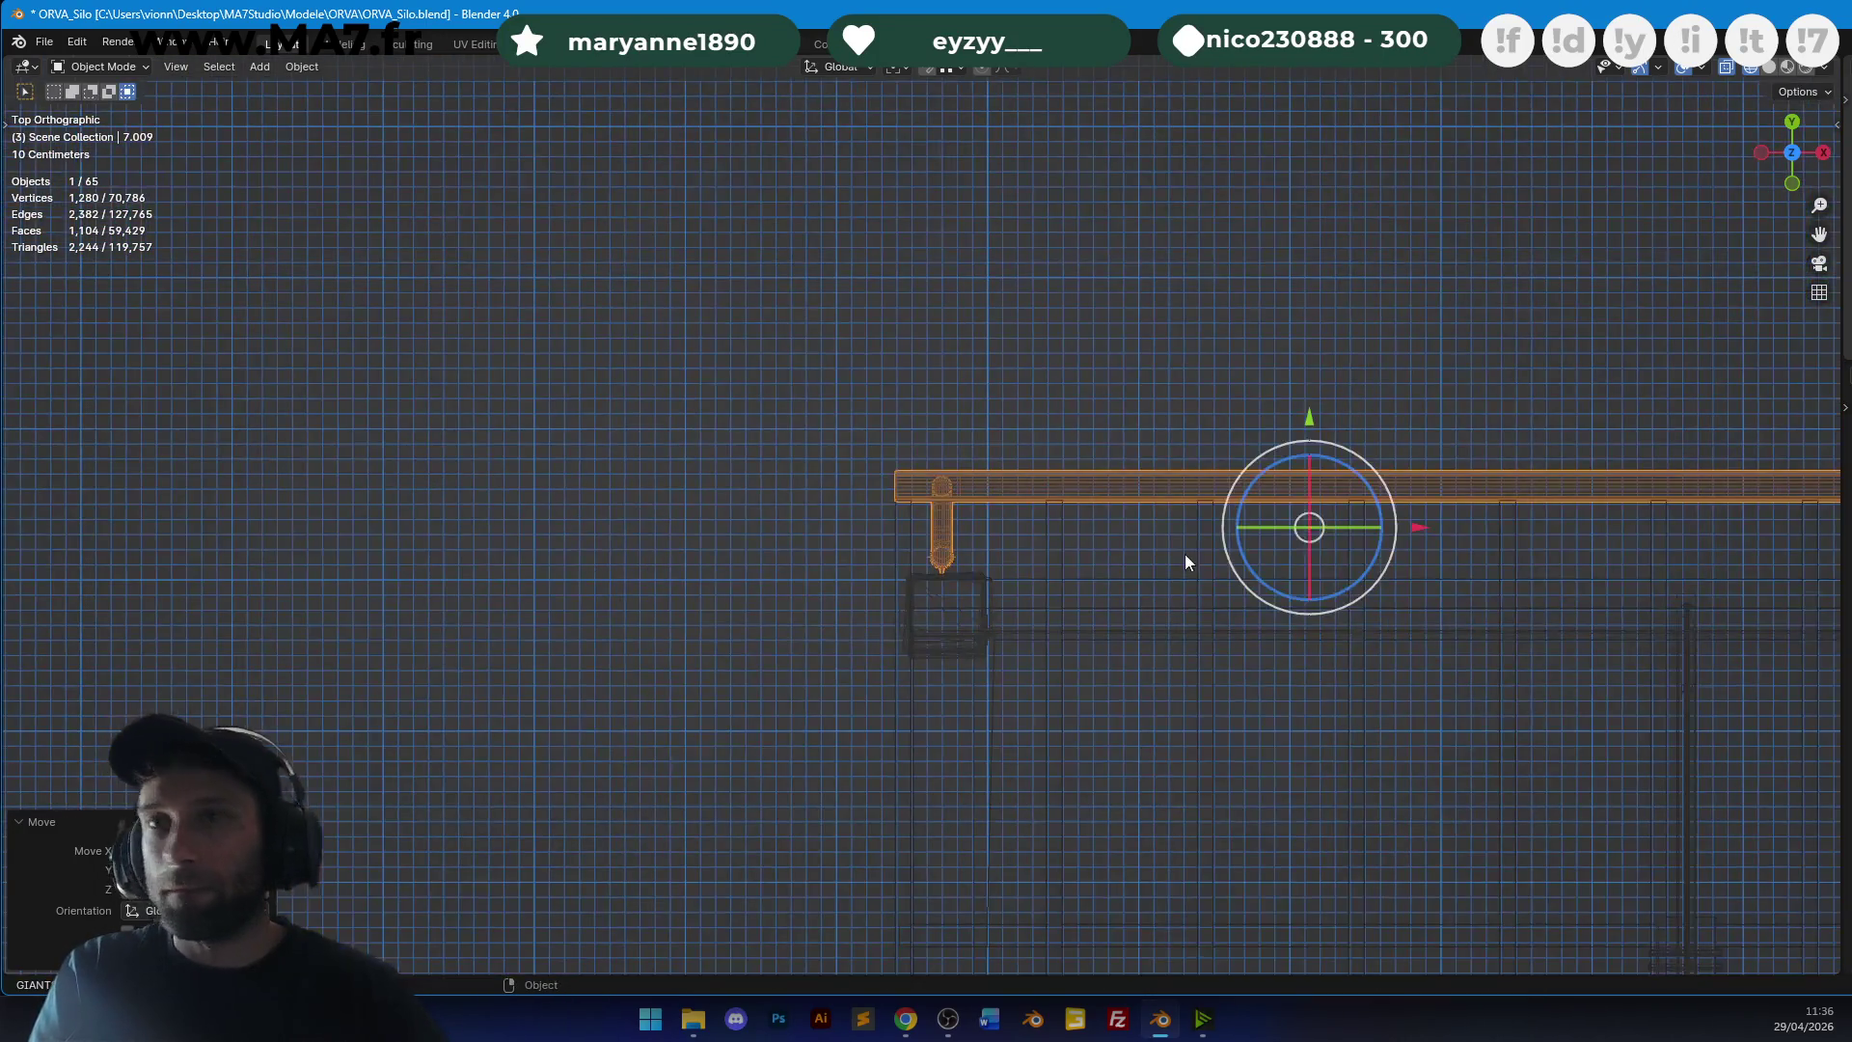
From the side view, raise the drainpipe's top section vertically to meet the gutter.
key("KP_3")
scroll(1061, 545, "down", 5)
scroll(1061, 564, "up", 12)
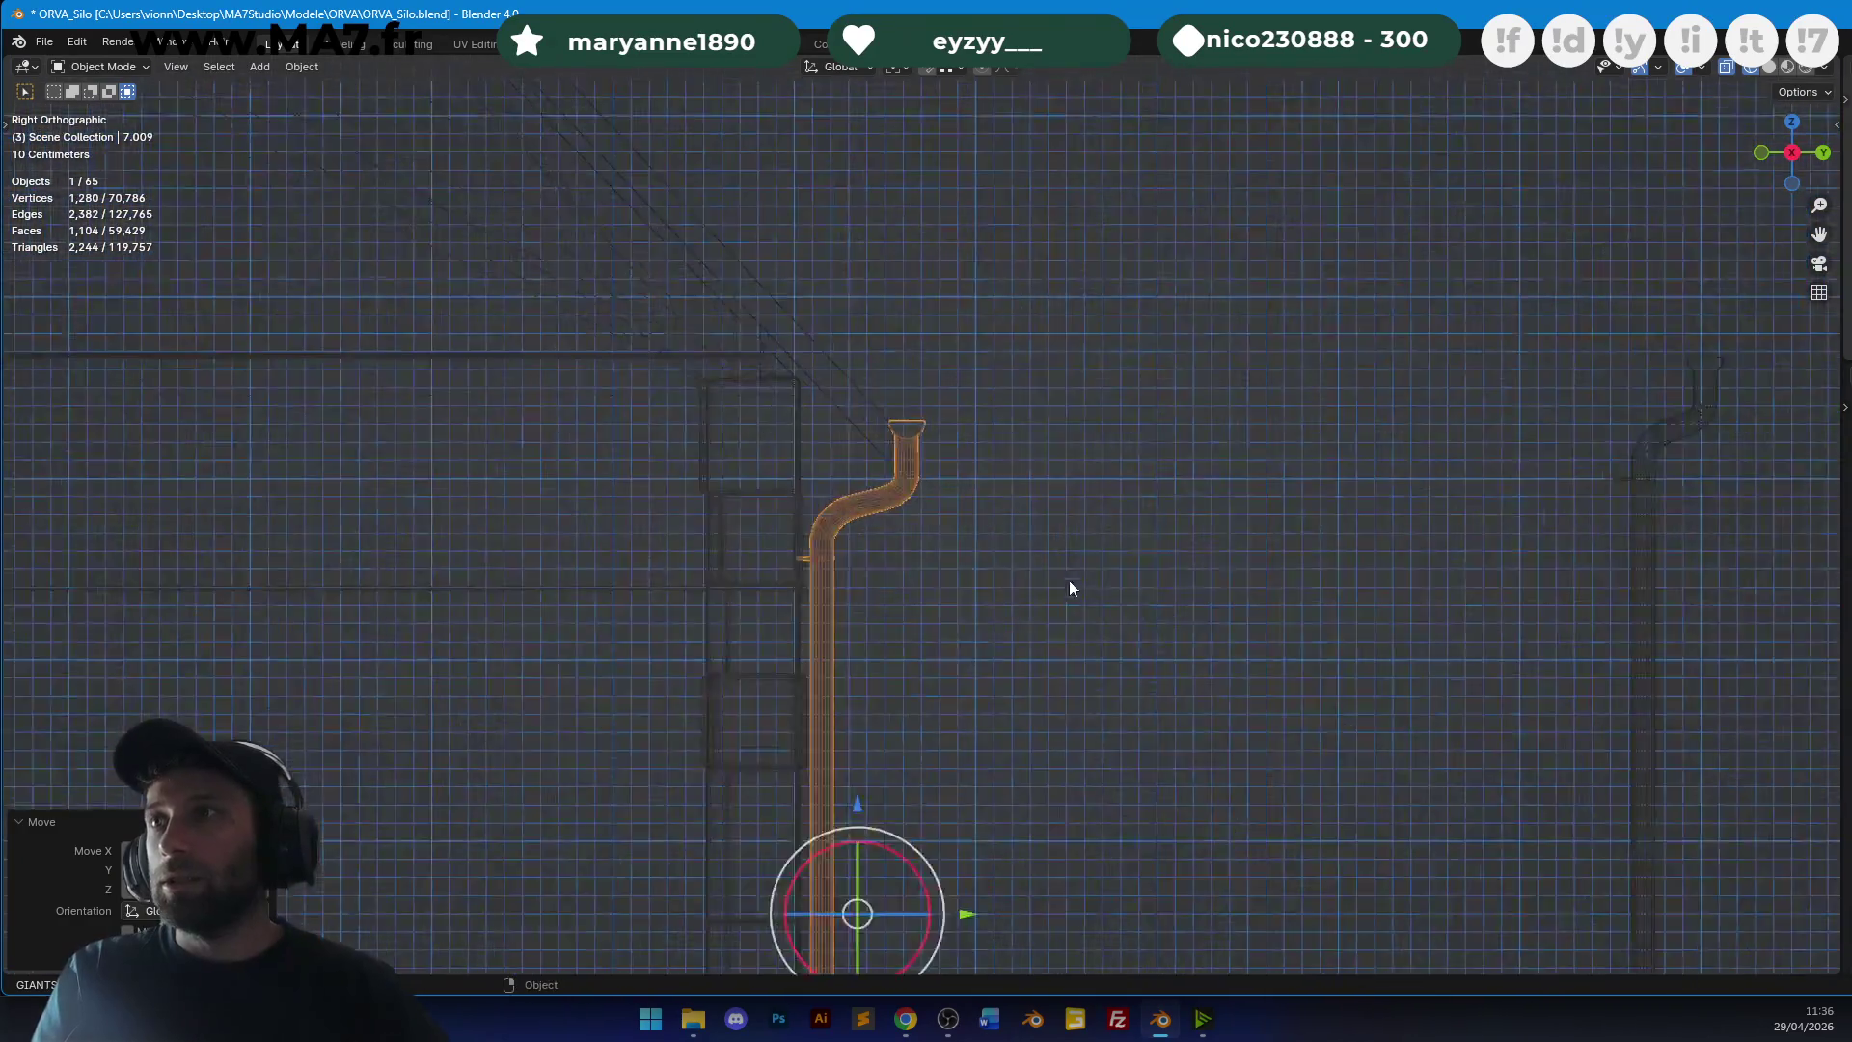
key("Tab")
mouse_move(1025, 257)
right_mouse_down("ctrl")
mouse_move(901, 414)
mouse_move(1248, 386)
right_mouse_up("ctrl")
key("g")
key("z")
left_click(1255, 411)
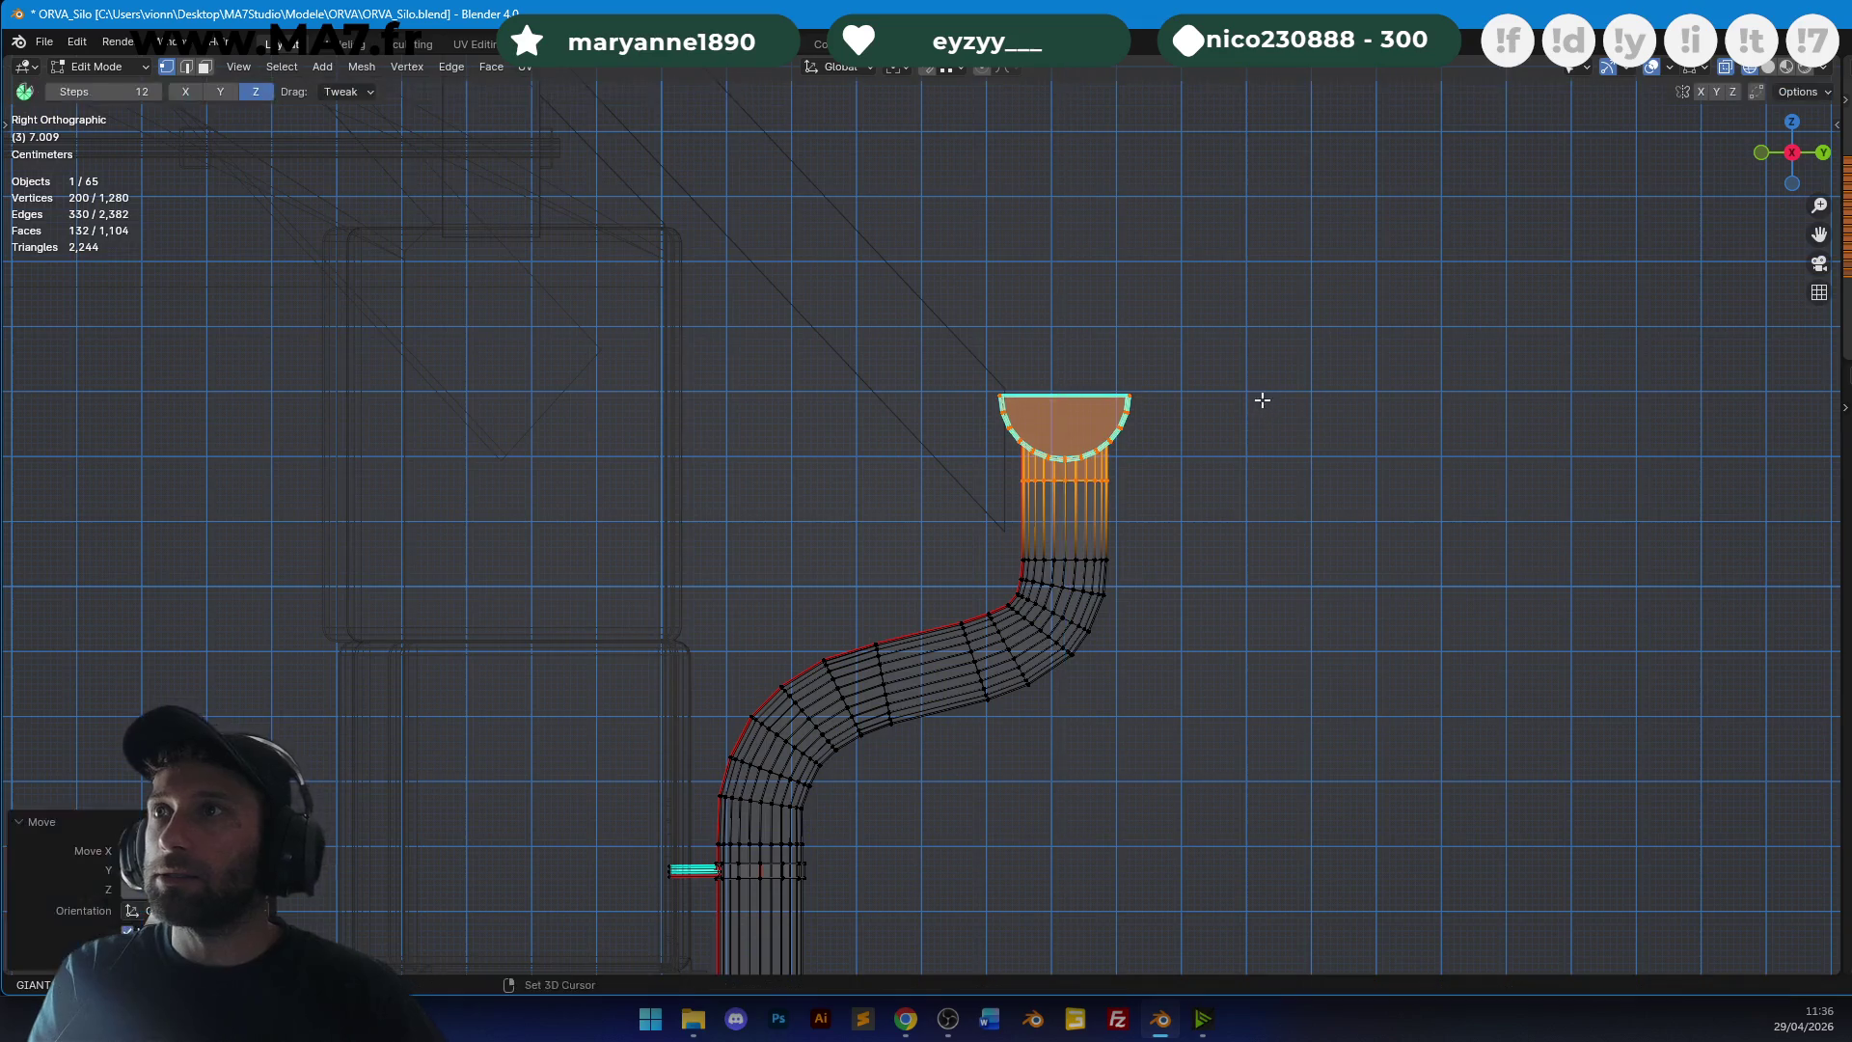
key("Tab")
scroll(1001, 623, "down", 5)
middle_click_drag(1001, 623, 1011, 287, "shift")
mouse_move(973, 567)
middle_mouse_down()
mouse_move(1154, 414)
mouse_move(1217, 438)
mouse_move(946, 488)
mouse_move(439, 467)
middle_mouse_up()
Delete the gutter's left drainpipe leg.
key("Tab")
key("alt+a")
key("l")
key("x")
left_click(492, 443)
Shorten the gutter by moving its end along X, checking it in material preview.
key("l")
key("g")
key("x")
left_click(899, 523)
key("shift+z")
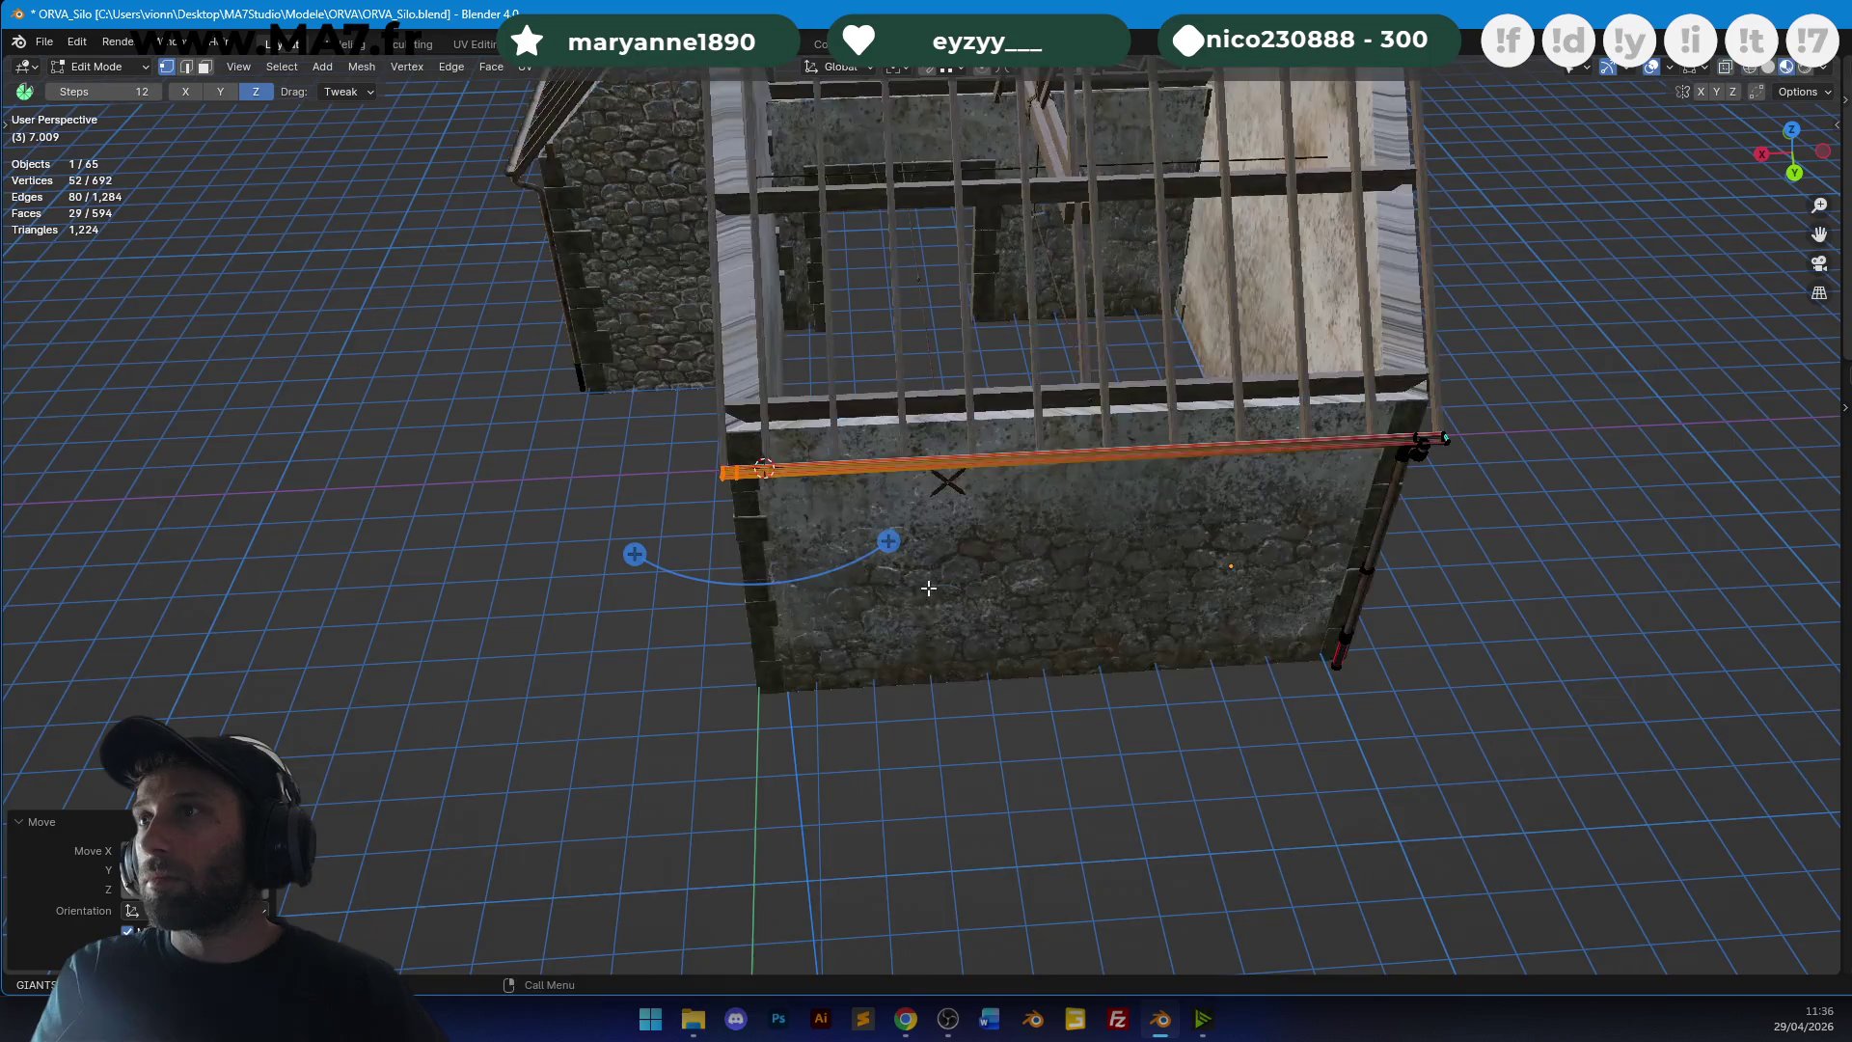
middle_click_drag(926, 579, 868, 617)
scroll(917, 506, "up", 5)
scroll(917, 506, "down", 5)
key("g")
key("x")
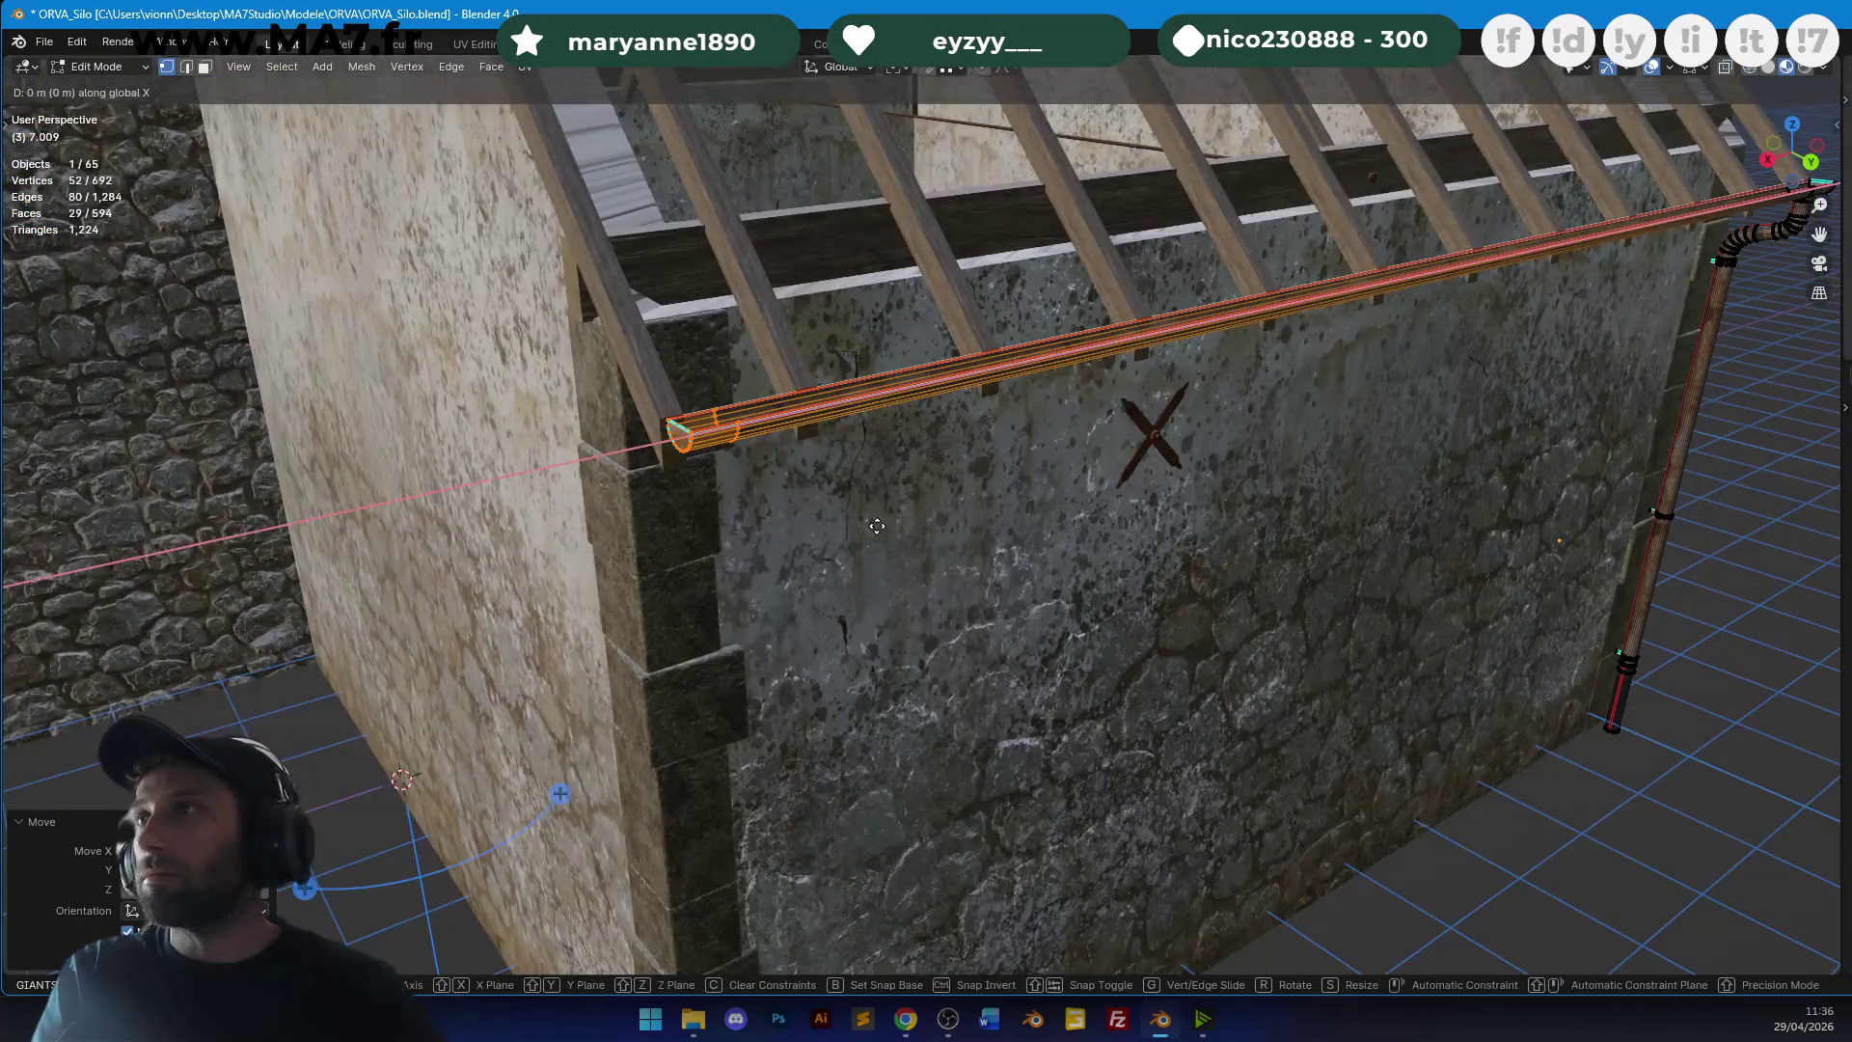
left_click(838, 532)
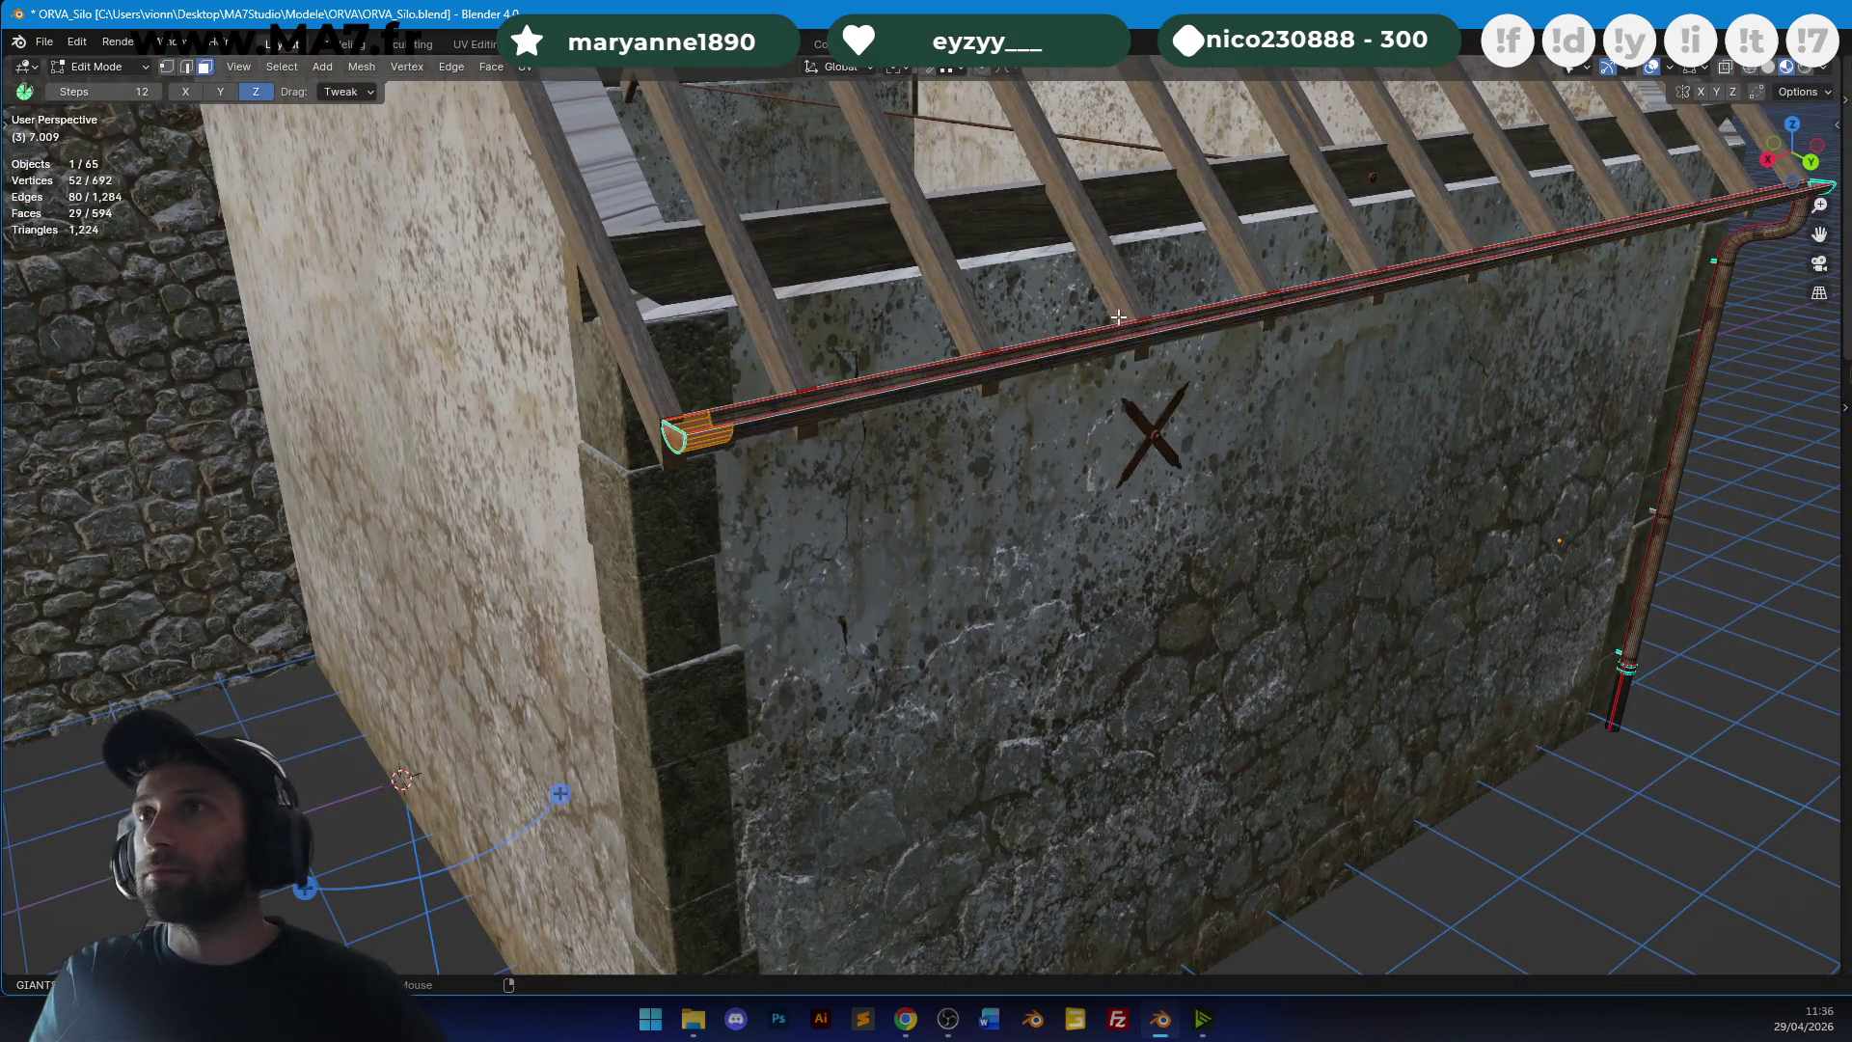
left_click(204, 66)
middle_click_drag(1266, 394, 1267, 394)
Return to object mode, deselect the gutter and save the barn file.
key("Tab")
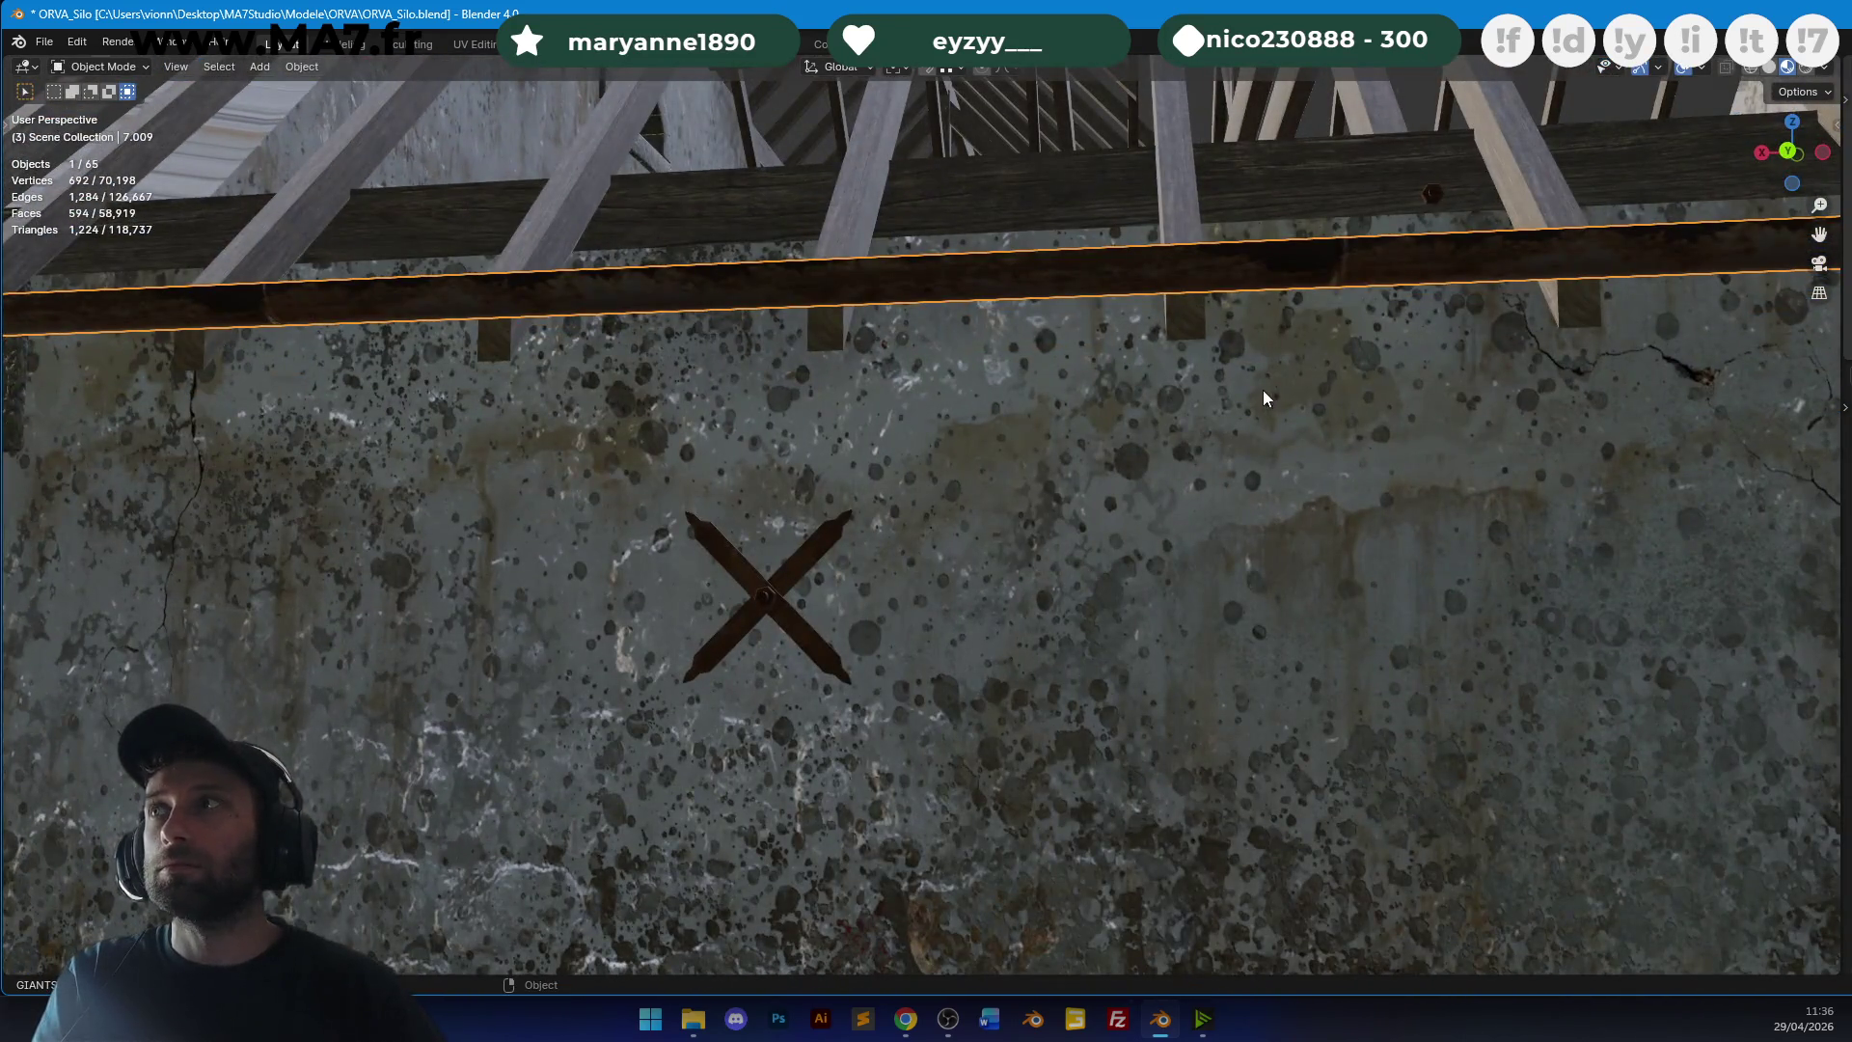
scroll(1266, 391, "down", 10)
left_click(1384, 351)
key("ctrl+s")
mouse_move(1392, 350)
middle_mouse_down()
mouse_move(1300, 448)
mouse_move(1165, 455)
mouse_move(1354, 471)
mouse_move(1224, 488)
mouse_move(1061, 455)
mouse_move(1037, 367)
mouse_move(1065, 168)
mouse_move(941, 390)
mouse_move(1072, 449)
mouse_move(1090, 536)
mouse_move(831, 496)
mouse_move(1013, 483)
middle_mouse_up()
scroll(1061, 456, "down", 5)
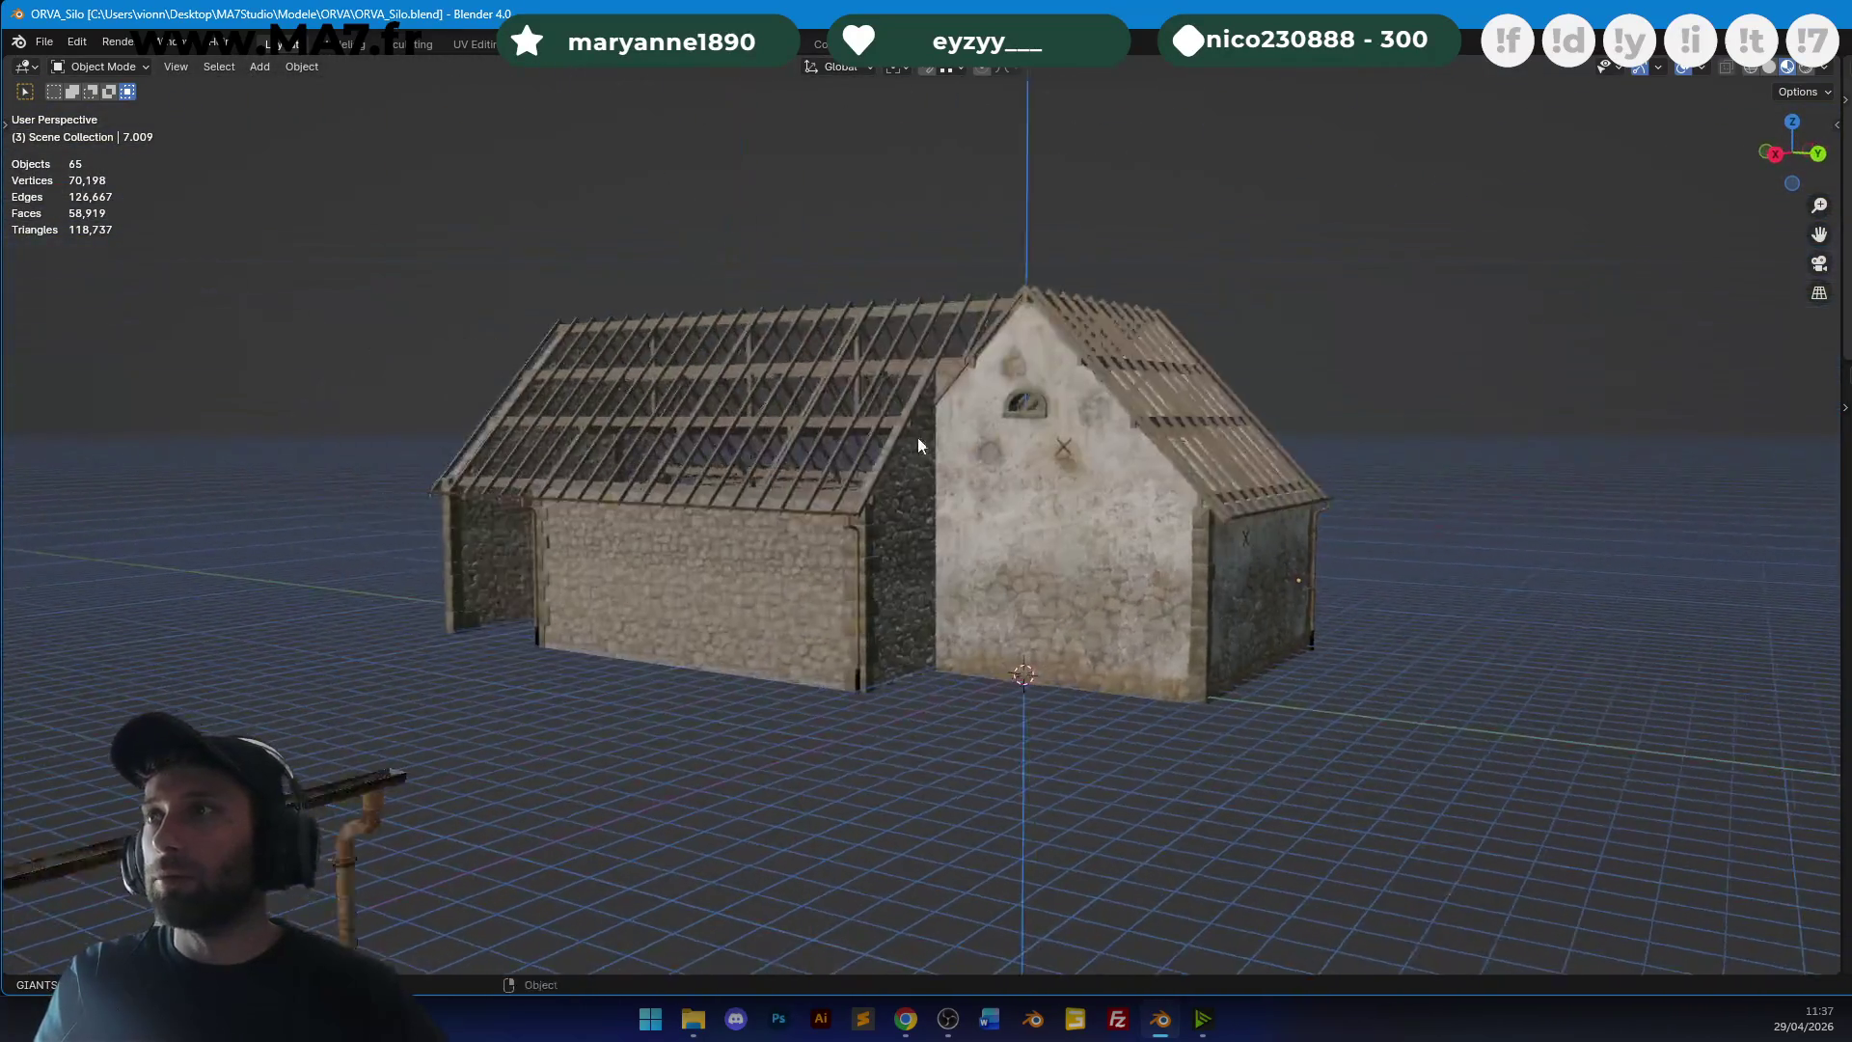
Raise one face of the gable wall piece about 1.07 m up to the roof beams.
scroll(1074, 473, "up", 8)
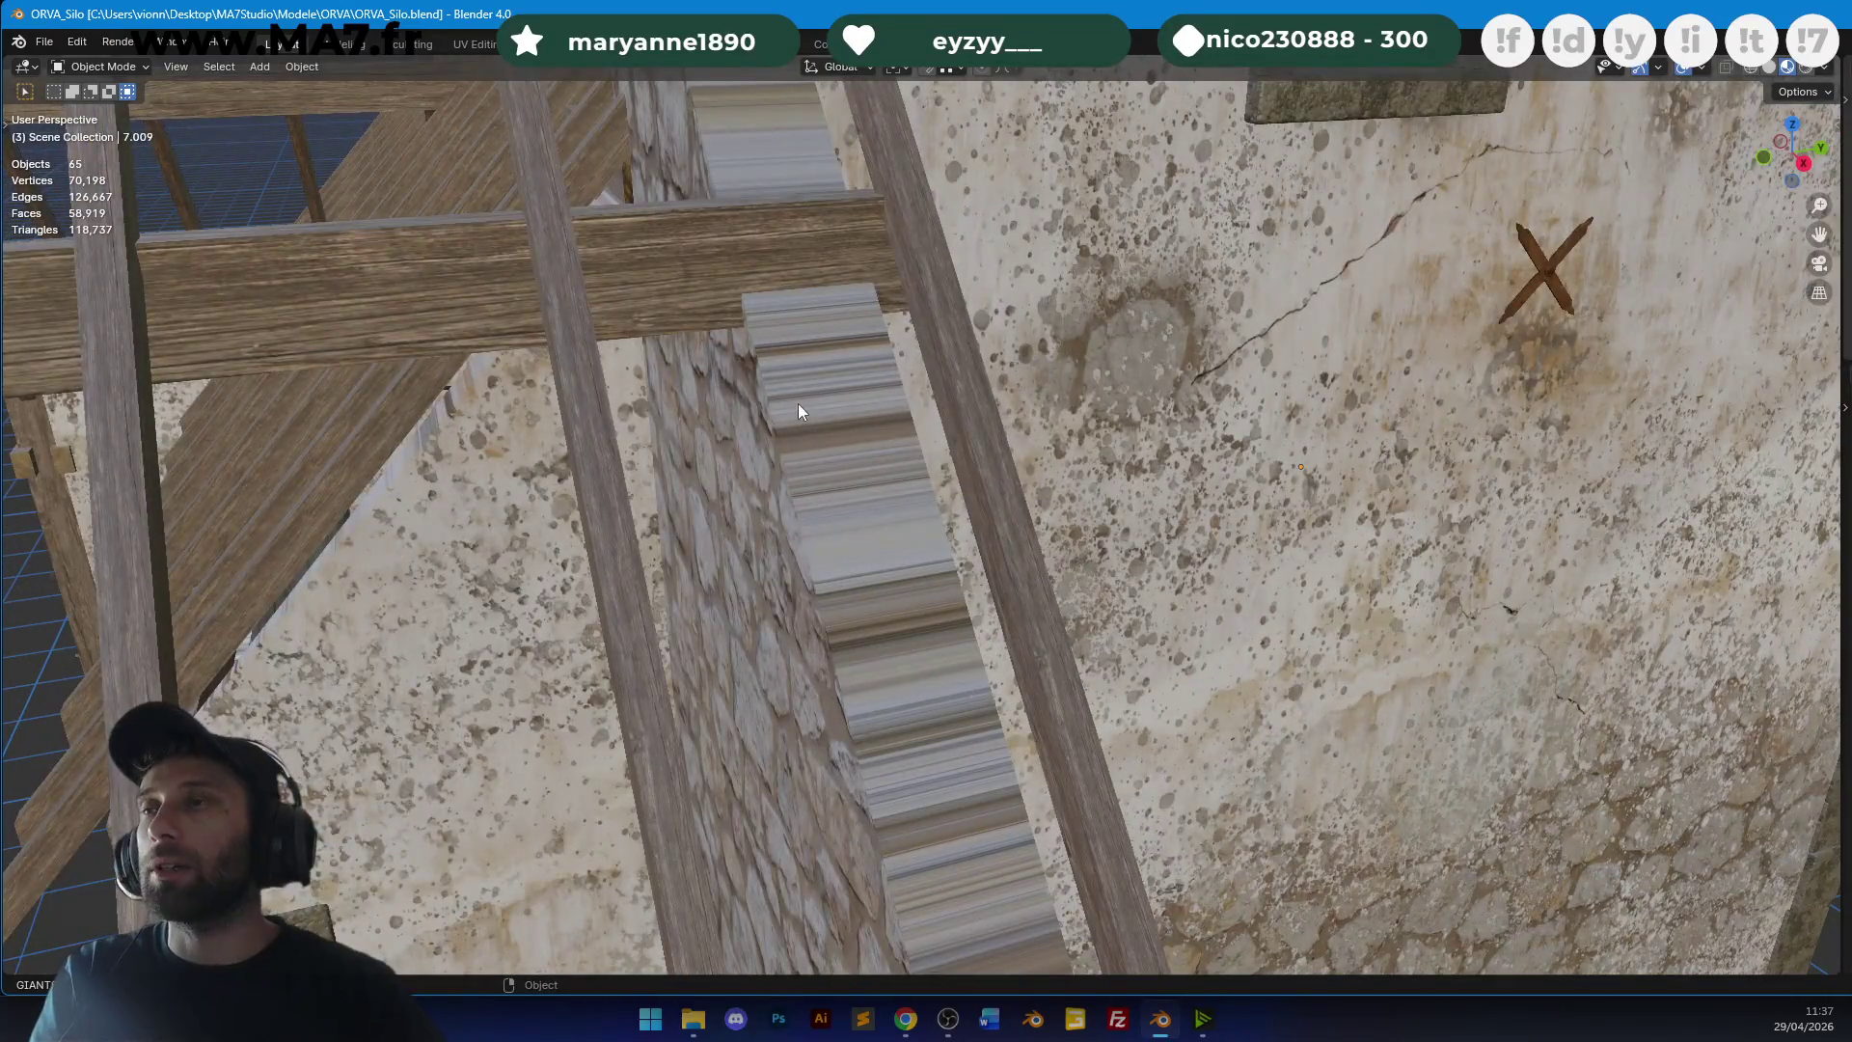
mouse_move(799, 405)
middle_mouse_down()
mouse_move(862, 374)
mouse_move(918, 424)
middle_mouse_up()
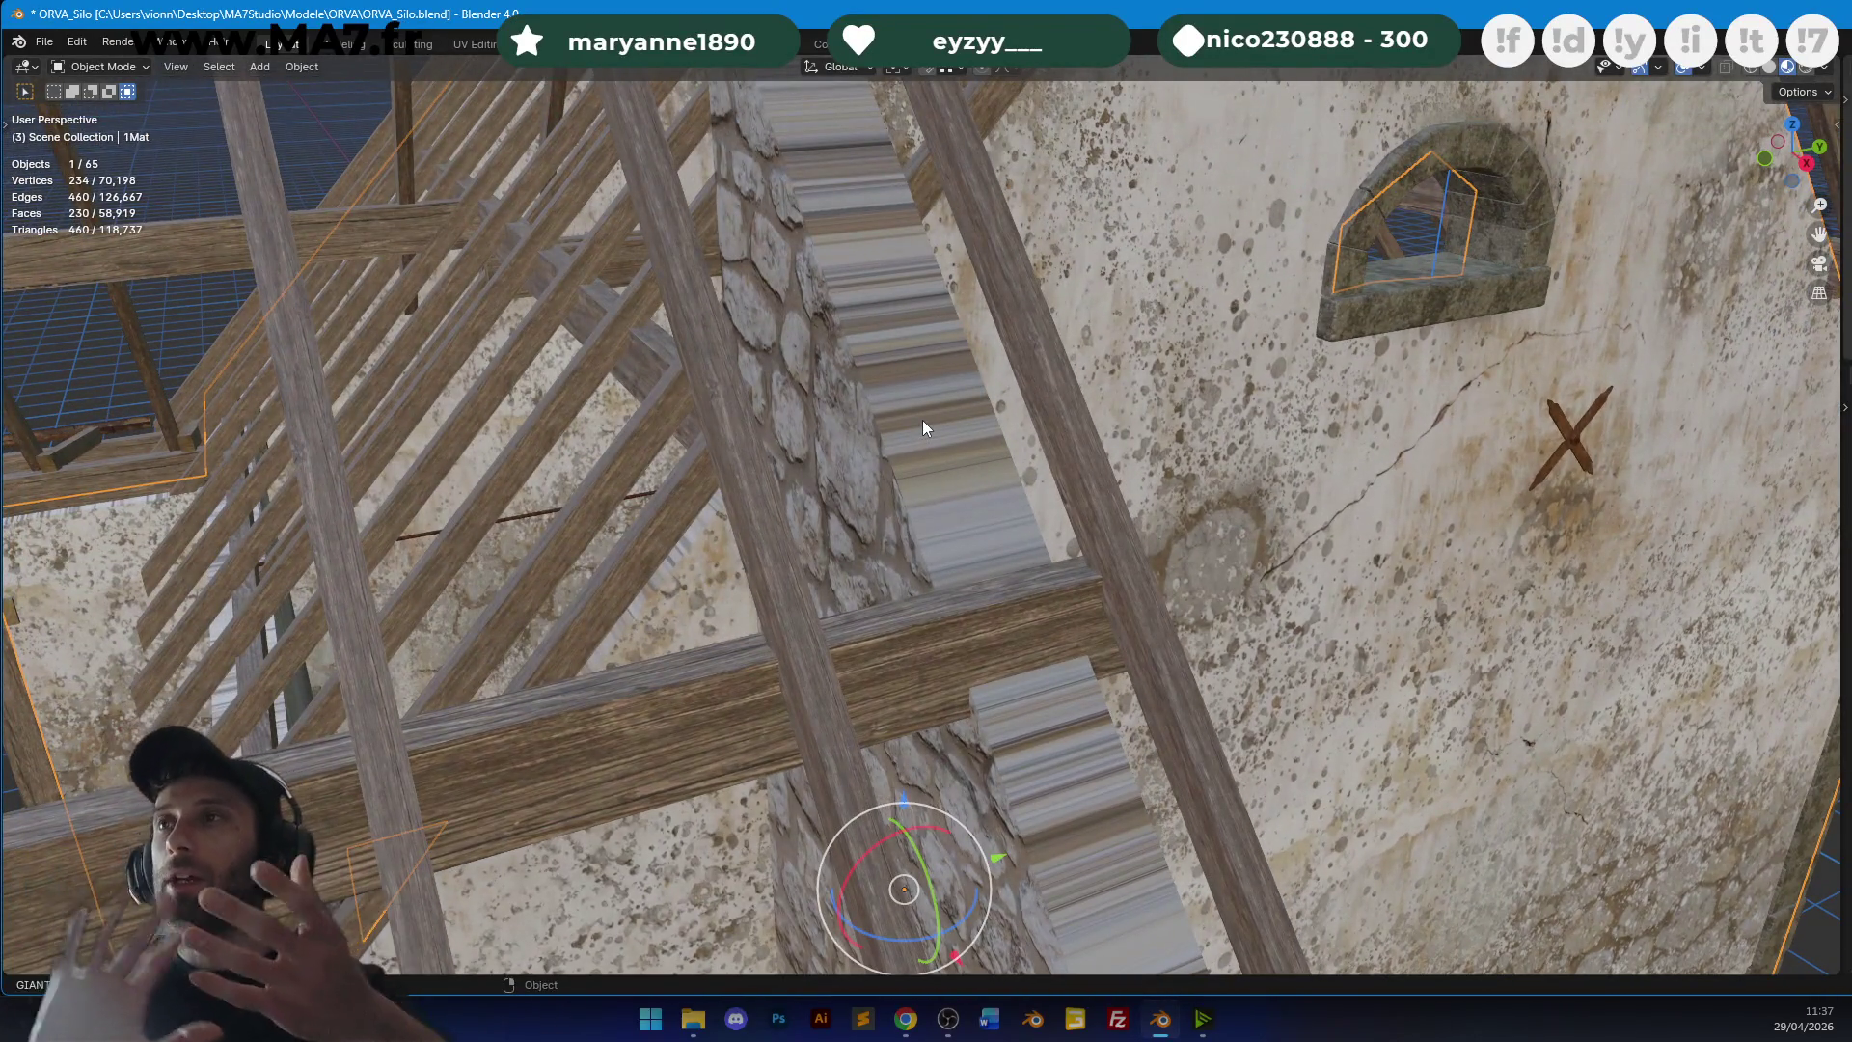
scroll(922, 420, "down", 2)
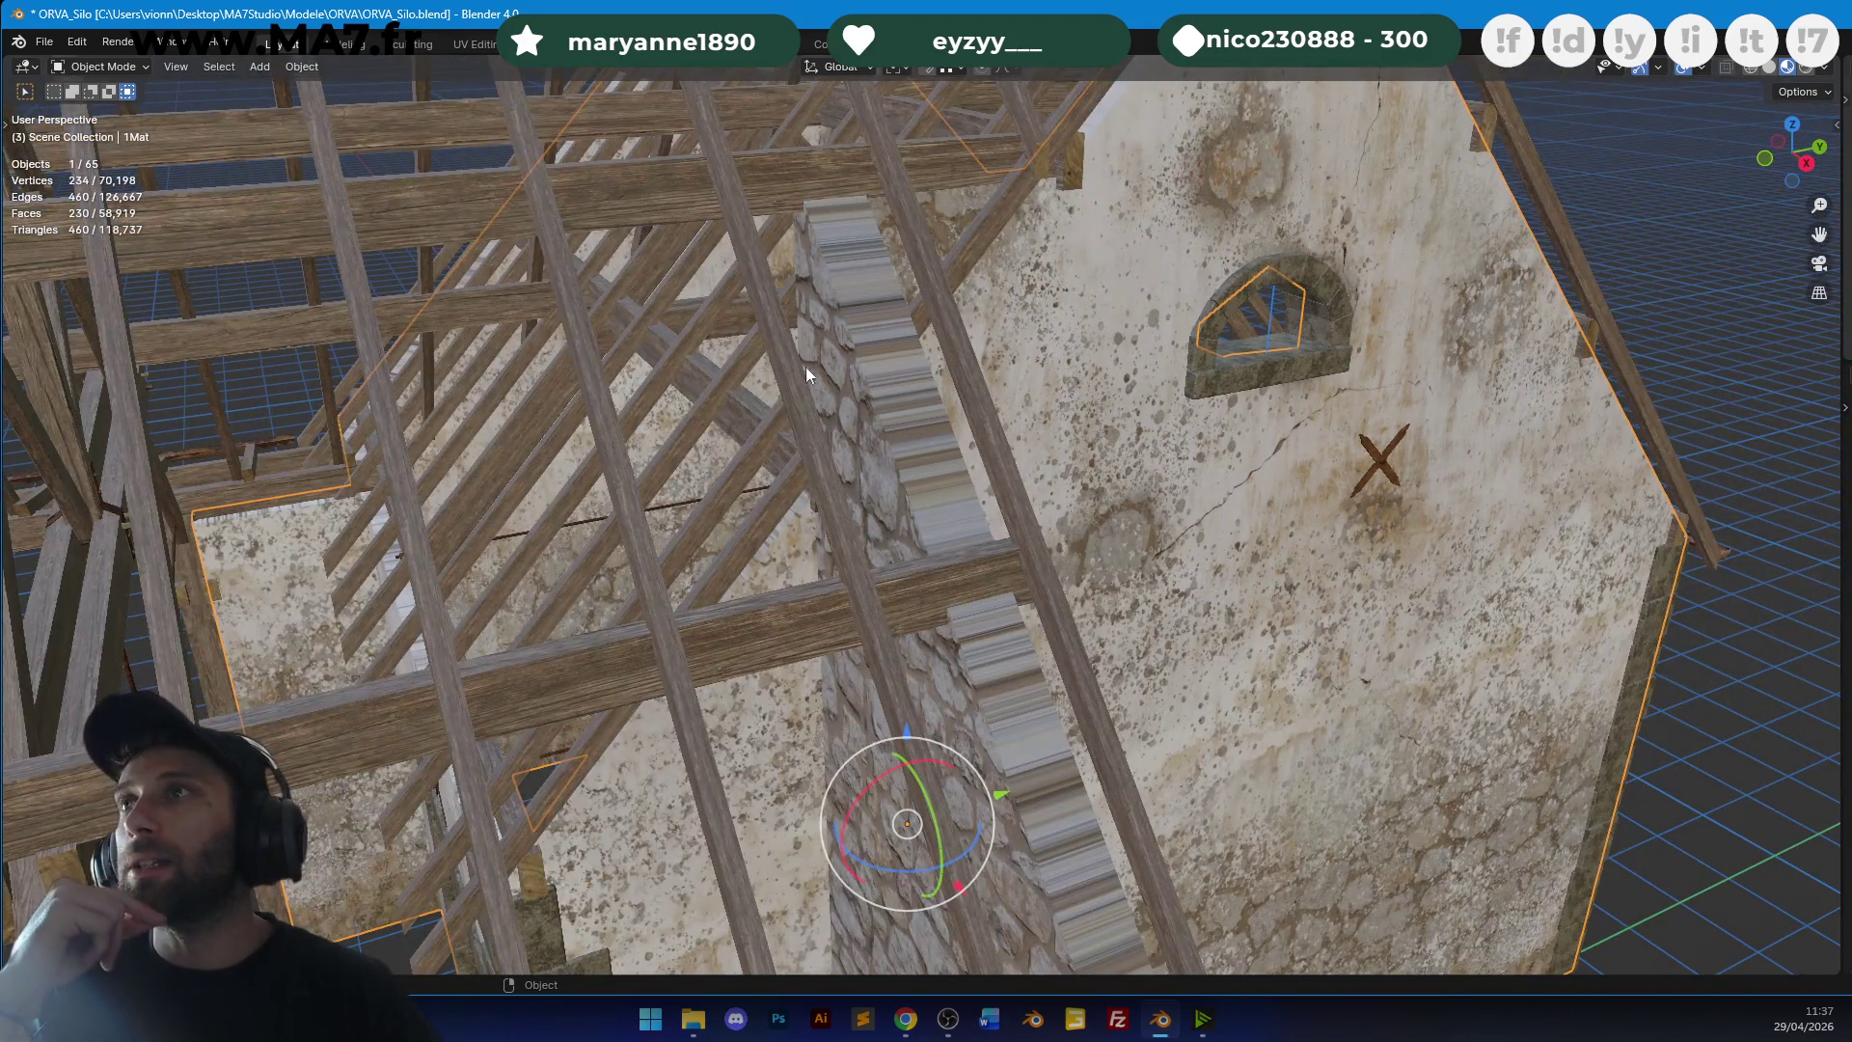
scroll(1179, 349, "down", 3)
mouse_move(1115, 333)
middle_mouse_down()
mouse_move(1096, 344)
mouse_move(1102, 441)
mouse_move(1074, 434)
mouse_move(888, 518)
mouse_move(1008, 540)
middle_mouse_up()
scroll(877, 482, "up", 3)
scroll(873, 487, "down", 3)
key("Tab")
scroll(861, 491, "up", 3)
scroll(887, 502, "down", 3)
left_click(1008, 540)
key("g")
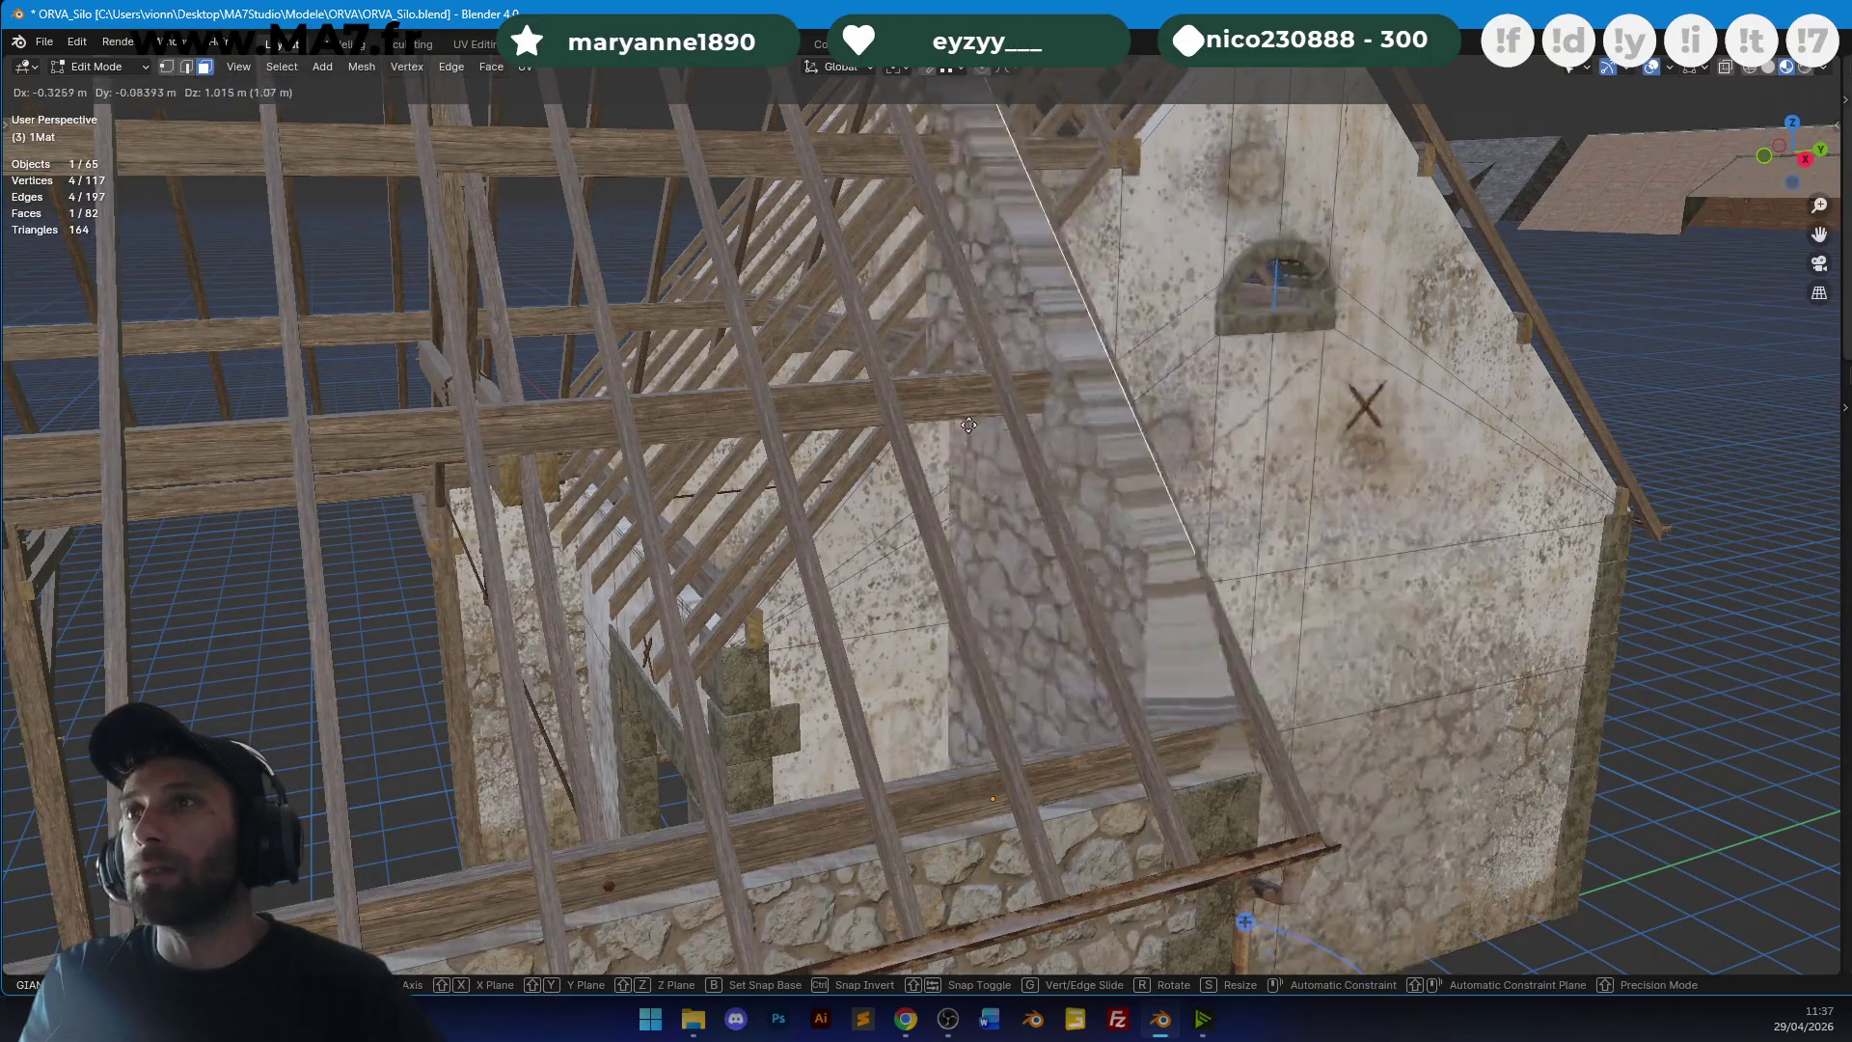
left_click(1010, 434)
key("Tab")
Inspect the gable and roof frames, save the barn, and switch to top view.
scroll(1015, 432, "up", 3)
middle_click_drag(1015, 433, 766, 631)
scroll(820, 501, "down", 4)
key("alt+a")
mouse_move(878, 374)
middle_mouse_down()
mouse_move(999, 422)
mouse_move(1135, 420)
mouse_move(999, 467)
mouse_move(1144, 439)
mouse_move(1178, 379)
mouse_move(1238, 386)
mouse_move(1050, 425)
mouse_move(1140, 418)
mouse_move(974, 469)
middle_mouse_up()
scroll(1238, 386, "down", 3)
key("ctrl+s")
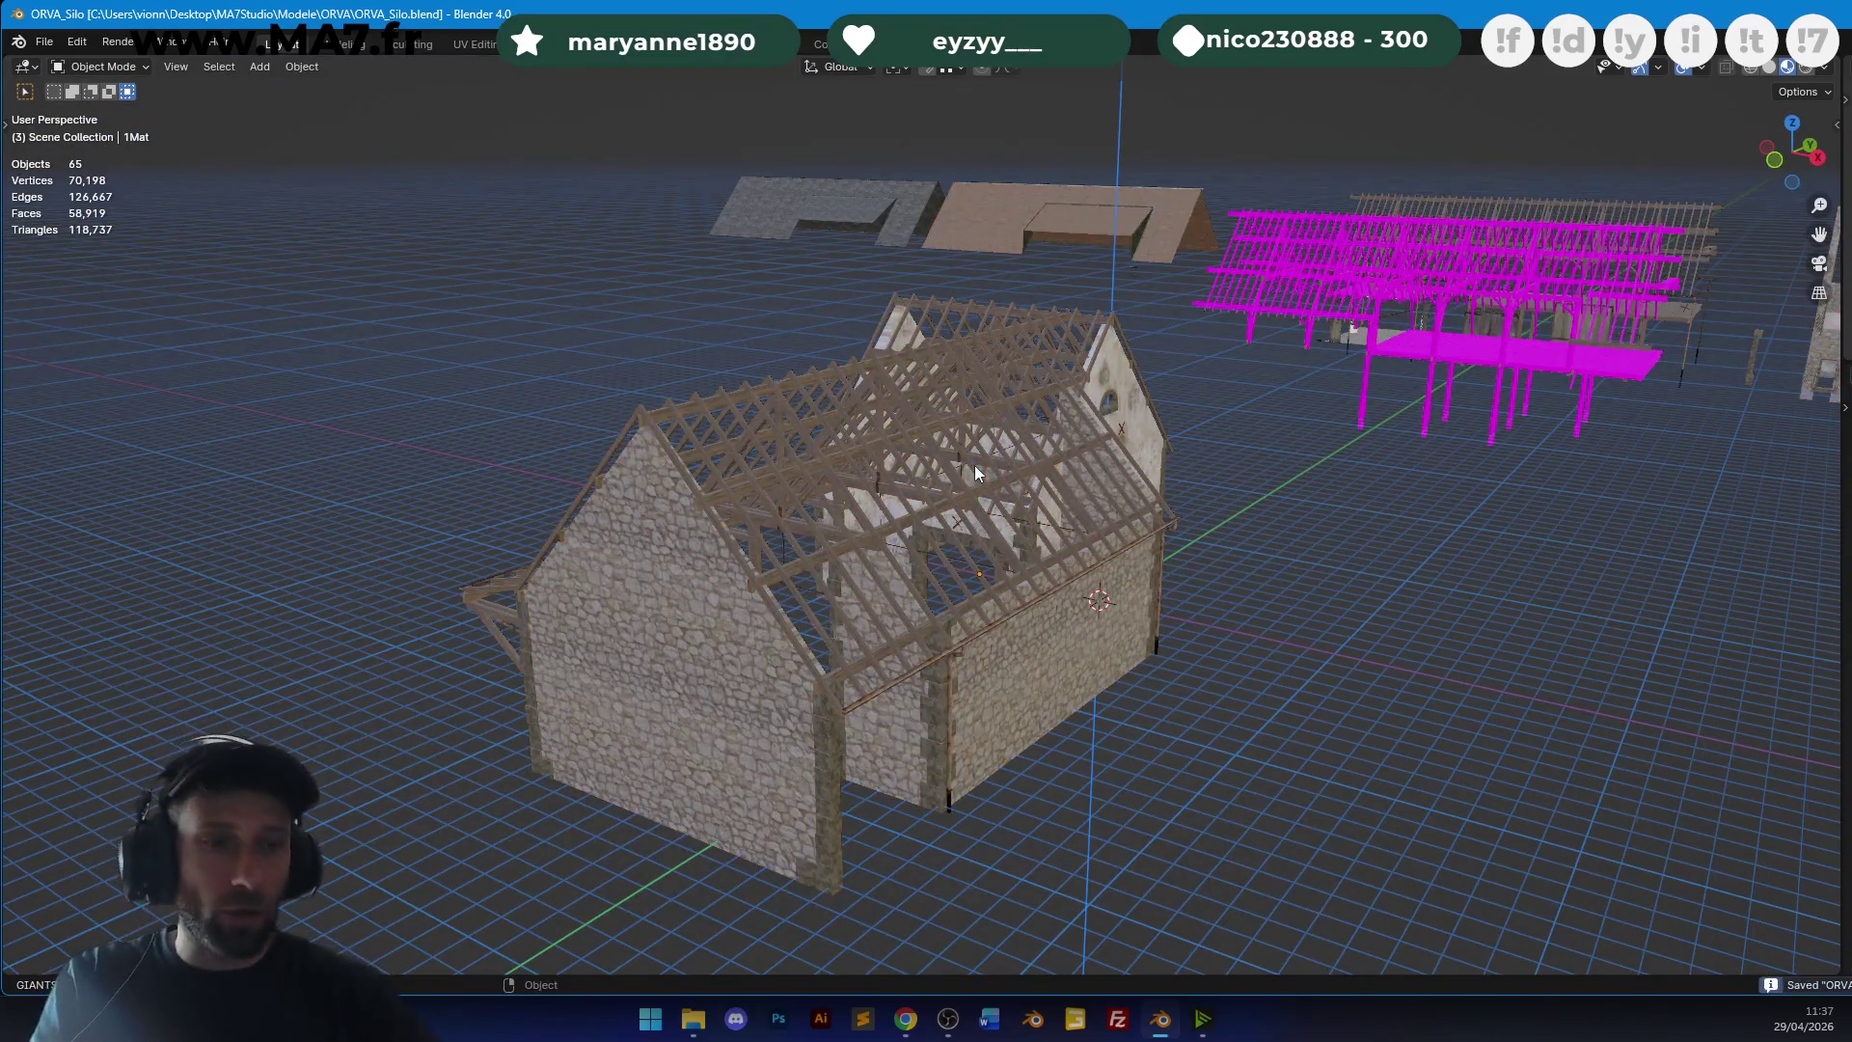
key("KP_7")
scroll(984, 536, "up", 4)
key("a")
key("alt+a")
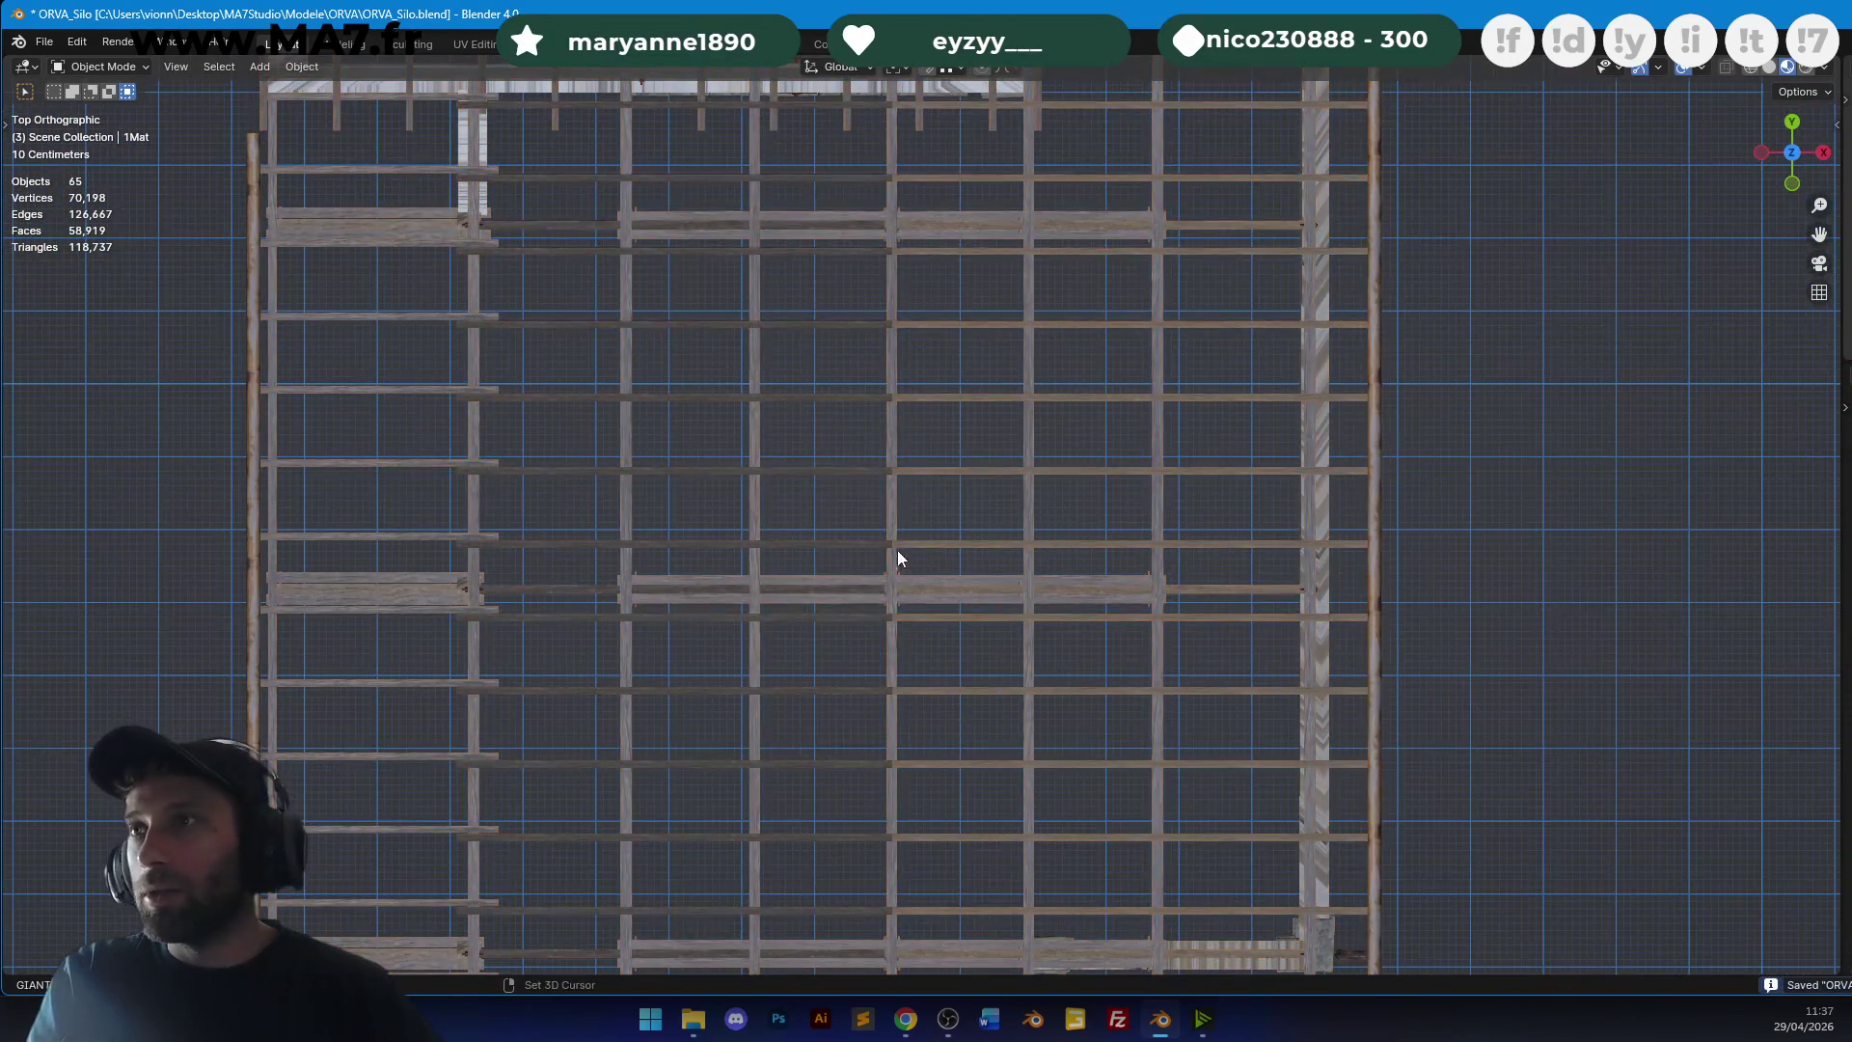
Add a plane over the roof and scale it up to cover the barn.
scroll(975, 492, "up", 6)
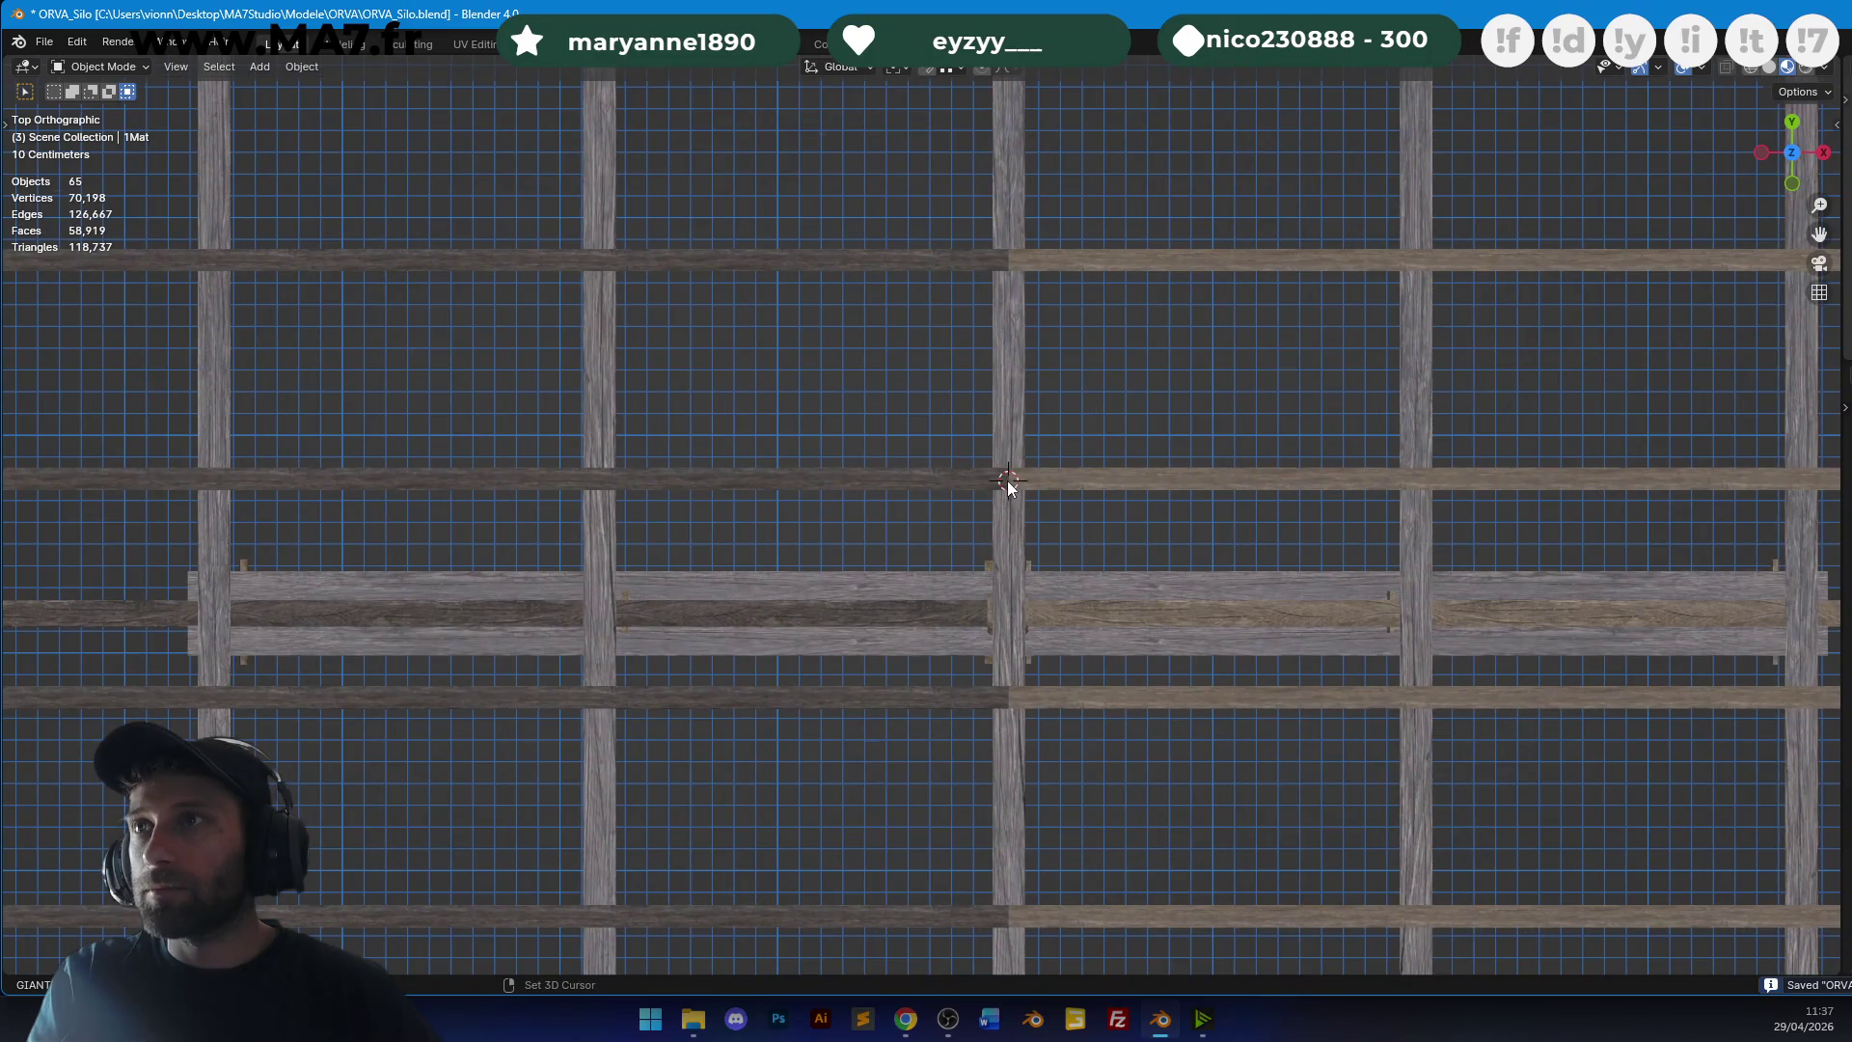
key("shift+a")
left_click(1085, 480)
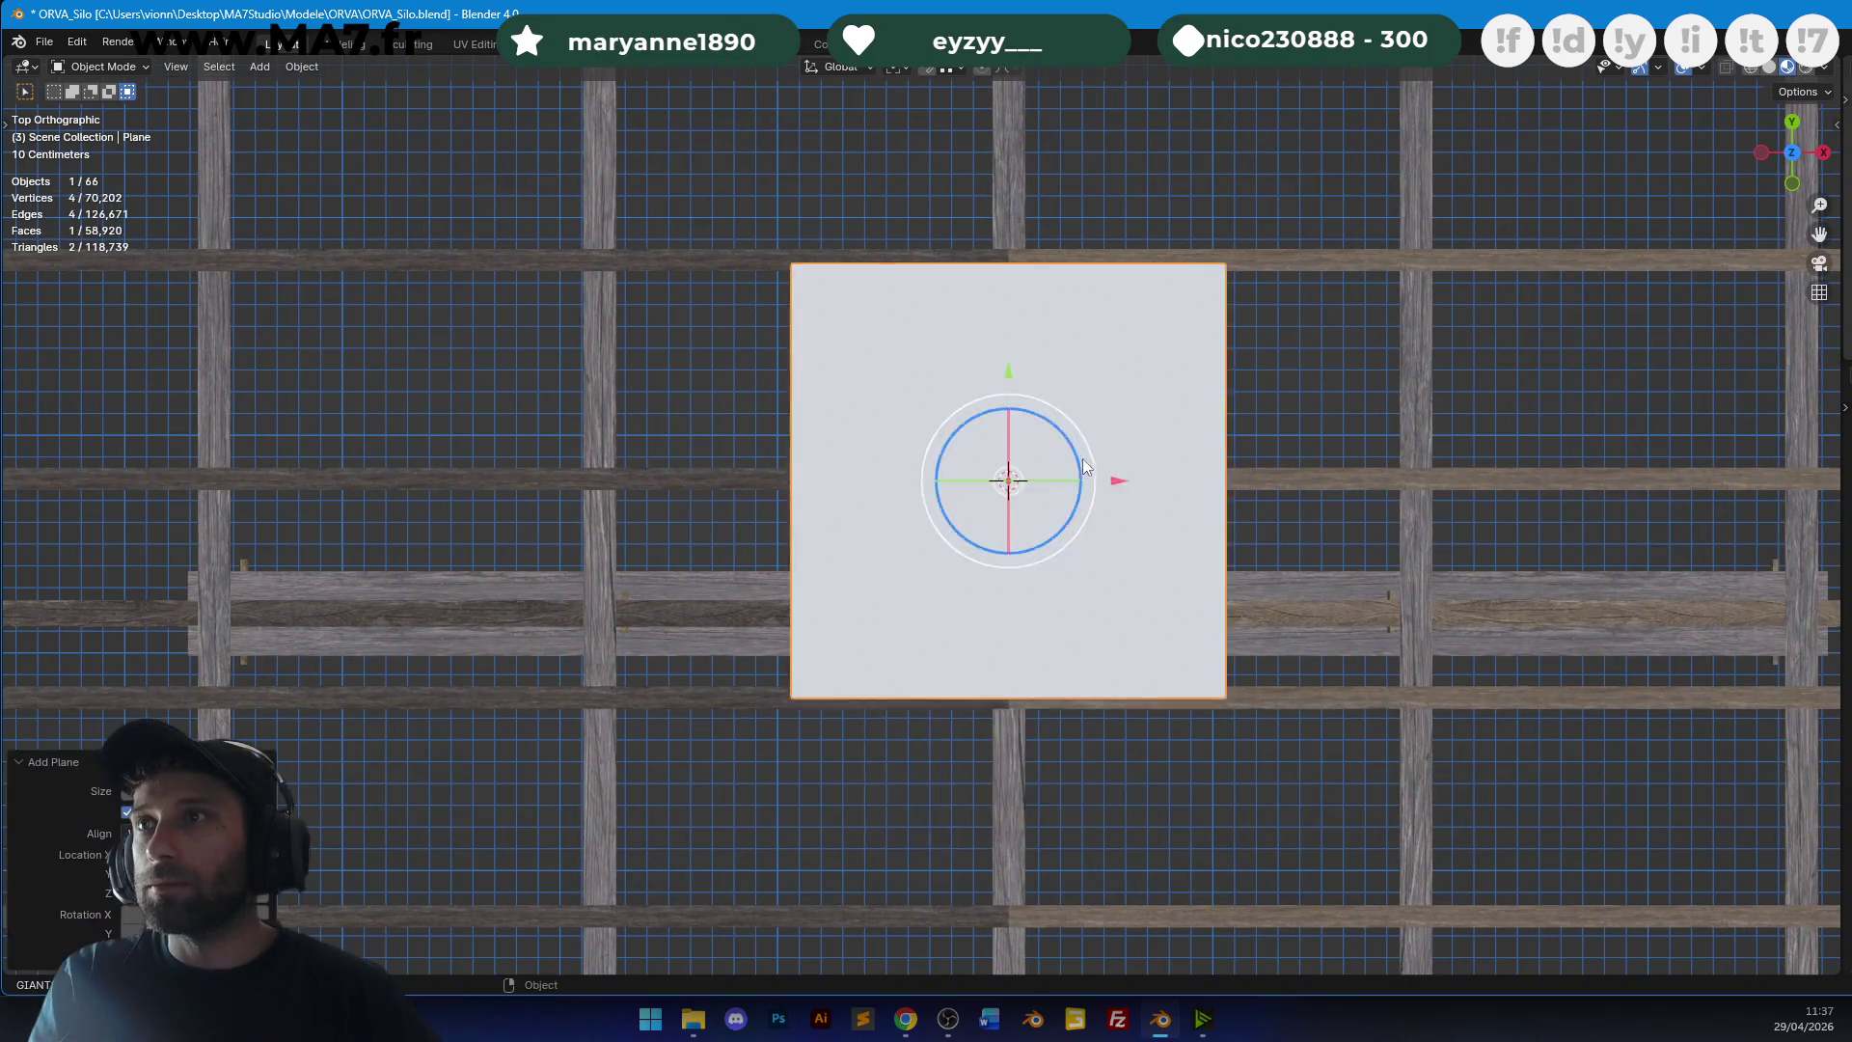
scroll(964, 521, "down", 4)
key("Tab")
key("s")
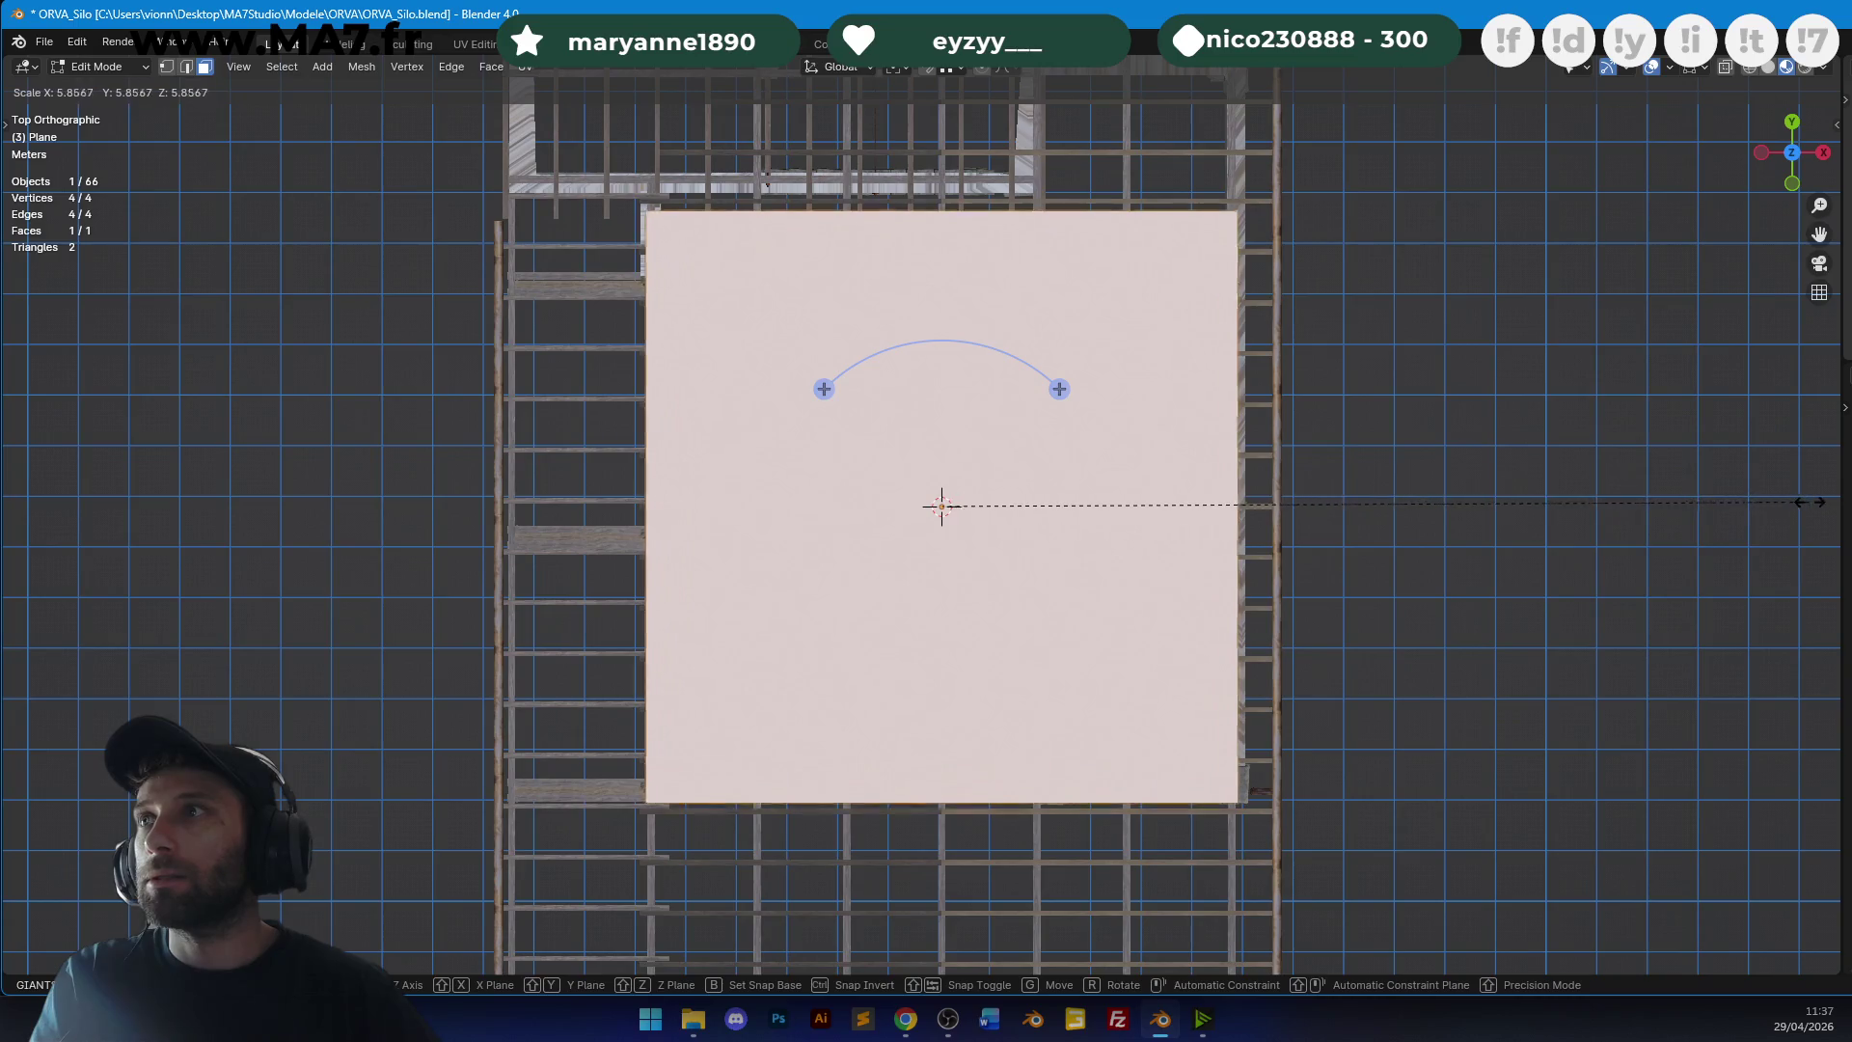
left_click(1823, 502)
Add a vertical cut across the plane and slide its edges along X.
left_click(989, 202)
scroll(1260, 343, "up", 5)
key("g")
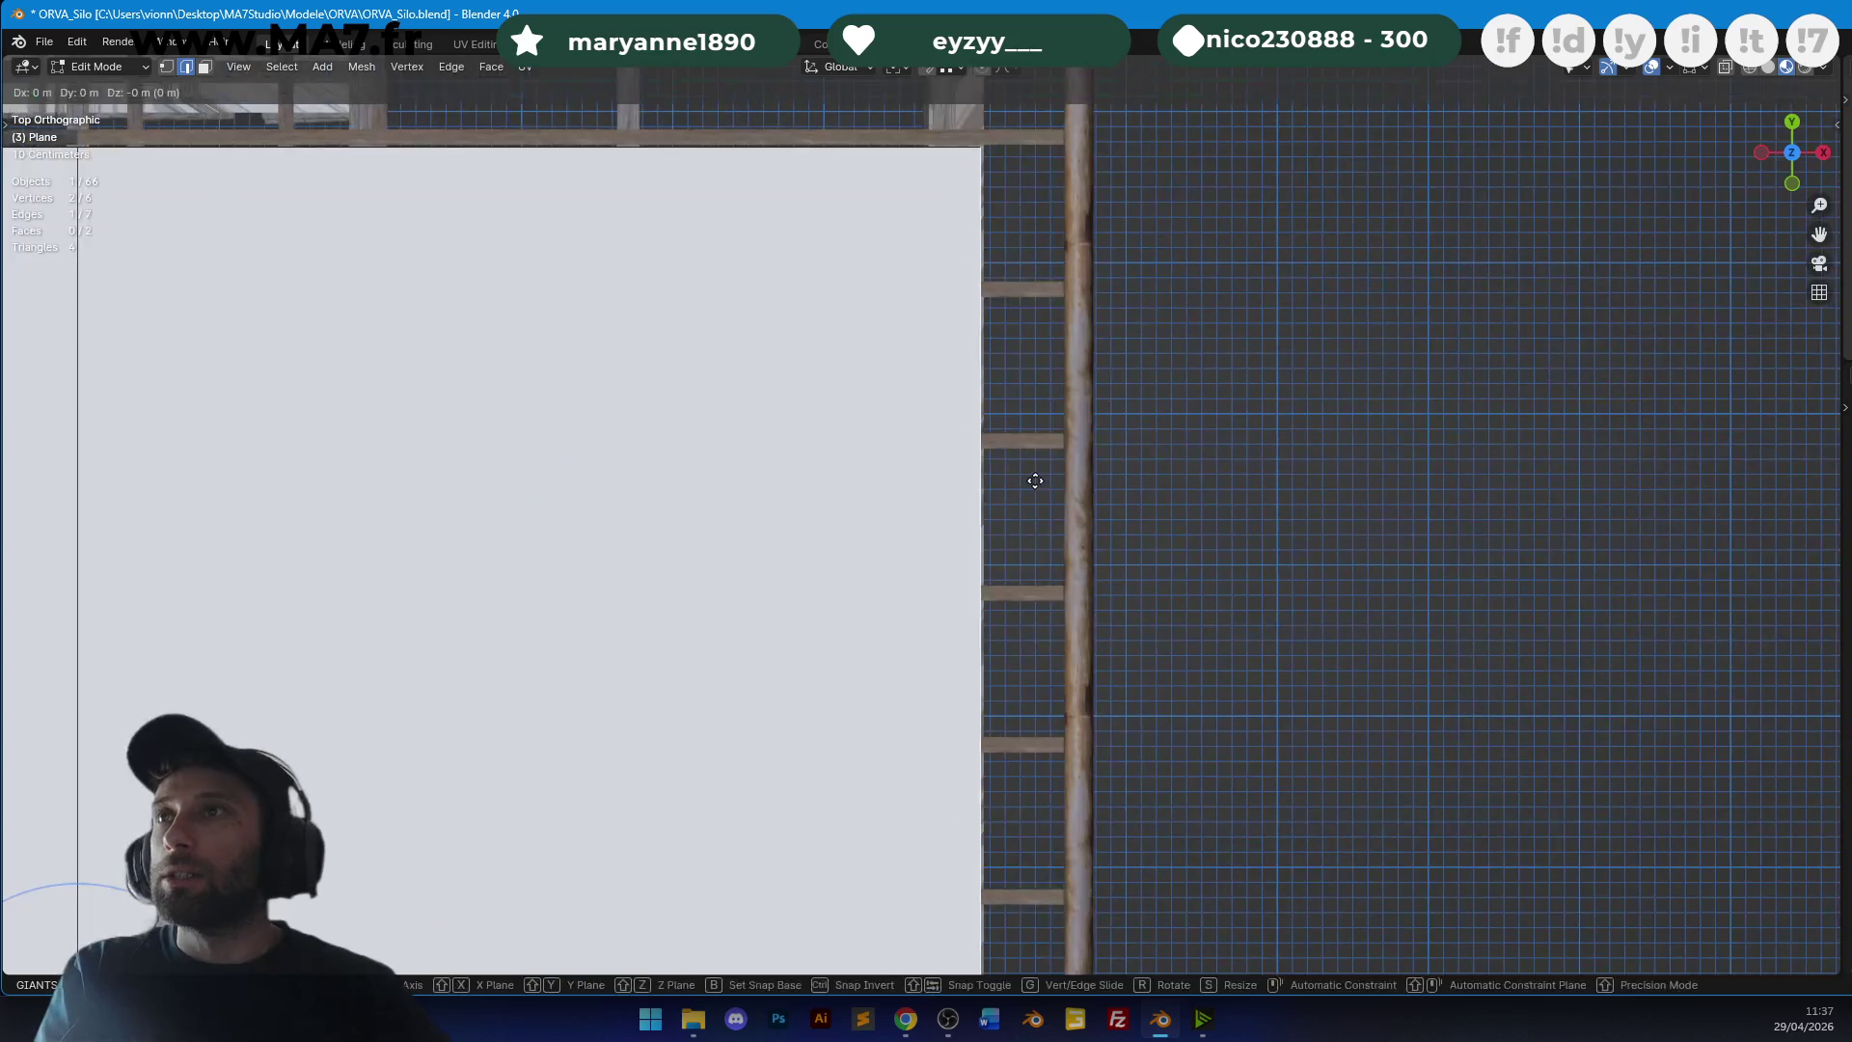
key("x")
left_click(1222, 465)
scroll(849, 654, "down", 4)
scroll(777, 334, "up", 3)
middle_click_drag(783, 359, 992, 466, "shift")
key("g")
key("x")
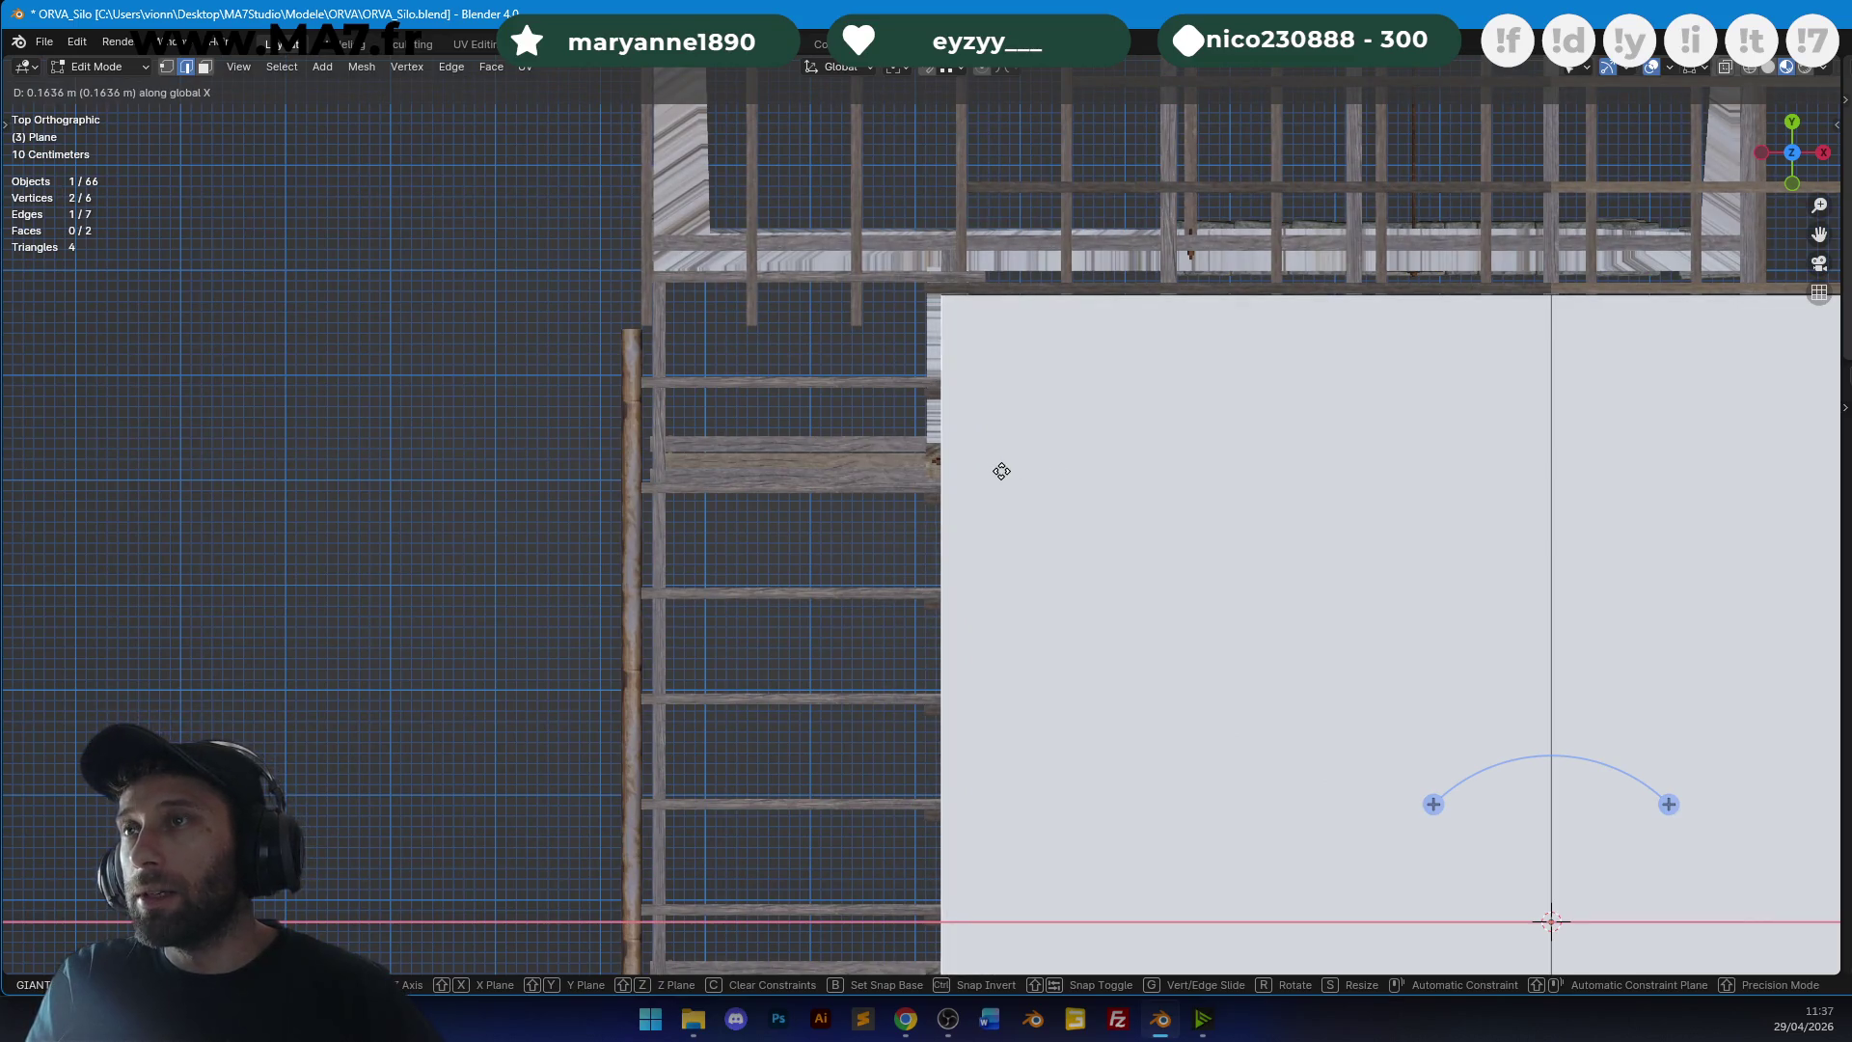
left_click(999, 471)
Extrude an edge into a new strip along X and adjust its position.
scroll(997, 468, "down", 4)
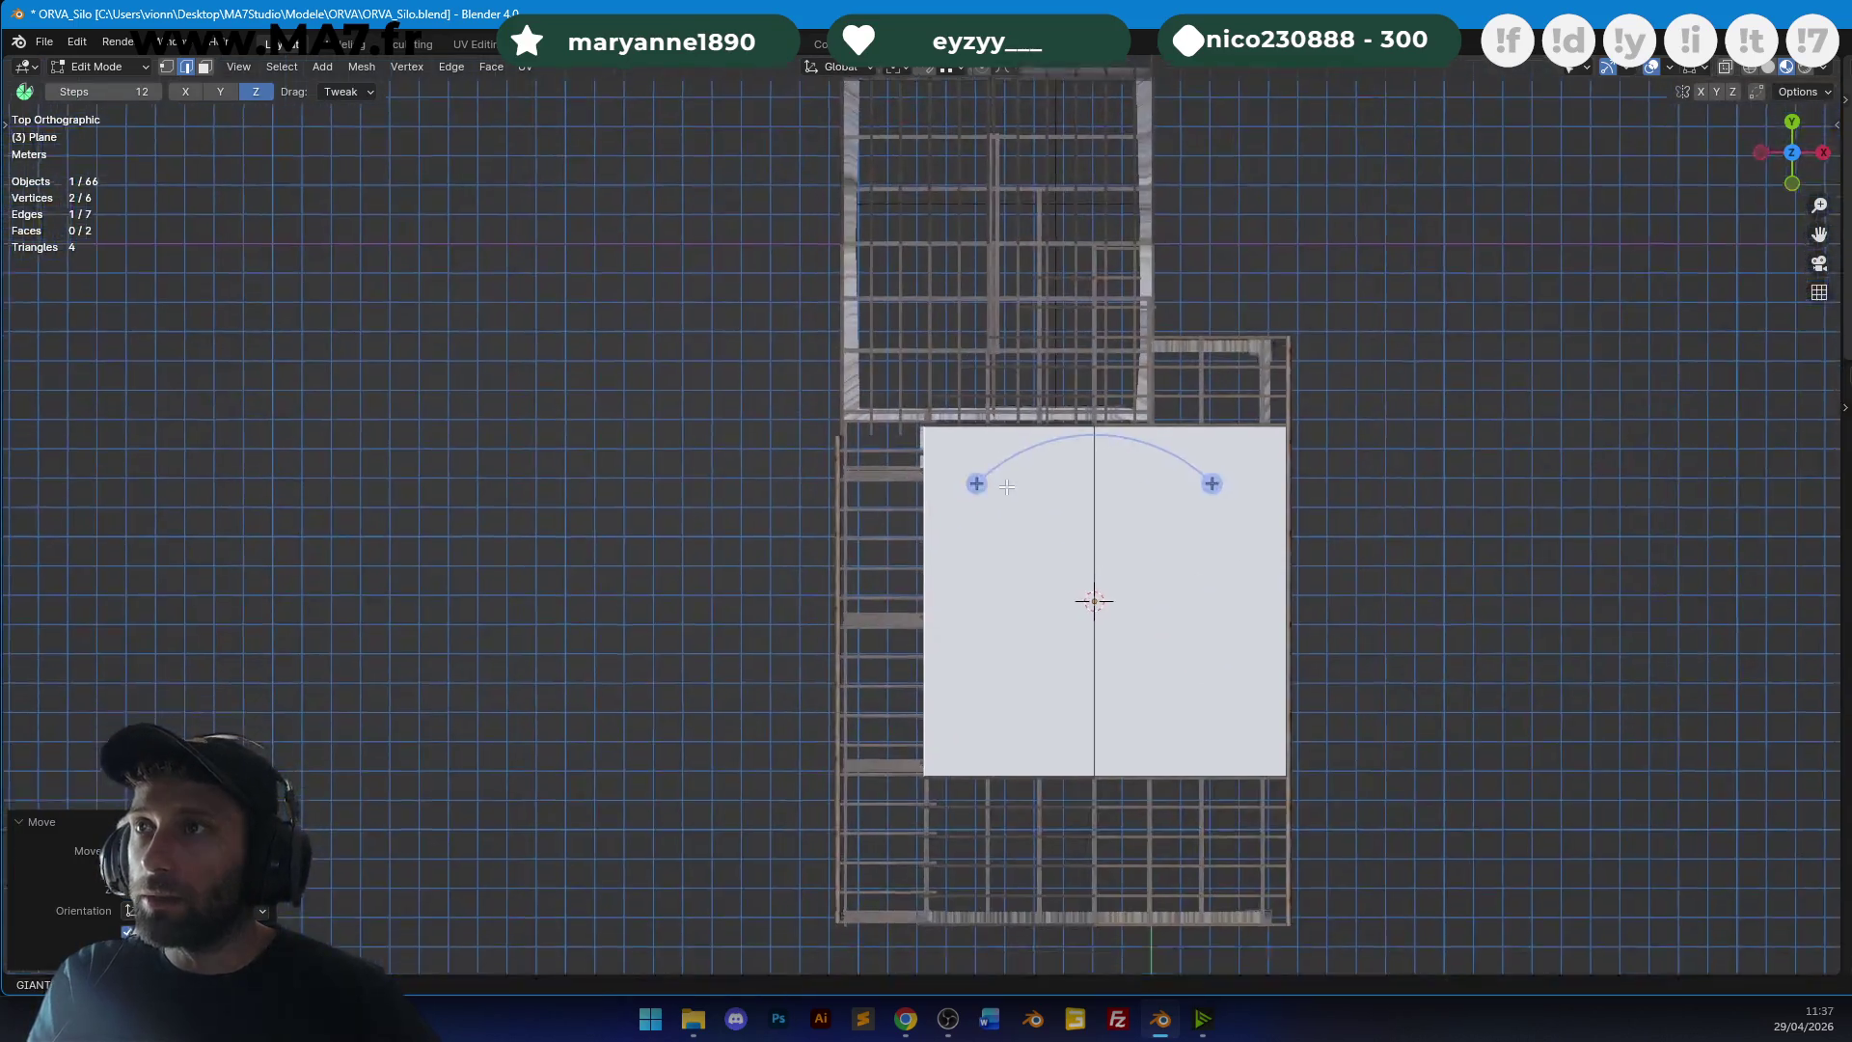
scroll(1055, 497, "up", 4)
key("e")
key("x")
left_click(876, 517)
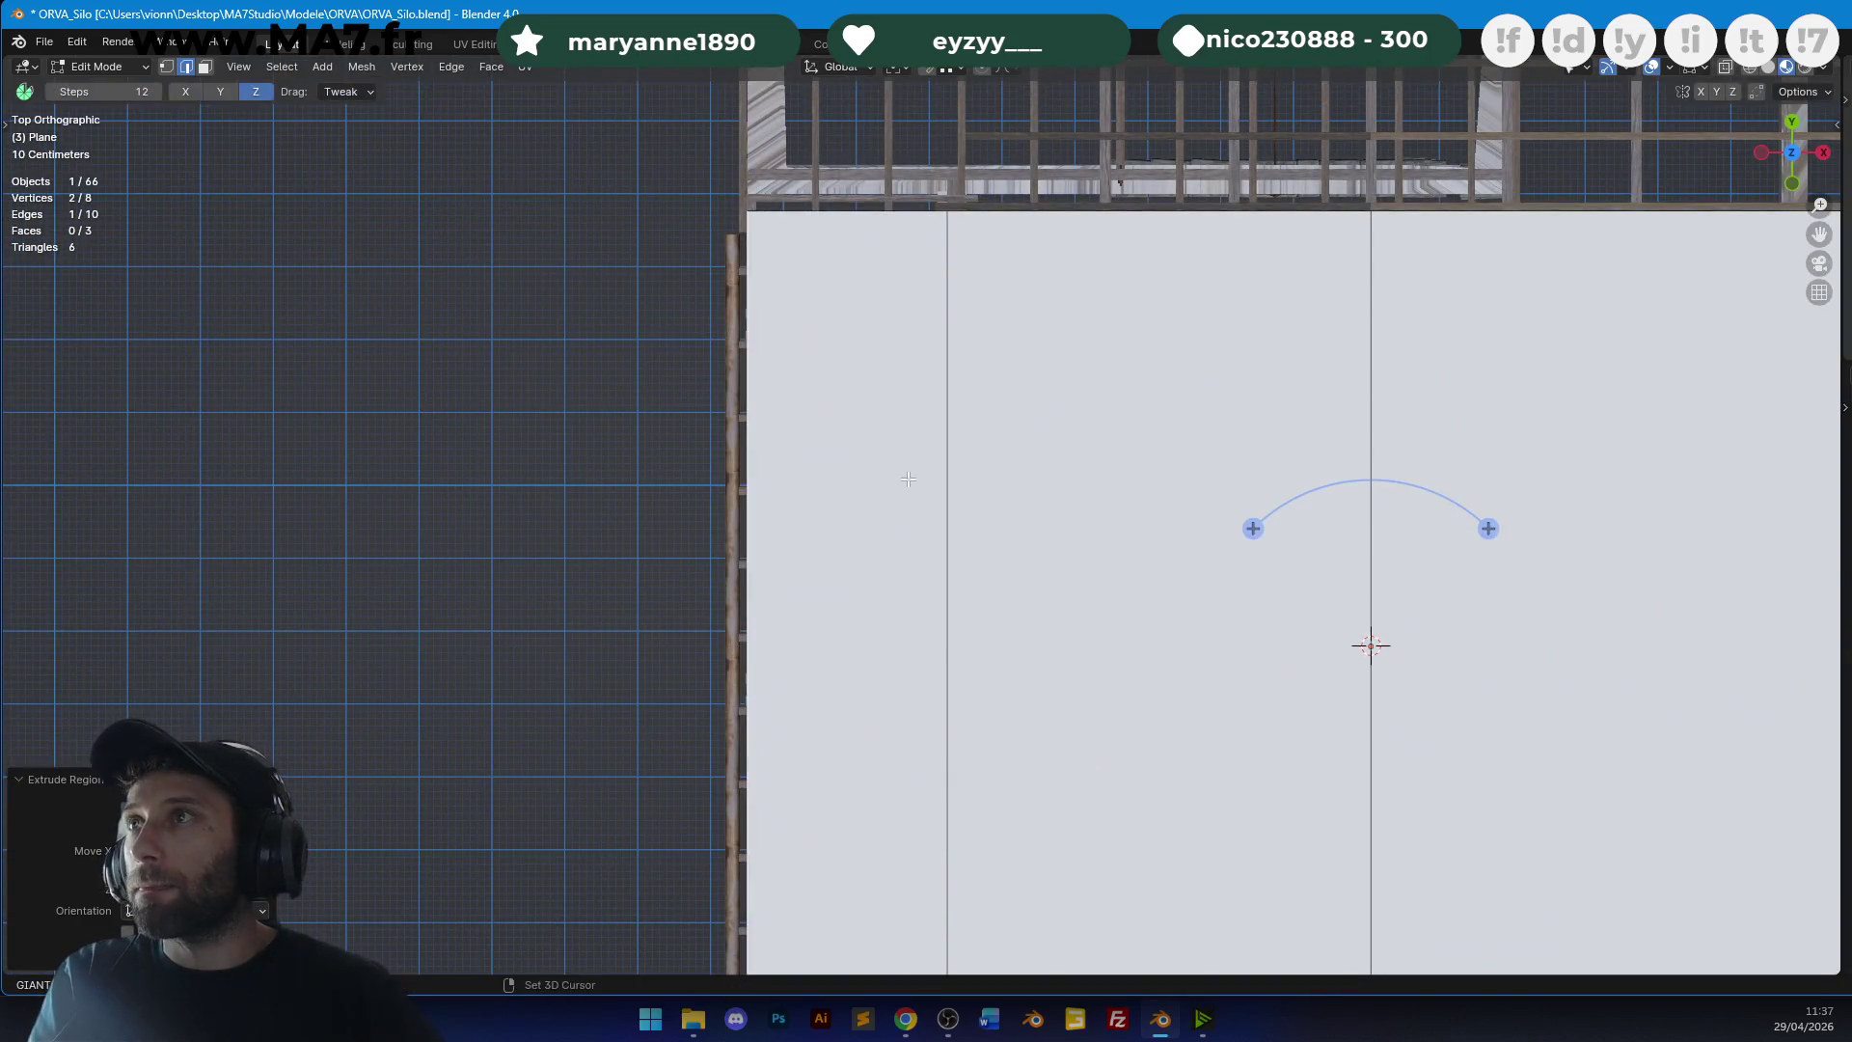
scroll(1033, 549, "up", 3)
key("g")
key("x")
left_click(979, 549)
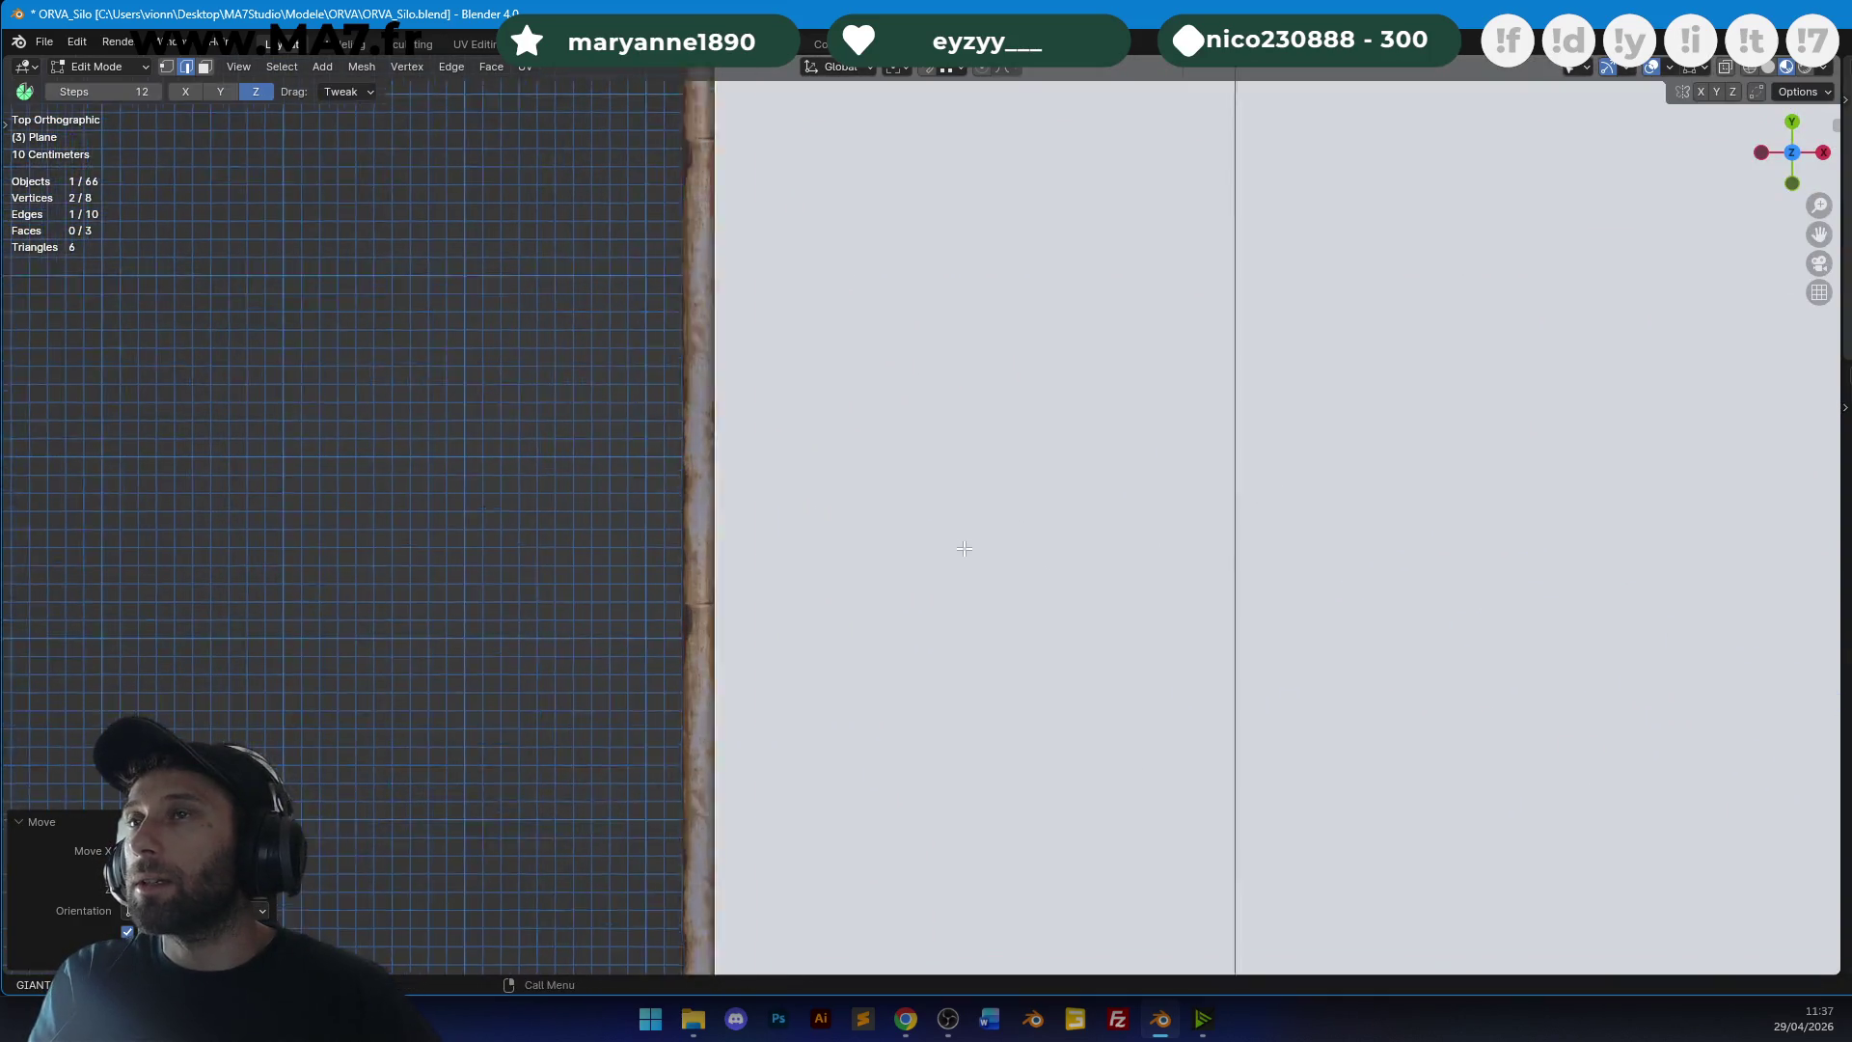
Step the outline's edges along Y, checking the shape in wireframe display.
scroll(942, 462, "down", 5)
scroll(964, 598, "up", 4)
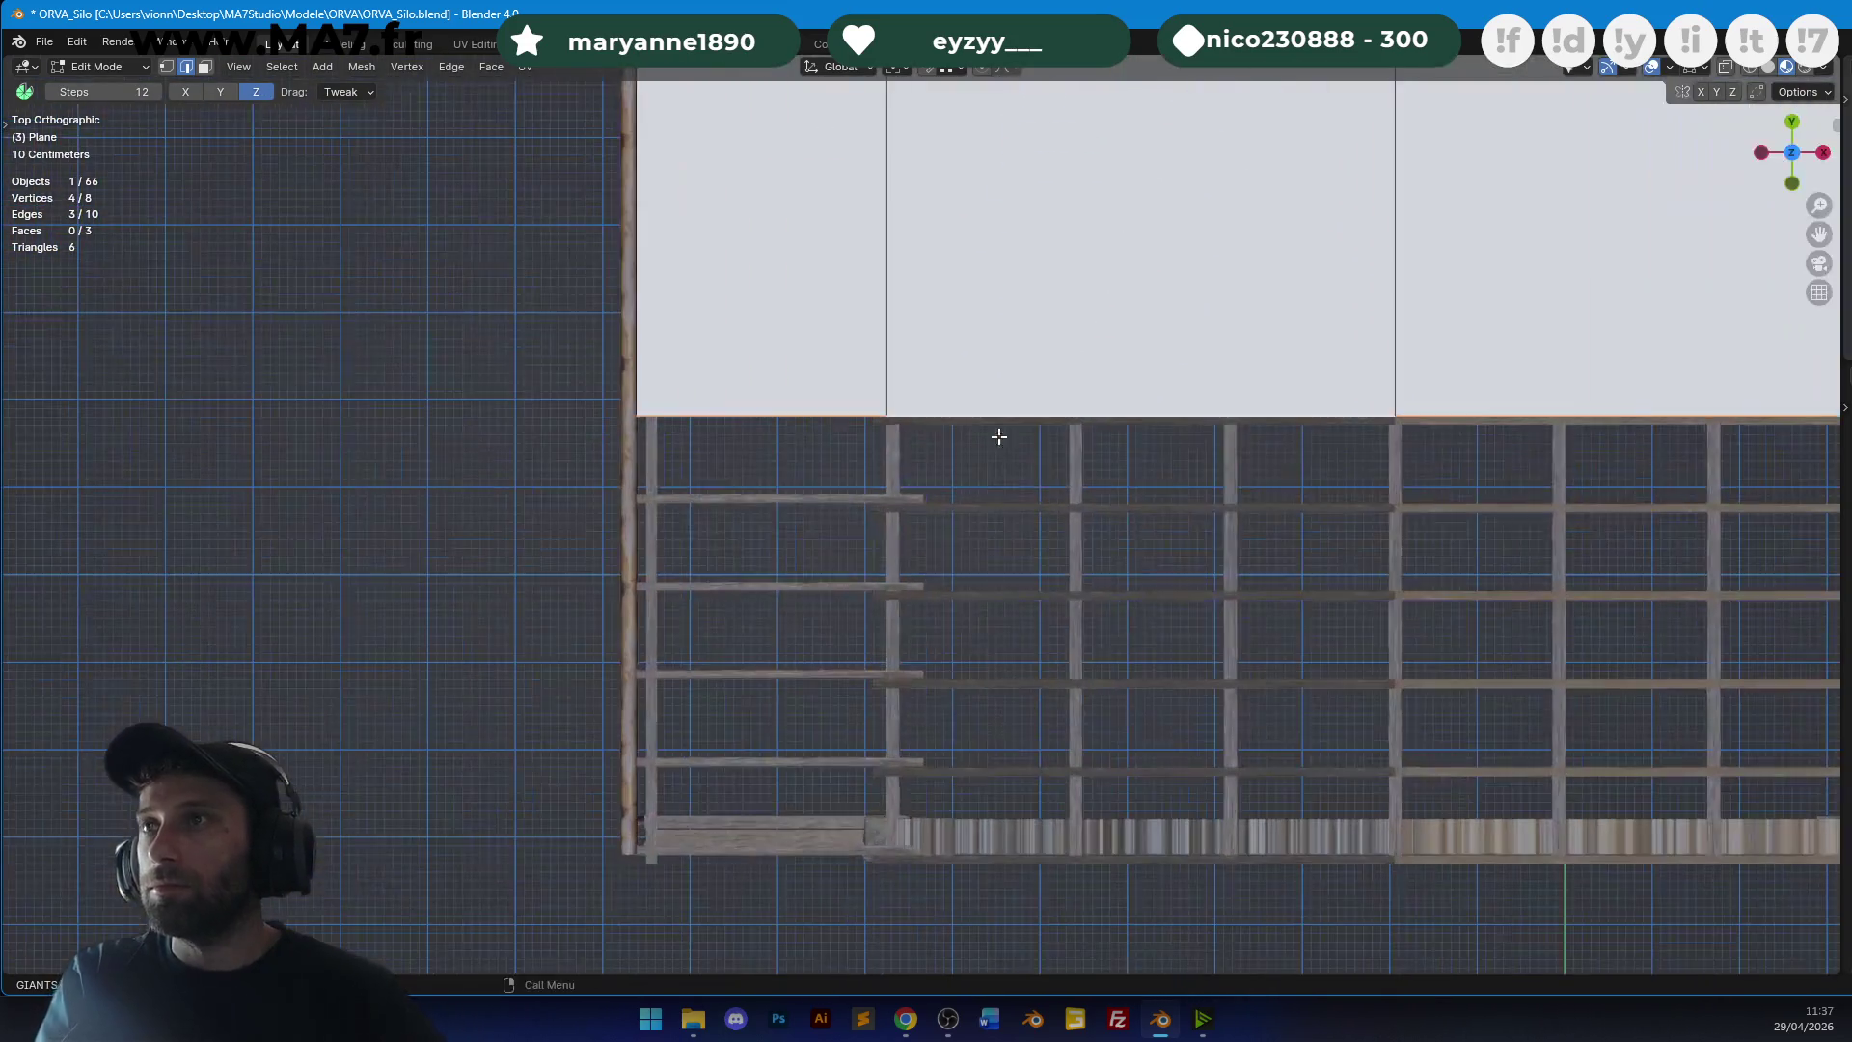
key("g")
key("y")
scroll(1030, 463, "up", 5)
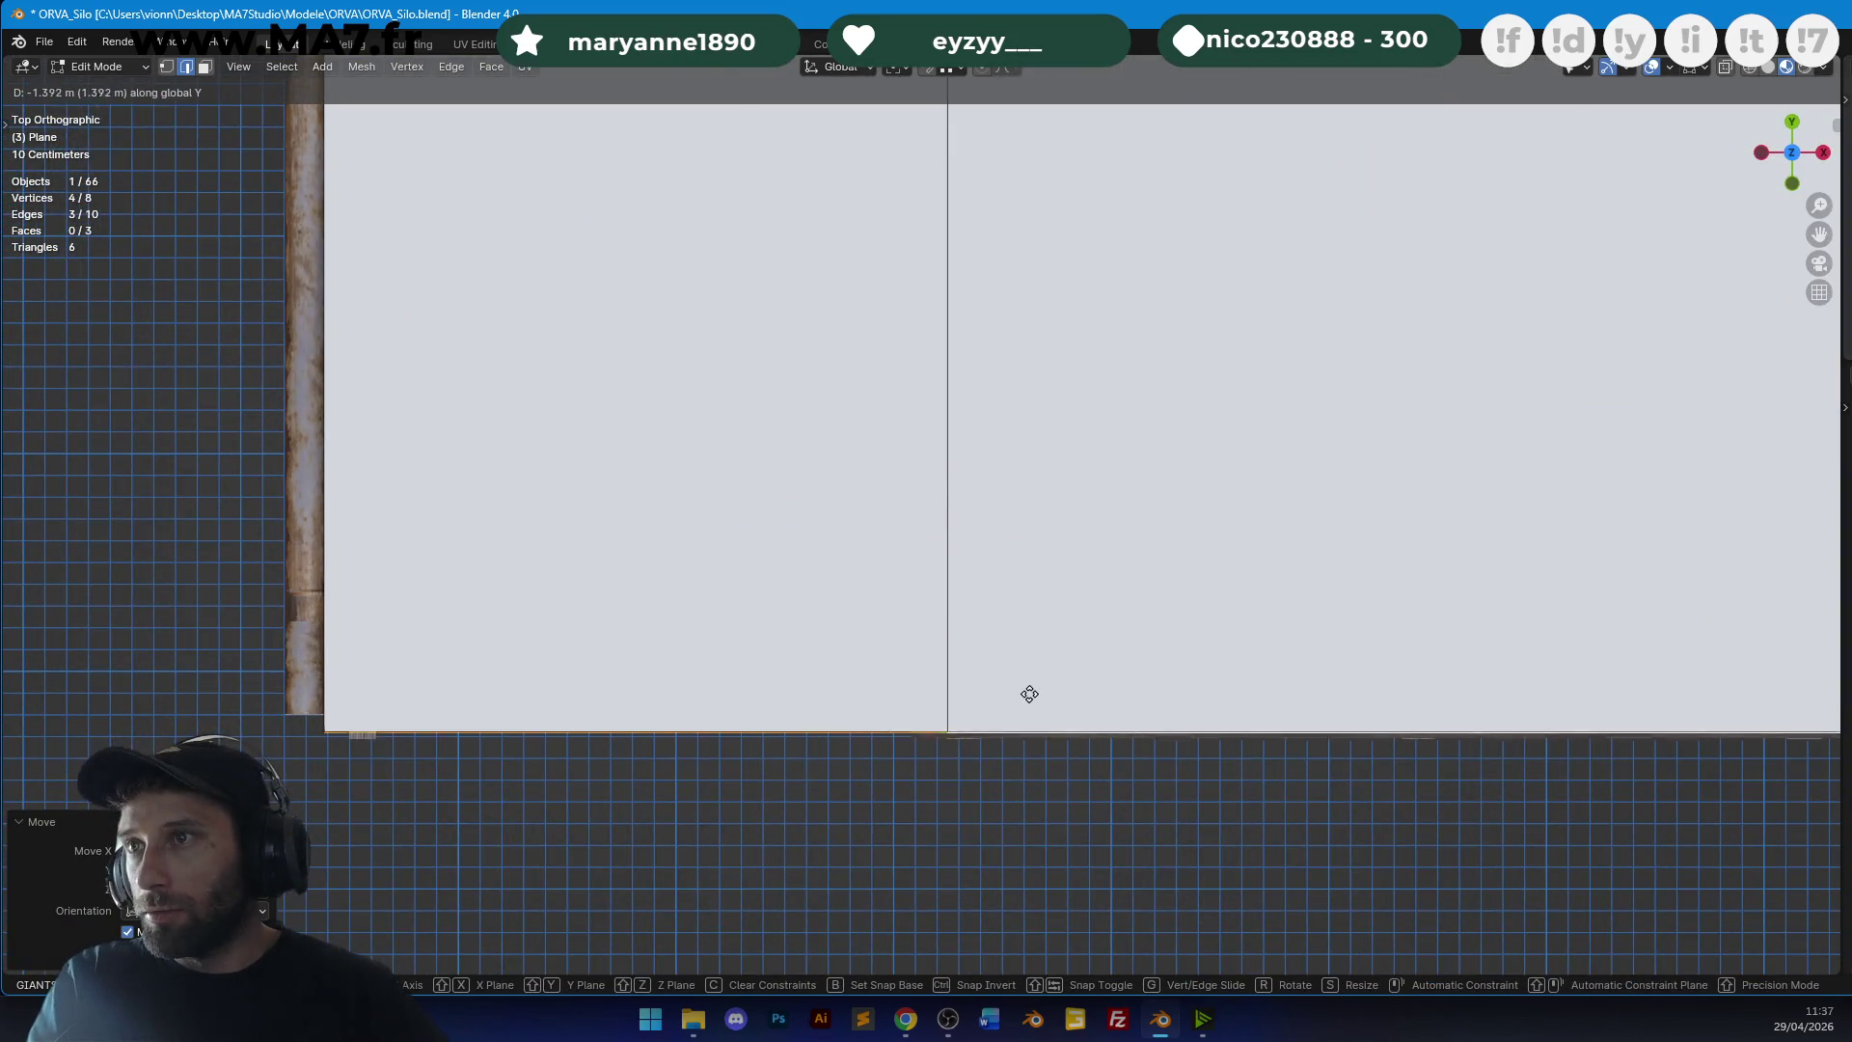
left_click(1033, 703)
key("z")
left_click(1007, 599)
key("g")
key("y")
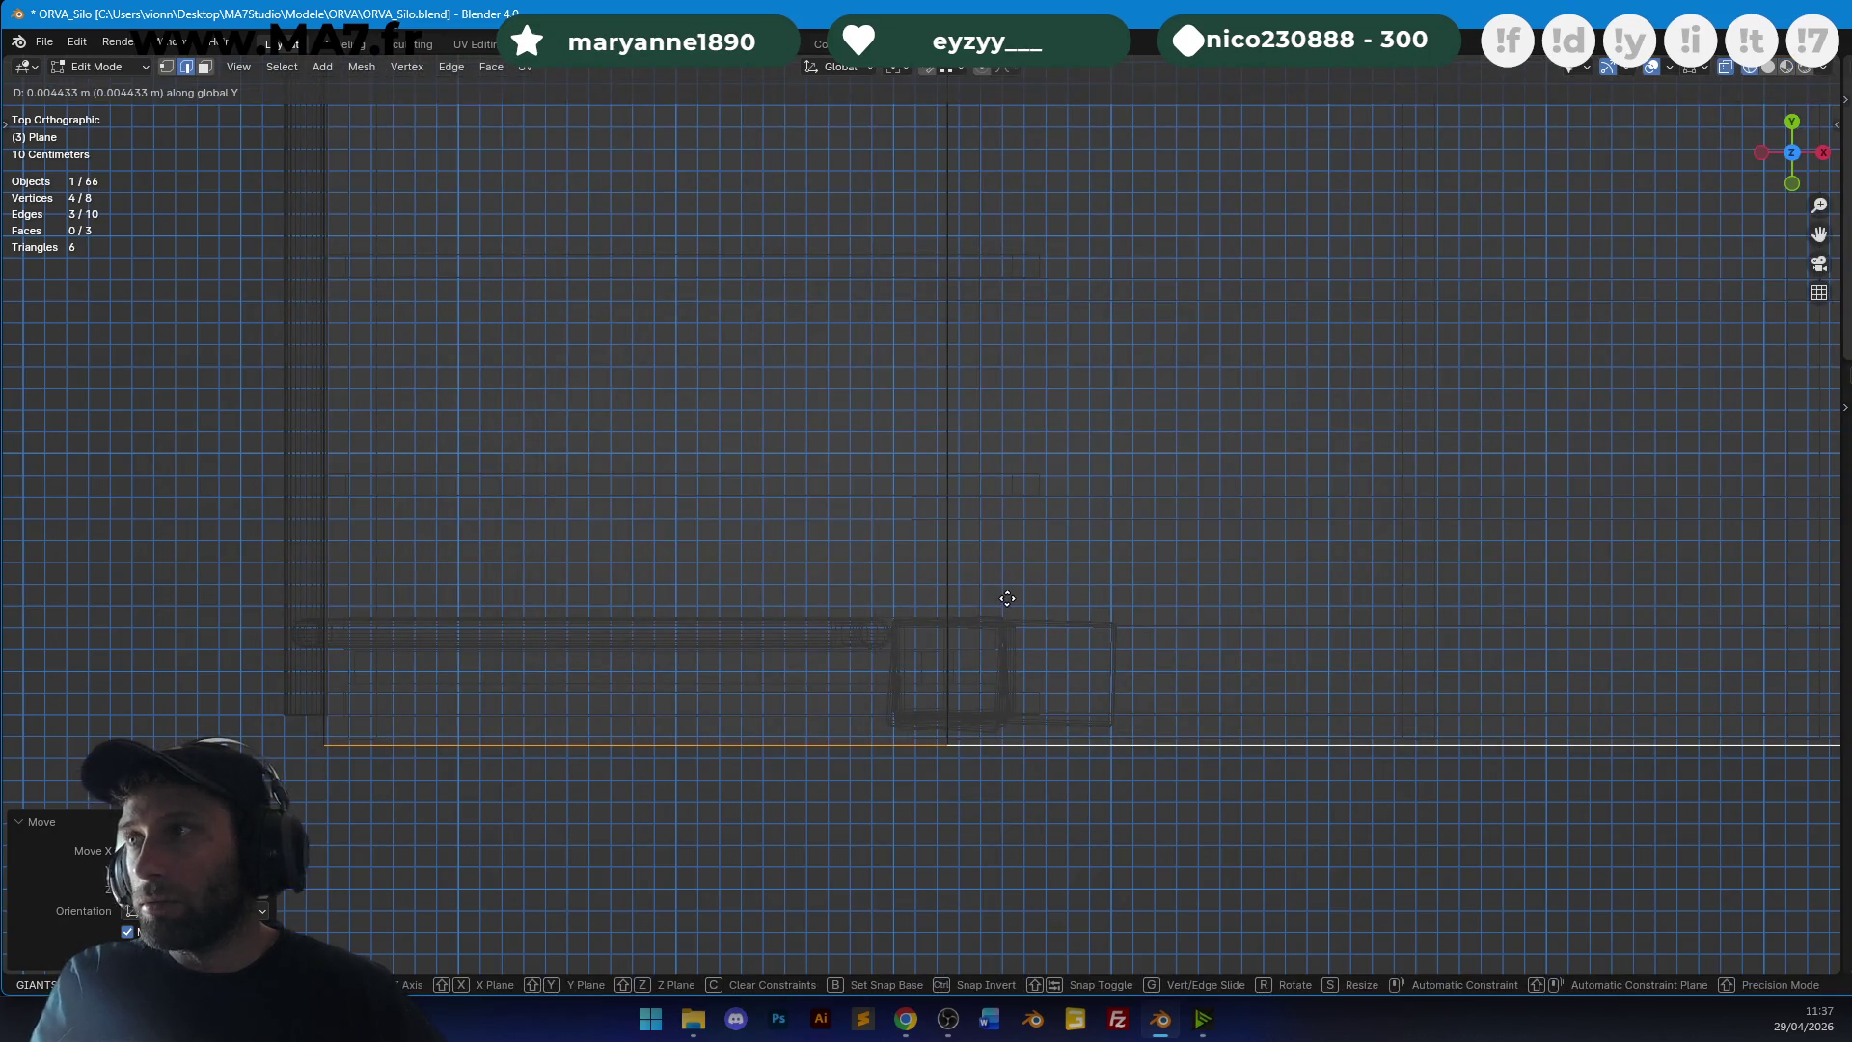
left_click(1030, 632)
Return to solid shading and reposition the selected edge.
scroll(1062, 554, "down", 3)
scroll(1003, 483, "up", 3)
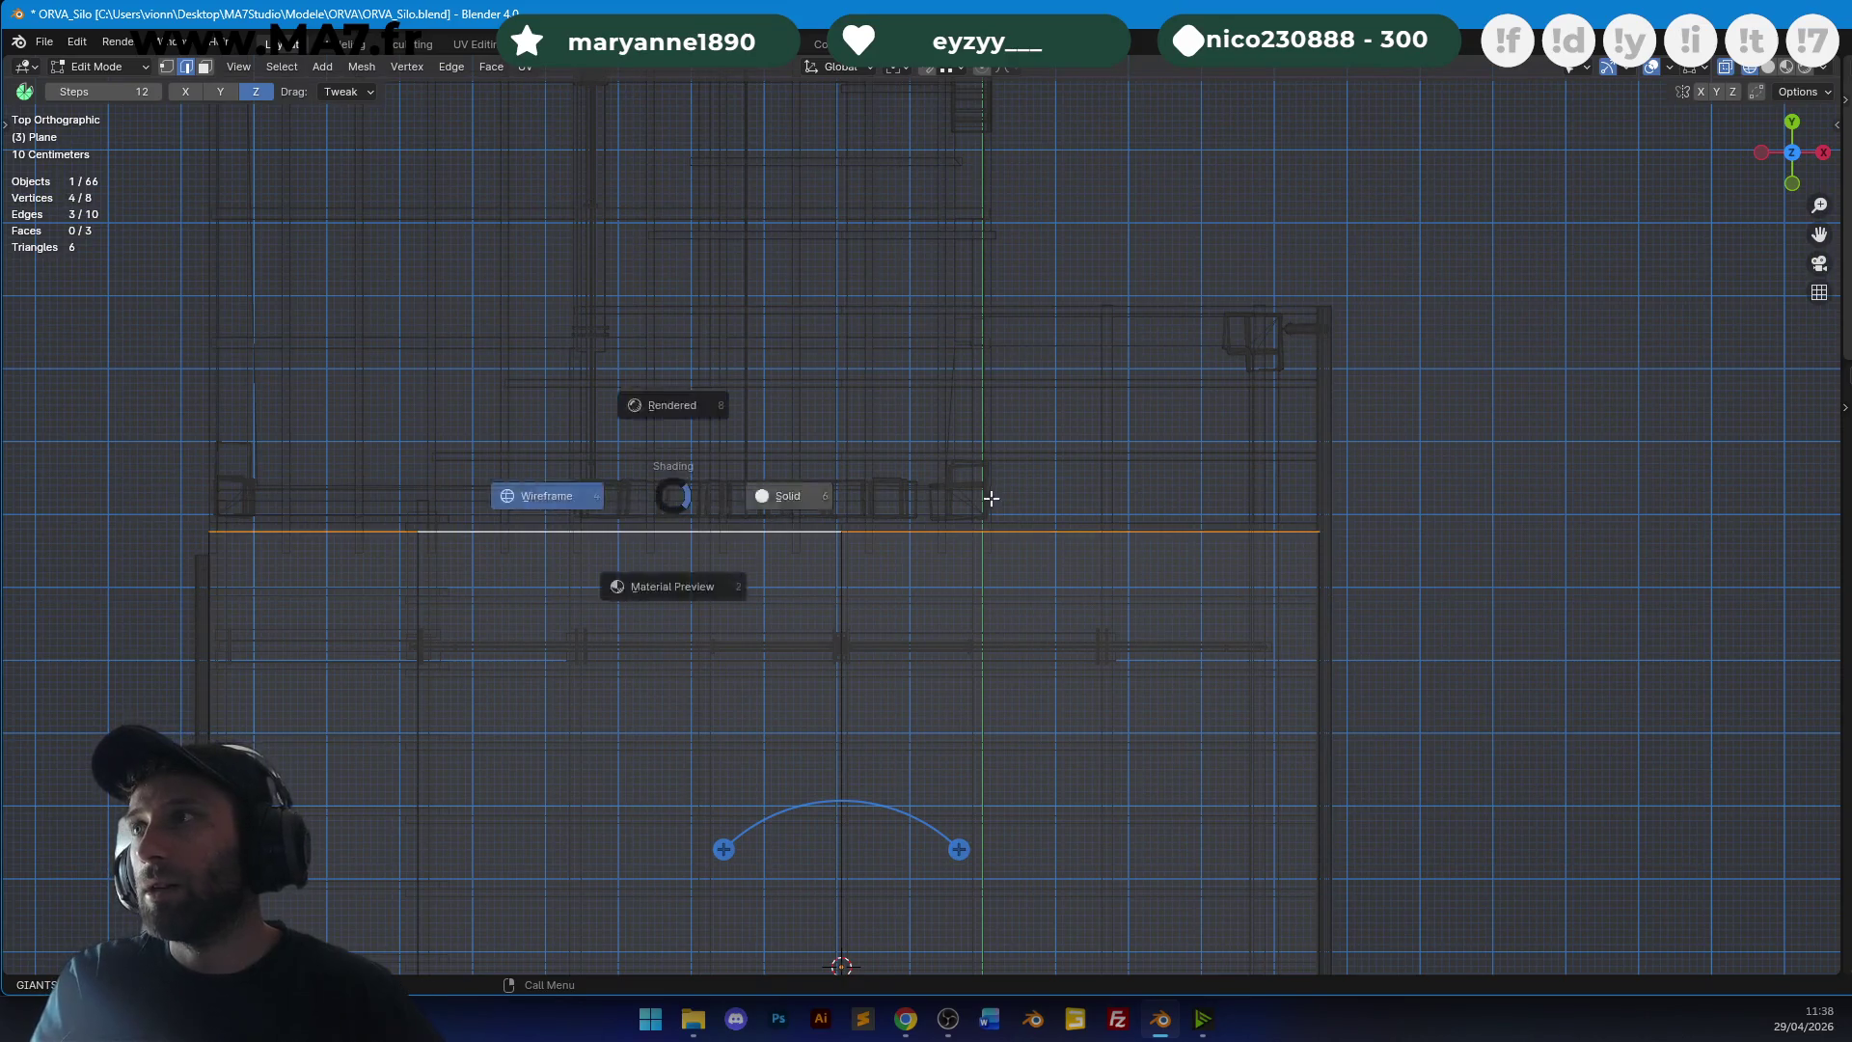
left_click(967, 498)
scroll(967, 498, "up", 5, "ctrl")
scroll(1026, 517, "up", 3)
key("g")
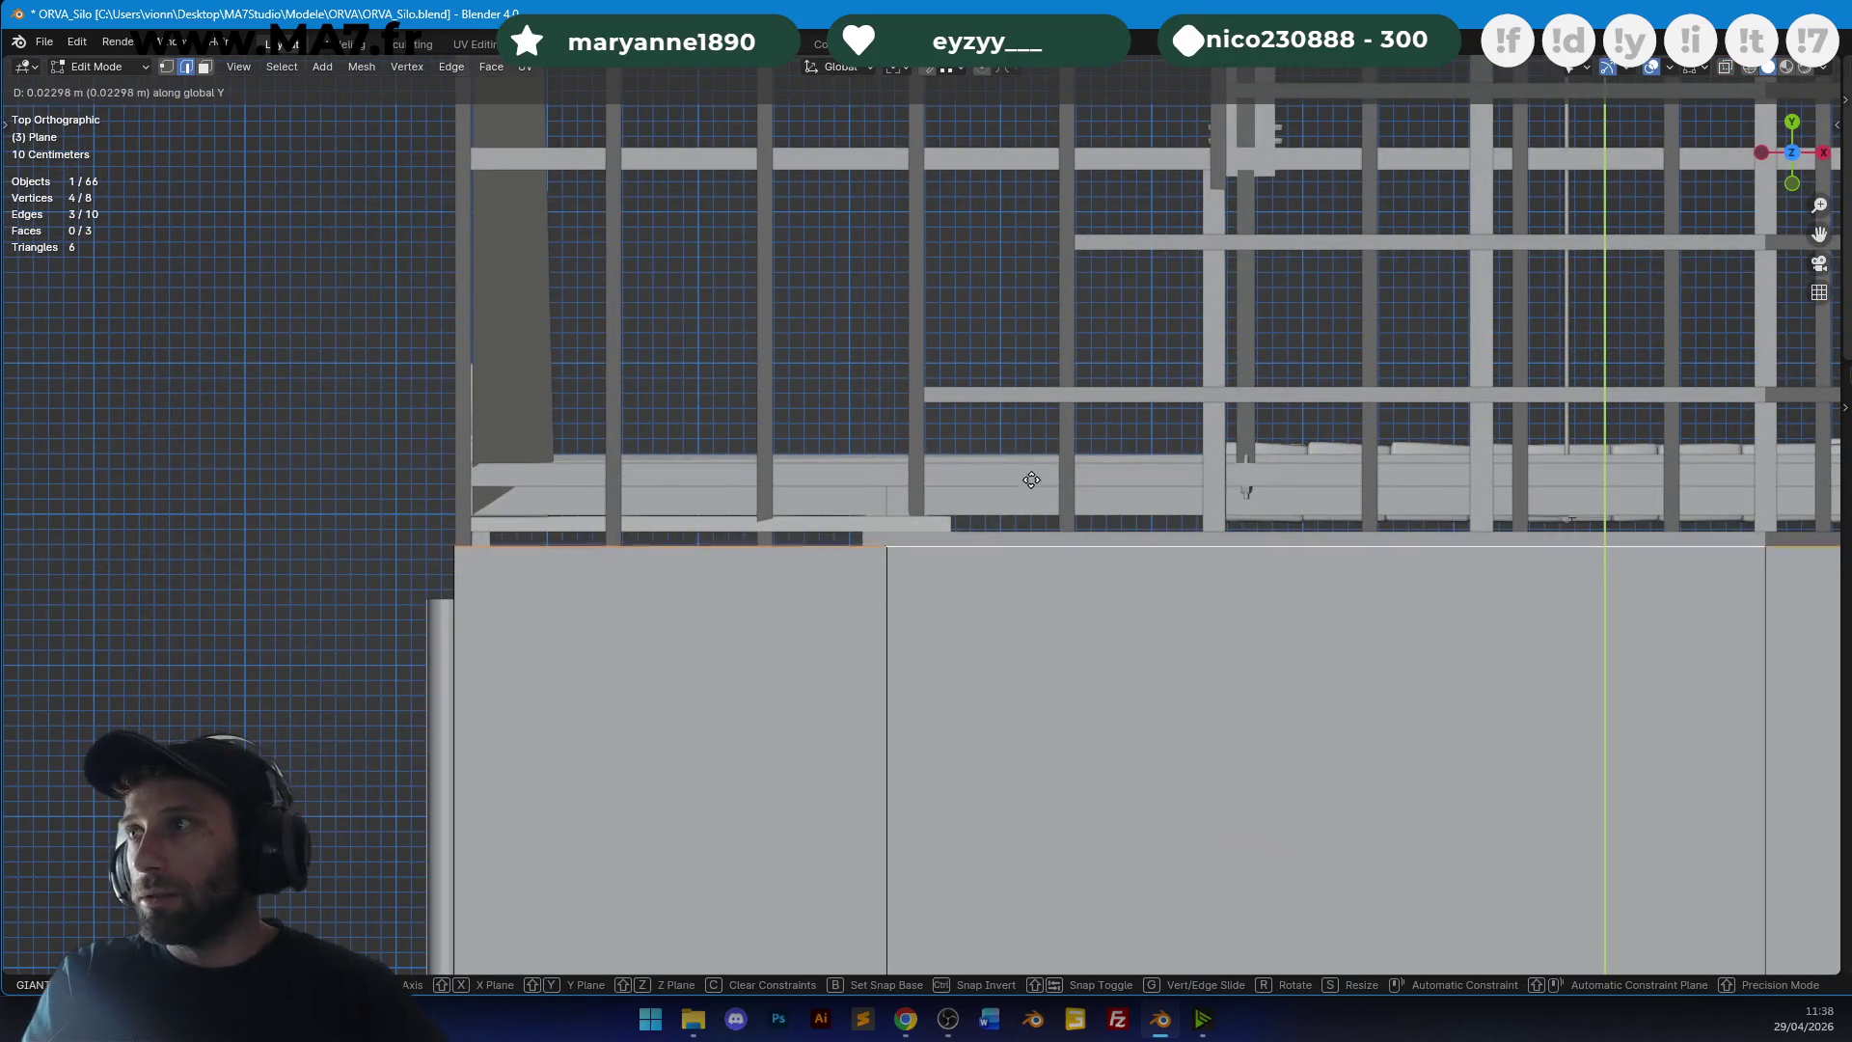
left_click(1055, 339)
Raise the selected vertices along Y to step up the outline.
scroll(766, 585, "down", 4)
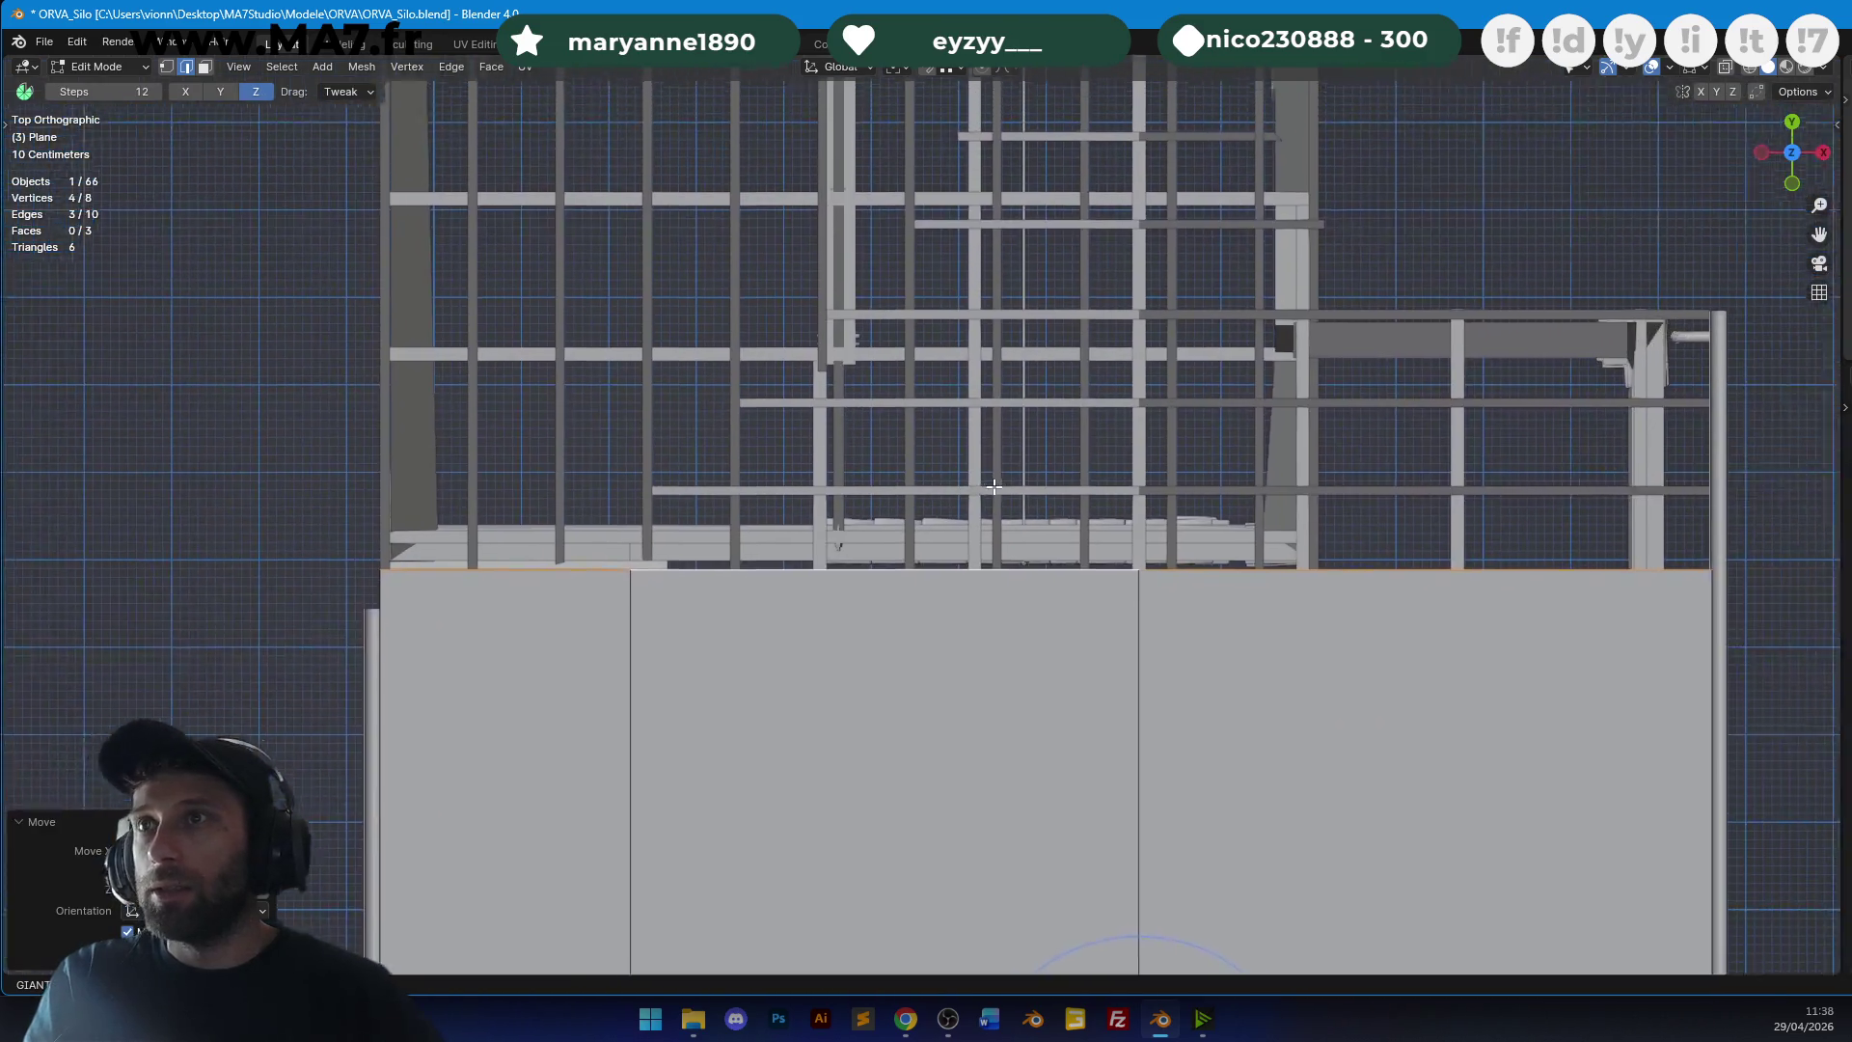
left_click(166, 70)
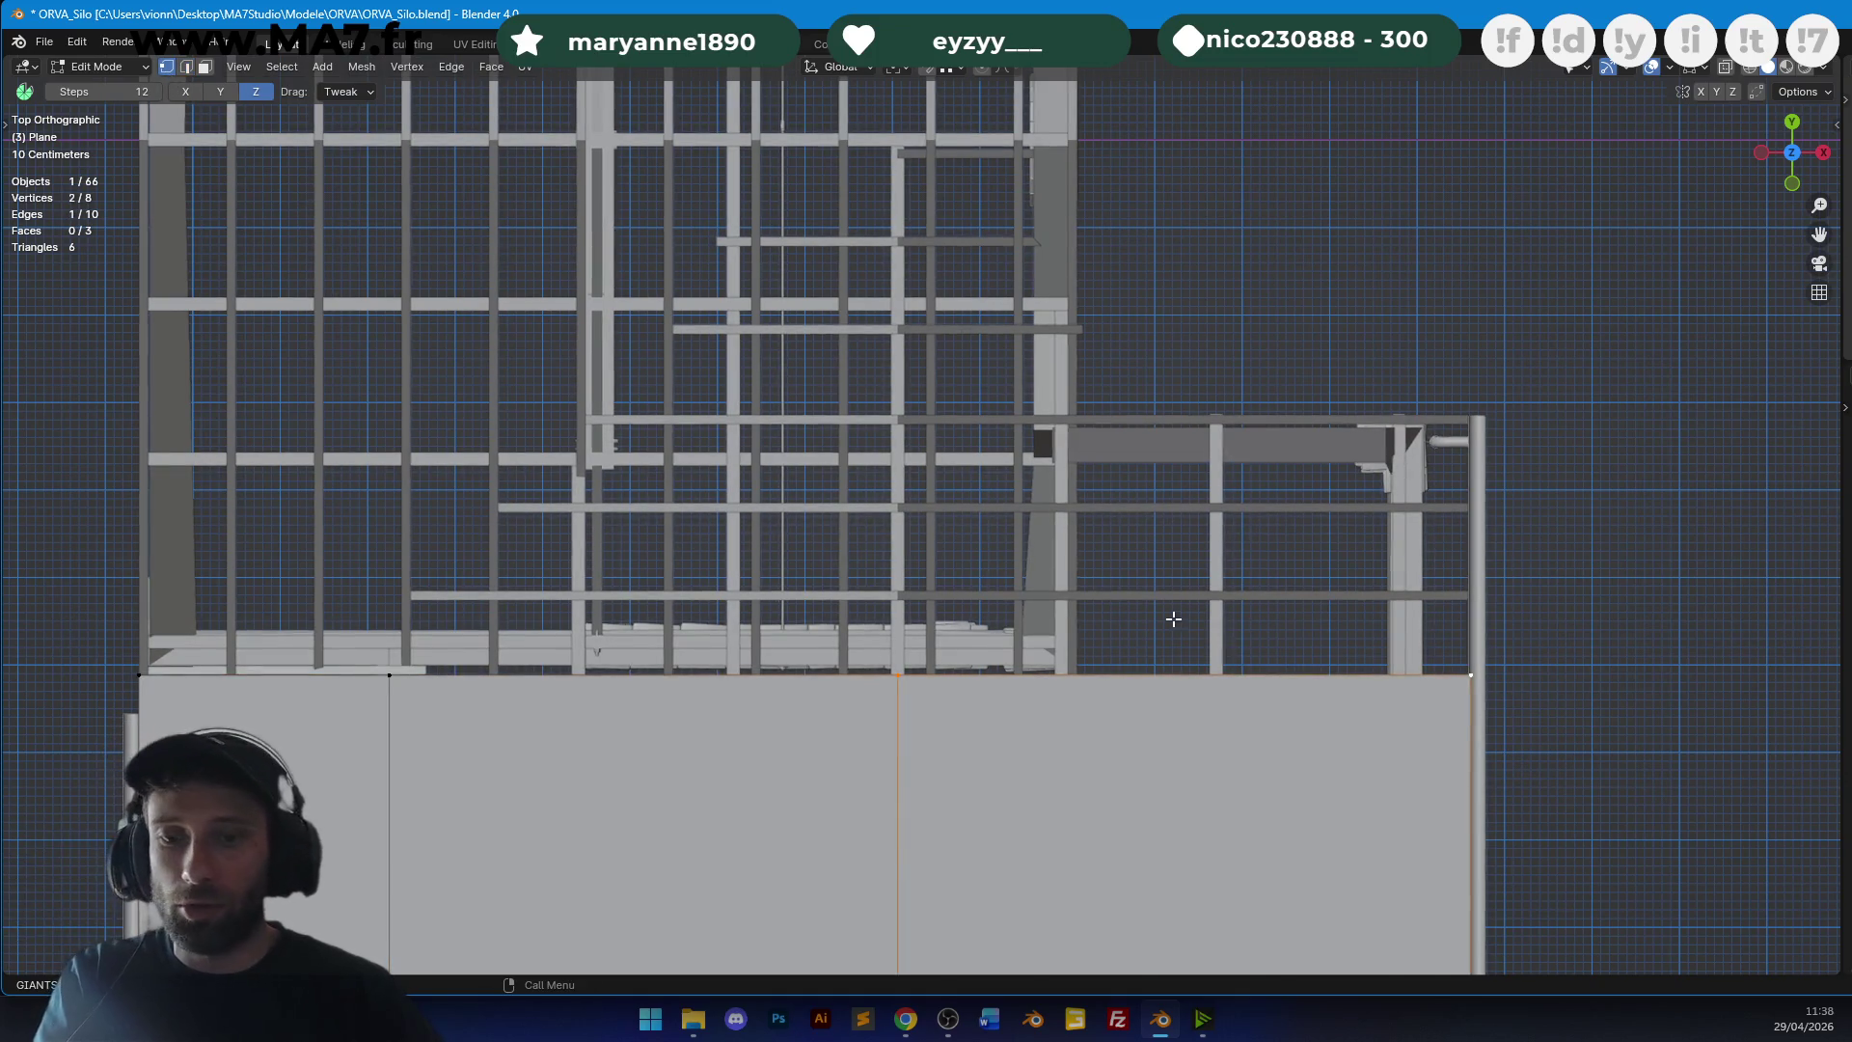
key("g")
key("y")
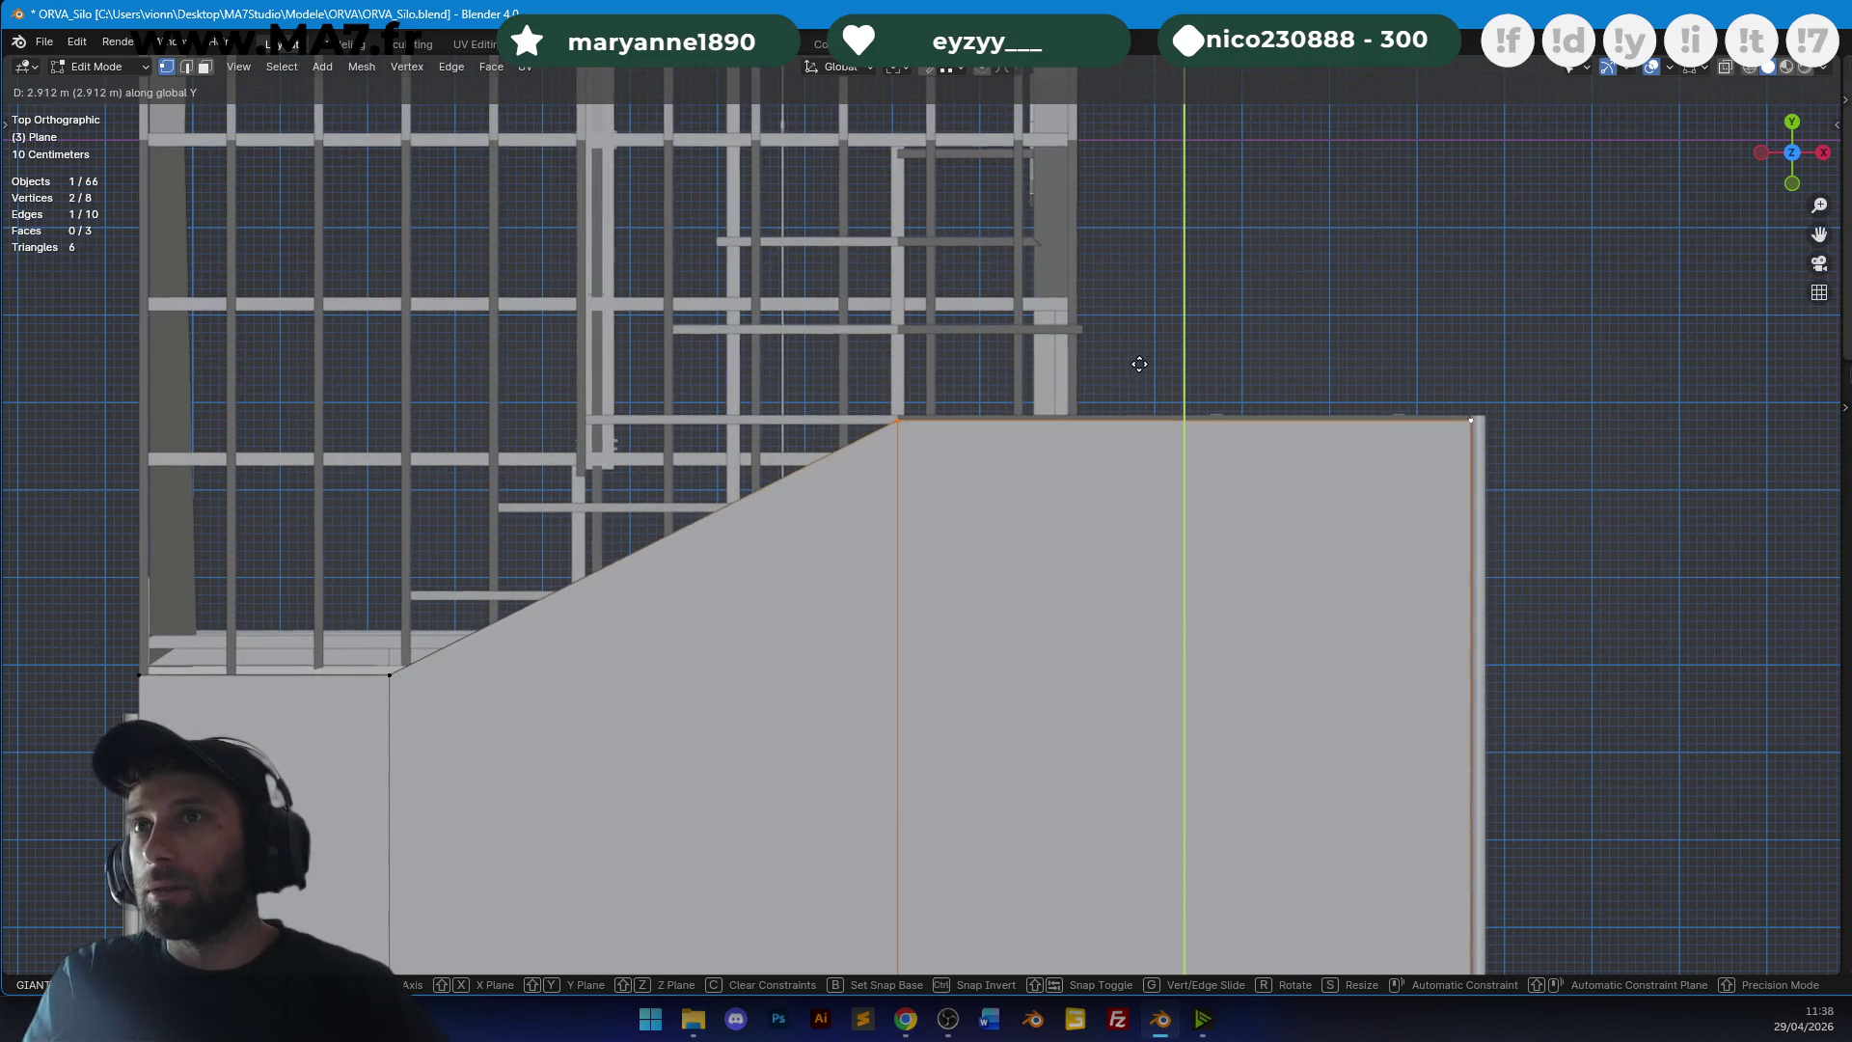
left_click(1139, 275)
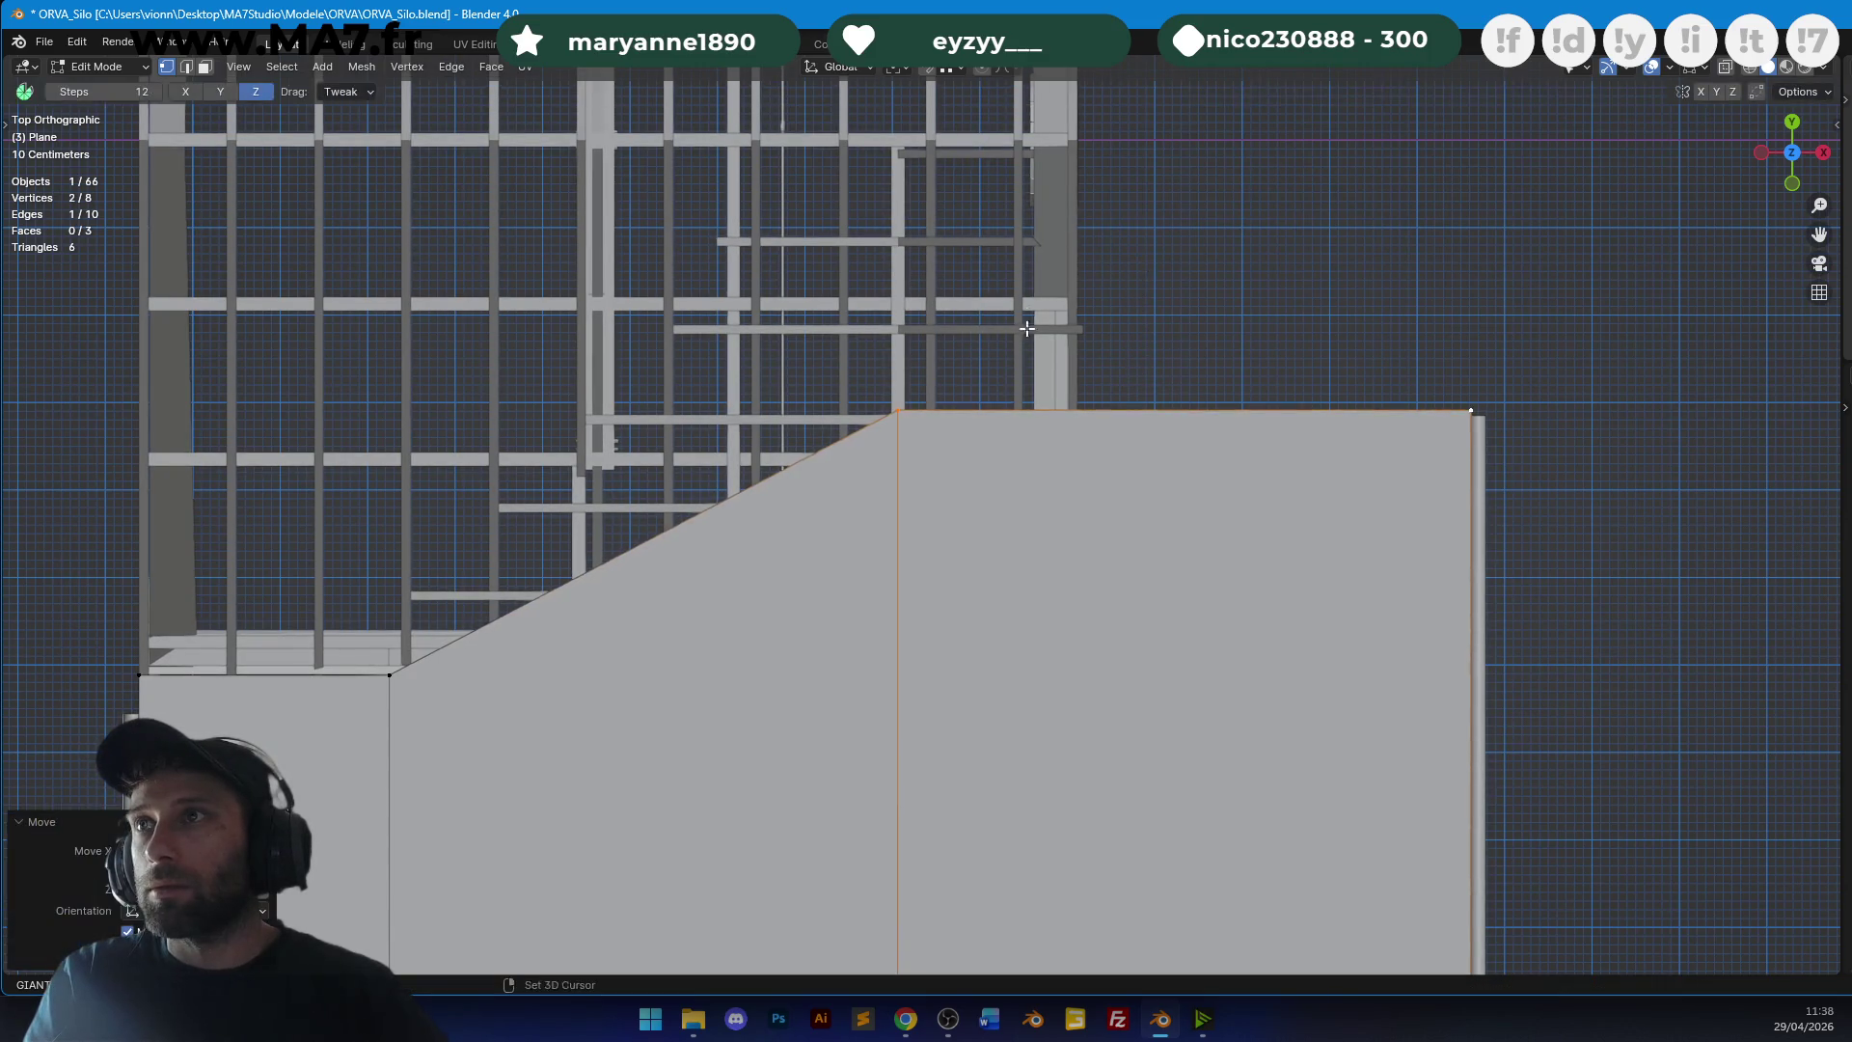
middle_click_drag(1139, 275, 1205, 486, "shift")
Loop-cut the plane and pull the middle vertex up along Y into a pointed peak.
left_click(1196, 610)
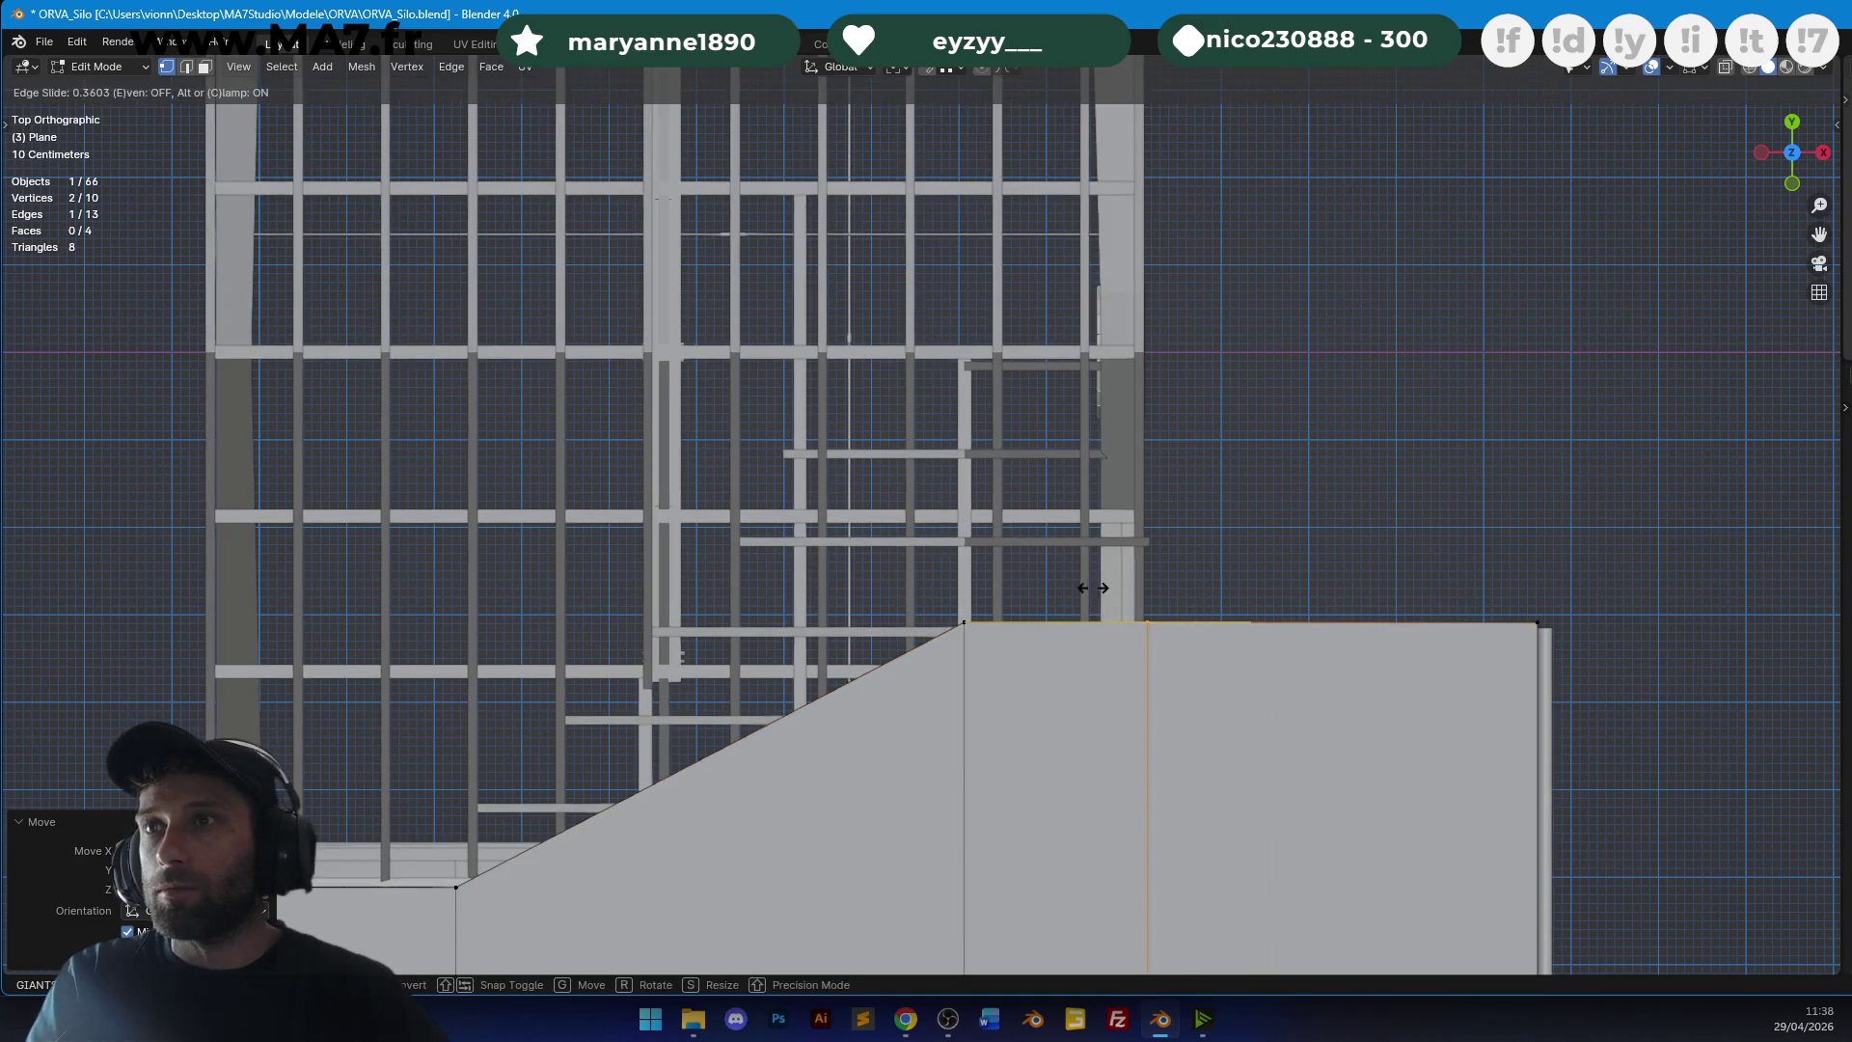
left_click(1151, 535)
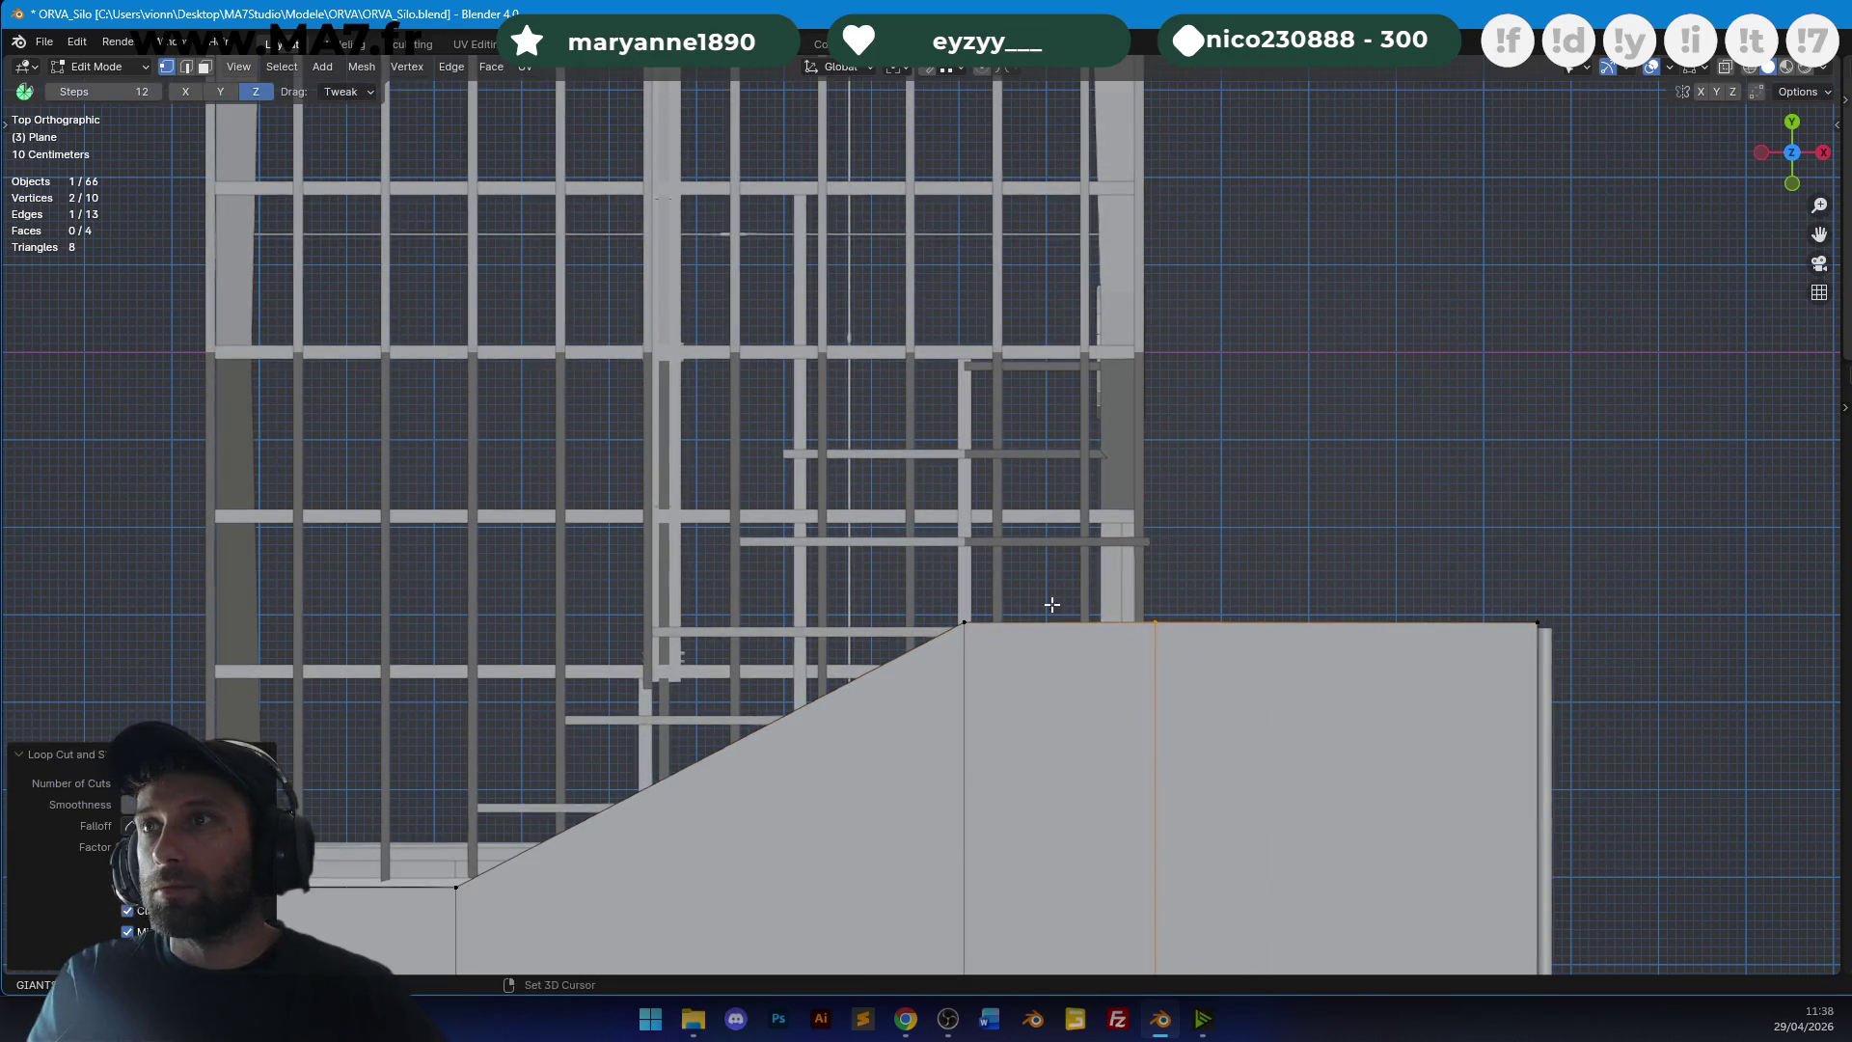
key("g")
key("y")
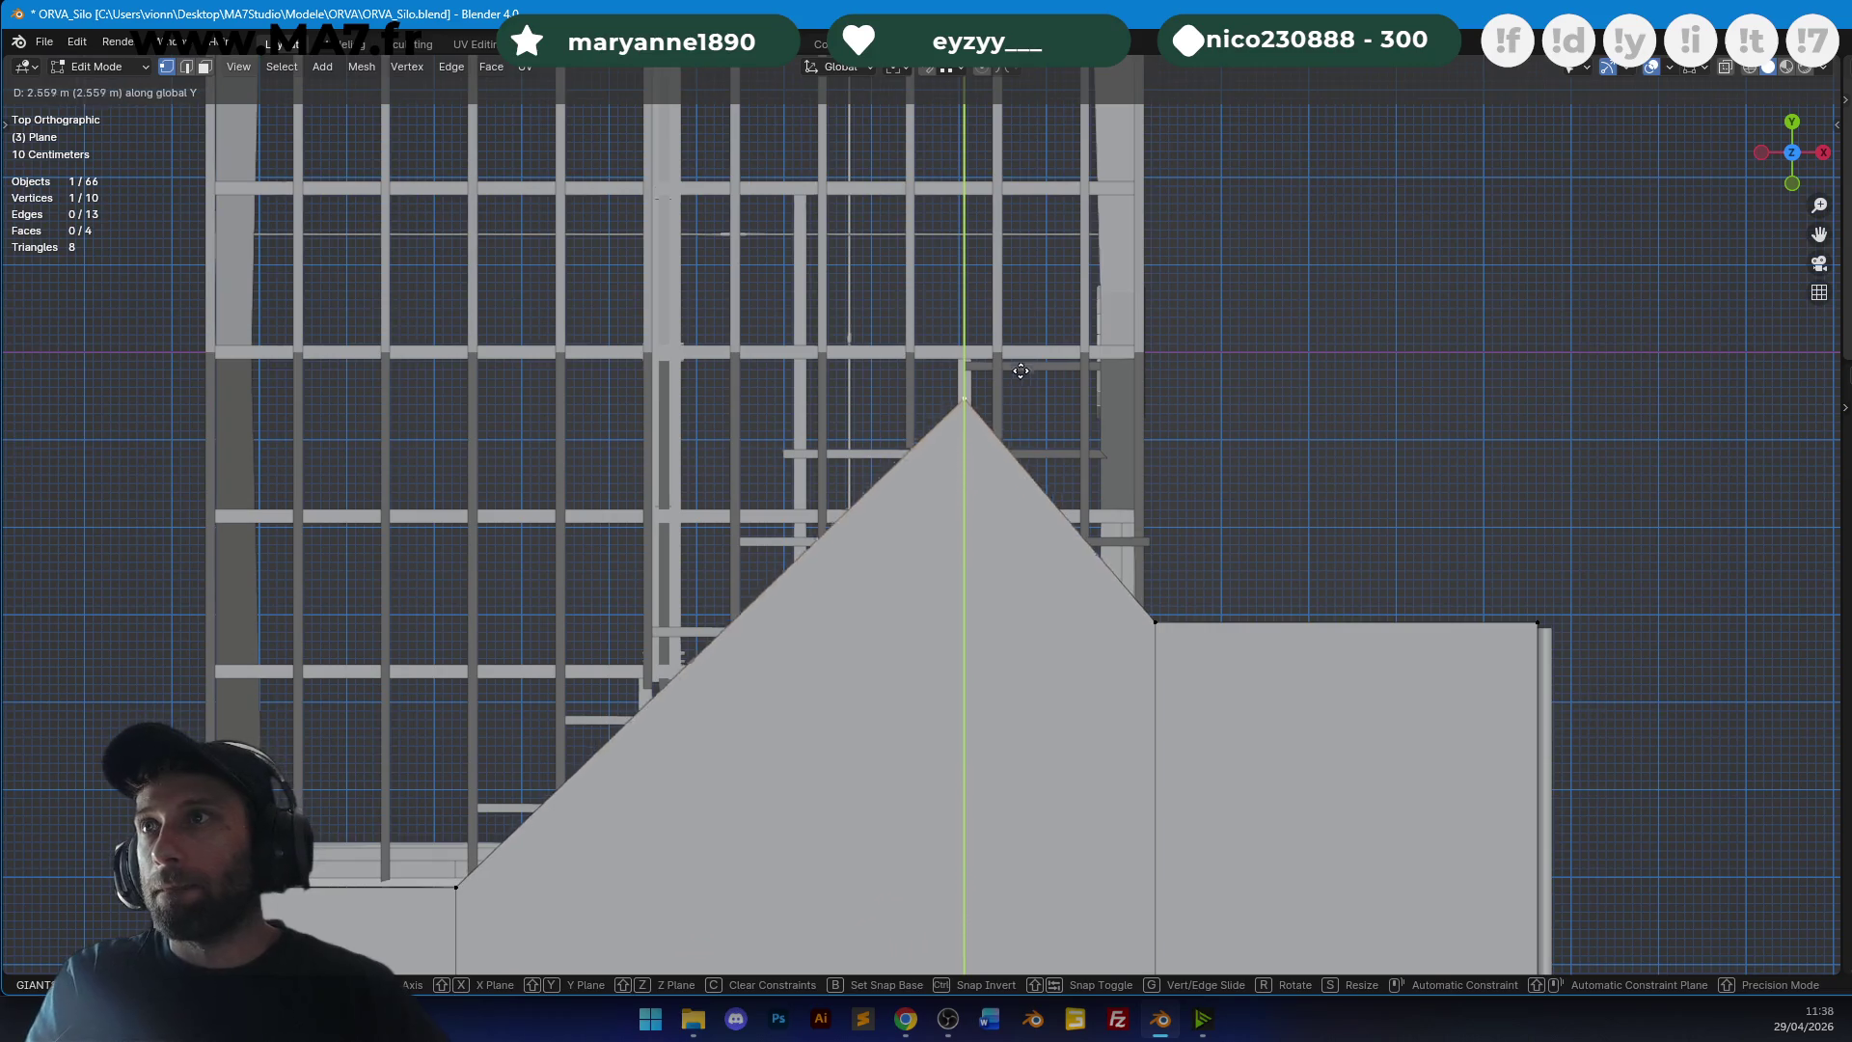
left_click(1037, 344)
key("Tab")
scroll(1248, 569, "down", 5)
mouse_move(1248, 569)
middle_mouse_down()
mouse_move(992, 396)
mouse_move(1072, 477)
mouse_move(911, 426)
mouse_move(1053, 385)
mouse_move(1162, 472)
mouse_move(1113, 453)
mouse_move(1136, 390)
middle_mouse_up()
Move the selected roof-plane vertices vertically along Z.
scroll(1136, 389, "up", 3)
key("Tab")
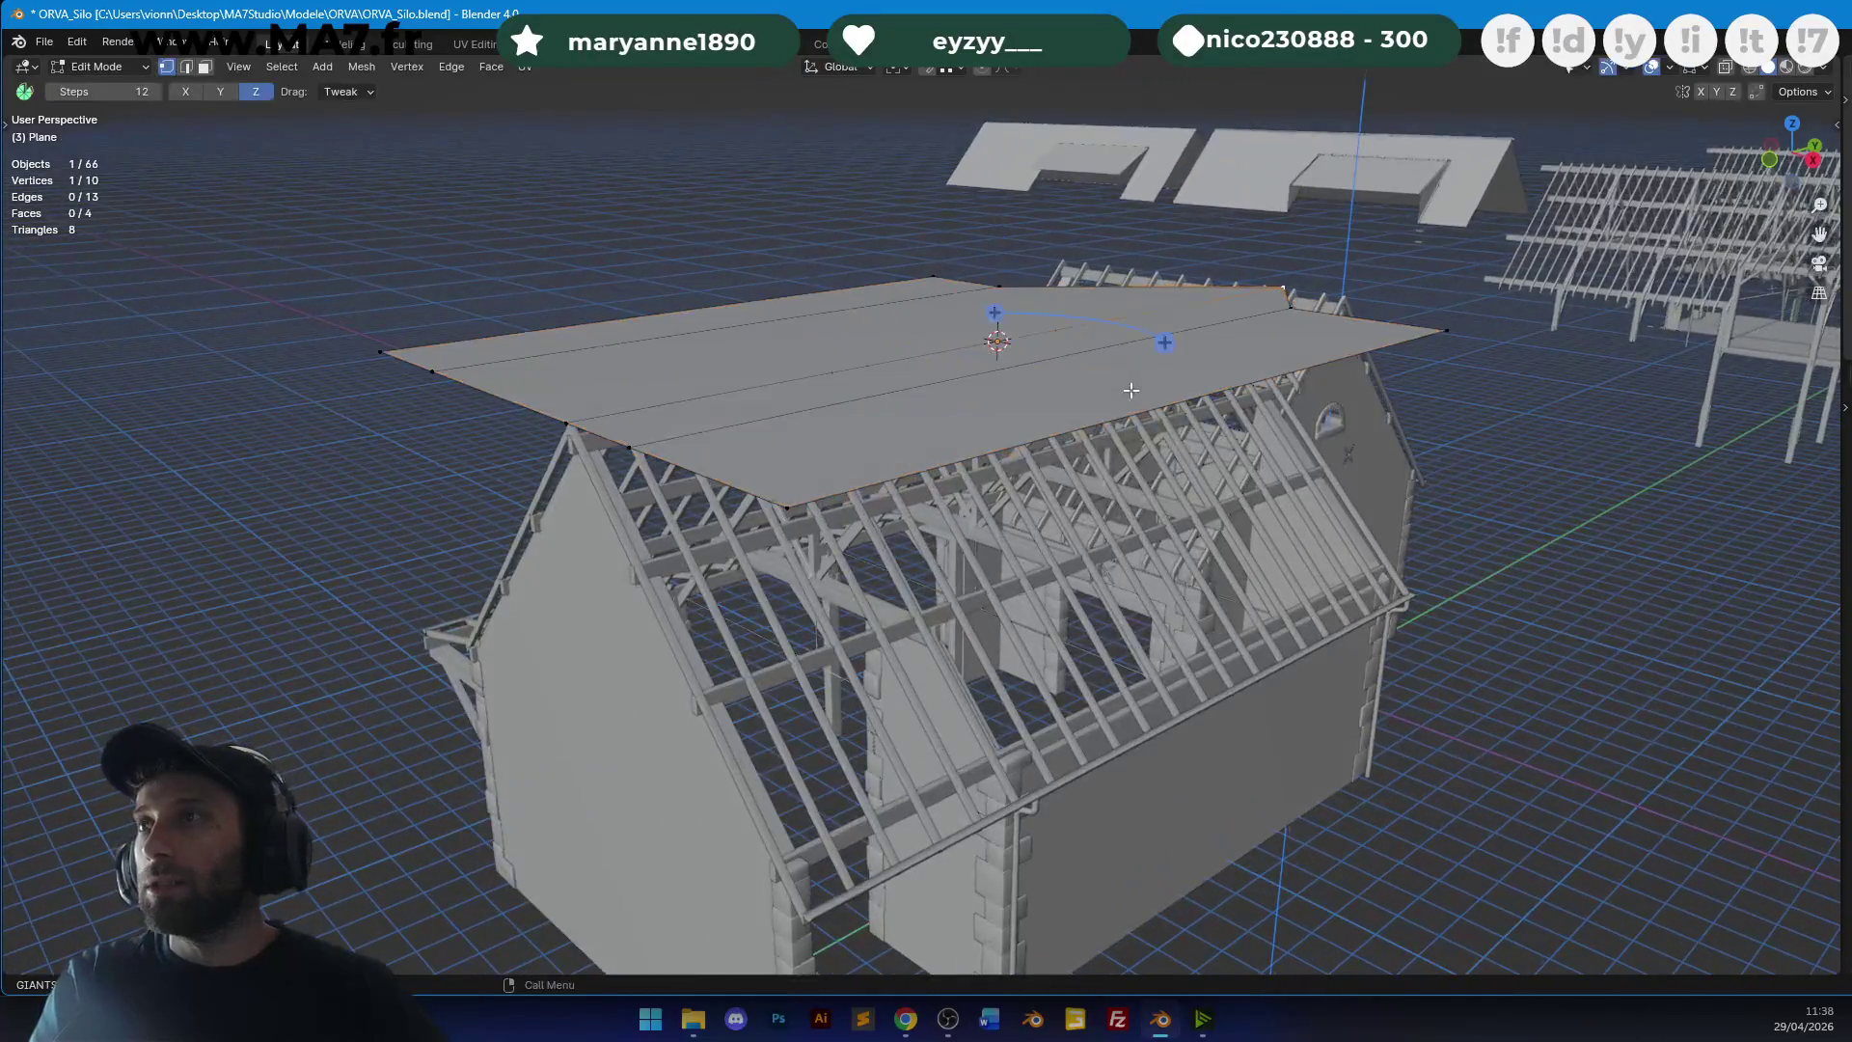
middle_click_drag(1057, 440, 1253, 598)
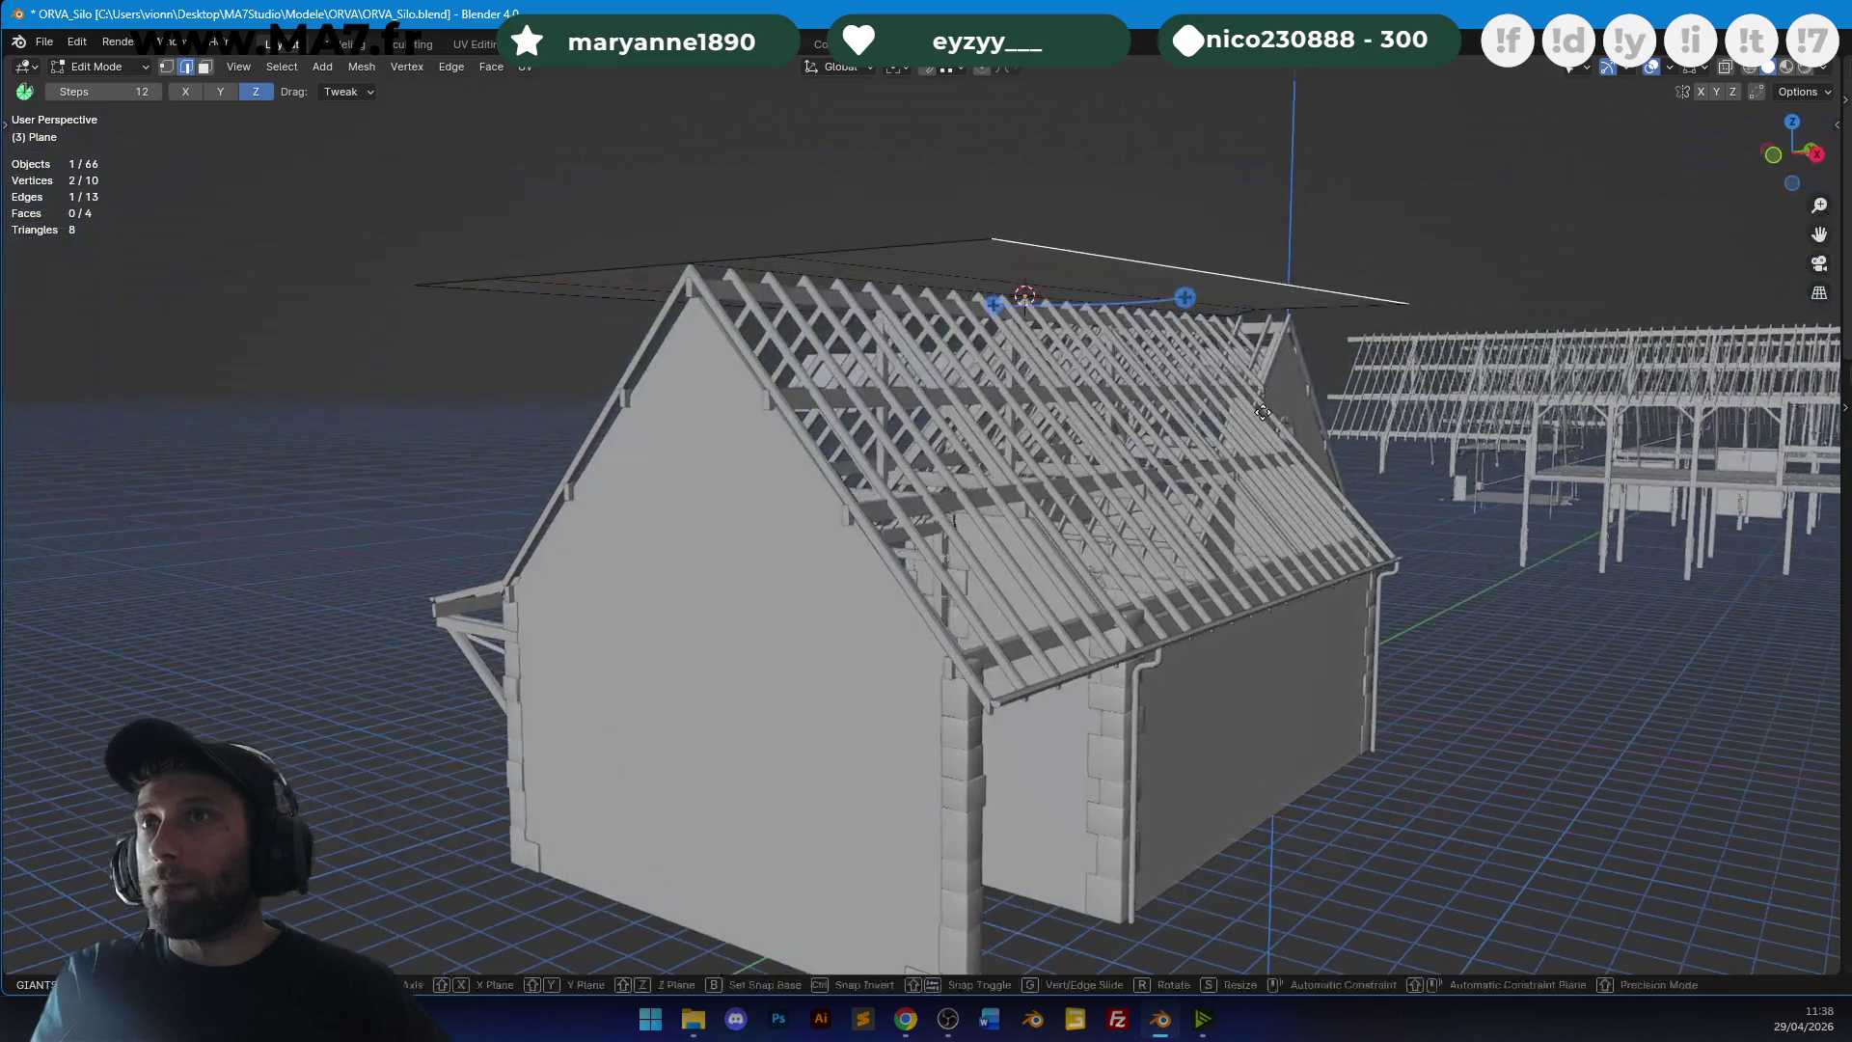
key("g")
key("z")
left_click(1340, 712)
In front orthographic view with X-ray on, shift the selection along Z.
key("KP_1")
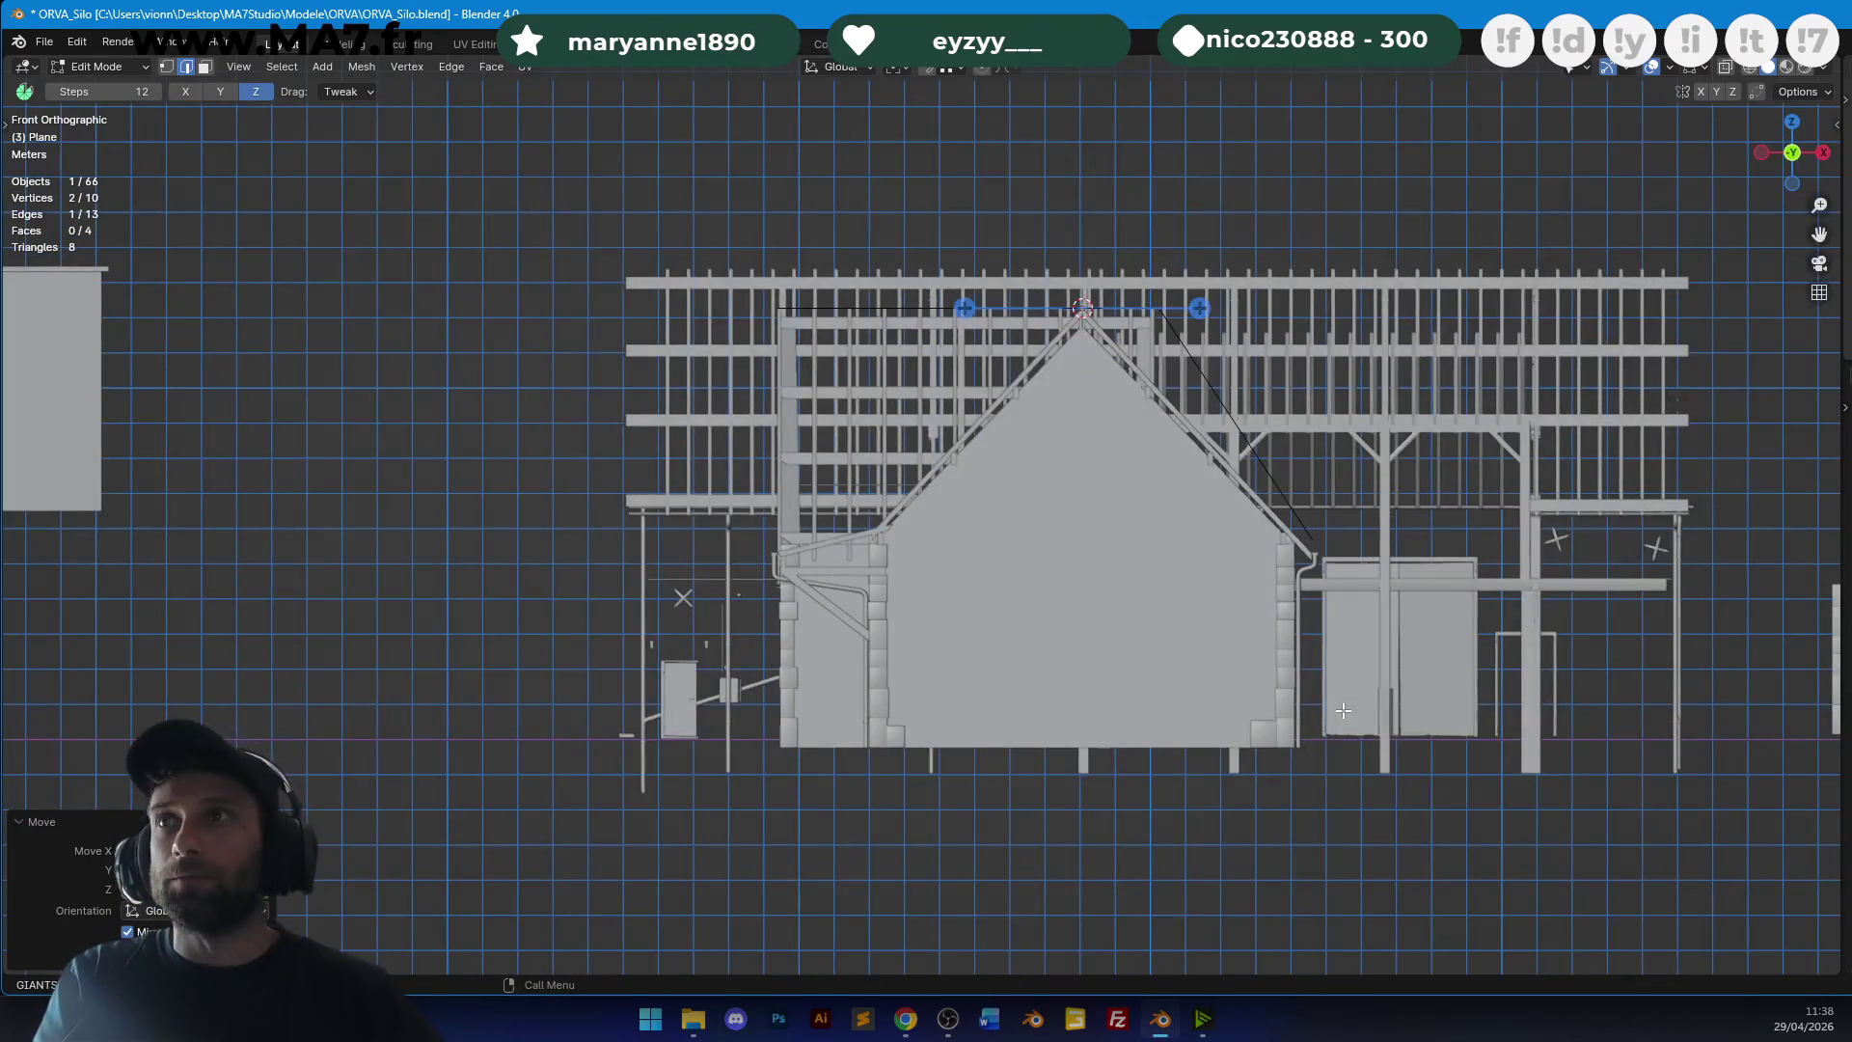
scroll(1343, 710, "down", 2)
scroll(511, 239, "up", 8)
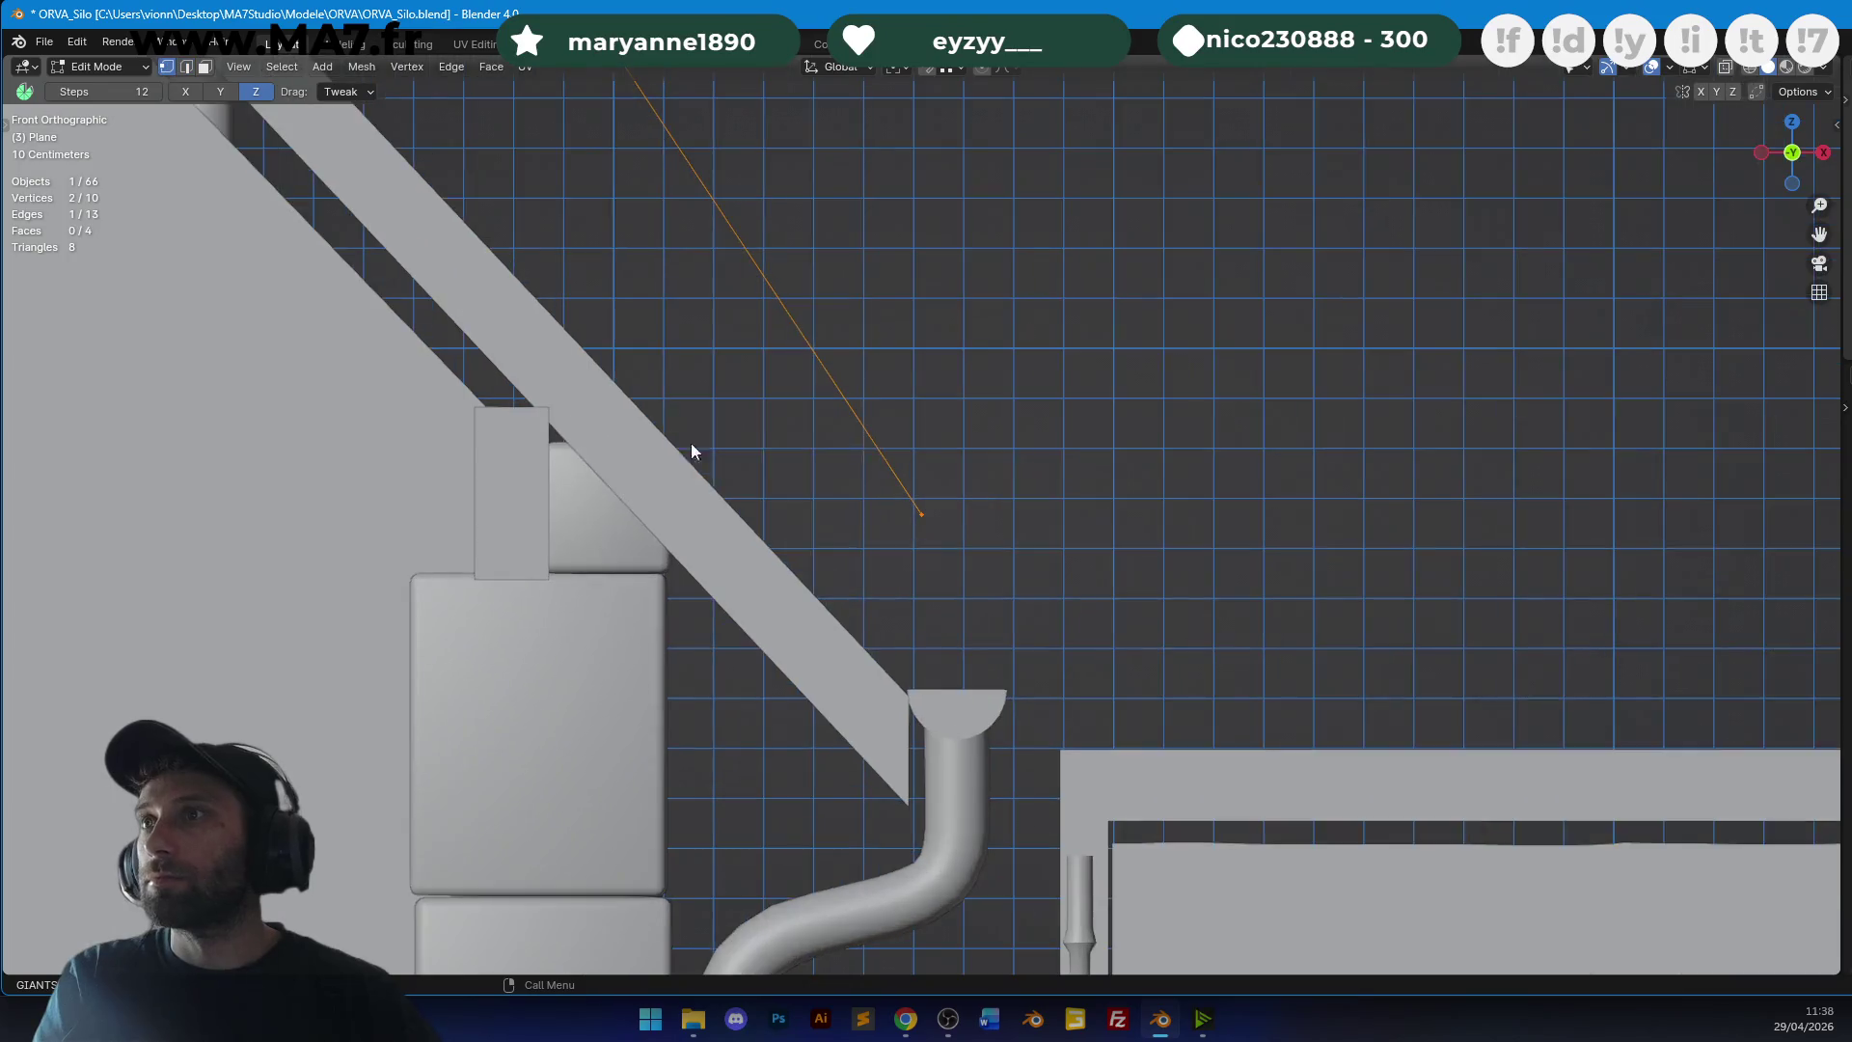
scroll(1021, 442, "up", 3)
key("shift+z")
key("g")
key("z")
left_click(1011, 764)
Adjust the gutter's top part along Z in its Edit Mode.
mouse_move(1011, 765)
middle_mouse_down("shift")
mouse_move(1037, 624)
mouse_move(1133, 531)
middle_mouse_up("shift")
scroll(1133, 531, "up", 2)
left_click(1097, 607)
middle_click_drag(1097, 608, 1061, 311, "shift")
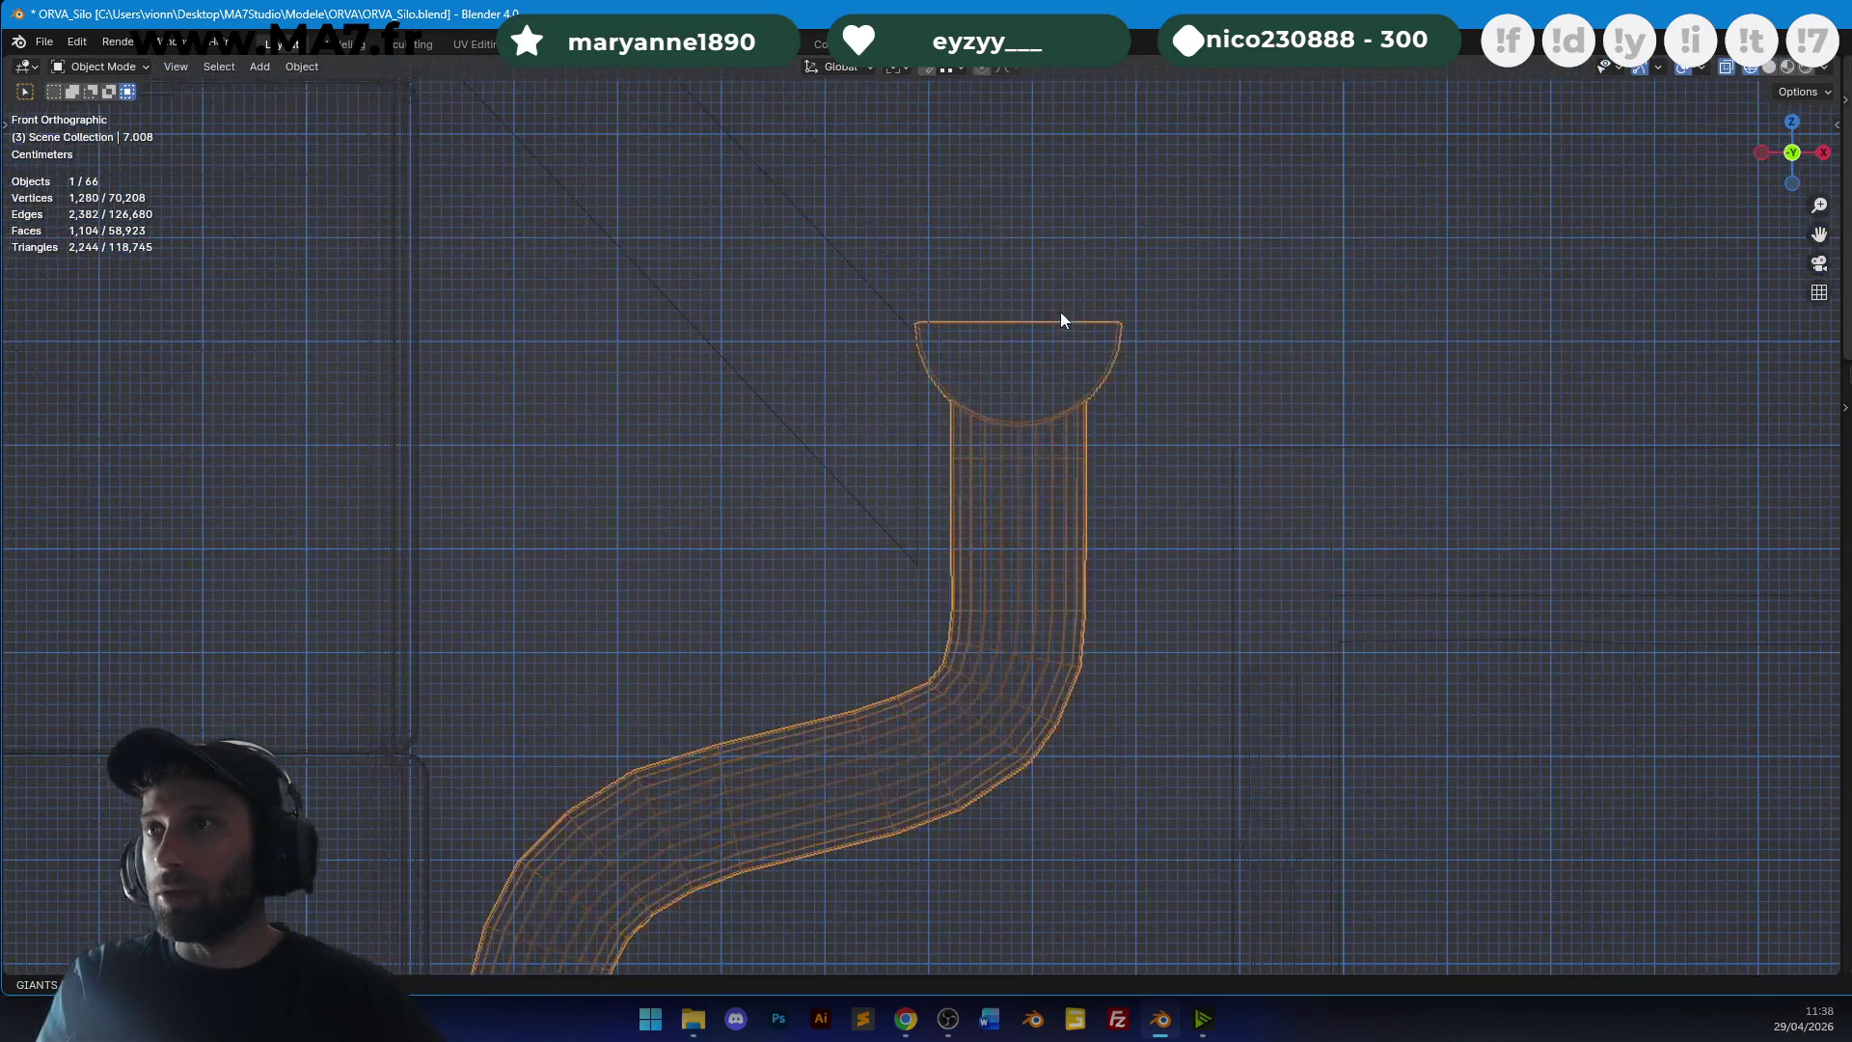
key("Tab")
key("g")
key("z")
left_click(1290, 315)
key("Tab")
Lower the roof plane along Z toward the gutter.
left_click(977, 345)
key("z")
left_click(1024, 390)
scroll(1042, 495, "down", 3)
middle_click_drag(1024, 462, 1037, 523, "shift")
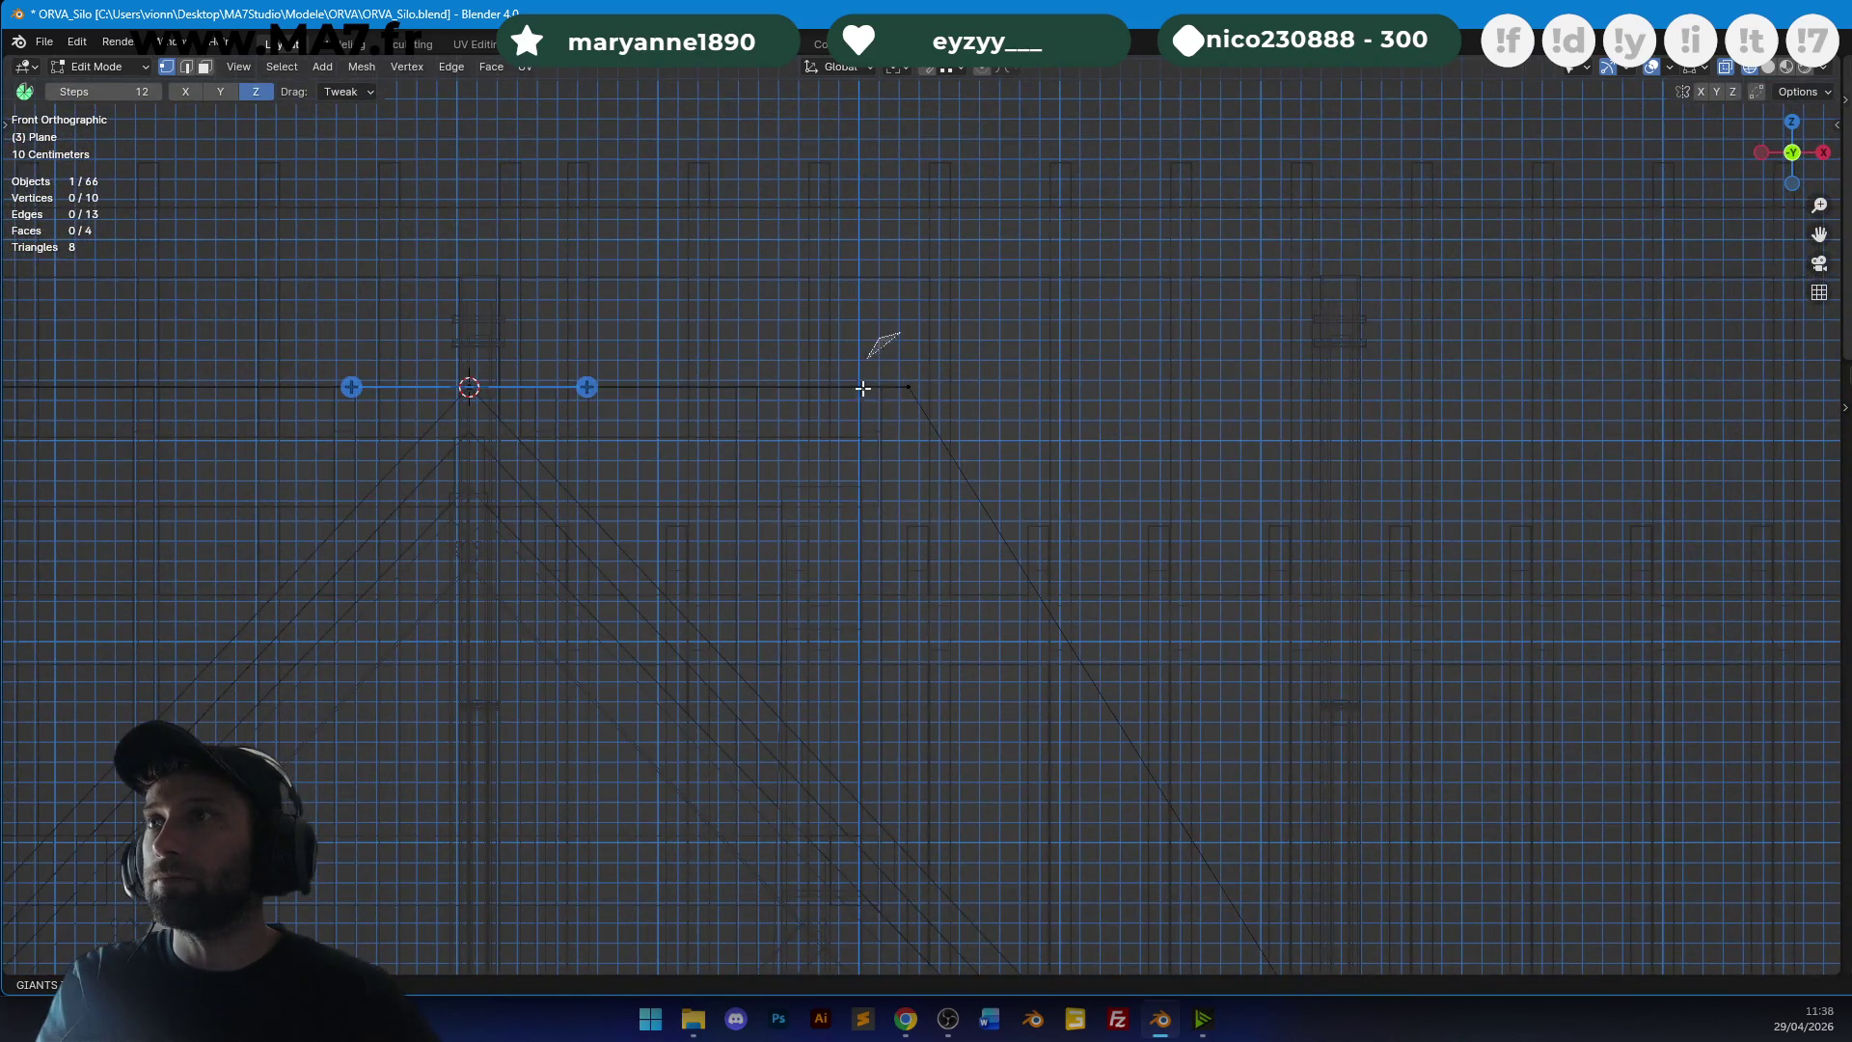
Move the roof edge near the ridge along Z in two passes.
left_click(863, 369)
key("g")
key("z")
left_click(1024, 746)
scroll(1137, 409, "up", 3)
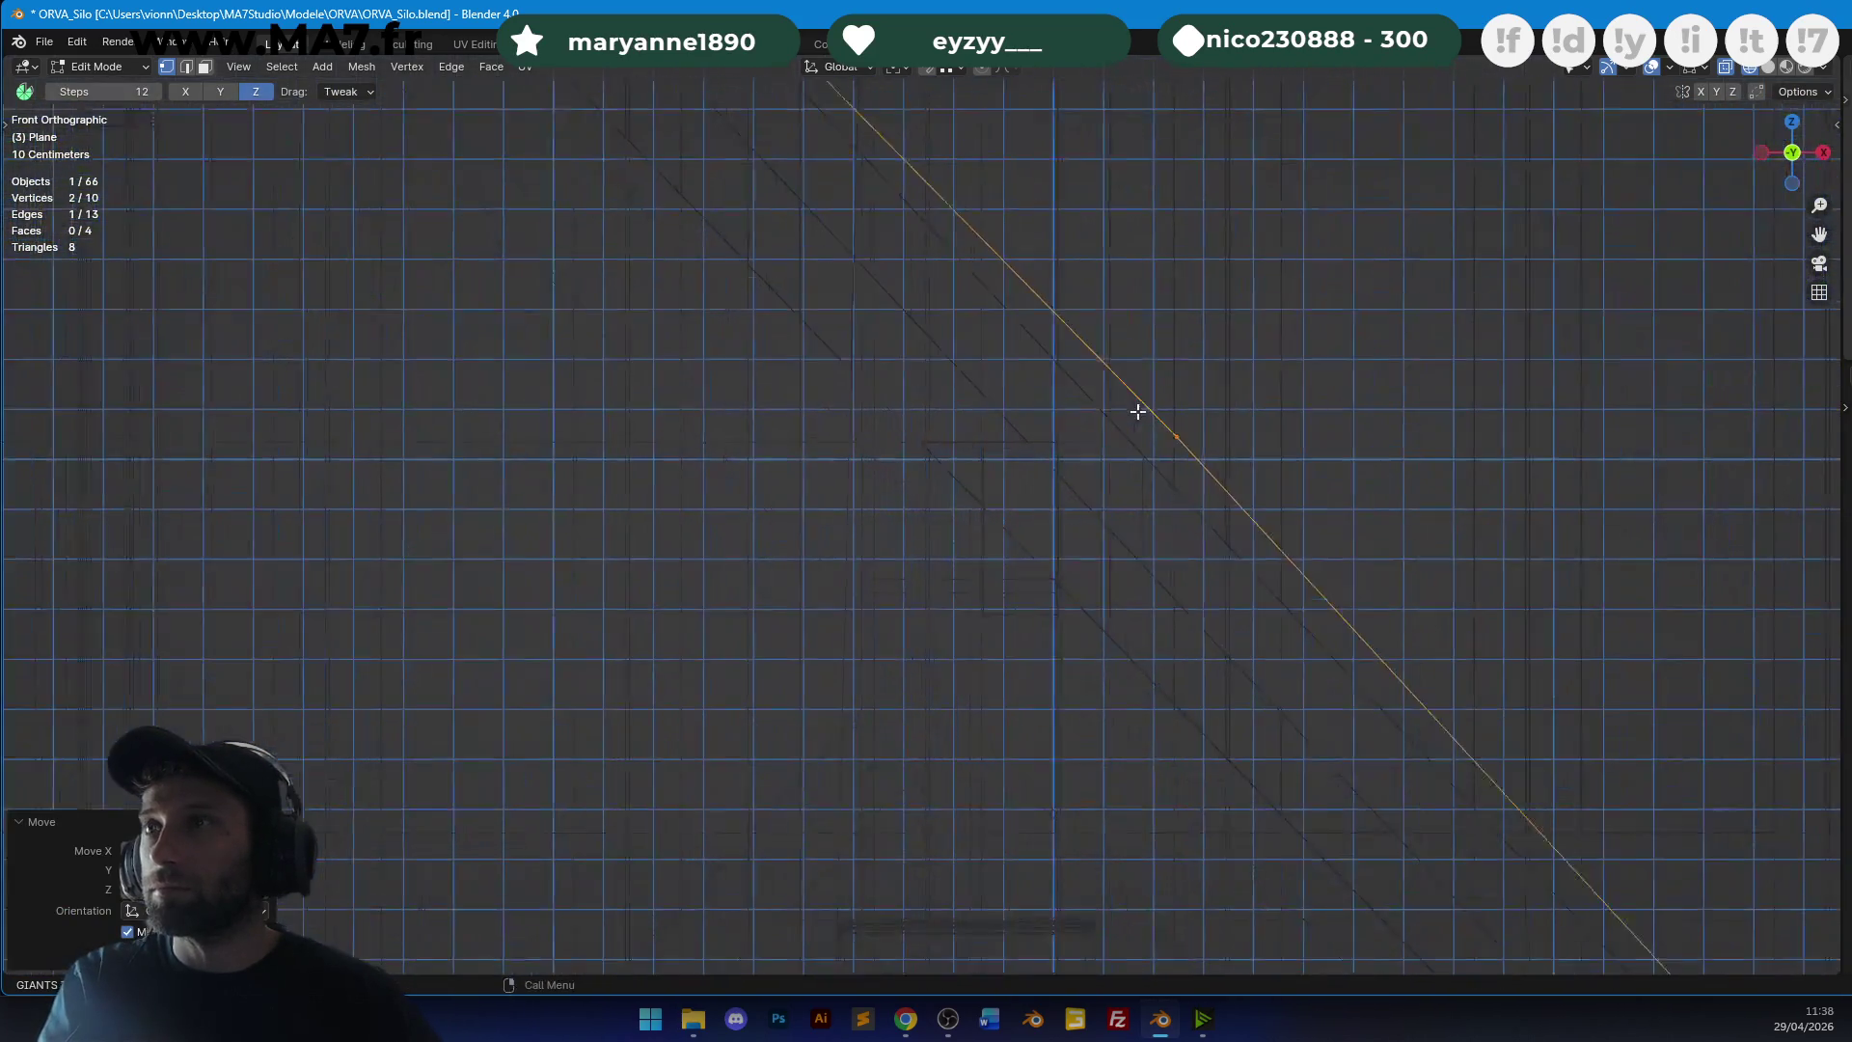
key("g")
key("z")
left_click(1159, 428)
Fold the plane by lowering the ridge edge and its bottom vertex along Z into a V.
scroll(1158, 429, "down", 5)
middle_click_drag(1049, 364, 1155, 478, "shift")
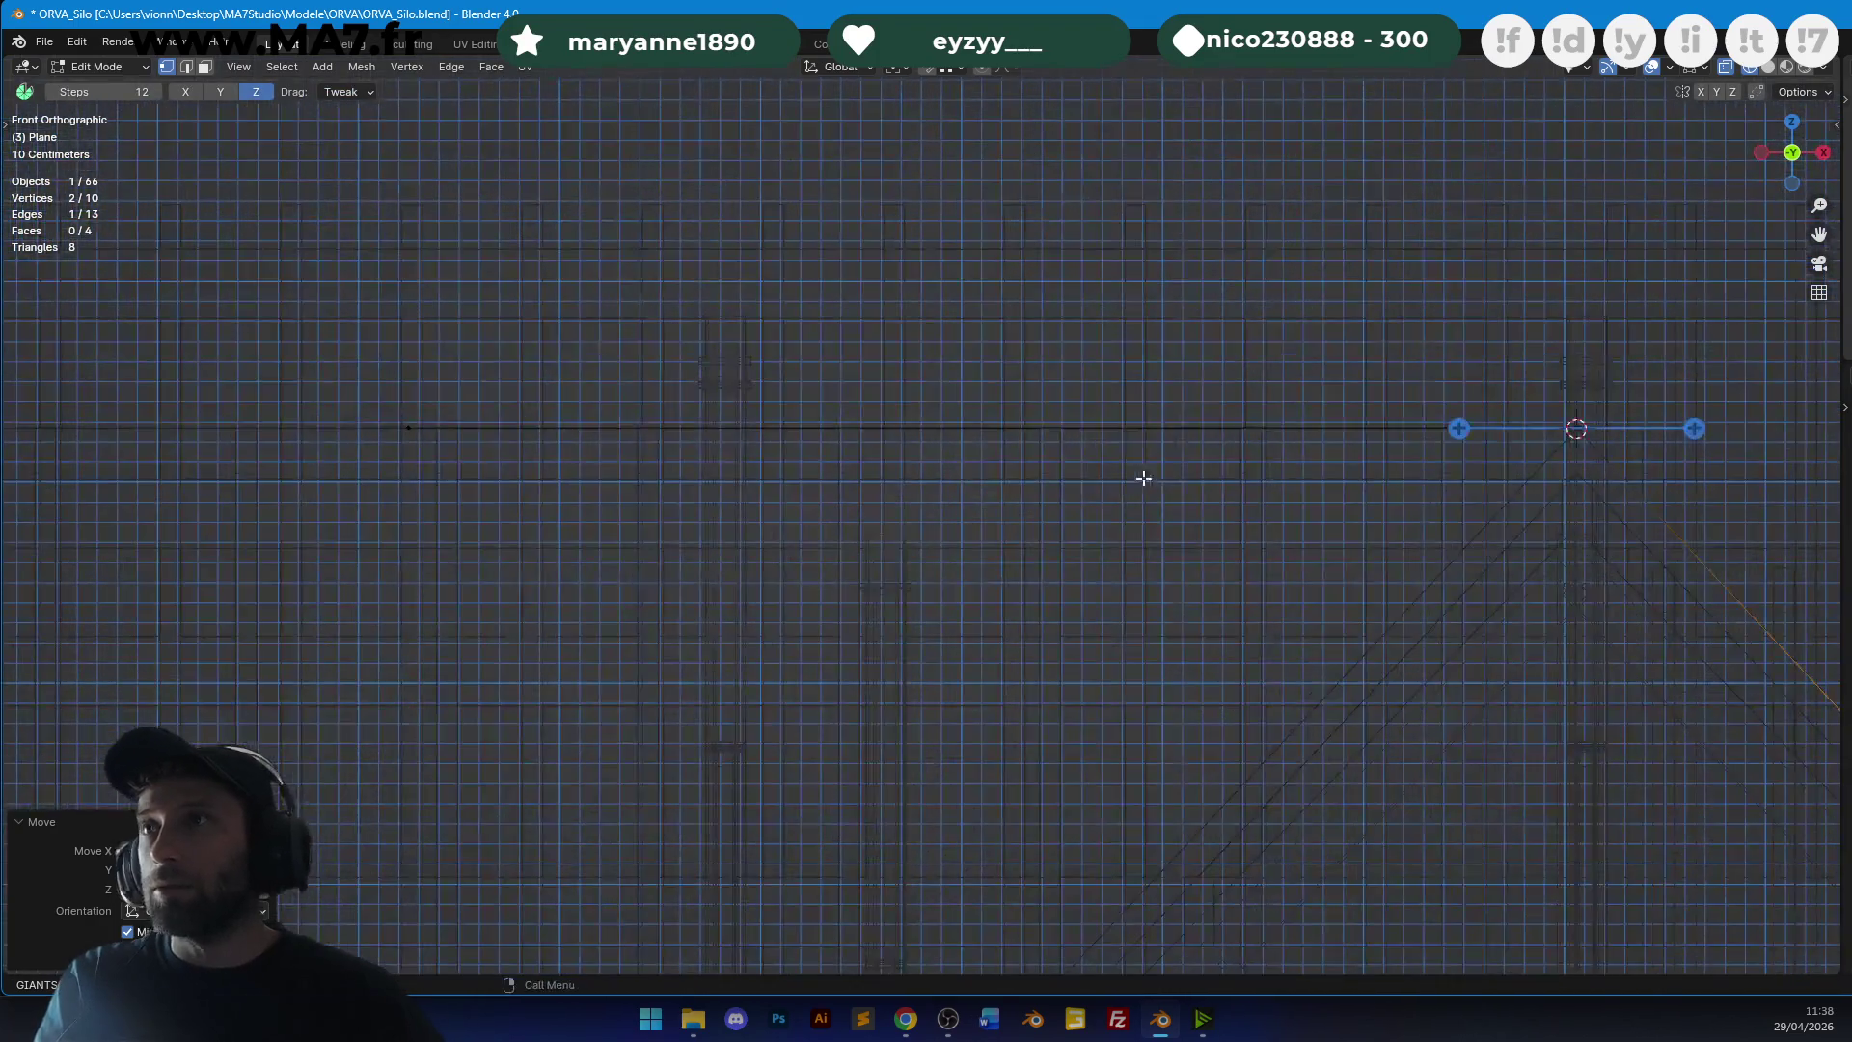
left_click(442, 371)
middle_click_drag(723, 483, 531, 417, "shift")
key("g")
key("z")
left_click(959, 827)
middle_click_drag(959, 826, 1205, 222, "shift")
key("g")
key("z")
scroll(1162, 521, "up", 3)
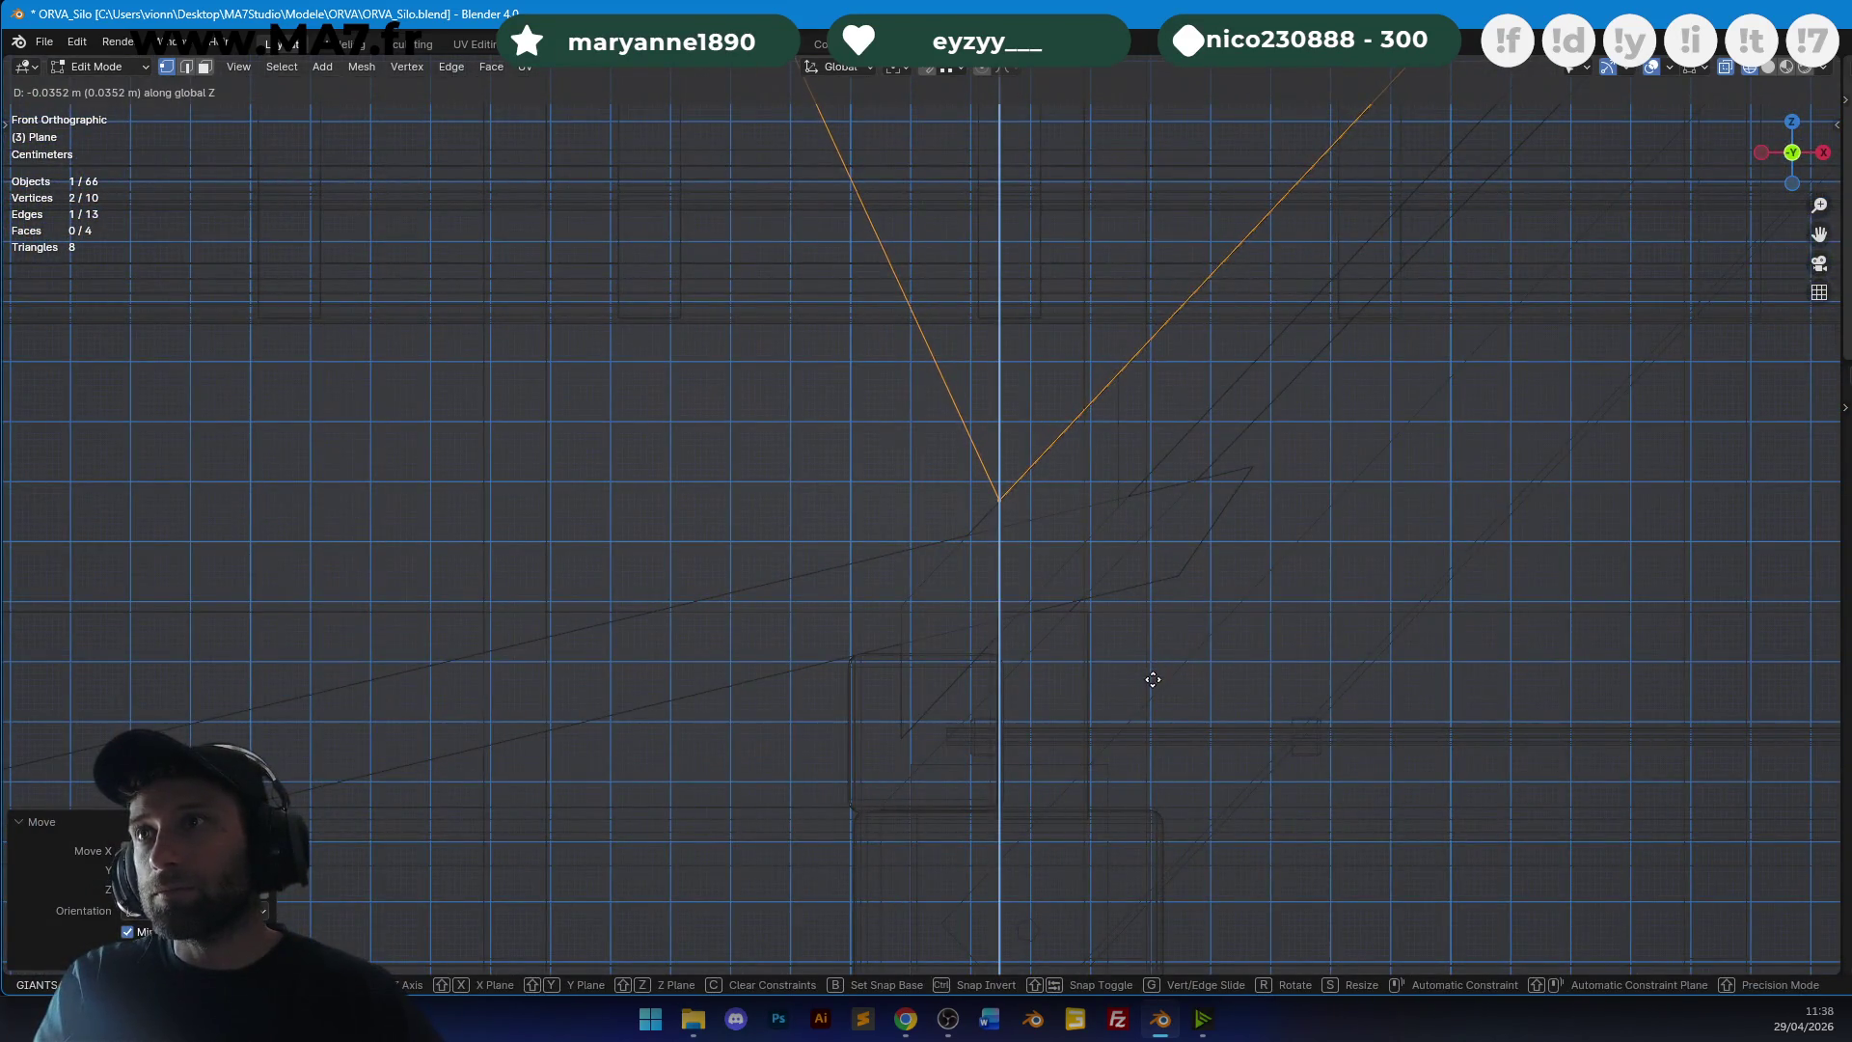
left_click(1163, 707)
Reposition the V's bottom vertex freely, then return to Object Mode.
scroll(1260, 468, "up", 2)
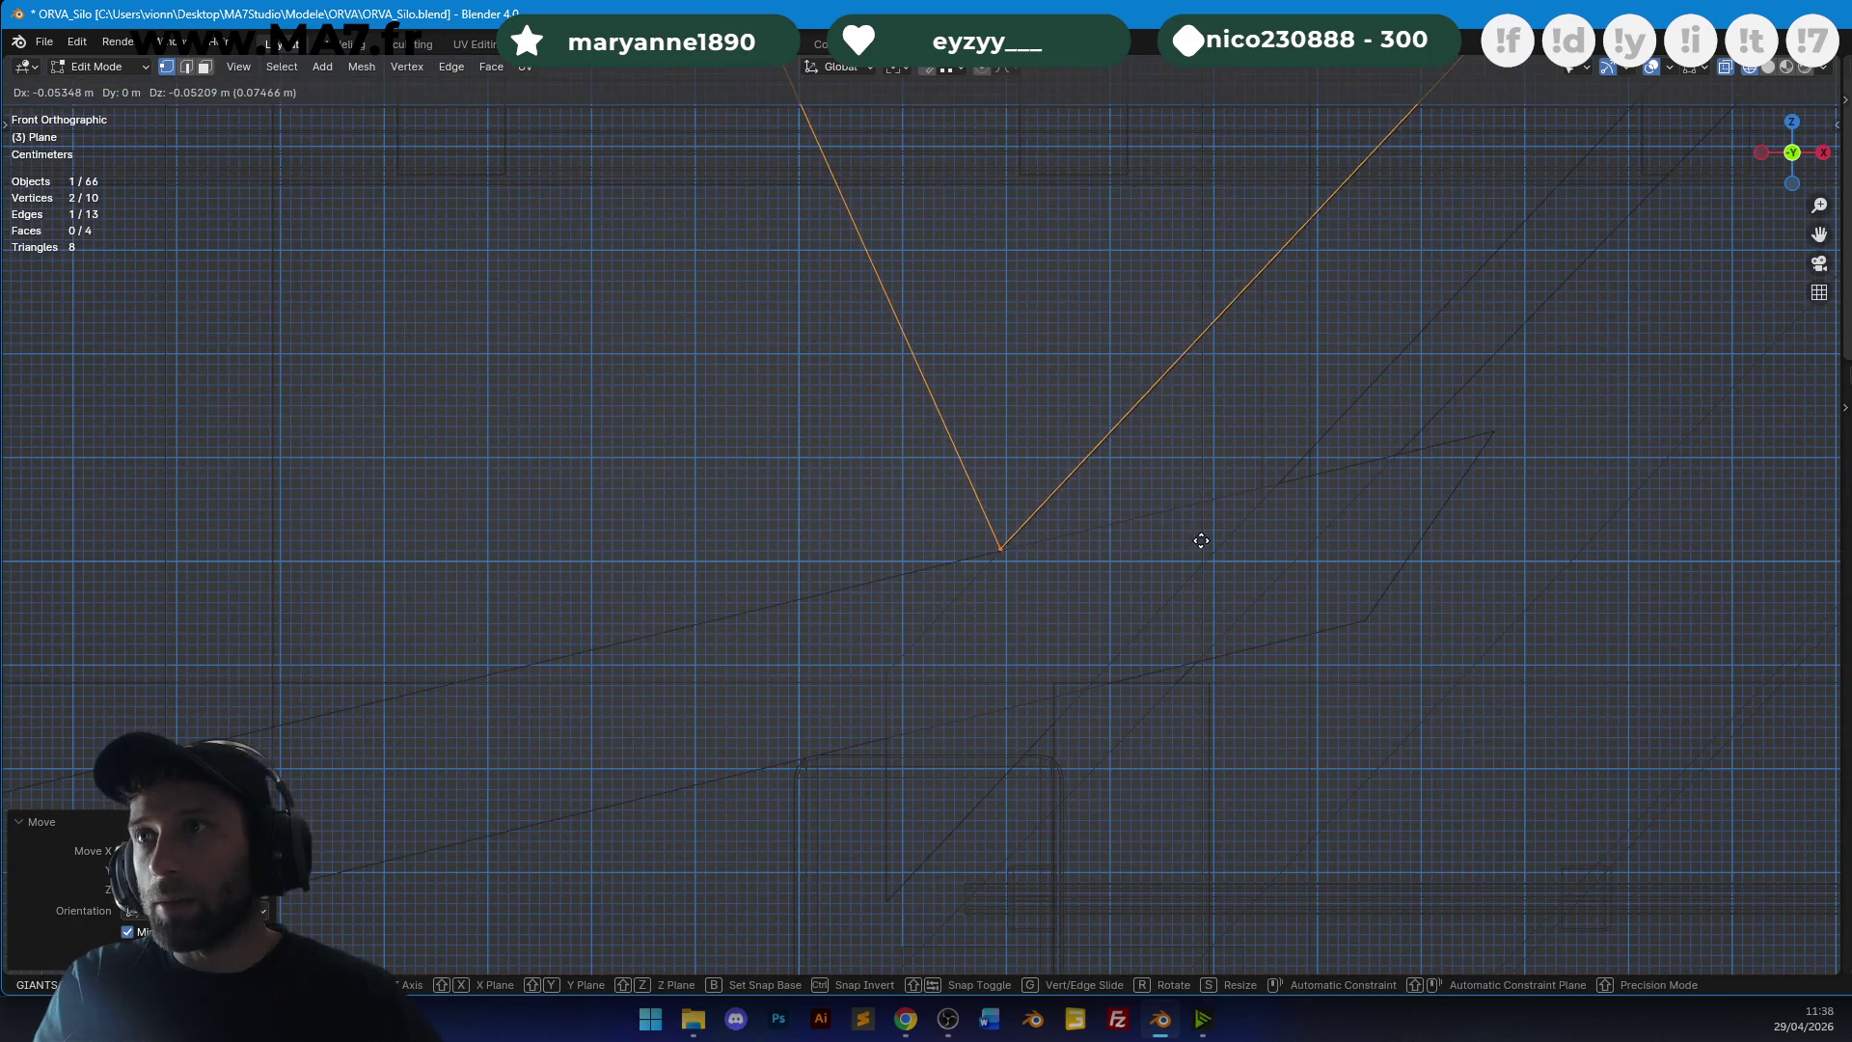
scroll(1157, 520, "down", 2)
scroll(1104, 466, "up", 3)
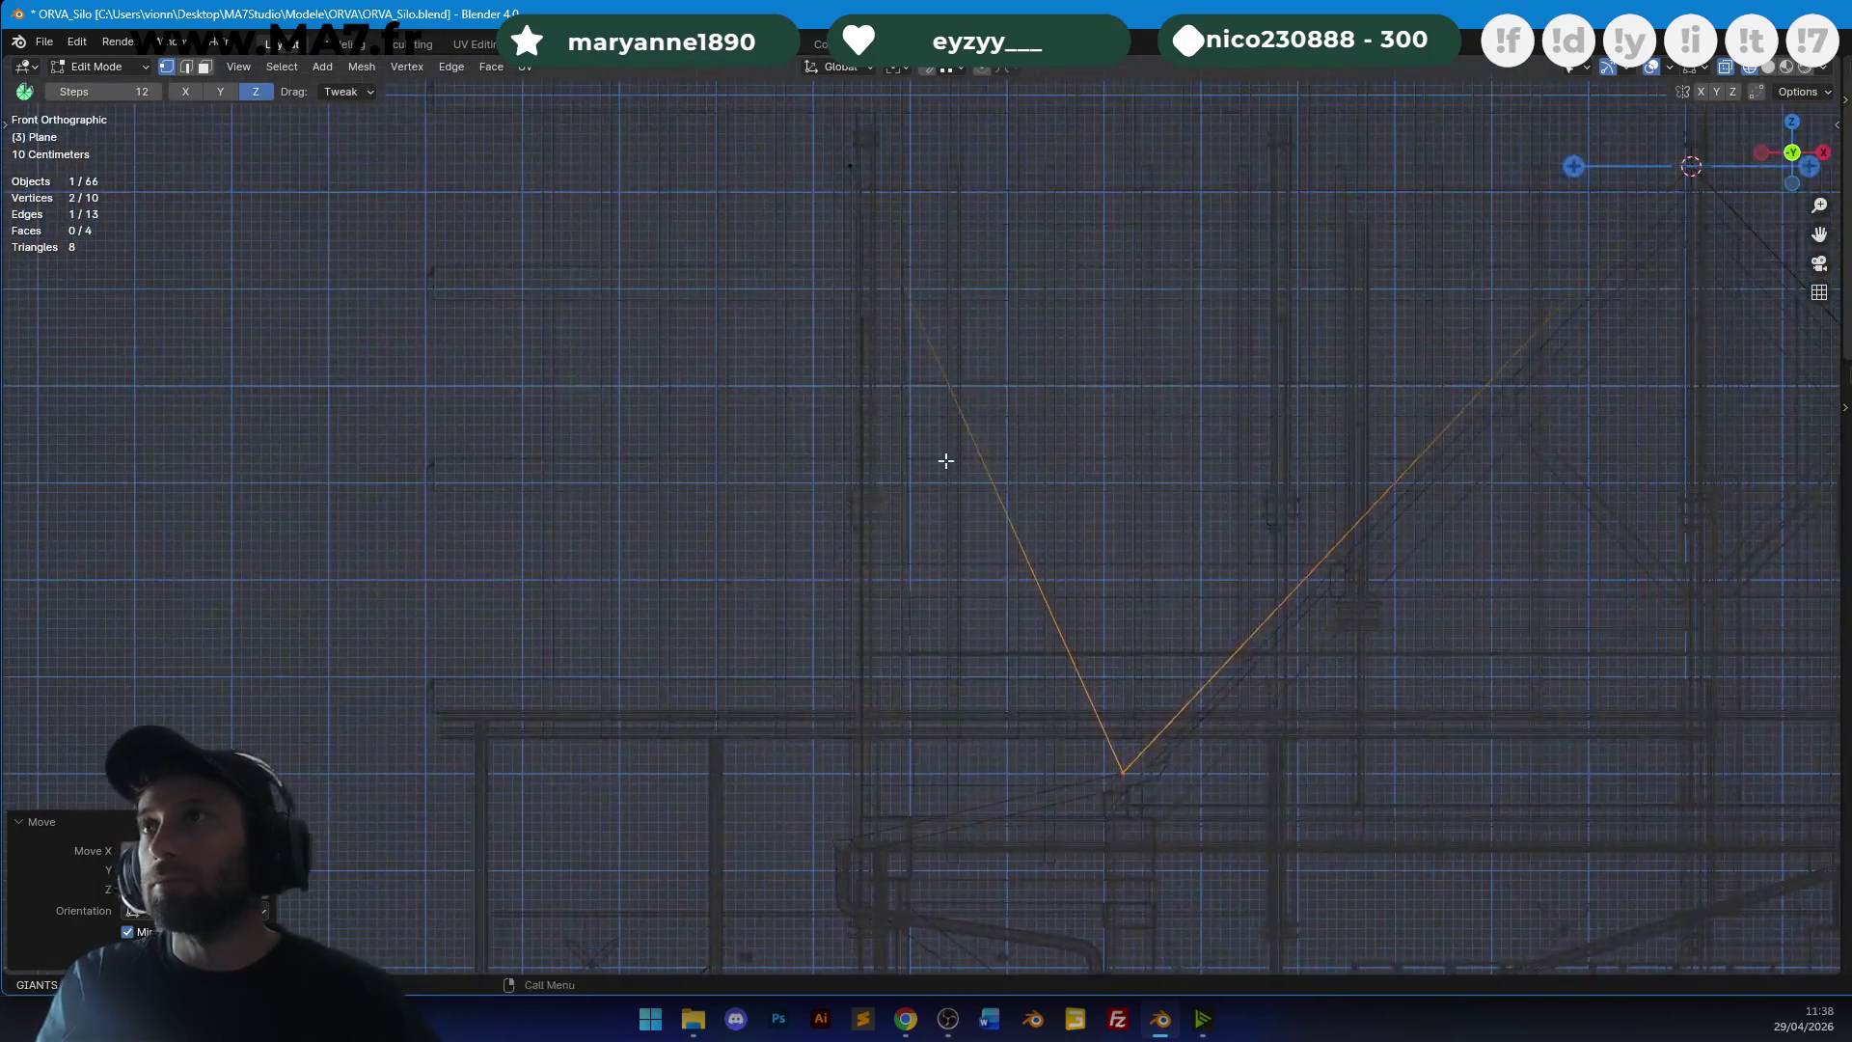
scroll(916, 386, "down", 2)
key("g")
key("z")
scroll(1003, 415, "up", 5)
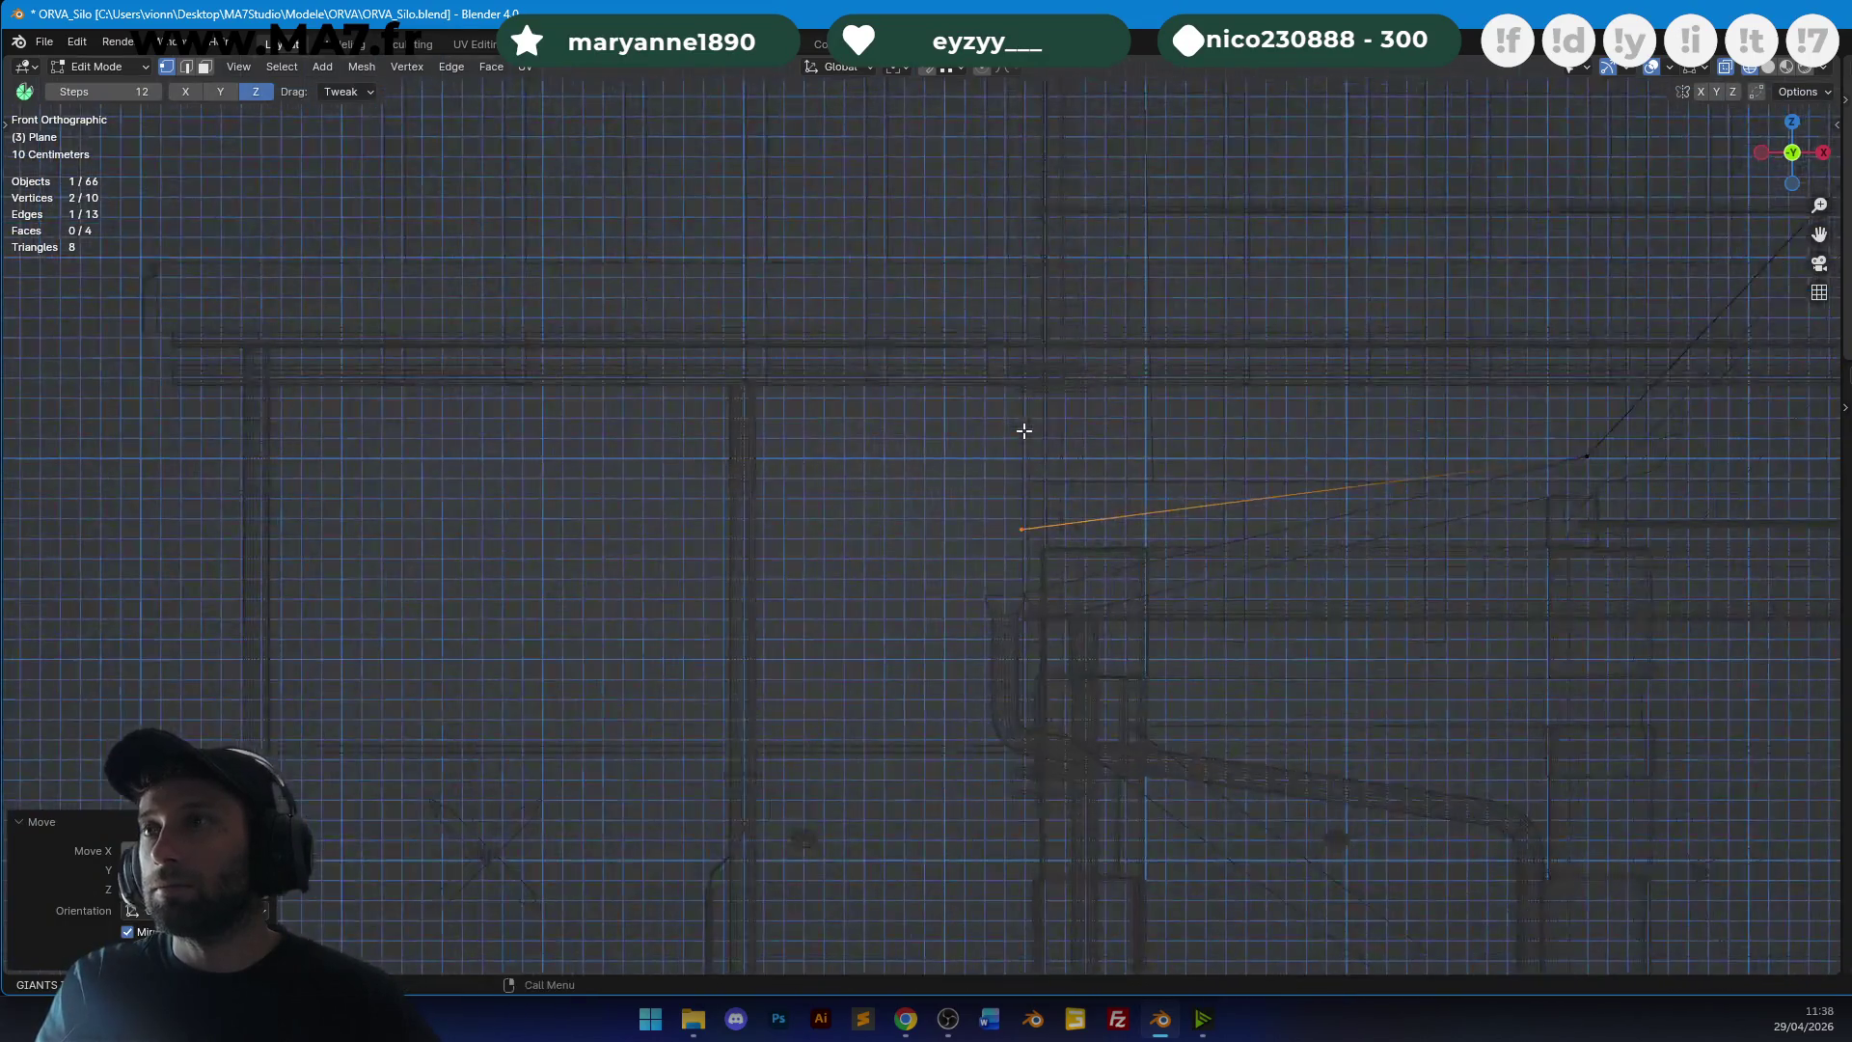
scroll(980, 576, "up", 3)
key("z")
key("z")
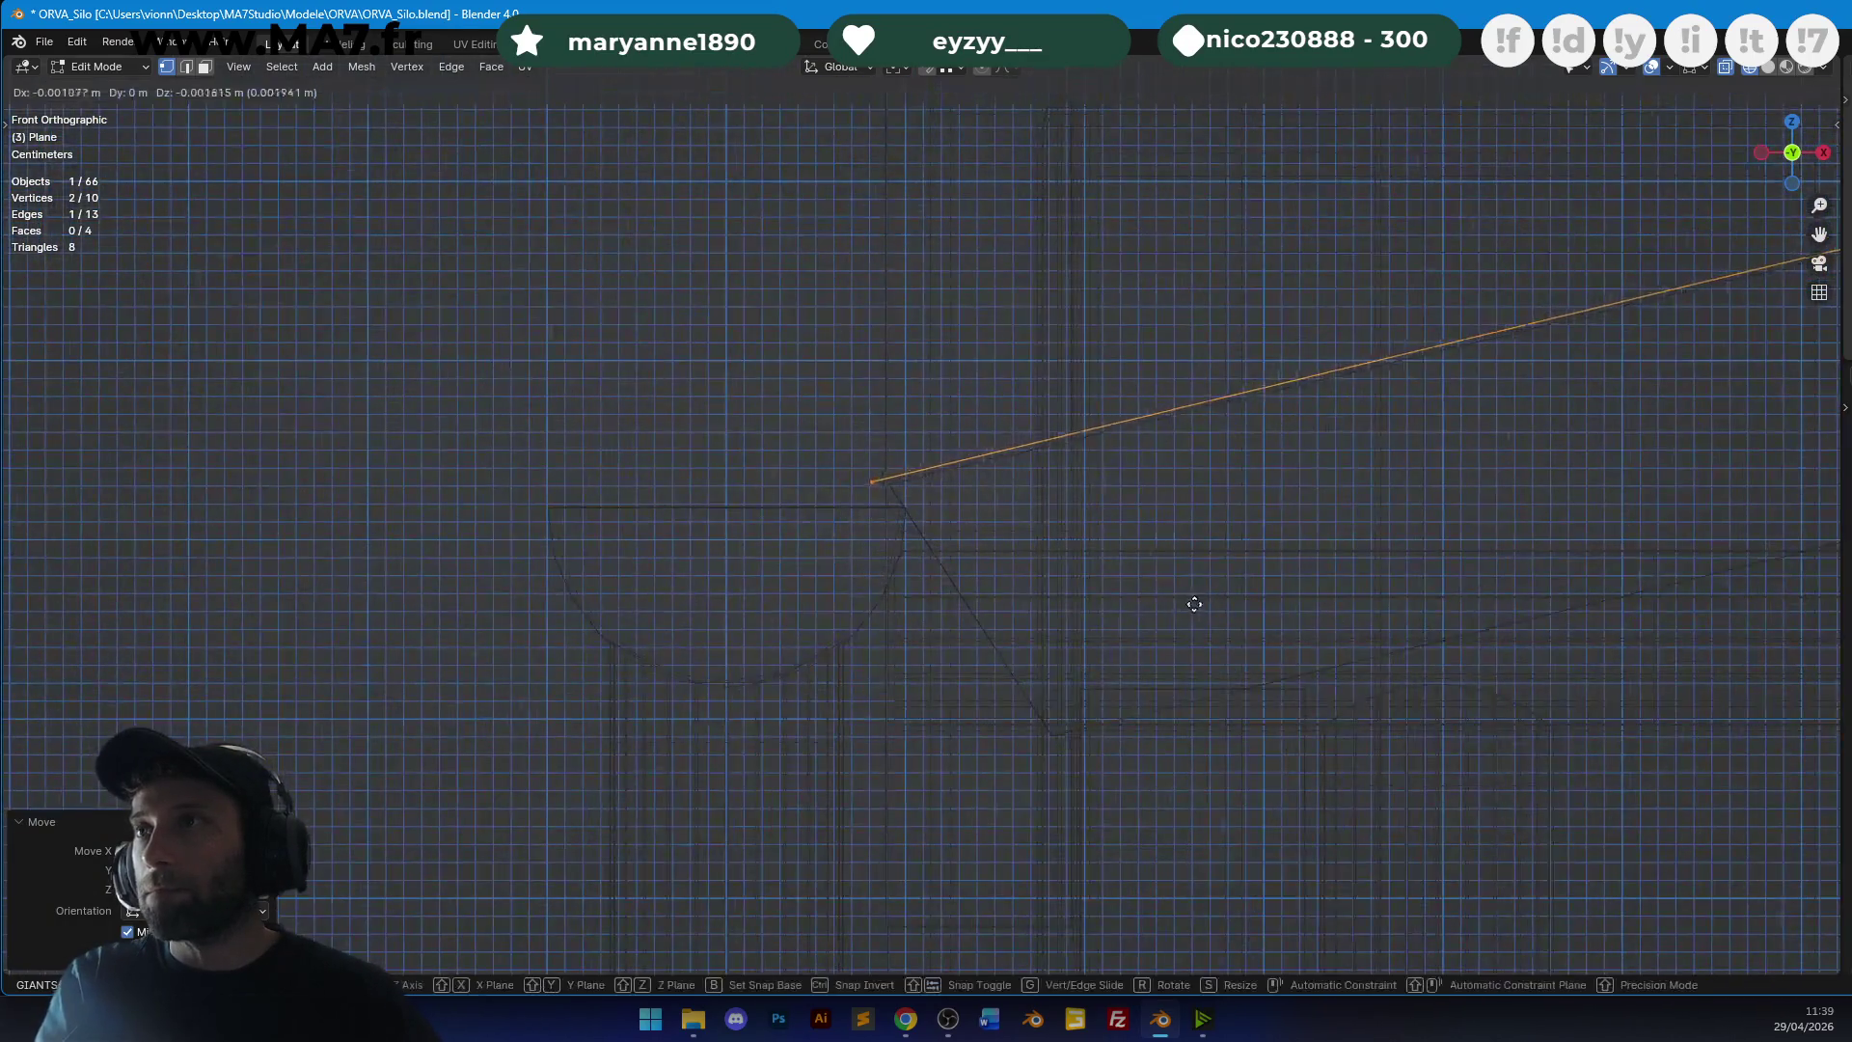
left_click(1181, 631)
key("Tab")
scroll(1050, 502, "down", 5)
mouse_move(1041, 480)
middle_mouse_down()
mouse_move(1442, 479)
mouse_move(1219, 389)
mouse_move(1054, 479)
mouse_move(798, 475)
mouse_move(1150, 525)
mouse_move(999, 598)
mouse_move(1172, 501)
middle_mouse_up()
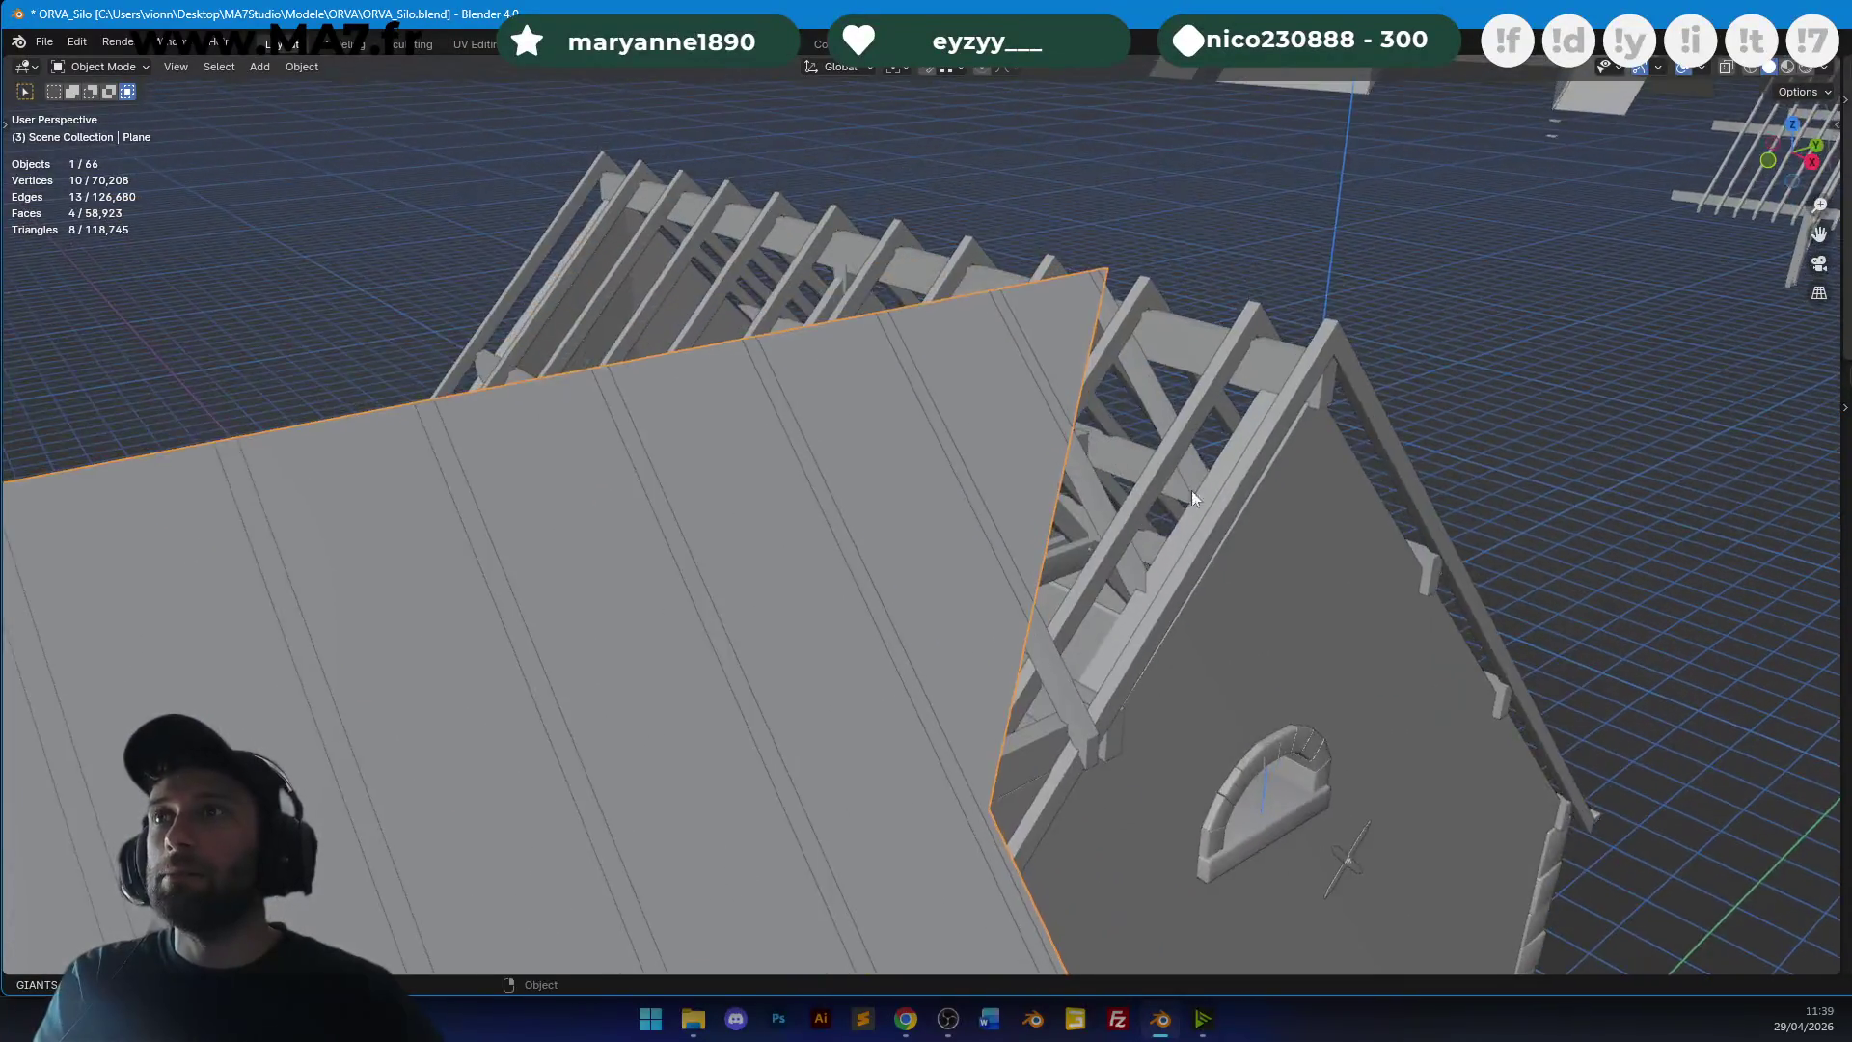
Edge-slide the roof plane's edge toward the gable.
scroll(1173, 501, "up", 6)
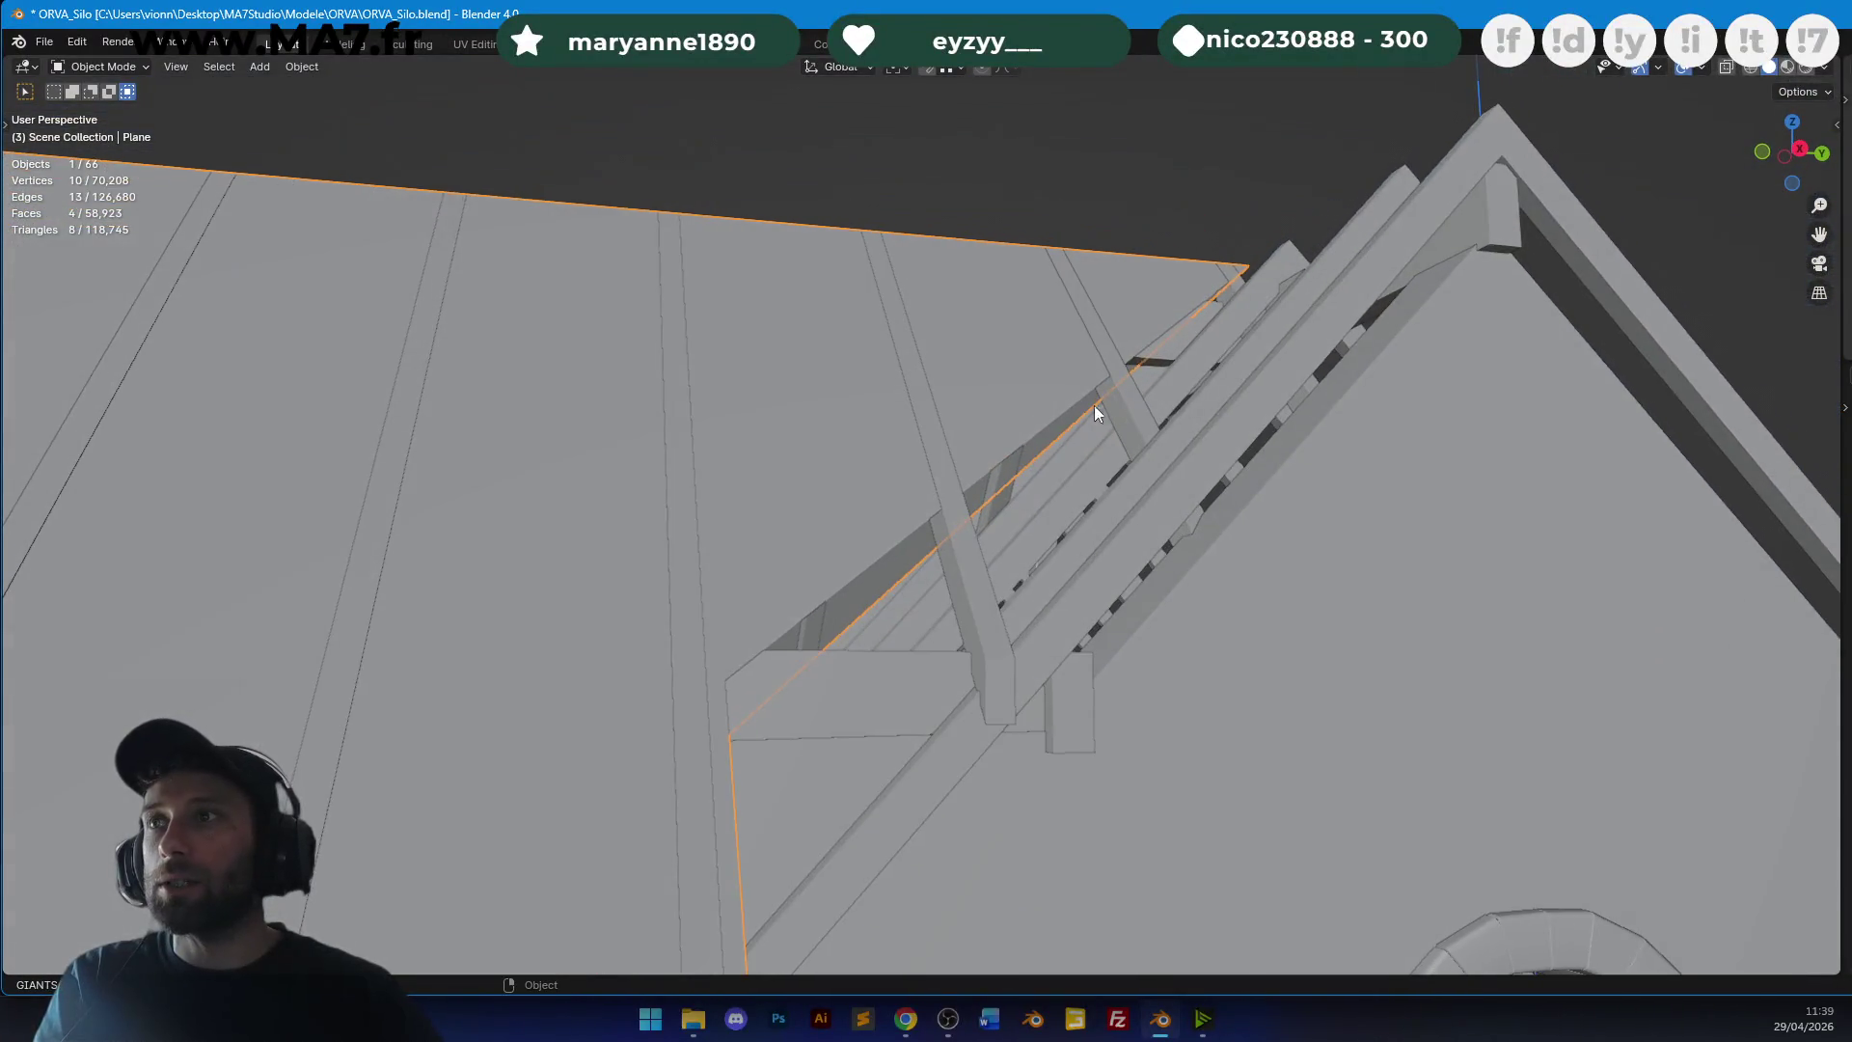
key("Tab")
scroll(1093, 413, "down", 5)
mouse_move(881, 517)
middle_mouse_down()
mouse_move(797, 513)
mouse_move(902, 453)
middle_mouse_up()
scroll(798, 513, "up", 4)
scroll(811, 462, "down", 4)
scroll(902, 452, "up", 4)
key("g")
key("g")
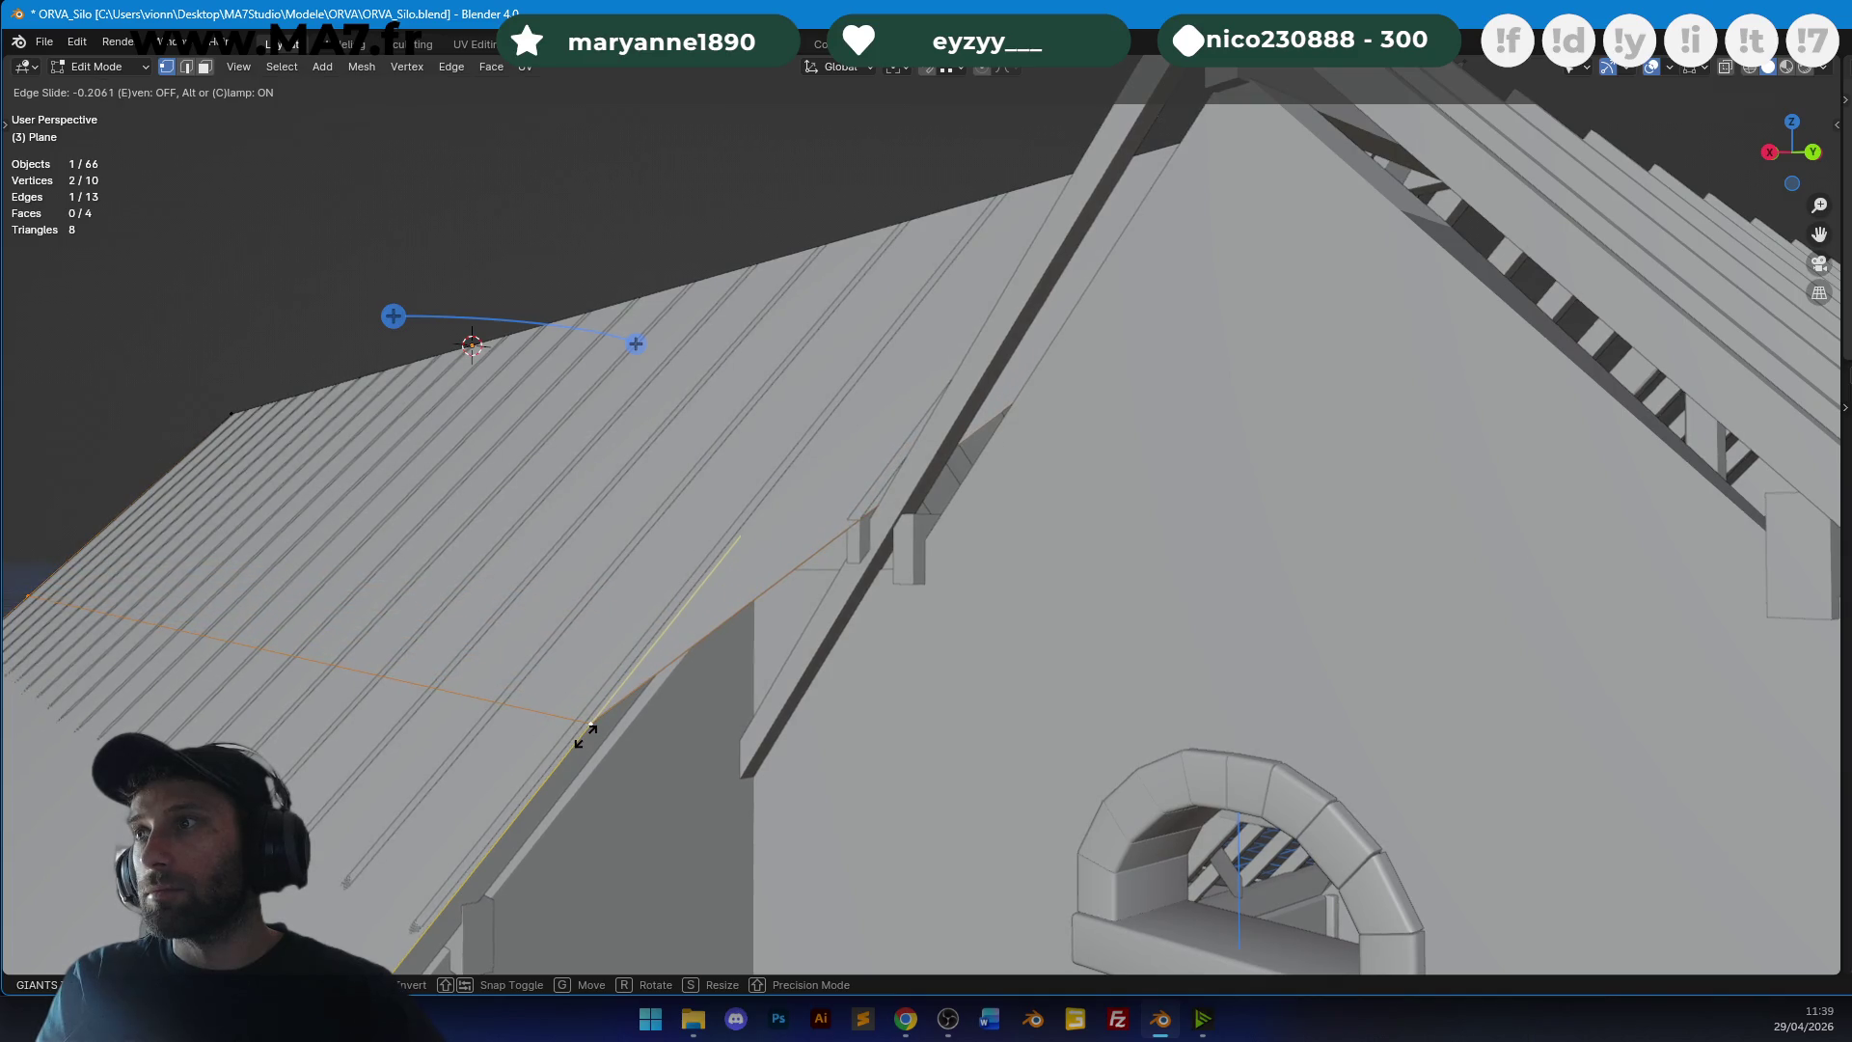
mouse_move(586, 733)
middle_mouse_down()
mouse_move(895, 552)
mouse_move(1115, 569)
mouse_move(836, 492)
mouse_move(897, 432)
mouse_move(883, 418)
mouse_move(1091, 546)
mouse_move(1050, 578)
mouse_move(929, 479)
mouse_move(1100, 530)
mouse_move(1073, 659)
mouse_move(1128, 584)
middle_mouse_up()
left_click(895, 552)
key("Tab")
key("Tab")
Vertex-slide the roof's corner vertex, then add the ridge edge to the selection.
left_click(1073, 659)
key("shift+v")
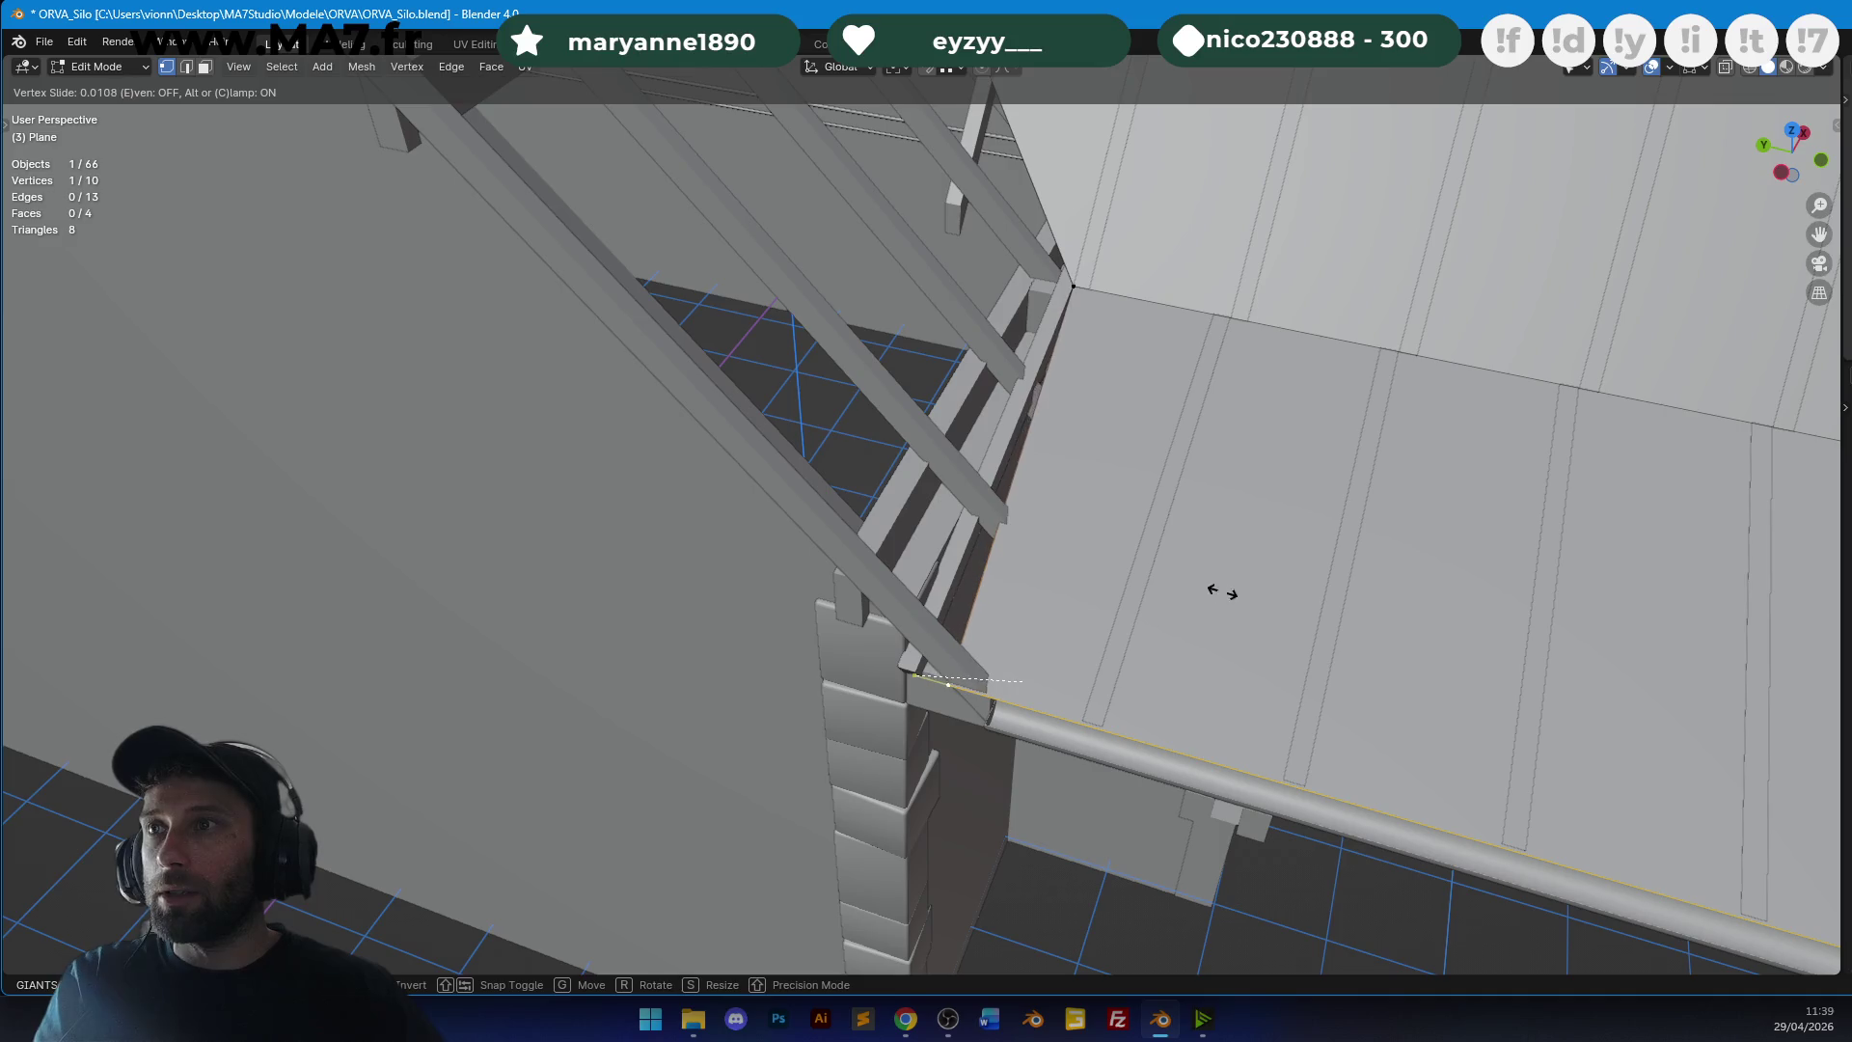
left_click(1350, 579)
key("Tab")
scroll(1237, 489, "down", 5)
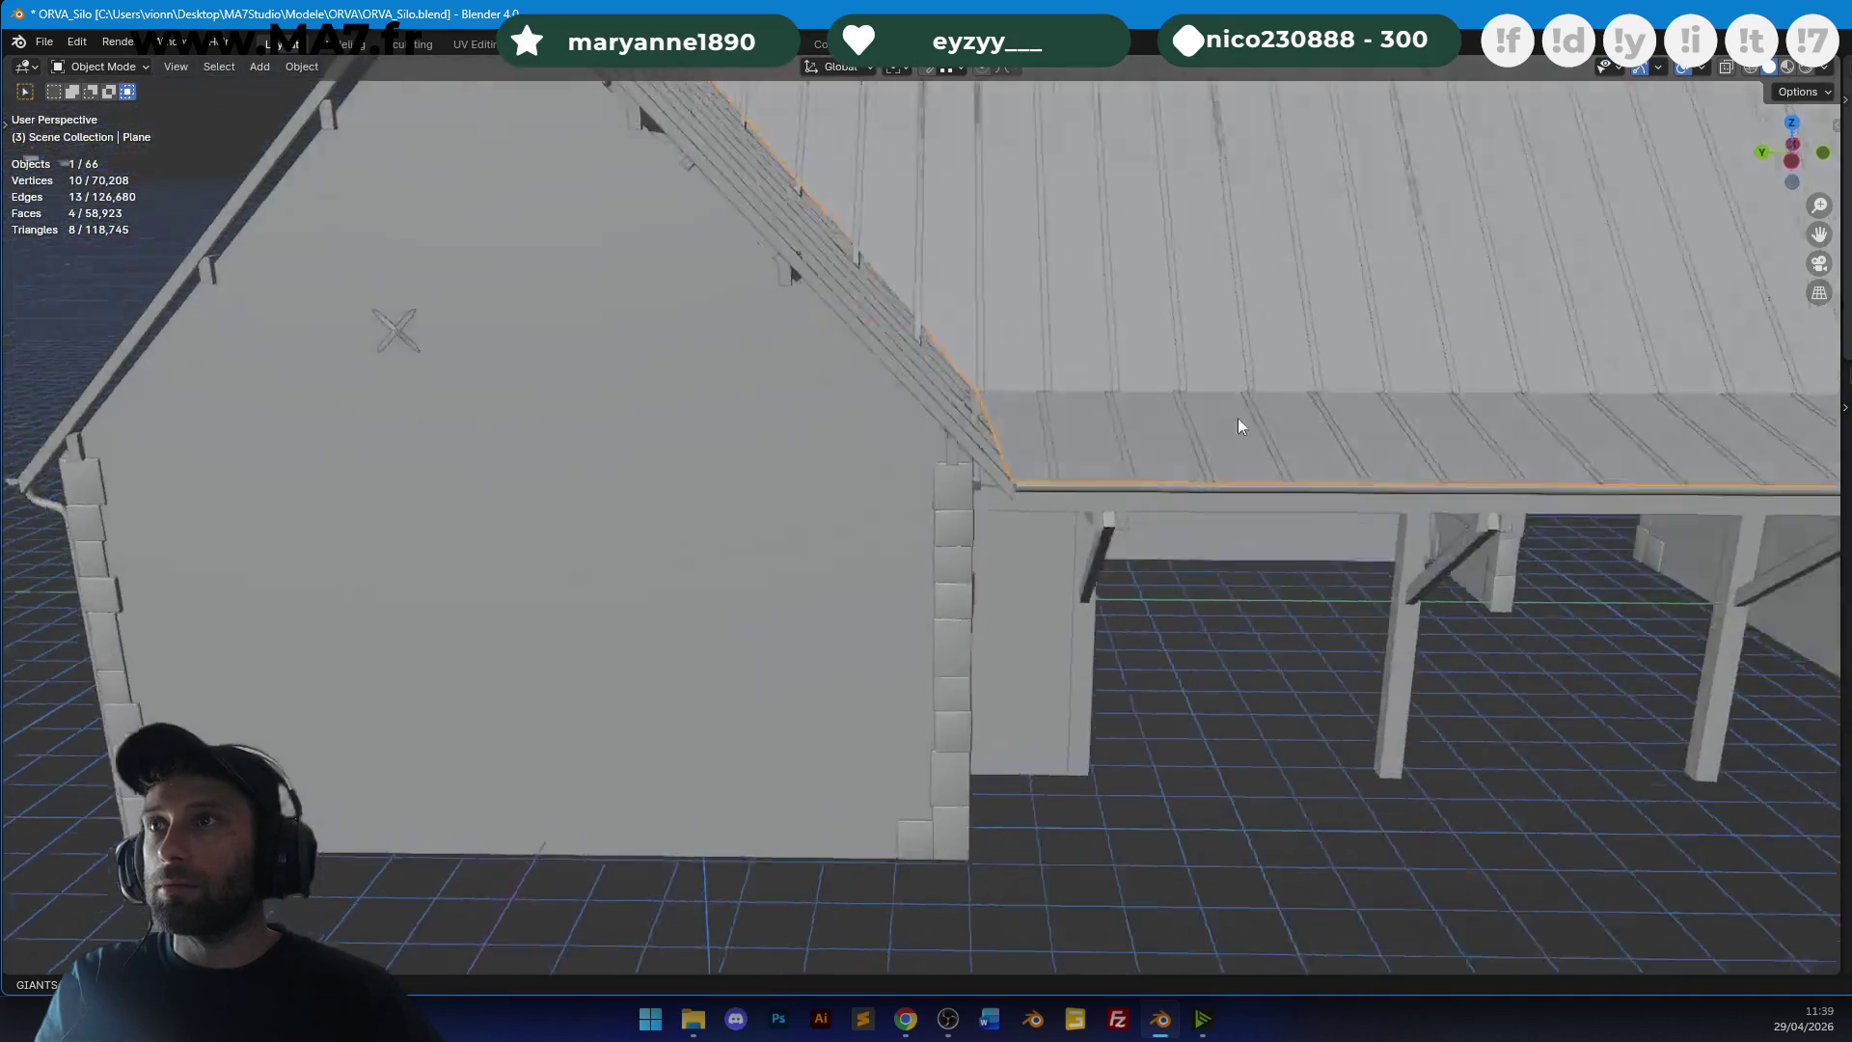
middle_click_drag(1234, 420, 1213, 390)
scroll(1155, 565, "up", 3)
key("Tab")
scroll(912, 581, "down", 4)
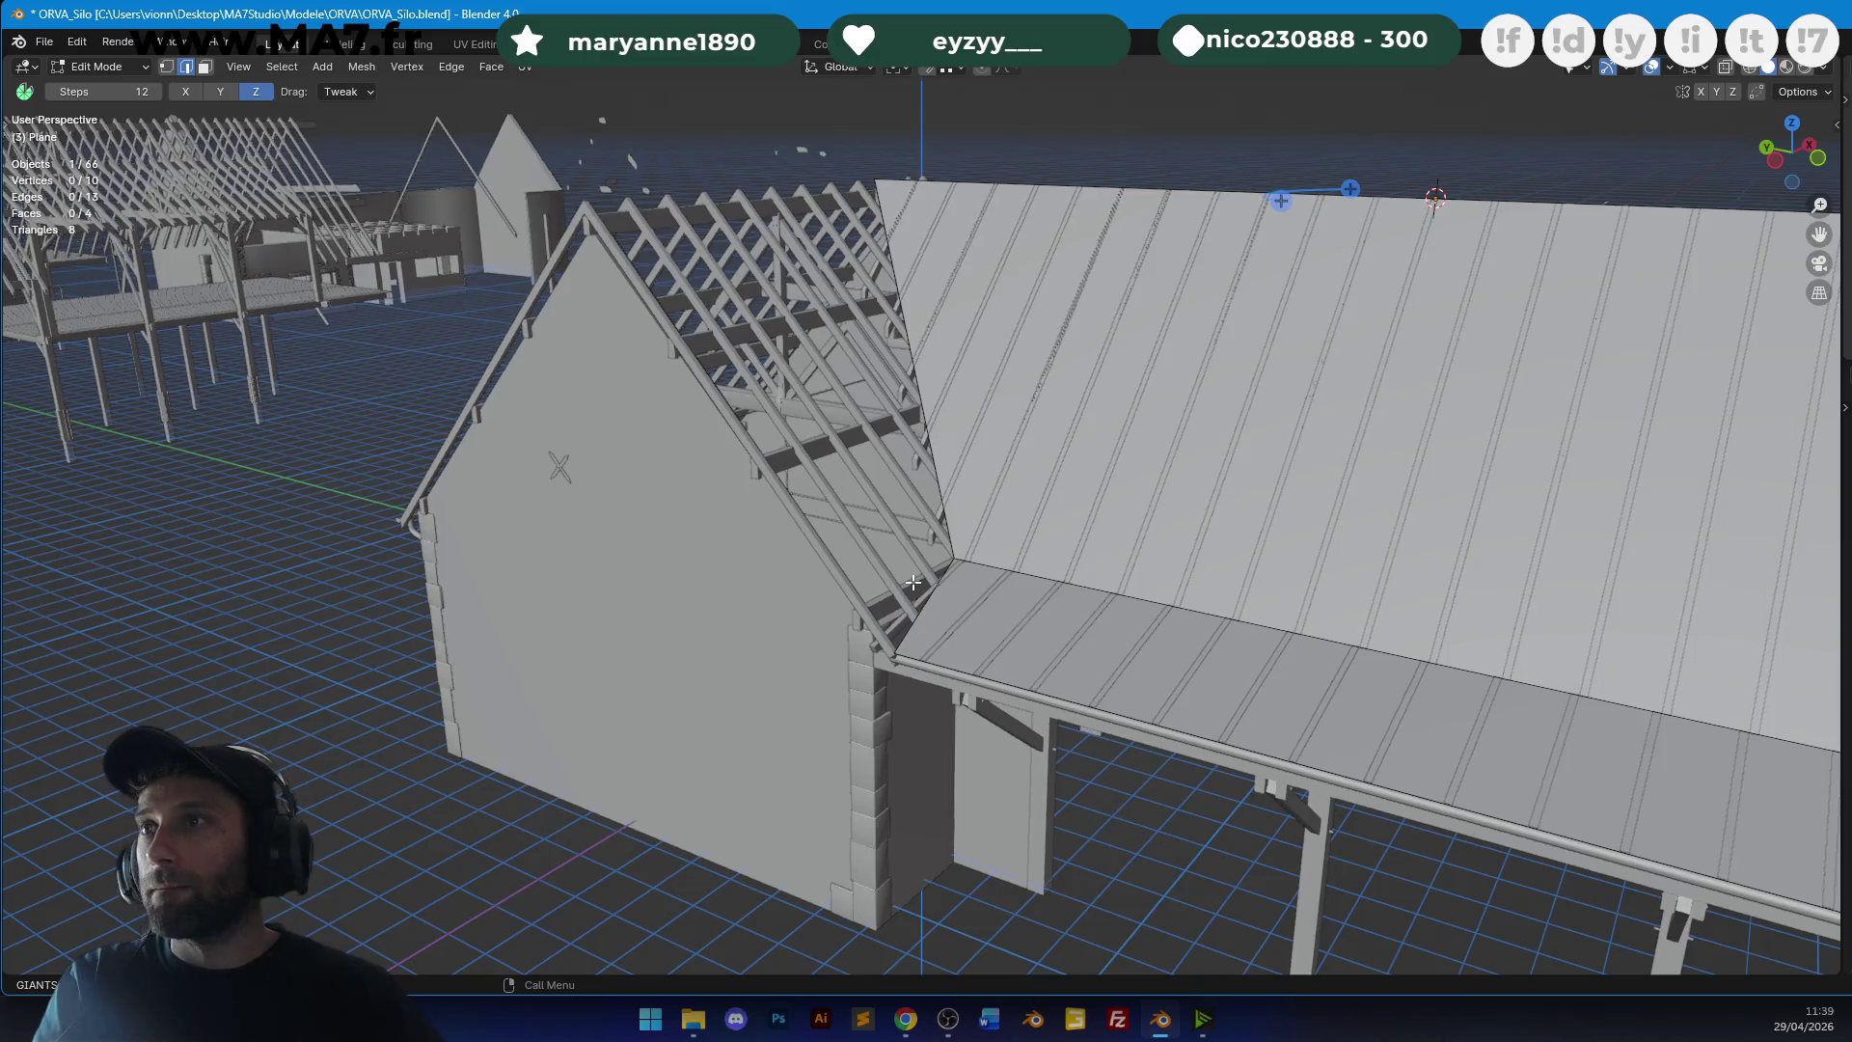
left_click(936, 479, "shift")
middle_click_drag(937, 479, 992, 414)
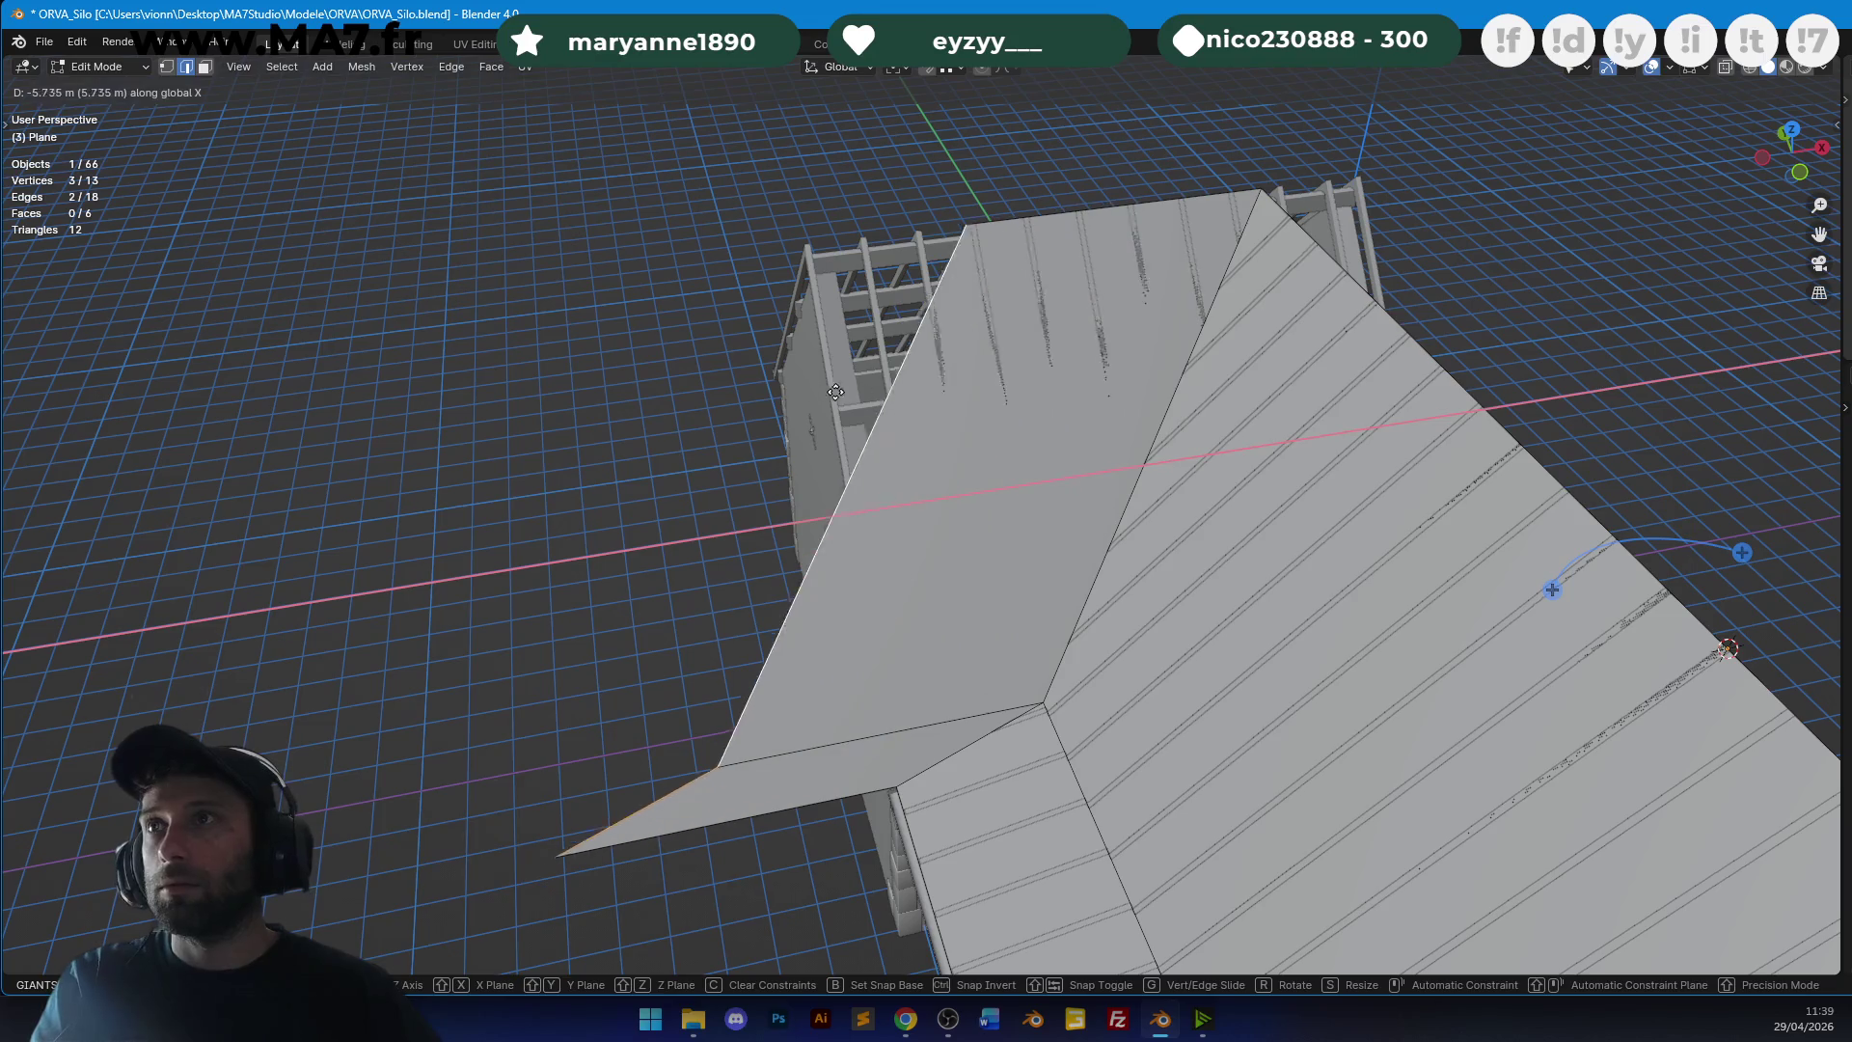
Flatten the new roof face's edge to 0 X scale and move it along X.
left_click(655, 405)
key("s")
key("x")
key("0")
key("Return")
mouse_move(662, 459)
middle_mouse_down()
mouse_move(922, 409)
mouse_move(964, 359)
middle_mouse_up()
scroll(964, 358, "up", 2)
key("g")
key("x")
left_click(901, 373)
scroll(901, 373, "down", 5)
mouse_move(901, 373)
middle_mouse_down()
mouse_move(1124, 434)
mouse_move(1161, 417)
mouse_move(1037, 517)
mouse_move(897, 506)
mouse_move(1276, 508)
mouse_move(1107, 420)
mouse_move(1011, 500)
mouse_move(791, 589)
mouse_move(847, 626)
middle_mouse_up()
Add a loop cut across the roof.
key("ctrl+r")
left_click(786, 608)
left_click(738, 604)
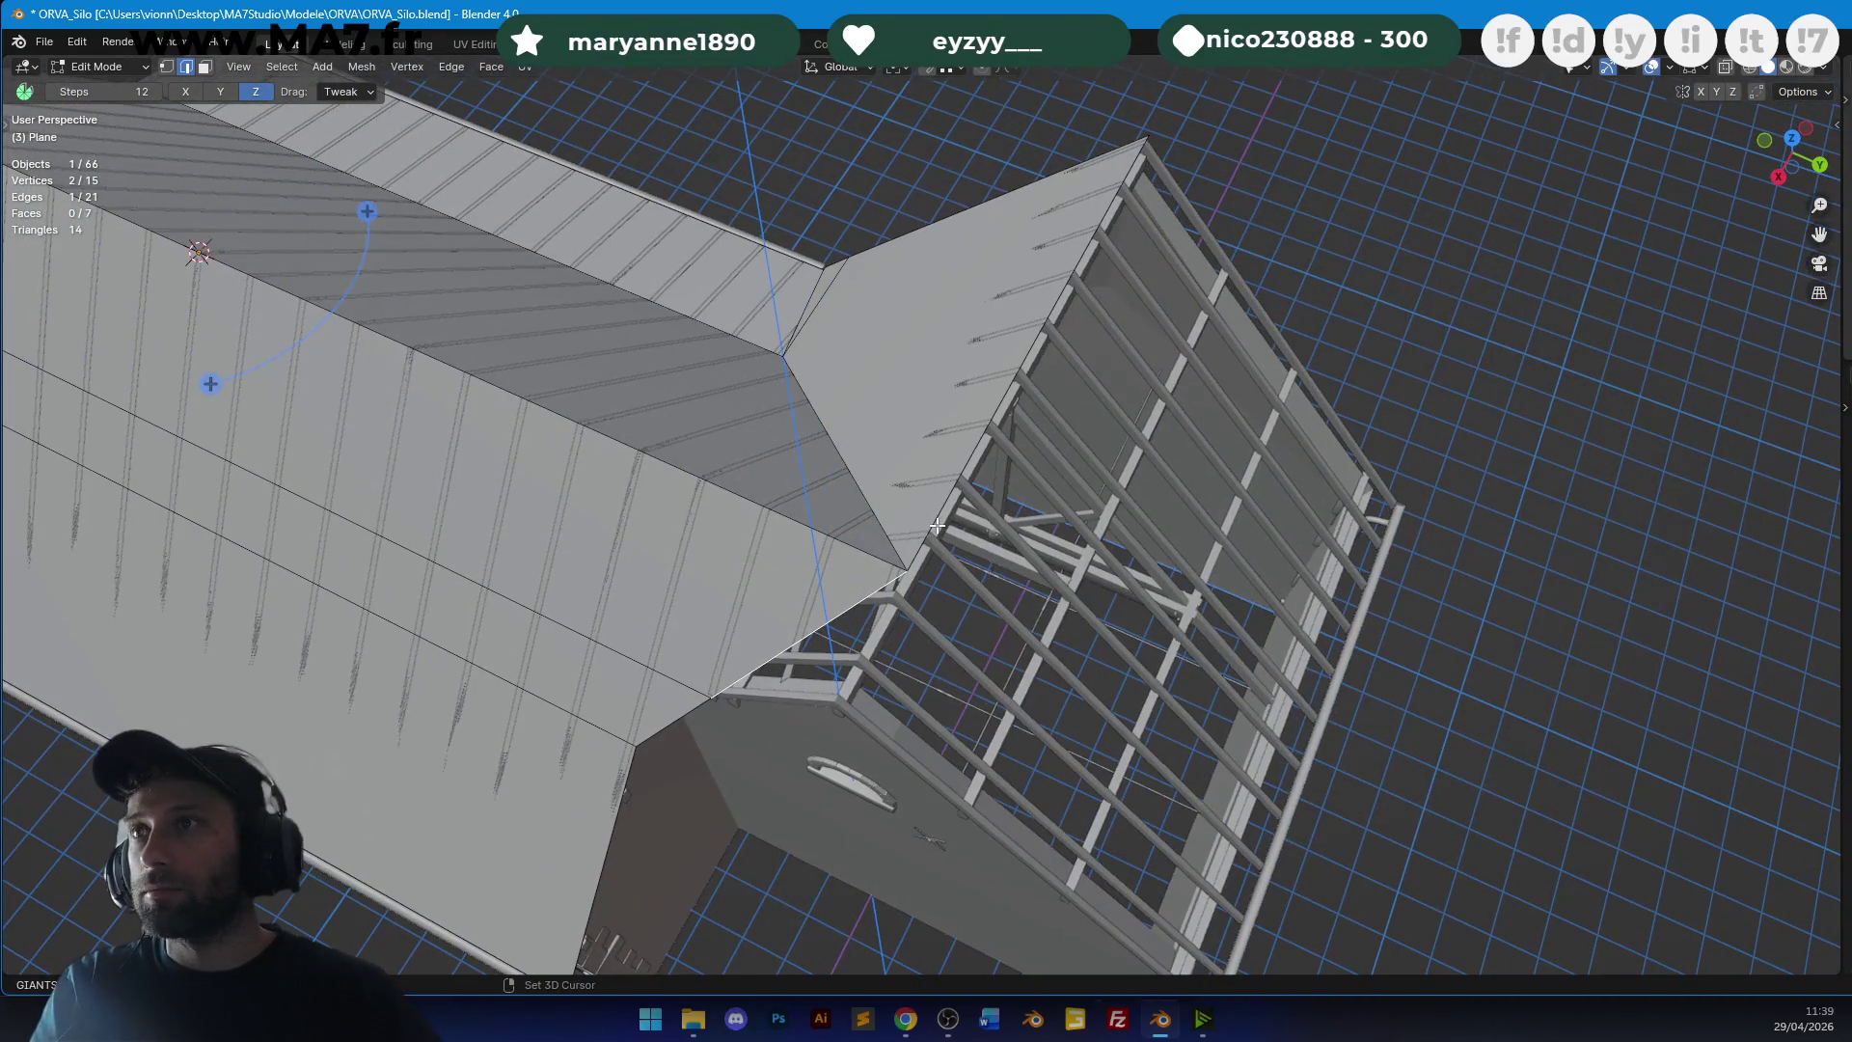
middle_click_drag(937, 524, 972, 509)
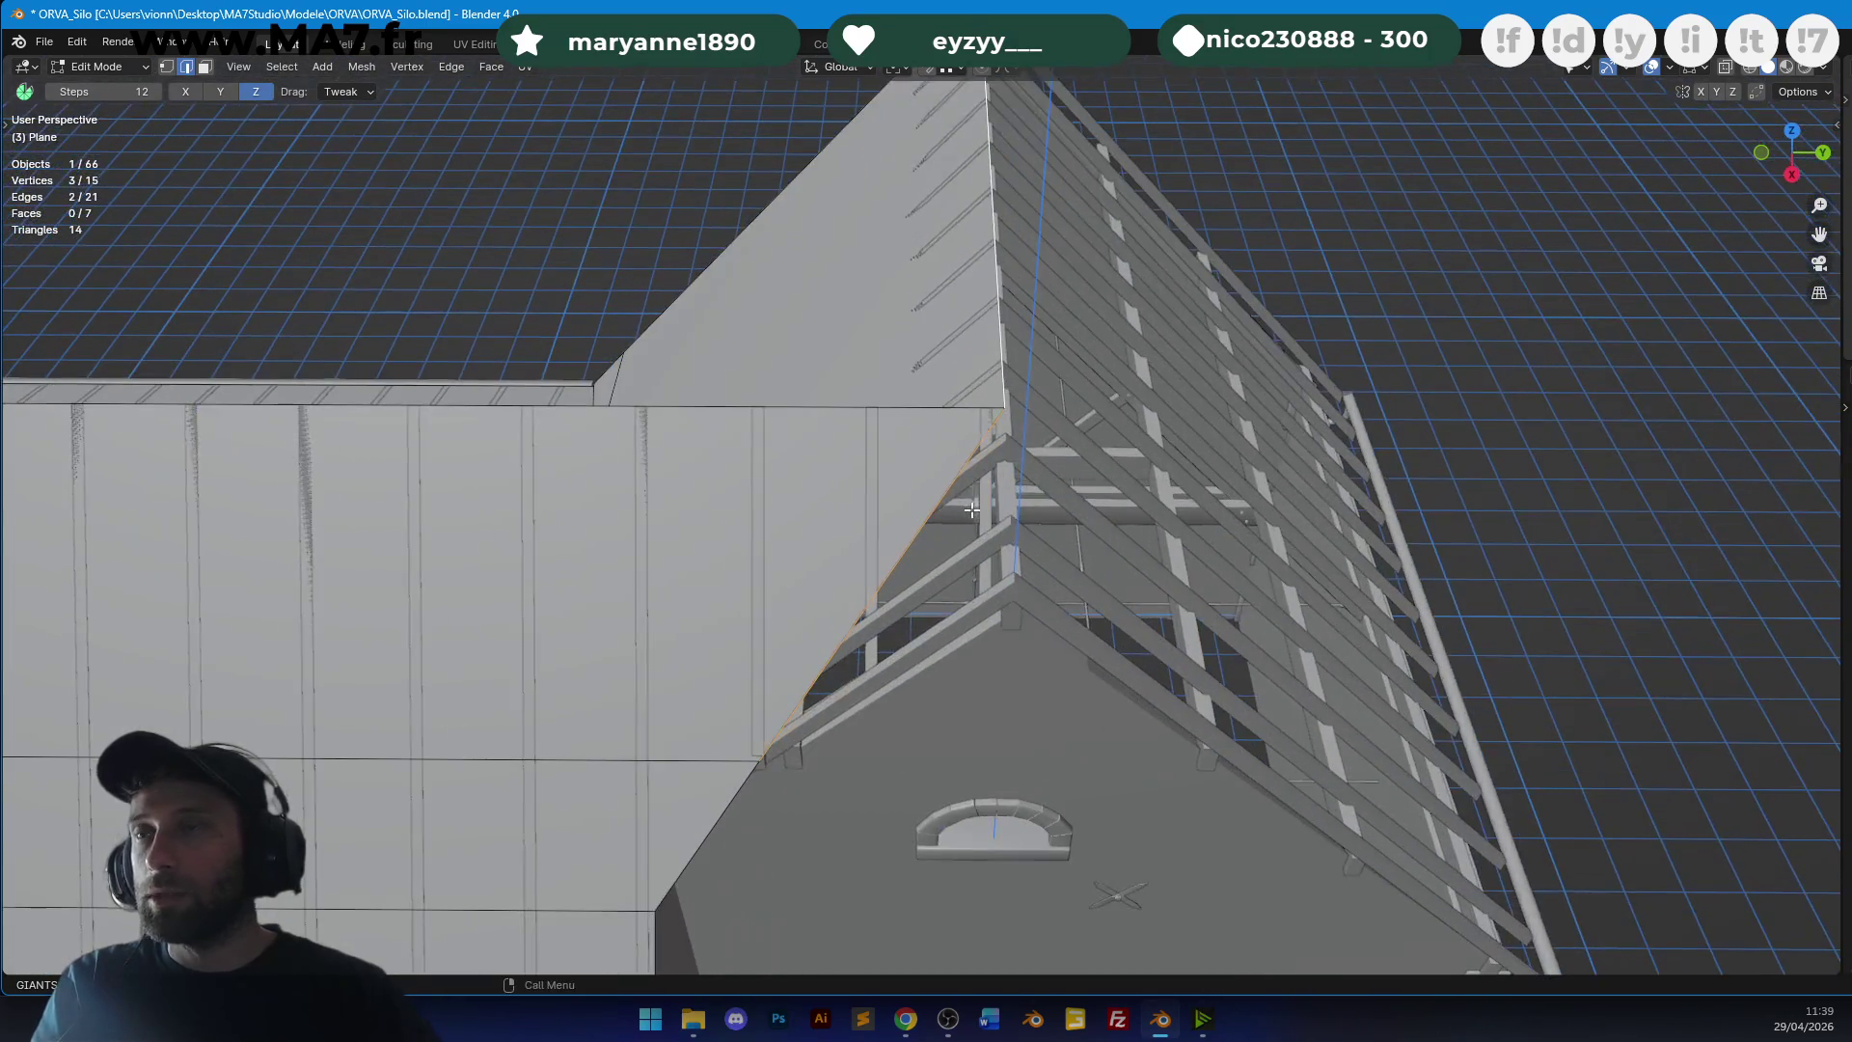
left_click(166, 67)
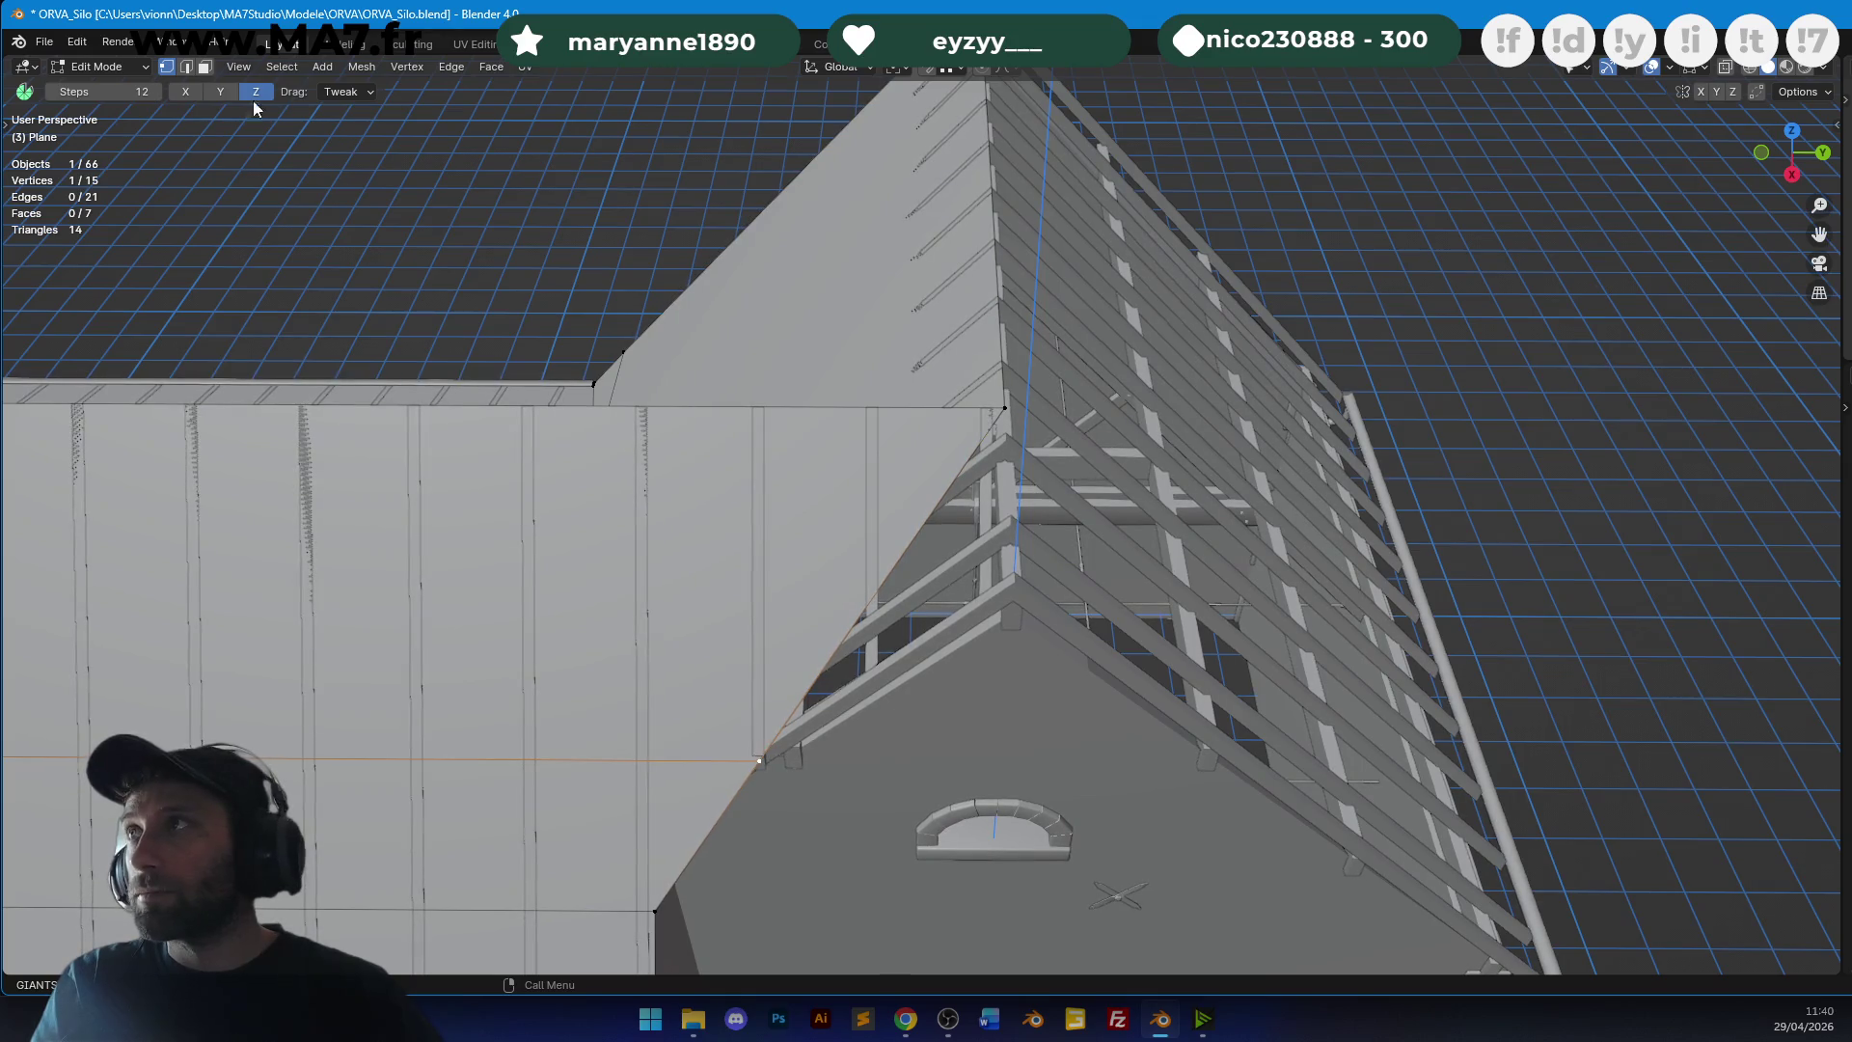
left_click(190, 66)
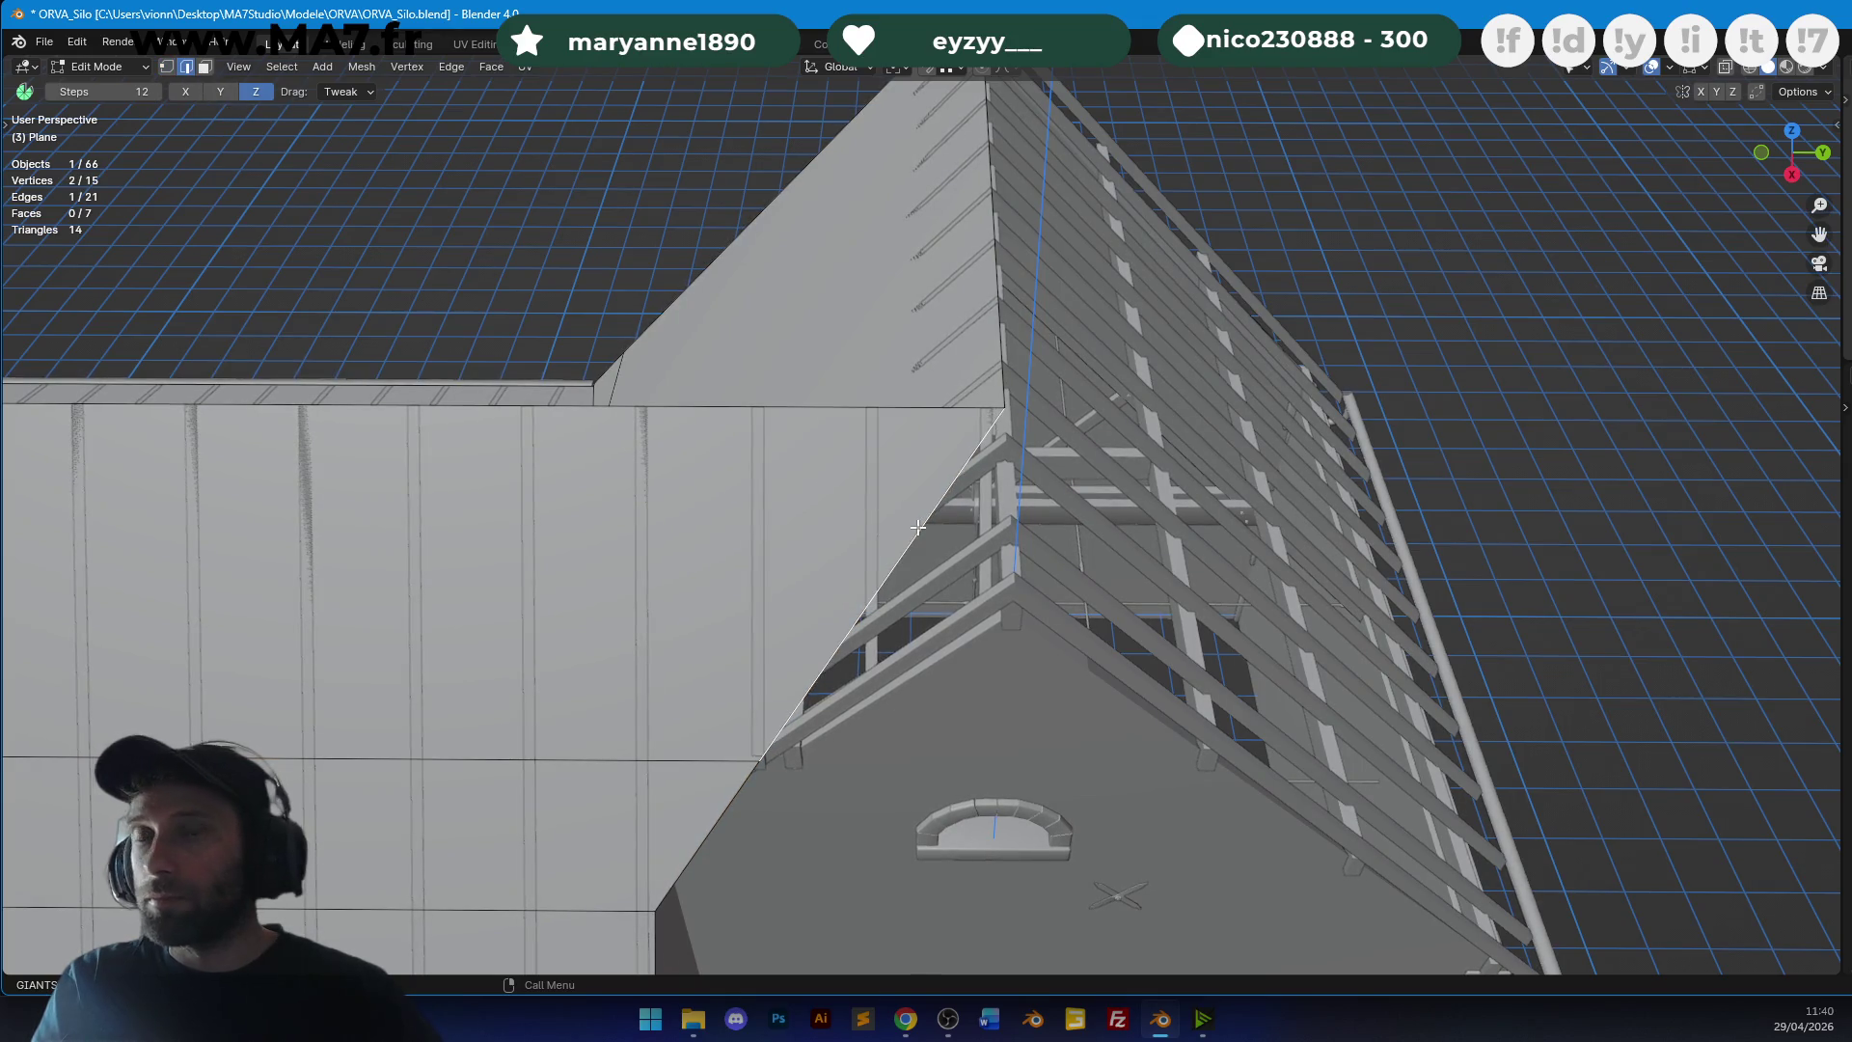
Extrude an edge along Y, flatten it to 0 Y scale, and place it at the roof corner.
key("e")
key("y")
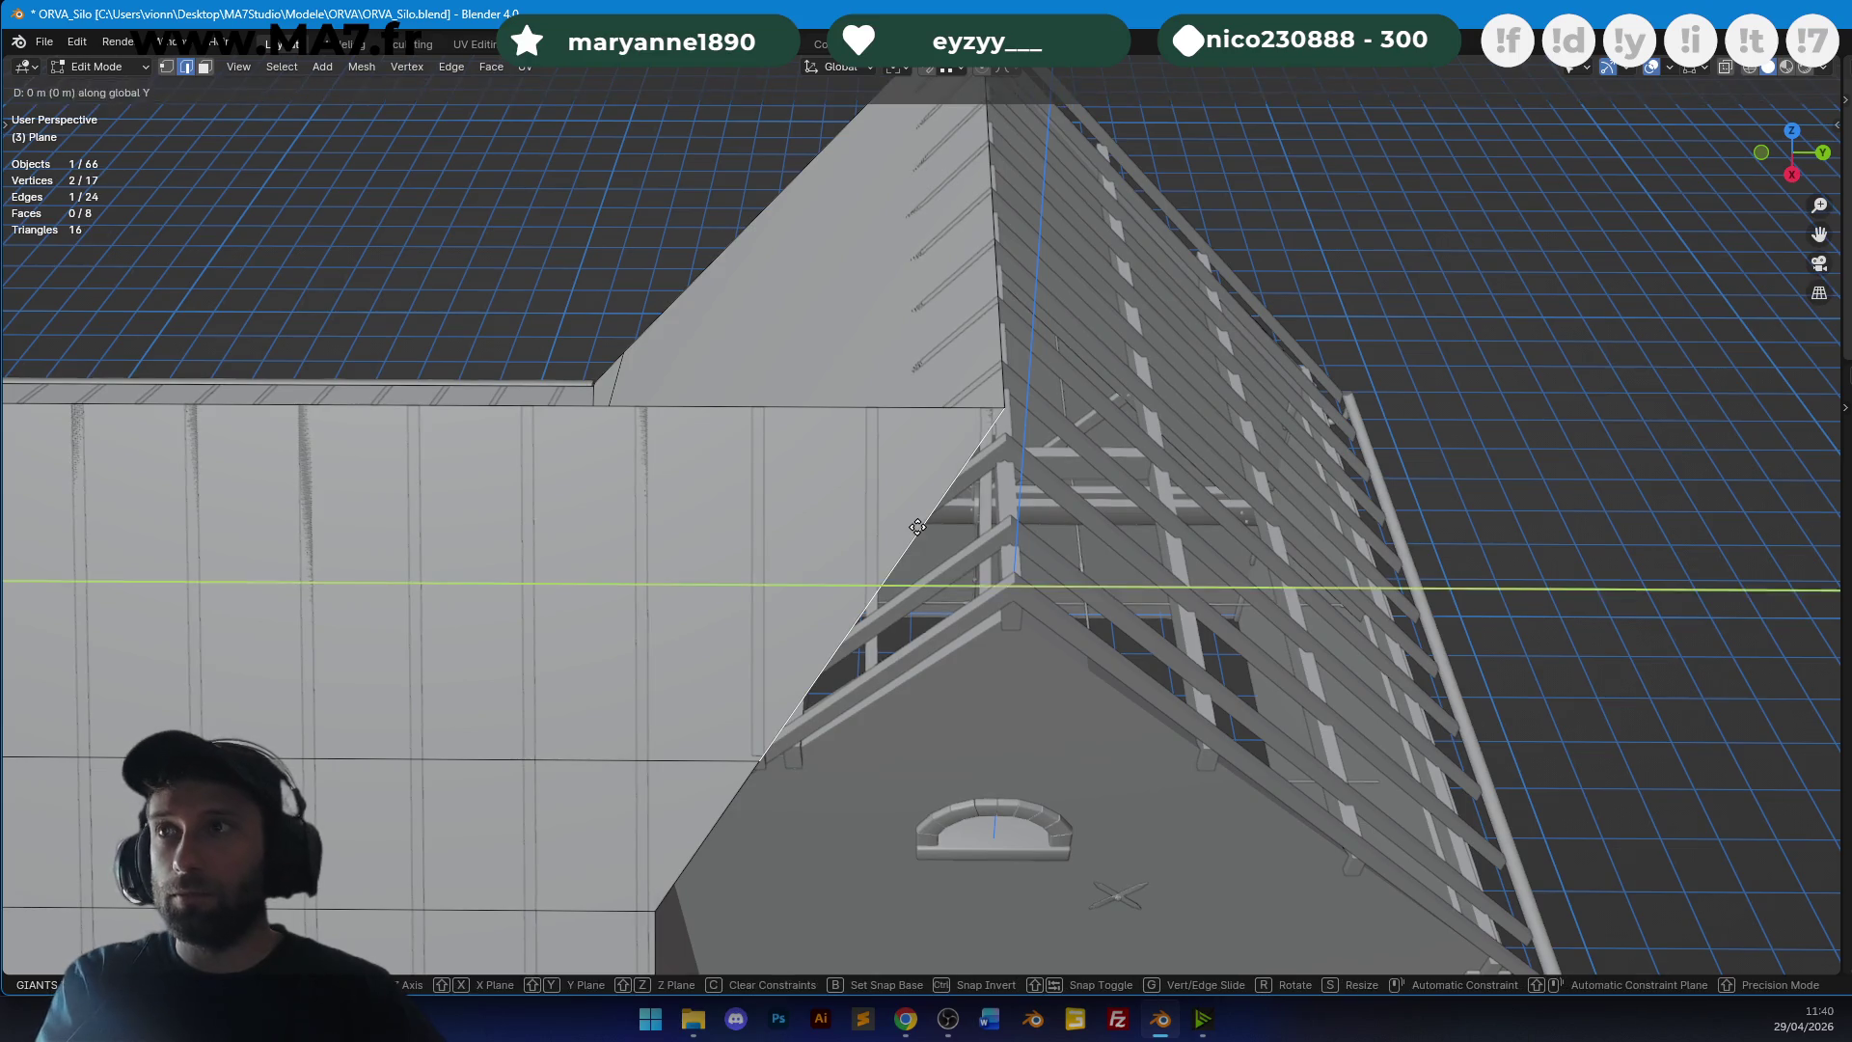
left_click(1189, 521)
key("s")
key("y")
key("0")
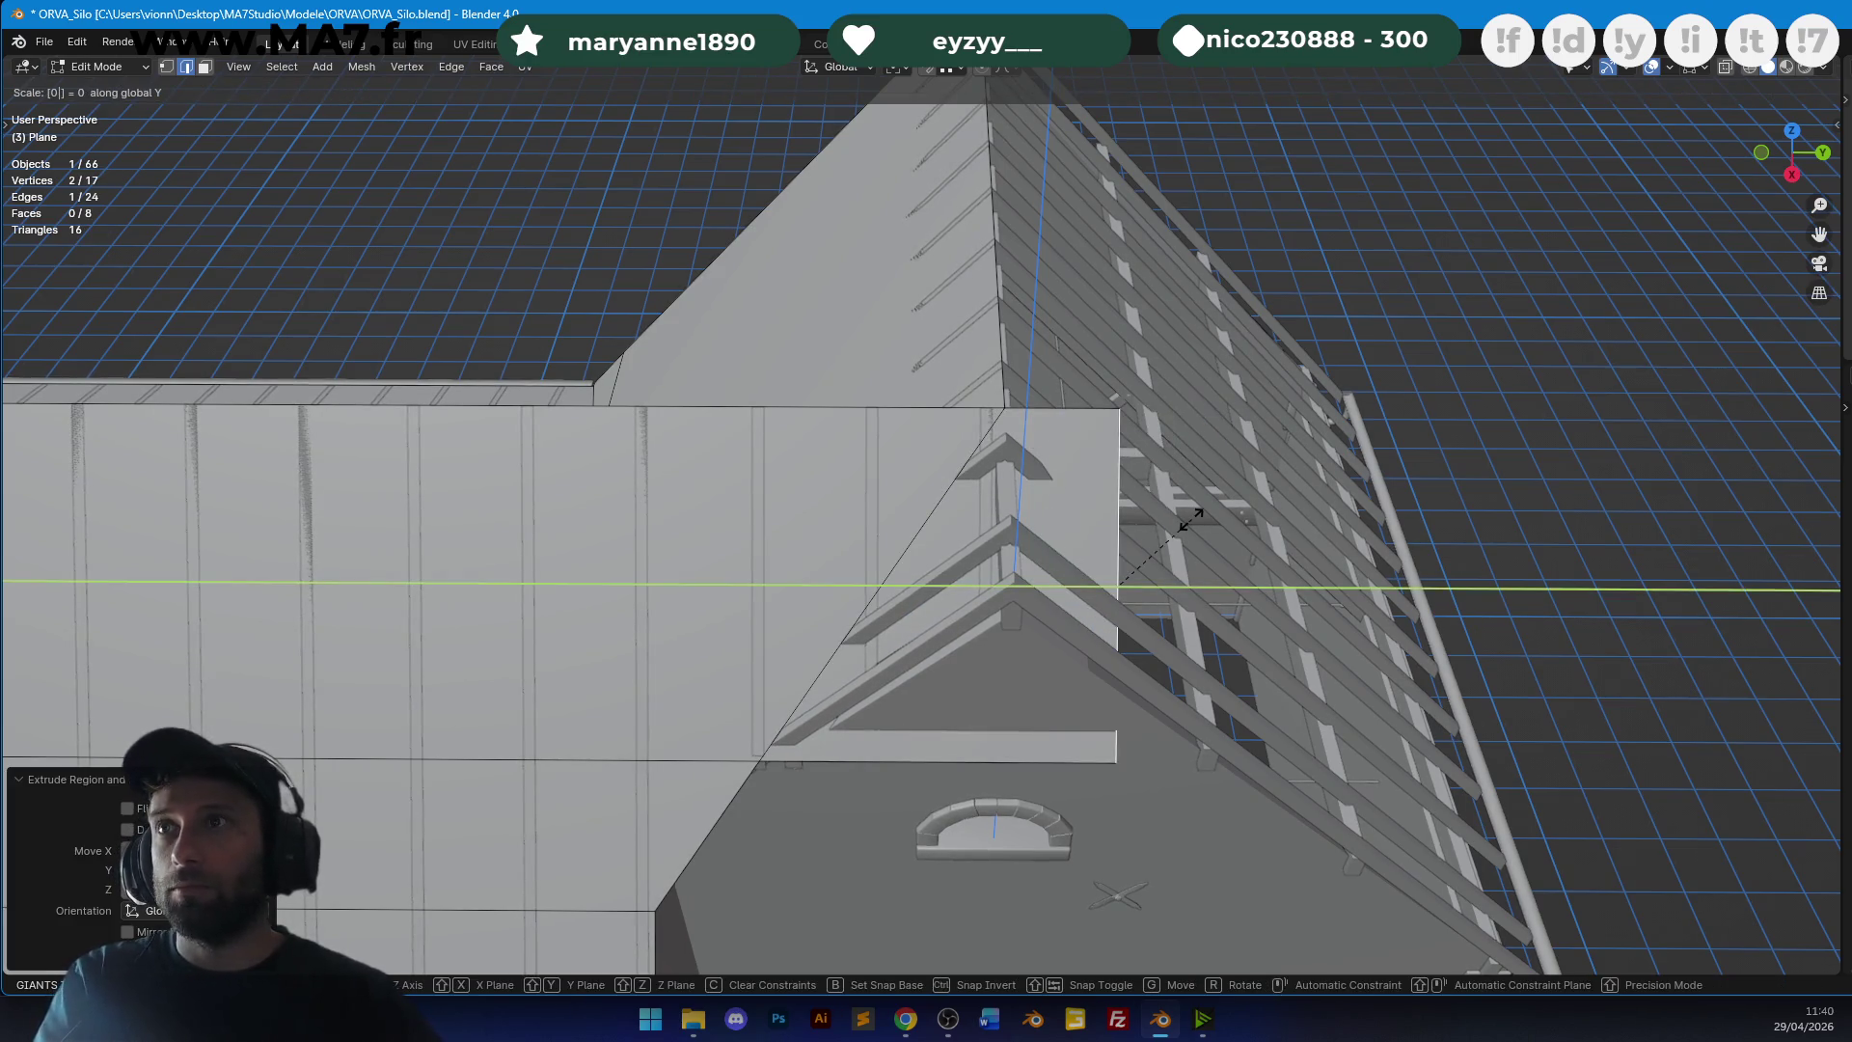
key("Return")
key("g")
key("y")
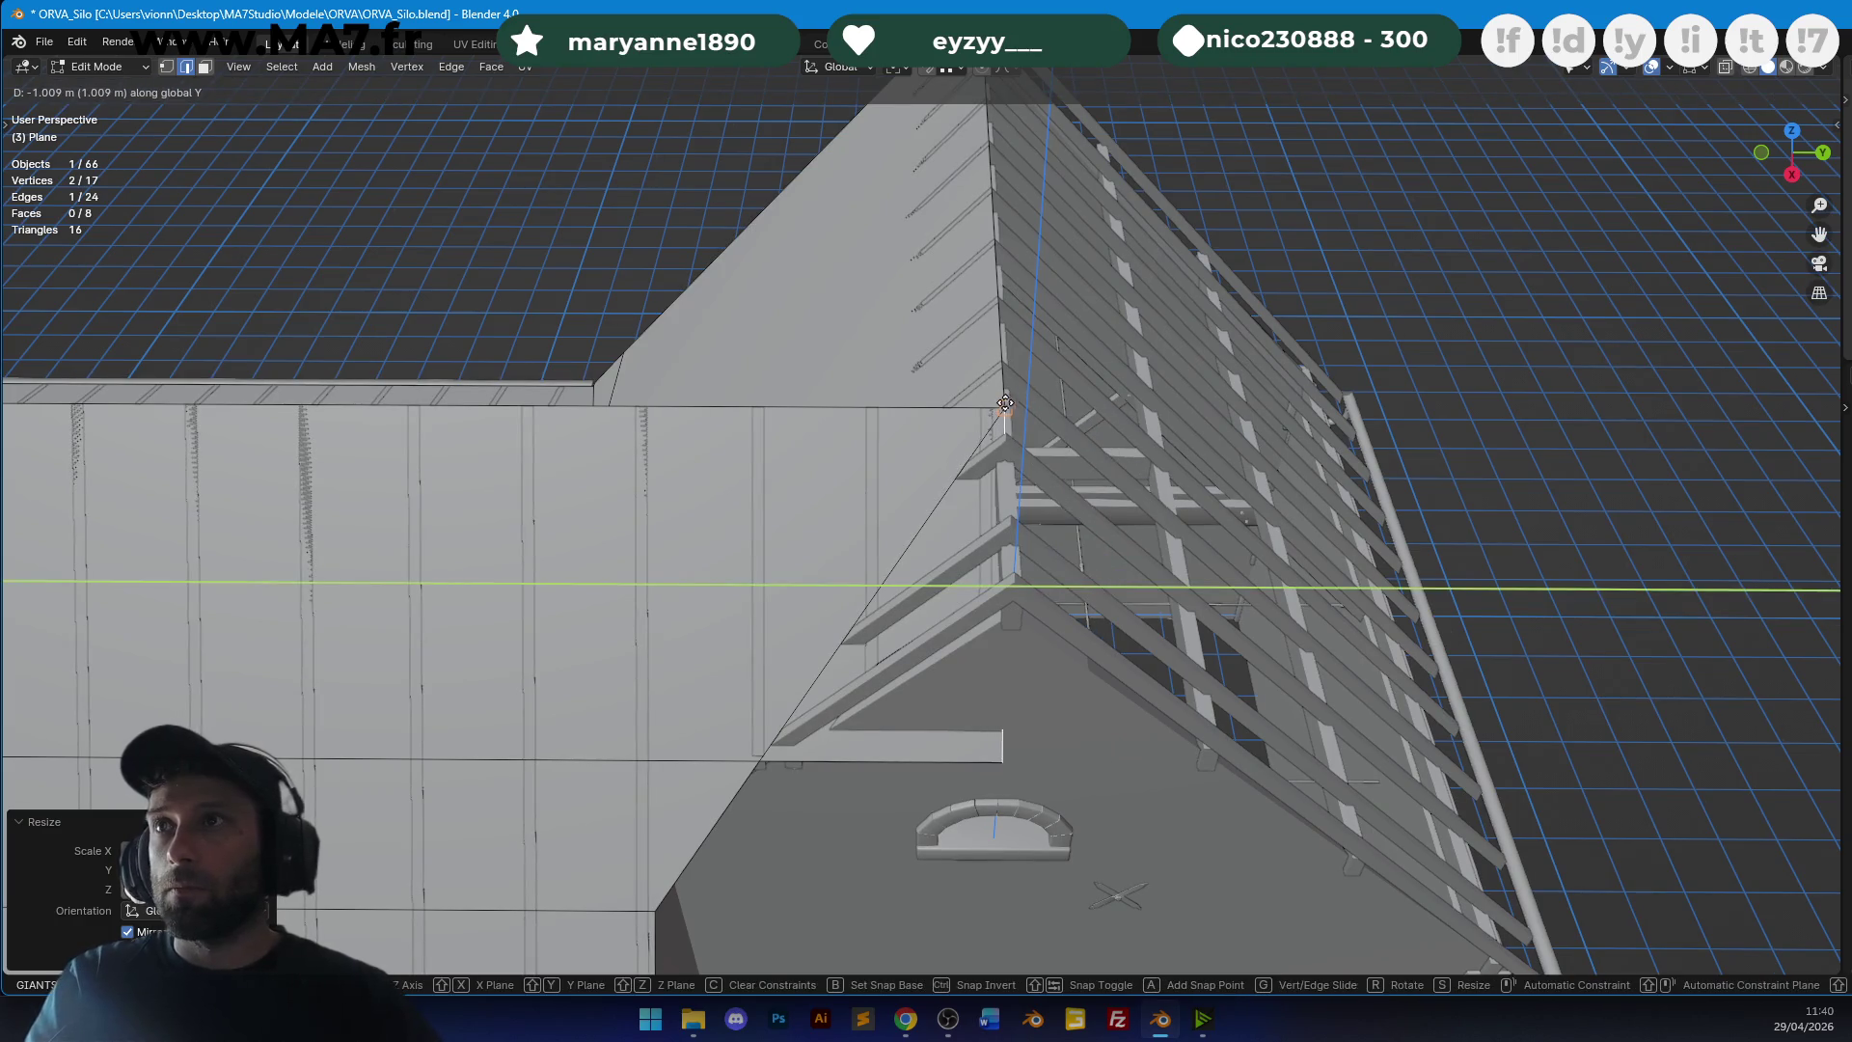
left_click(1010, 409)
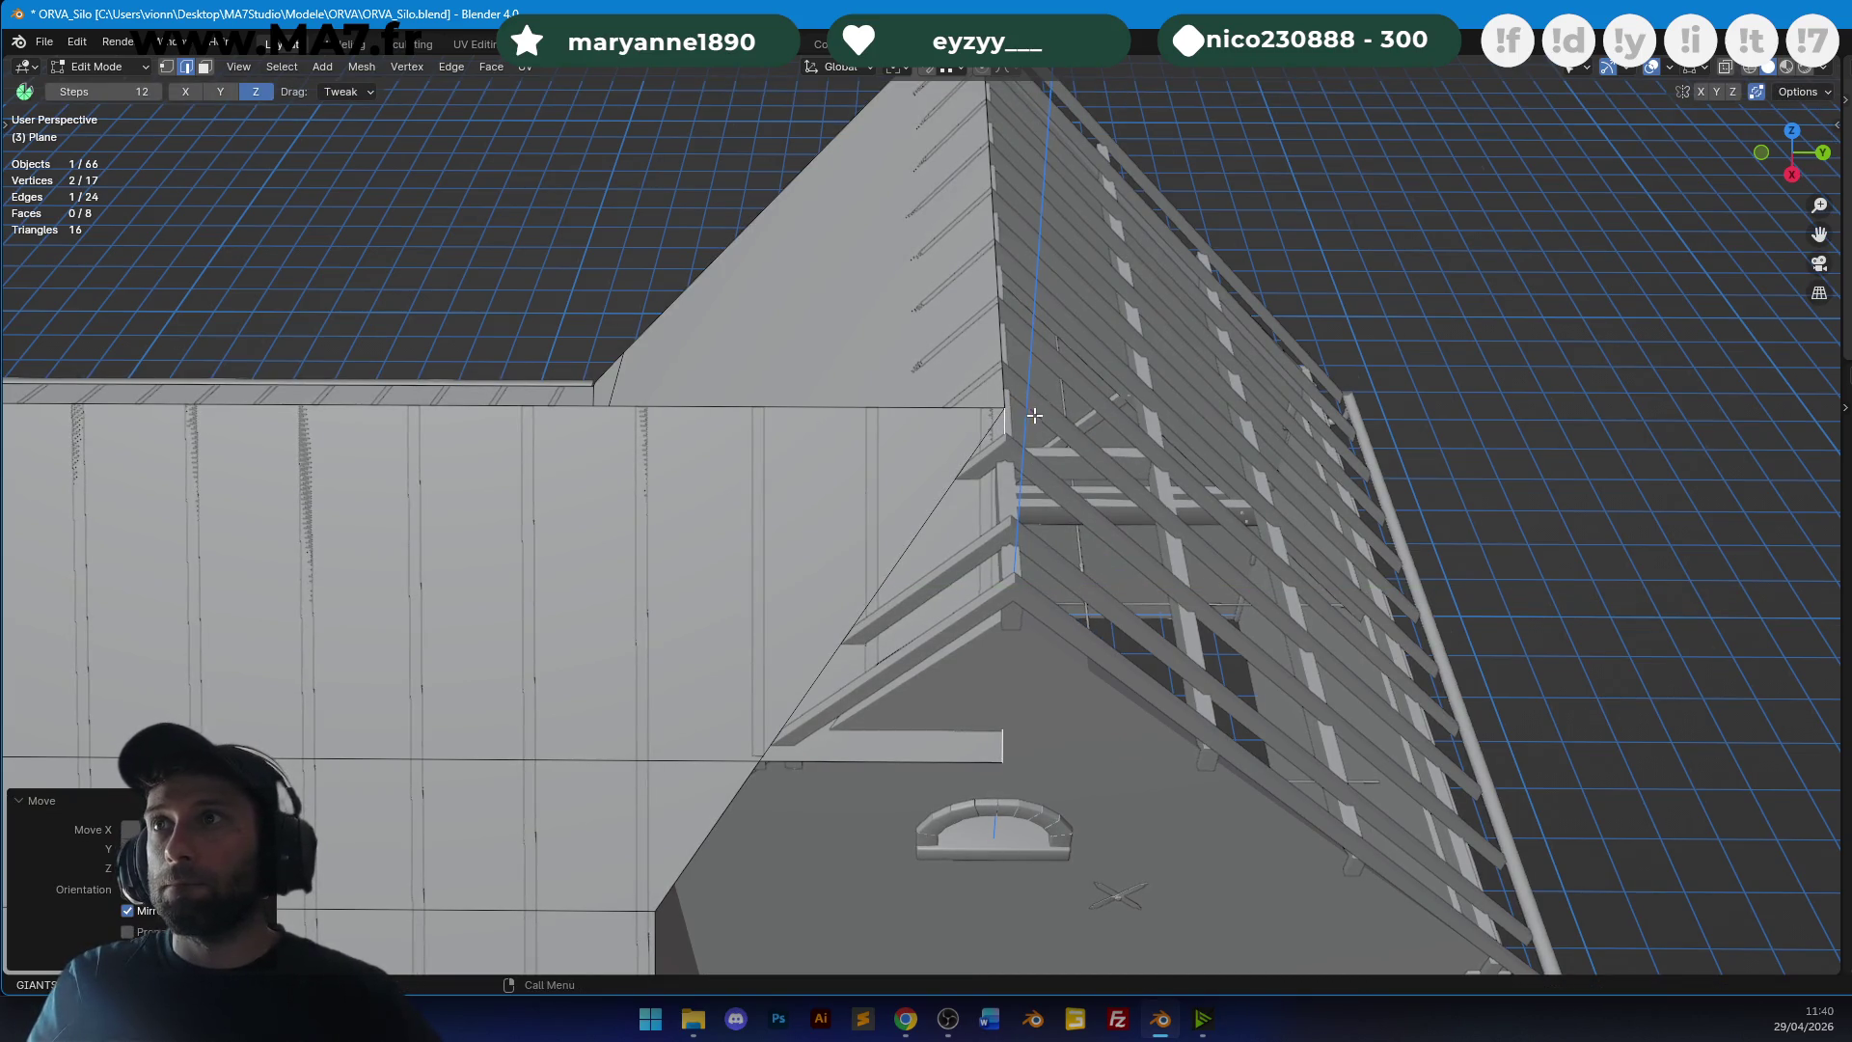
Merge the doubled corner vertex and move the loose vertex to the eave corner.
left_click(166, 66)
left_click(1008, 407)
key("g")
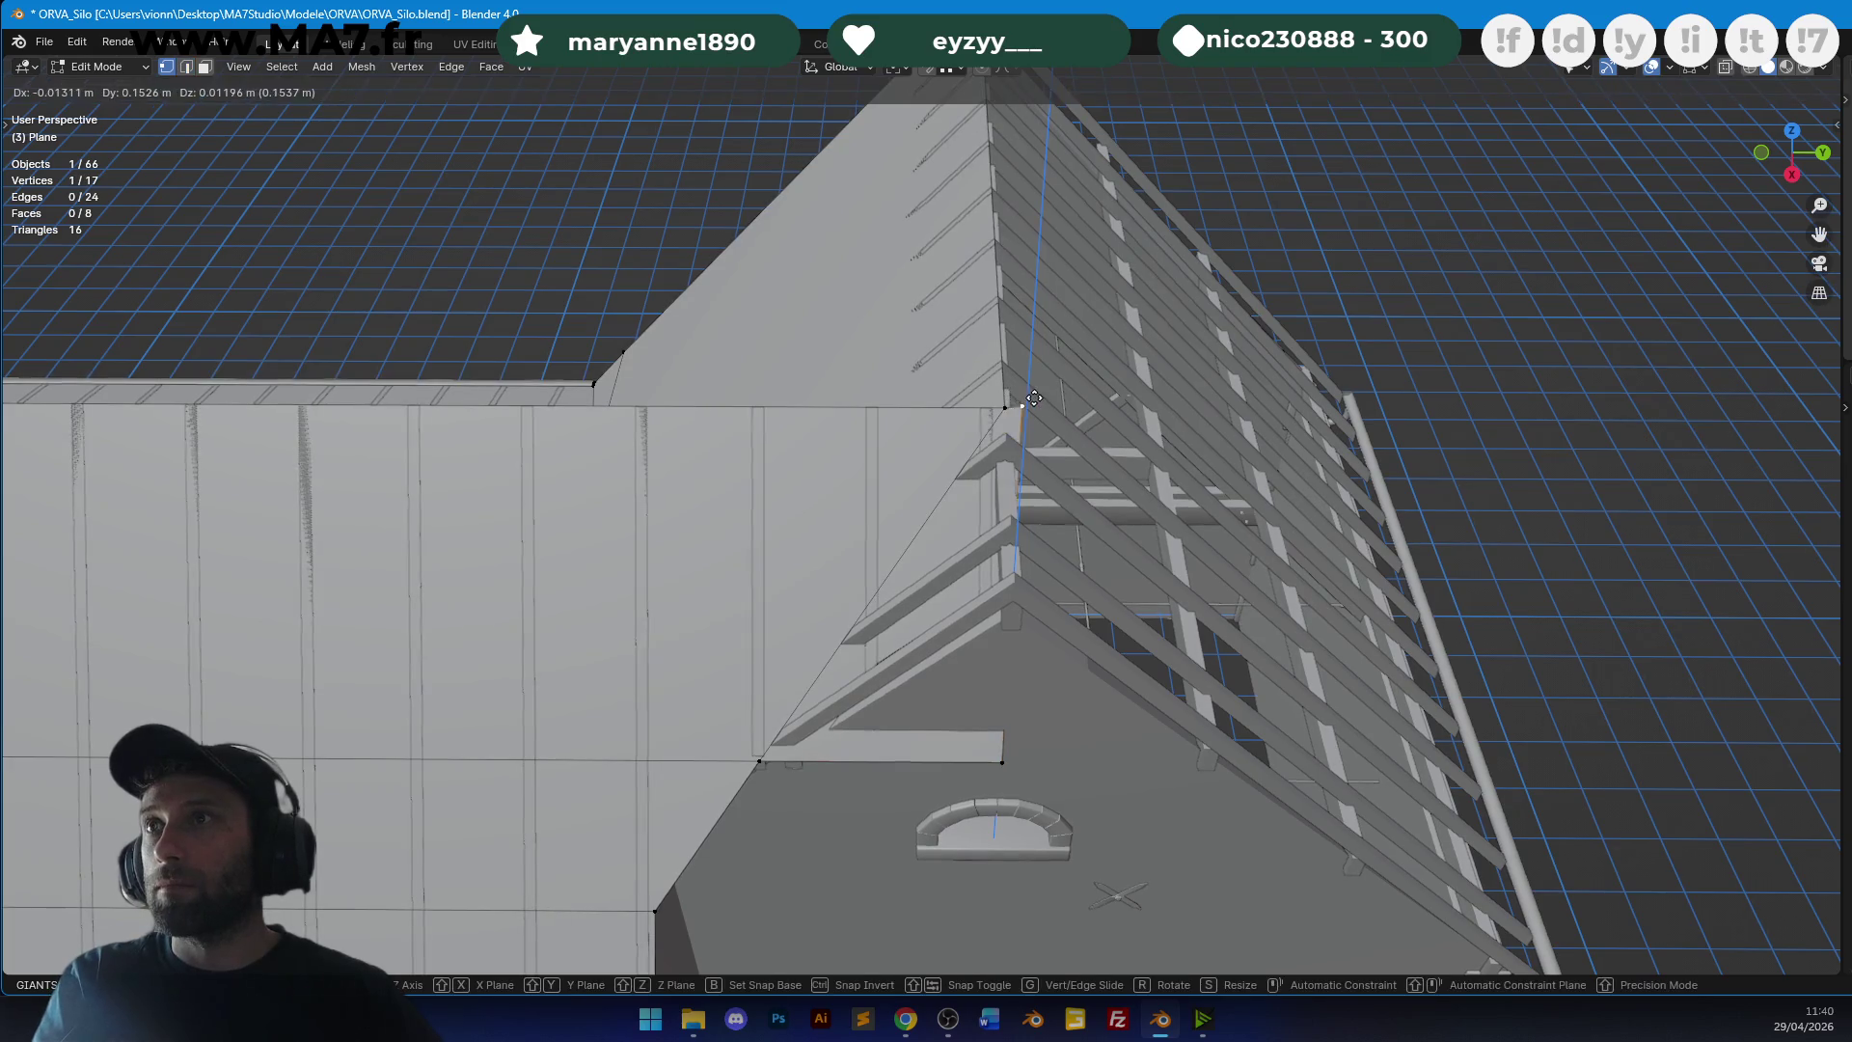
left_click(1062, 506)
middle_click_drag(1010, 761, 1061, 540)
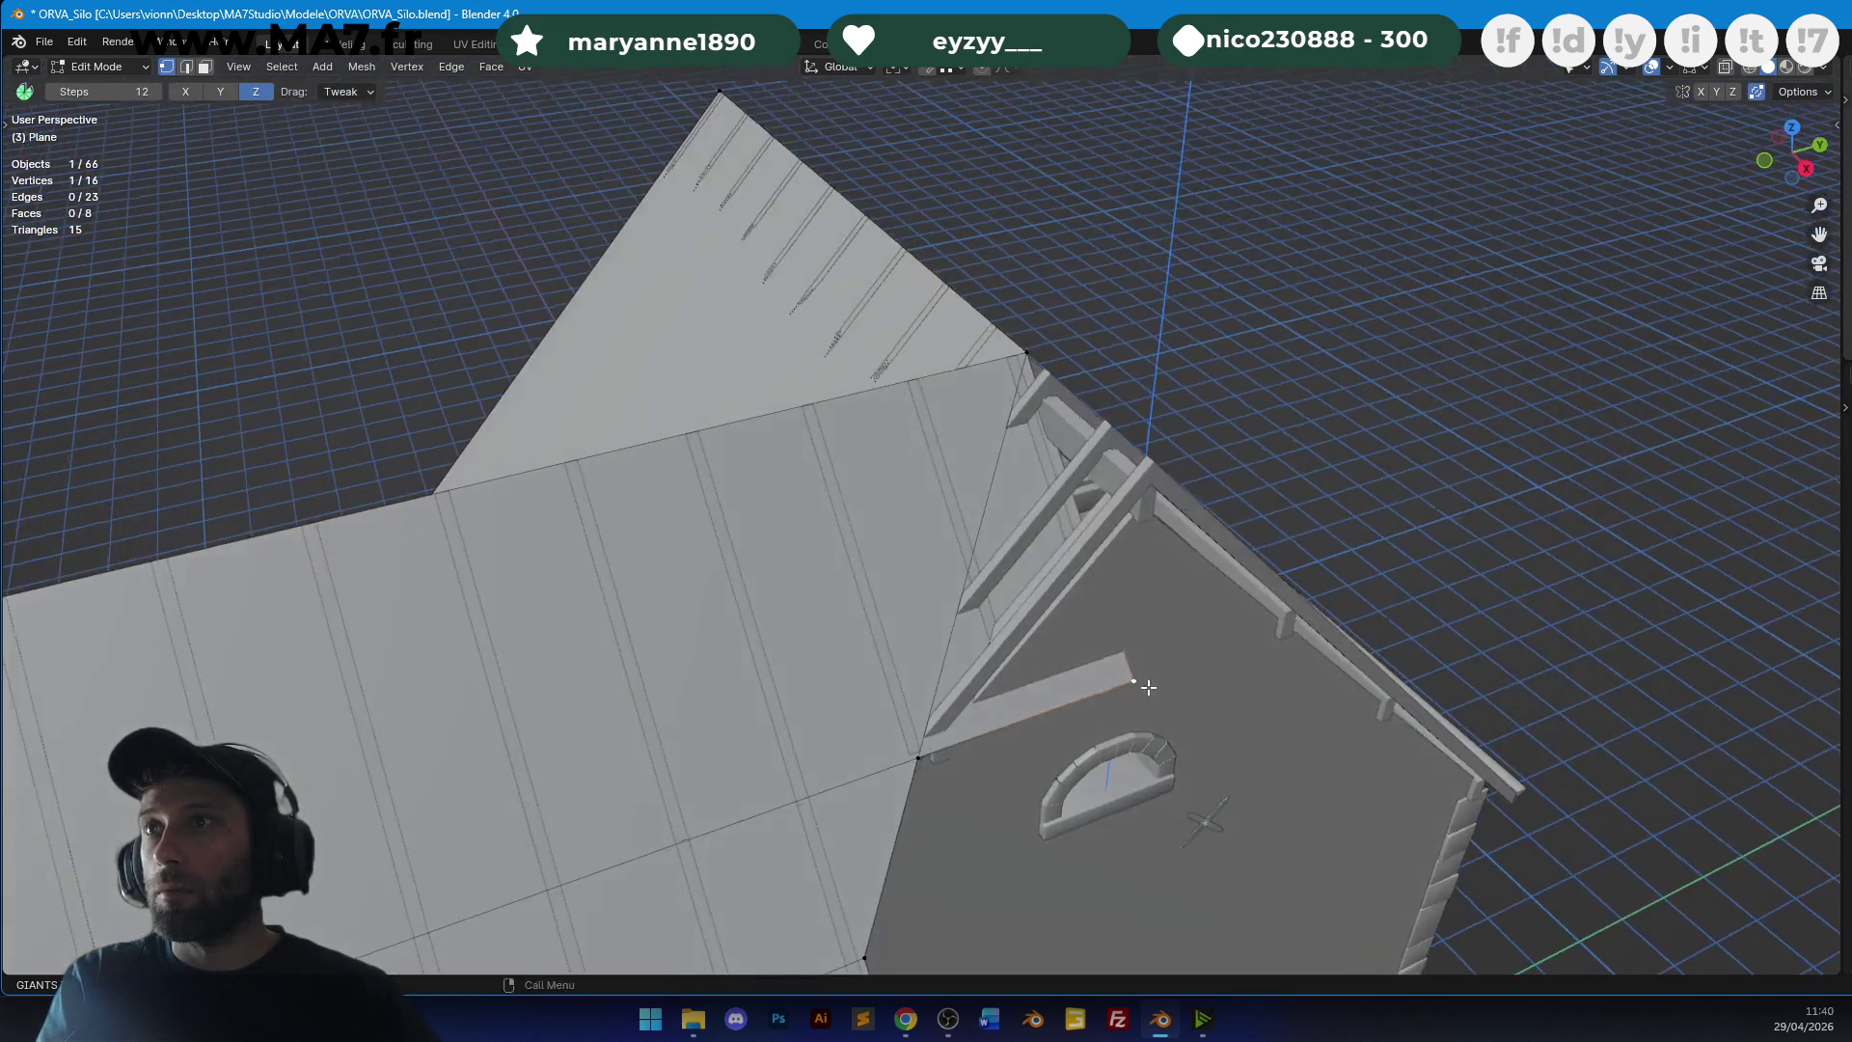
key("g")
left_click(1034, 359)
middle_click_drag(1034, 359, 1097, 396)
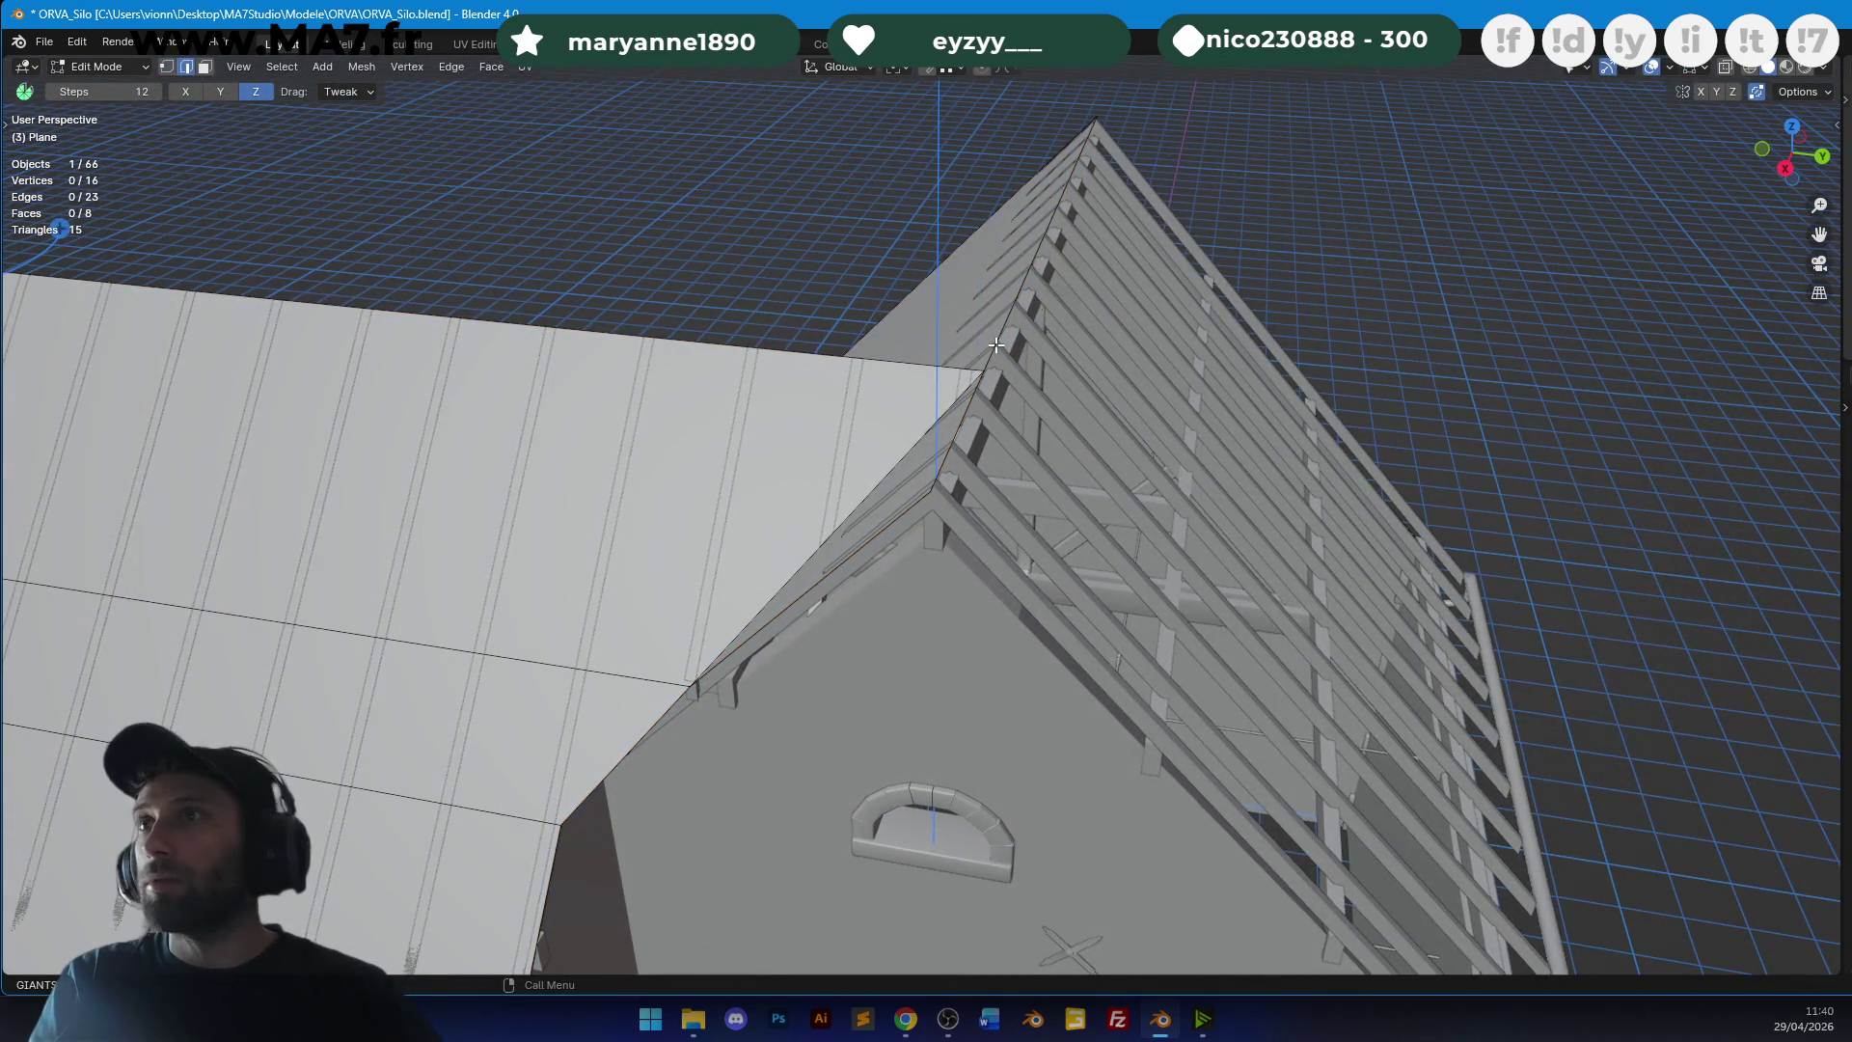
middle_click_drag(1050, 442, 1080, 540)
Extrude another edge along Y into a new flat roof face.
key("e")
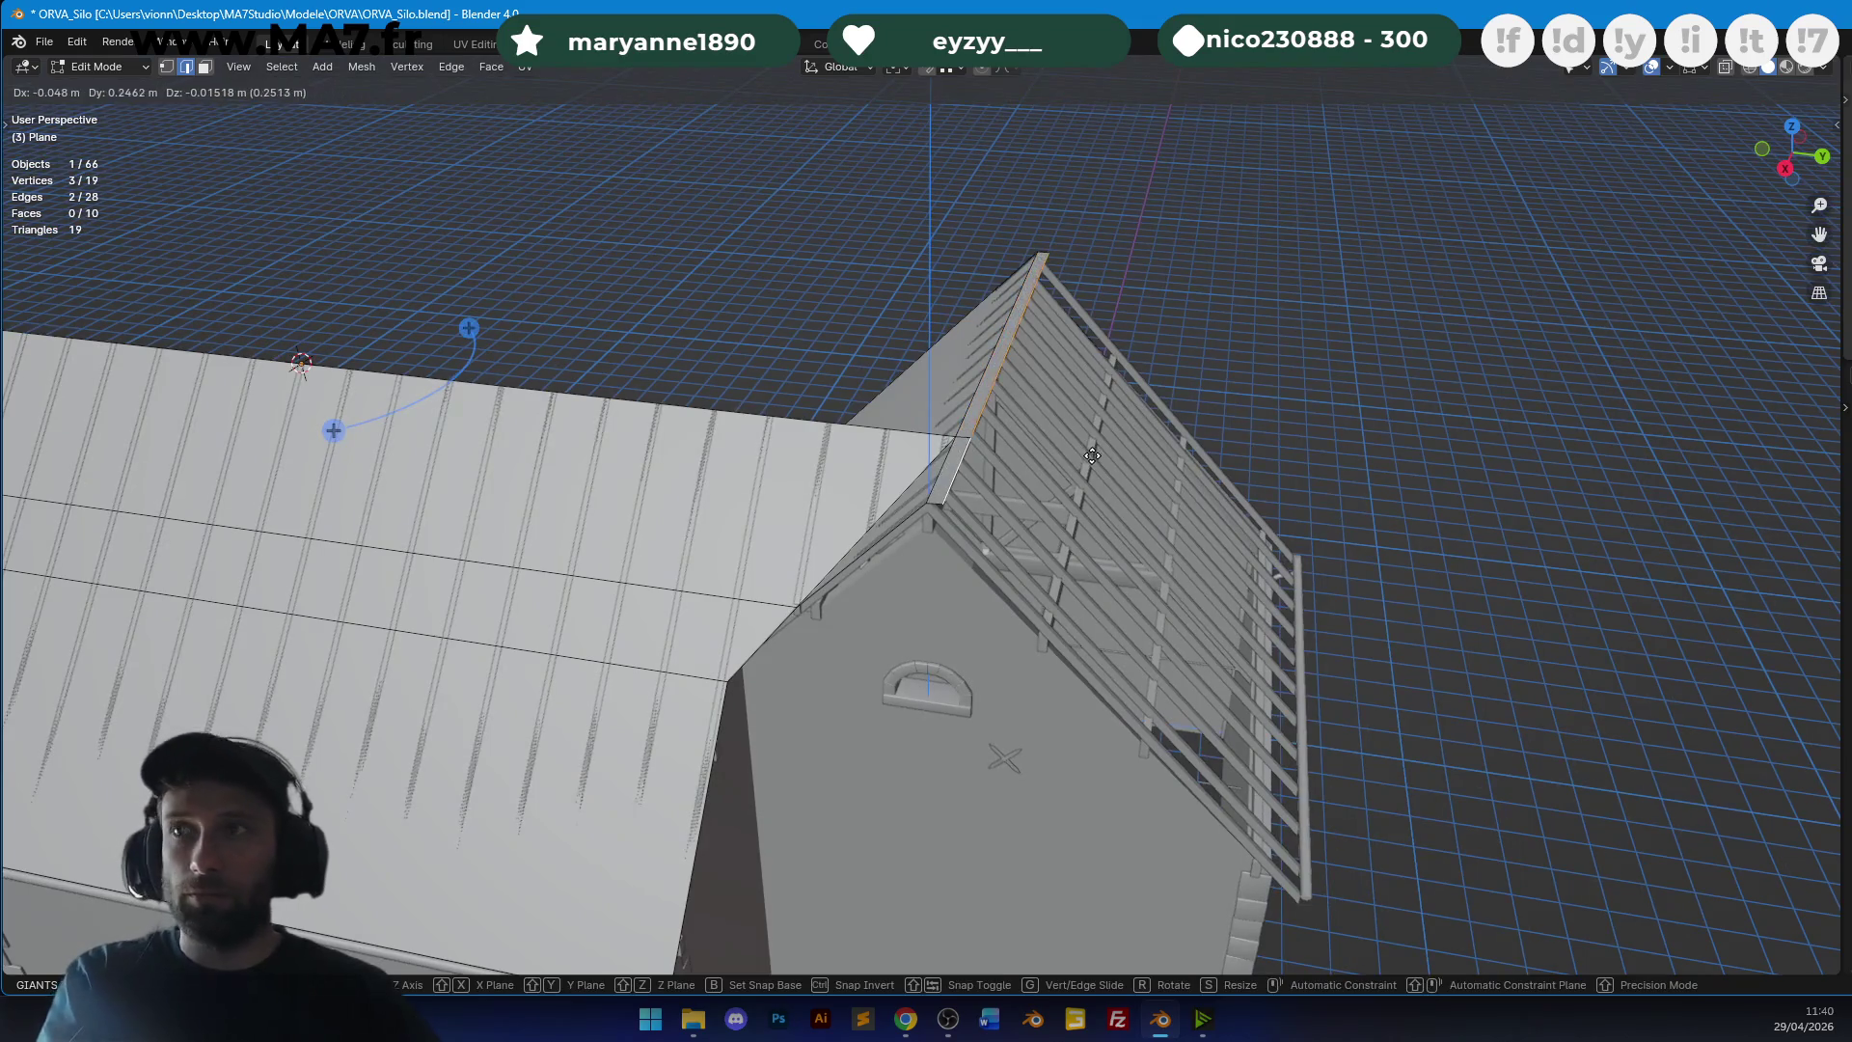
key("y")
left_click(1468, 513)
key("KP_7")
key("alt+z")
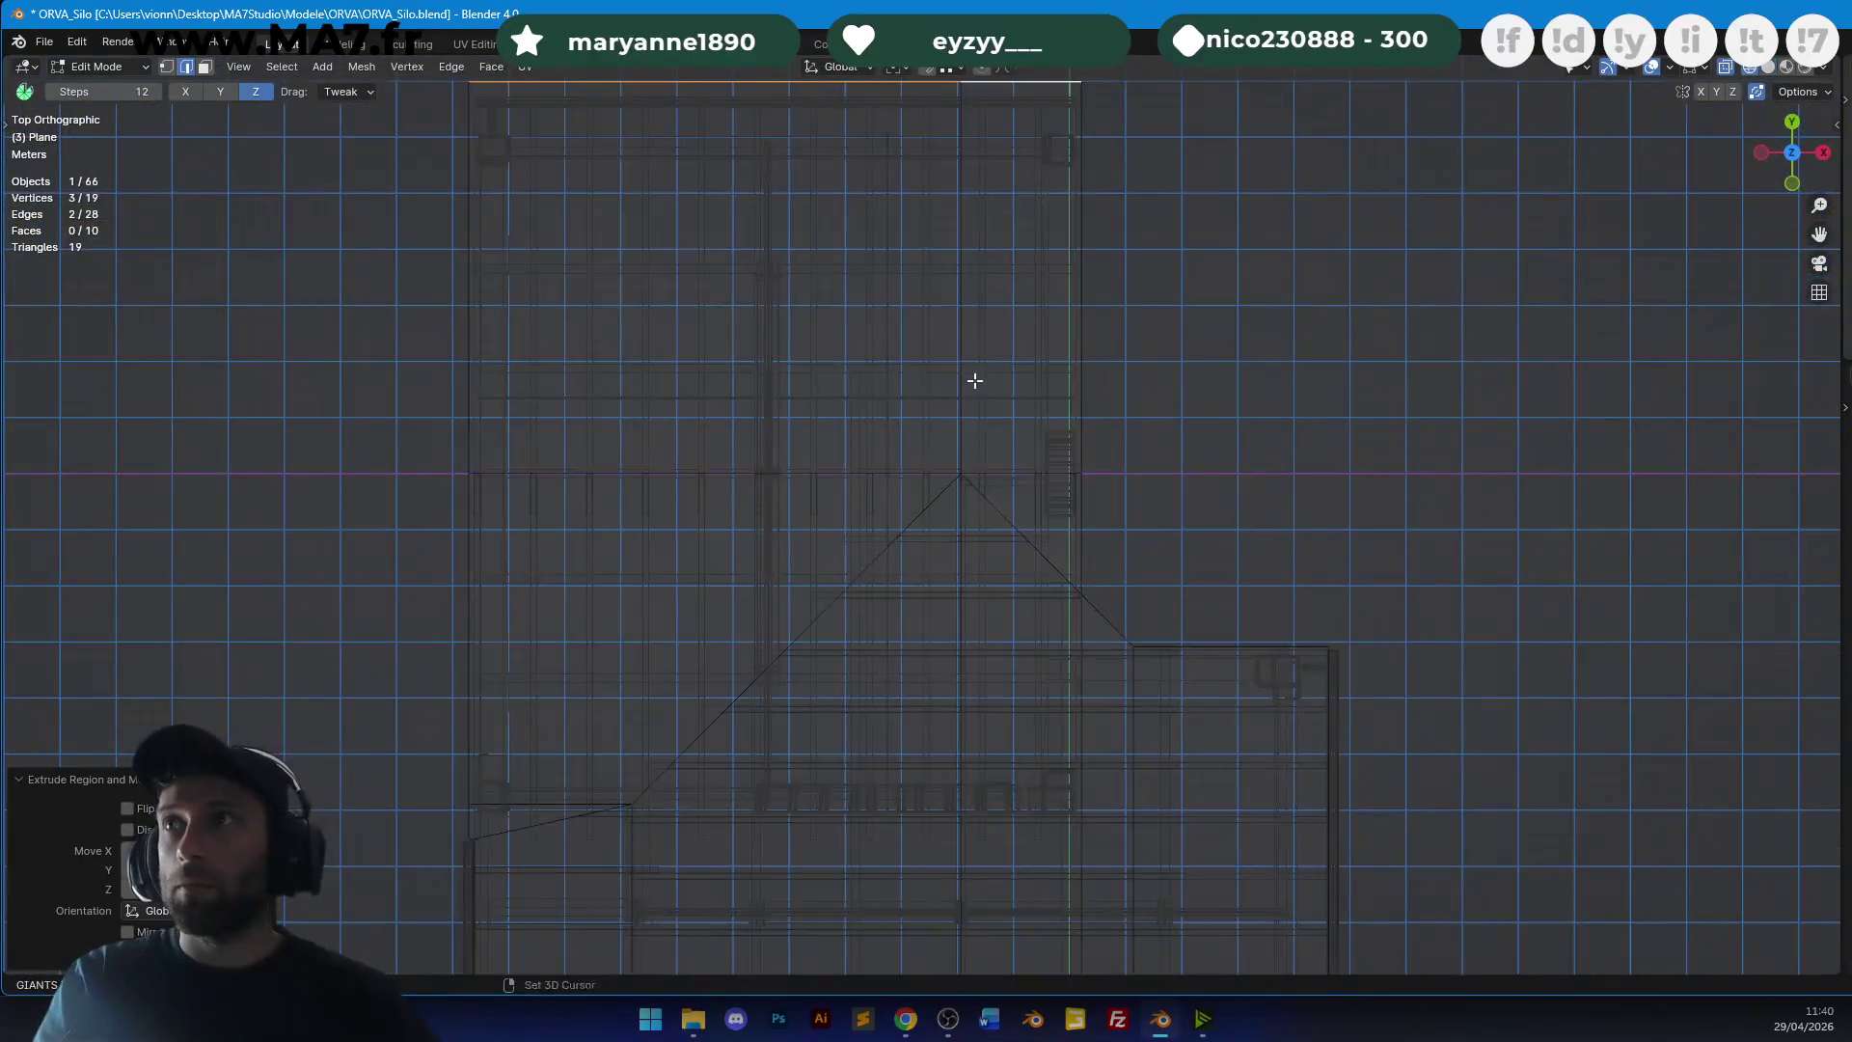
Move the new roof edge farther back along the plan, then switch to the right side view.
key("g")
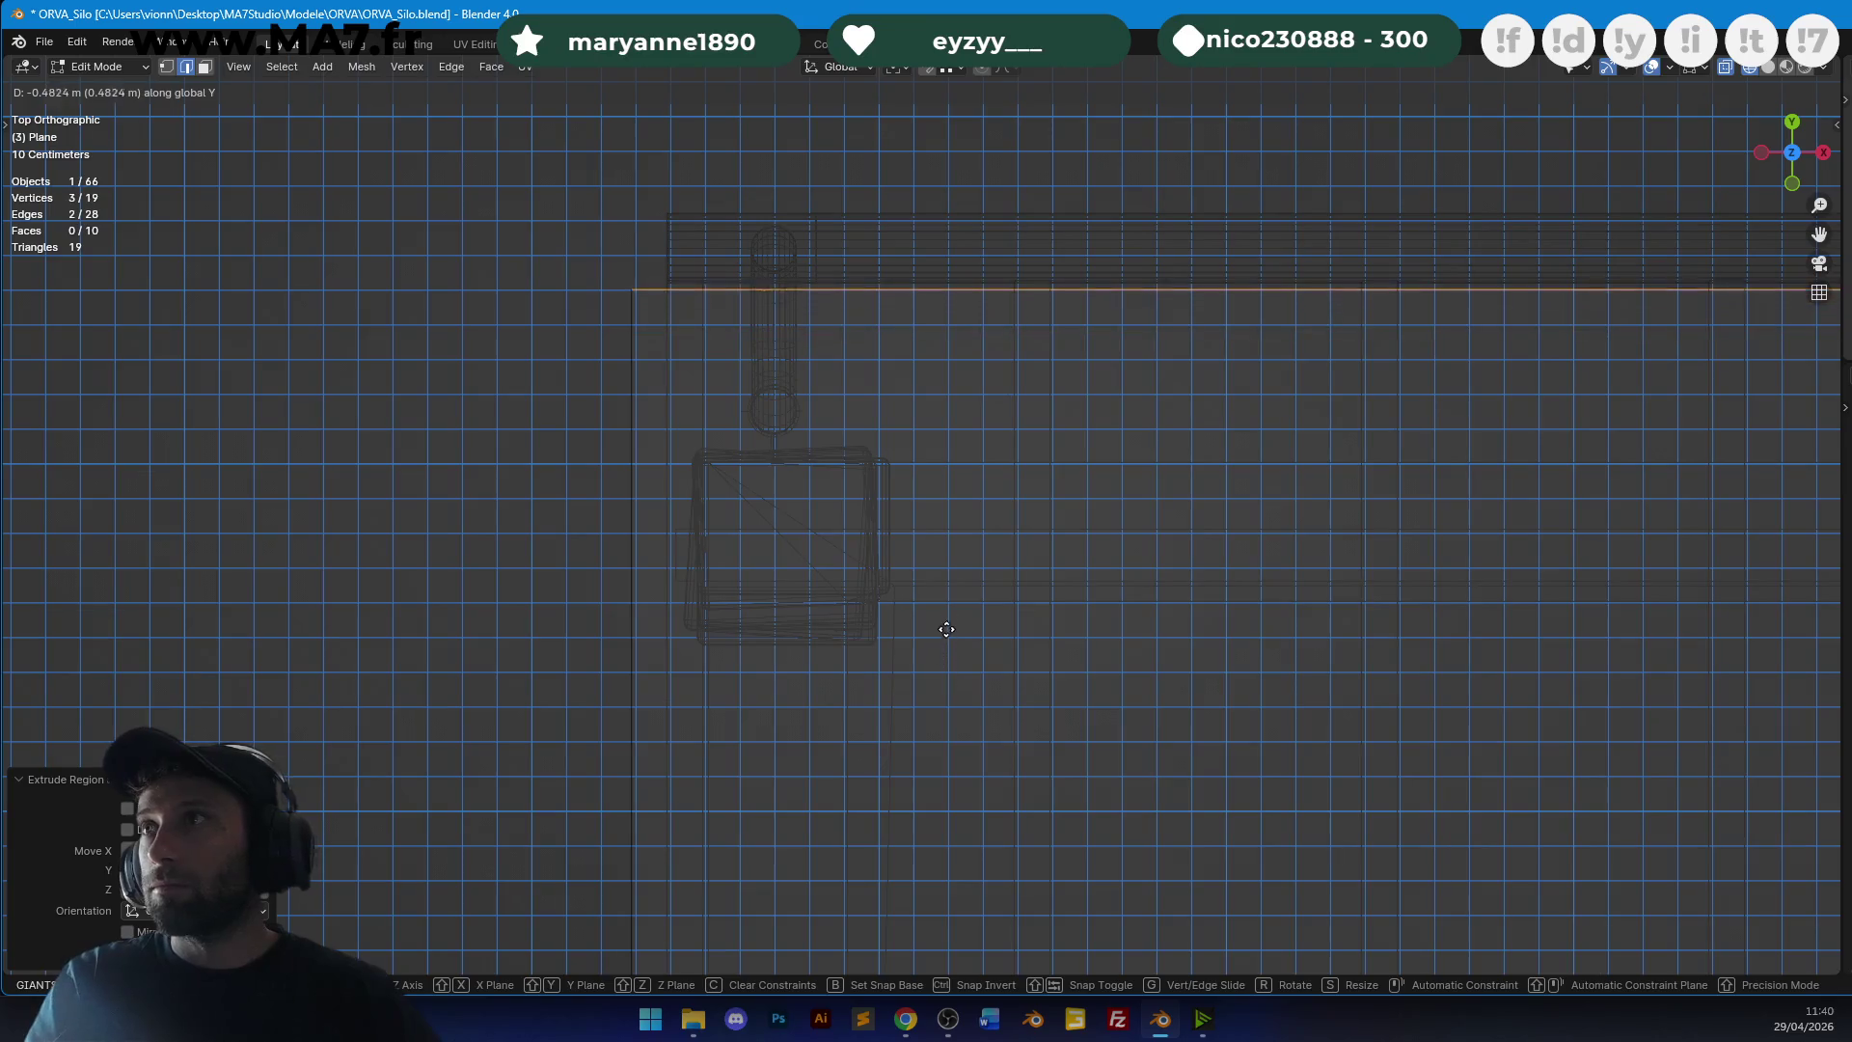
left_click(970, 473)
mouse_move(970, 474)
middle_mouse_down()
mouse_move(836, 405)
mouse_move(947, 347)
middle_mouse_up()
key("grave")
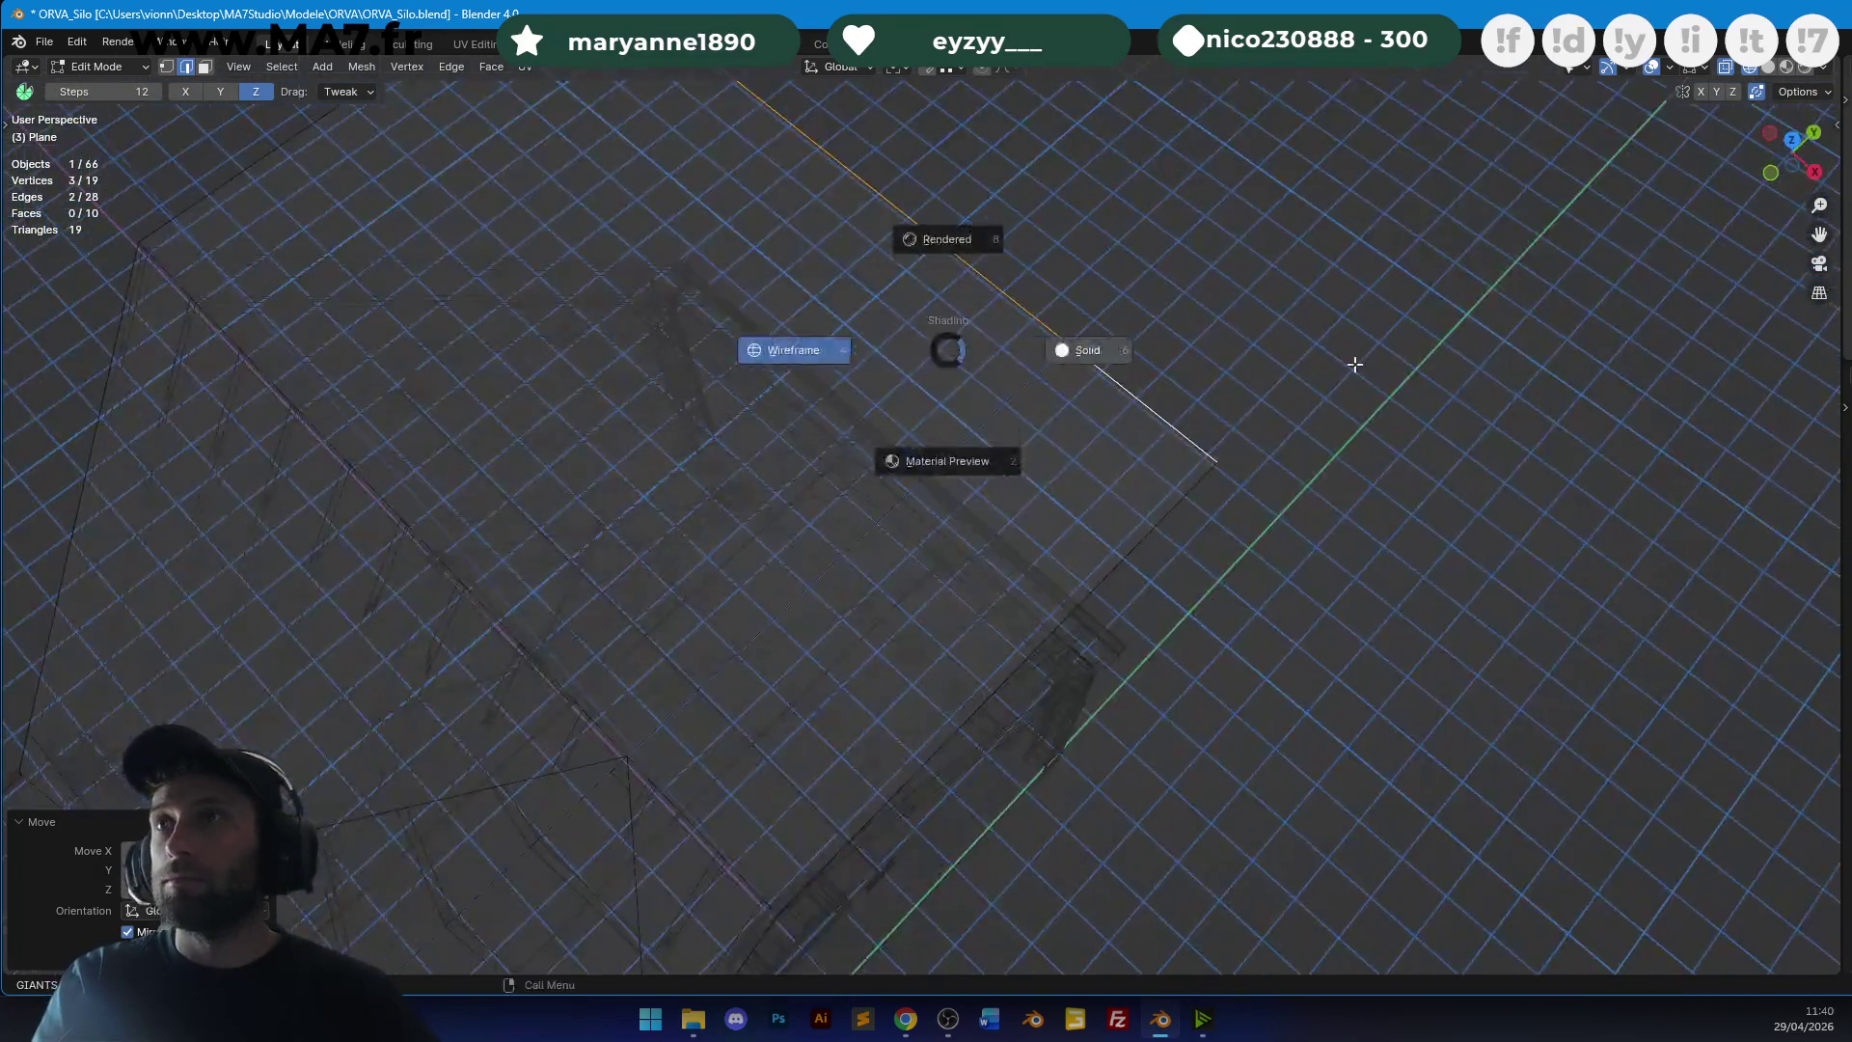
left_click(1350, 363)
Lower the edge vertically so the gable overhang sits just above the gutter.
key("g")
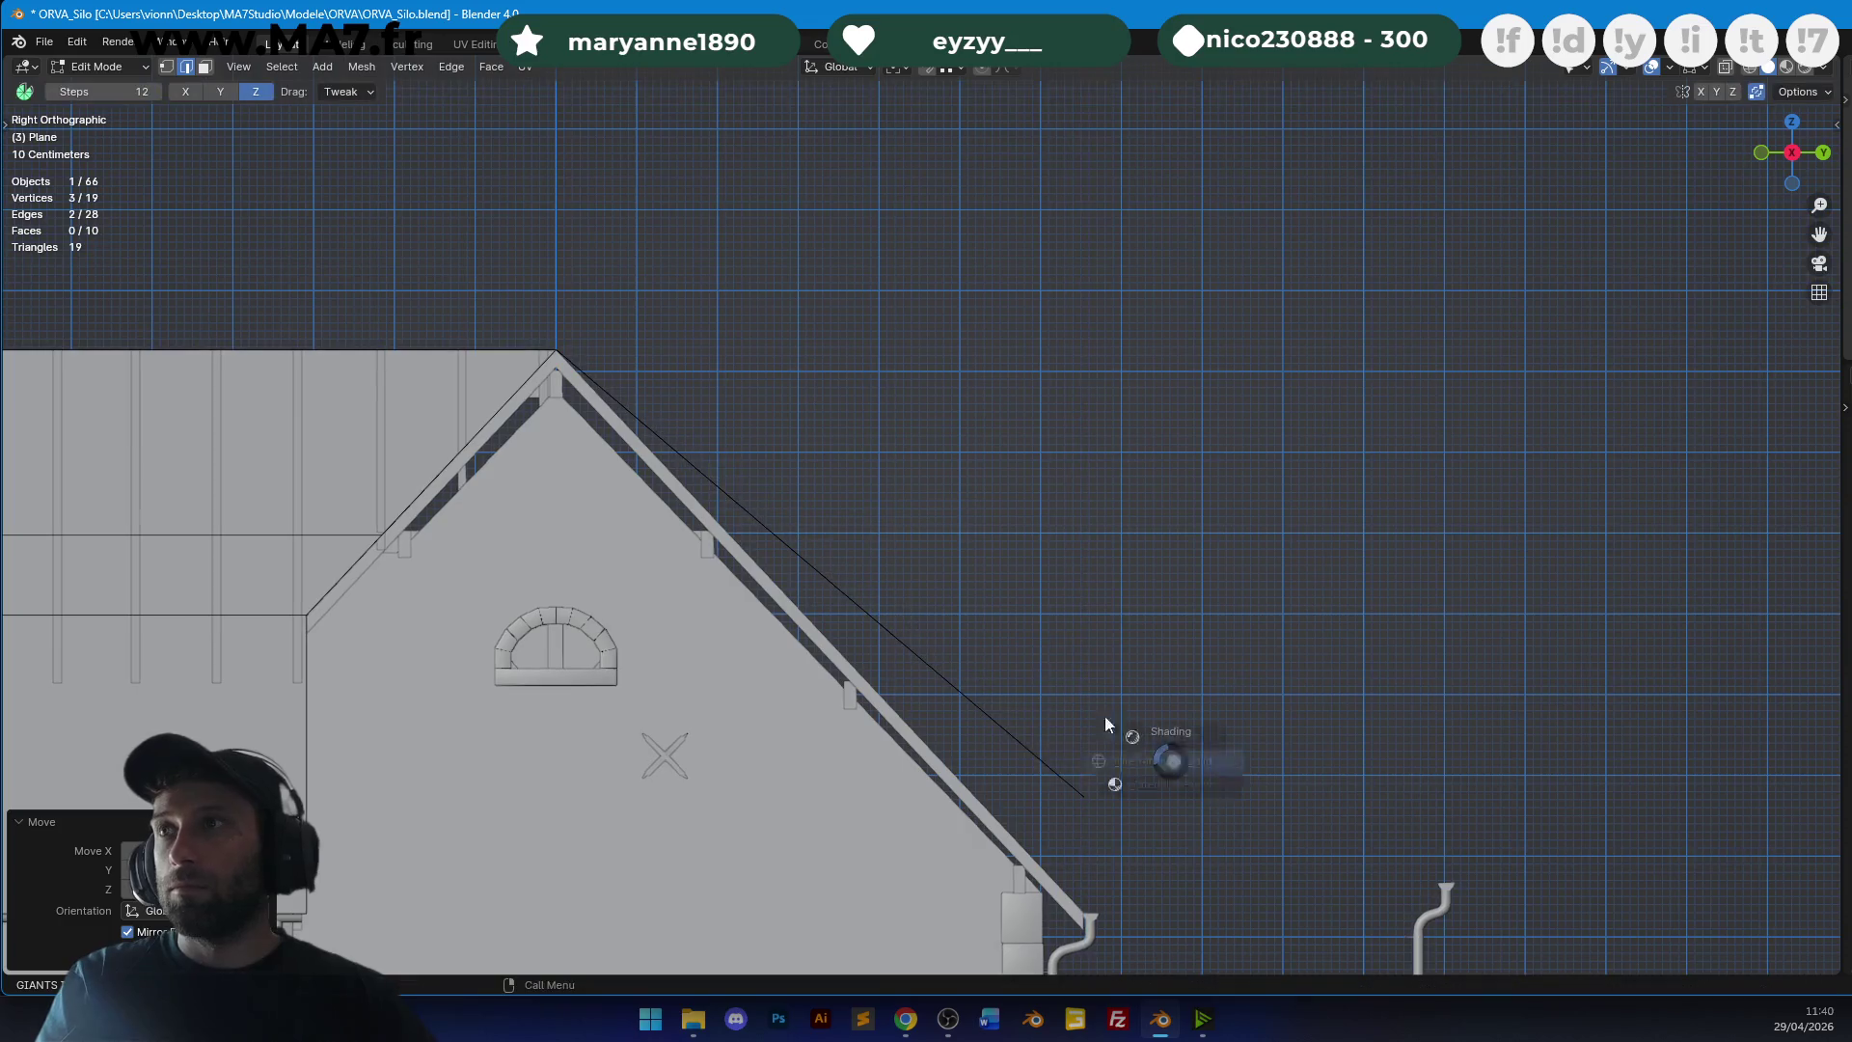
scroll(1136, 735, "up", 5)
key("alt+z")
key("z")
scroll(1160, 469, "up", 5)
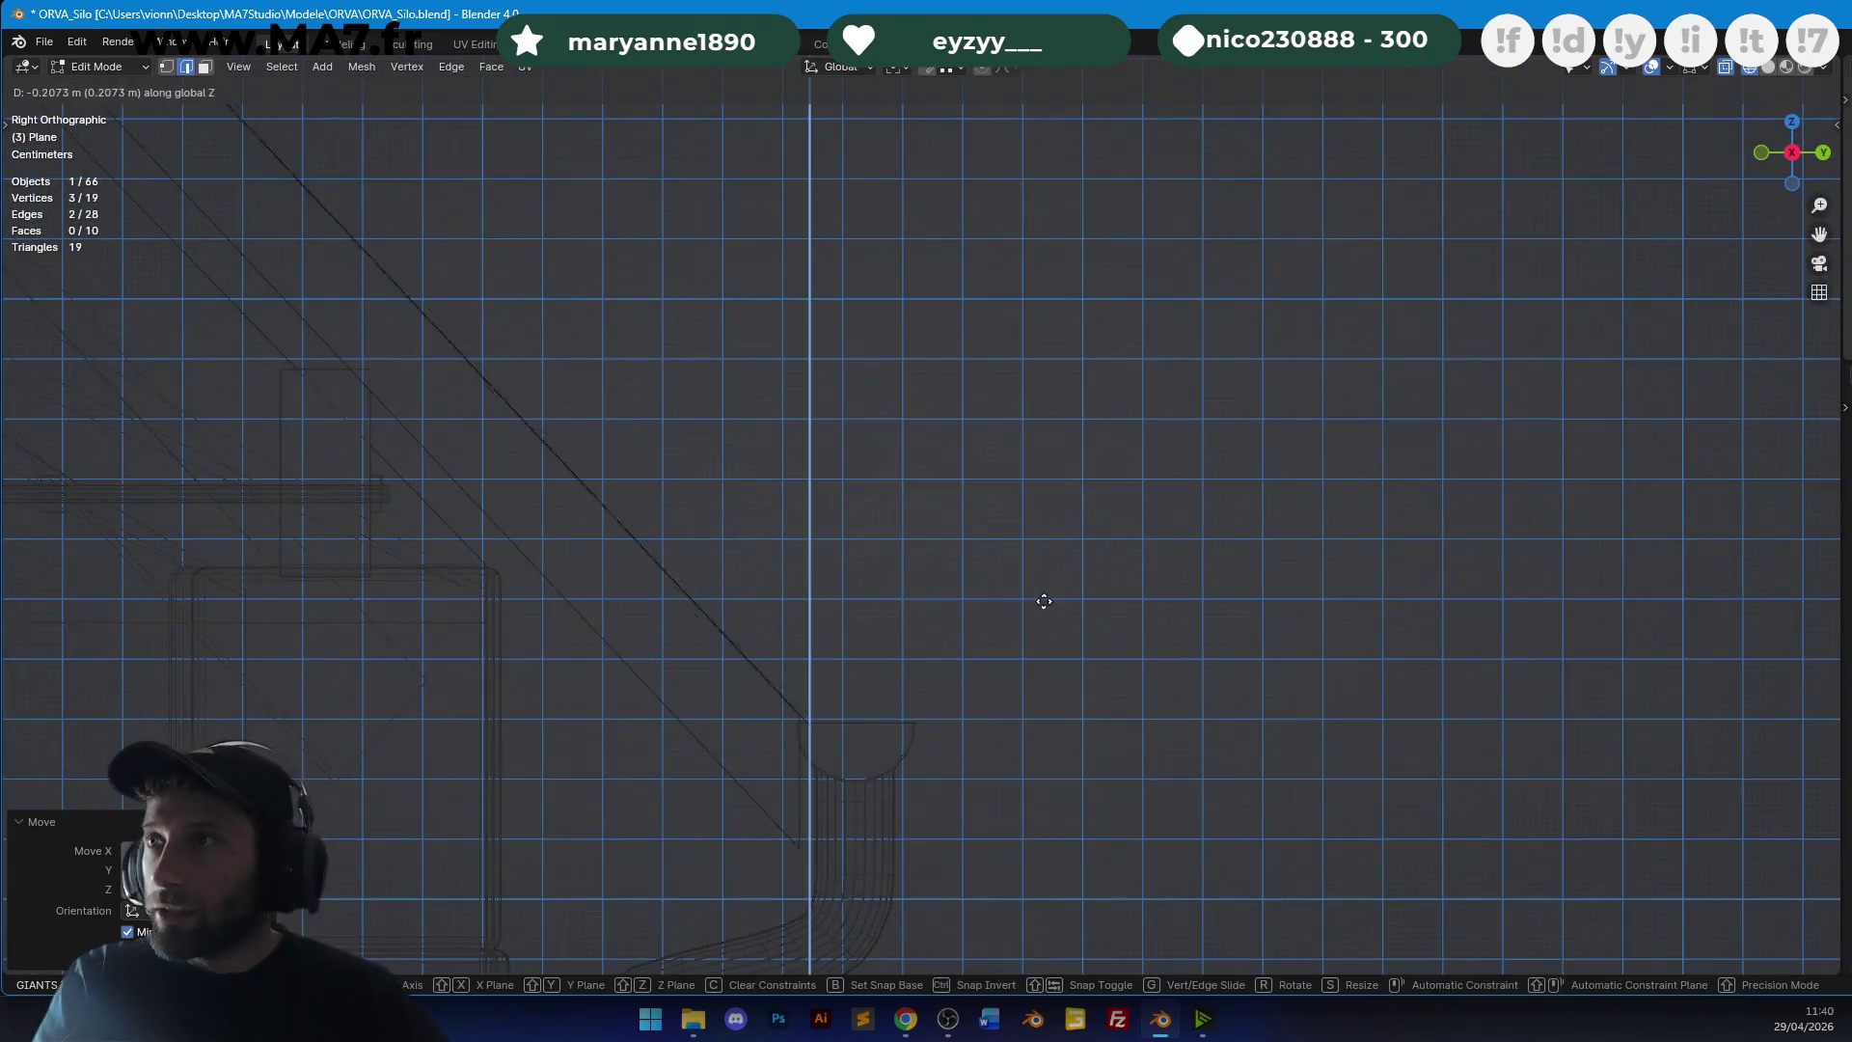
scroll(1047, 521, "up", 3)
left_click(1264, 204)
scroll(1265, 203, "up", 2)
scroll(1264, 203, "down", 5)
Select the connected gutter and pipe piece, then return to solid shading in Object Mode.
left_click(1184, 319)
scroll(1184, 318, "up", 5)
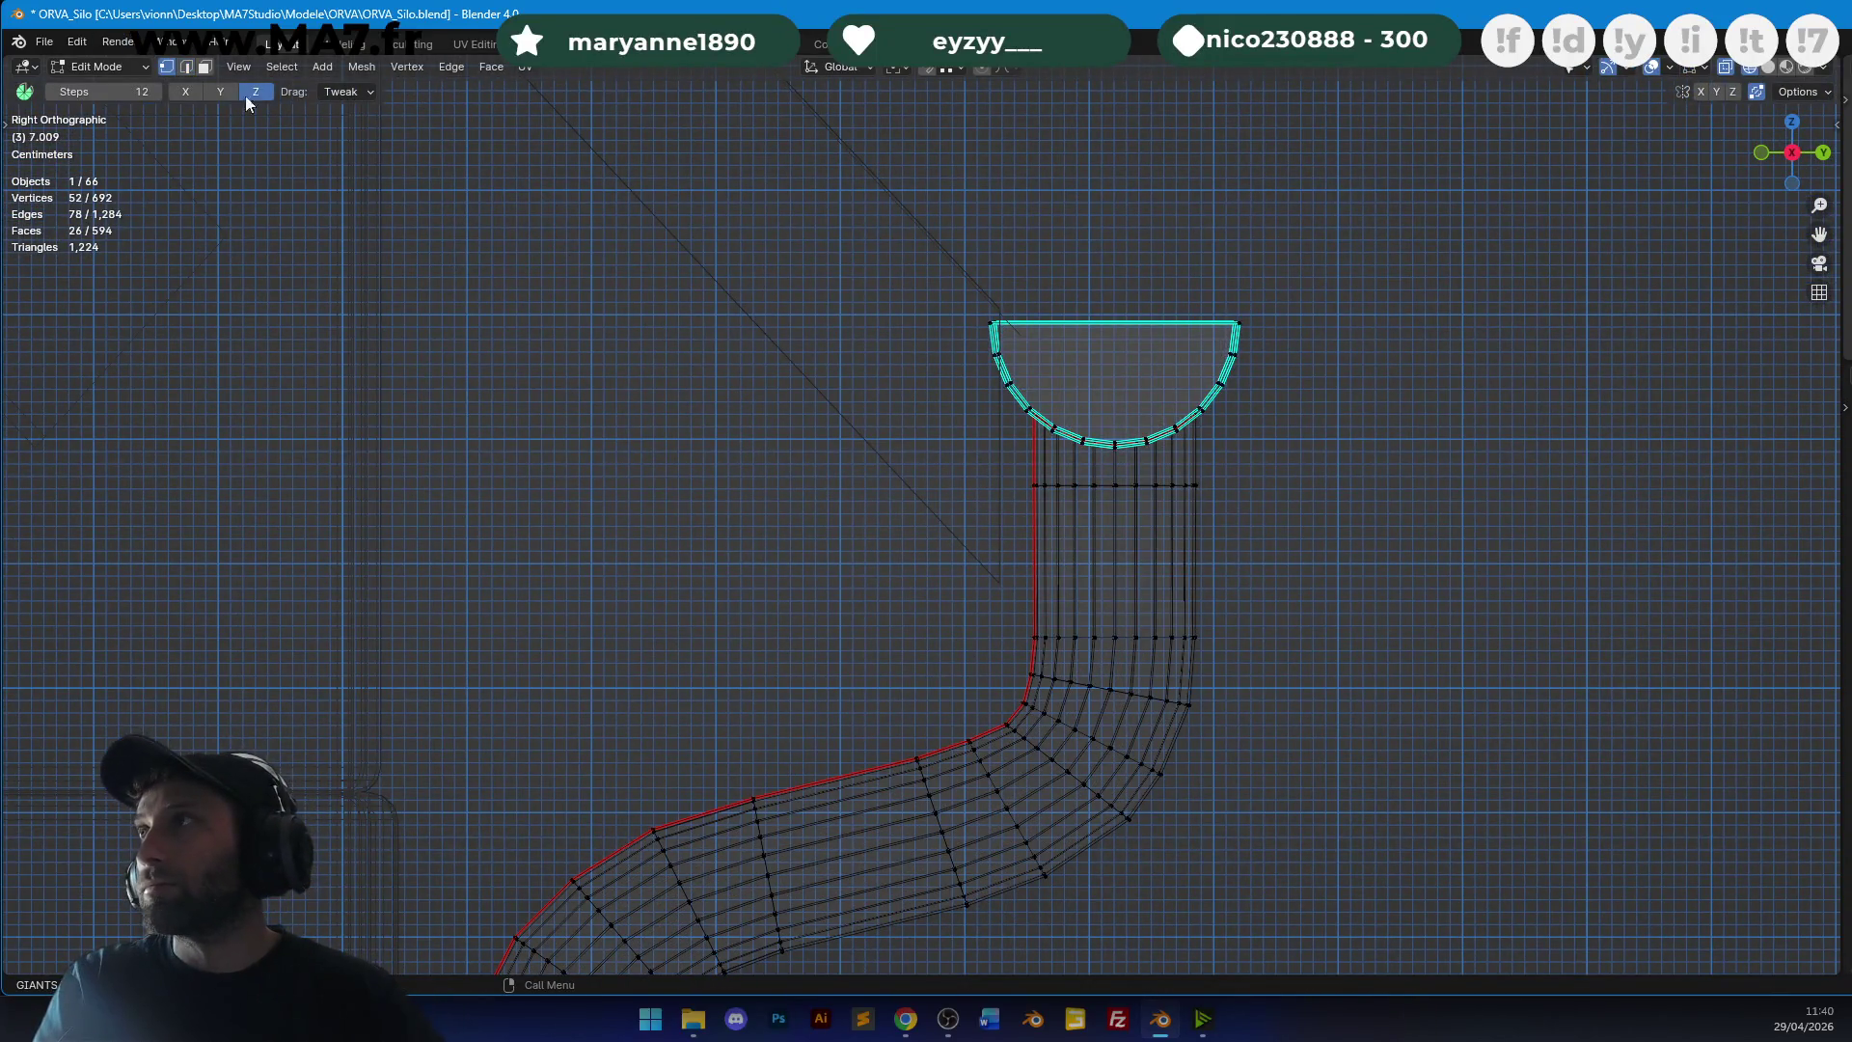
key("ctrl+l")
key("Tab")
key("z")
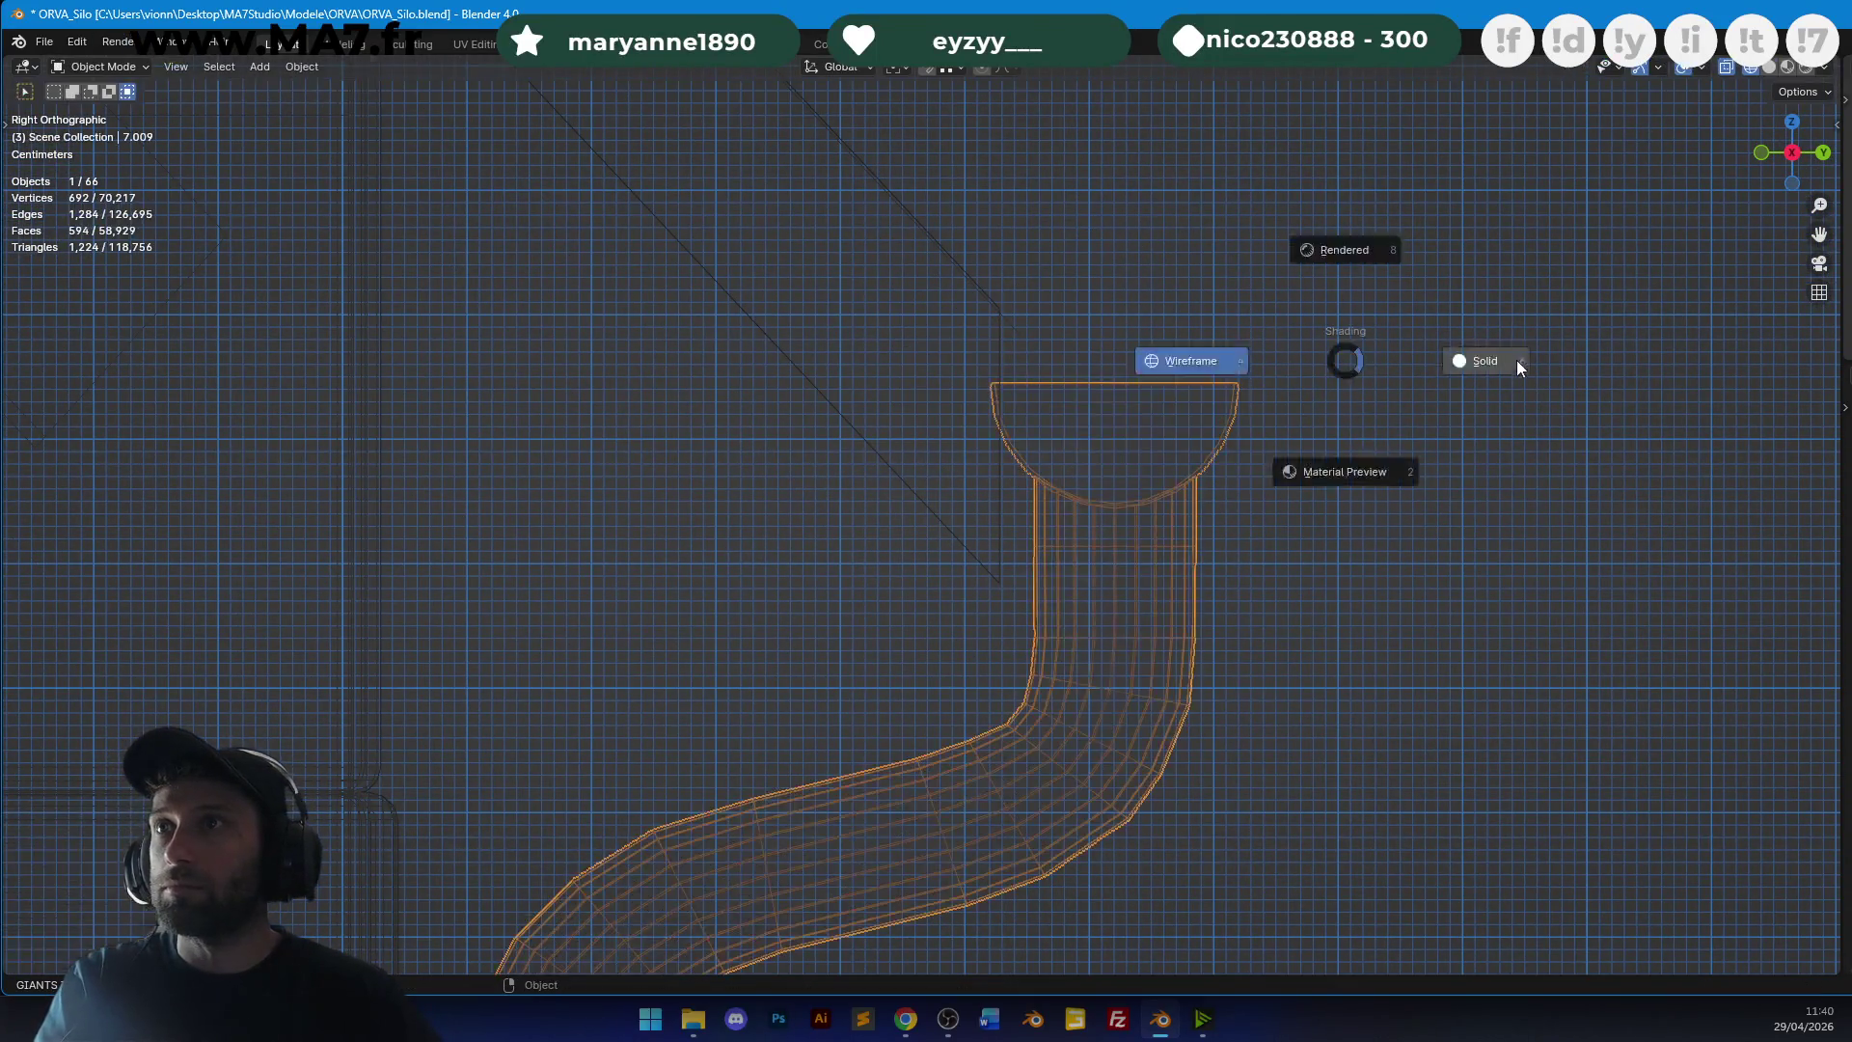
left_click(1514, 367)
middle_click_drag(1235, 367, 976, 449)
scroll(1056, 417, "up", 3)
Try a vertical move on the gutter selection, cancel it and return to Object Mode.
key("Tab")
key("g")
key("z")
right_click(1072, 421)
key("Tab")
scroll(1092, 375, "down", 5)
Show the barn in Material Preview and select the roof object.
scroll(976, 450, "up", 2)
key("z")
left_click(901, 314)
mouse_move(901, 314)
middle_mouse_down()
mouse_move(1013, 467)
mouse_move(1005, 410)
mouse_move(1045, 555)
mouse_move(1032, 443)
middle_mouse_up()
key("alt+a")
left_click(887, 494)
mouse_move(887, 494)
middle_mouse_down()
mouse_move(1030, 439)
mouse_move(889, 499)
mouse_move(454, 247)
middle_mouse_up()
Mark the roof's ridge edges as UV seams.
key("Tab")
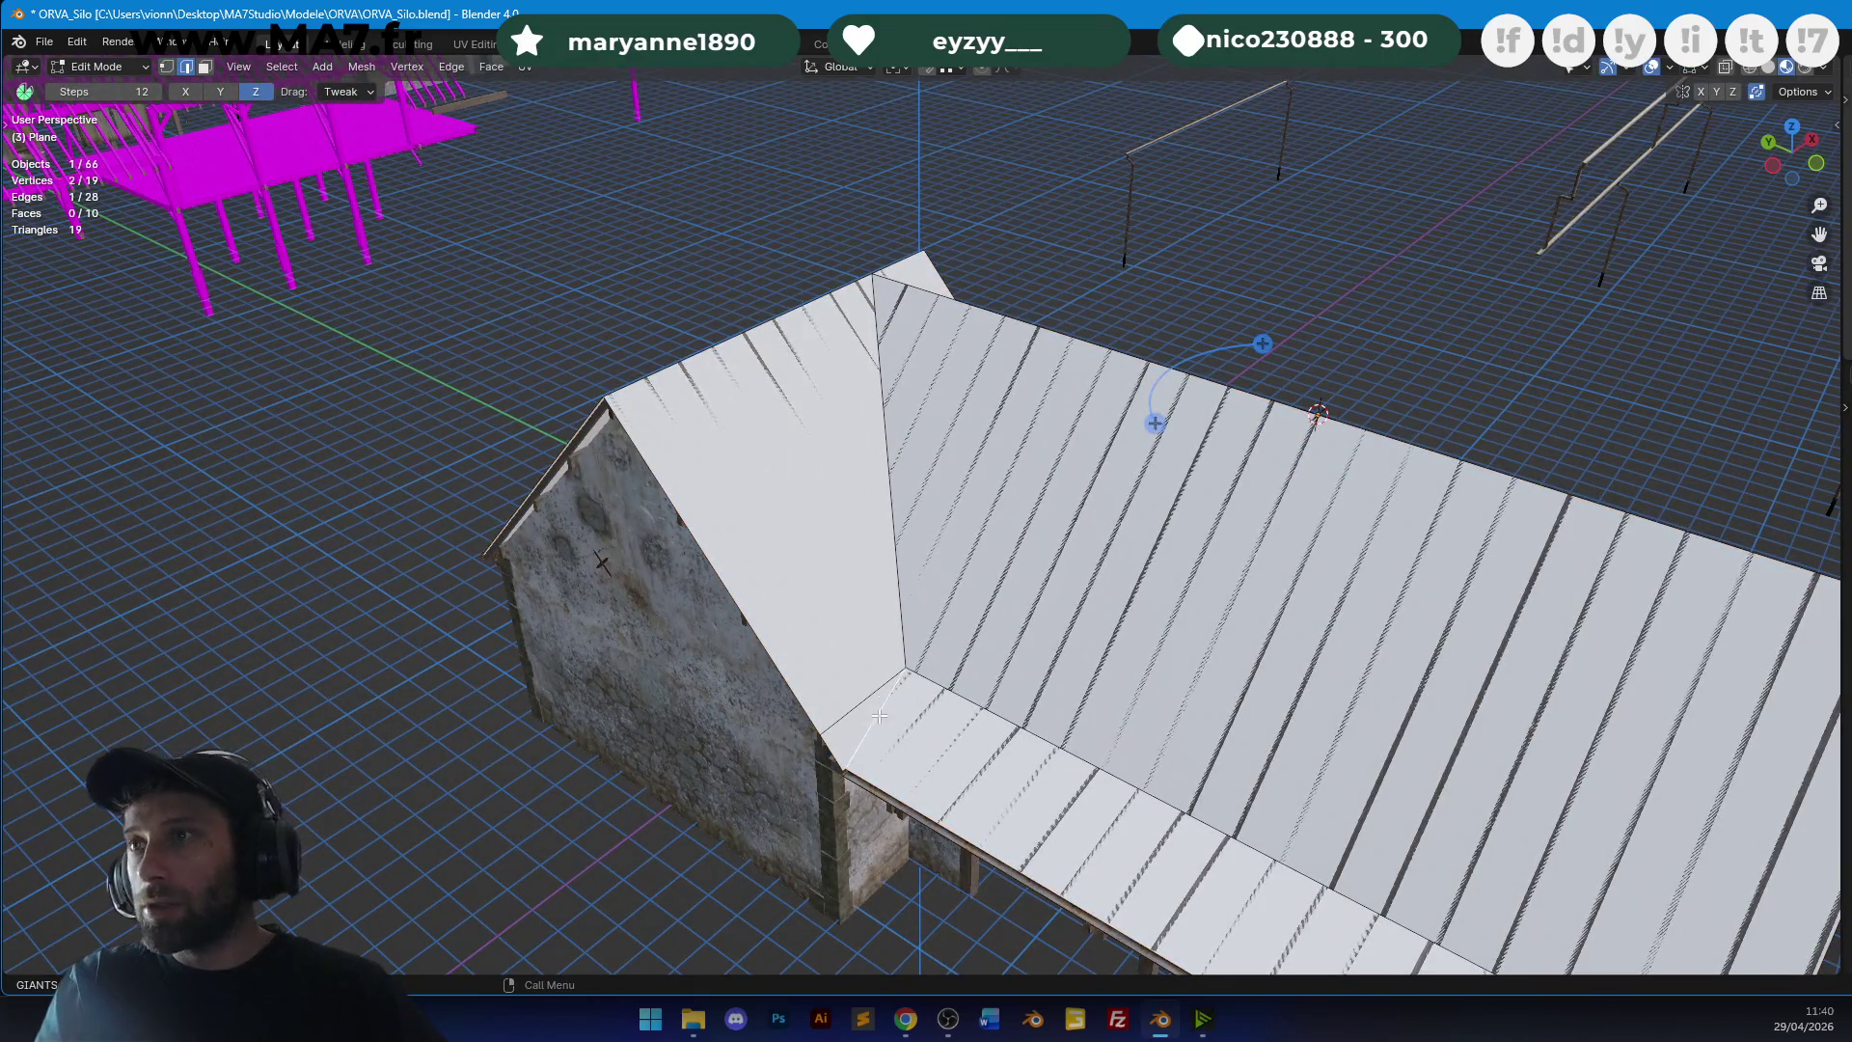
middle_click_drag(850, 355, 1008, 471)
key("u")
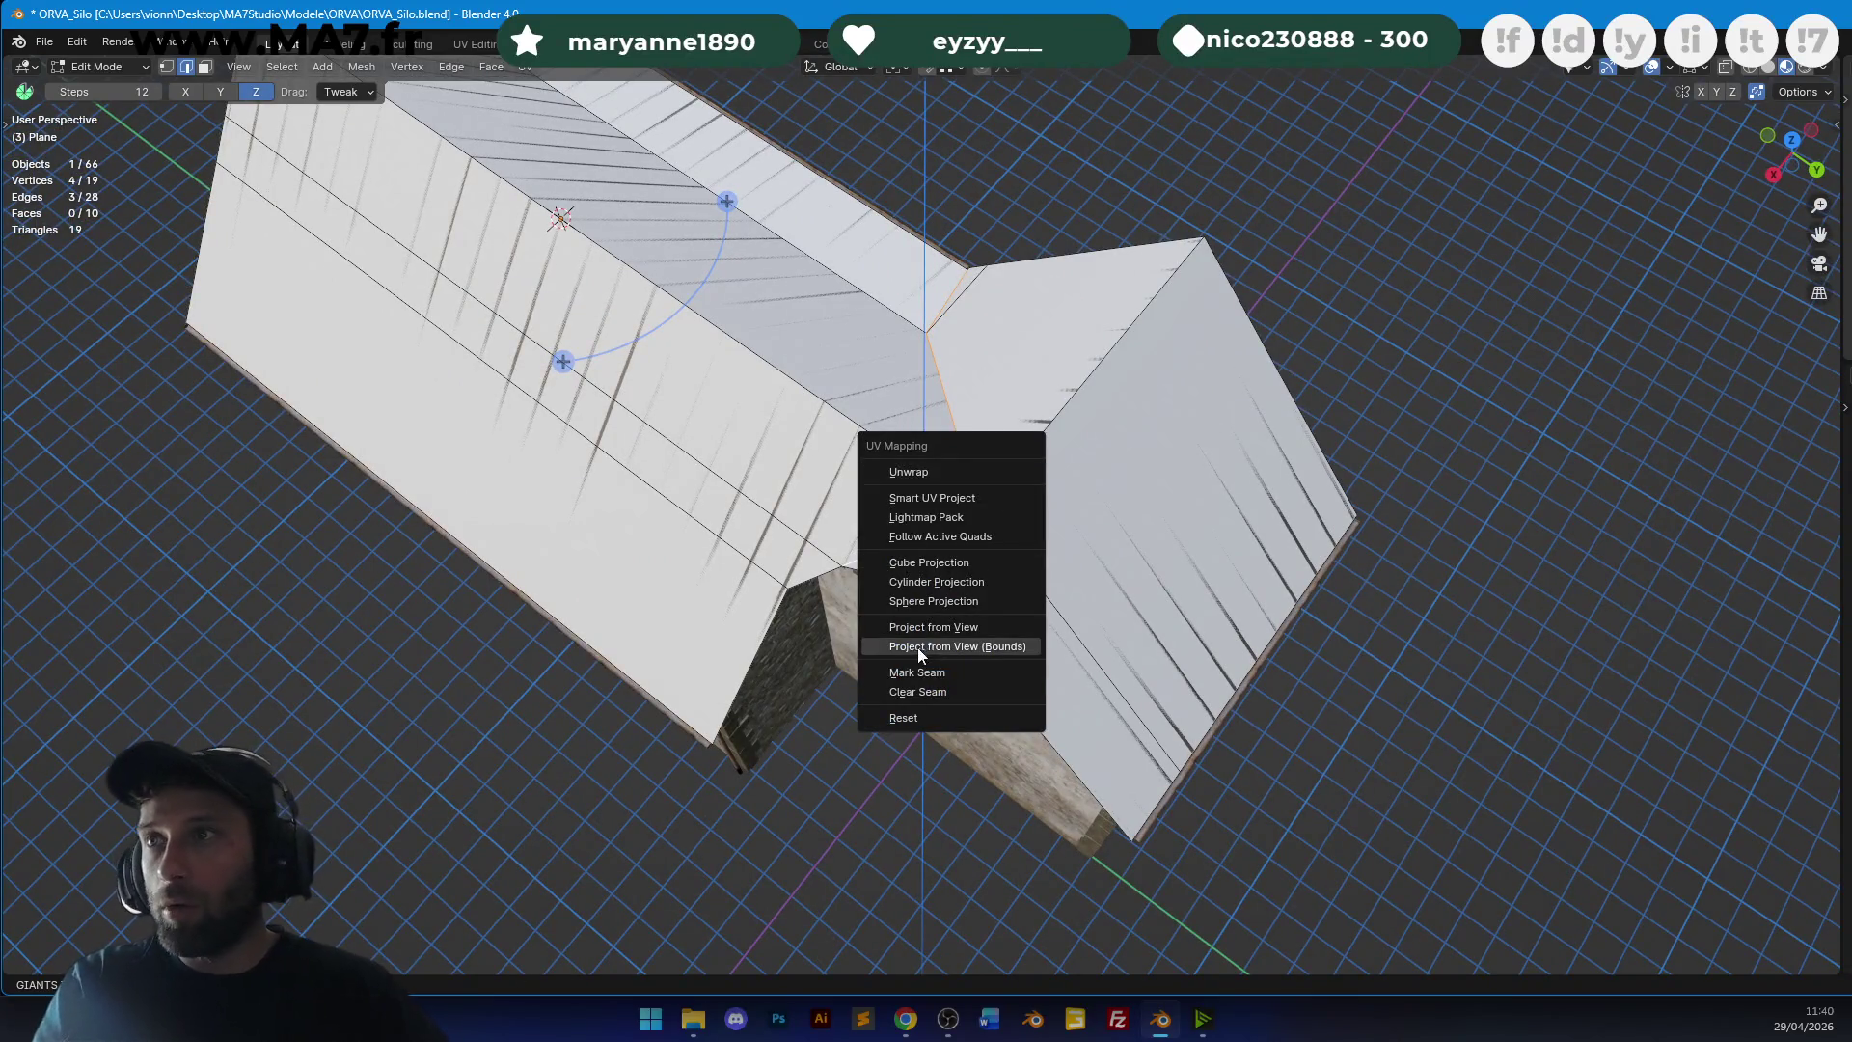
left_click(917, 672)
middle_click_drag(920, 617, 1034, 412)
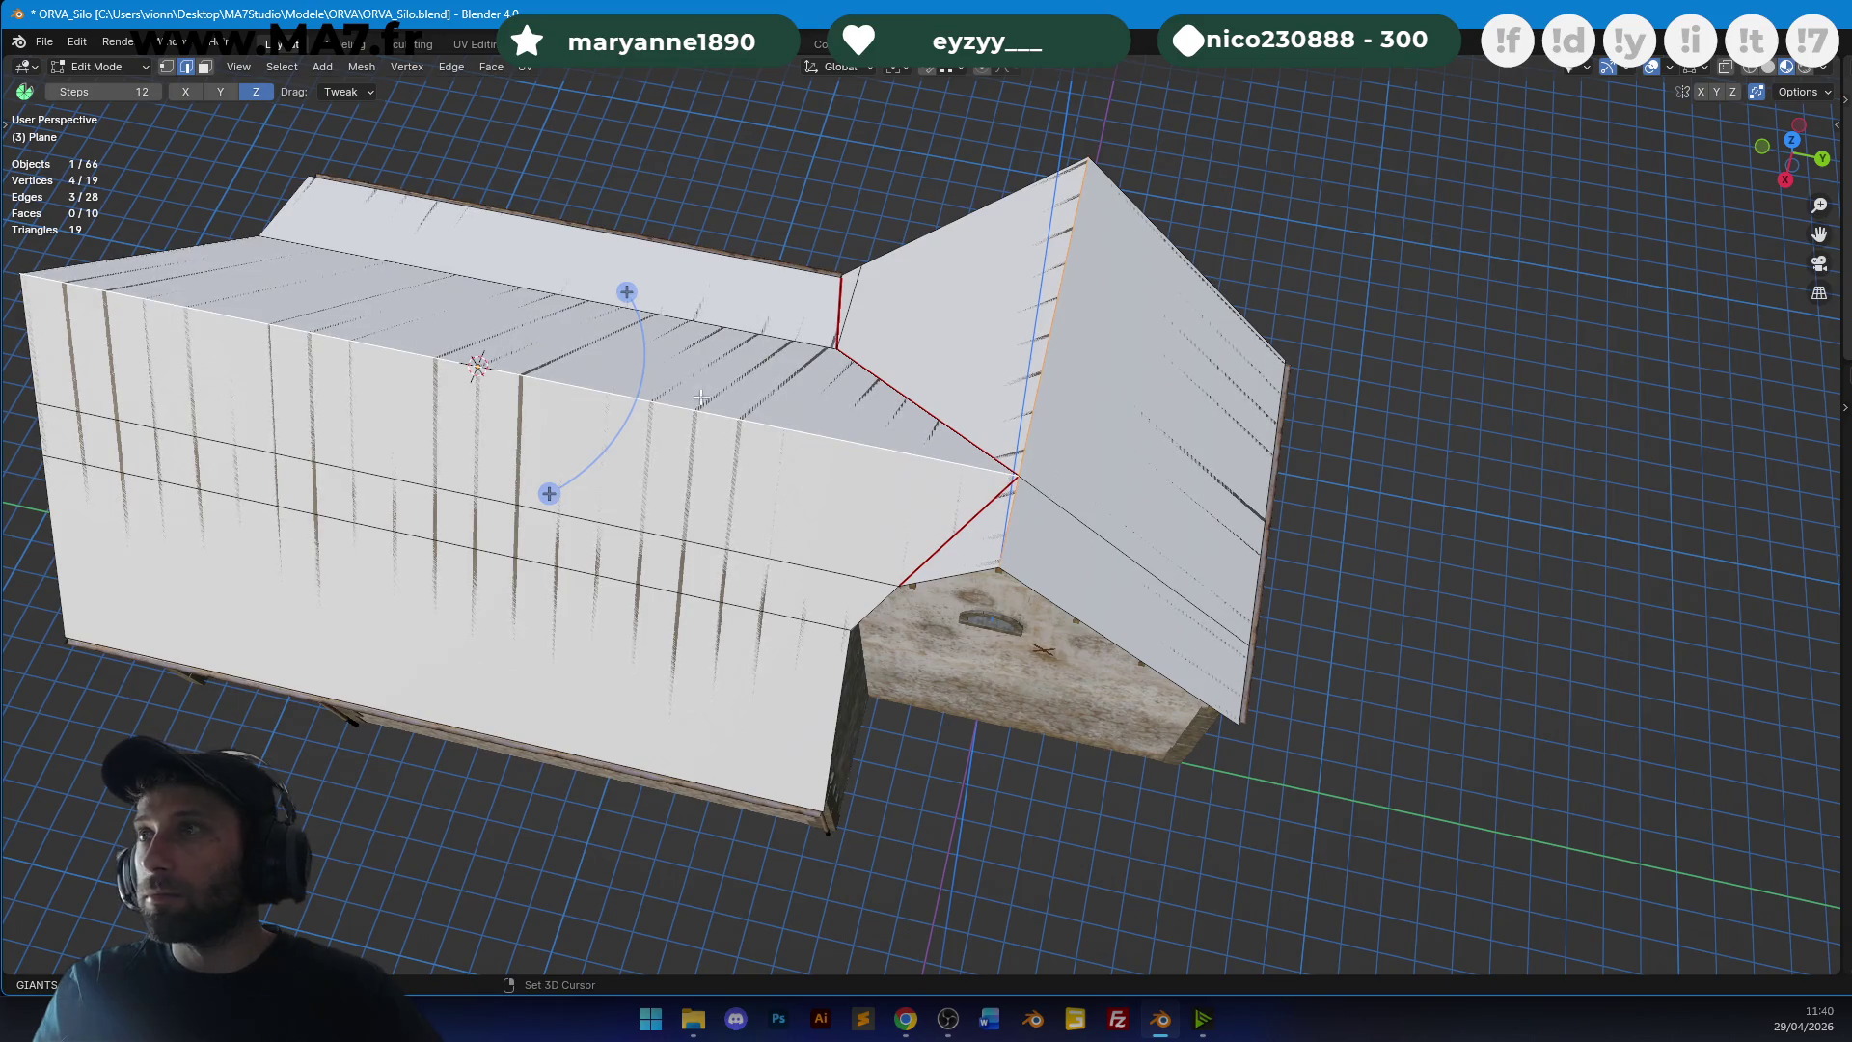
key("u")
left_click(808, 407)
middle_click_drag(808, 407, 1079, 537)
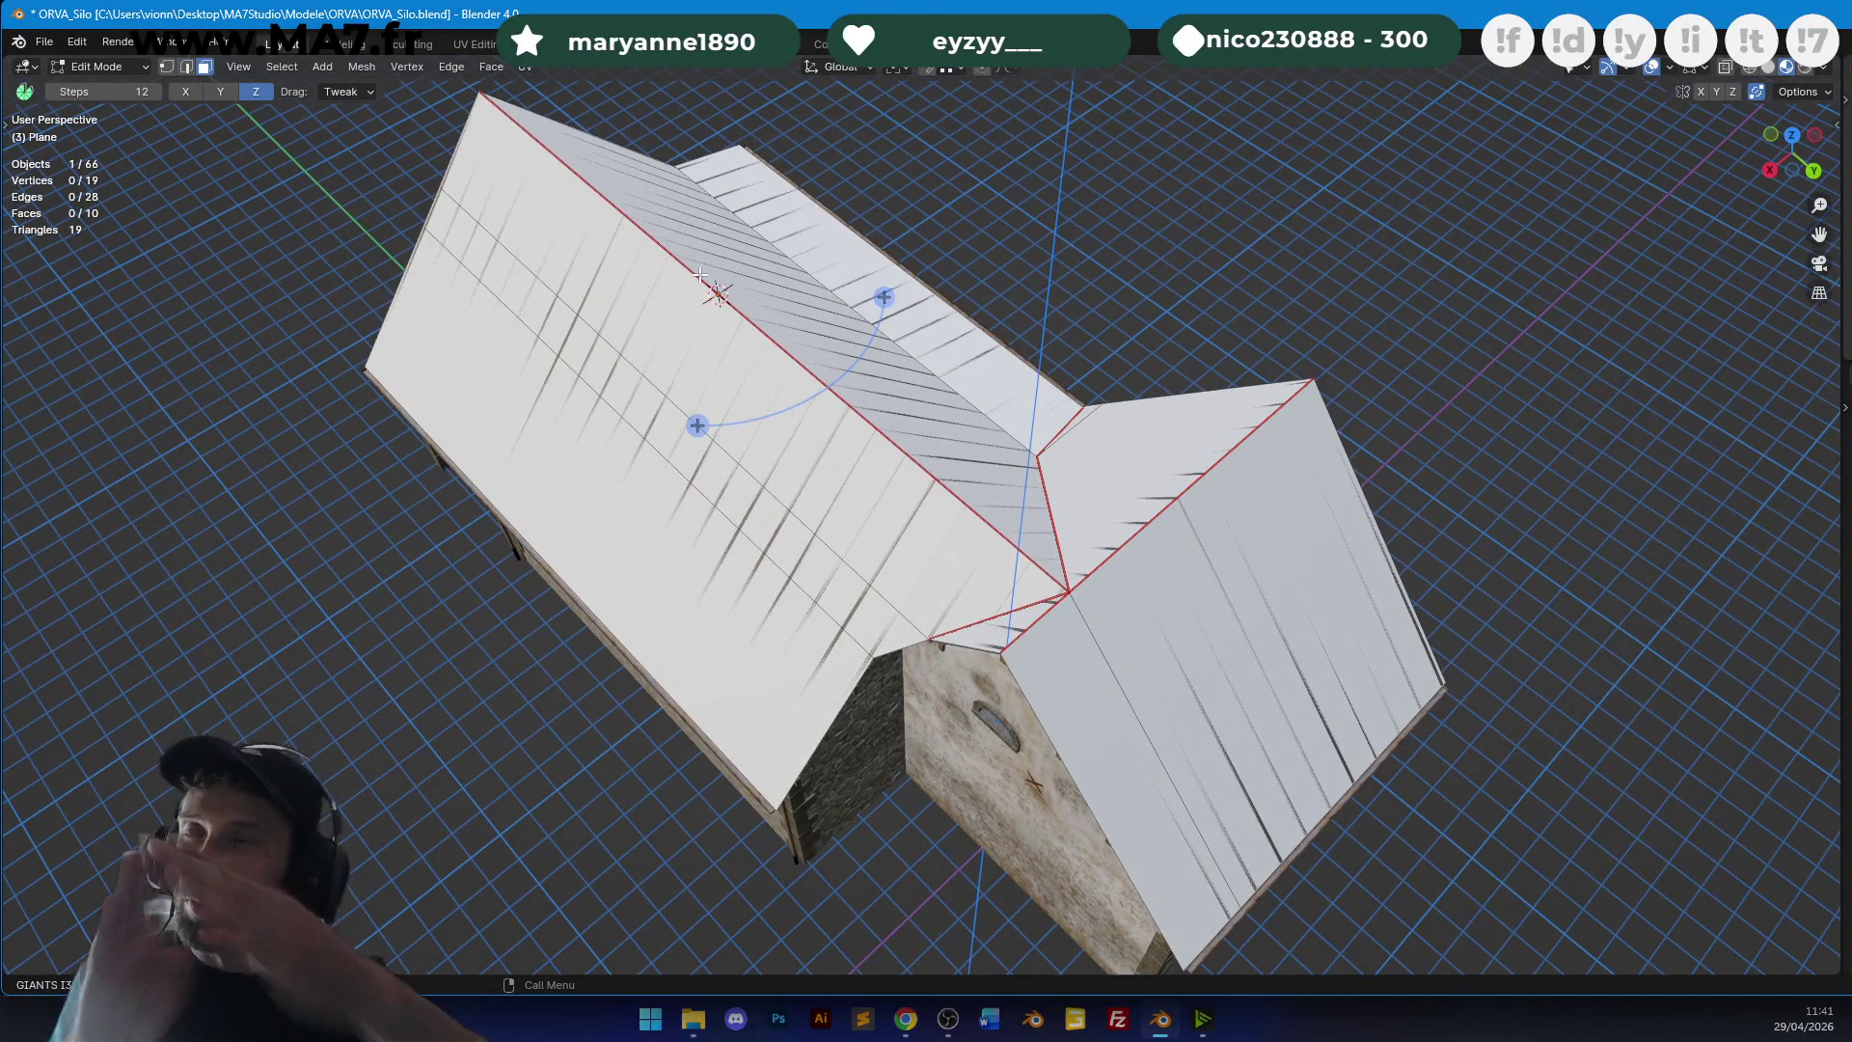
middle_click_drag(1099, 441, 1186, 446)
key("Tab")
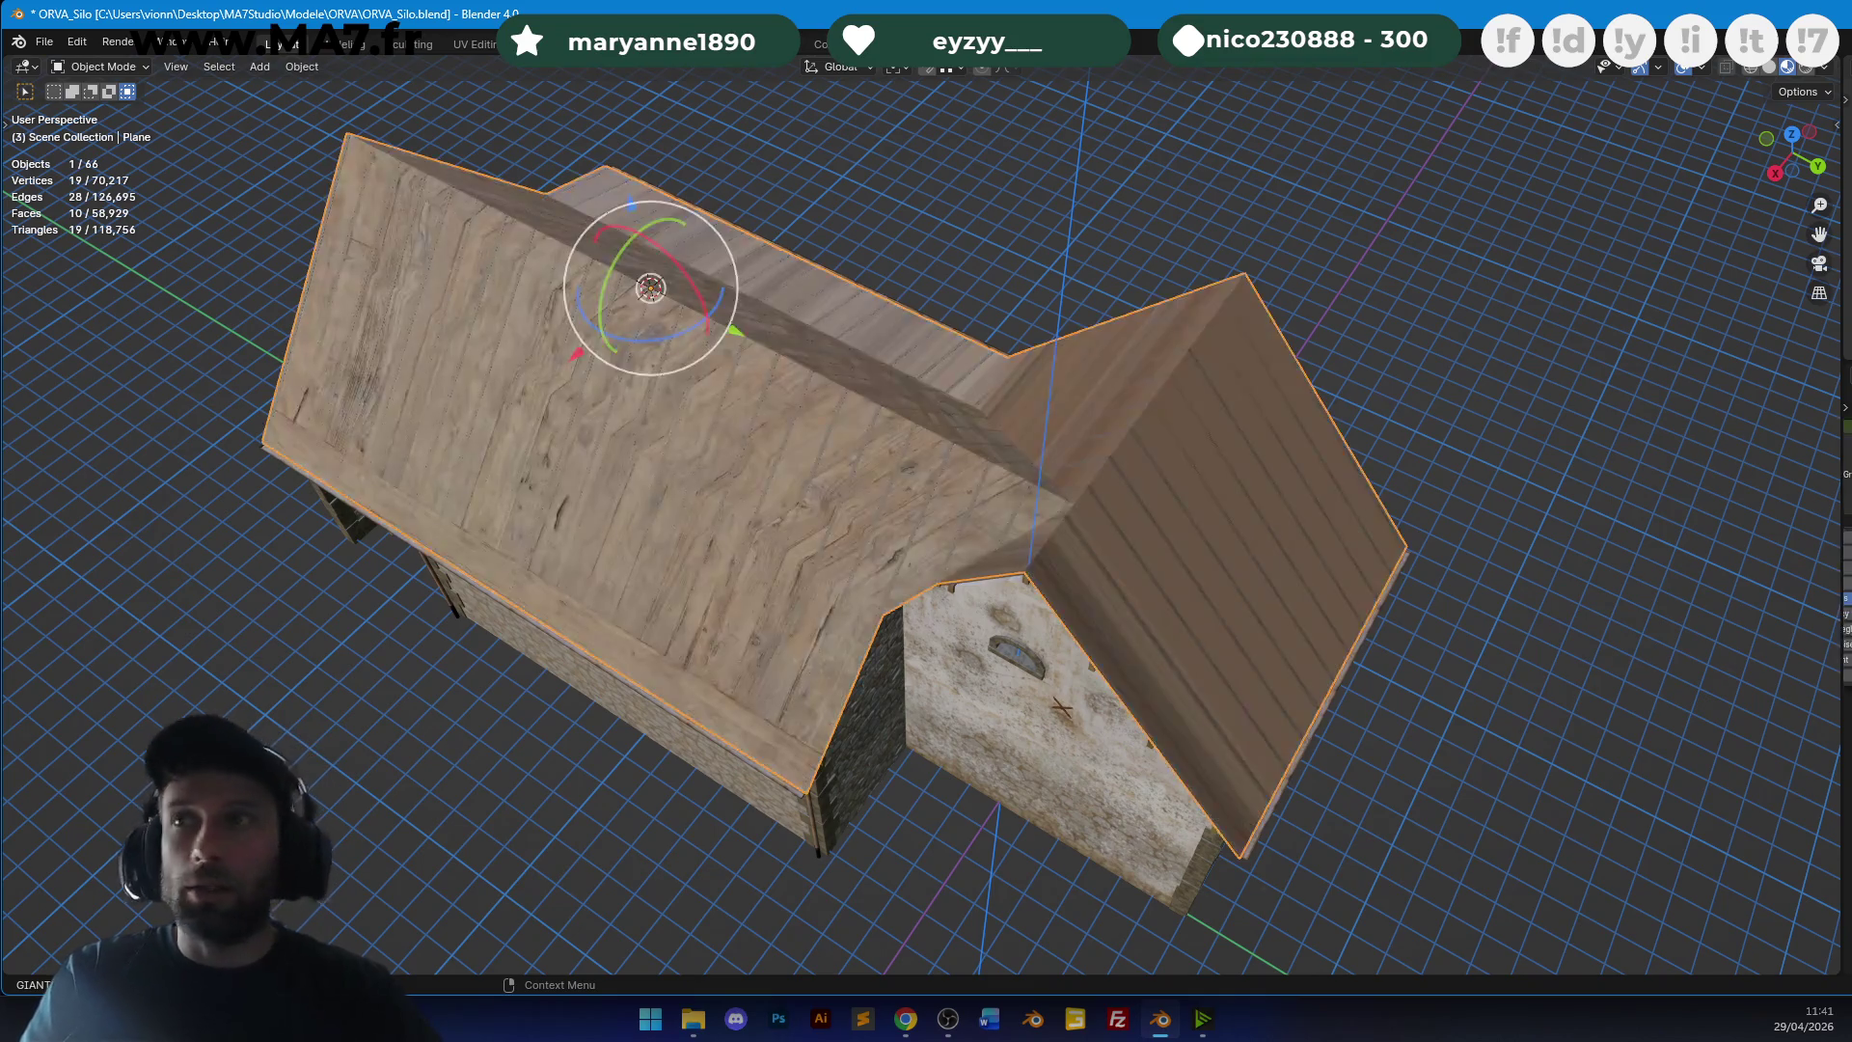
Unwrap all roof faces along the seams, then scale and rotate the plank UVs.
key("Tab")
key("a")
key("u")
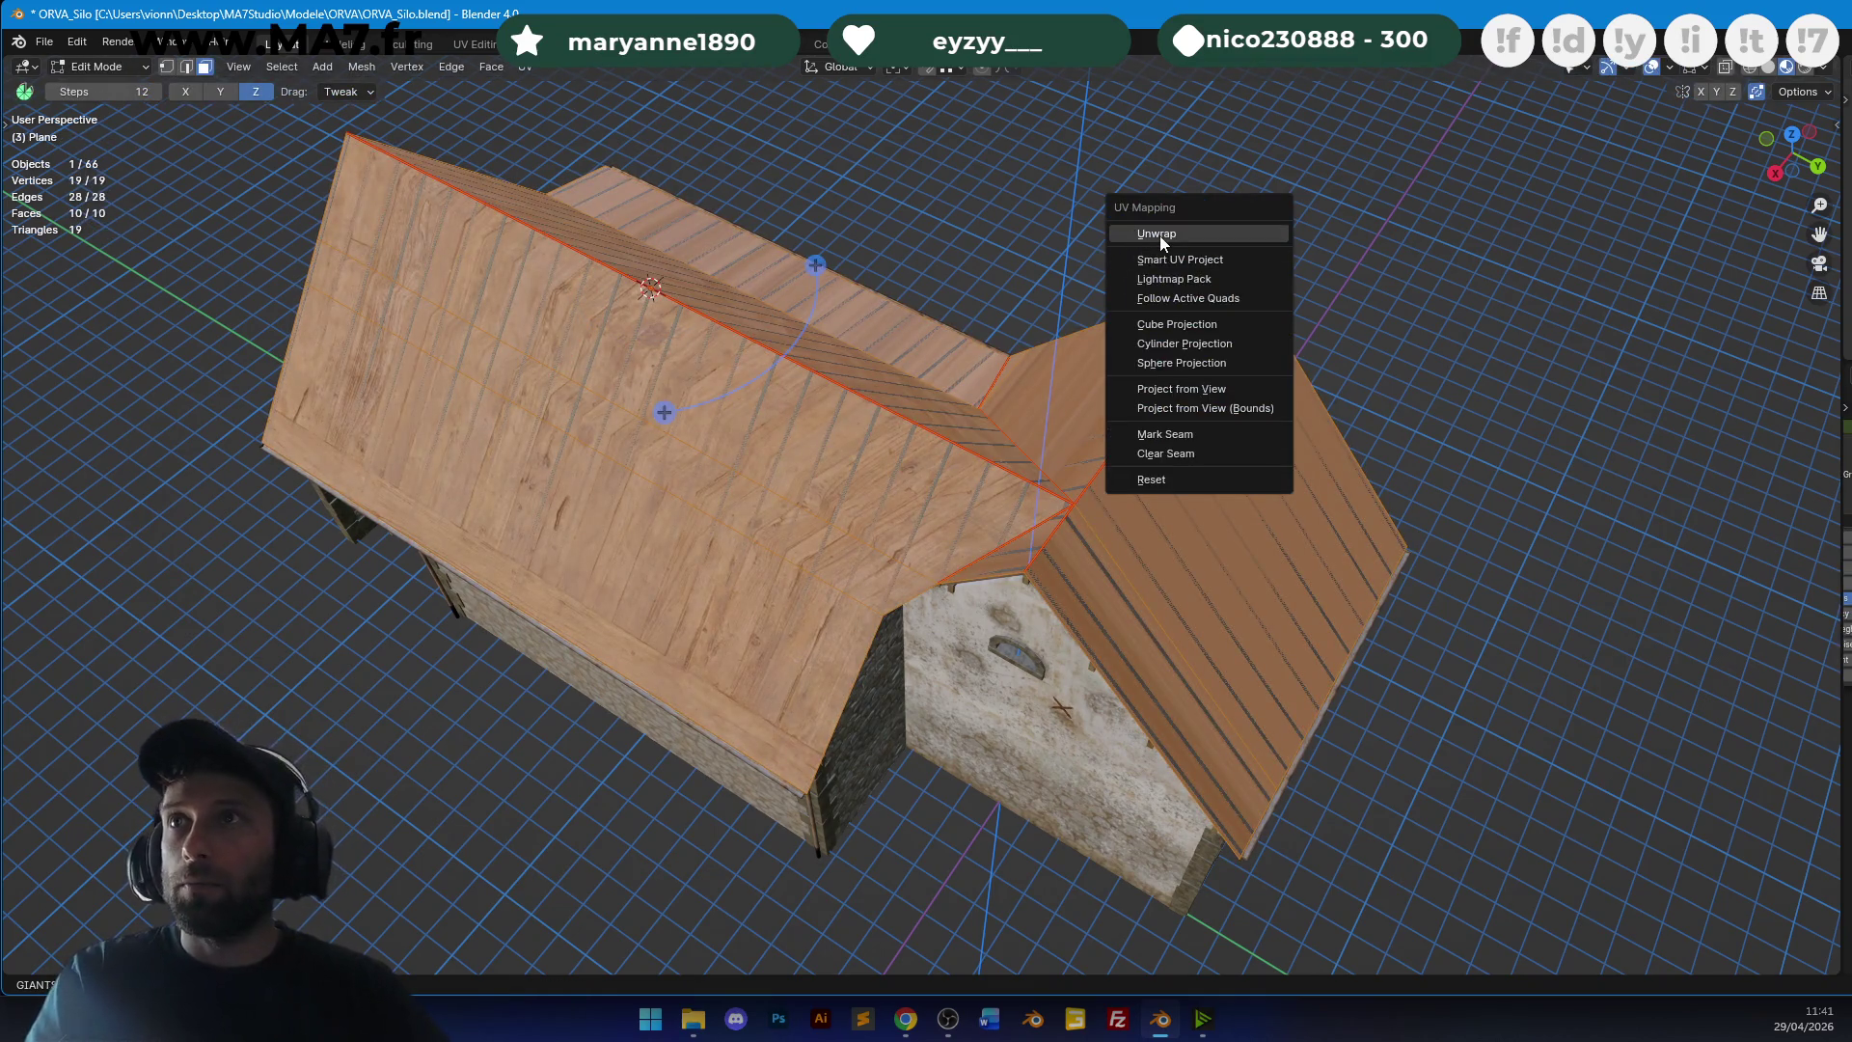
left_click(1159, 235)
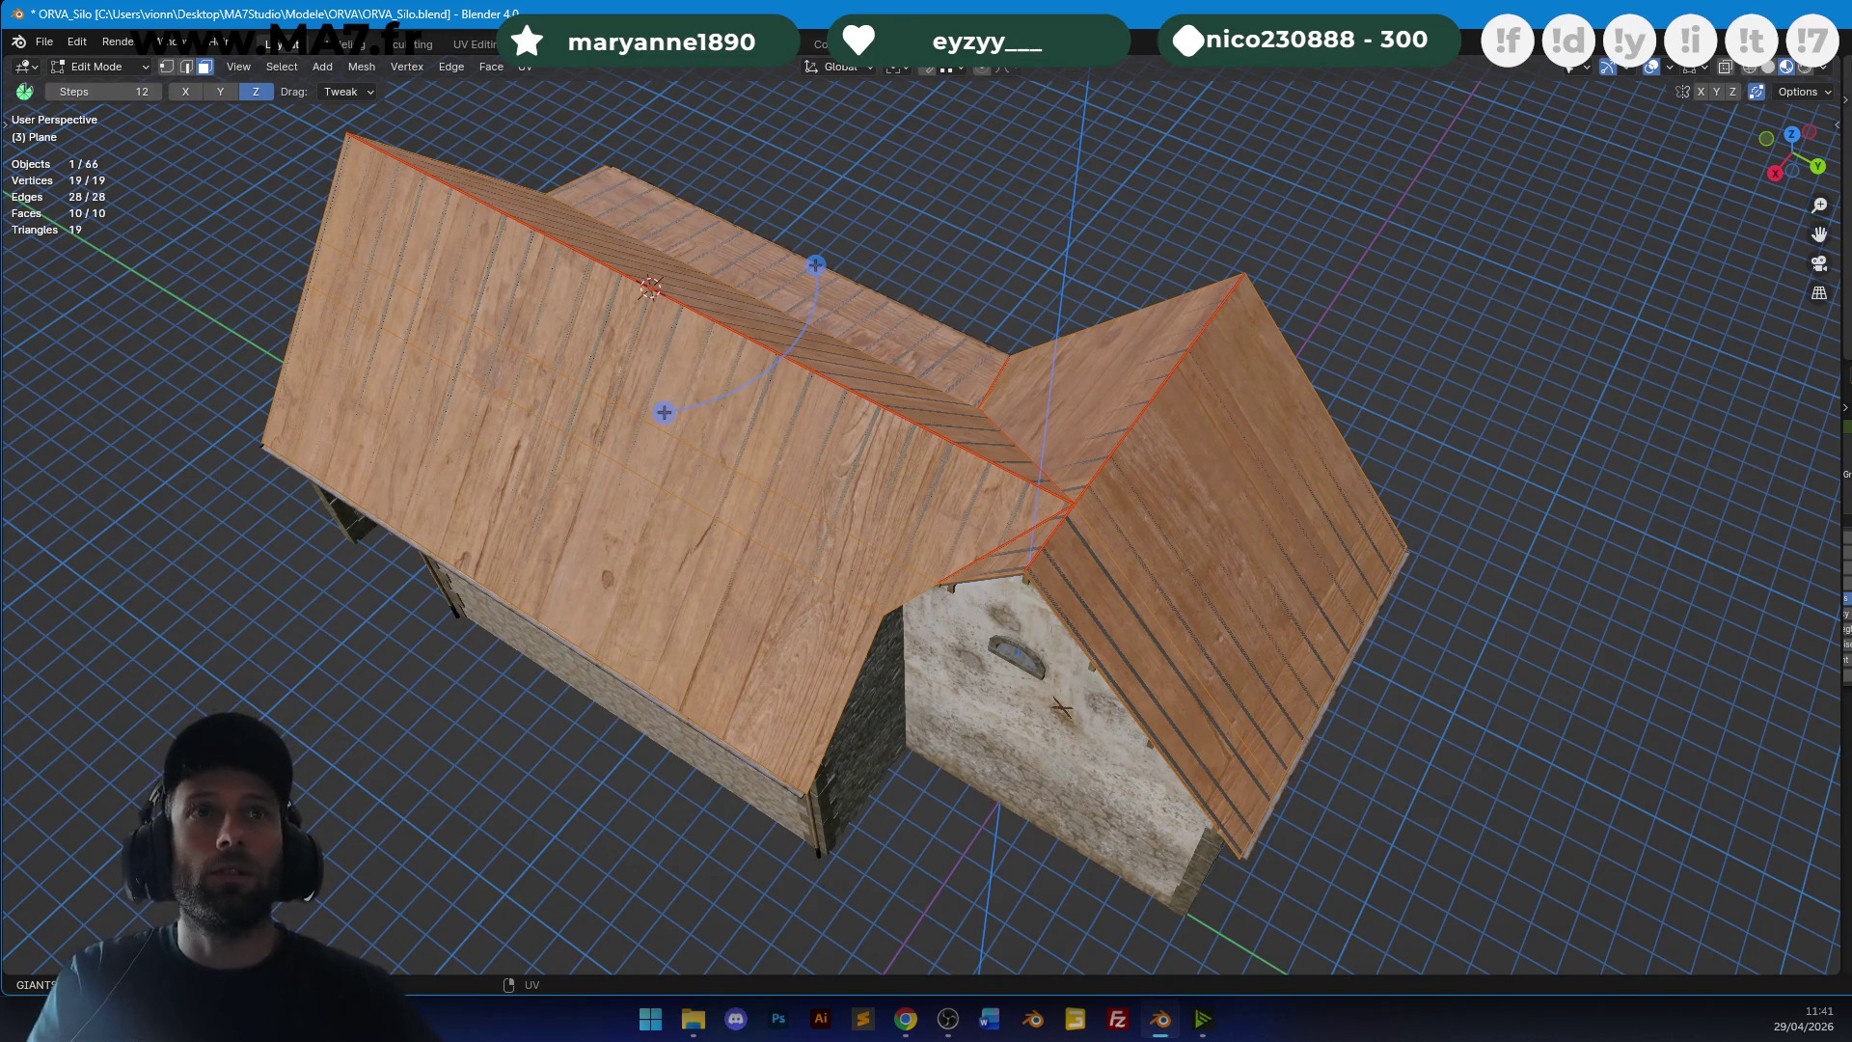
key("s")
middle_click_drag(1189, 385, 1224, 395)
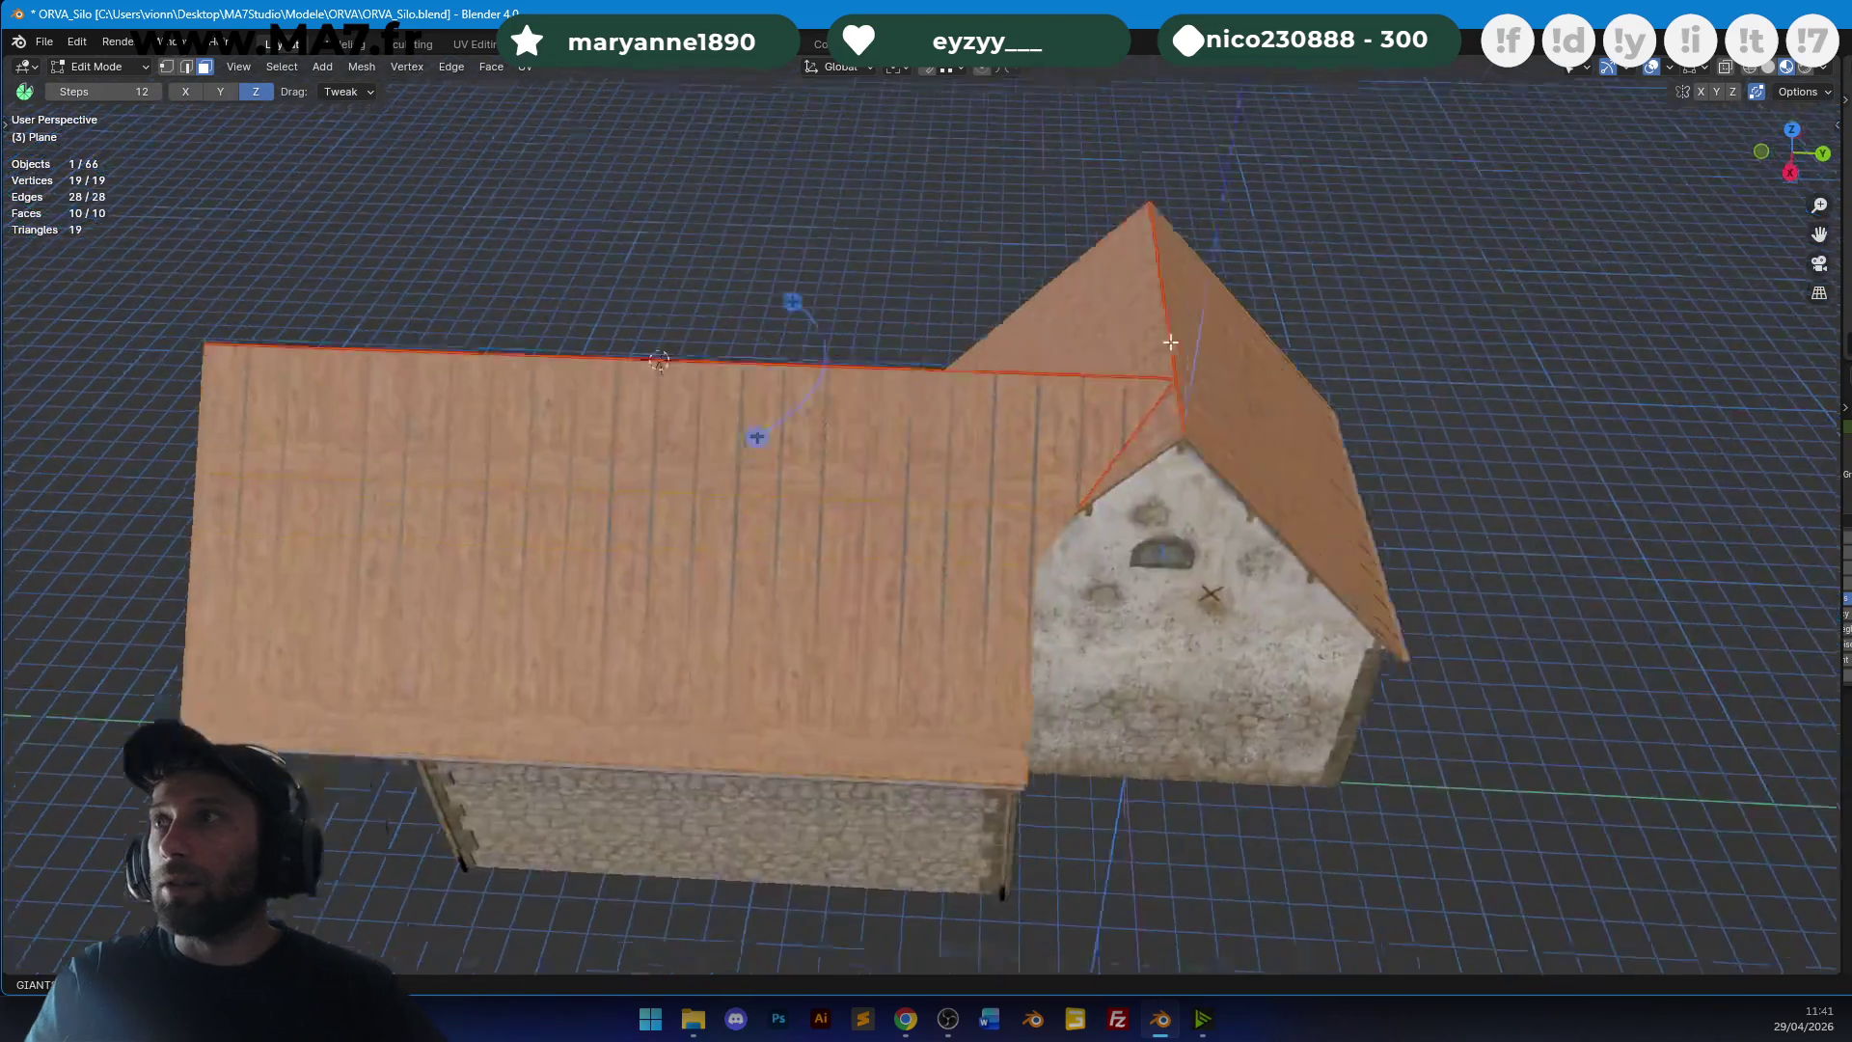
scroll(1257, 409, "up", 5)
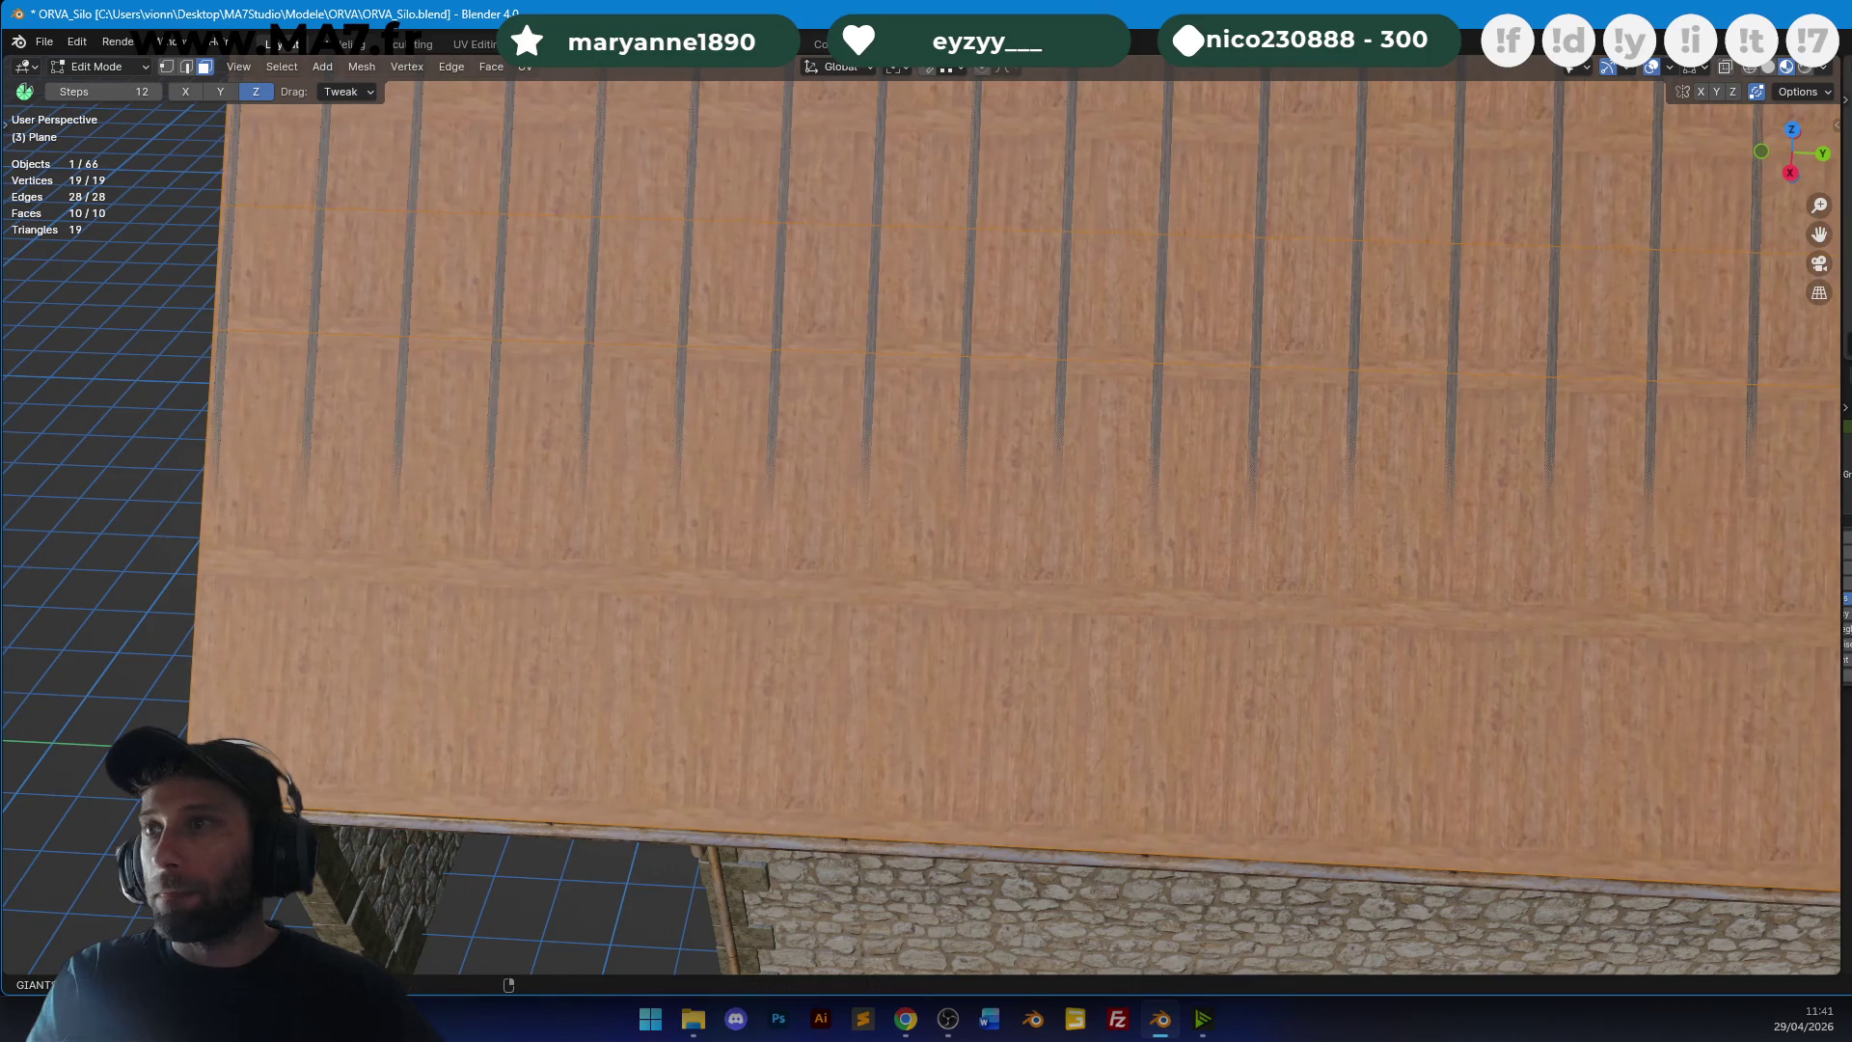
key("r")
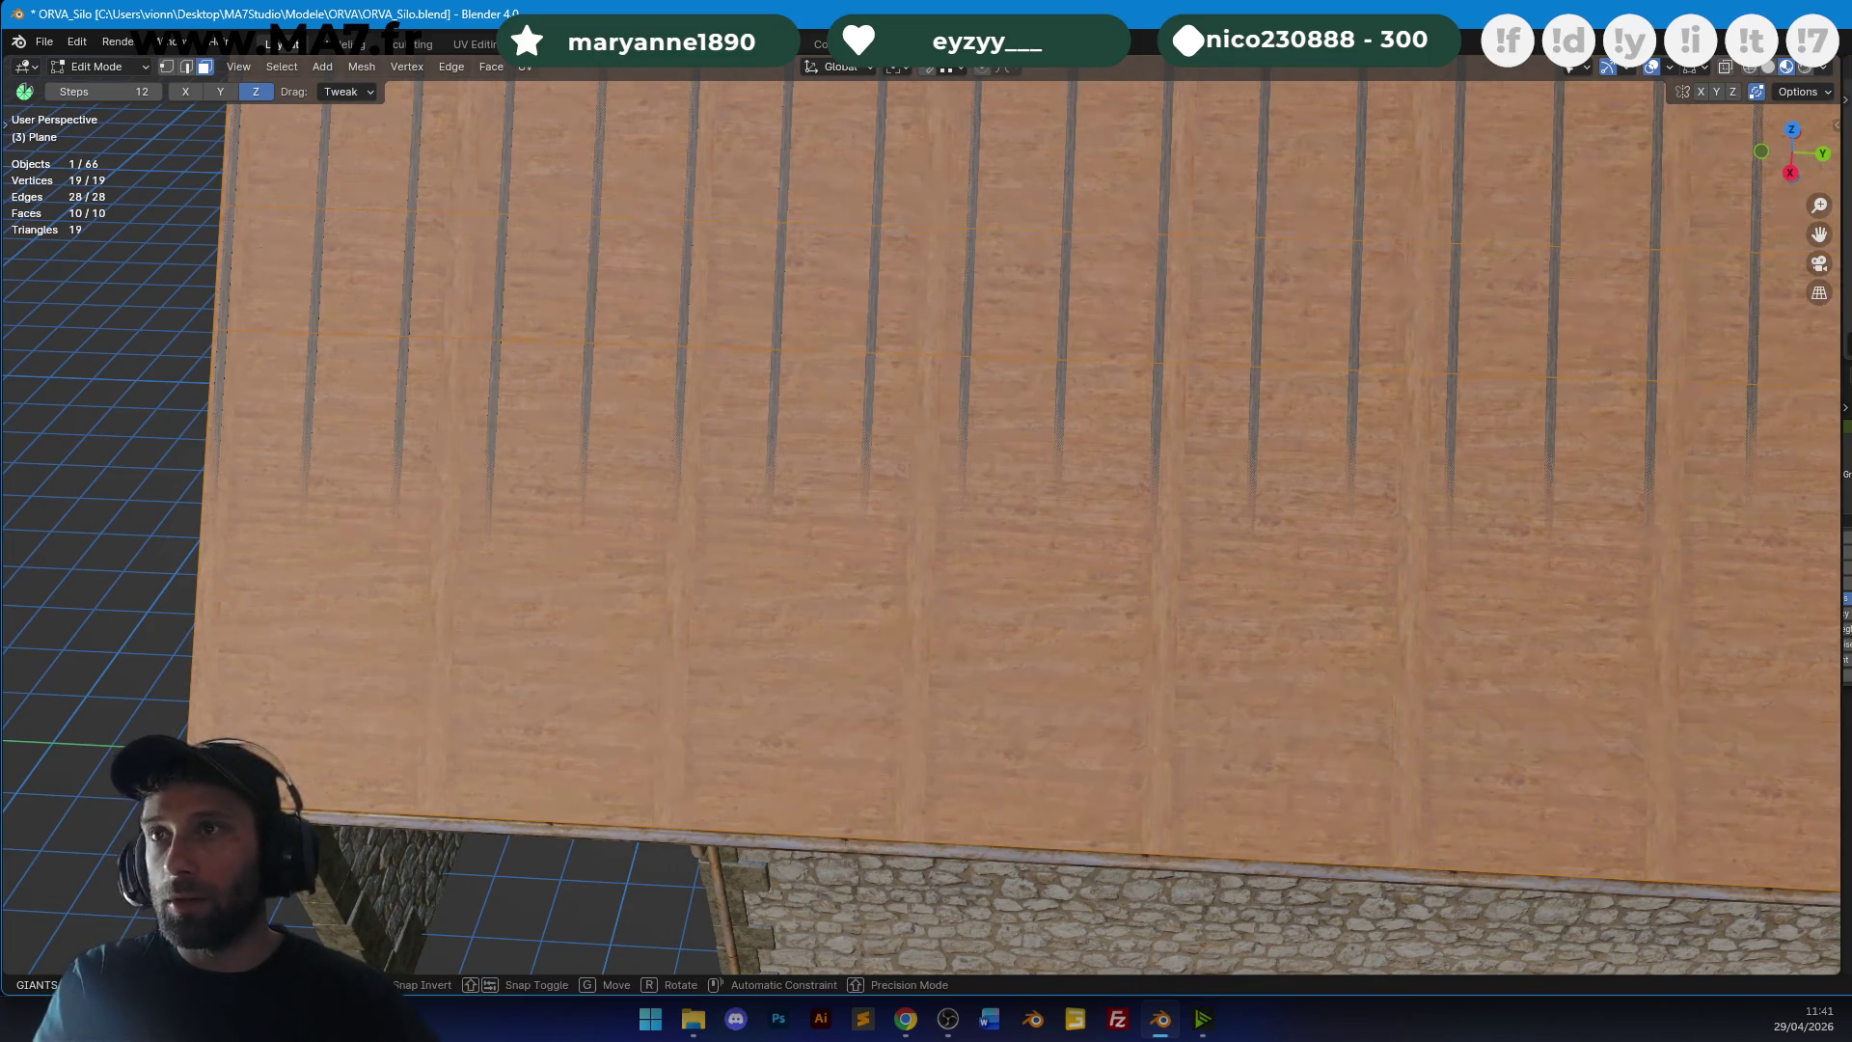
key("Tab")
mouse_move(848, 405)
middle_mouse_down()
mouse_move(951, 367)
mouse_move(913, 409)
mouse_move(1169, 427)
mouse_move(1192, 352)
mouse_move(1363, 440)
mouse_move(1099, 438)
middle_mouse_up()
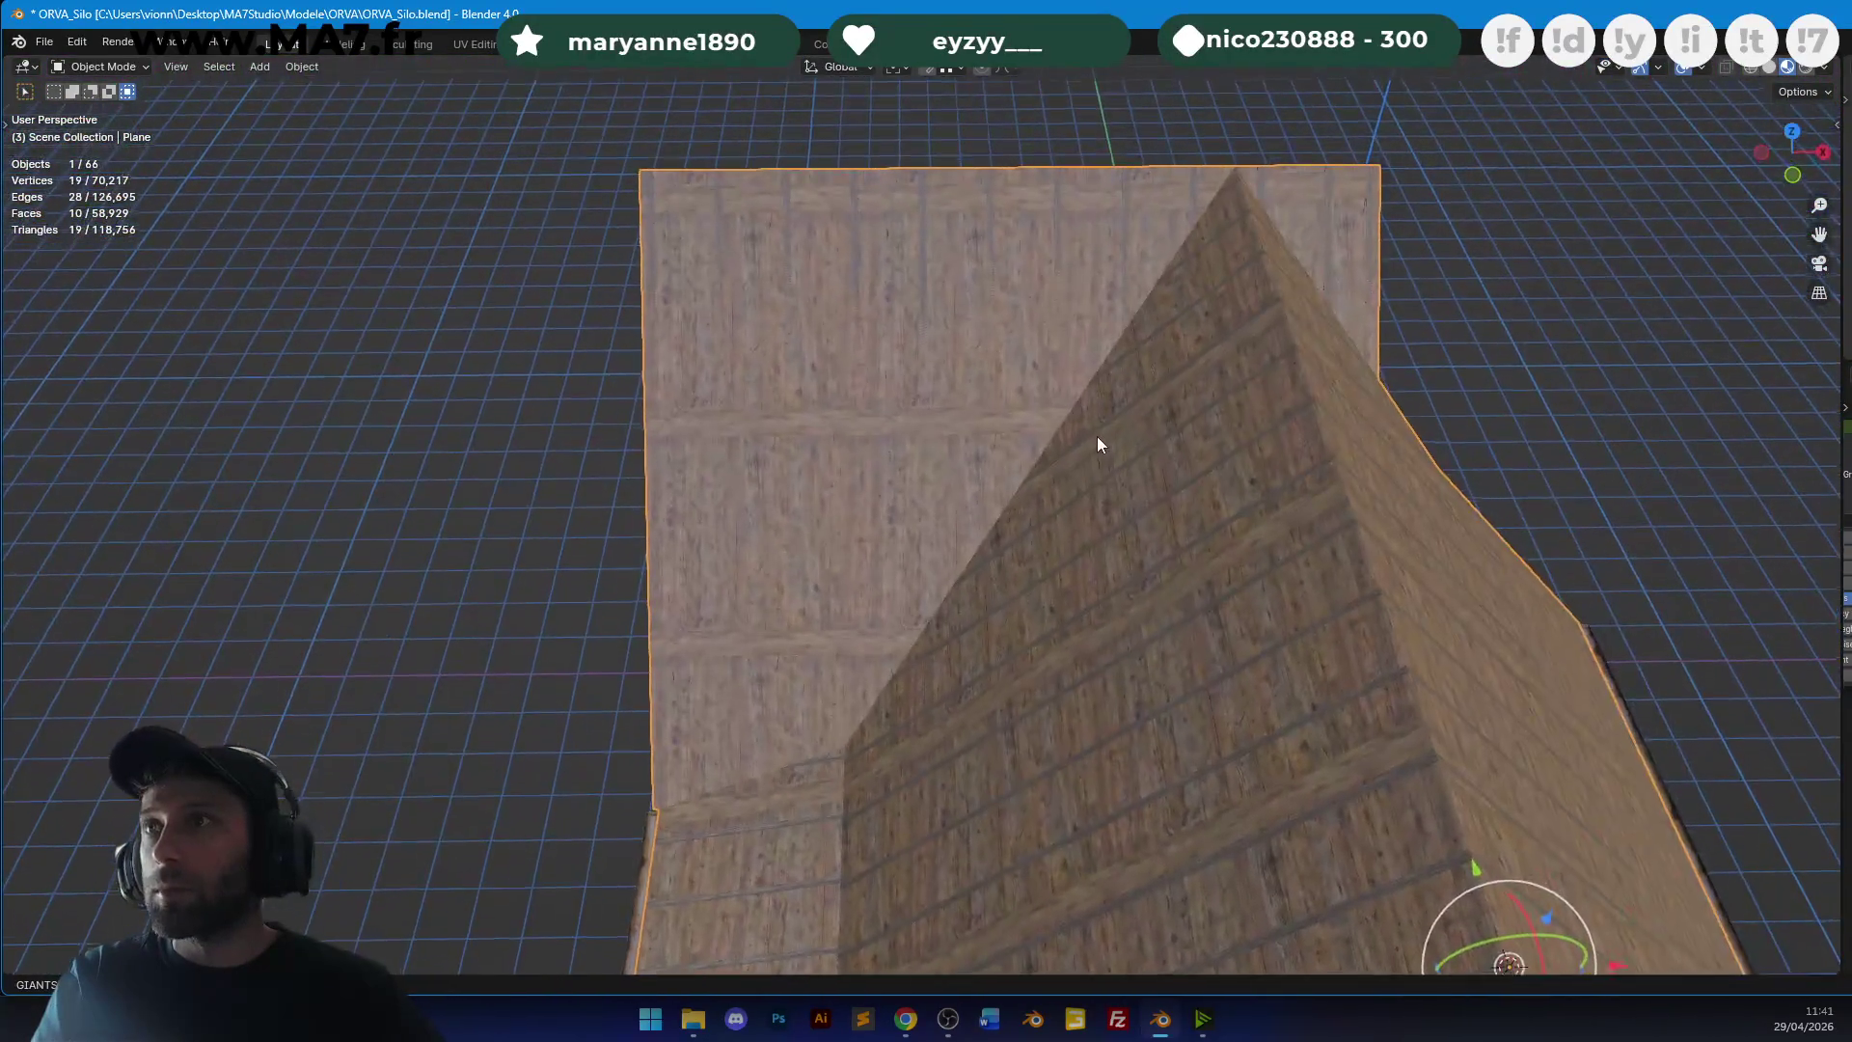
Select the left gable face, corner face and triangular roof faces and realign their plank texture.
key("Tab")
left_click(921, 403)
left_click(735, 752, "shift")
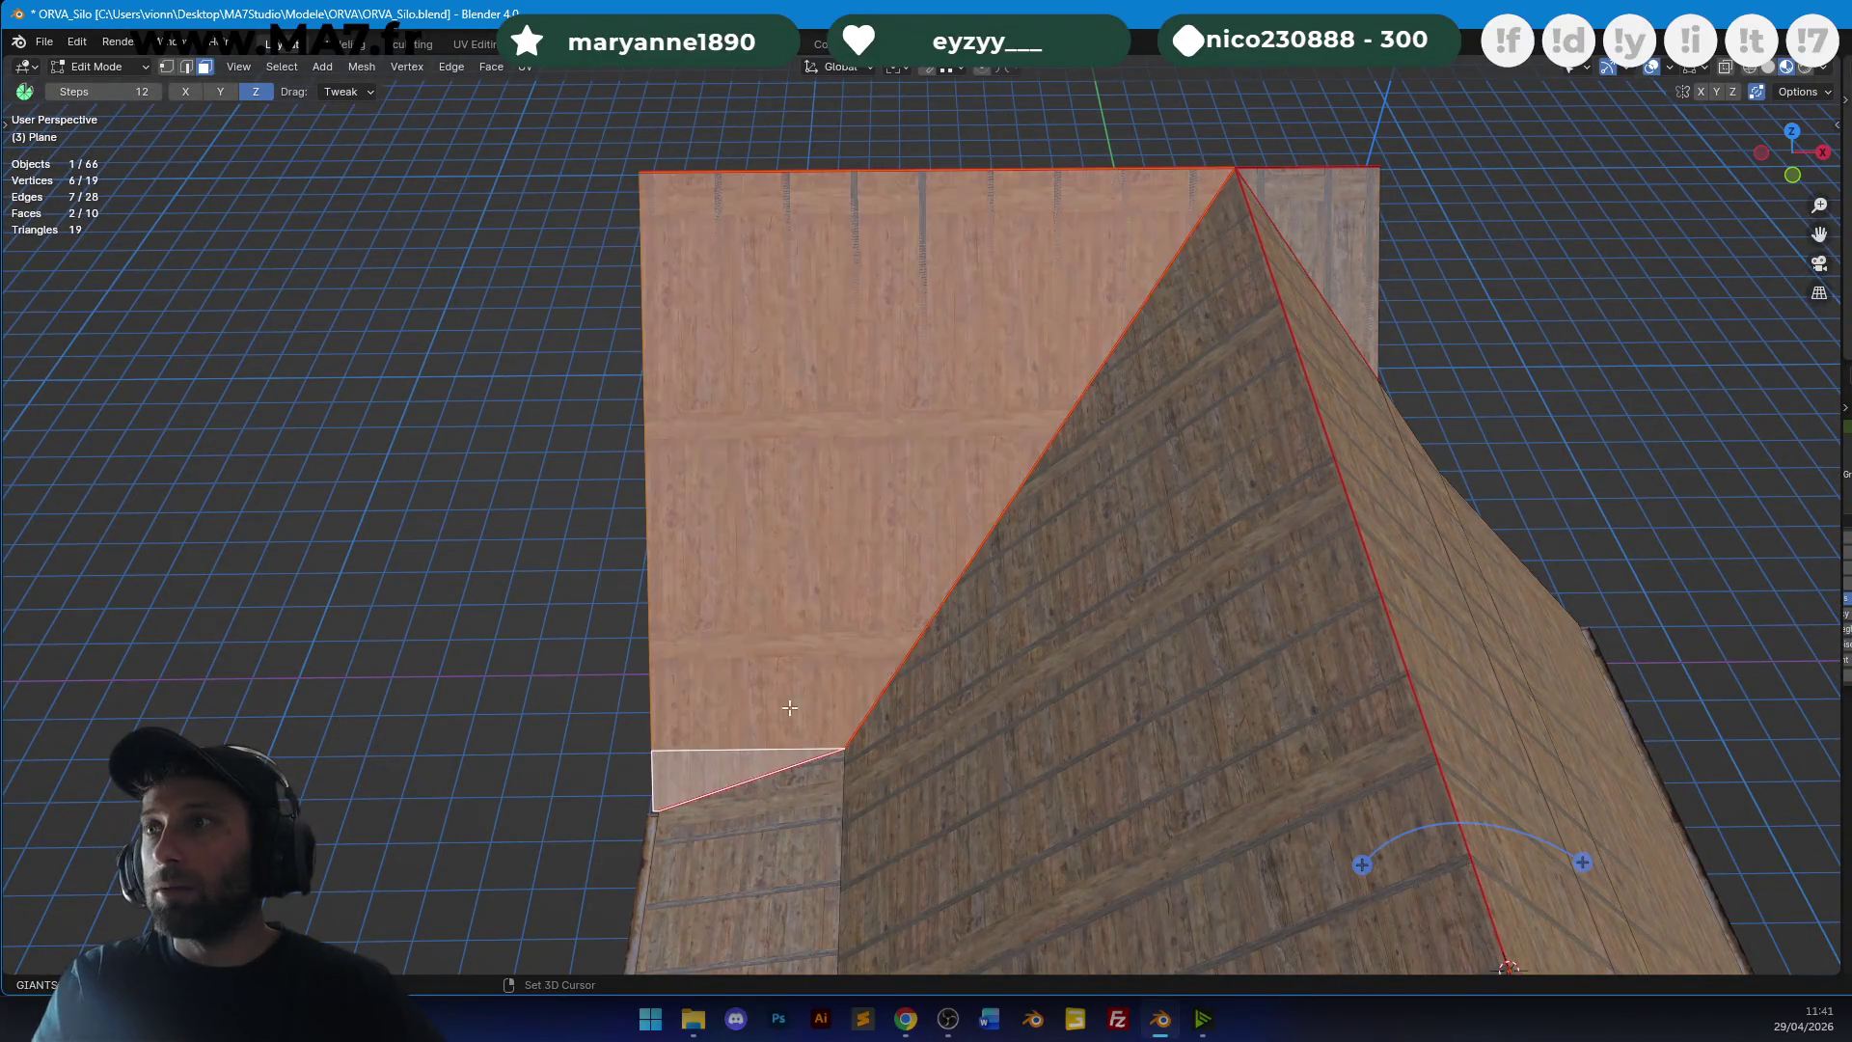
left_click(1335, 236, "shift")
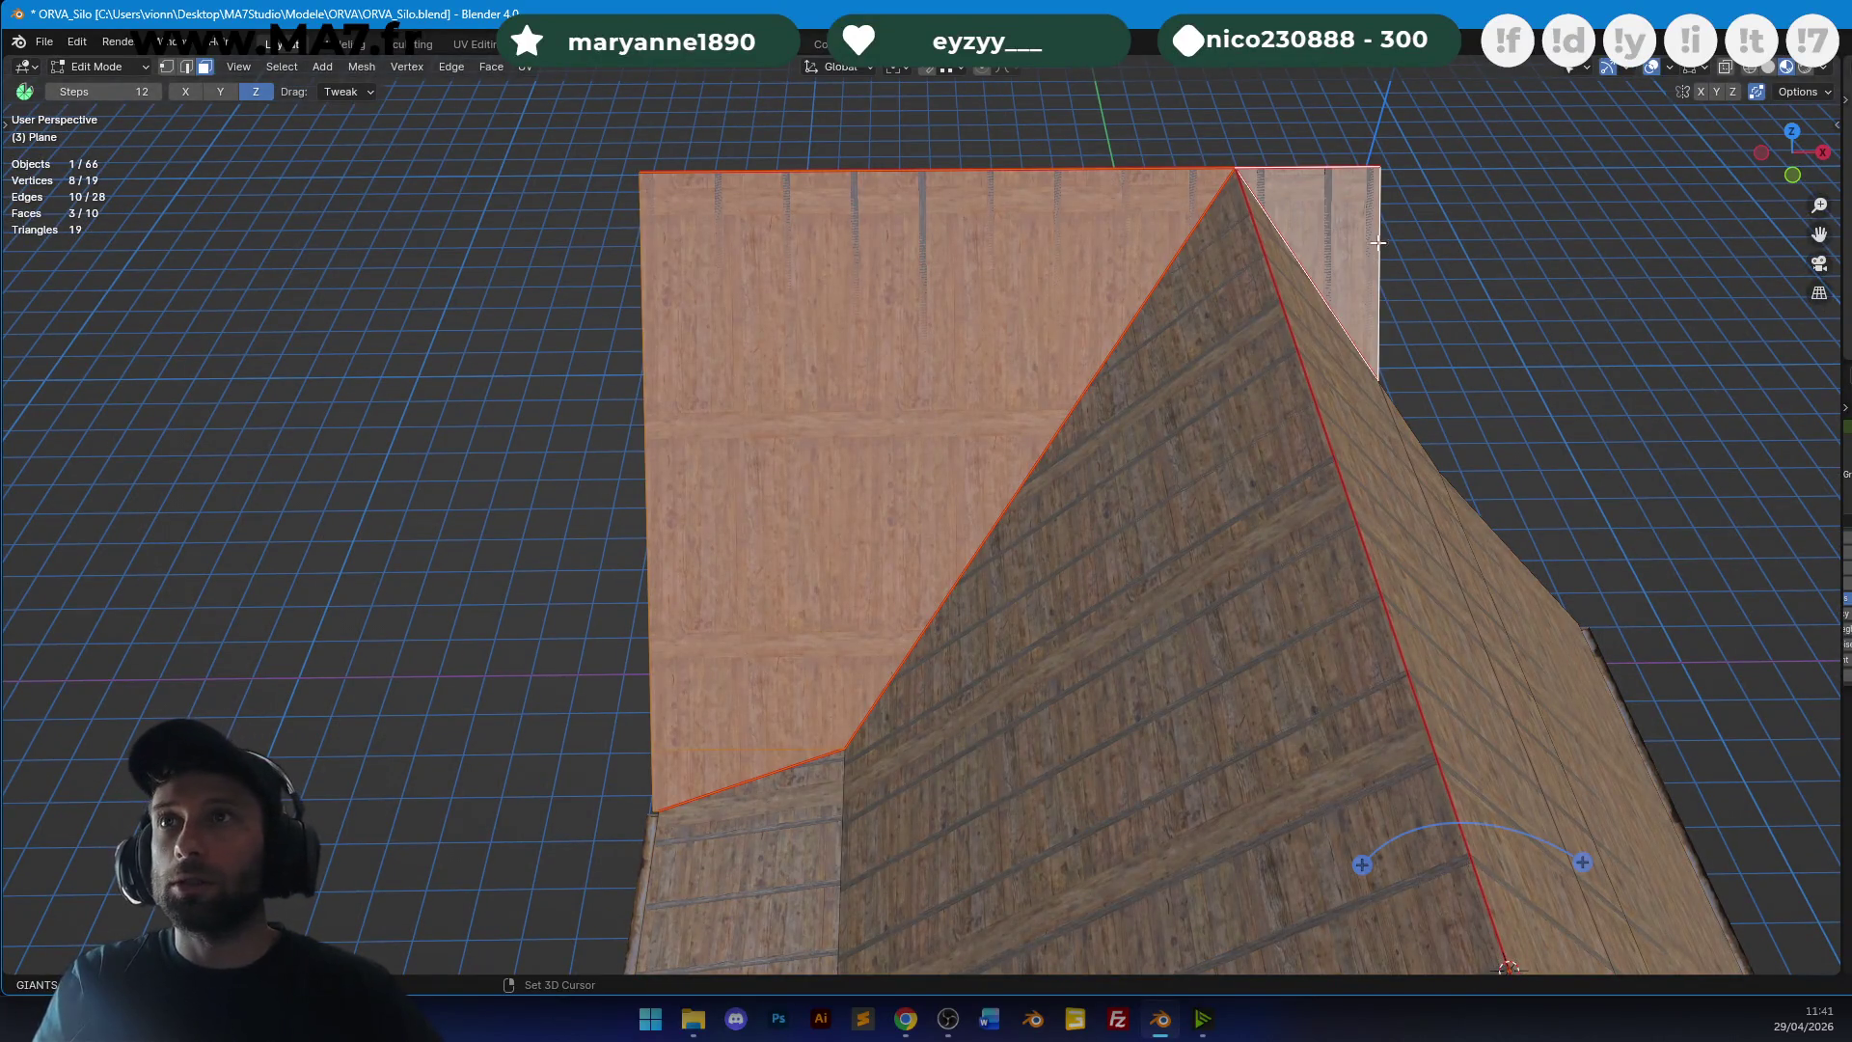
left_click(1309, 228, "shift")
left_click(1329, 210, "shift")
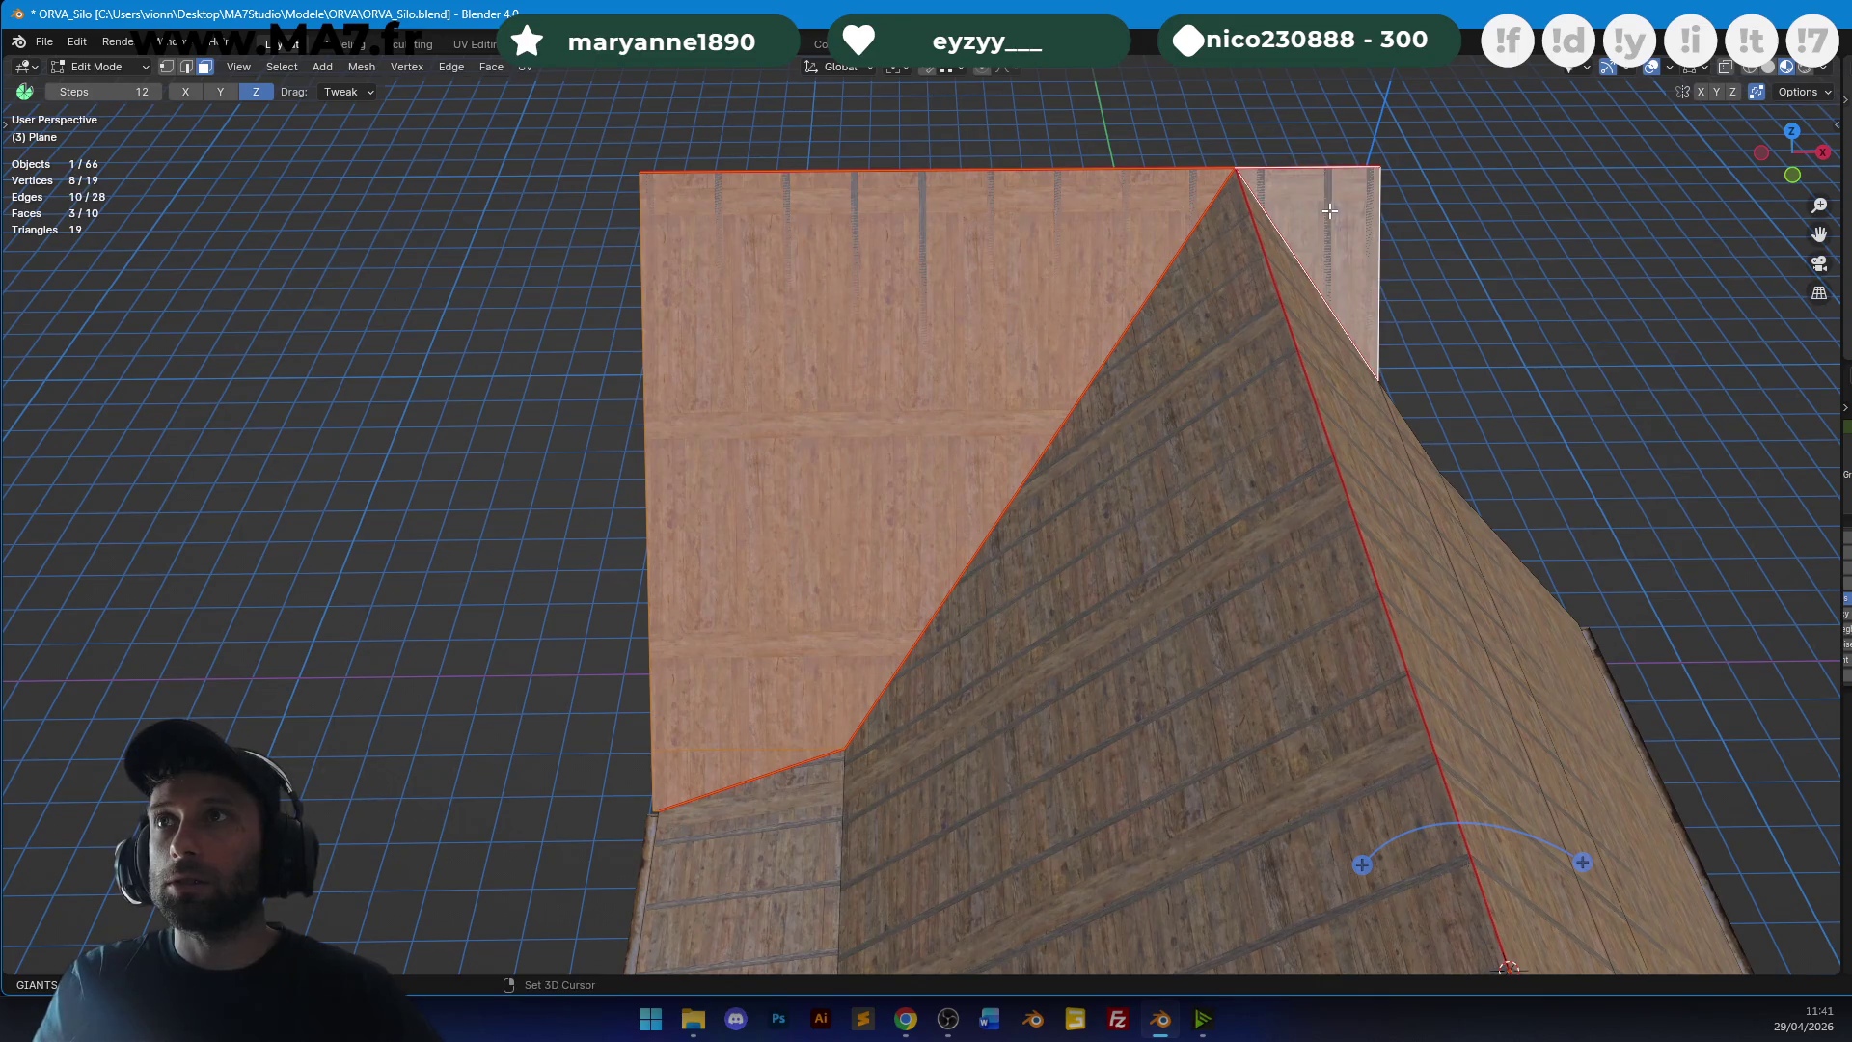
key("Return")
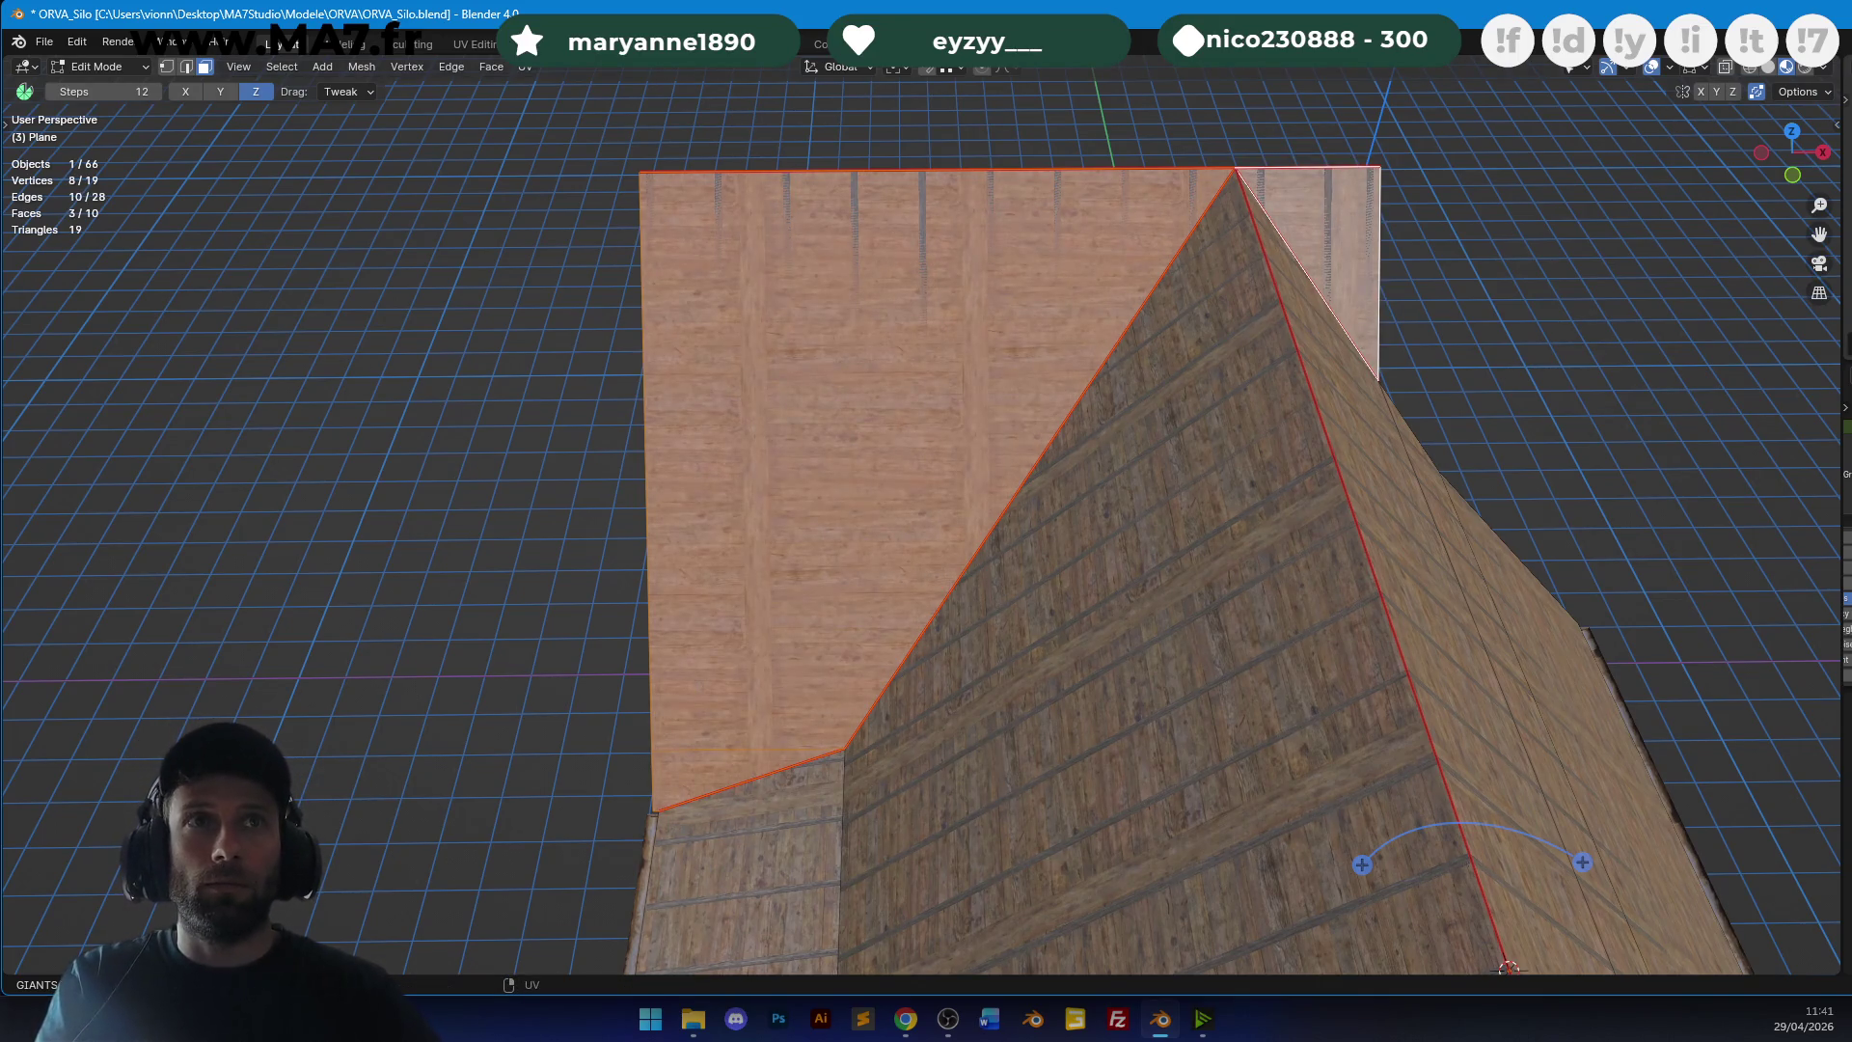
Slide the plank texture on the selected faces and adjust the upper-right triangle's texture.
key("g")
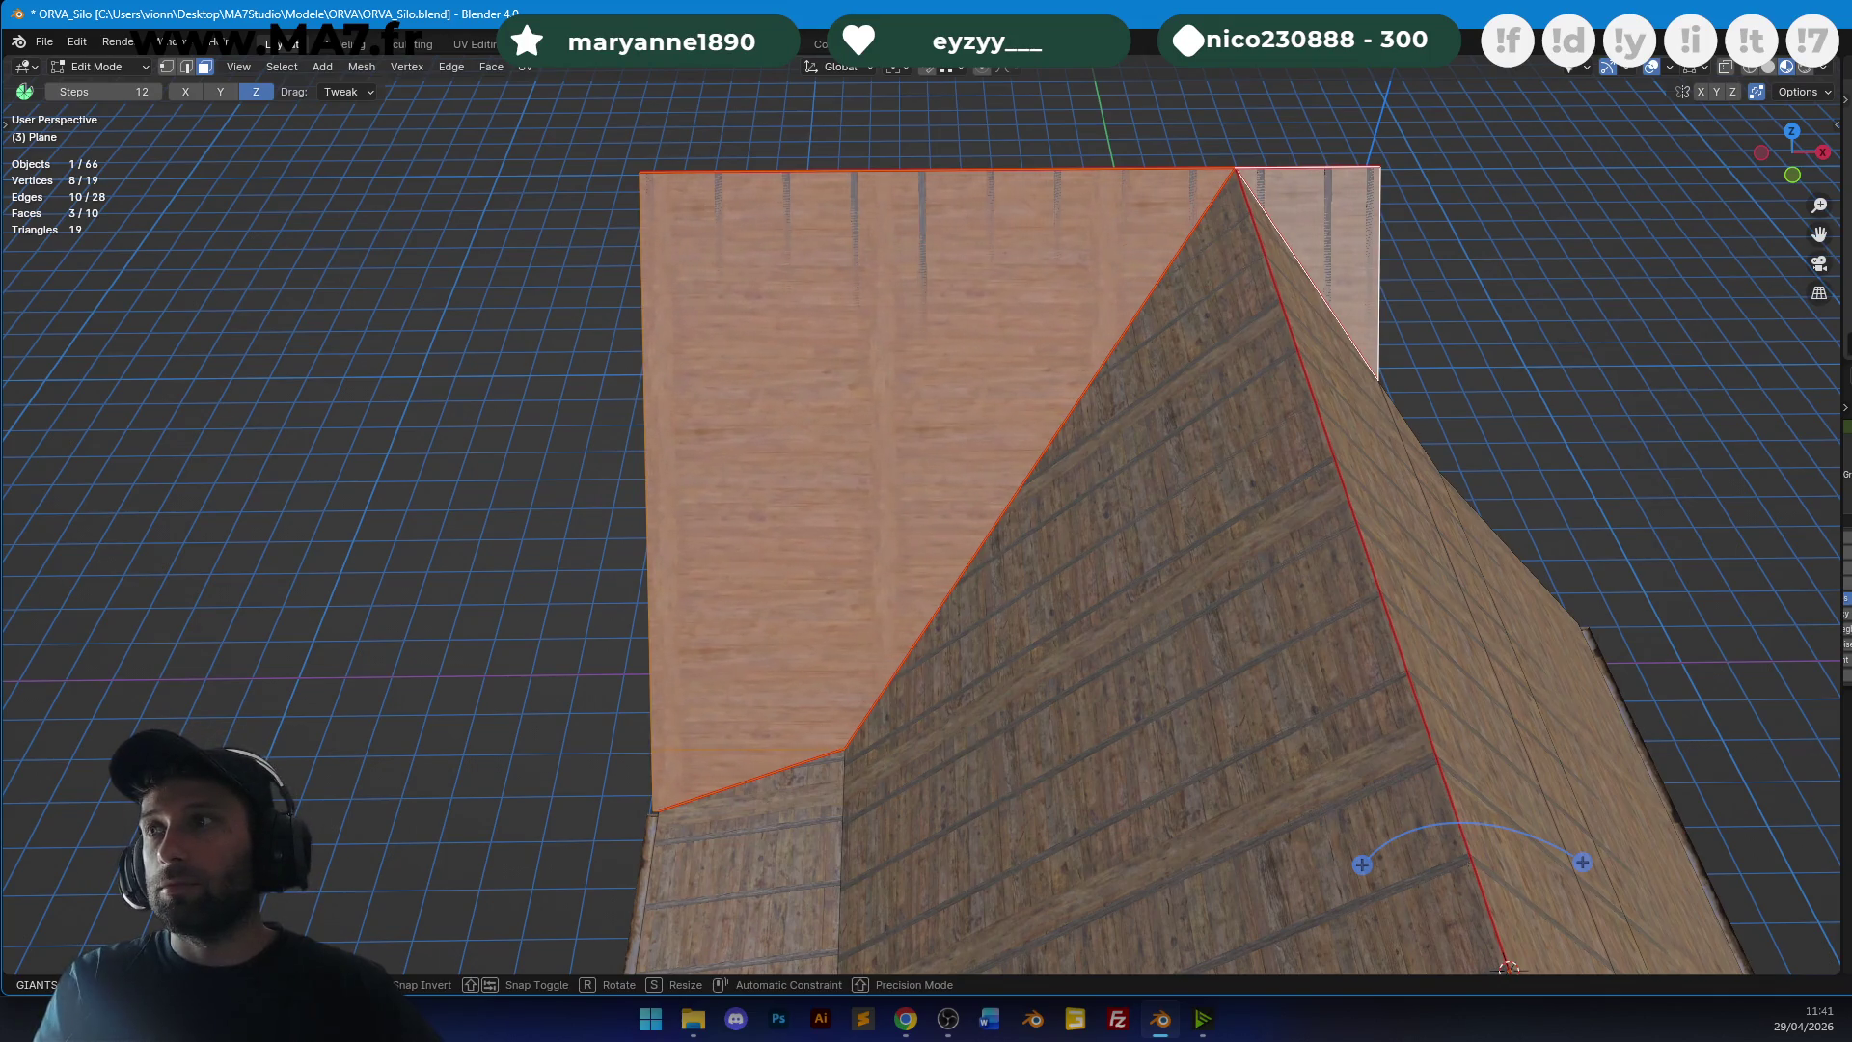
mouse_move(733, 250)
middle_mouse_down()
mouse_move(650, 235)
mouse_move(882, 385)
mouse_move(1048, 216)
middle_mouse_up()
left_click(1049, 216)
key("g")
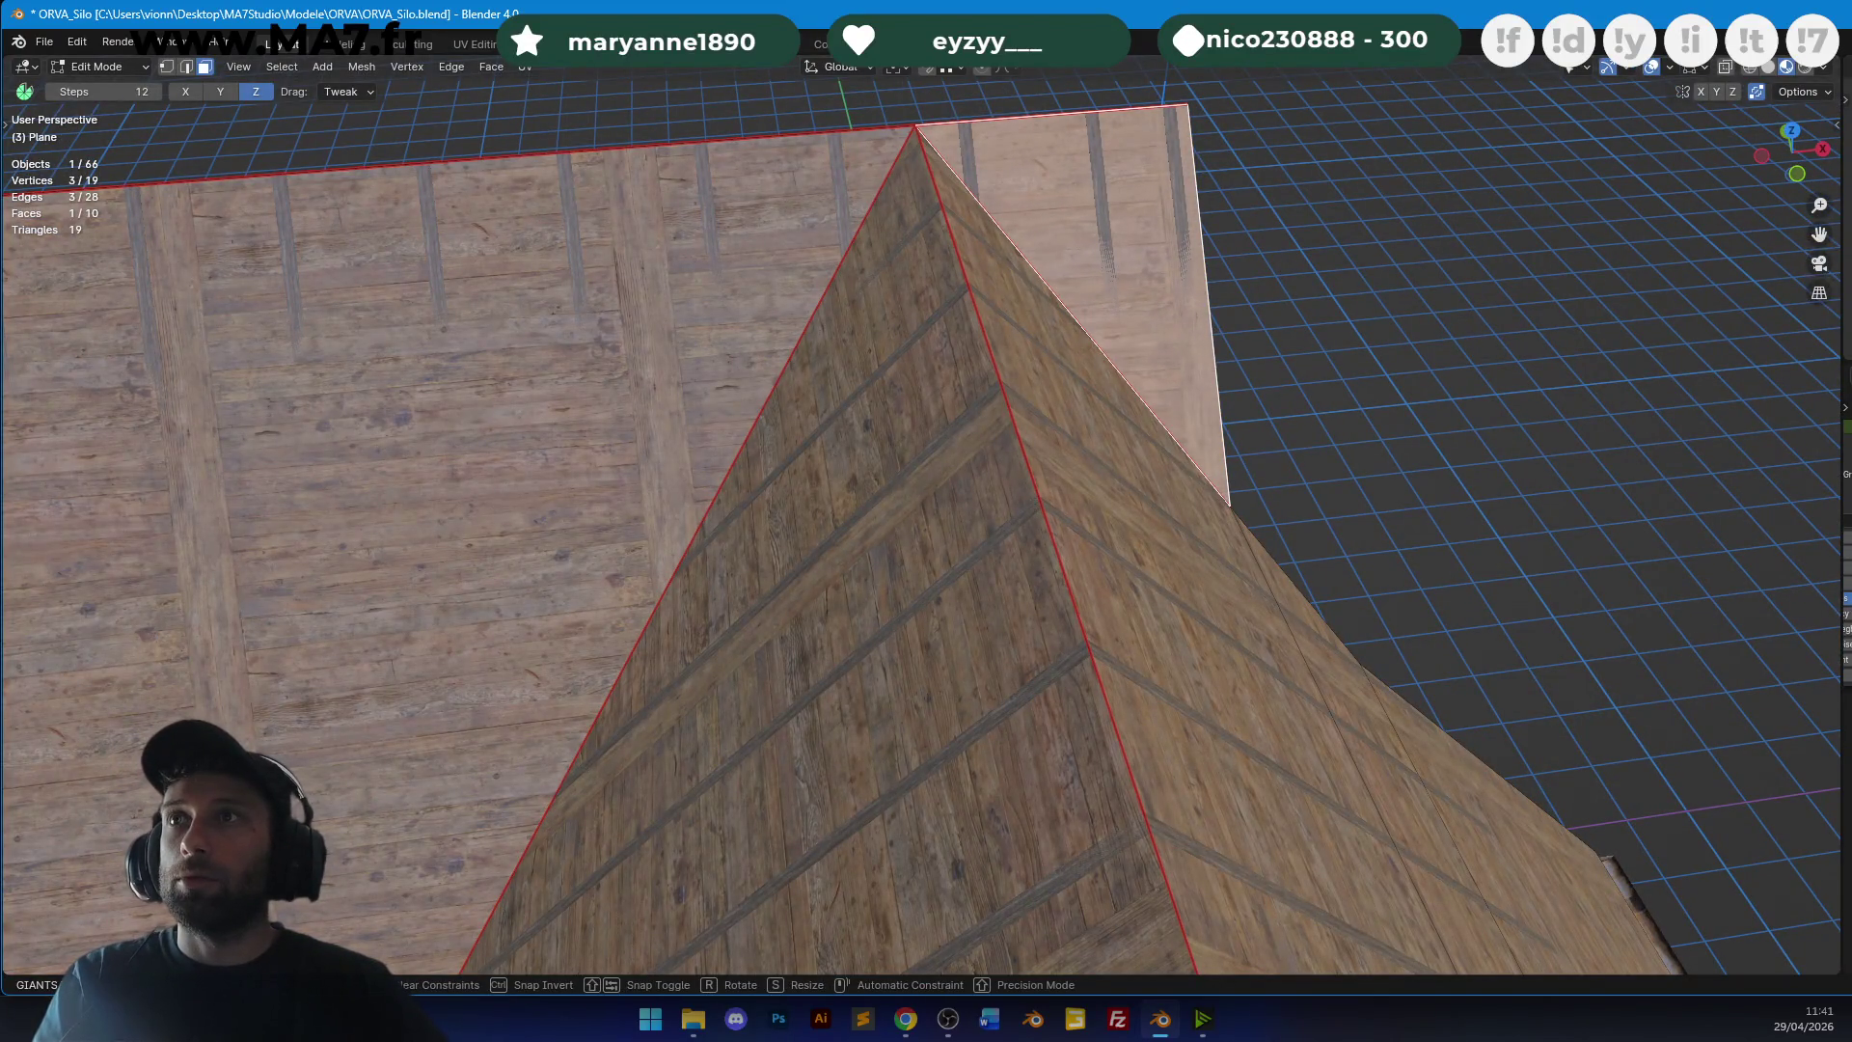
key("Escape")
Select the large right roof face and left strip, and add a loop cut along the roof.
mouse_move(1362, 279)
middle_mouse_down()
mouse_move(950, 310)
mouse_move(1101, 505)
mouse_move(1053, 306)
middle_mouse_up()
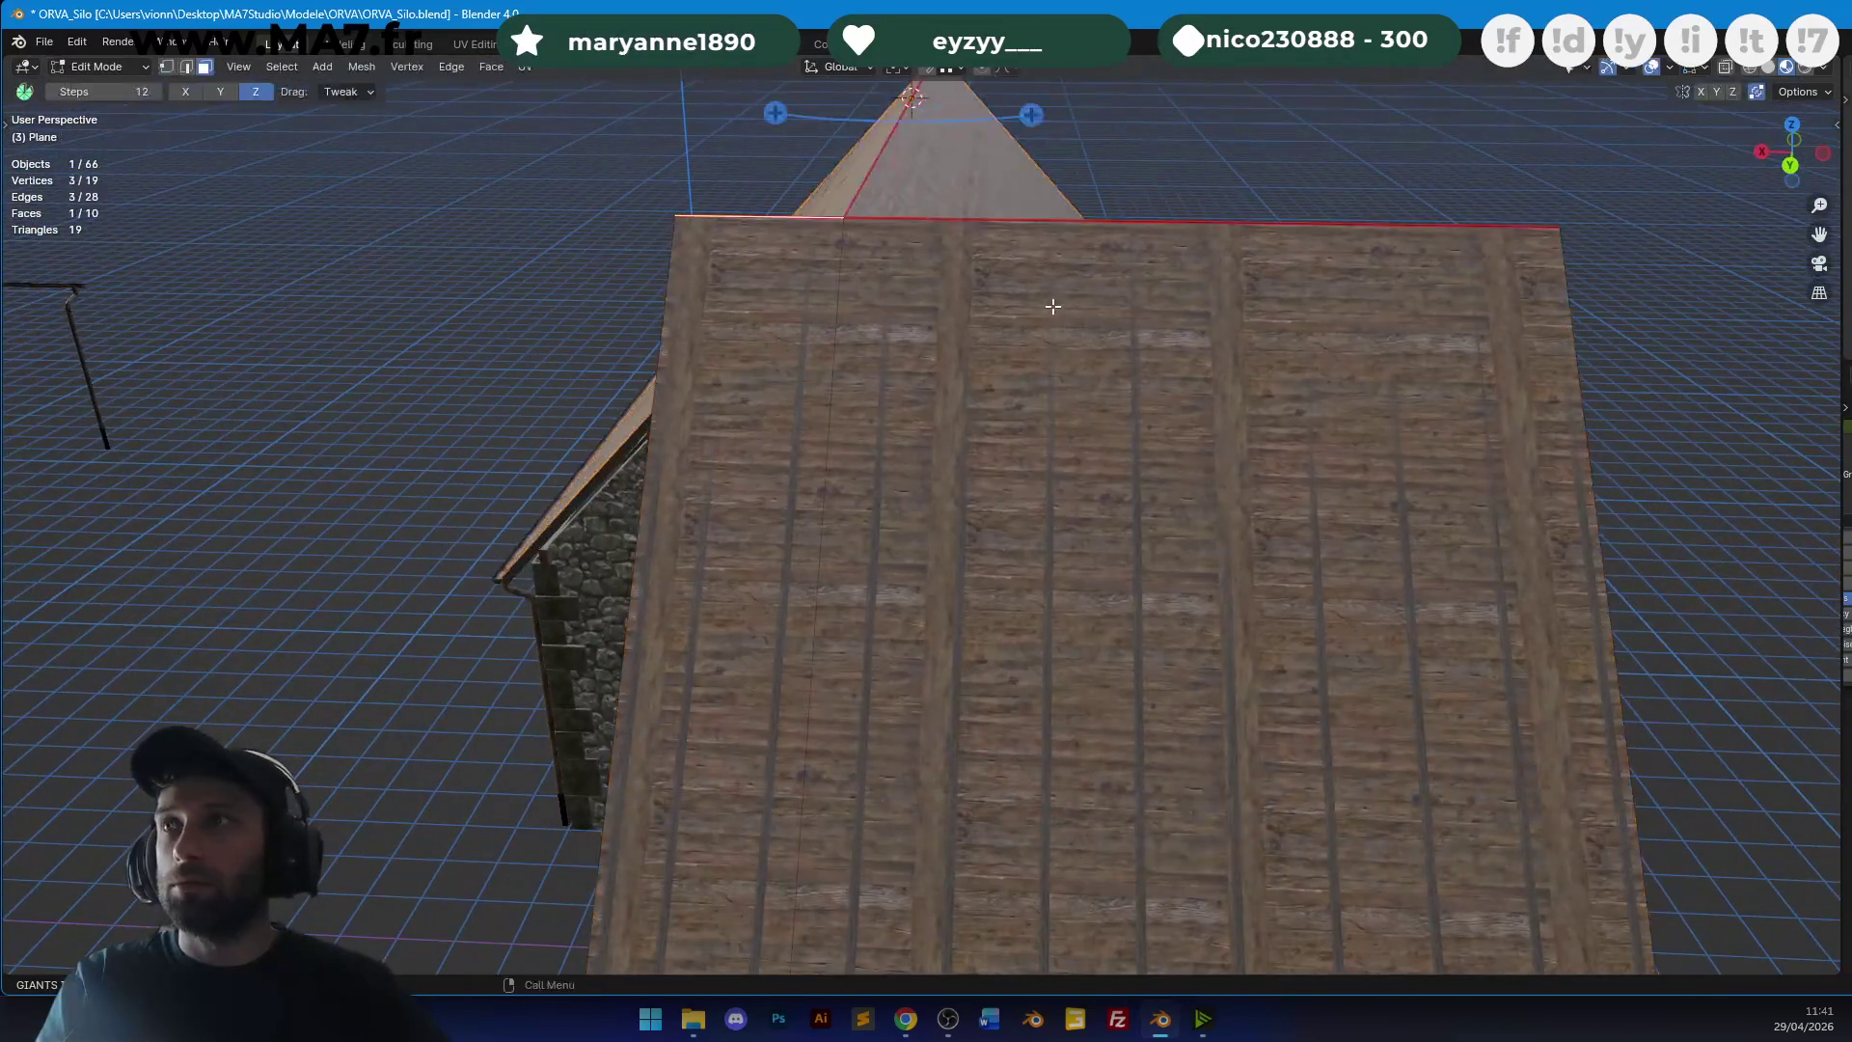
left_click(1141, 295)
left_click(795, 303, "shift")
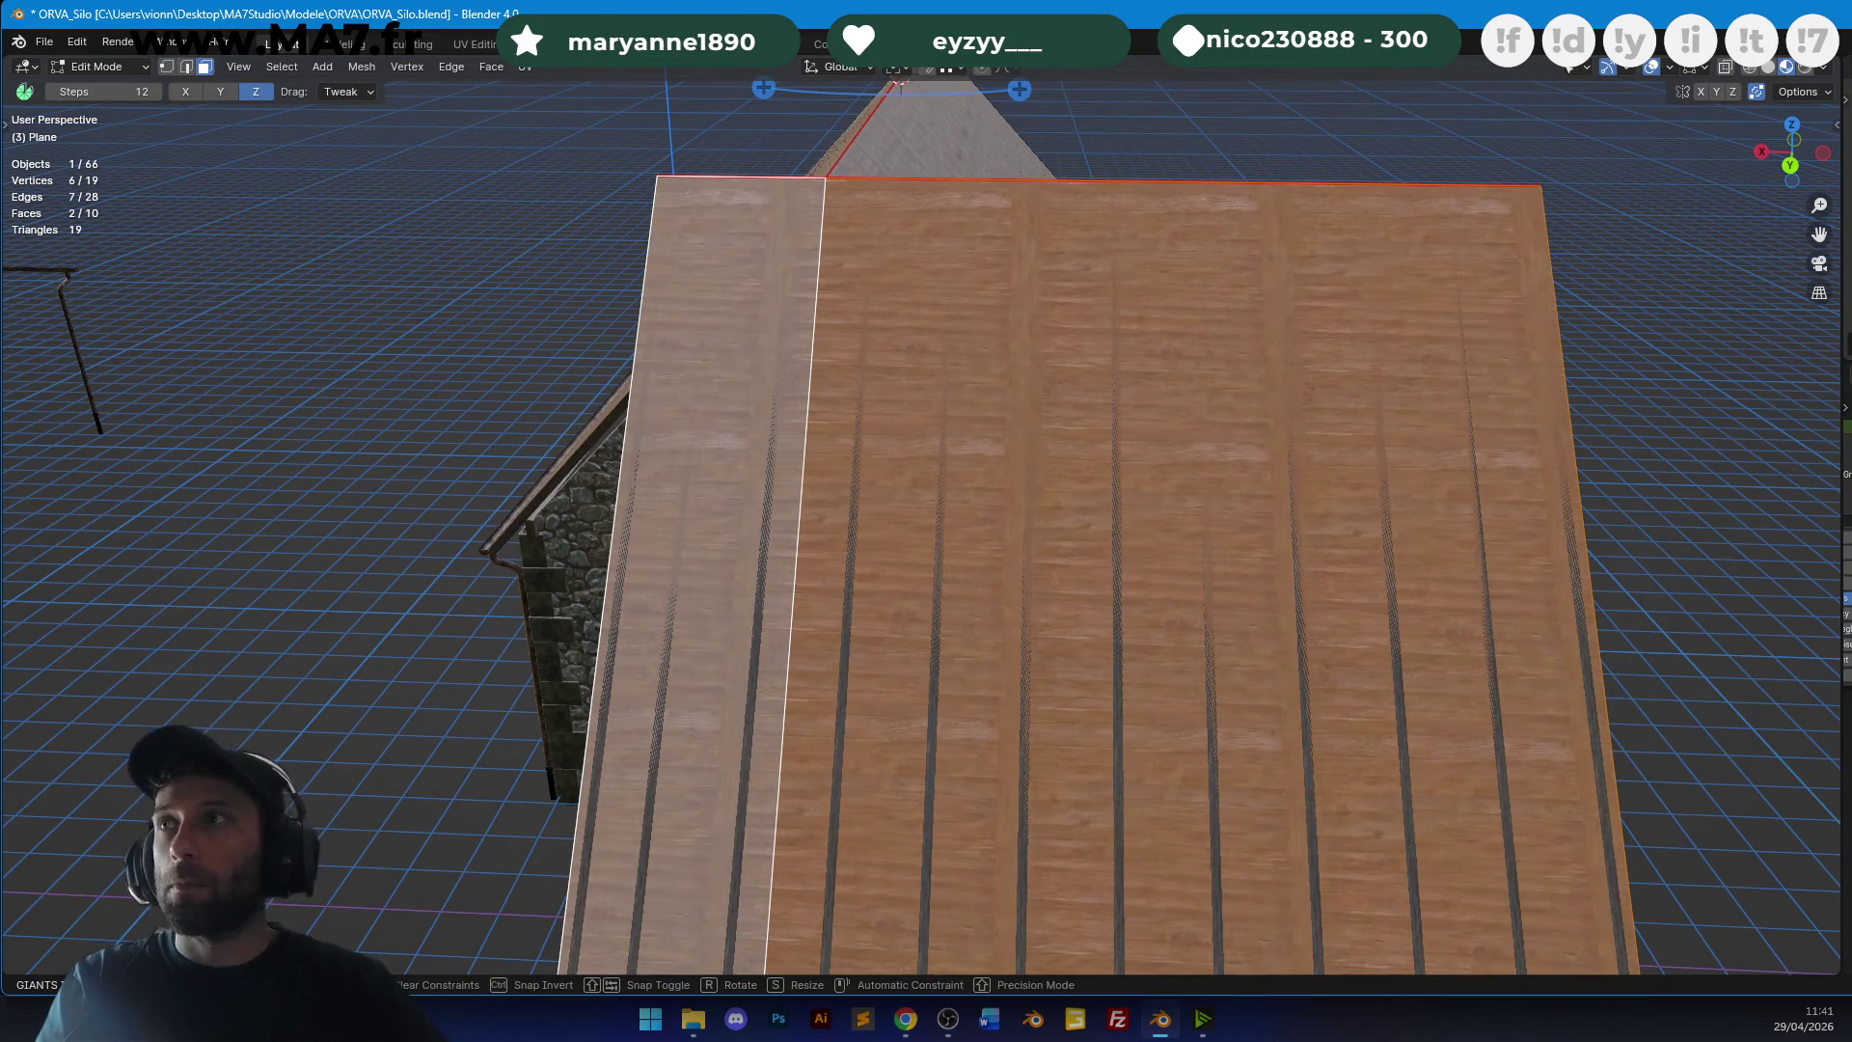
scroll(763, 220, "down", 3)
mouse_move(754, 320)
middle_mouse_down()
mouse_move(944, 359)
mouse_move(946, 167)
middle_mouse_up()
key("ctrl+r")
left_click(941, 164)
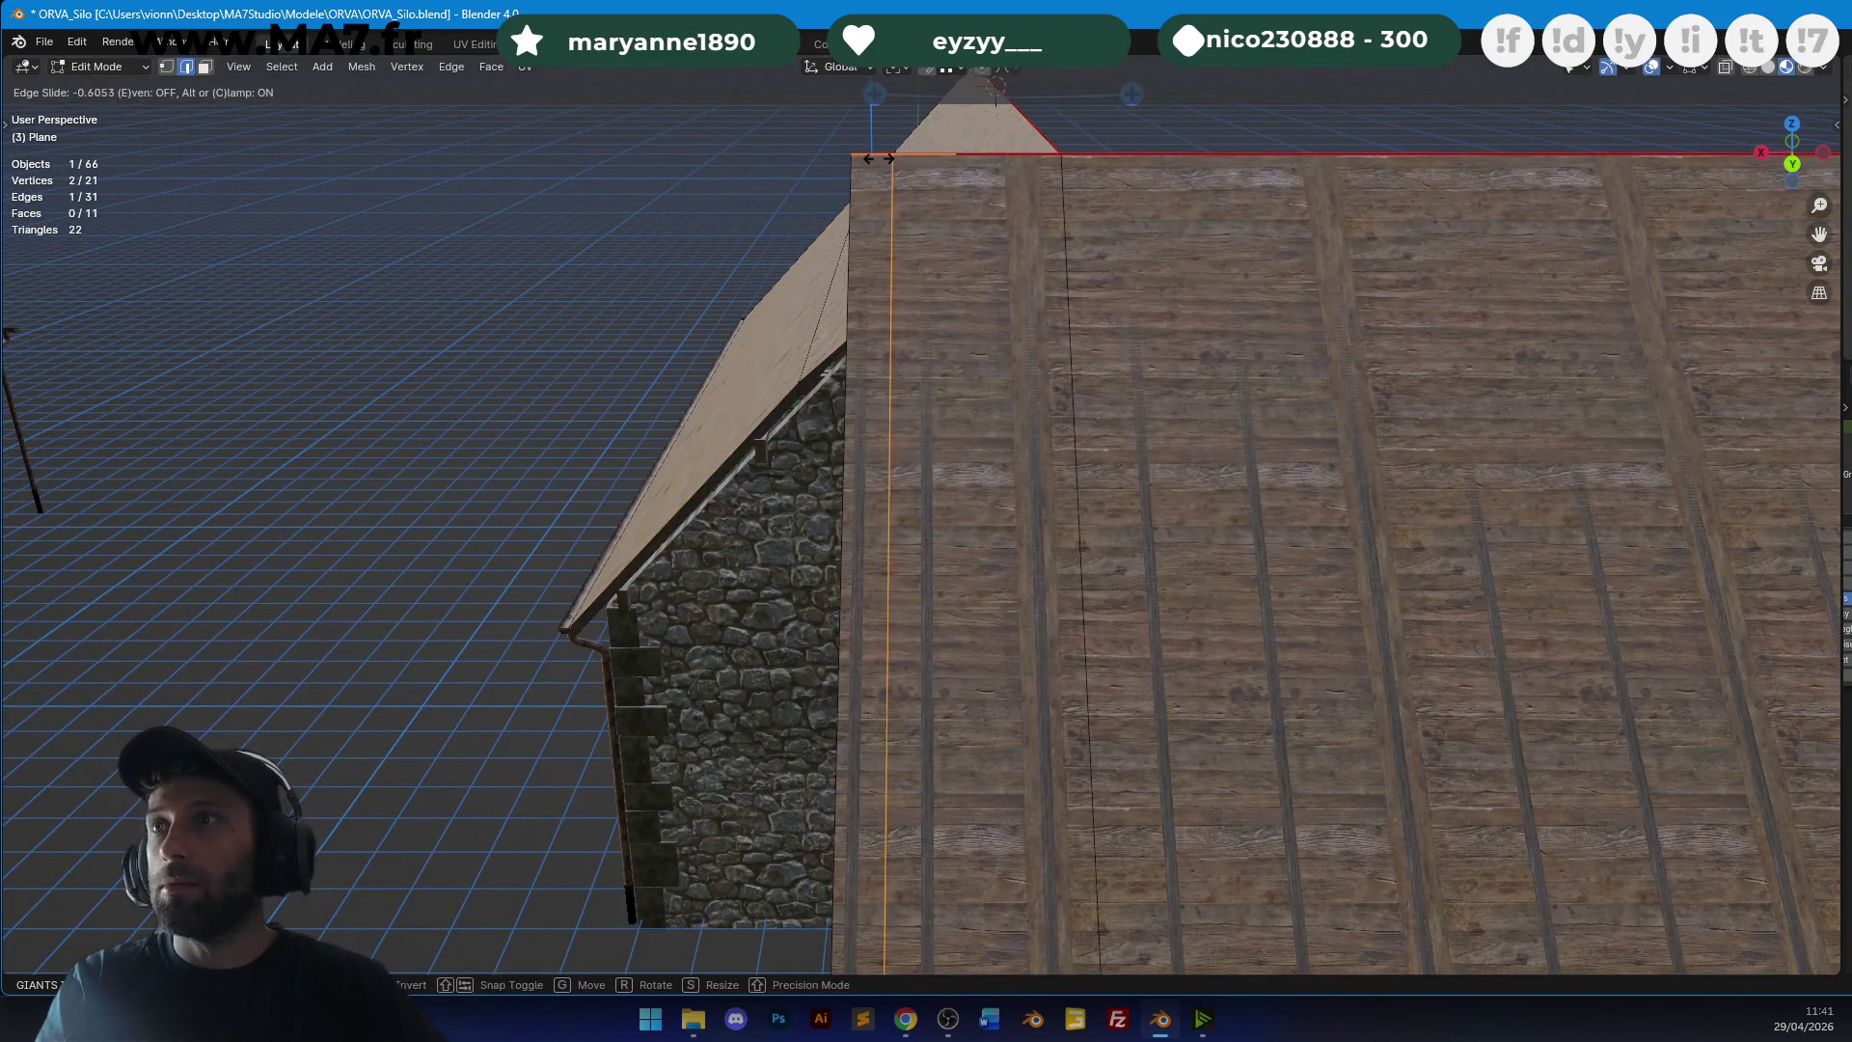
left_click(880, 158)
Slide the strip's inner edge outward to leave a narrow trim strip along the roof edge.
left_click(870, 221)
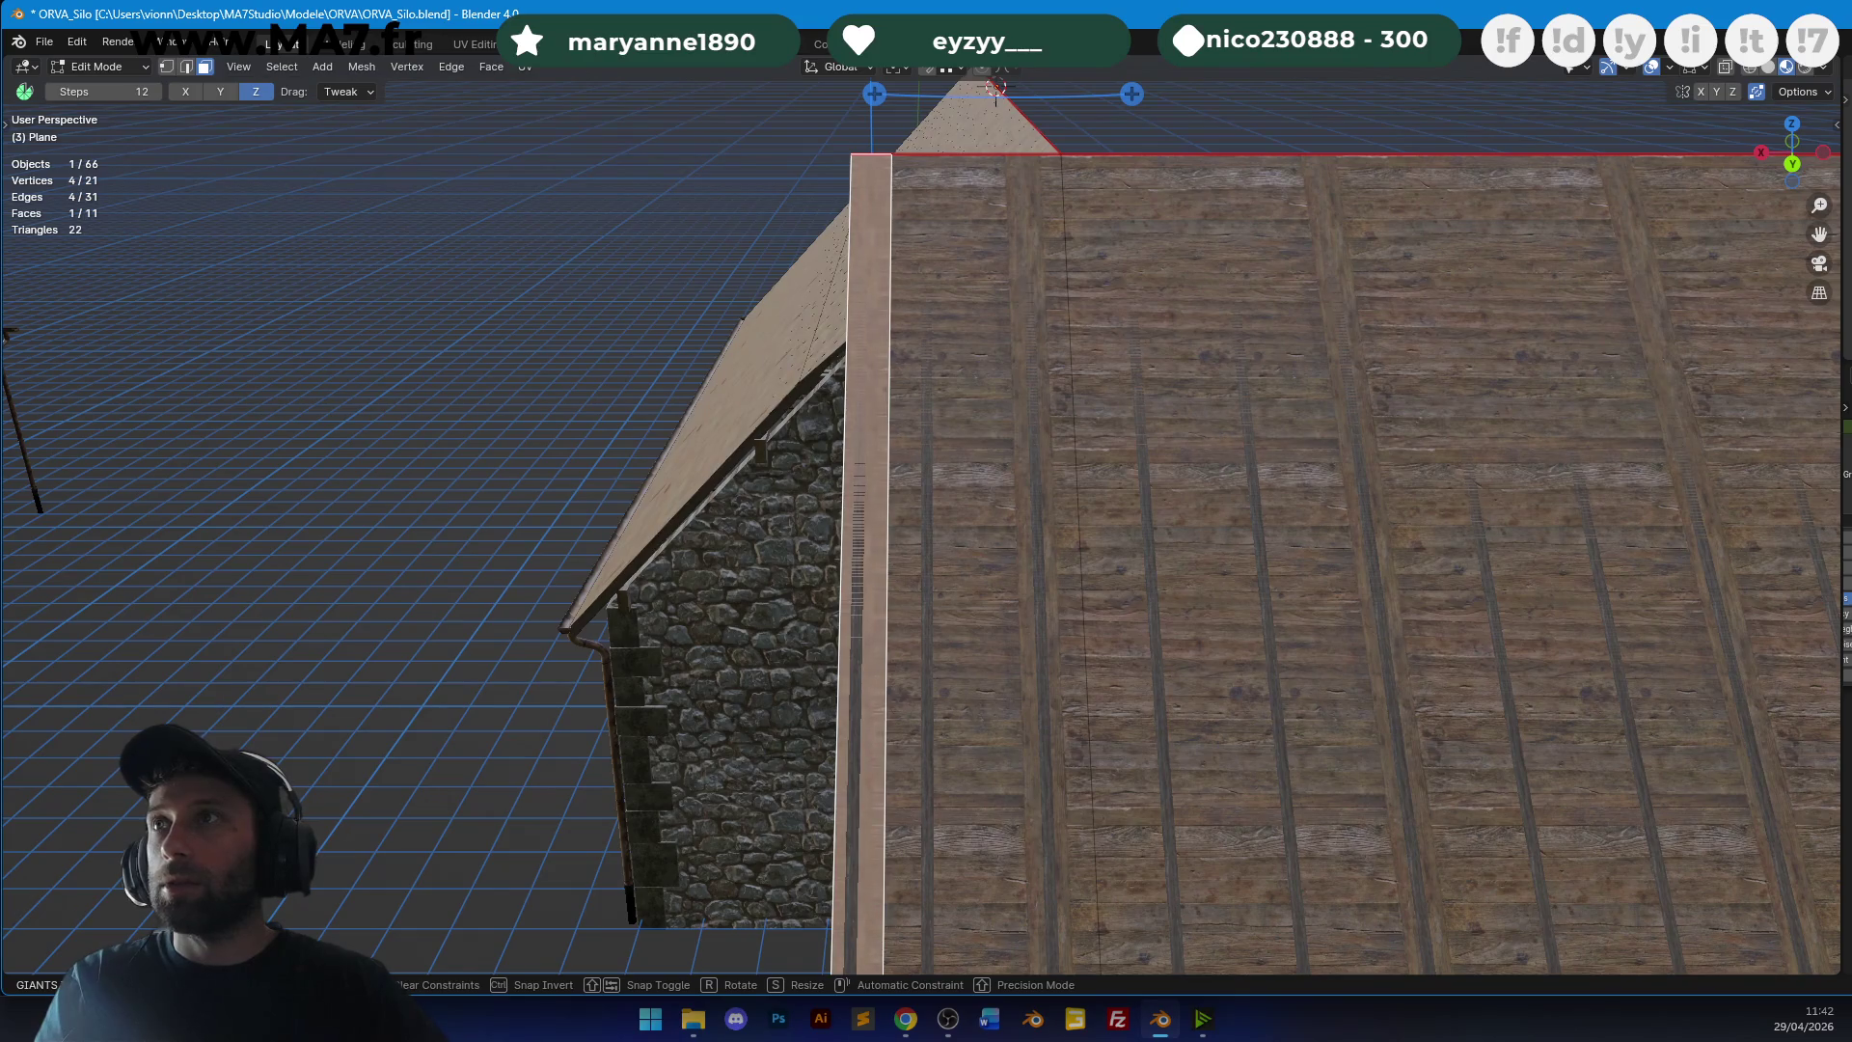
middle_click_drag(990, 280, 976, 299)
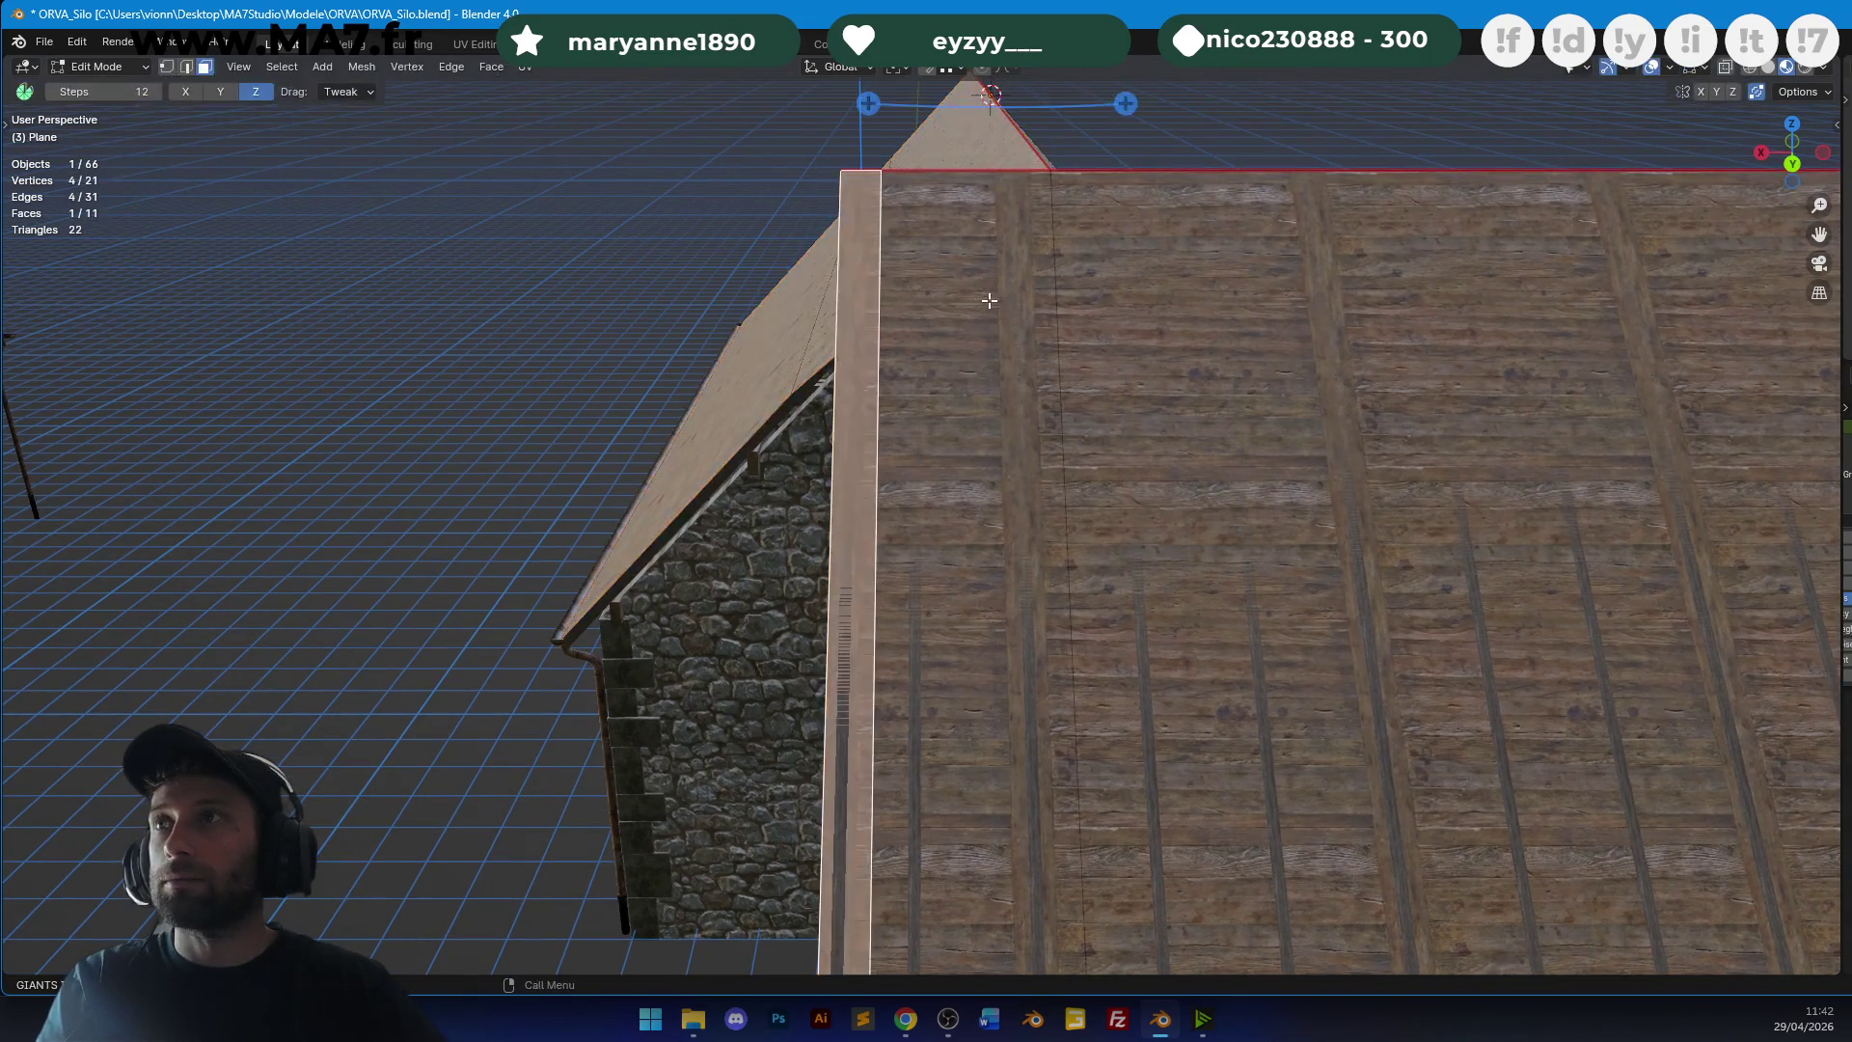
scroll(1006, 430, "up", 3)
middle_click_drag(1007, 429, 974, 501)
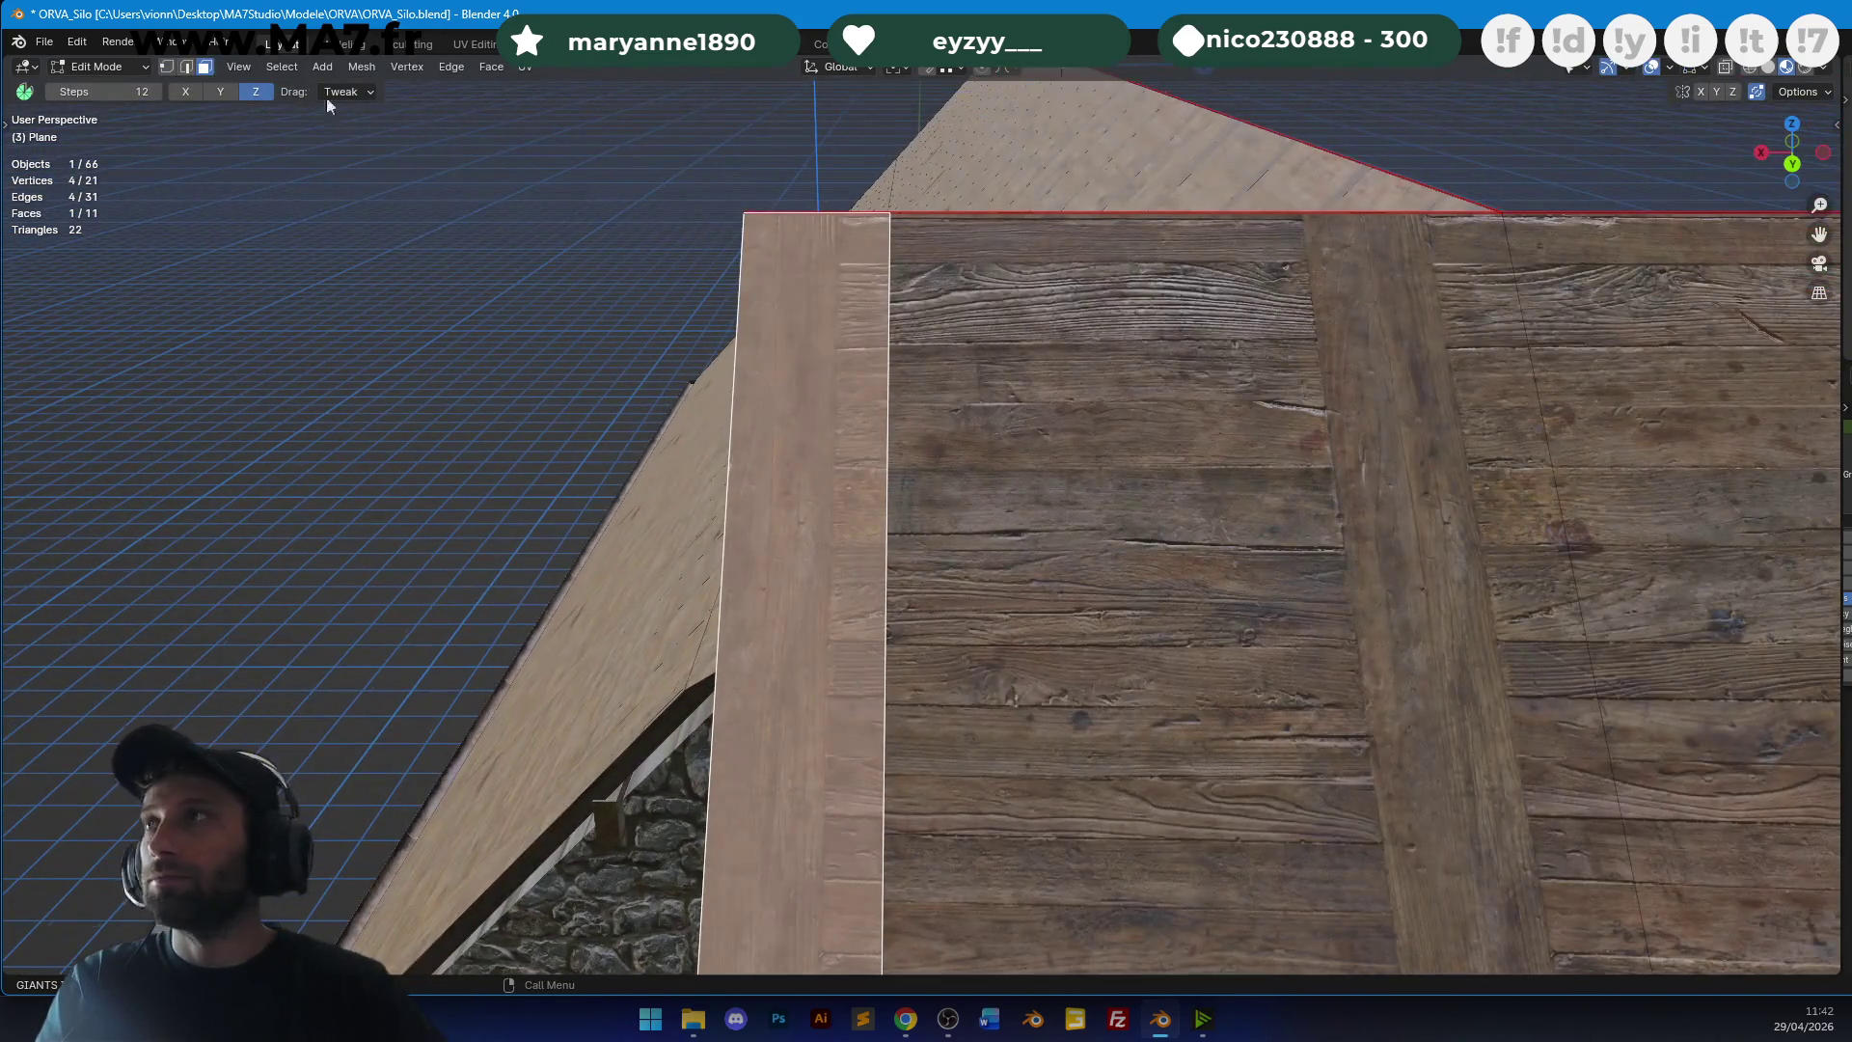
left_click(187, 70)
left_click(1021, 295)
middle_click_drag(1021, 295, 1037, 598)
scroll(1043, 751, "up", 3)
mouse_move(1043, 751)
middle_mouse_down()
mouse_move(964, 473)
mouse_move(1044, 331)
mouse_move(1096, 343)
mouse_move(1109, 239)
mouse_move(1179, 443)
mouse_move(1116, 405)
mouse_move(1030, 461)
mouse_move(905, 450)
middle_mouse_up()
key("g")
key("g")
left_click(938, 473)
Return to Object Mode, save the barn file and reselect the roof.
key("Tab")
left_click(1109, 248)
key("ctrl+s")
left_click(922, 438)
scroll(922, 437, "down", 3)
middle_click_drag(1125, 448, 858, 423)
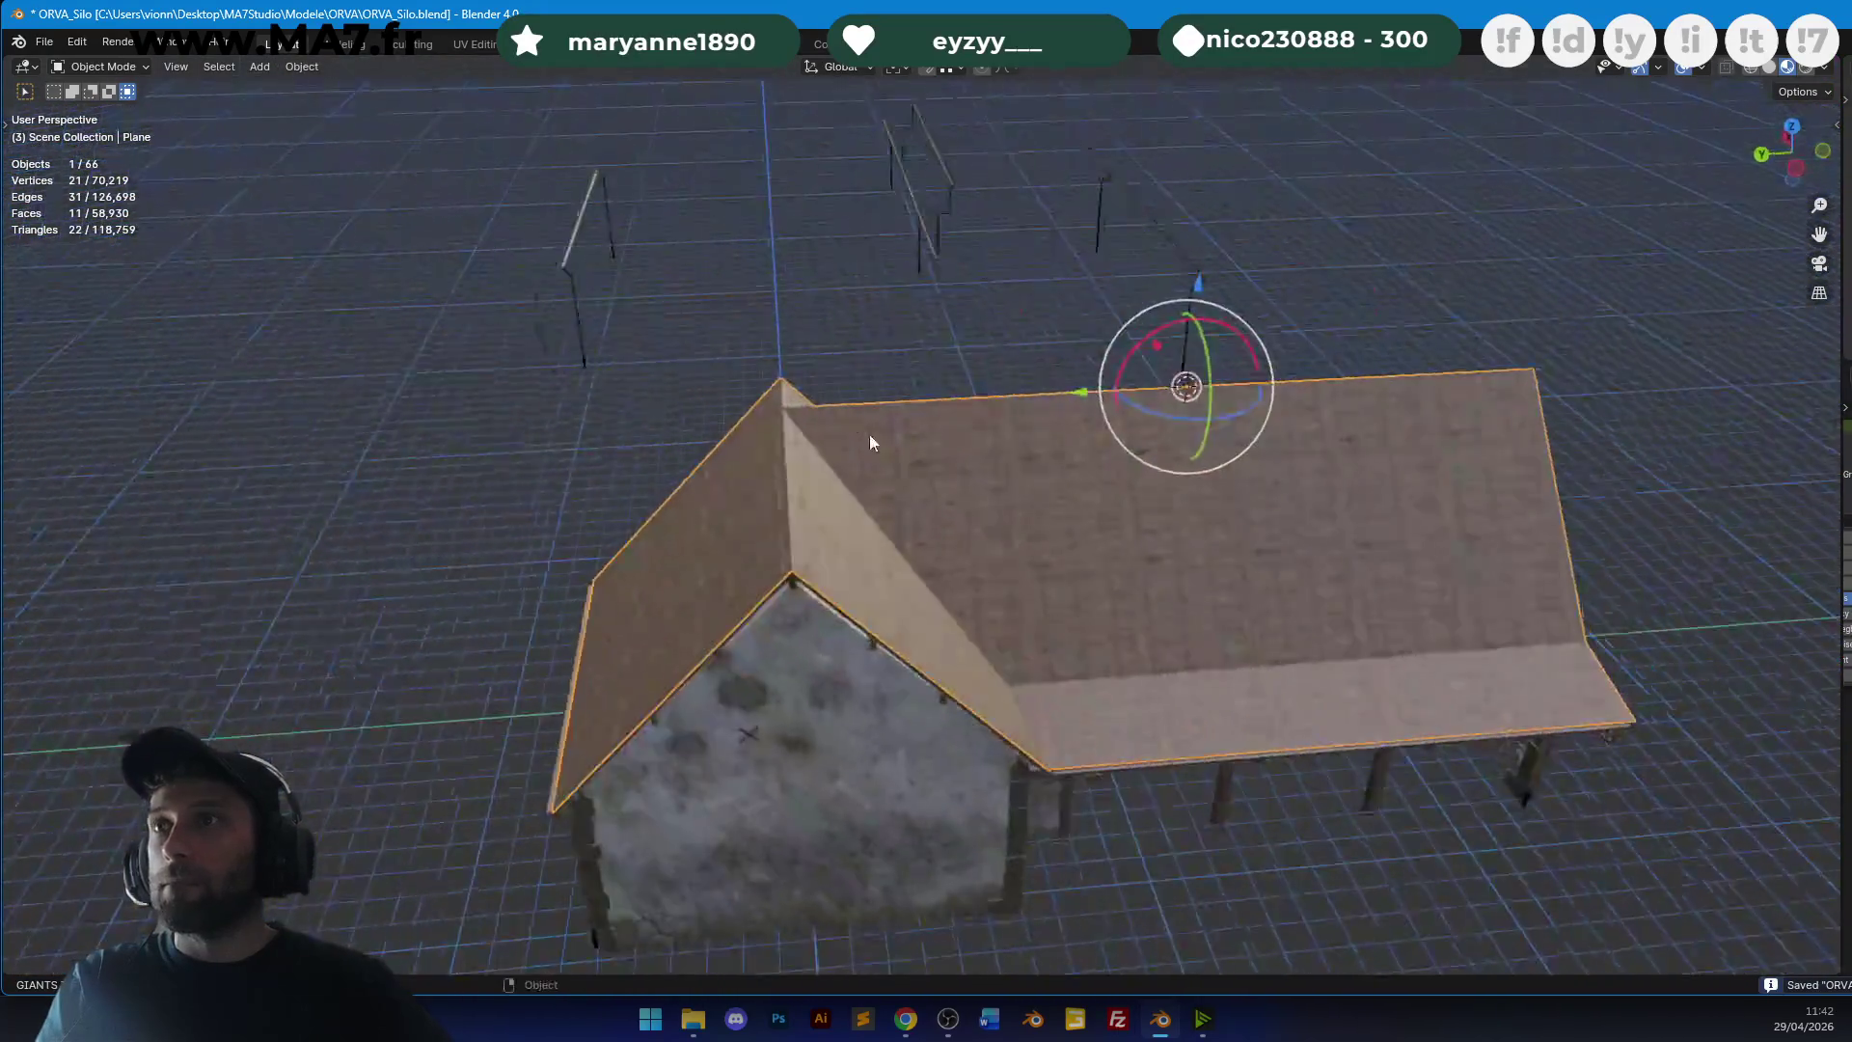
Enter Edit Mode on the roof and select both roof faces with L.
scroll(858, 430, "up", 3)
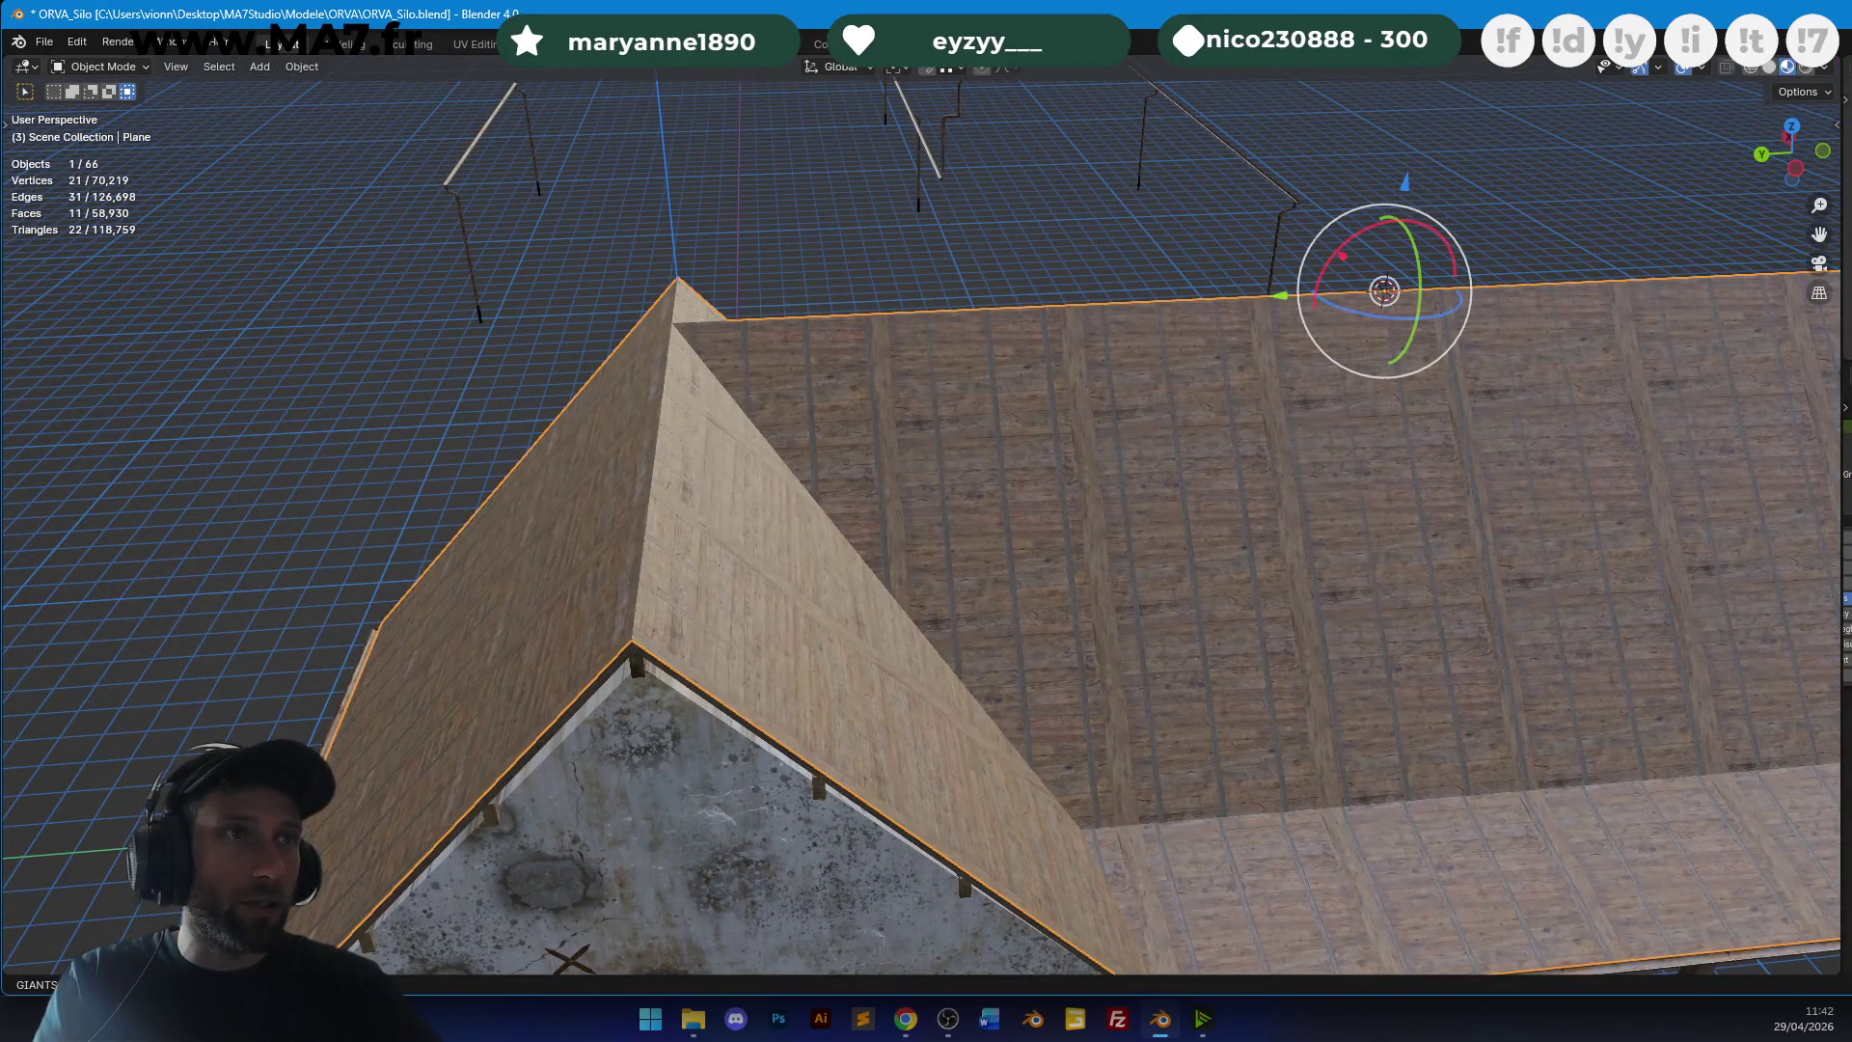
middle_click_drag(858, 430, 980, 447)
scroll(959, 453, "up", 3)
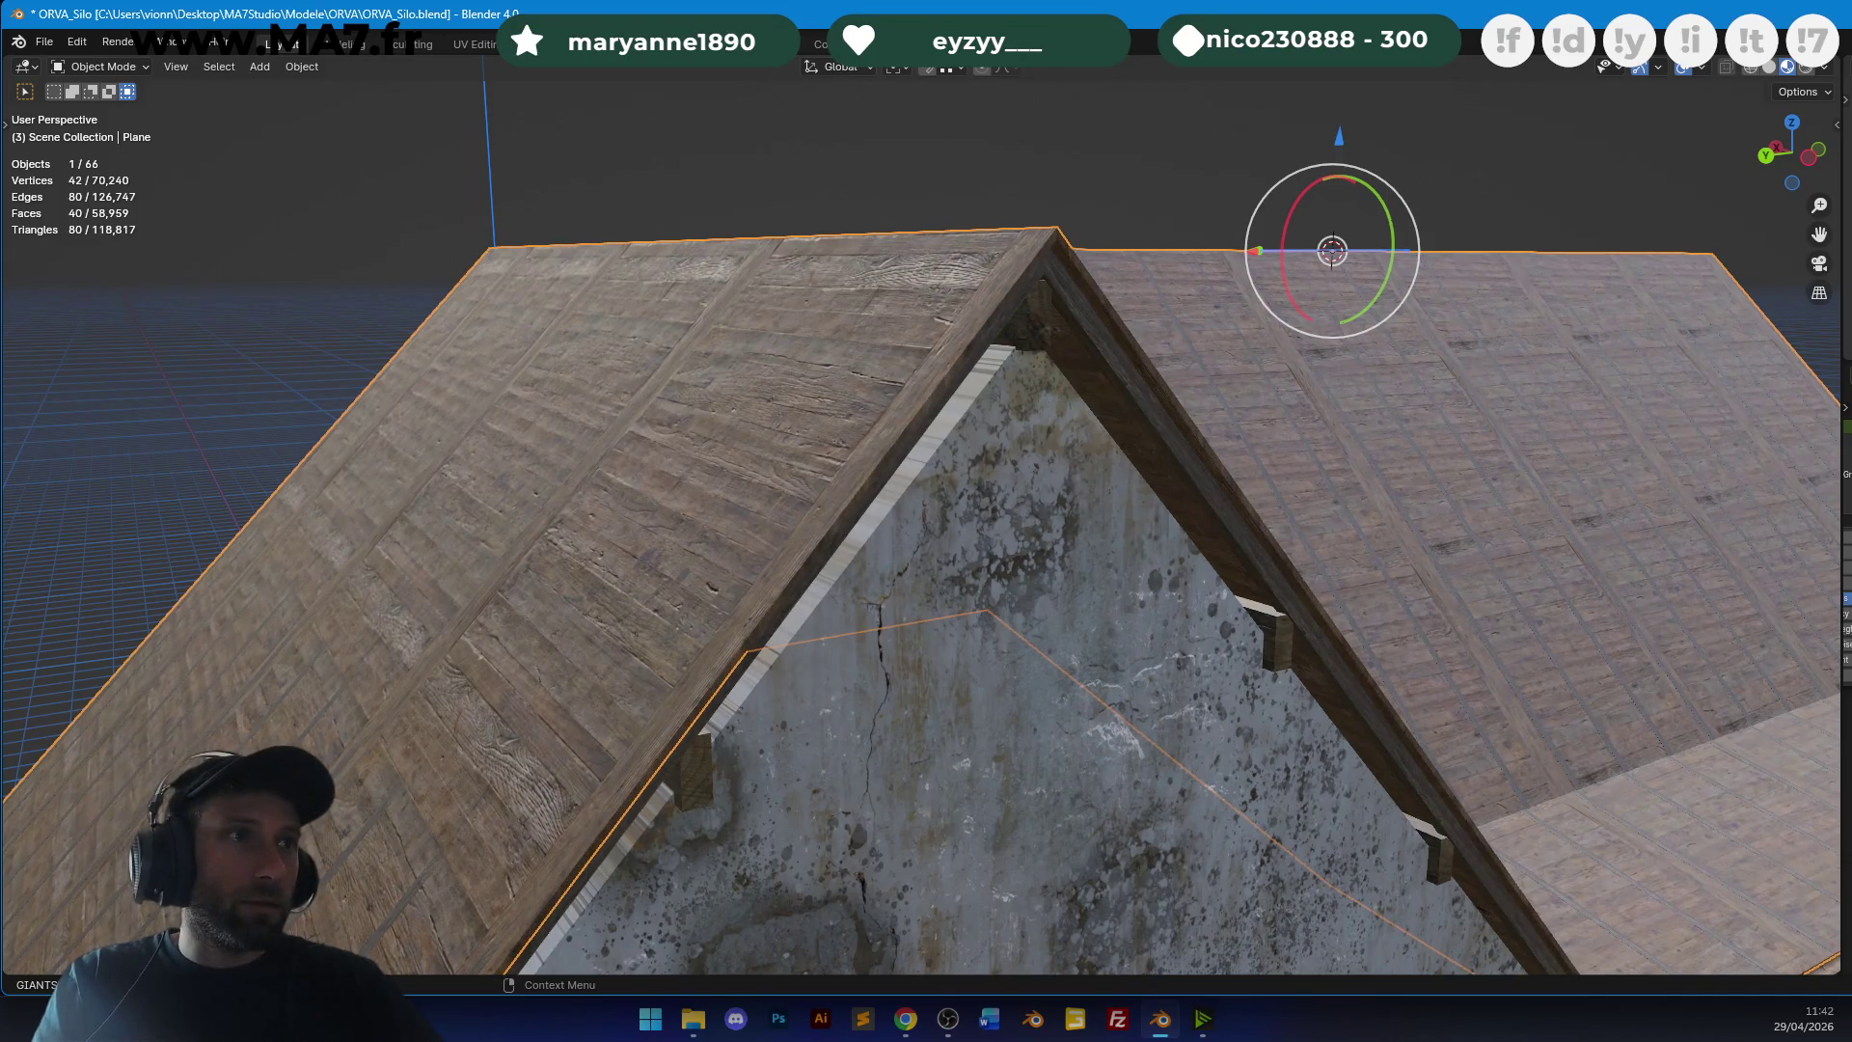
scroll(1276, 482, "down", 4)
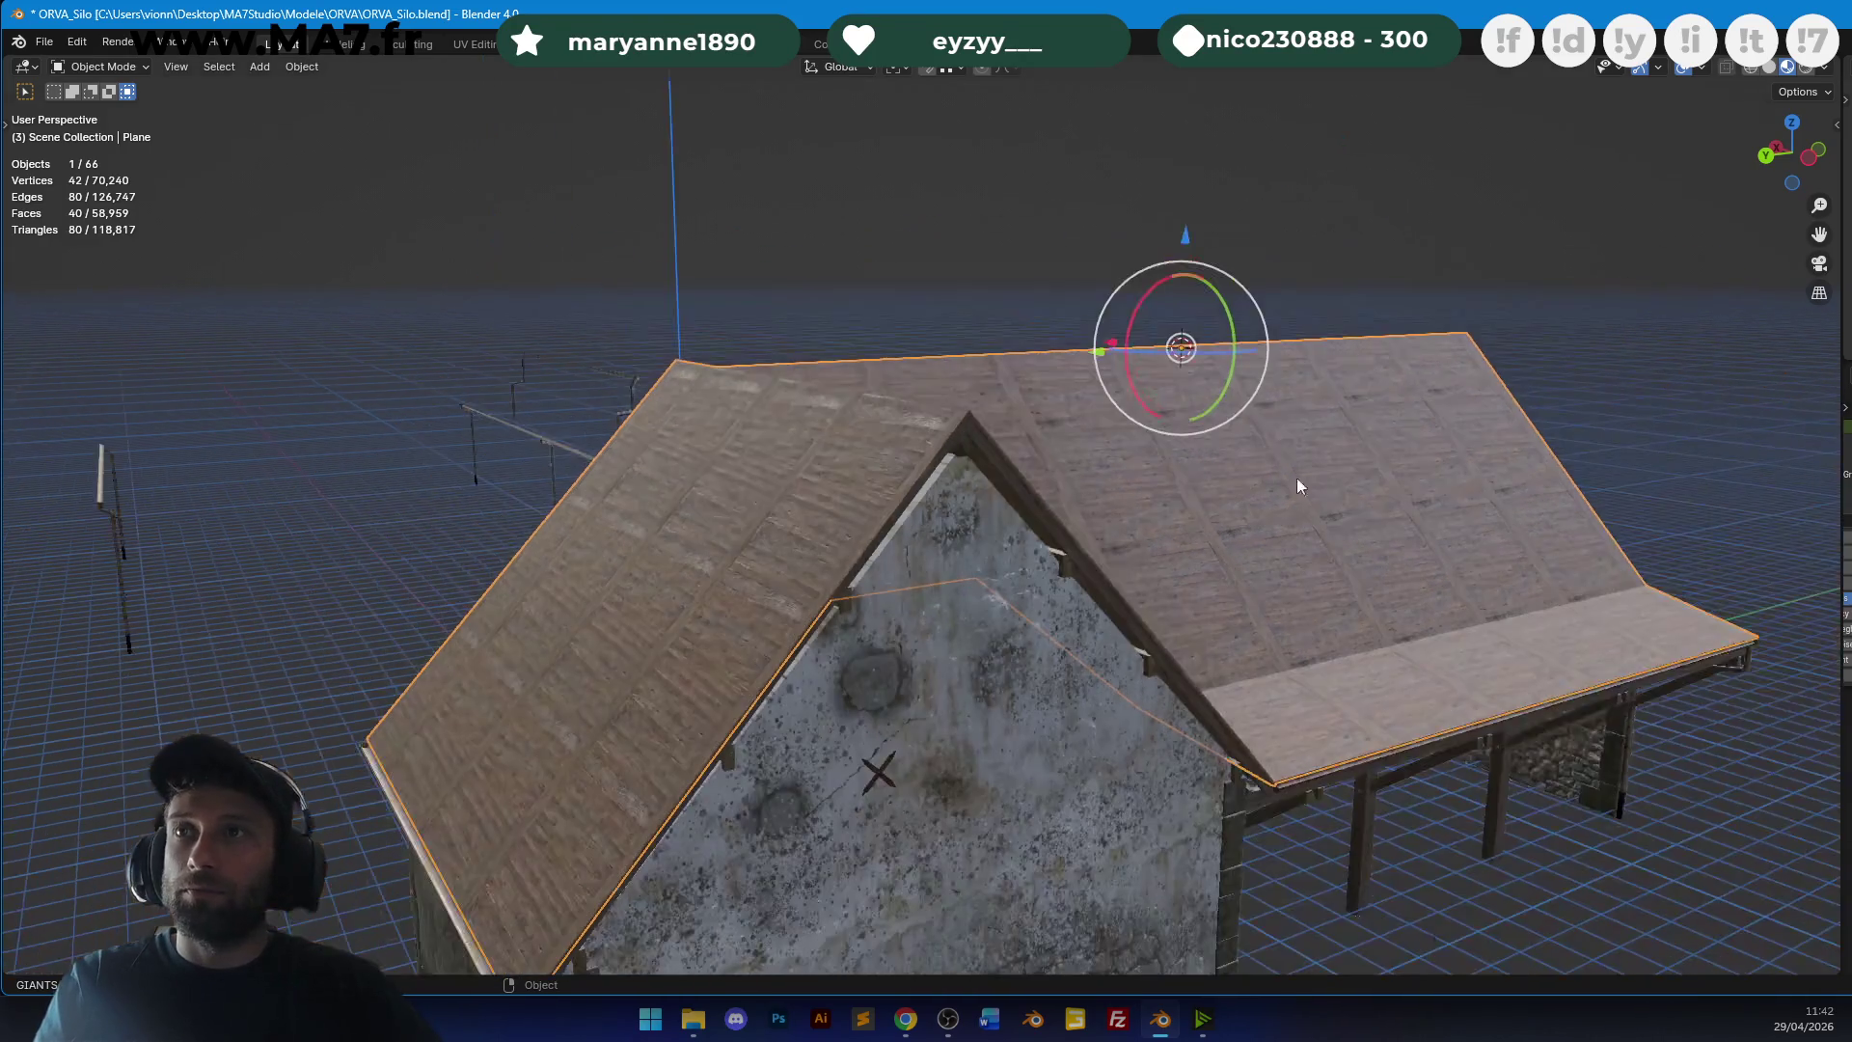
key("Tab")
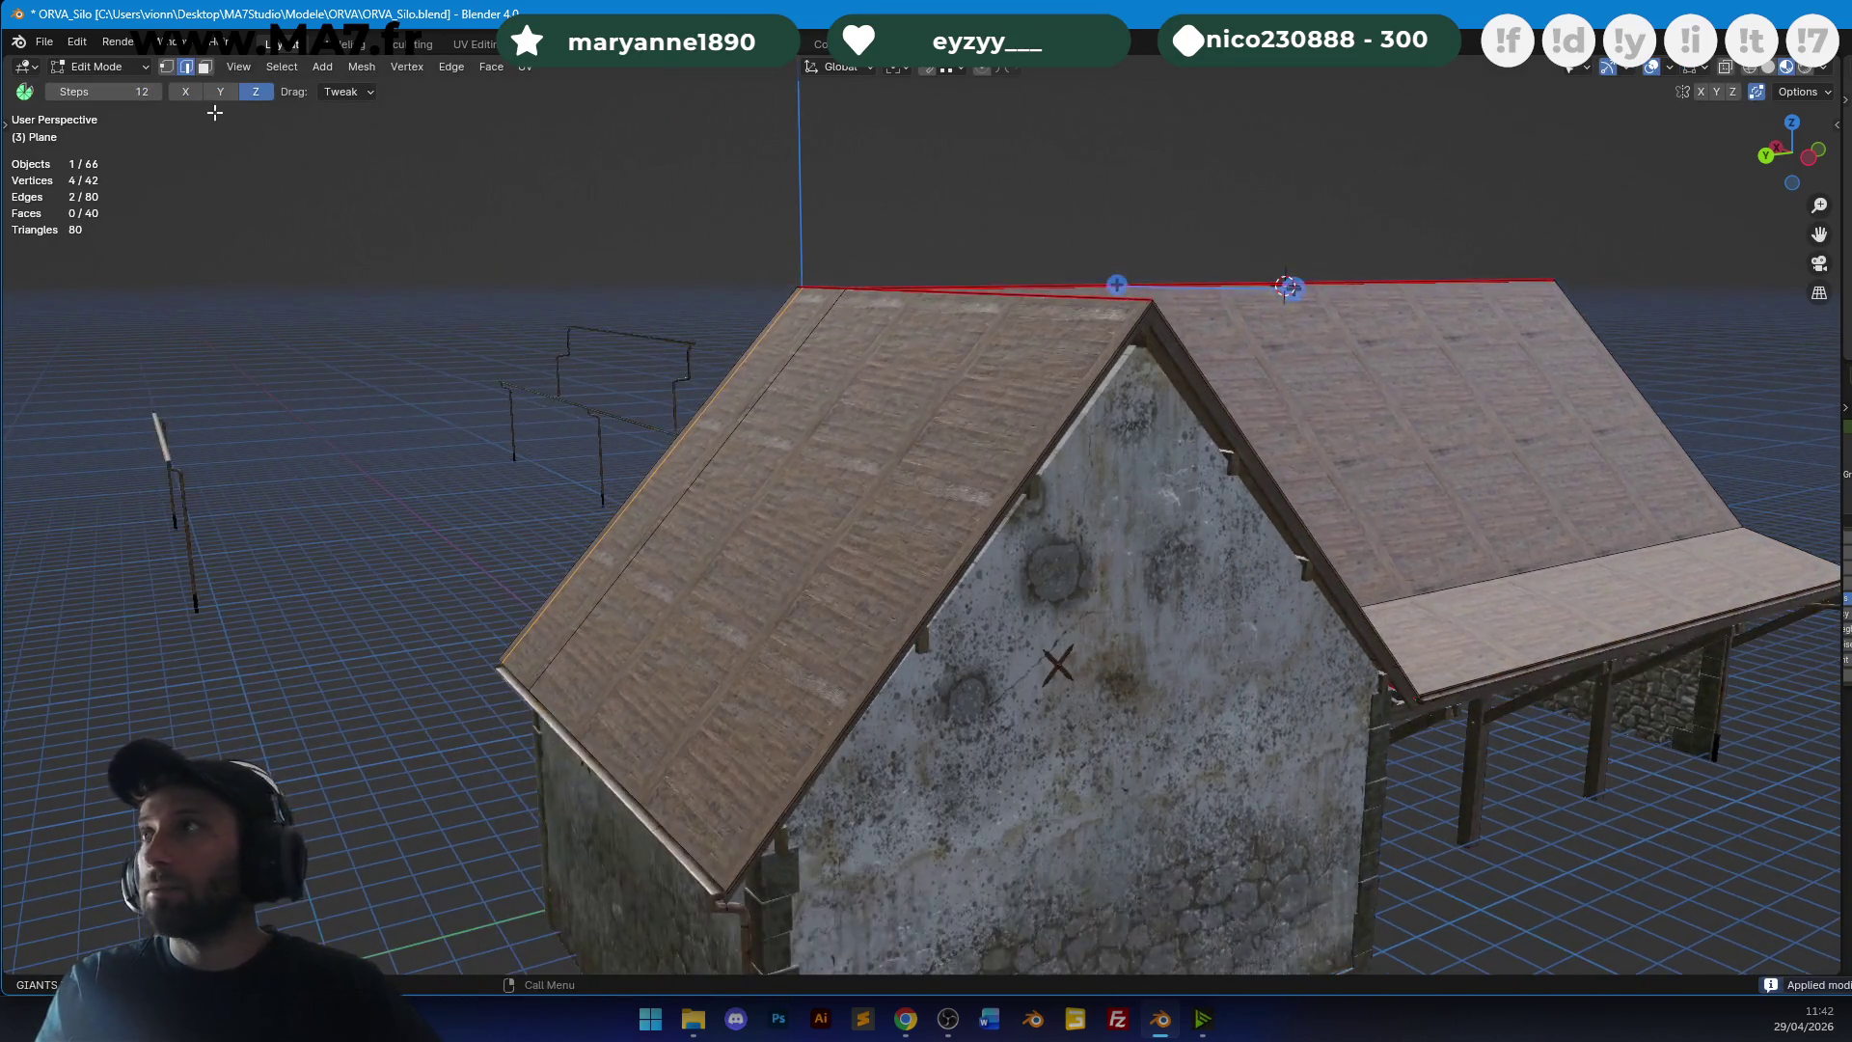
key("l")
mouse_move(704, 412)
middle_mouse_down()
mouse_move(967, 414)
mouse_move(1014, 371)
middle_mouse_up()
scroll(1013, 371, "up", 5)
Add a loop cut near the eave corner and check it with X-ray toggled on and off.
key("ctrl+r")
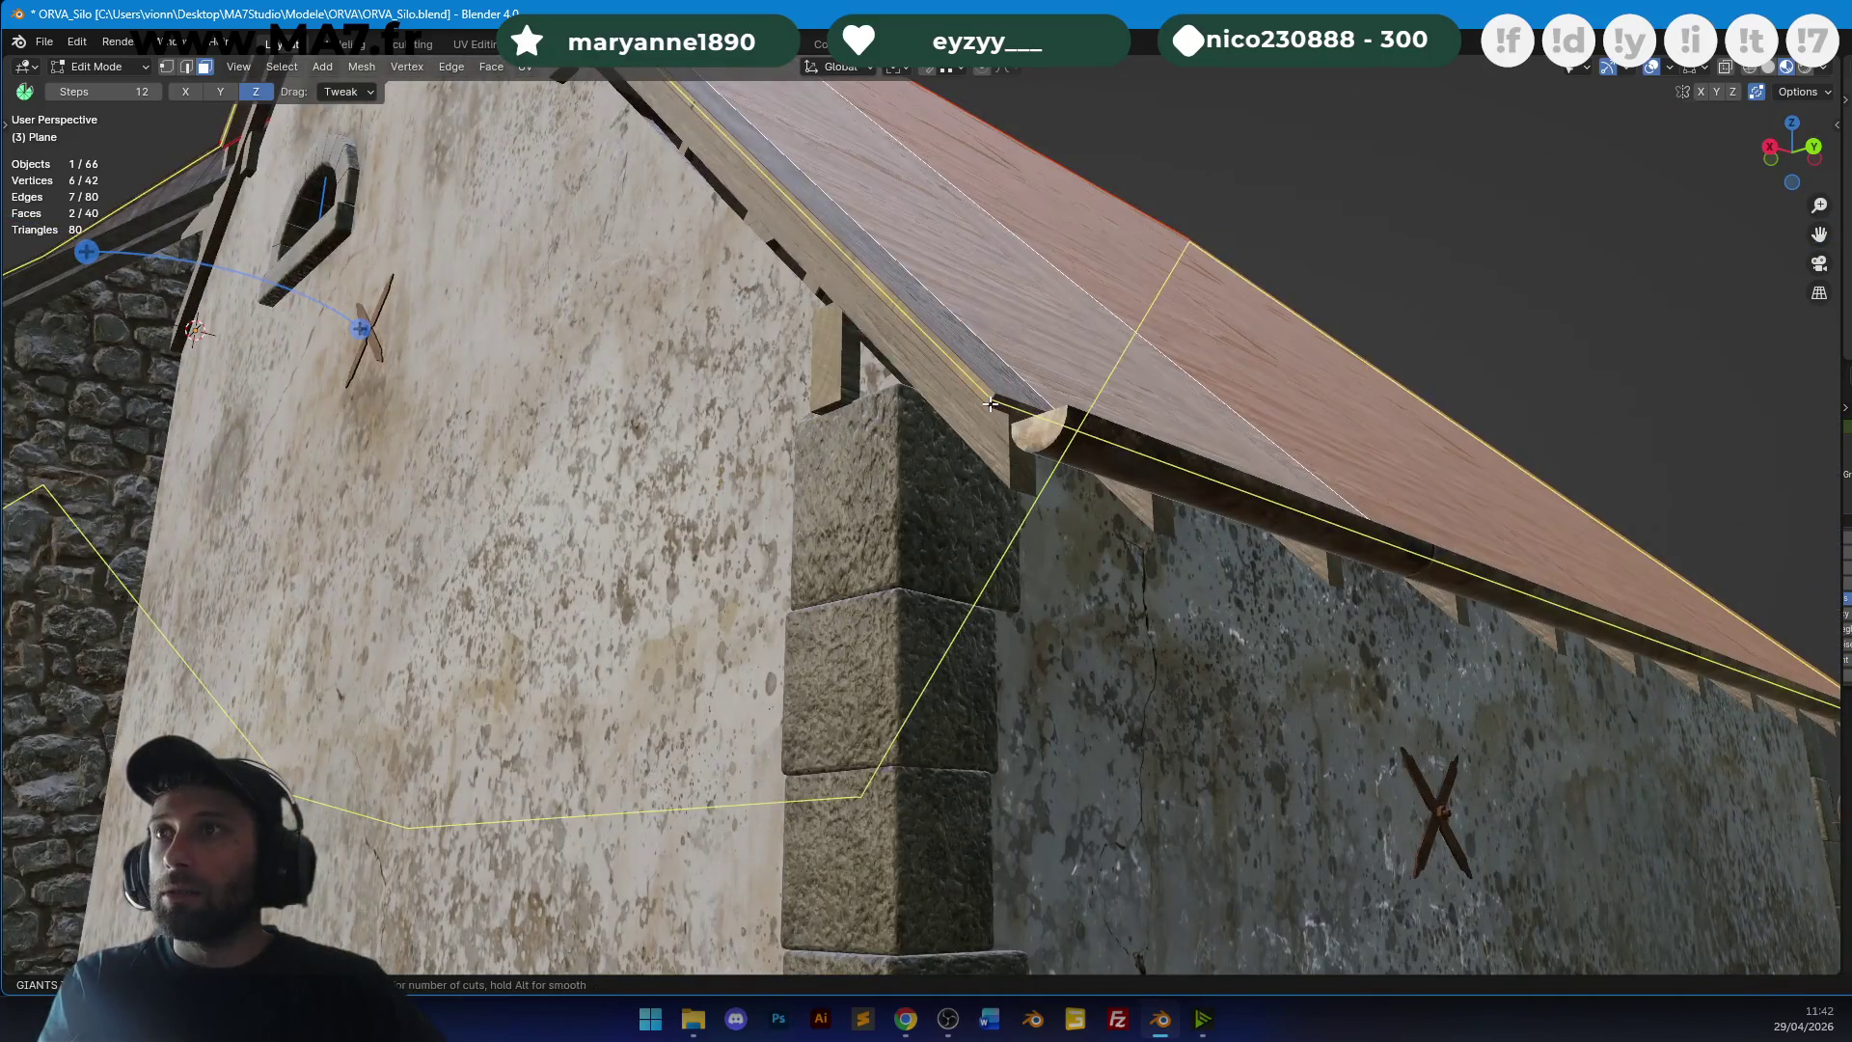
left_click(989, 403)
right_click(988, 403)
scroll(988, 403, "down", 8)
mouse_move(989, 403)
middle_mouse_down()
mouse_move(735, 471)
mouse_move(848, 489)
mouse_move(724, 550)
mouse_move(559, 533)
mouse_move(489, 503)
mouse_move(893, 512)
mouse_move(678, 471)
middle_mouse_up()
key("alt+z")
scroll(849, 489, "up", 4)
scroll(489, 502, "down", 5)
scroll(678, 471, "up", 3)
key("alt+z")
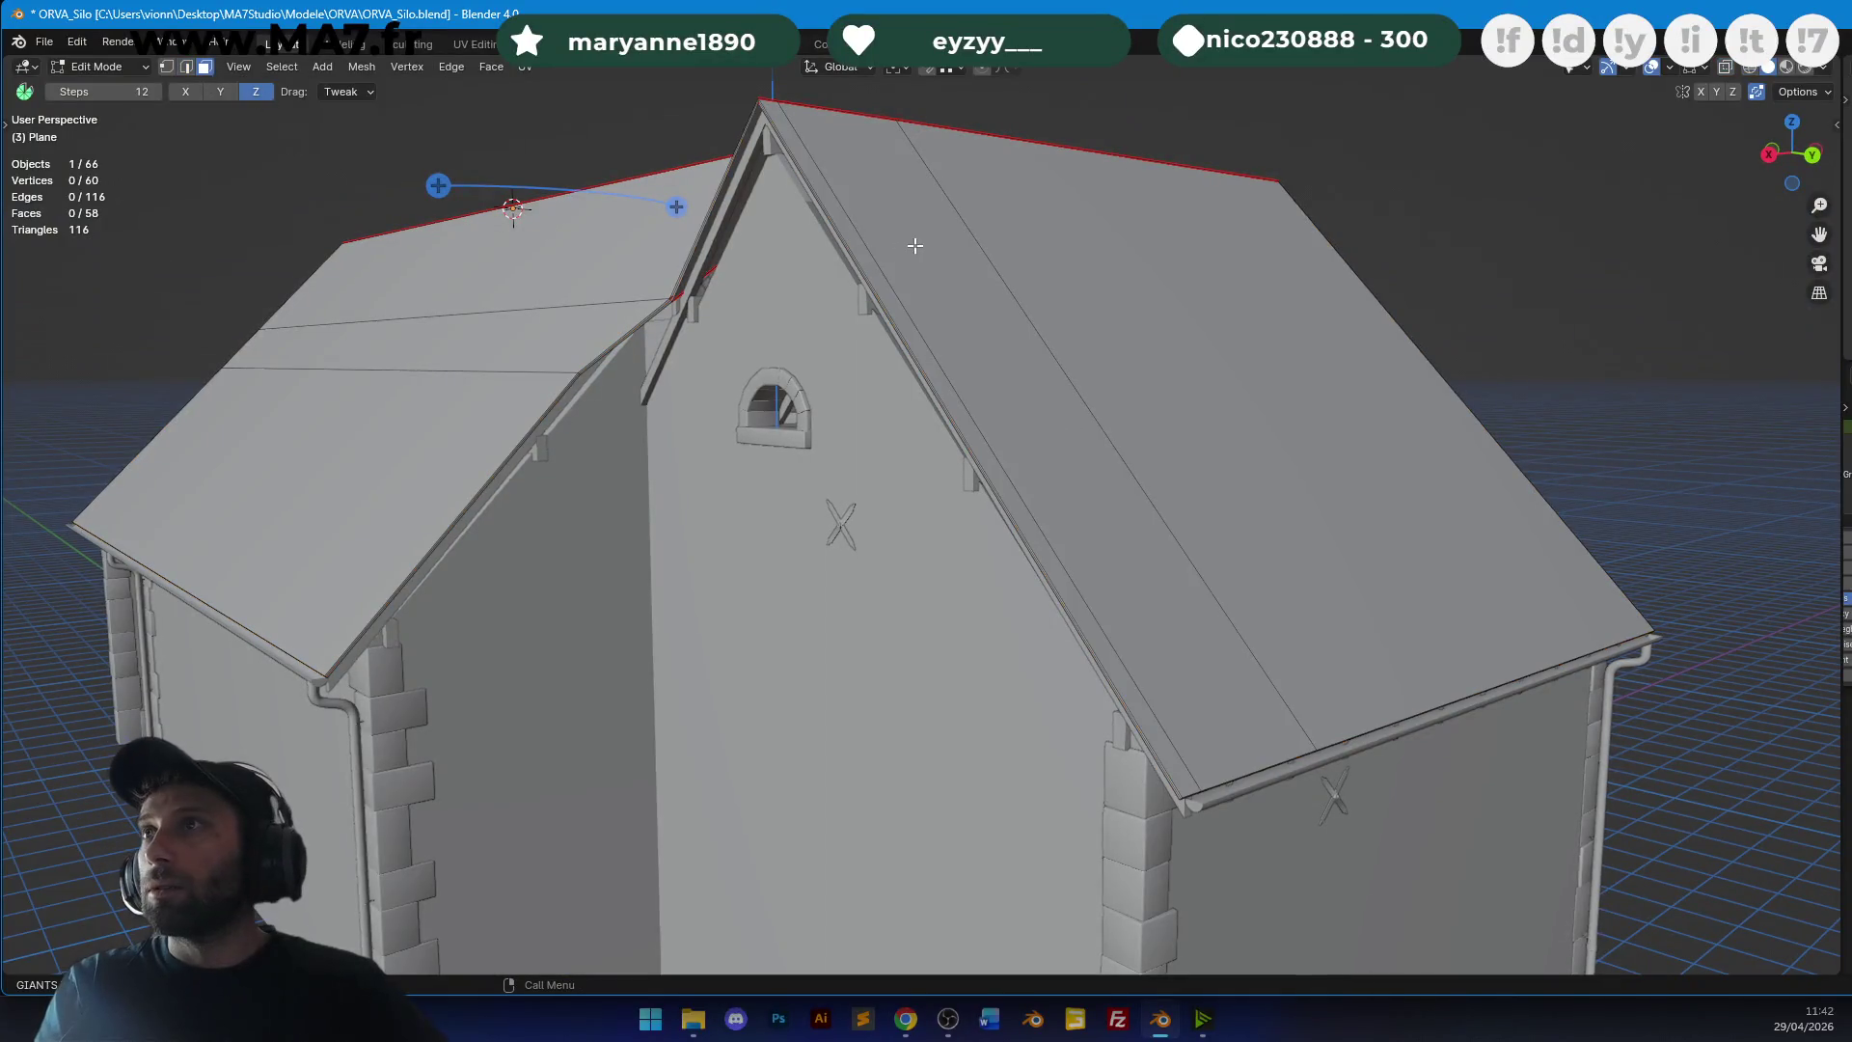
Select the narrow right strip, the large right face and the remaining roof faces.
left_click(915, 246)
left_click(1073, 266, "shift")
middle_click_drag(994, 306, 1041, 298)
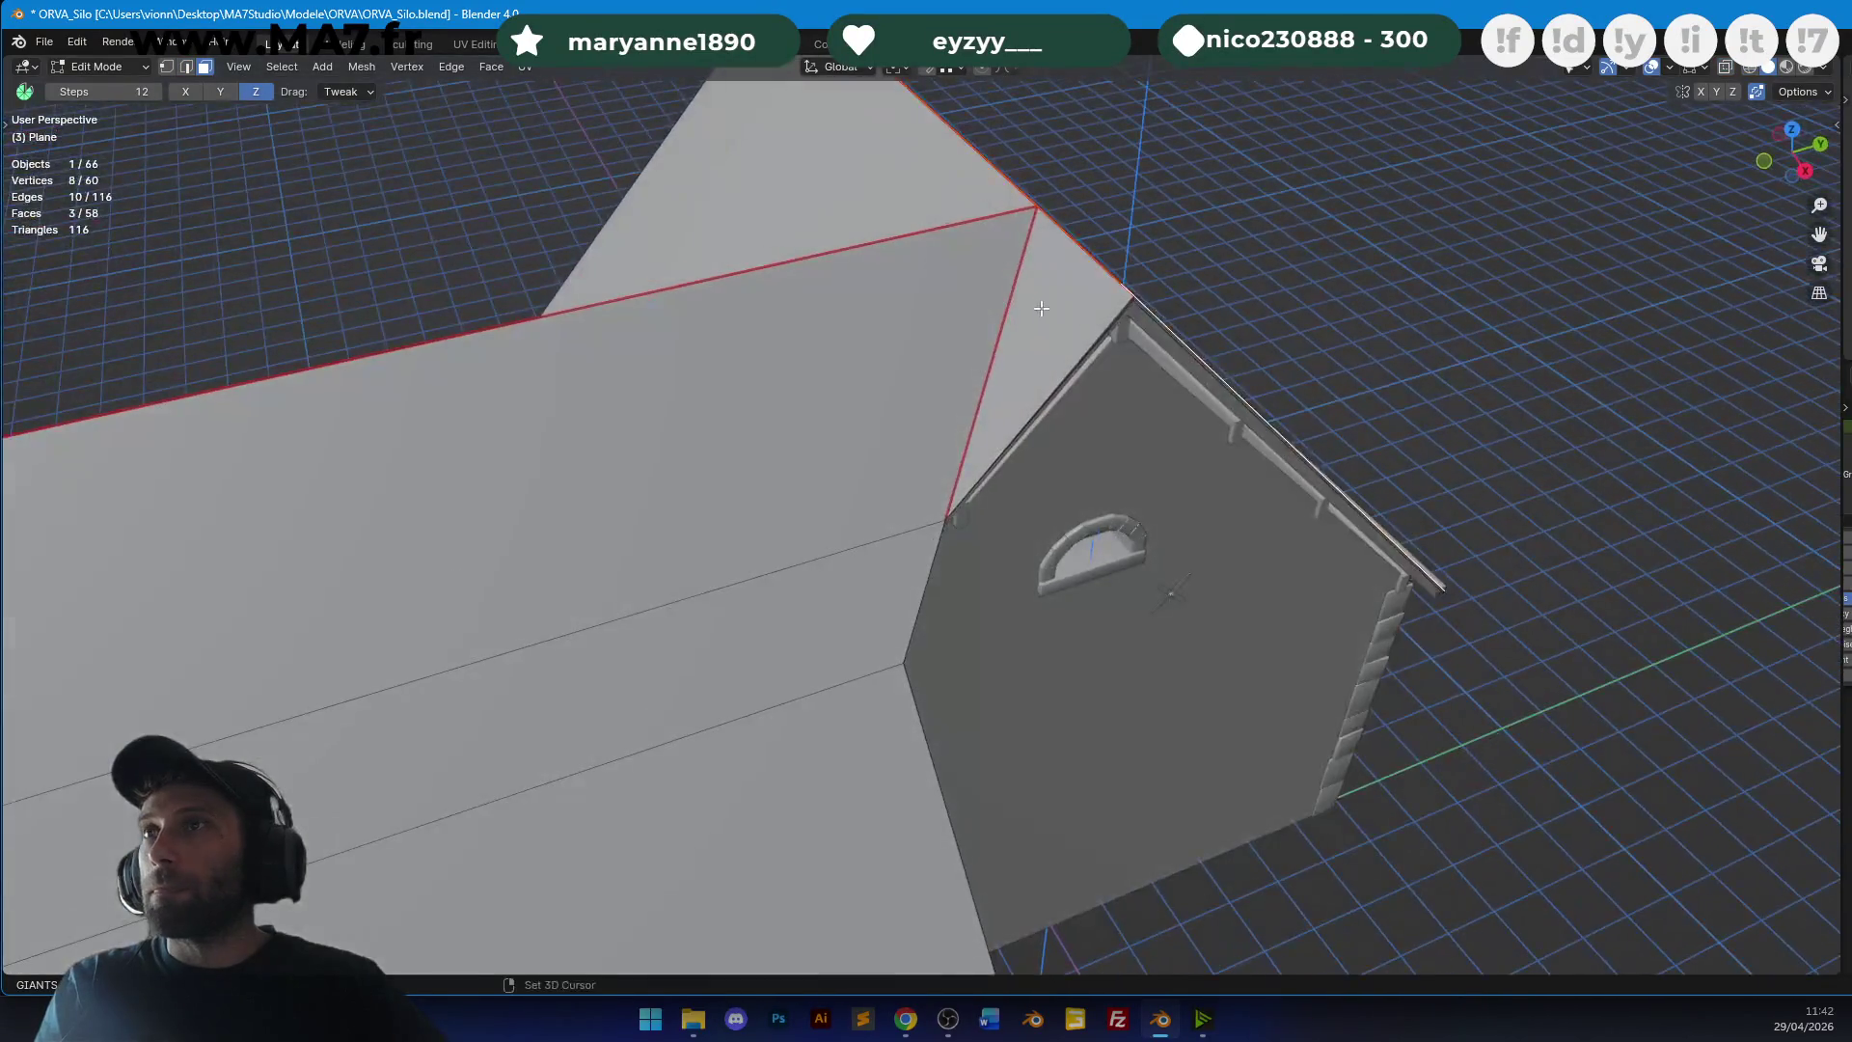
left_click(1041, 298, "shift")
scroll(936, 442, "up", 5)
scroll(936, 443, "down", 5)
middle_click_drag(937, 442, 859, 396)
left_click(868, 400, "shift")
left_click(712, 513, "shift")
middle_click_drag(712, 513, 957, 461)
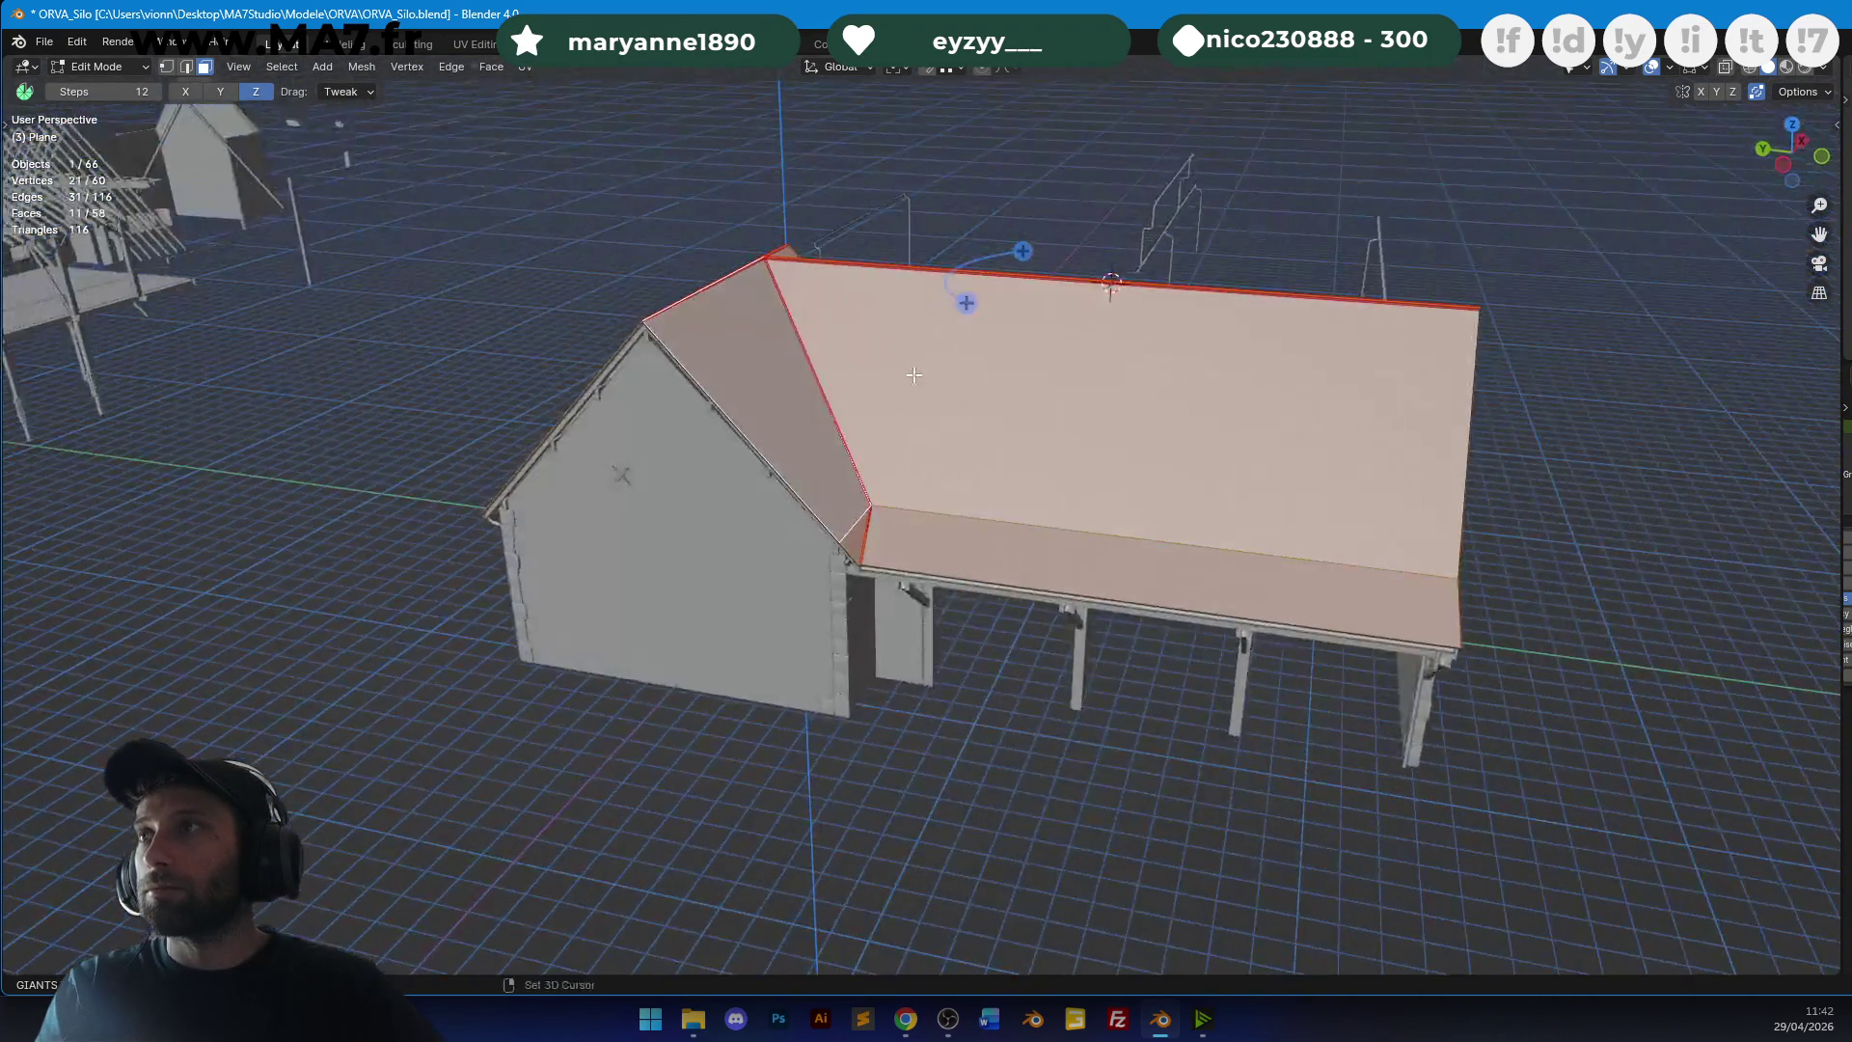
scroll(957, 461, "up", 6)
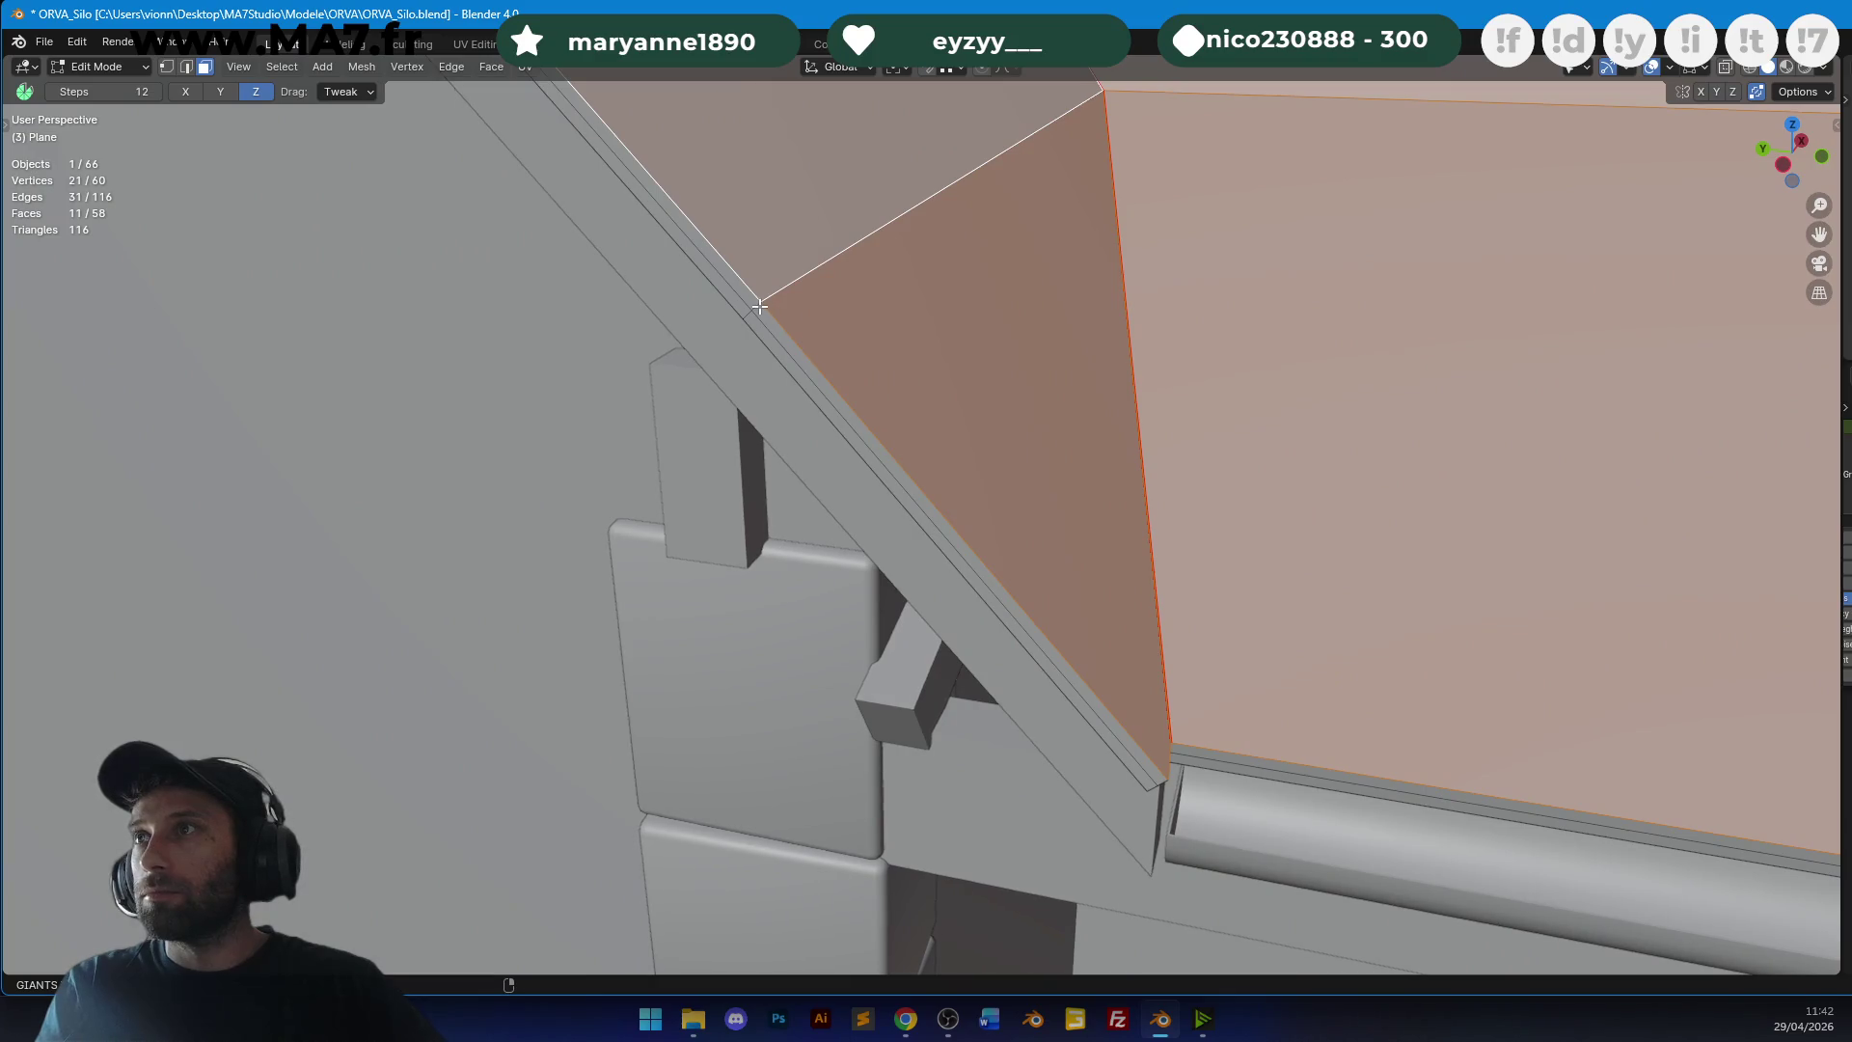
scroll(757, 307, "down", 5)
Select all connected roof faces and inspect the tile texture up close.
key("ctrl+l")
mouse_move(757, 307)
middle_mouse_down()
mouse_move(1107, 426)
mouse_move(951, 108)
mouse_move(1222, 518)
mouse_move(1119, 414)
middle_mouse_up()
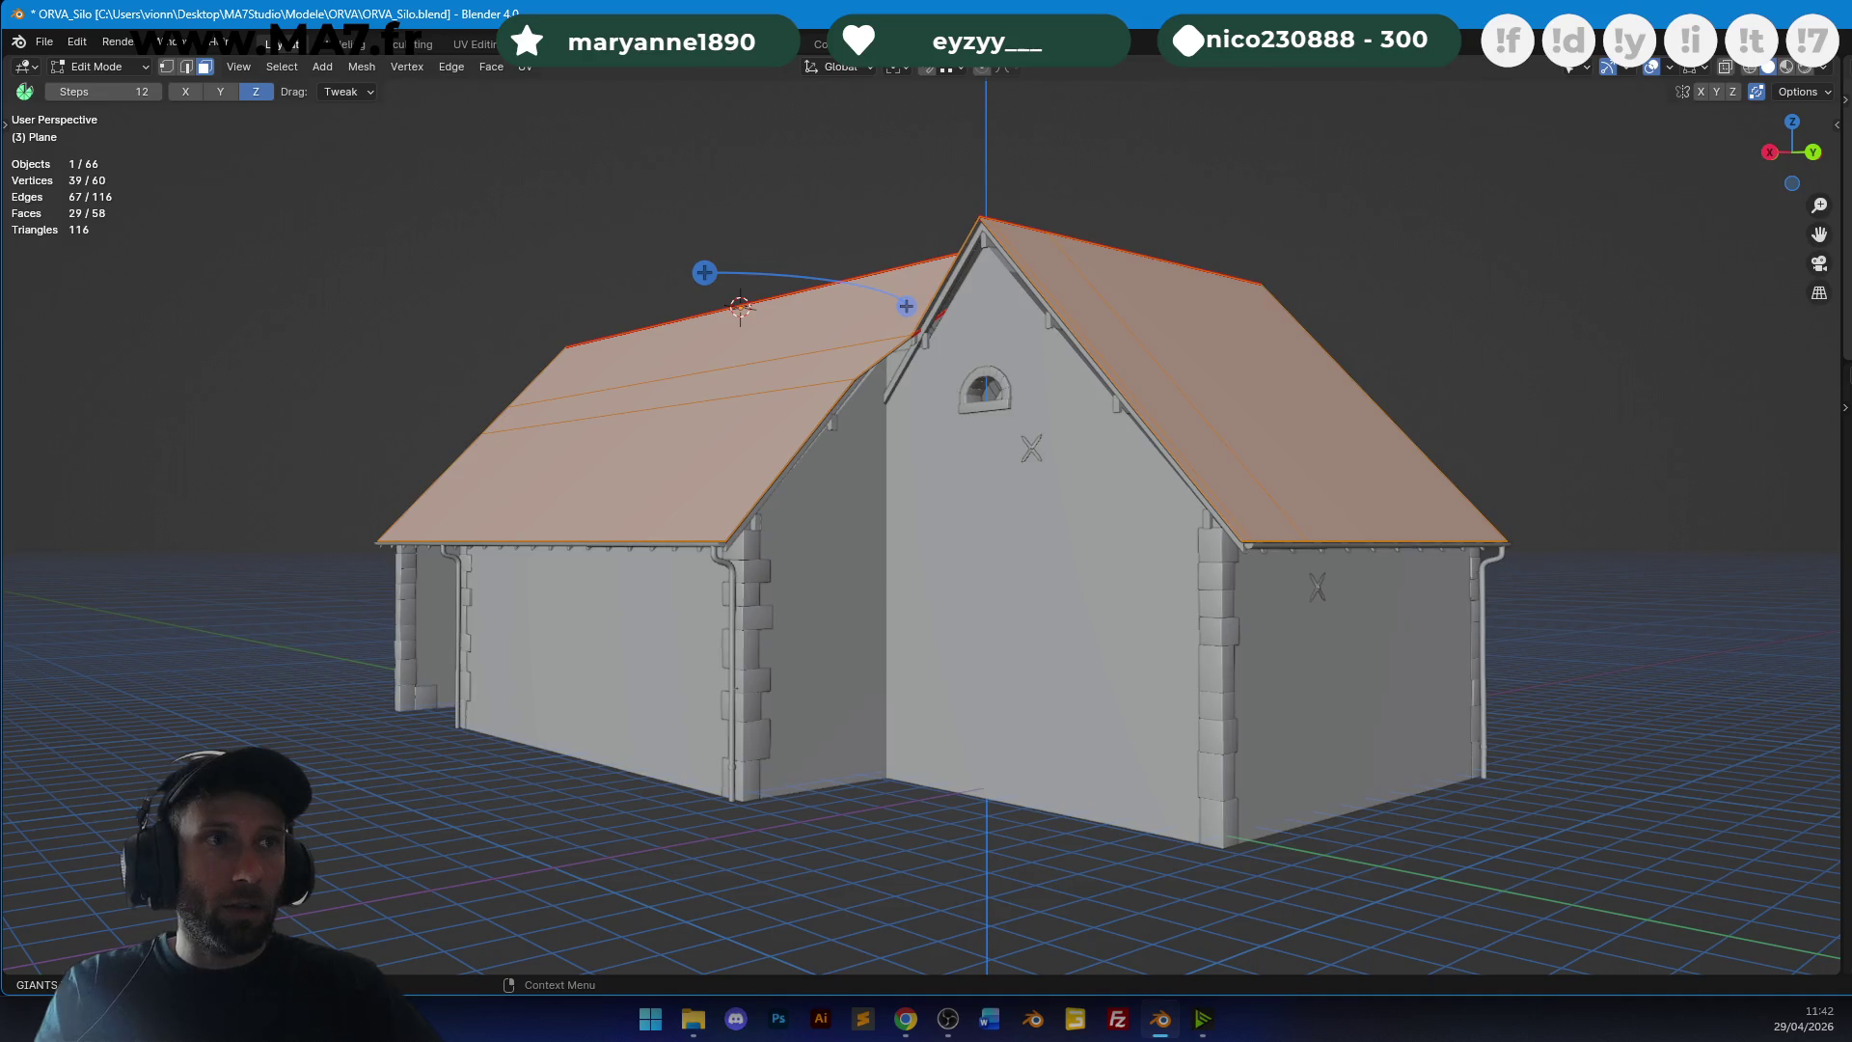
middle_click_drag(970, 314, 1071, 396)
scroll(1170, 475, "up", 10)
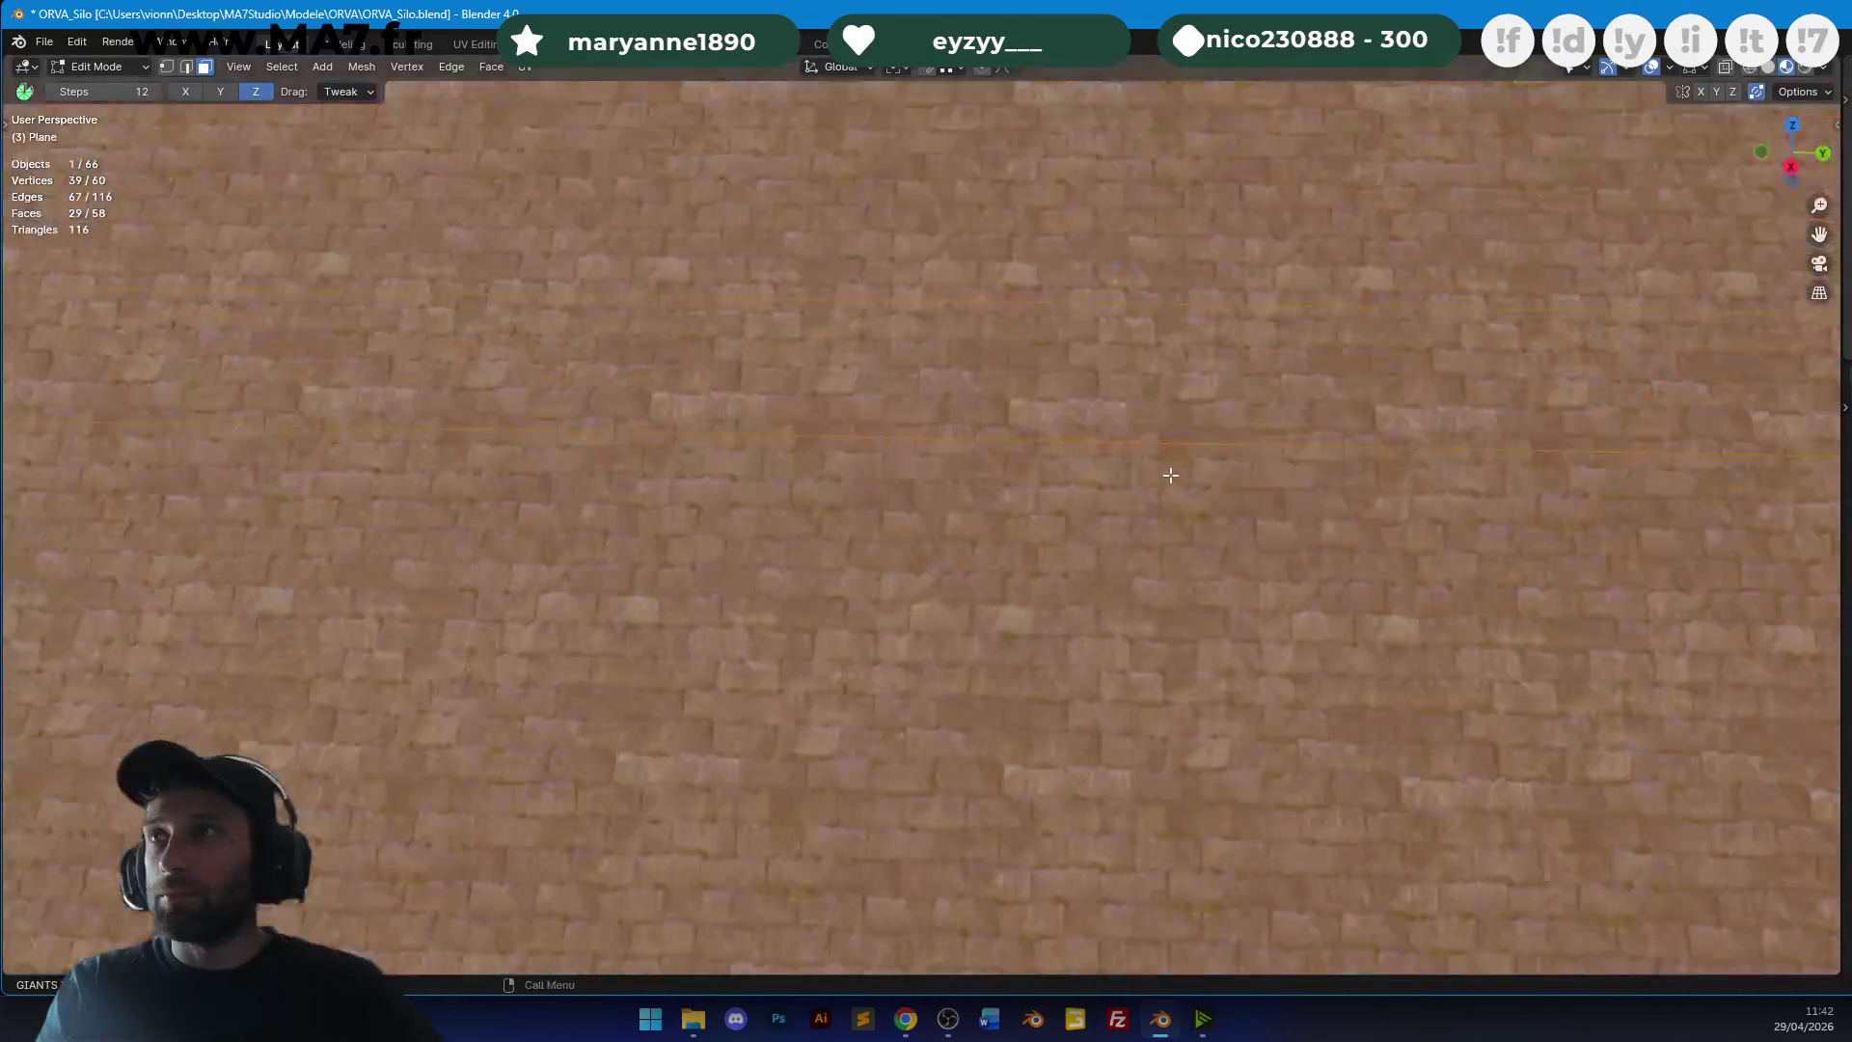
scroll(1293, 407, "down", 2)
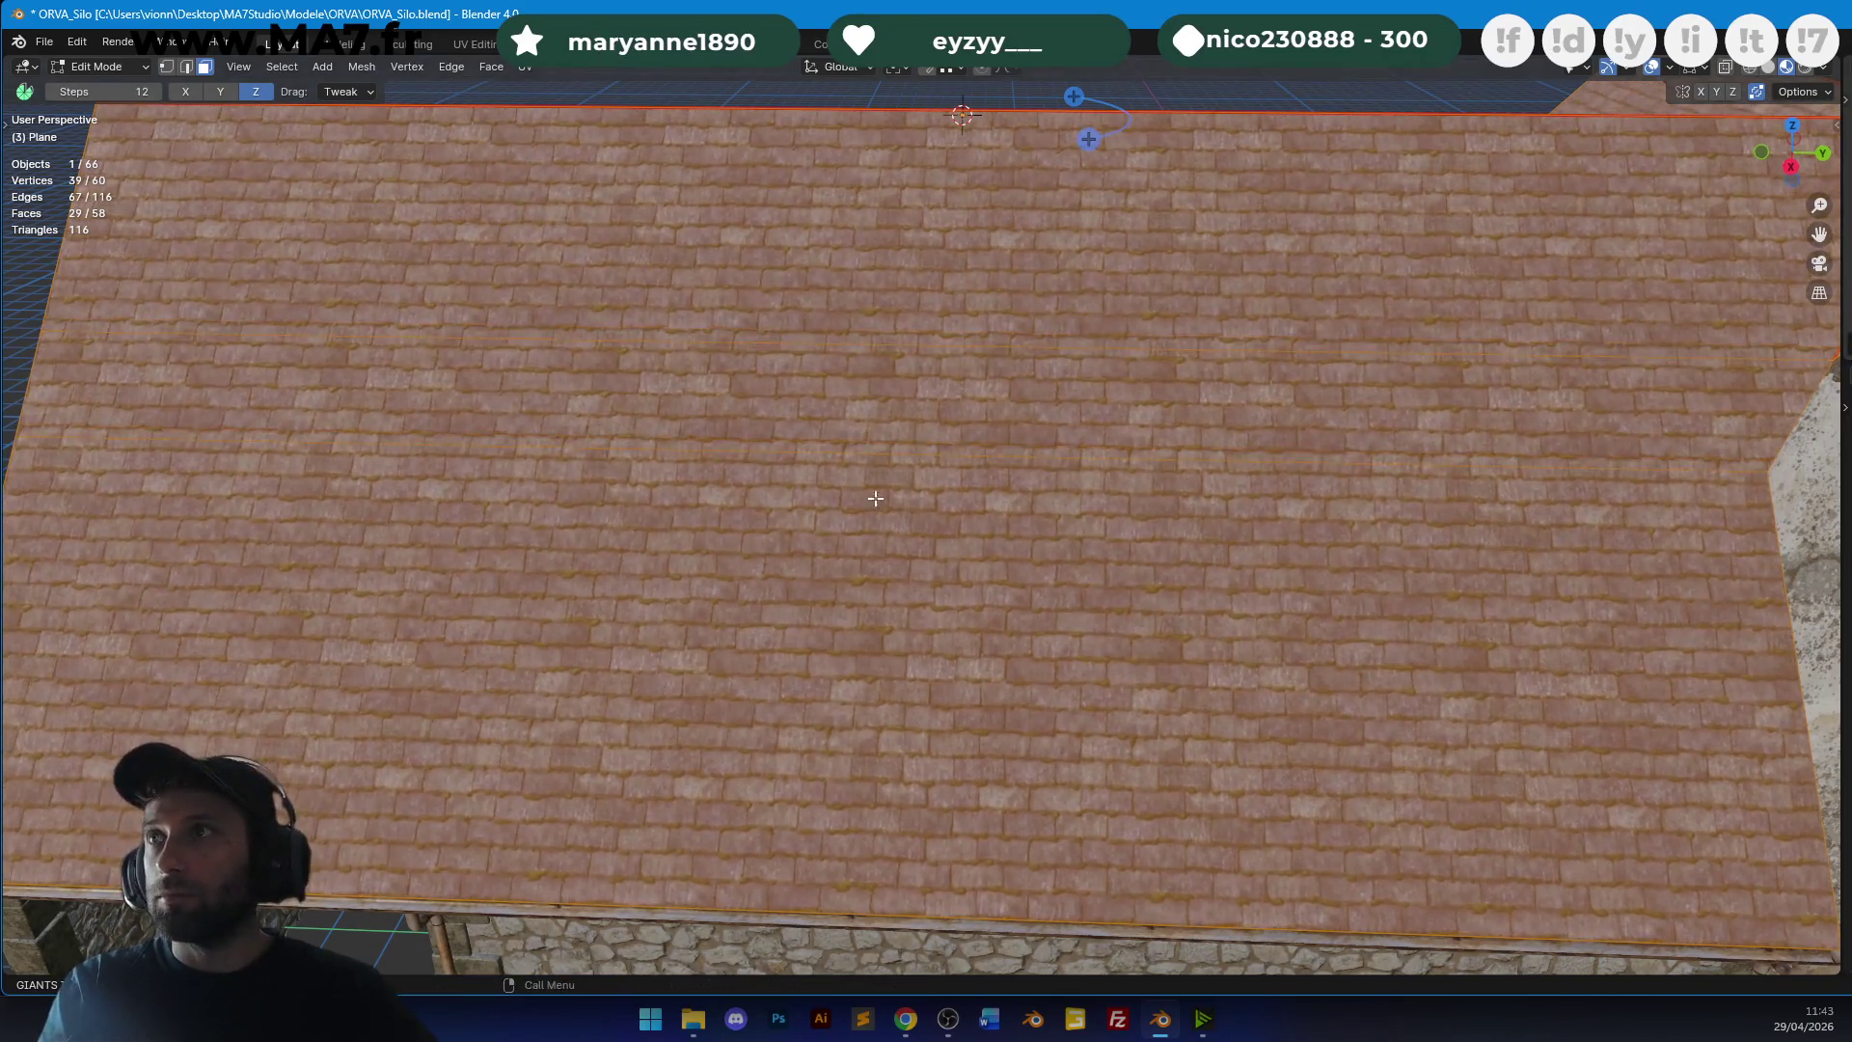
mouse_move(1080, 453)
middle_mouse_down()
mouse_move(1165, 493)
mouse_move(1006, 397)
mouse_move(926, 392)
mouse_move(901, 454)
mouse_move(938, 447)
mouse_move(853, 484)
middle_mouse_up()
Save the barn file, then reselect the roof in Edit Mode with its strip faces.
key("Tab")
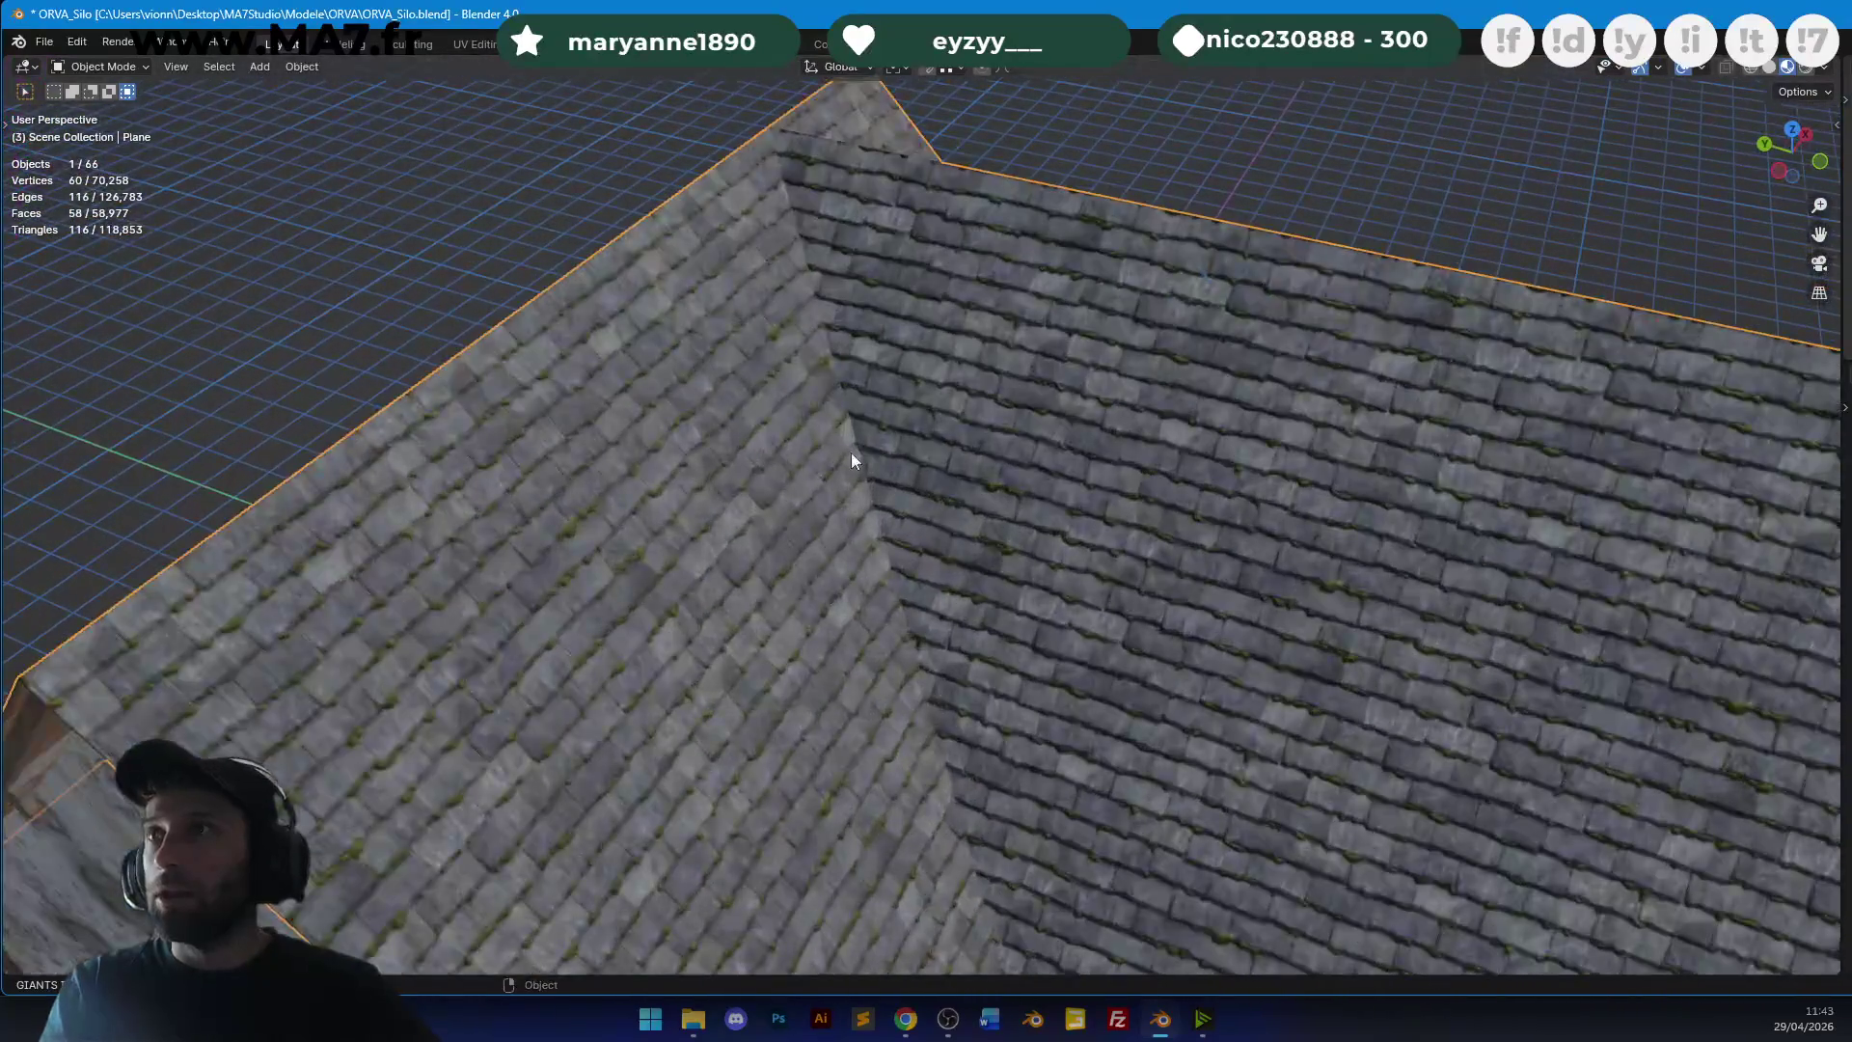
mouse_move(816, 330)
middle_mouse_down()
mouse_move(906, 397)
mouse_move(1244, 504)
mouse_move(1070, 459)
mouse_move(923, 576)
mouse_move(1075, 516)
middle_mouse_up()
key("alt+a")
key("ctrl+s")
mouse_move(1091, 351)
middle_mouse_down()
mouse_move(905, 505)
mouse_move(992, 516)
mouse_move(1097, 456)
middle_mouse_up()
left_click(992, 517)
key("Tab")
left_click(745, 423, "shift")
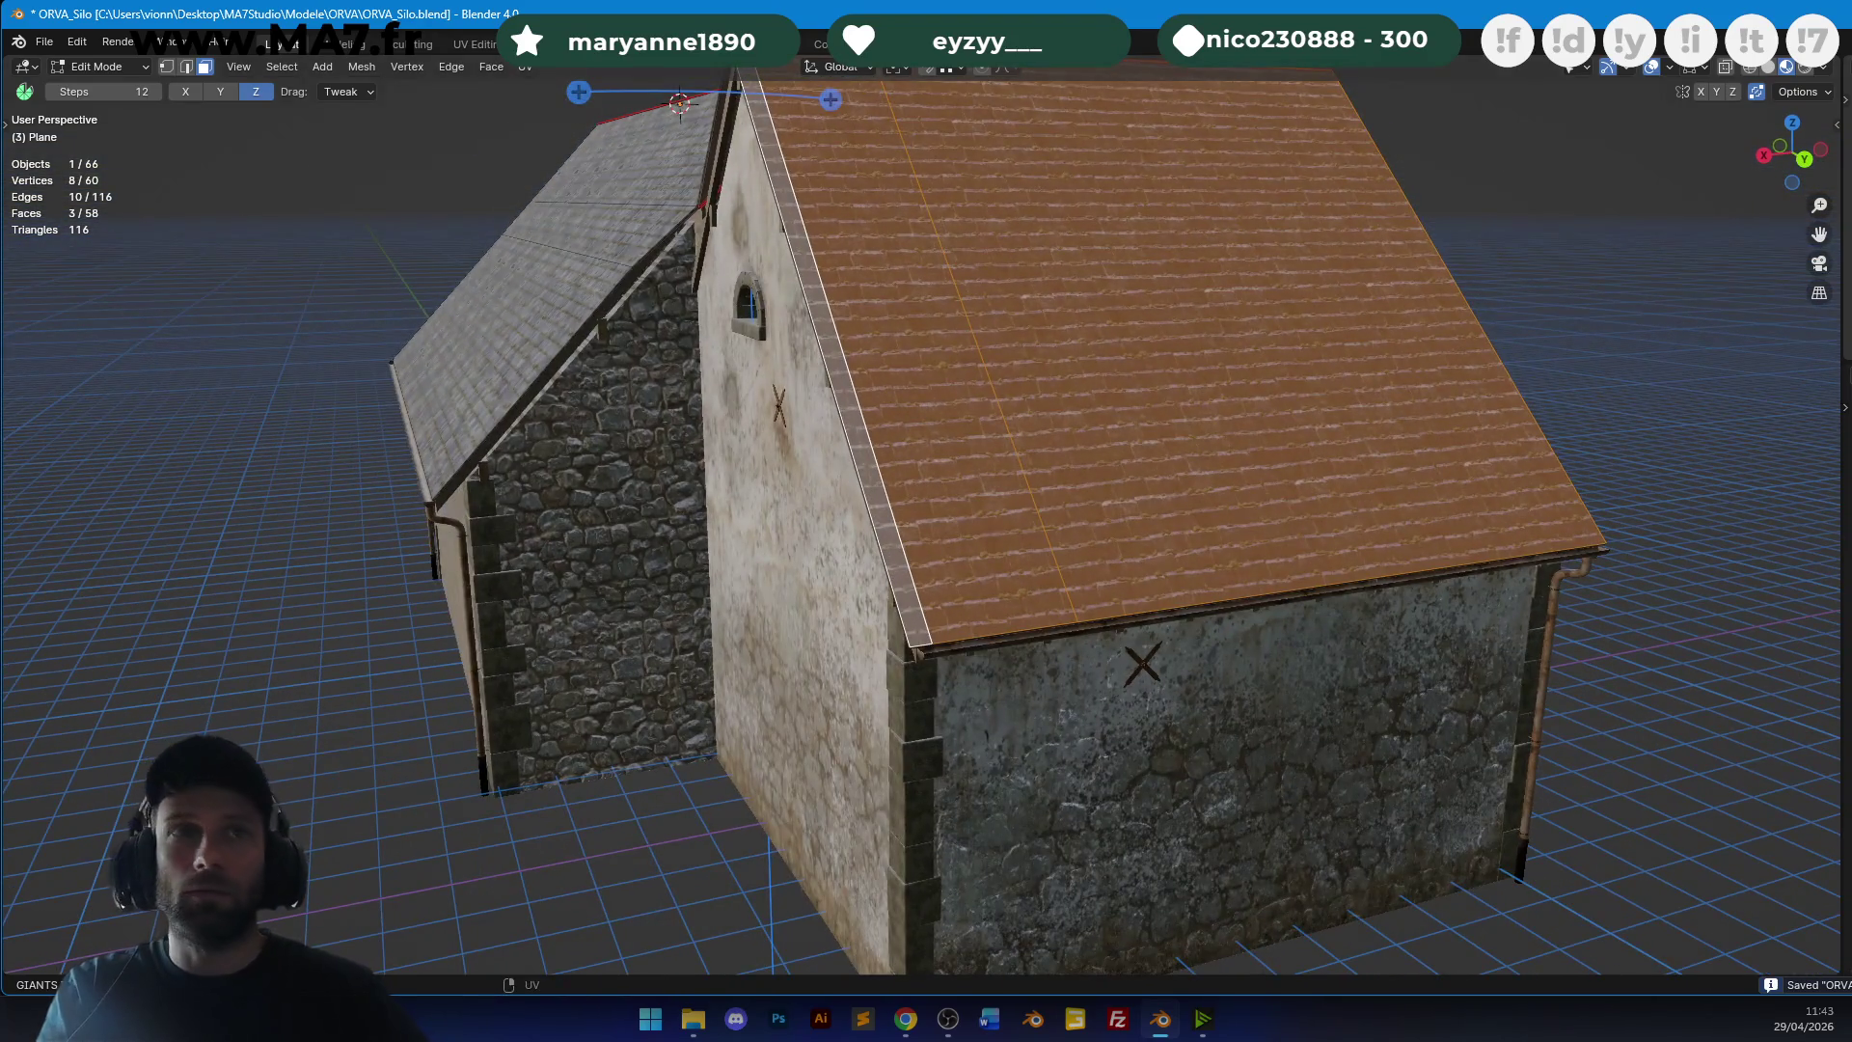
Refit the clay tile texture on the roof strip, save the barn, and preview it rendered.
key("Tab")
key("Tab")
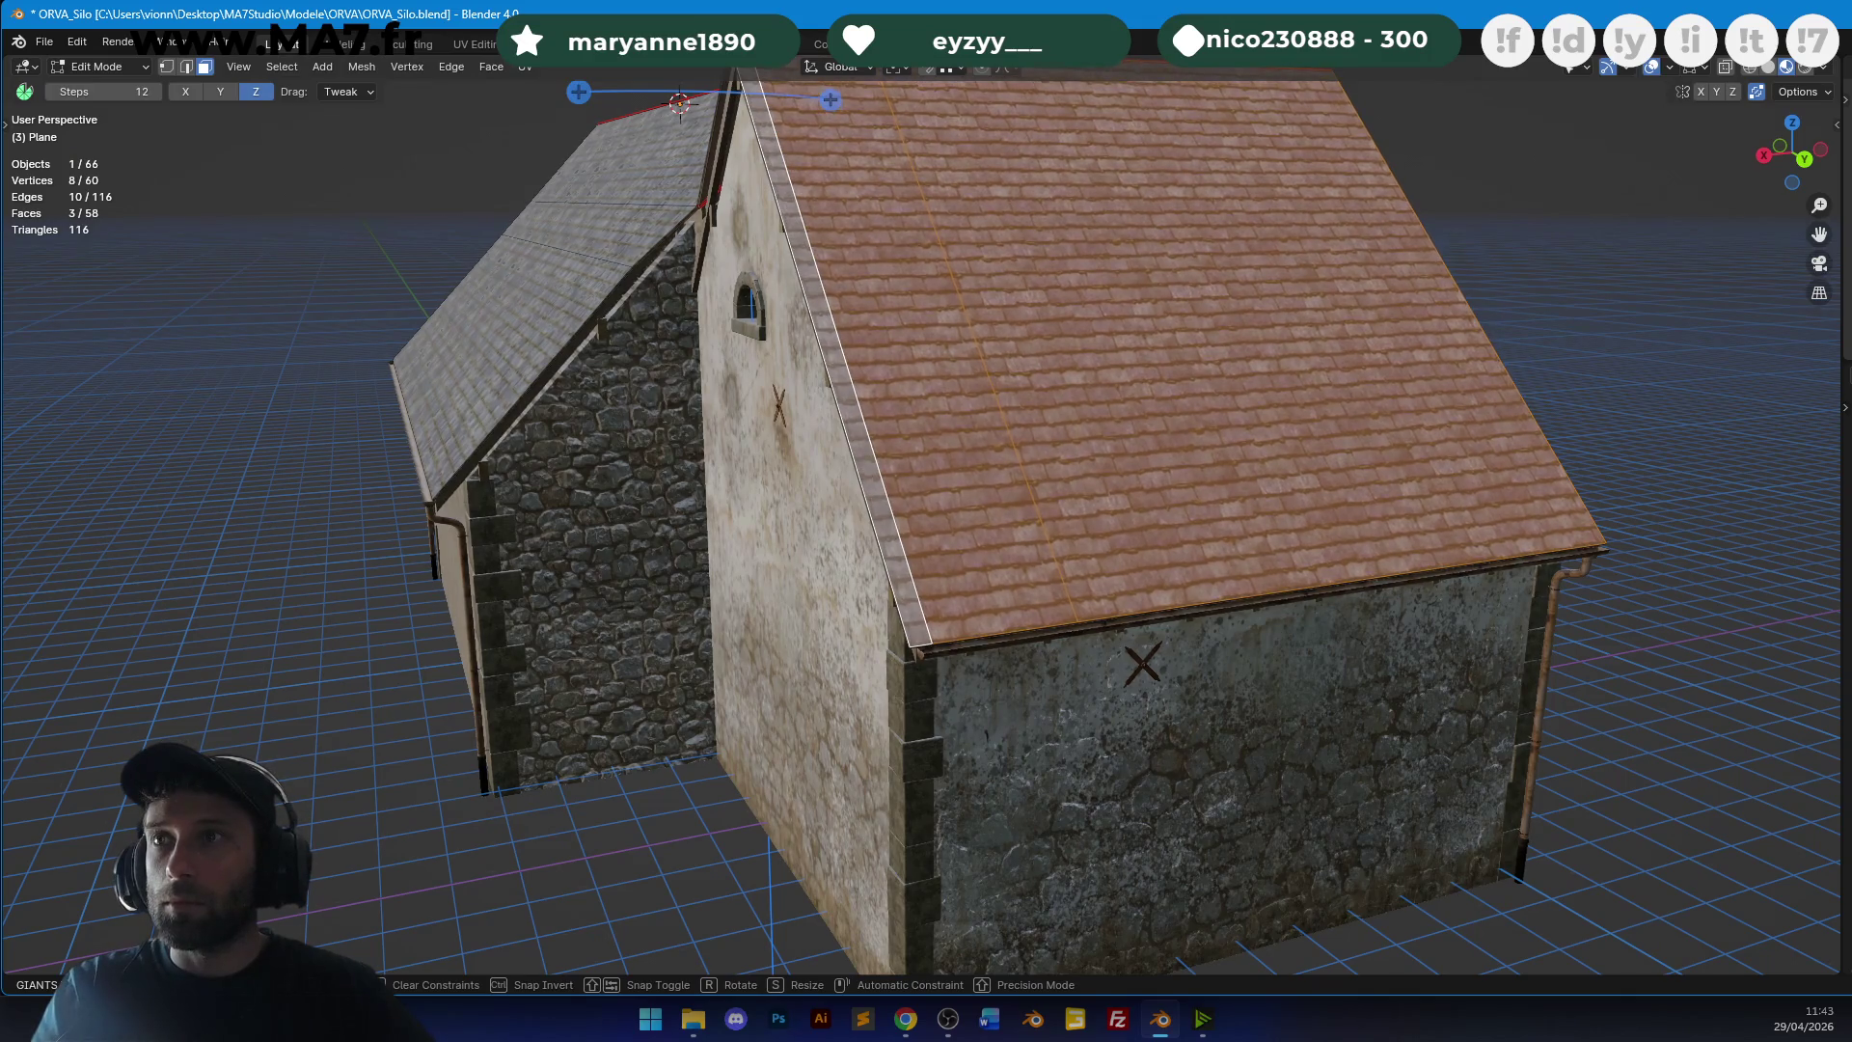
key("Tab")
mouse_move(1005, 238)
middle_mouse_down()
mouse_move(1020, 378)
mouse_move(938, 355)
mouse_move(1405, 359)
mouse_move(1335, 385)
mouse_move(1059, 403)
mouse_move(951, 376)
mouse_move(910, 467)
mouse_move(1115, 437)
mouse_move(717, 593)
mouse_move(1087, 463)
mouse_move(694, 483)
mouse_move(1132, 463)
mouse_move(1136, 509)
mouse_move(1177, 447)
mouse_move(1012, 467)
mouse_move(1011, 508)
mouse_move(1190, 511)
mouse_move(1079, 443)
mouse_move(1136, 280)
mouse_move(974, 355)
mouse_move(786, 376)
mouse_move(1250, 332)
mouse_move(1334, 381)
mouse_move(1080, 377)
mouse_move(1305, 378)
middle_mouse_up()
key("ctrl+s")
scroll(786, 376, "up", 3)
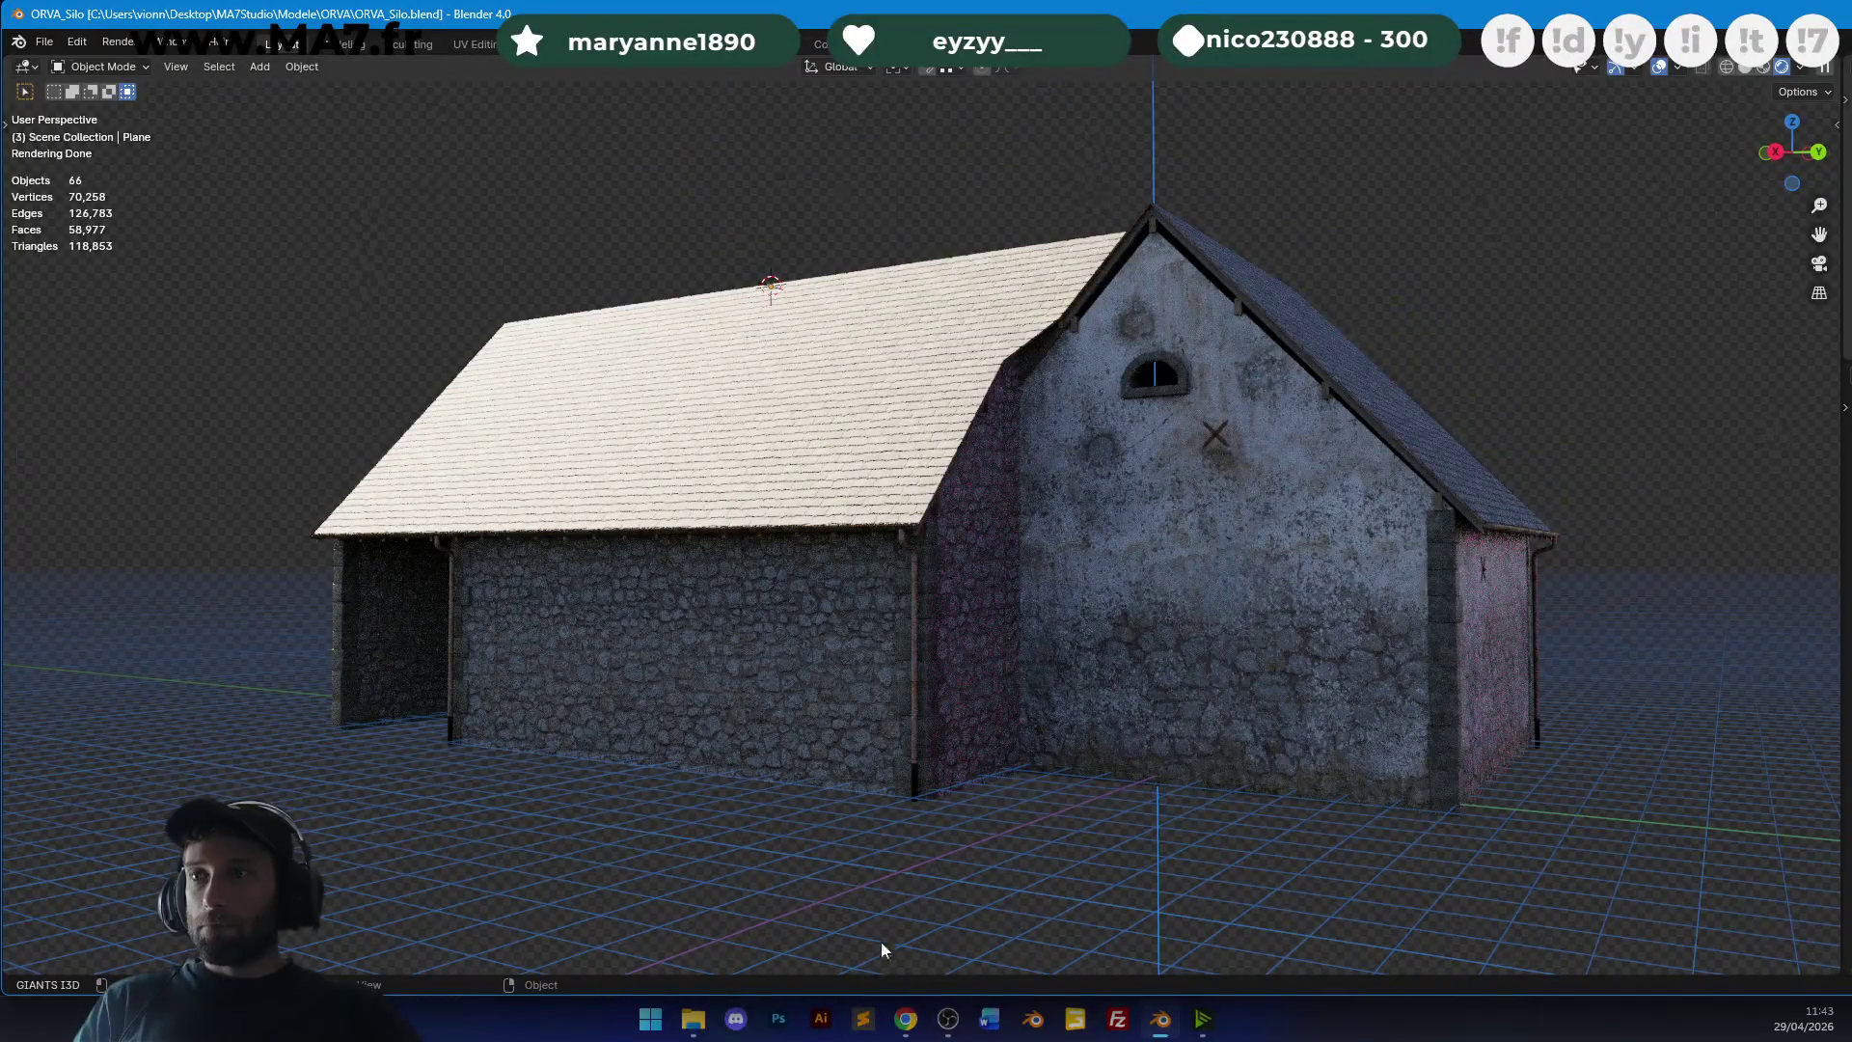
mouse_move(945, 463)
middle_mouse_down()
mouse_move(996, 459)
mouse_move(1145, 509)
middle_mouse_up()
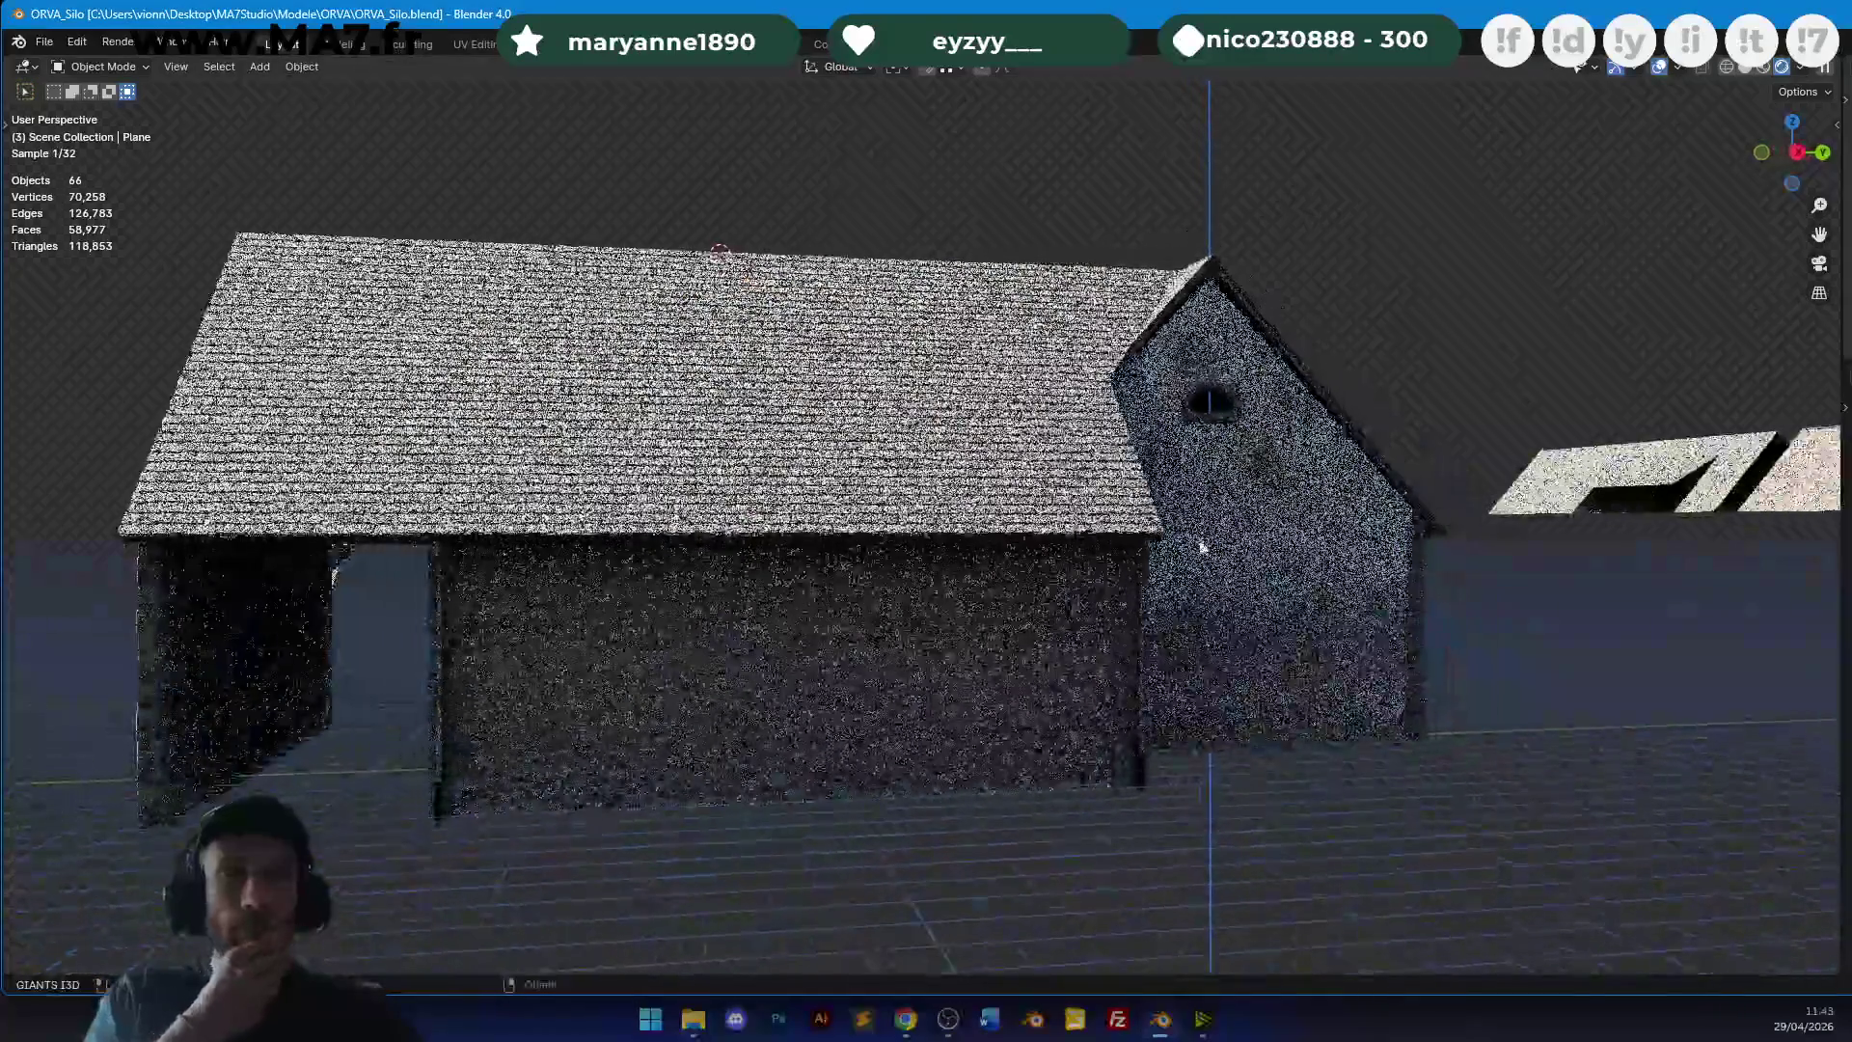
mouse_move(923, 803)
middle_mouse_down()
mouse_move(974, 896)
mouse_move(893, 1032)
middle_mouse_up()
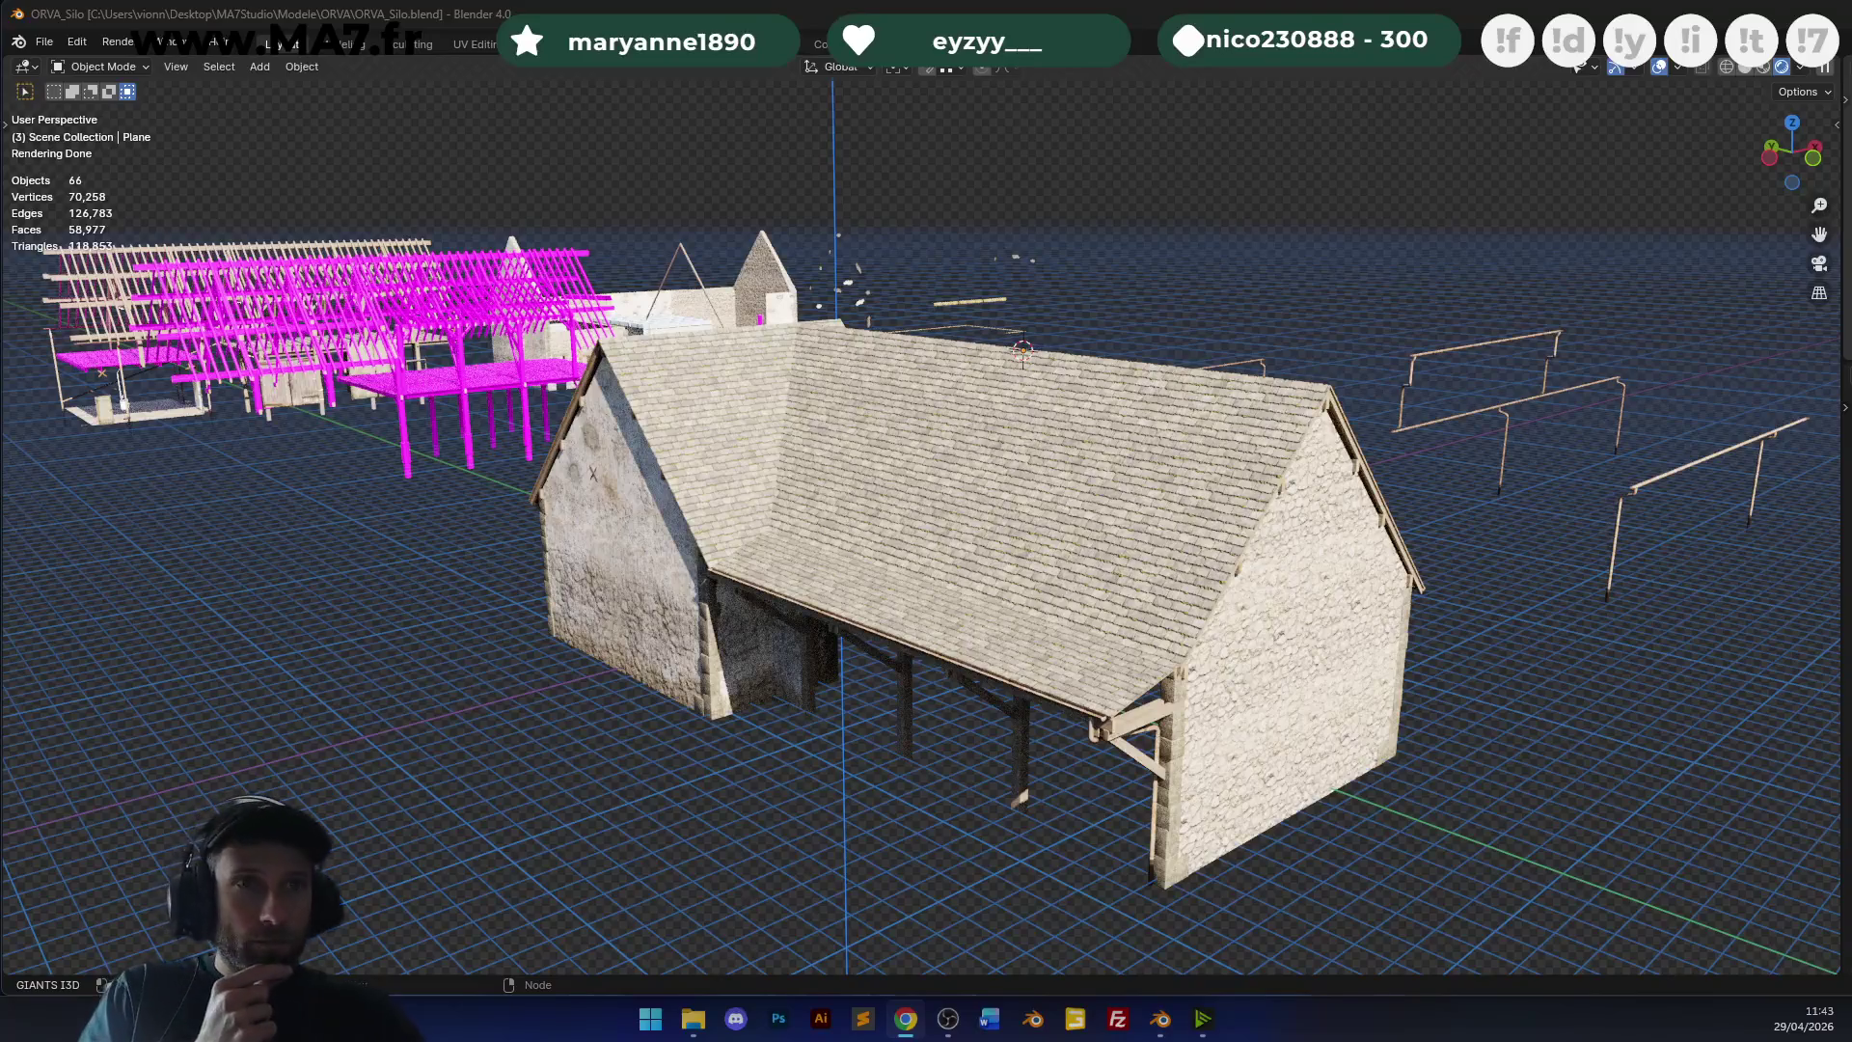
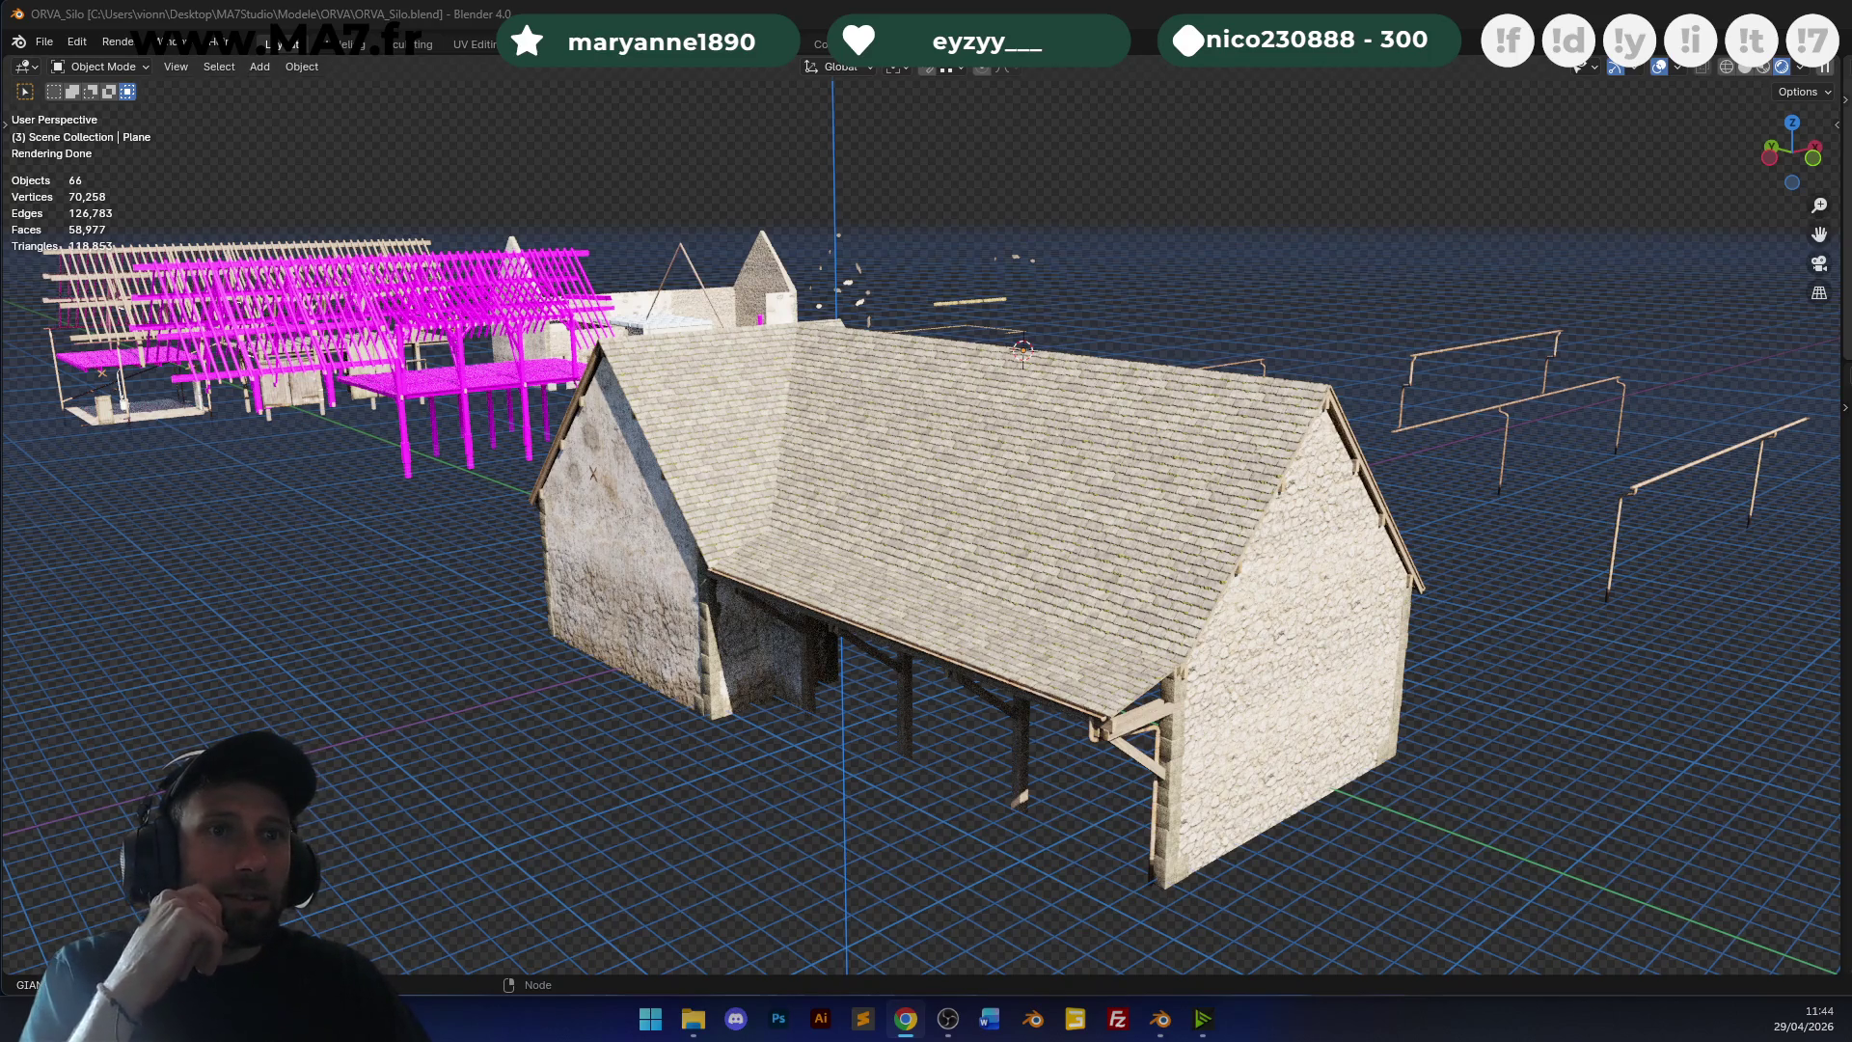
In Edit Mode on the roof, add two loop cuts slid close beside the ridge.
mouse_move(1008, 533)
middle_mouse_down()
mouse_move(1080, 482)
mouse_move(1021, 502)
mouse_move(1096, 637)
mouse_move(974, 559)
mouse_move(934, 482)
middle_mouse_up()
key("Tab")
scroll(933, 482, "up", 5)
key("ctrl+r")
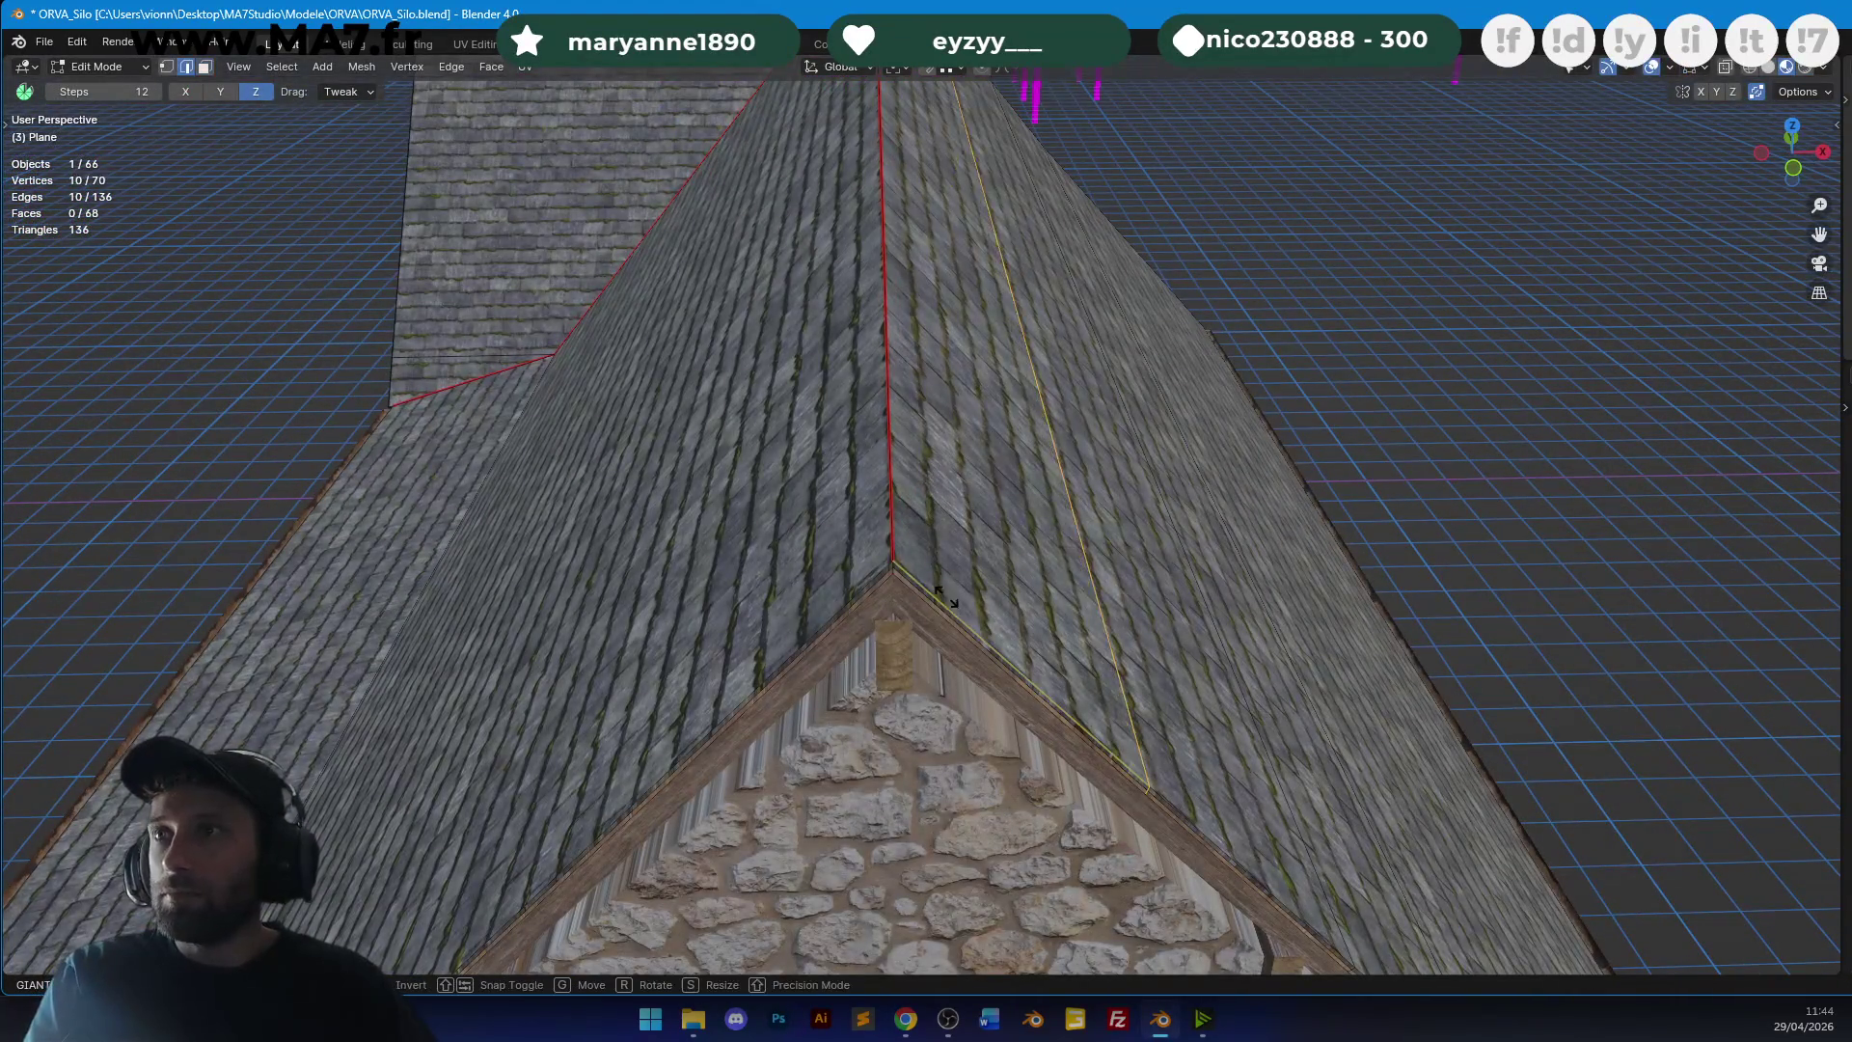
left_click(931, 590)
left_click(888, 574)
key("ctrl+r")
left_click(752, 434)
left_click(1397, 327)
From a corner view, add one more loop cut slid next to the ridge.
mouse_move(1142, 375)
middle_mouse_down()
mouse_move(1260, 408)
mouse_move(1169, 393)
mouse_move(1254, 376)
mouse_move(1312, 405)
mouse_move(1081, 406)
middle_mouse_up()
key("ctrl+r")
left_click(1312, 405)
left_click(1292, 405)
scroll(1081, 406, "up", 3)
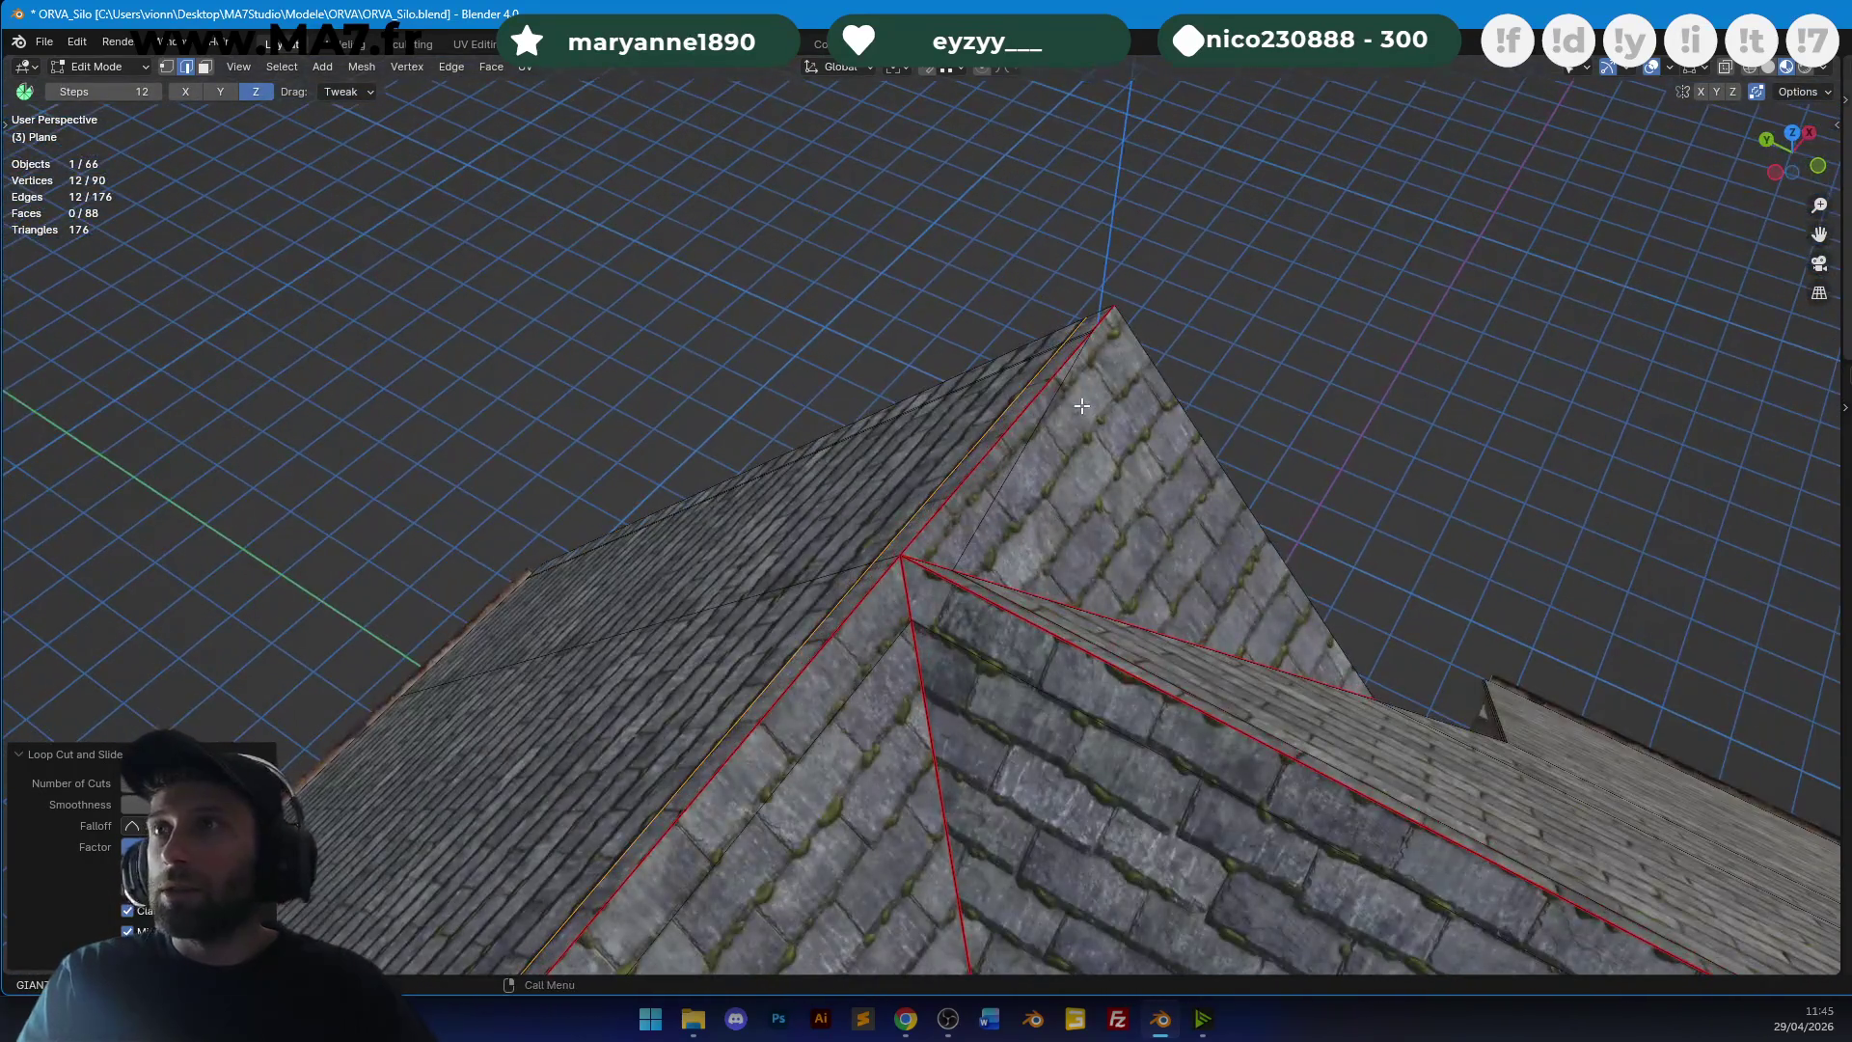
In vertex select, pick a vertex at the roof edge, trying and cancelling a move.
left_click(166, 67)
middle_click_drag(934, 326, 819, 396)
left_click(1238, 409)
middle_click_drag(1238, 409, 1083, 490)
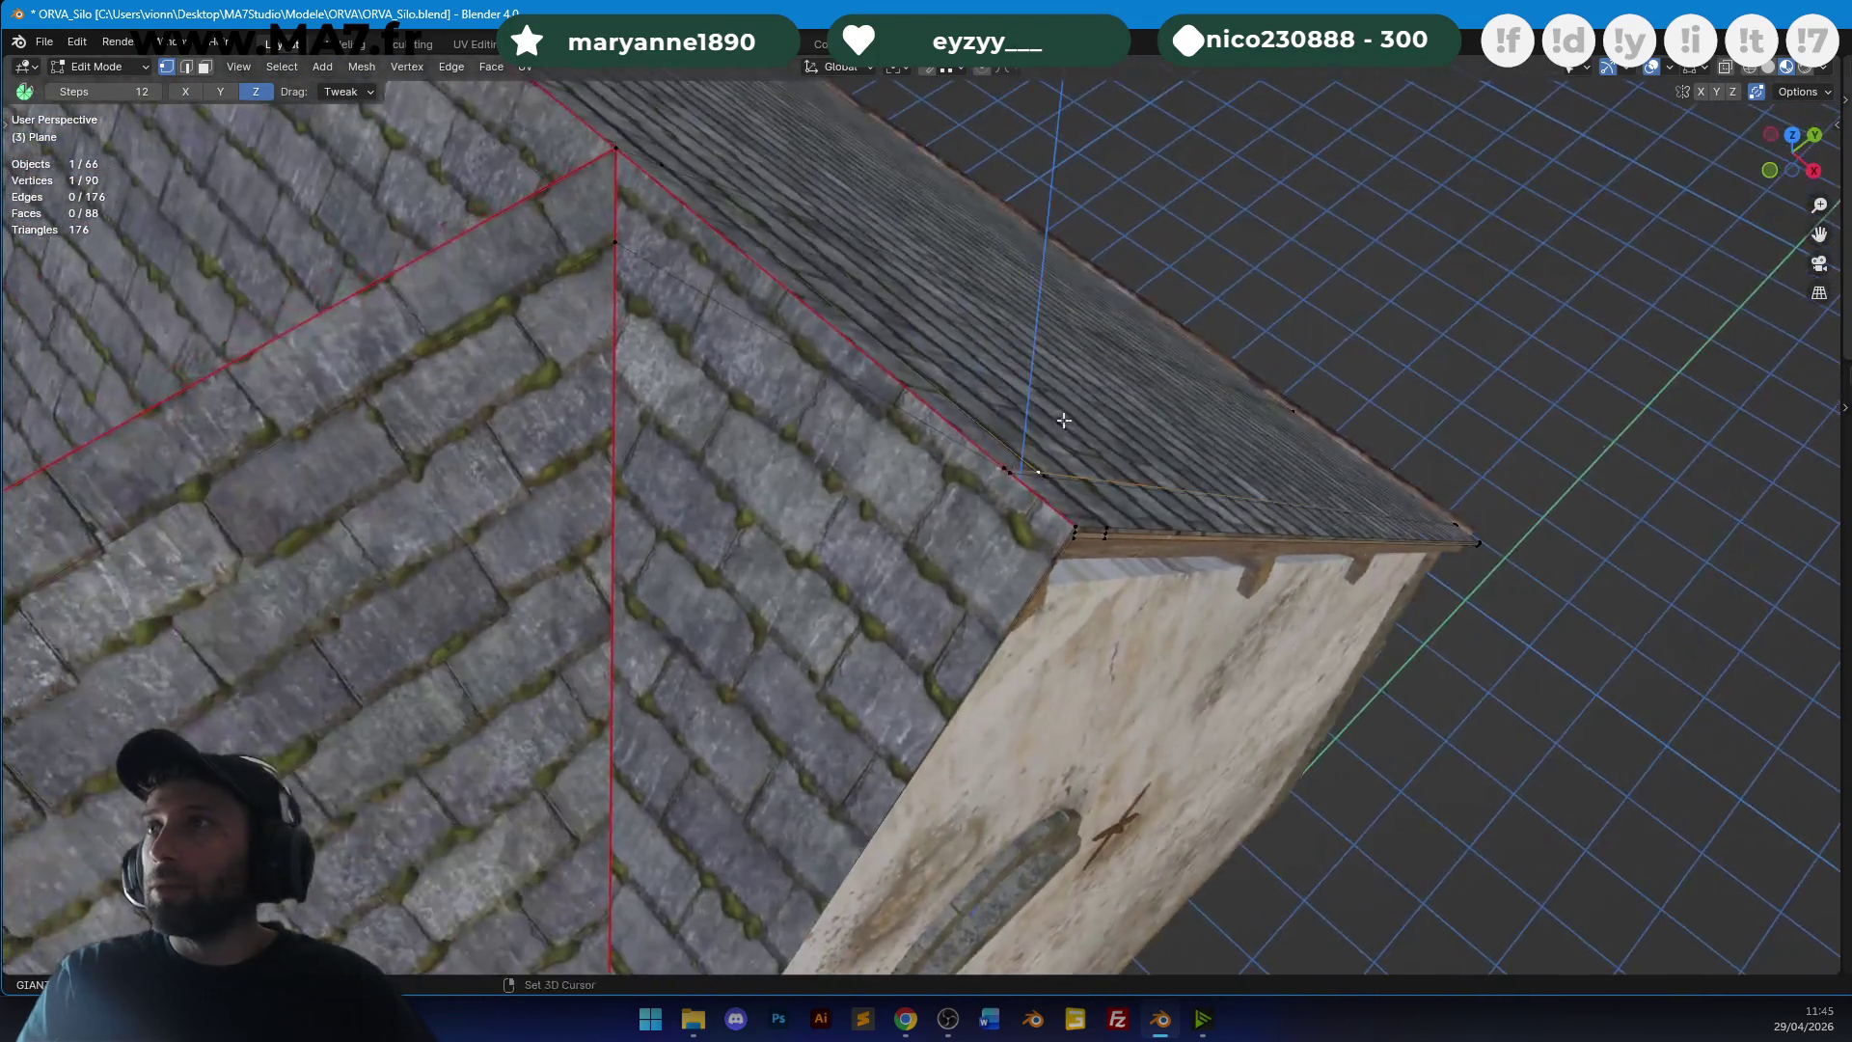
key("g")
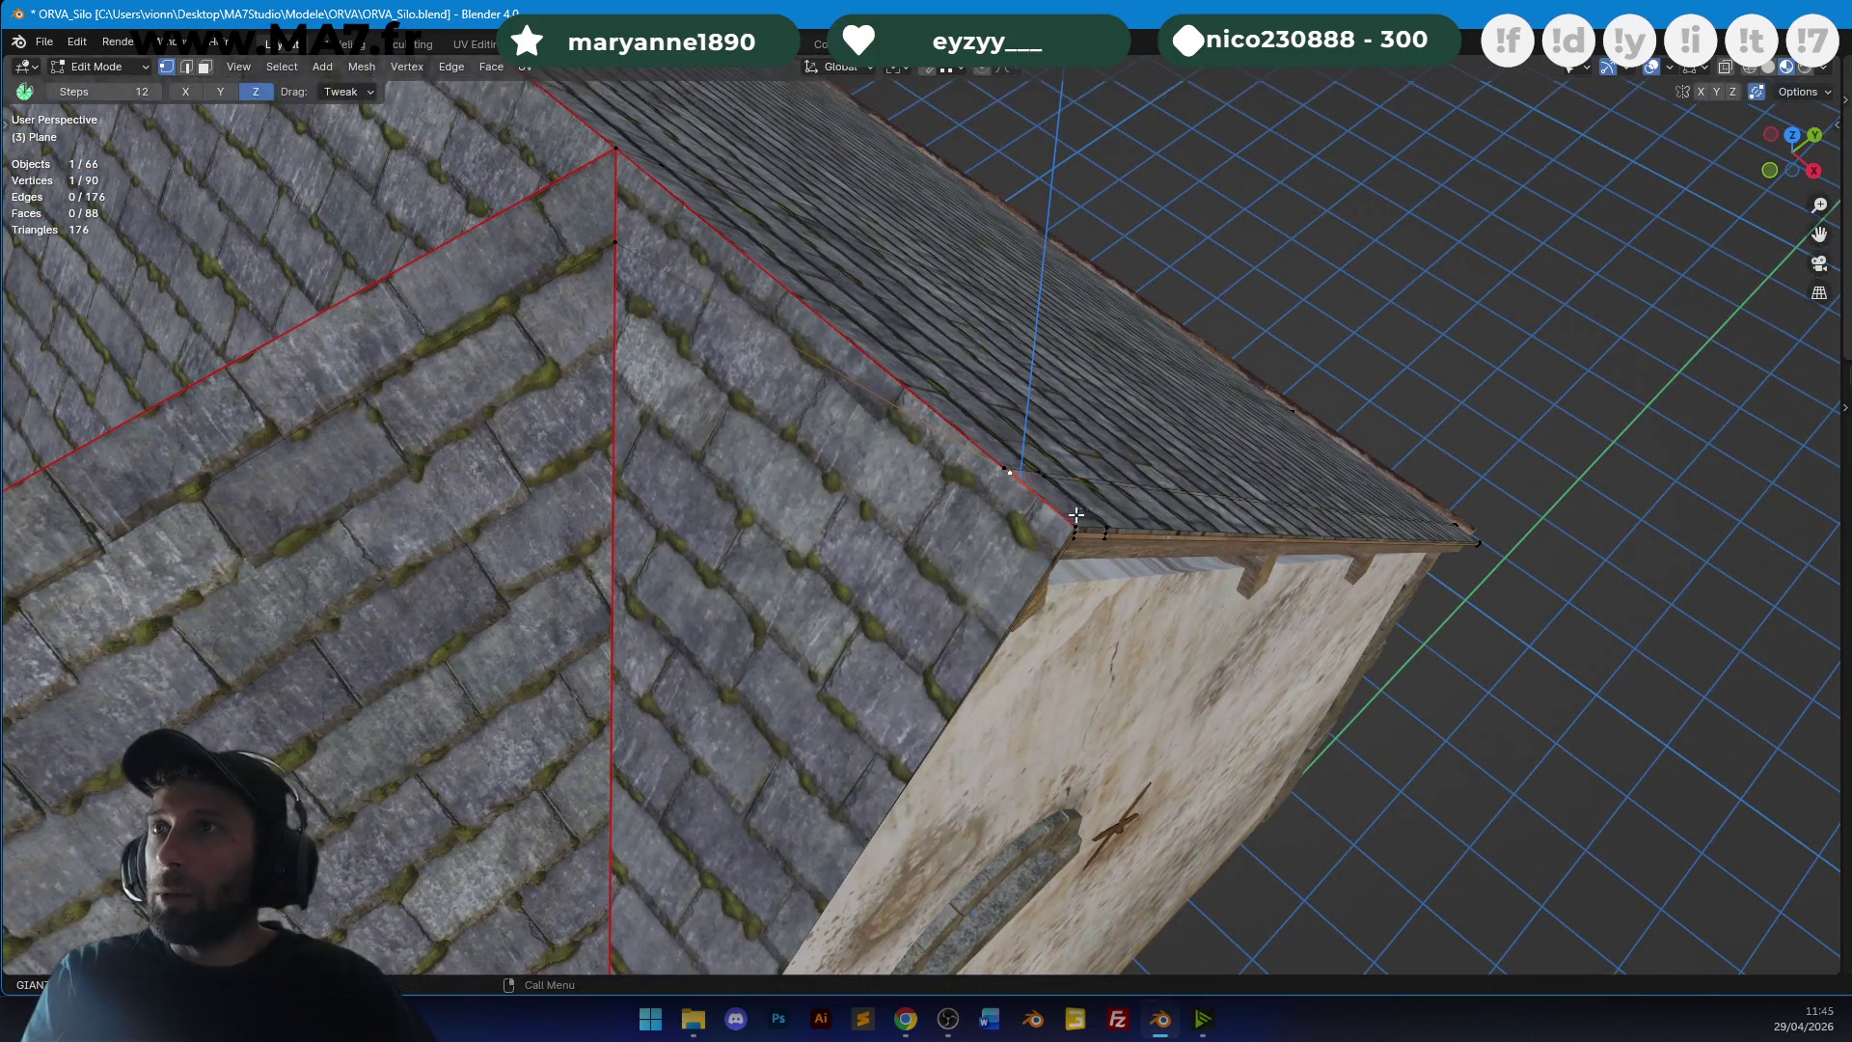
key("Escape")
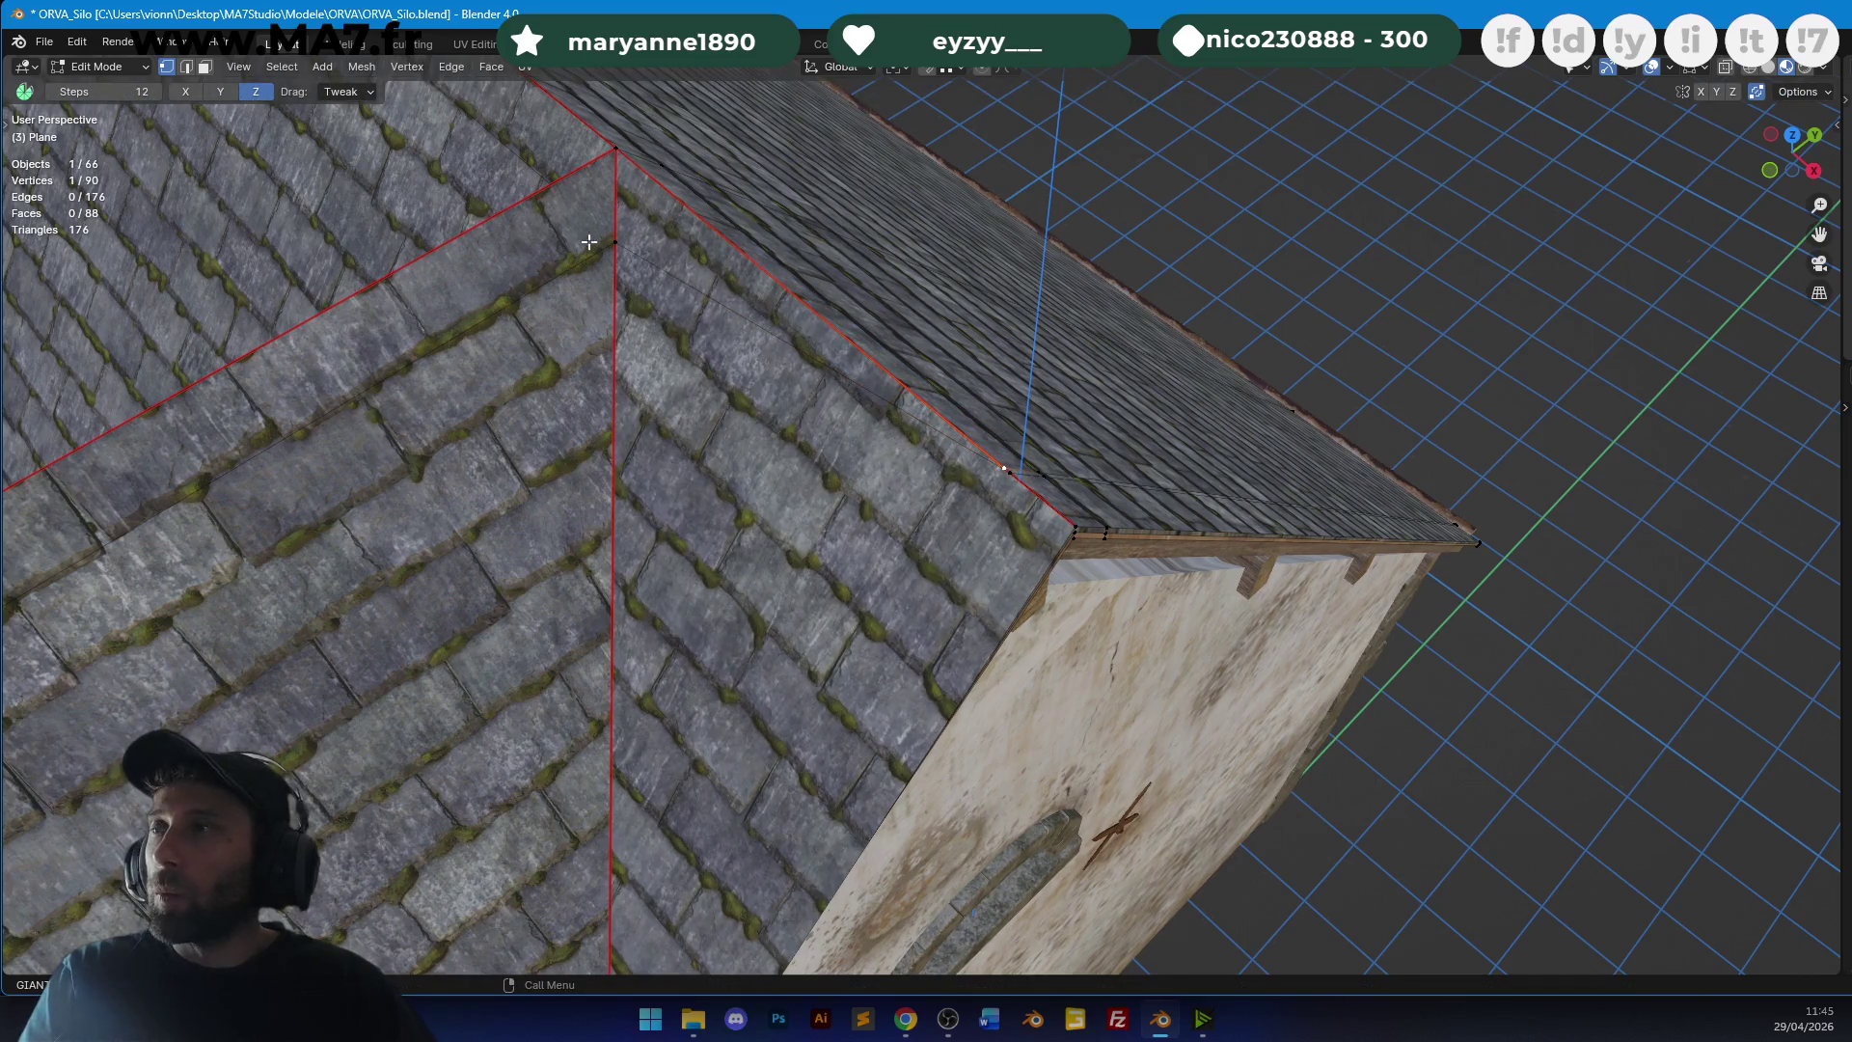
In face select, select the roof face beside the gable.
left_click(203, 68)
left_click(780, 386)
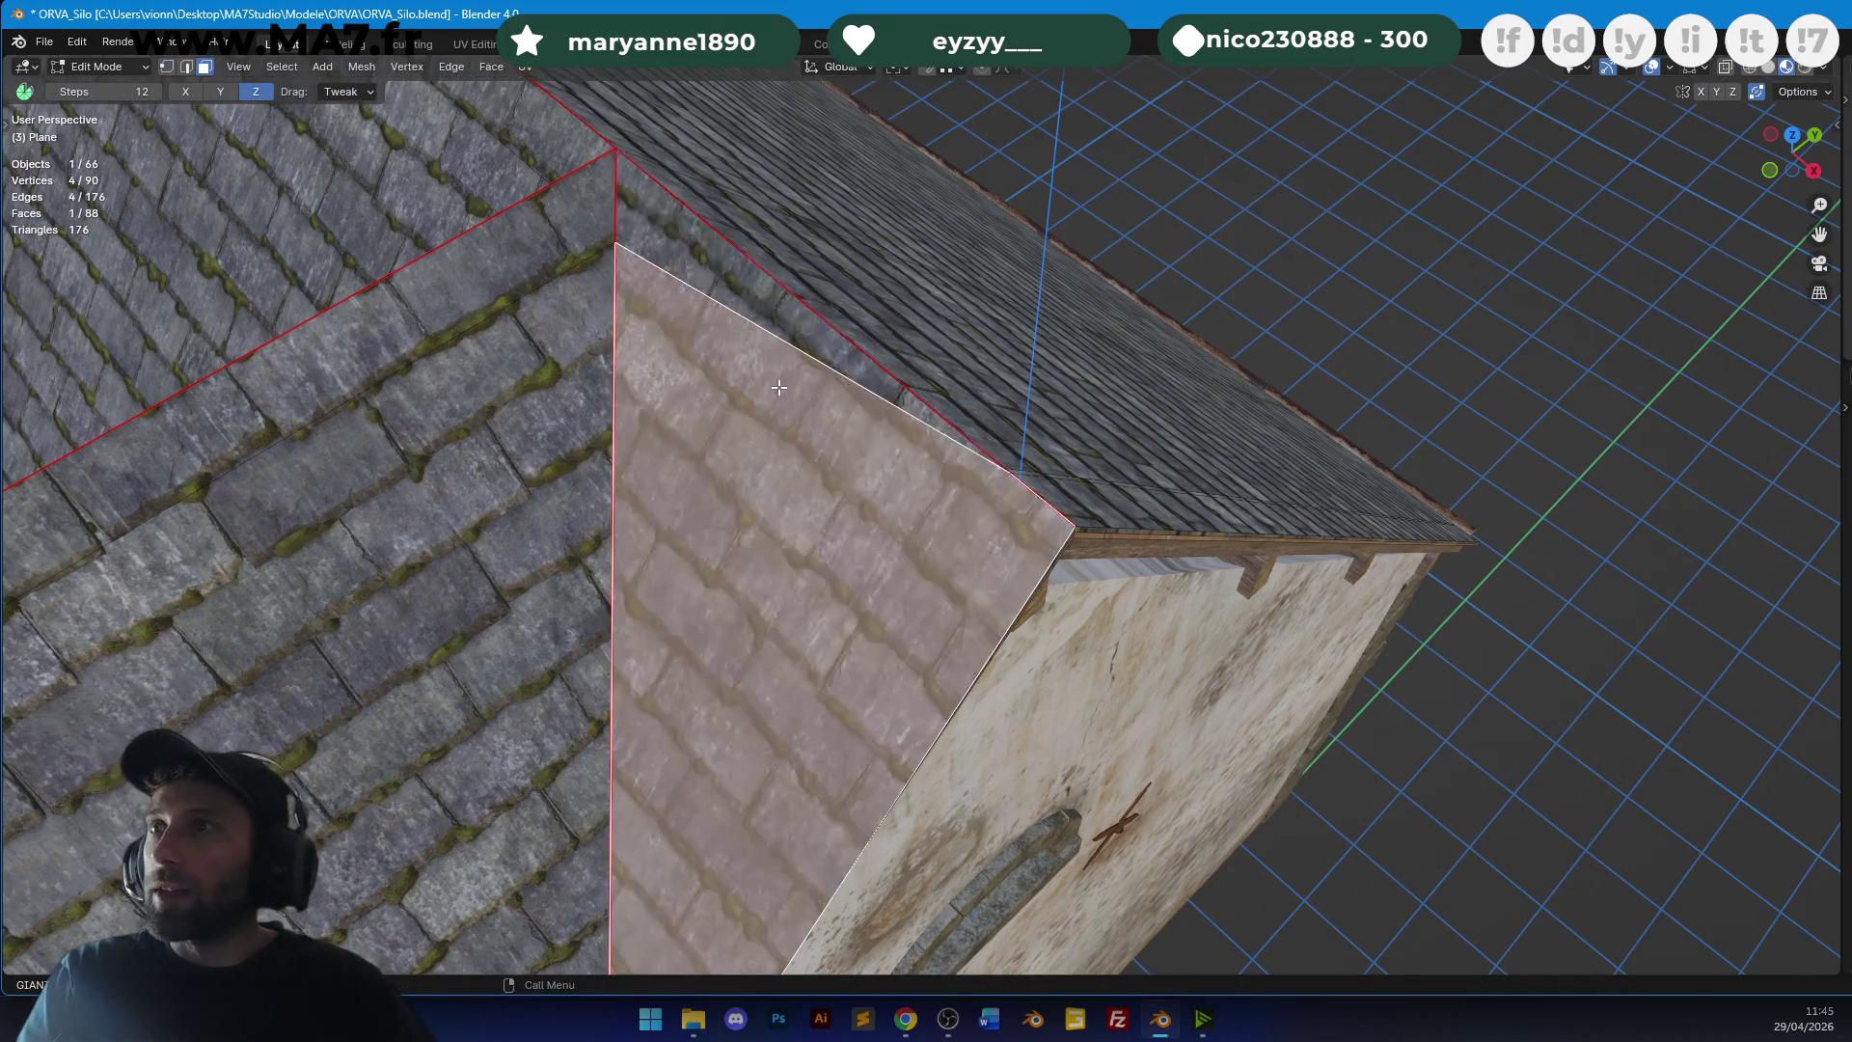
scroll(897, 447, "down", 3)
middle_click_drag(906, 458, 941, 487)
scroll(957, 500, "up", 3)
scroll(964, 494, "down", 3)
scroll(428, 179, "up", 3)
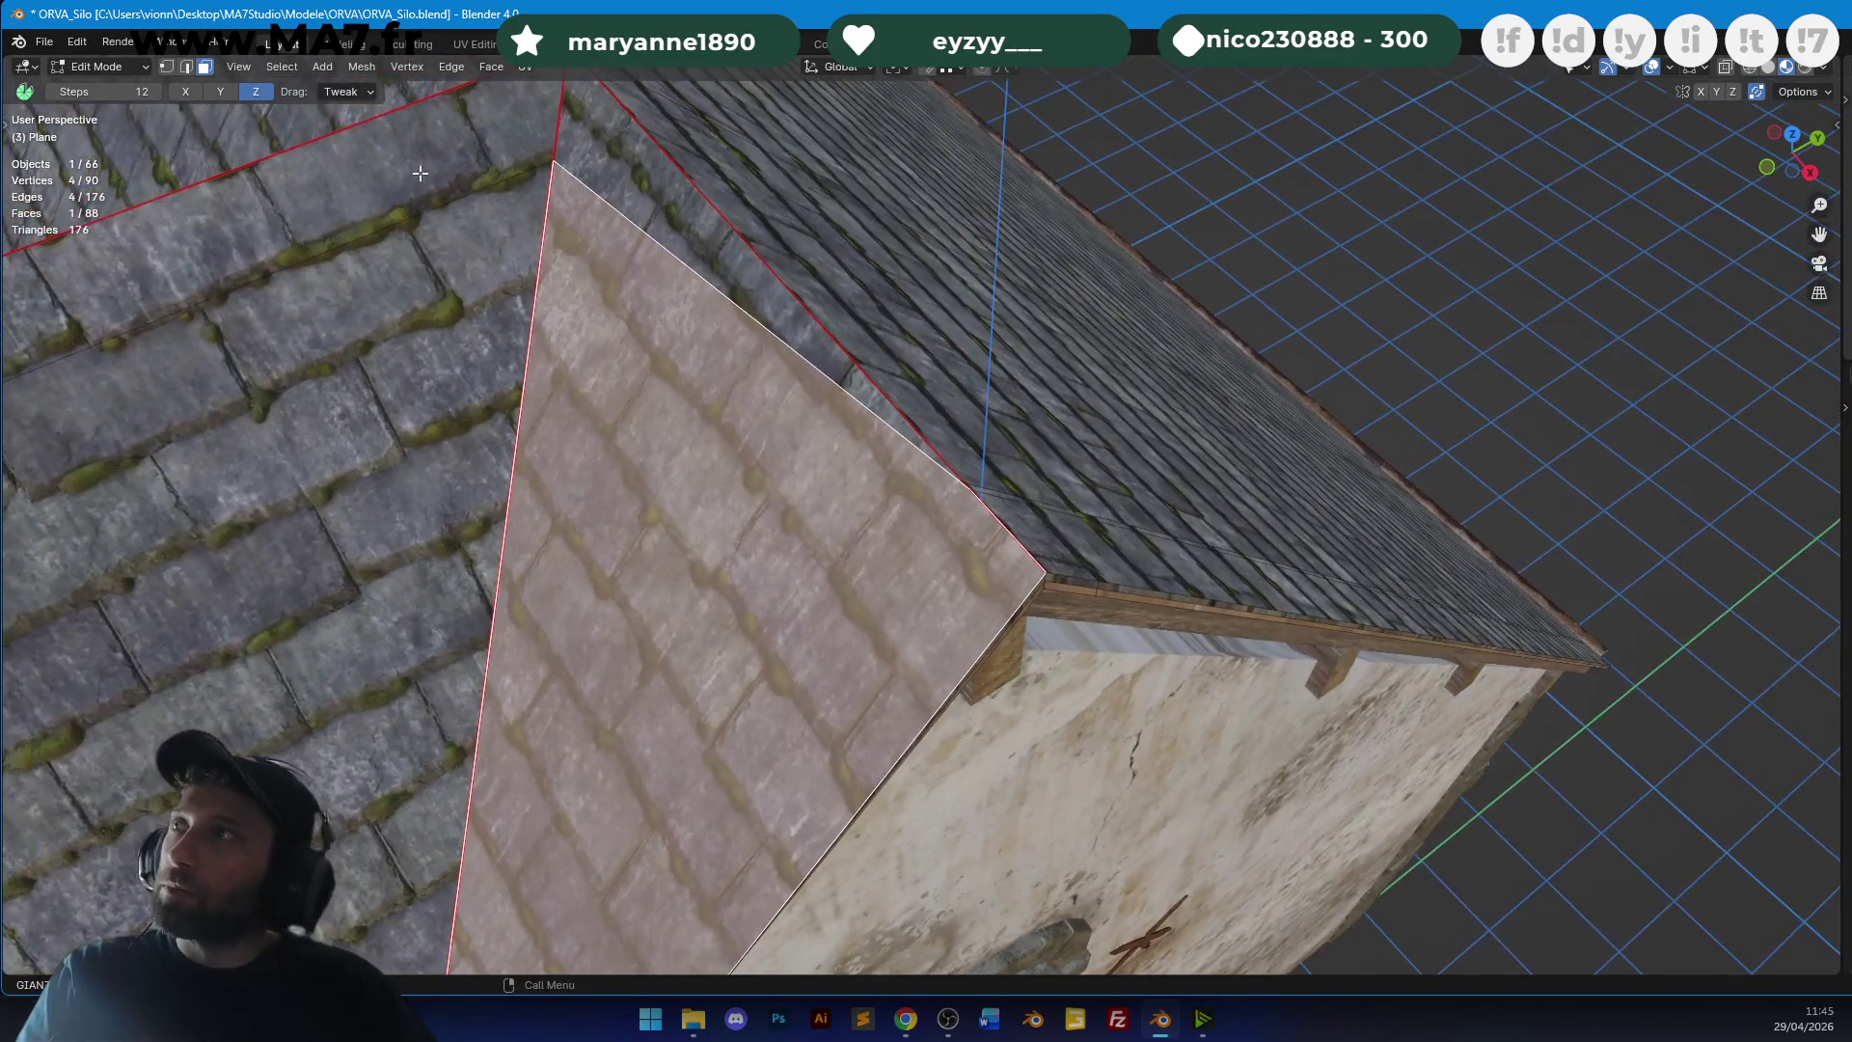
Slide the roof-edge loop onto its neighbour and merge the ridge loop down into the eave.
left_click(172, 68)
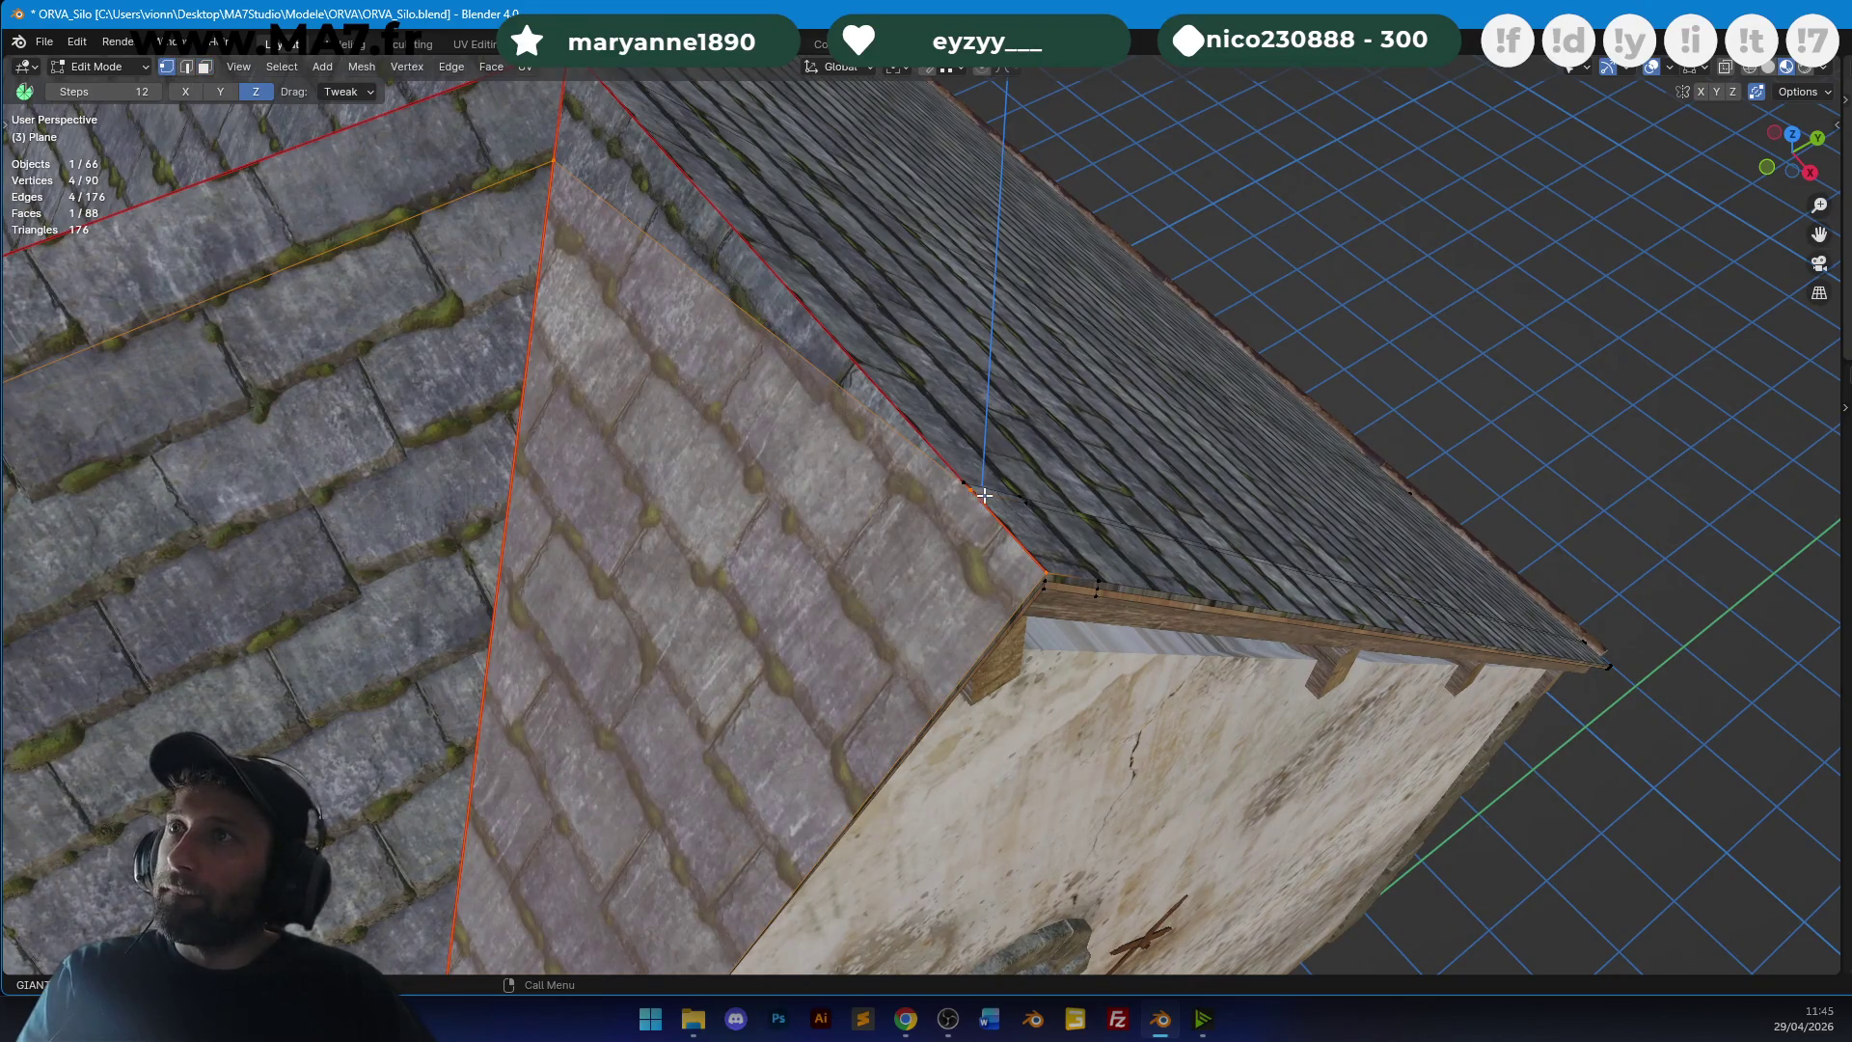
left_click(1014, 505, "alt")
key("g")
key("g")
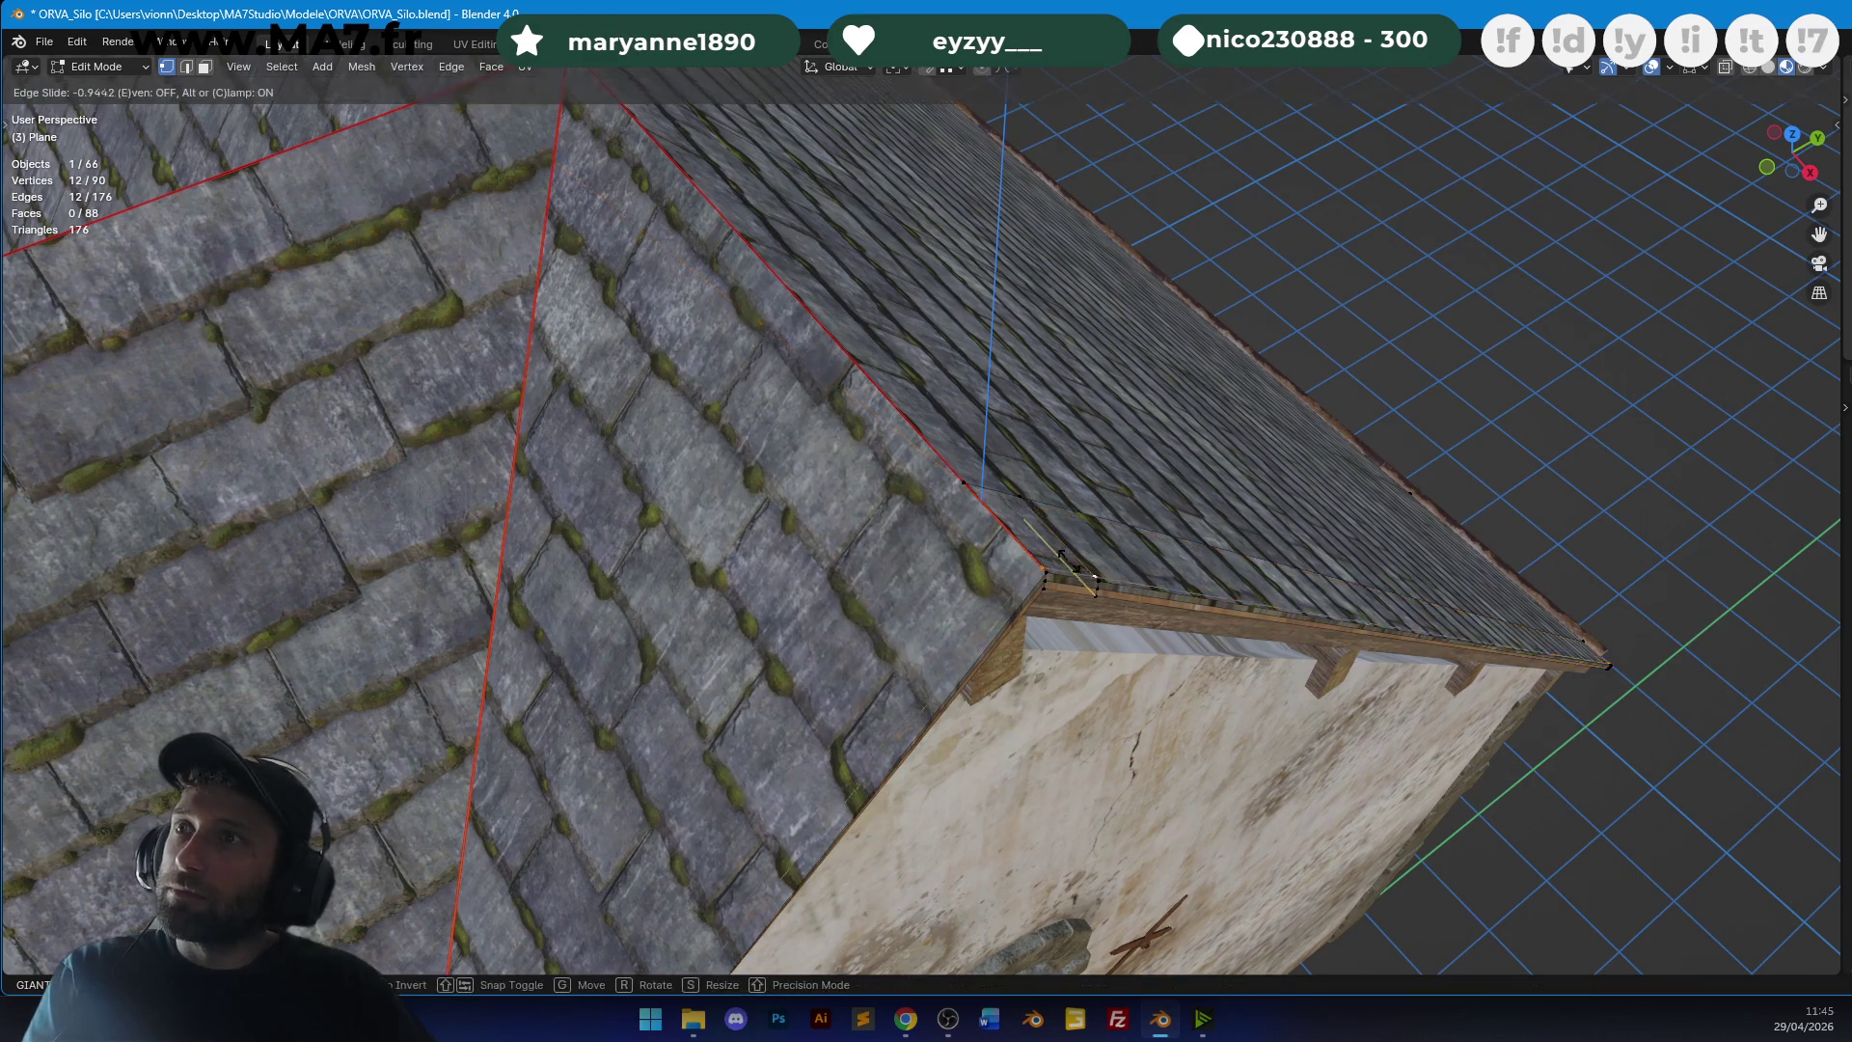
left_click(1096, 583)
key("ctrl+r")
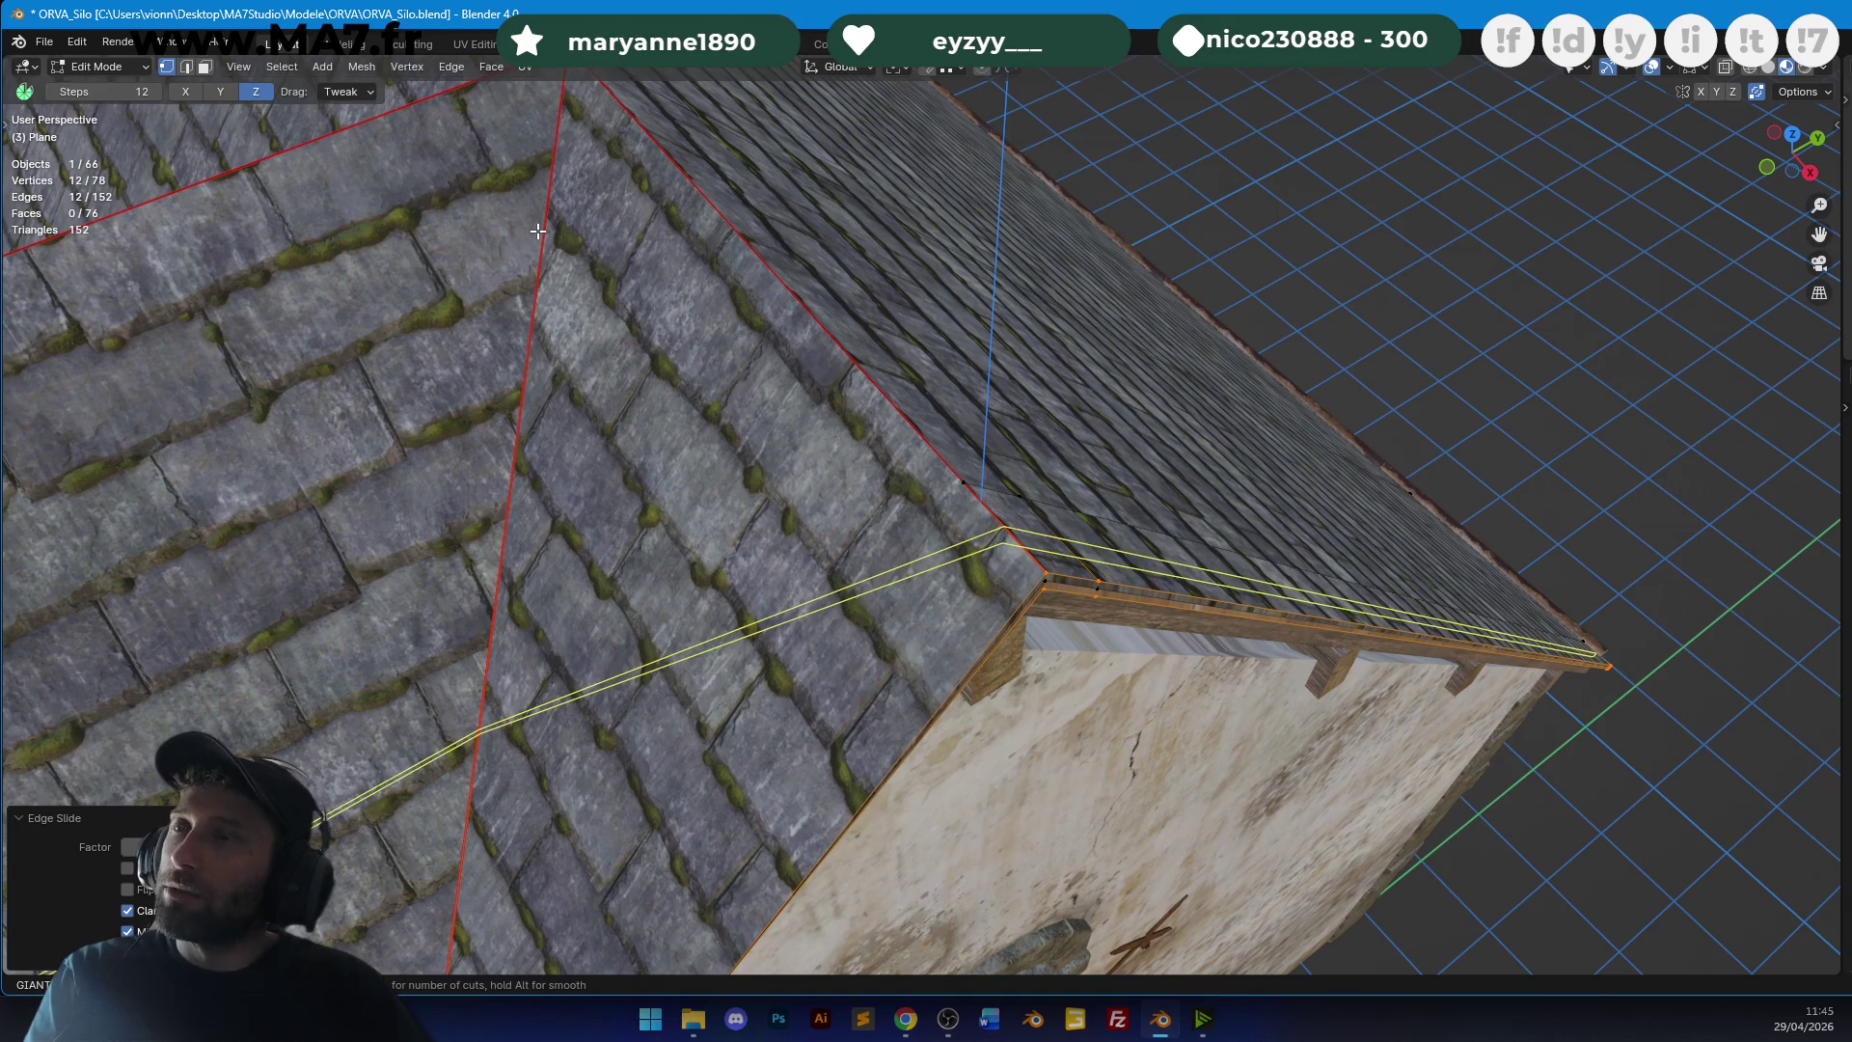
key("Escape")
left_click(1003, 491, "alt")
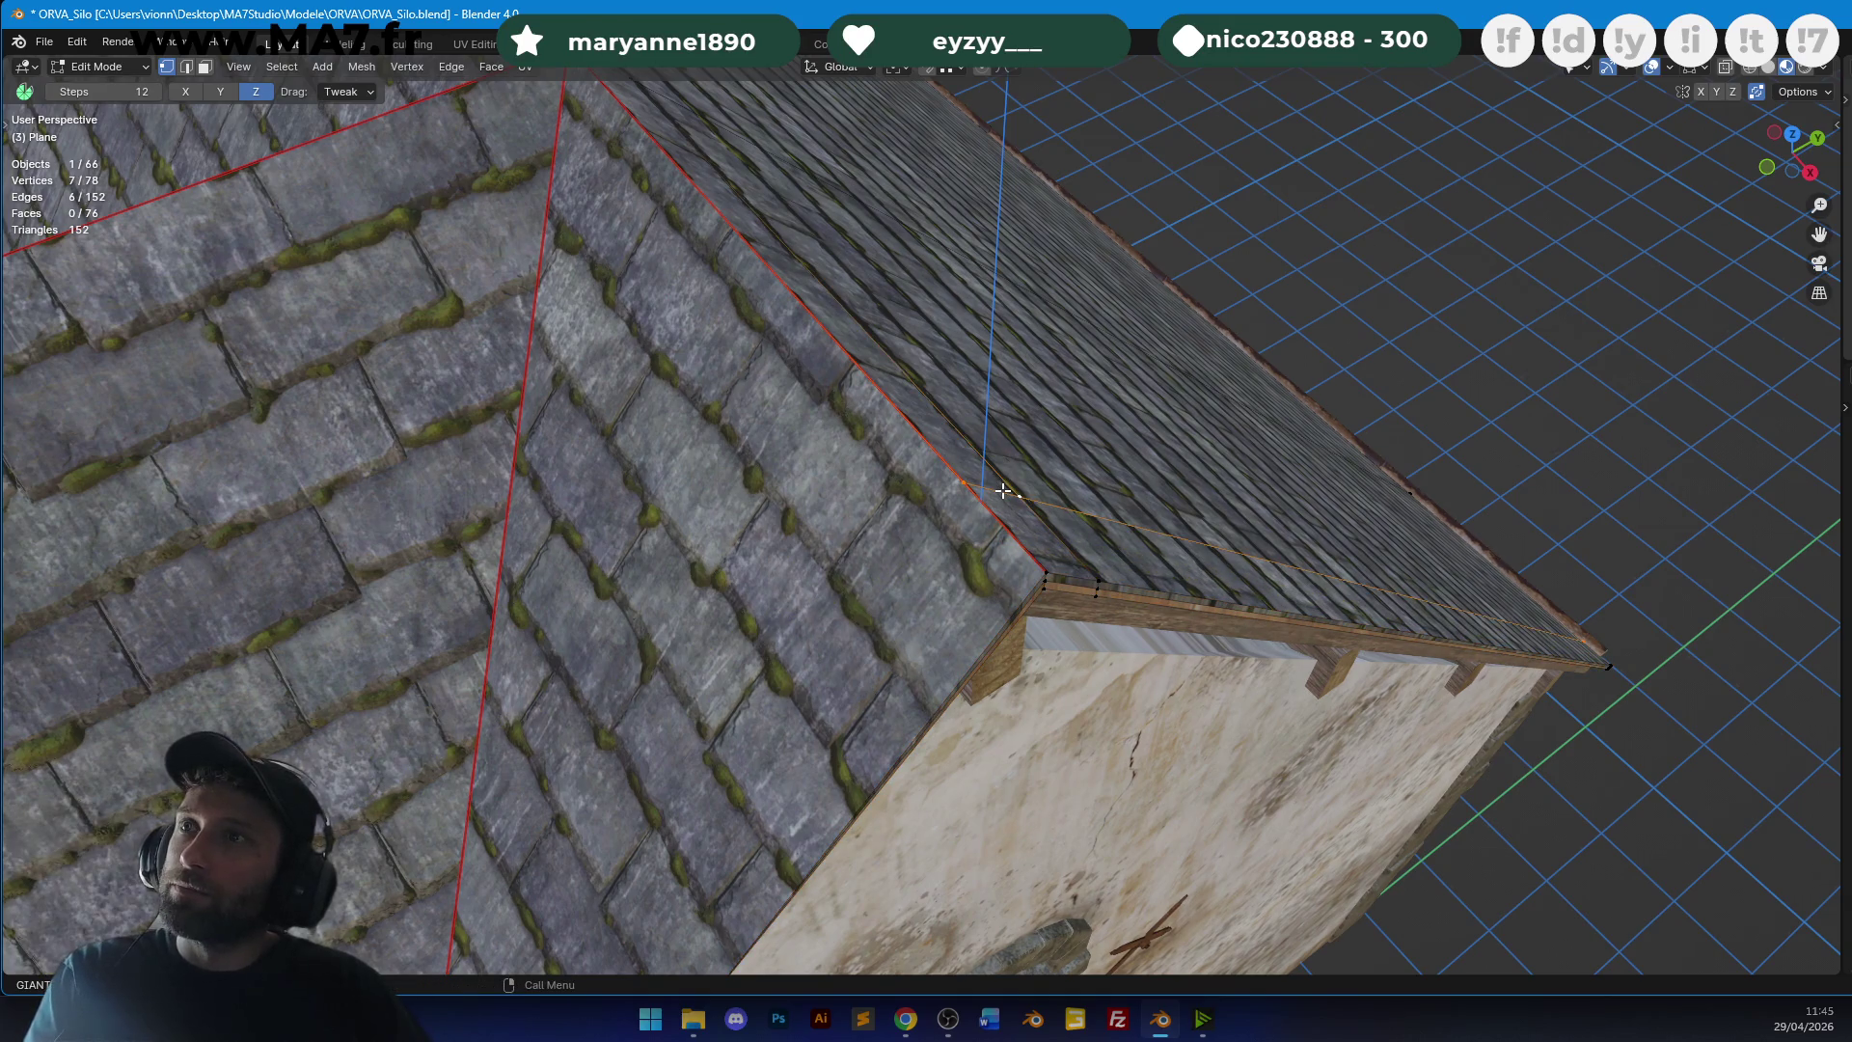
key("g")
key("g")
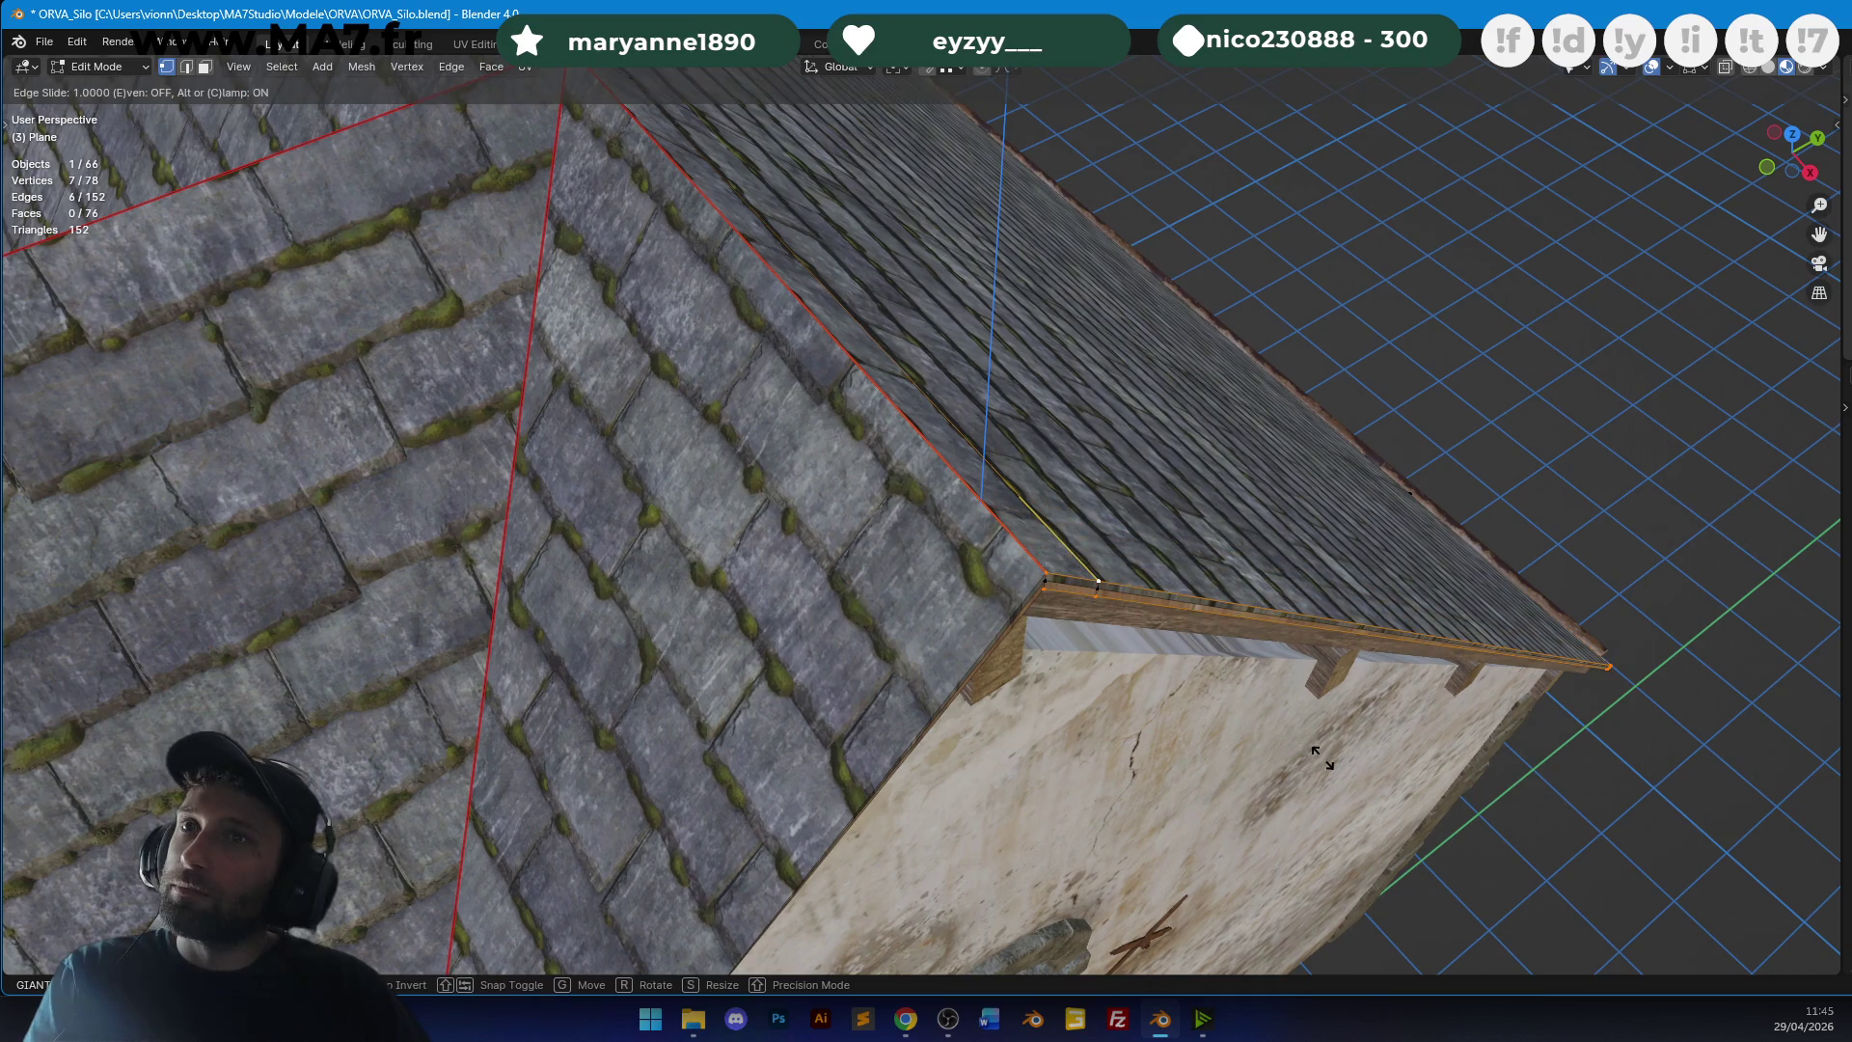
left_click(1322, 757)
scroll(1230, 668, "down", 4)
Add a new loop cut across the roof, viewed from the gable wall.
mouse_move(1229, 668)
middle_mouse_down()
mouse_move(988, 476)
mouse_move(850, 330)
middle_mouse_up()
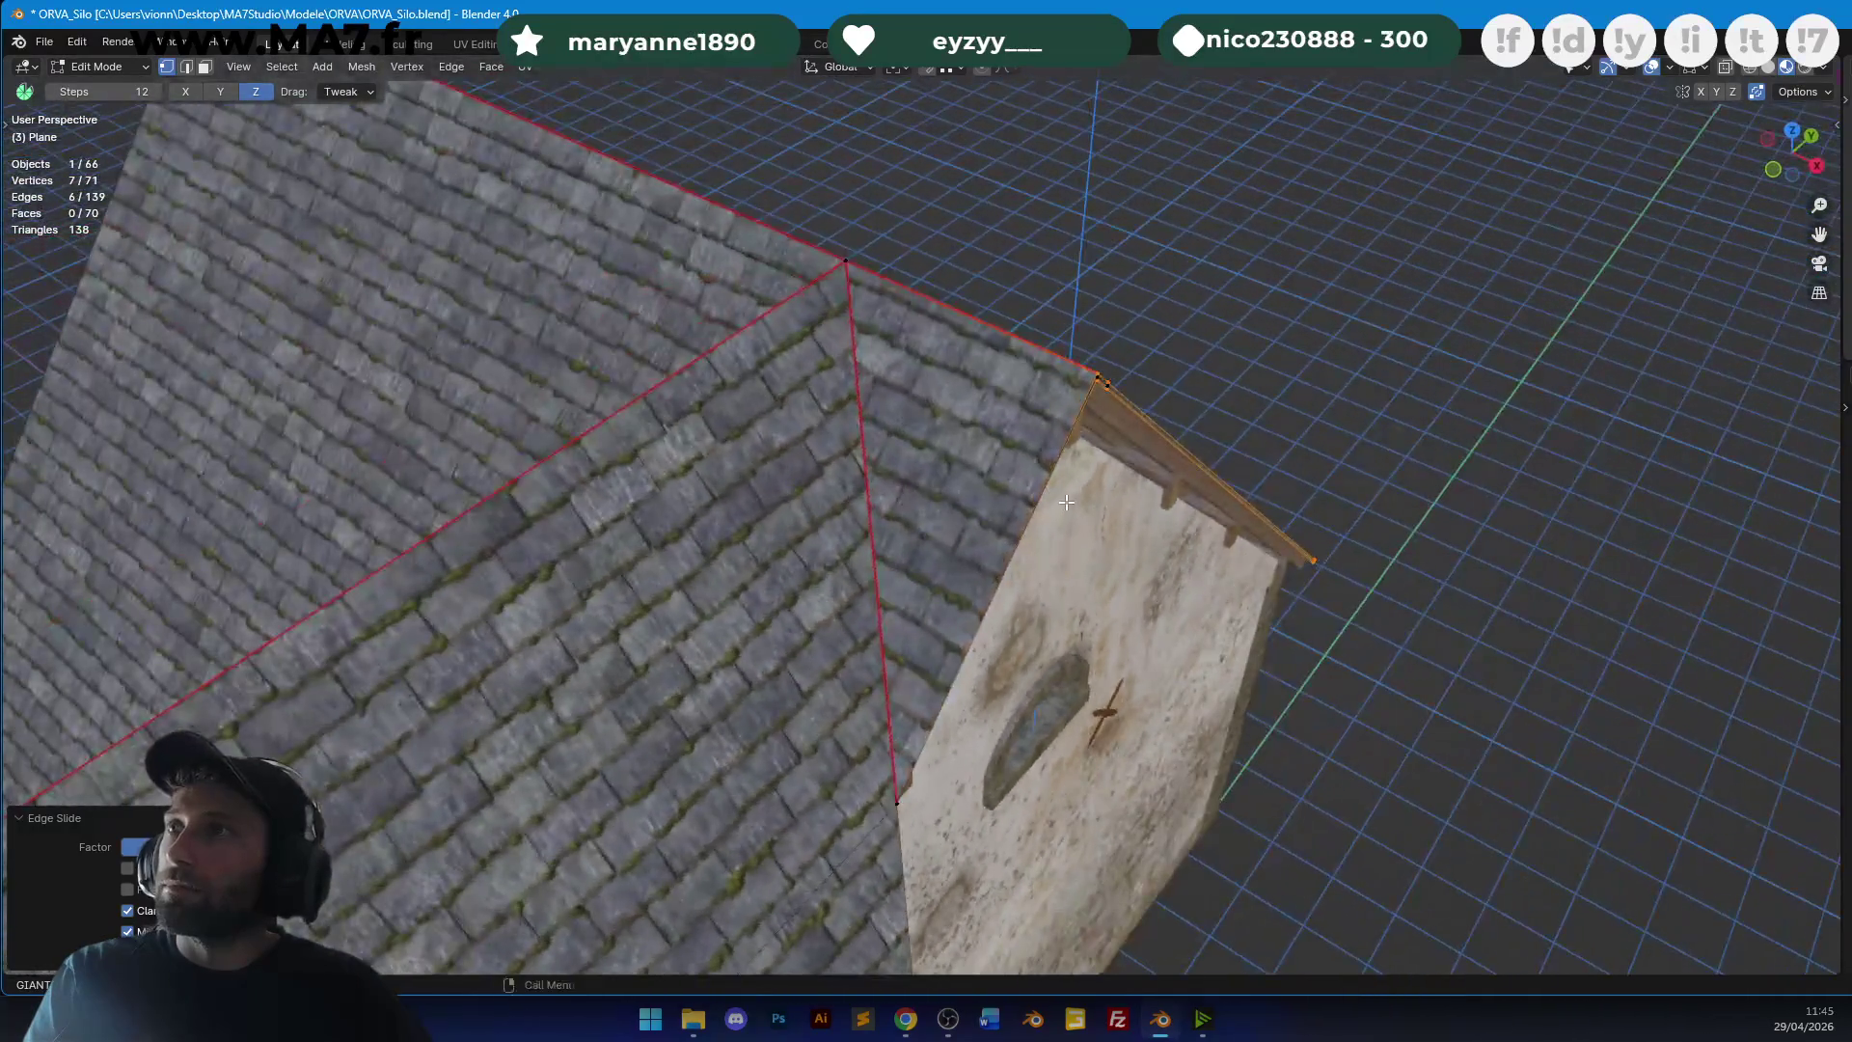
key("ctrl+r")
left_click(850, 330)
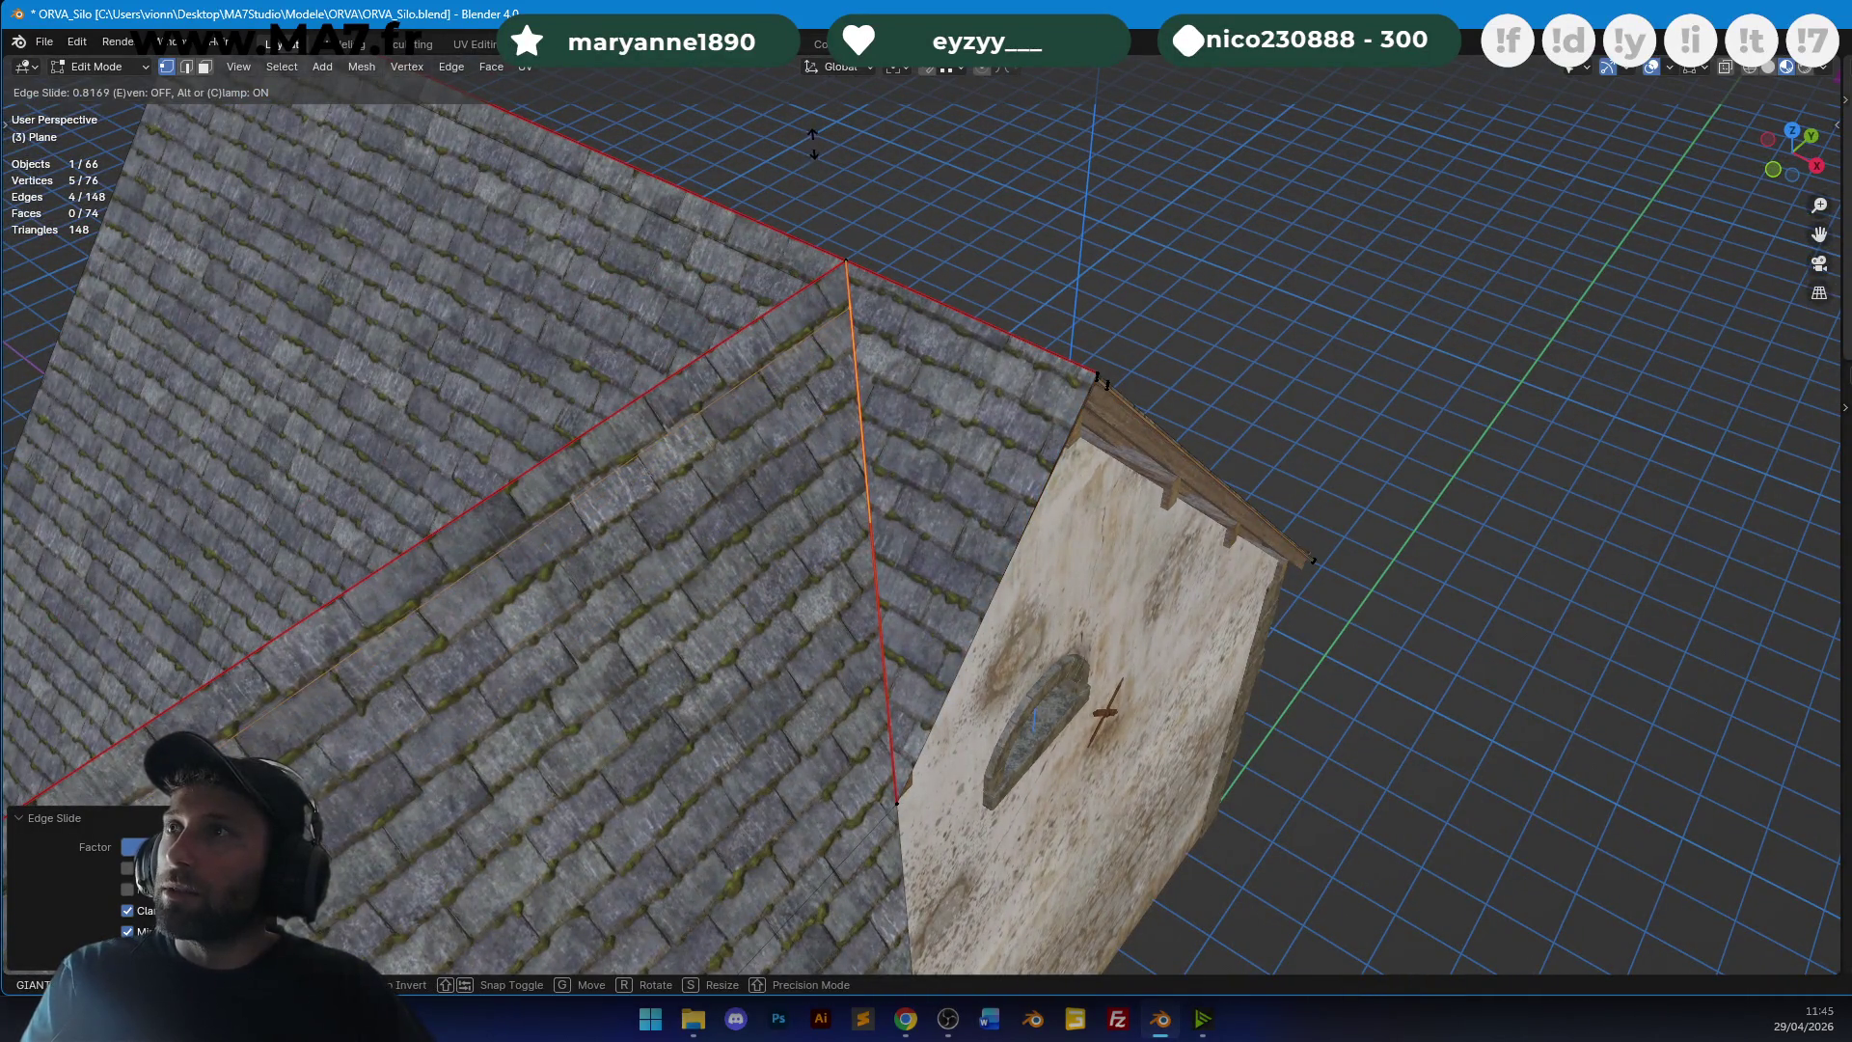
left_click(815, 145)
scroll(1128, 506, "up", 2)
key("ctrl+r")
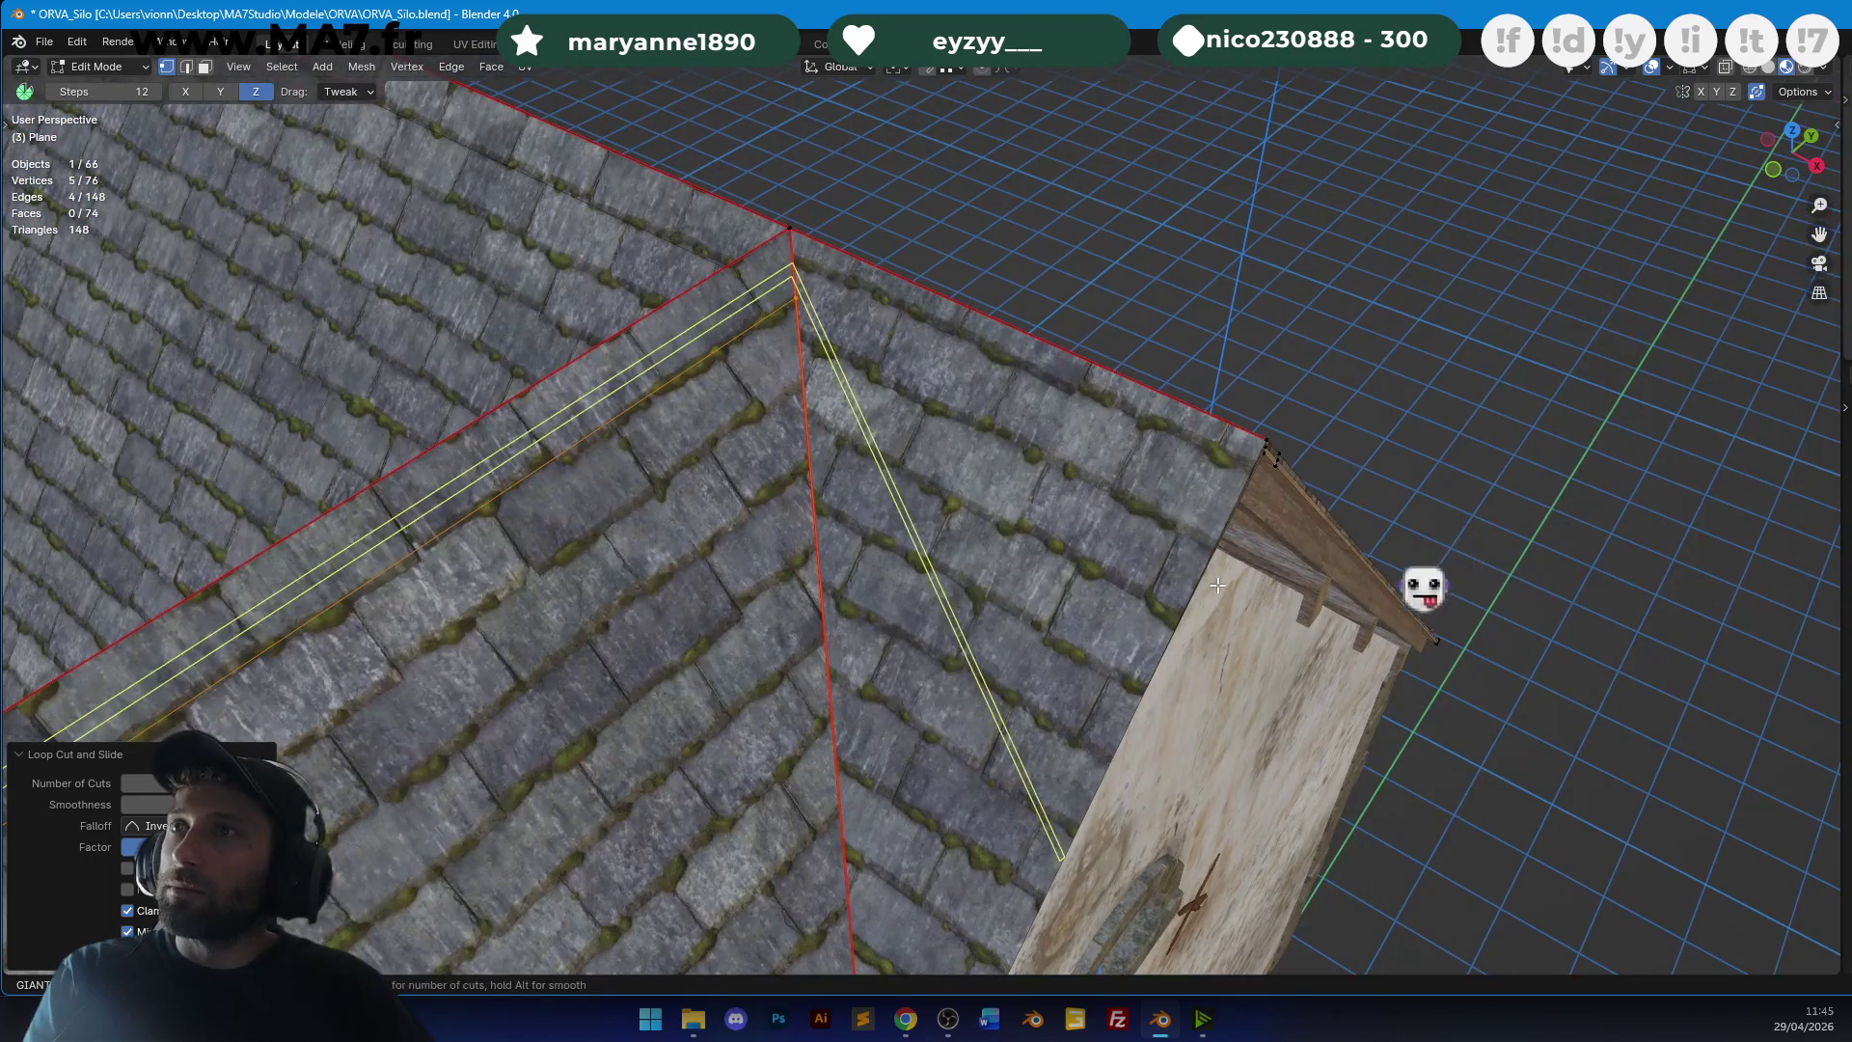
key("Escape")
Select the roof face beside the gable, test a move, then deselect everything.
middle_click_drag(982, 369, 854, 348)
key("alt+a")
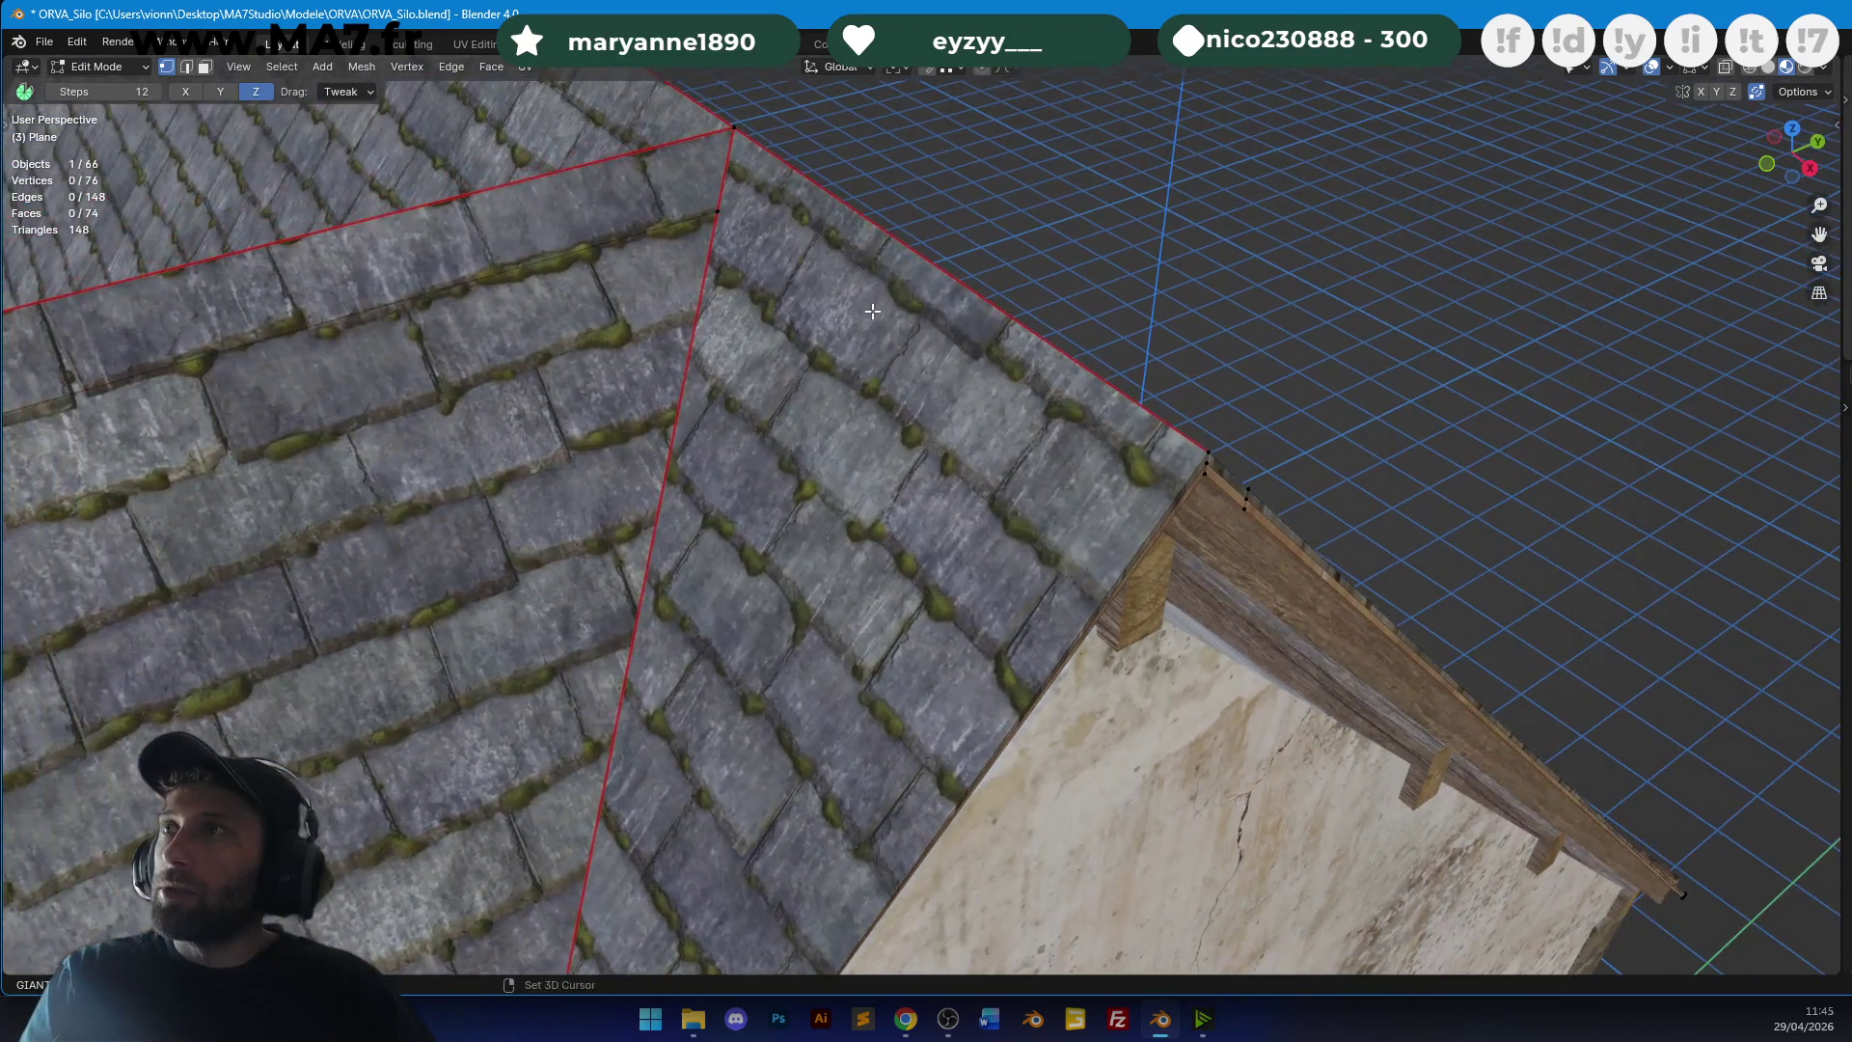
left_click(1108, 482)
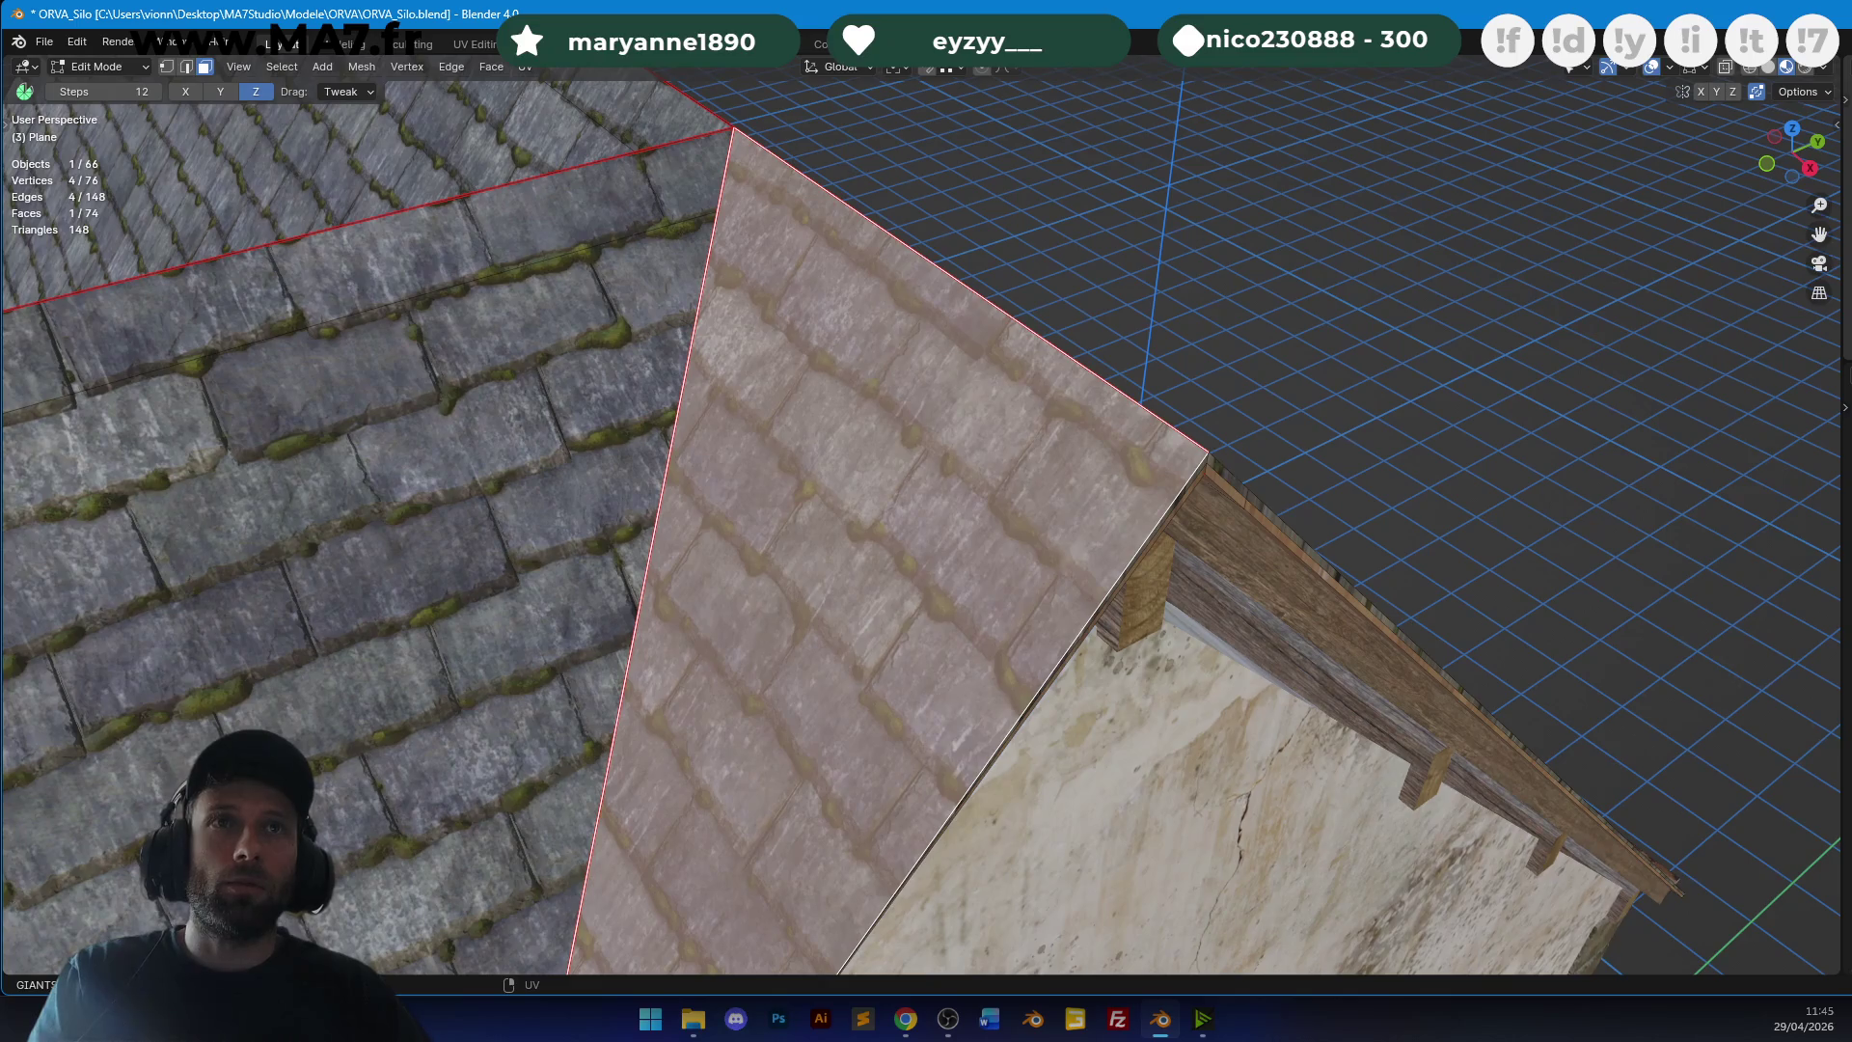
key("g")
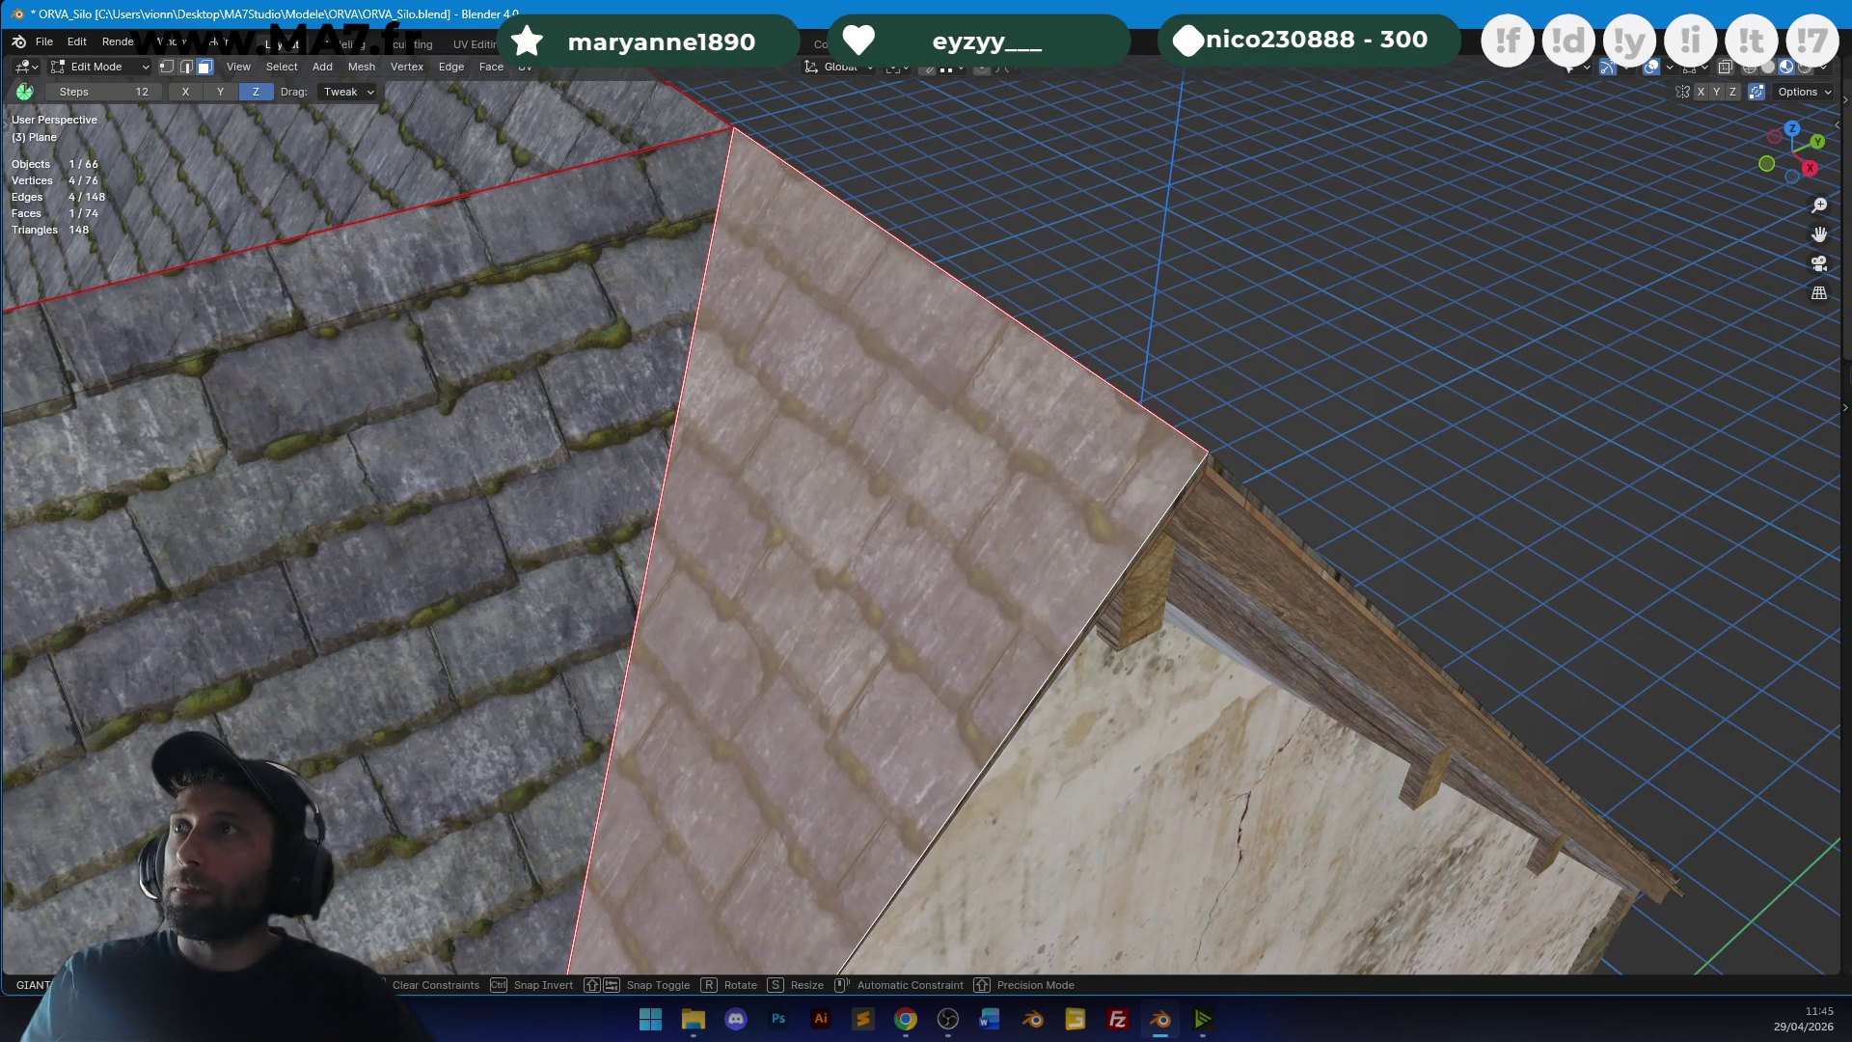
key("Return")
key("a")
Knife-cut a new edge along the roof edge and select the faces beside it.
key("alt+a")
key("k")
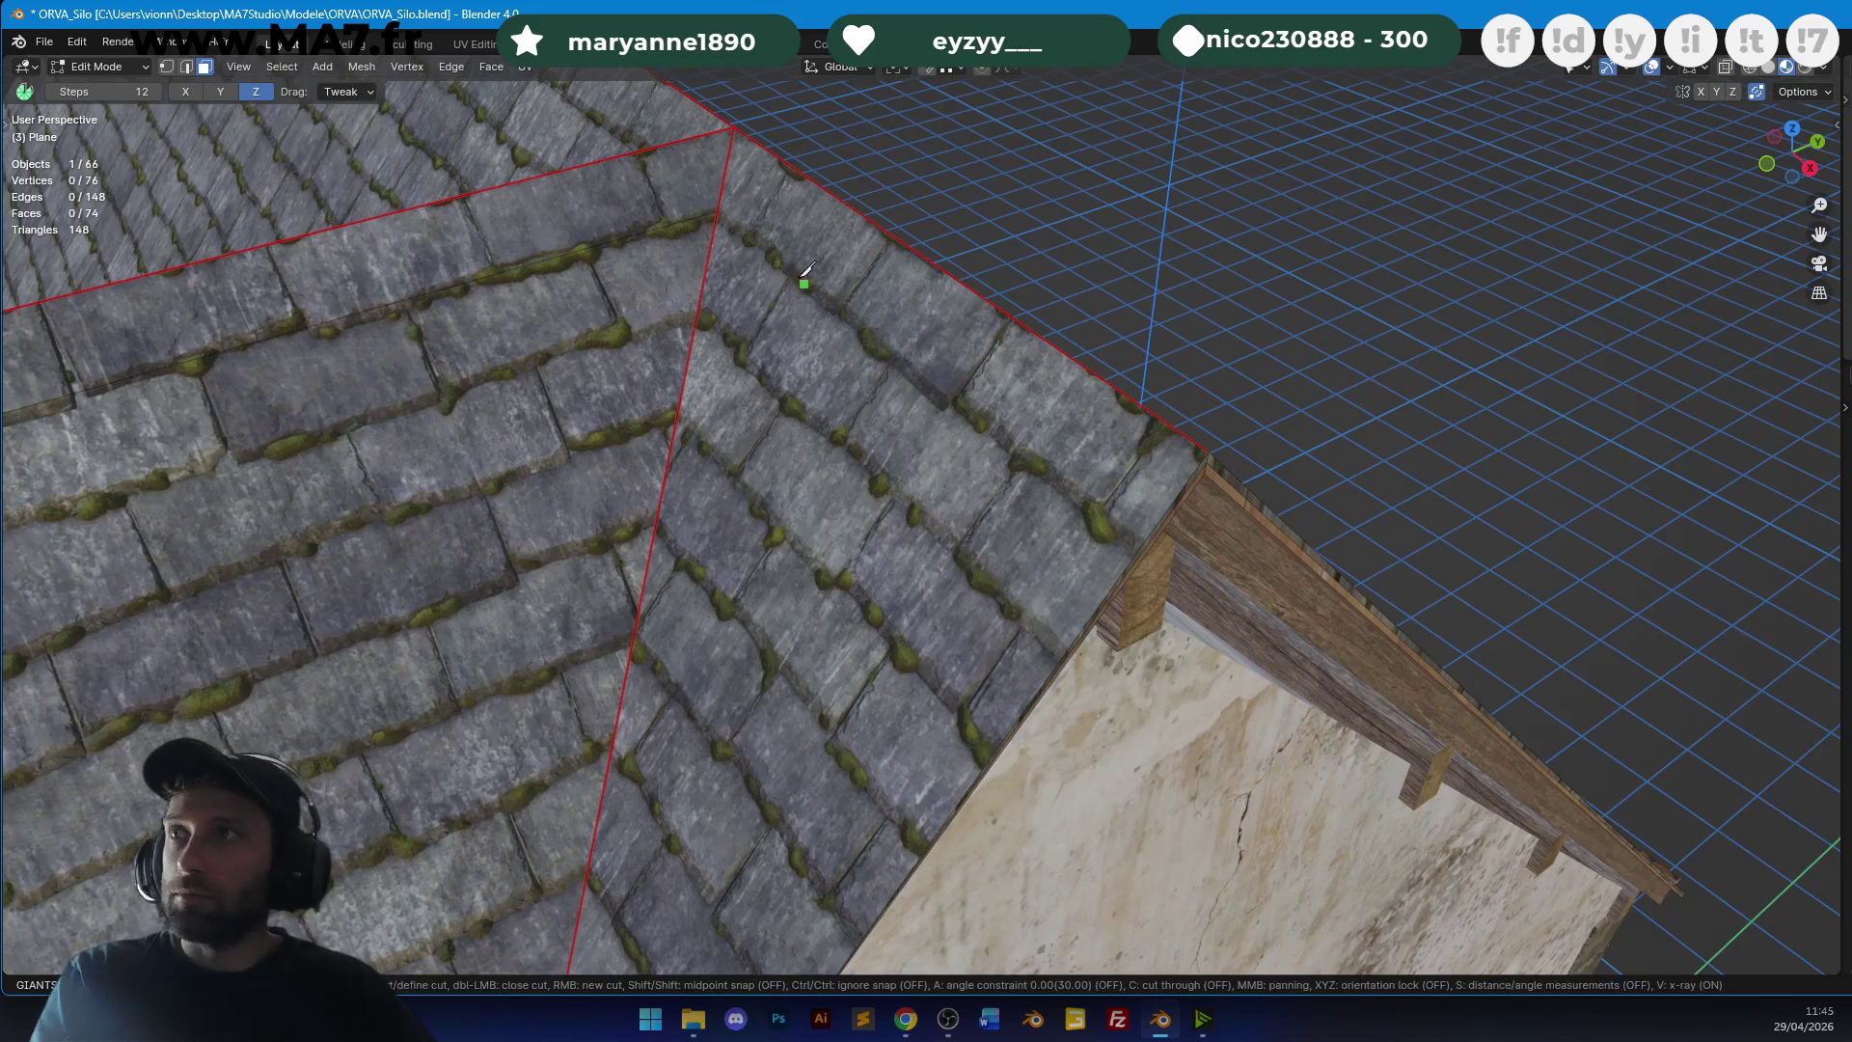
left_click(1142, 545)
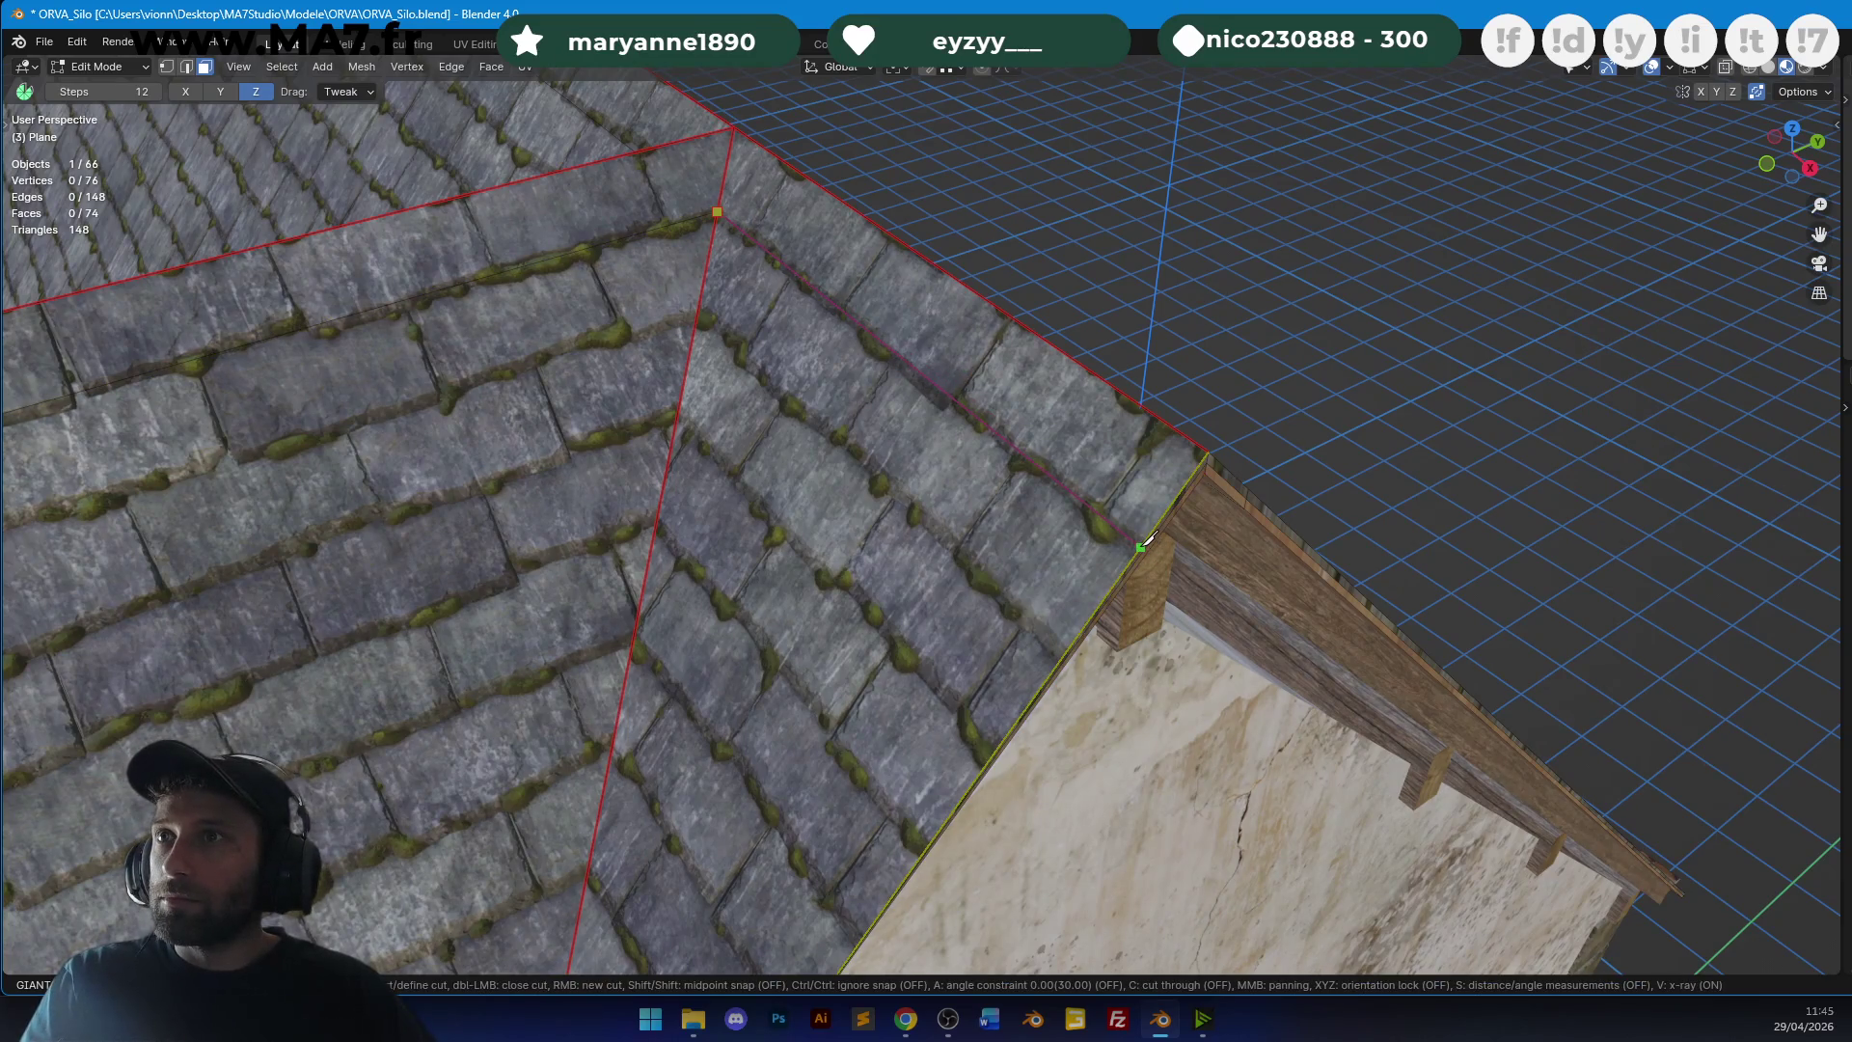
key("Return")
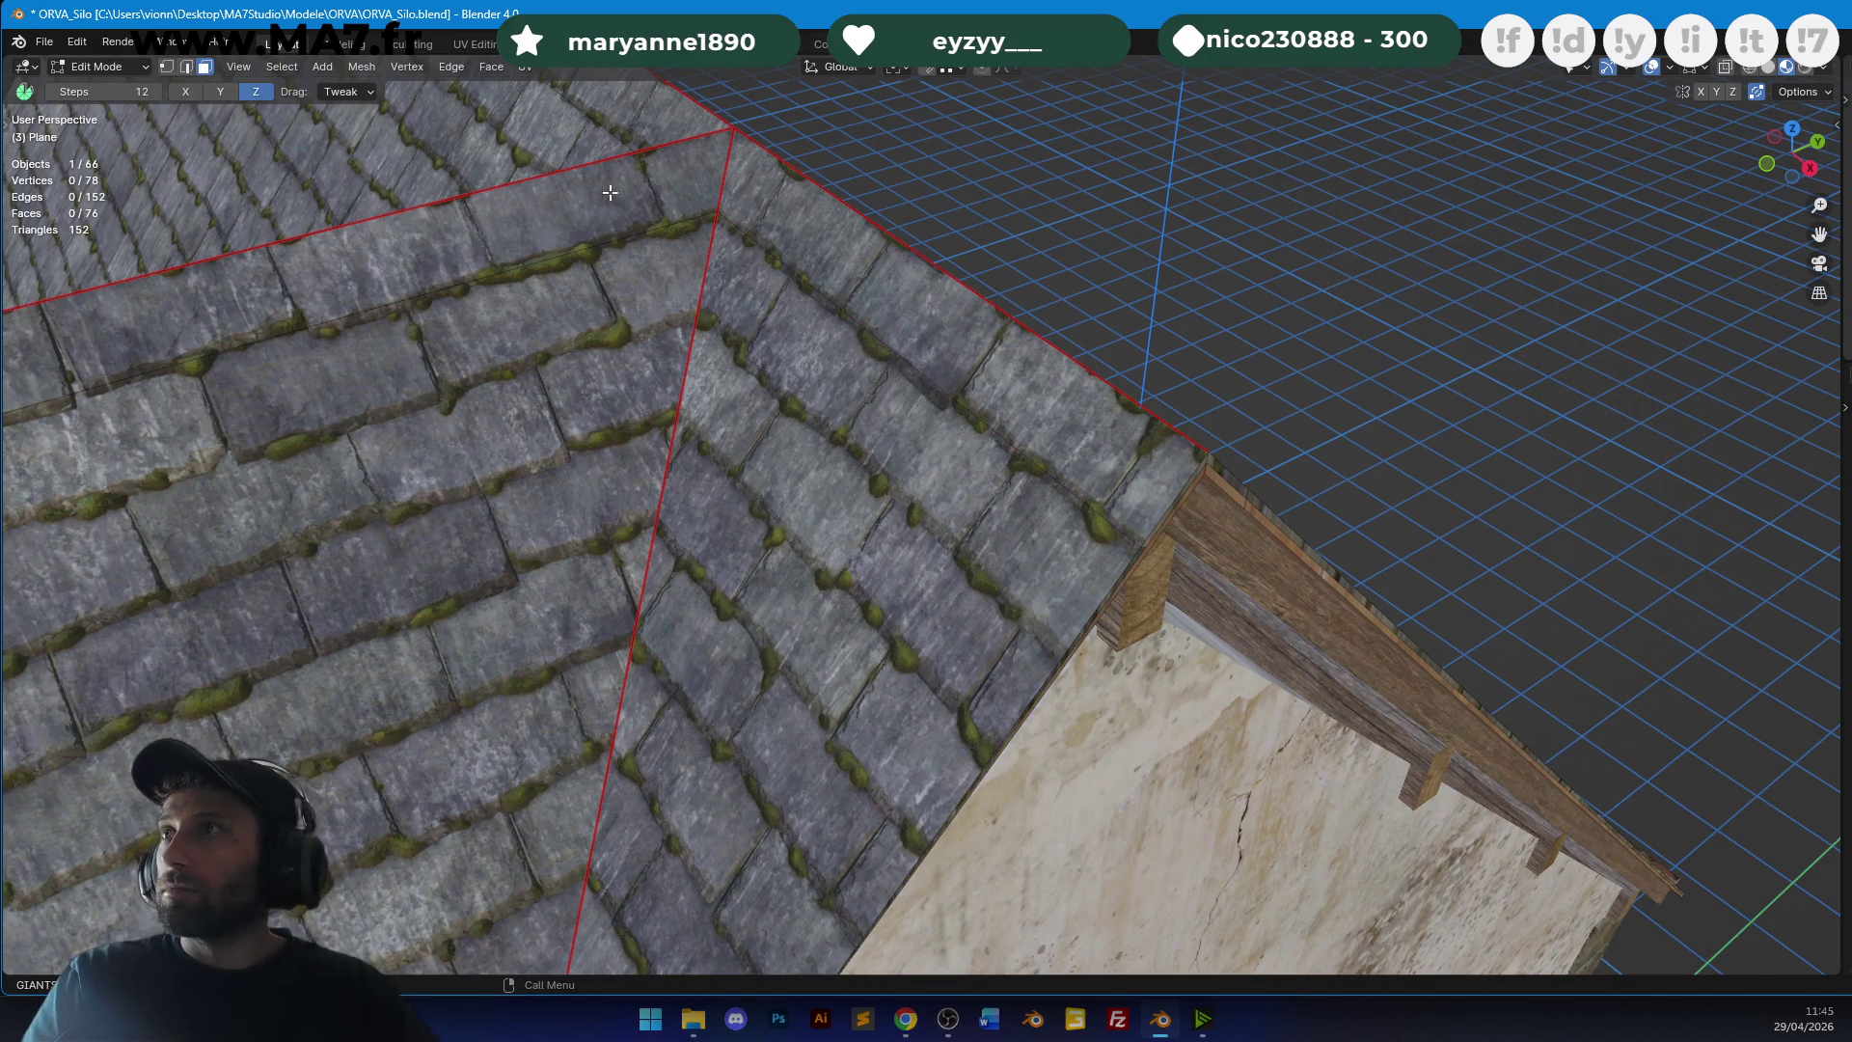
left_click(602, 195, "alt")
mouse_move(602, 196)
middle_mouse_down()
mouse_move(859, 345)
mouse_move(804, 575)
middle_mouse_up()
Select the ridge-cap faces along the peak, including the gable-end face, and UV unwrap them.
left_click(859, 345, "shift")
mouse_move(881, 473)
middle_mouse_down()
mouse_move(860, 360)
mouse_move(930, 251)
mouse_move(988, 273)
mouse_move(724, 753)
mouse_move(868, 578)
mouse_move(959, 396)
mouse_move(1215, 579)
mouse_move(850, 390)
middle_mouse_up()
left_click(931, 251, "shift")
left_click(930, 251, "shift")
left_click(960, 396, "shift")
left_click(1161, 549, "shift")
left_click(850, 391, "shift")
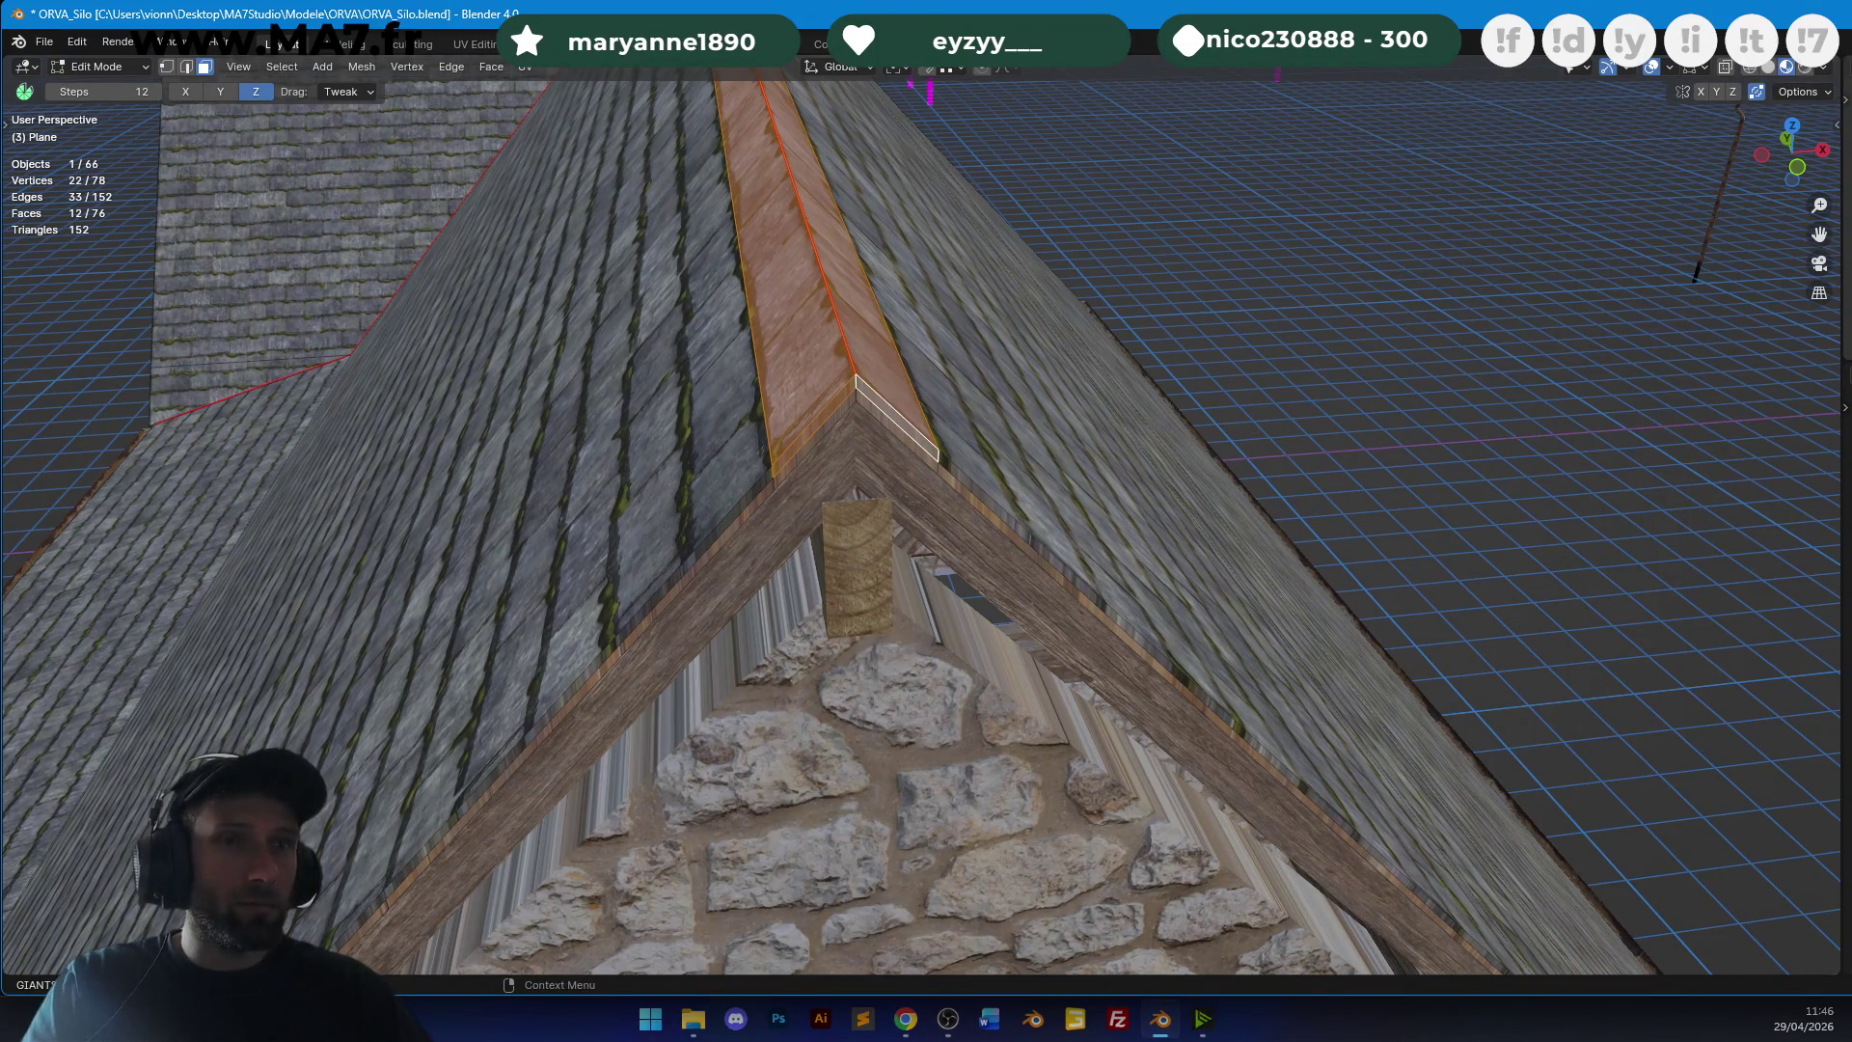
key("u")
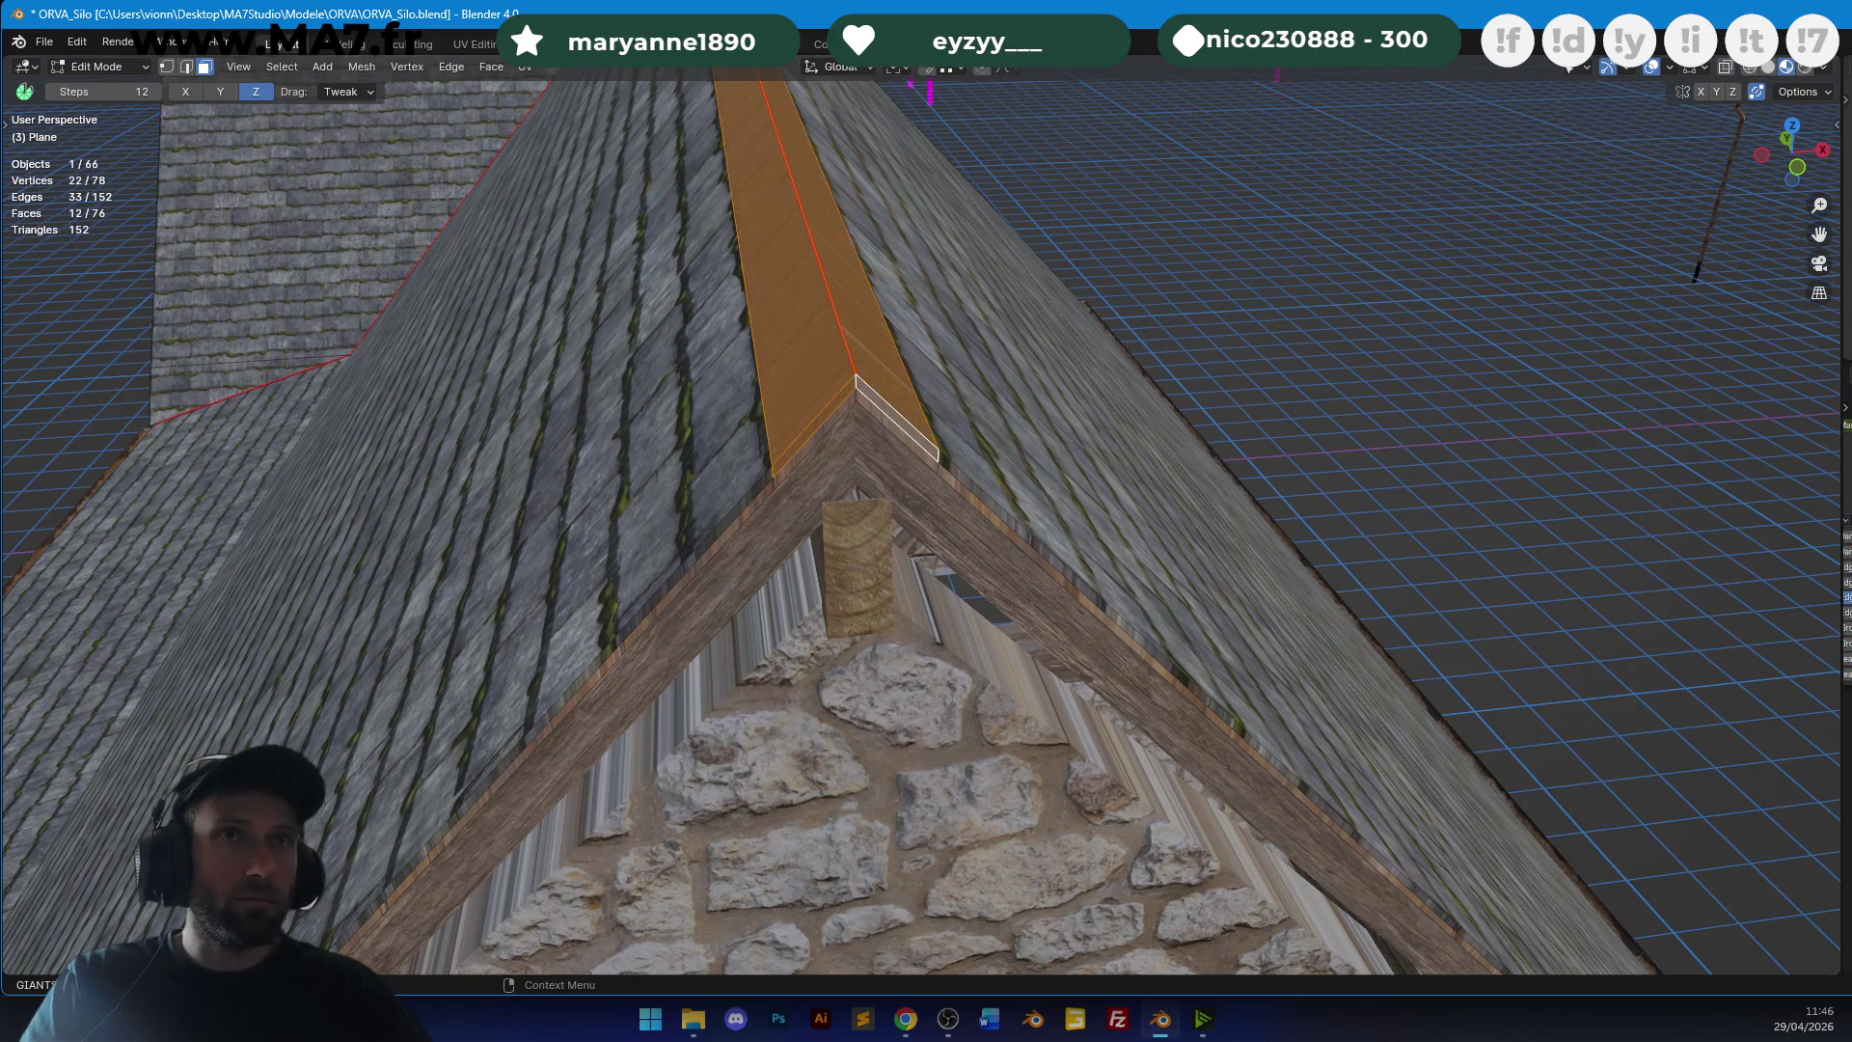
middle_click_drag(940, 333, 981, 399)
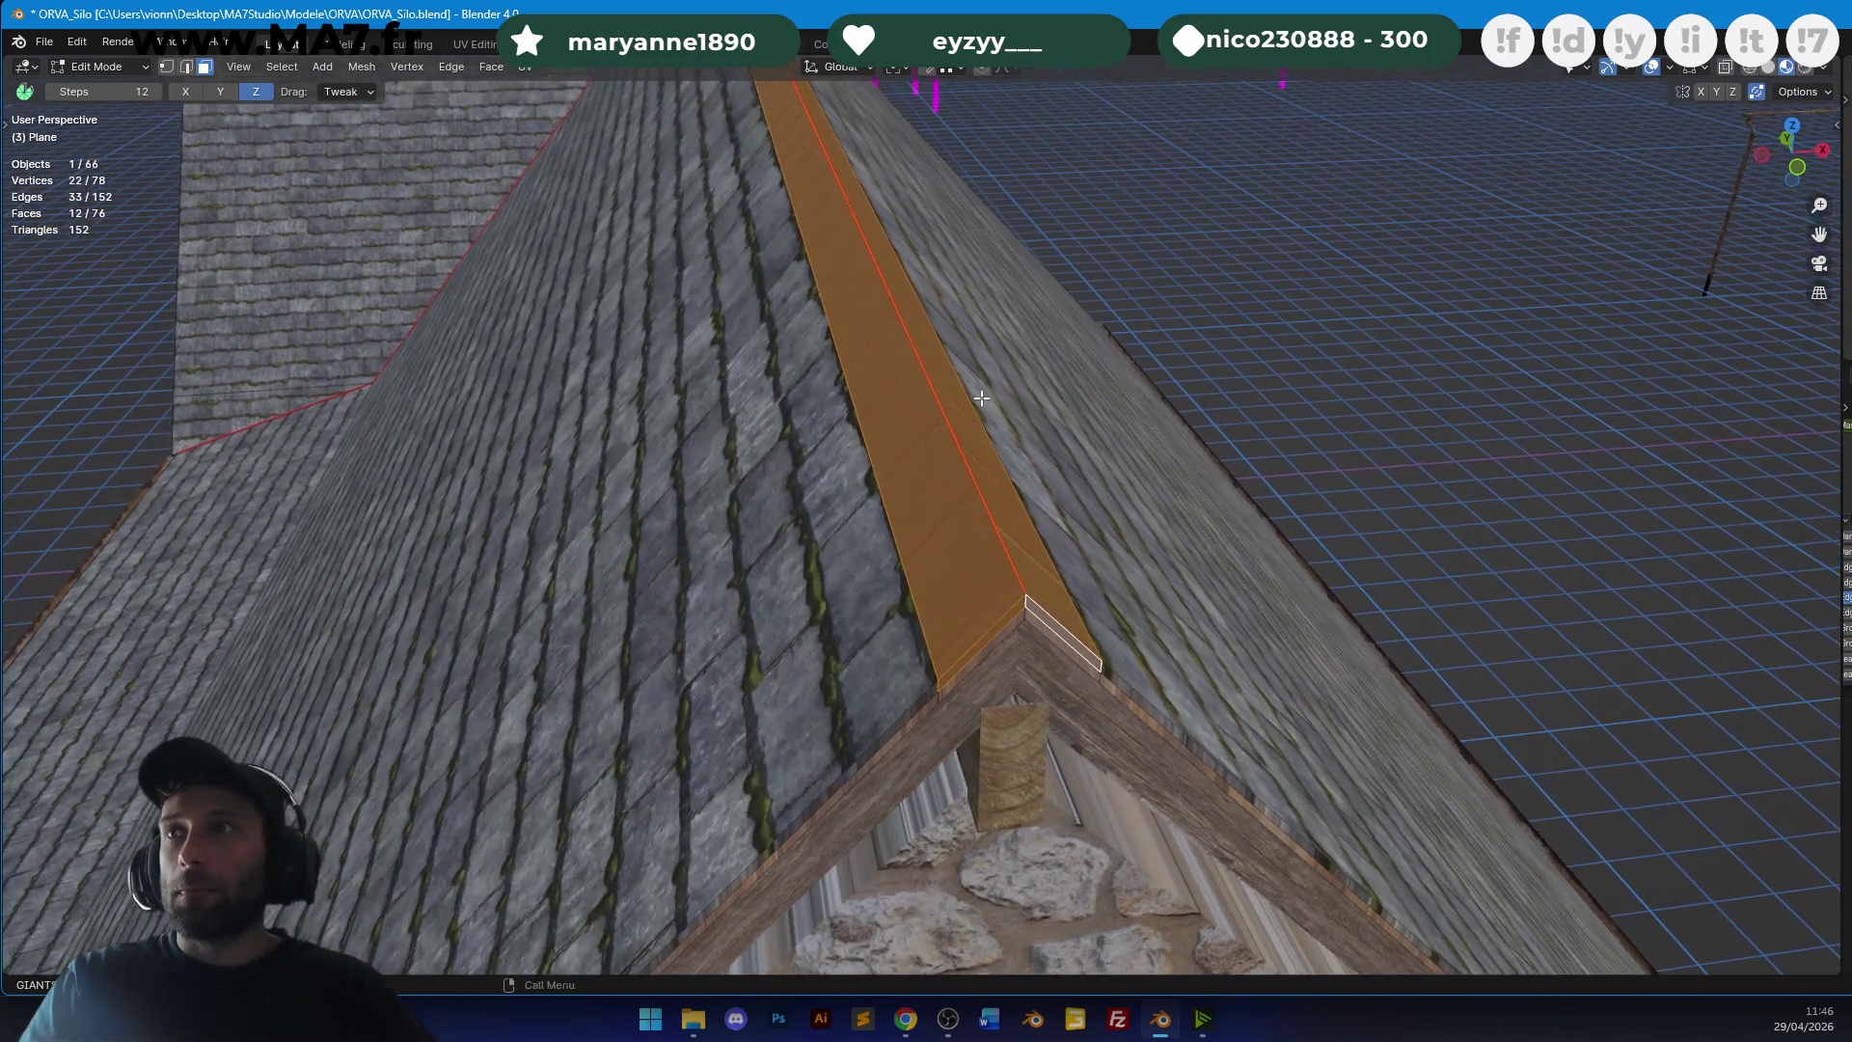
key("u")
left_click(983, 398)
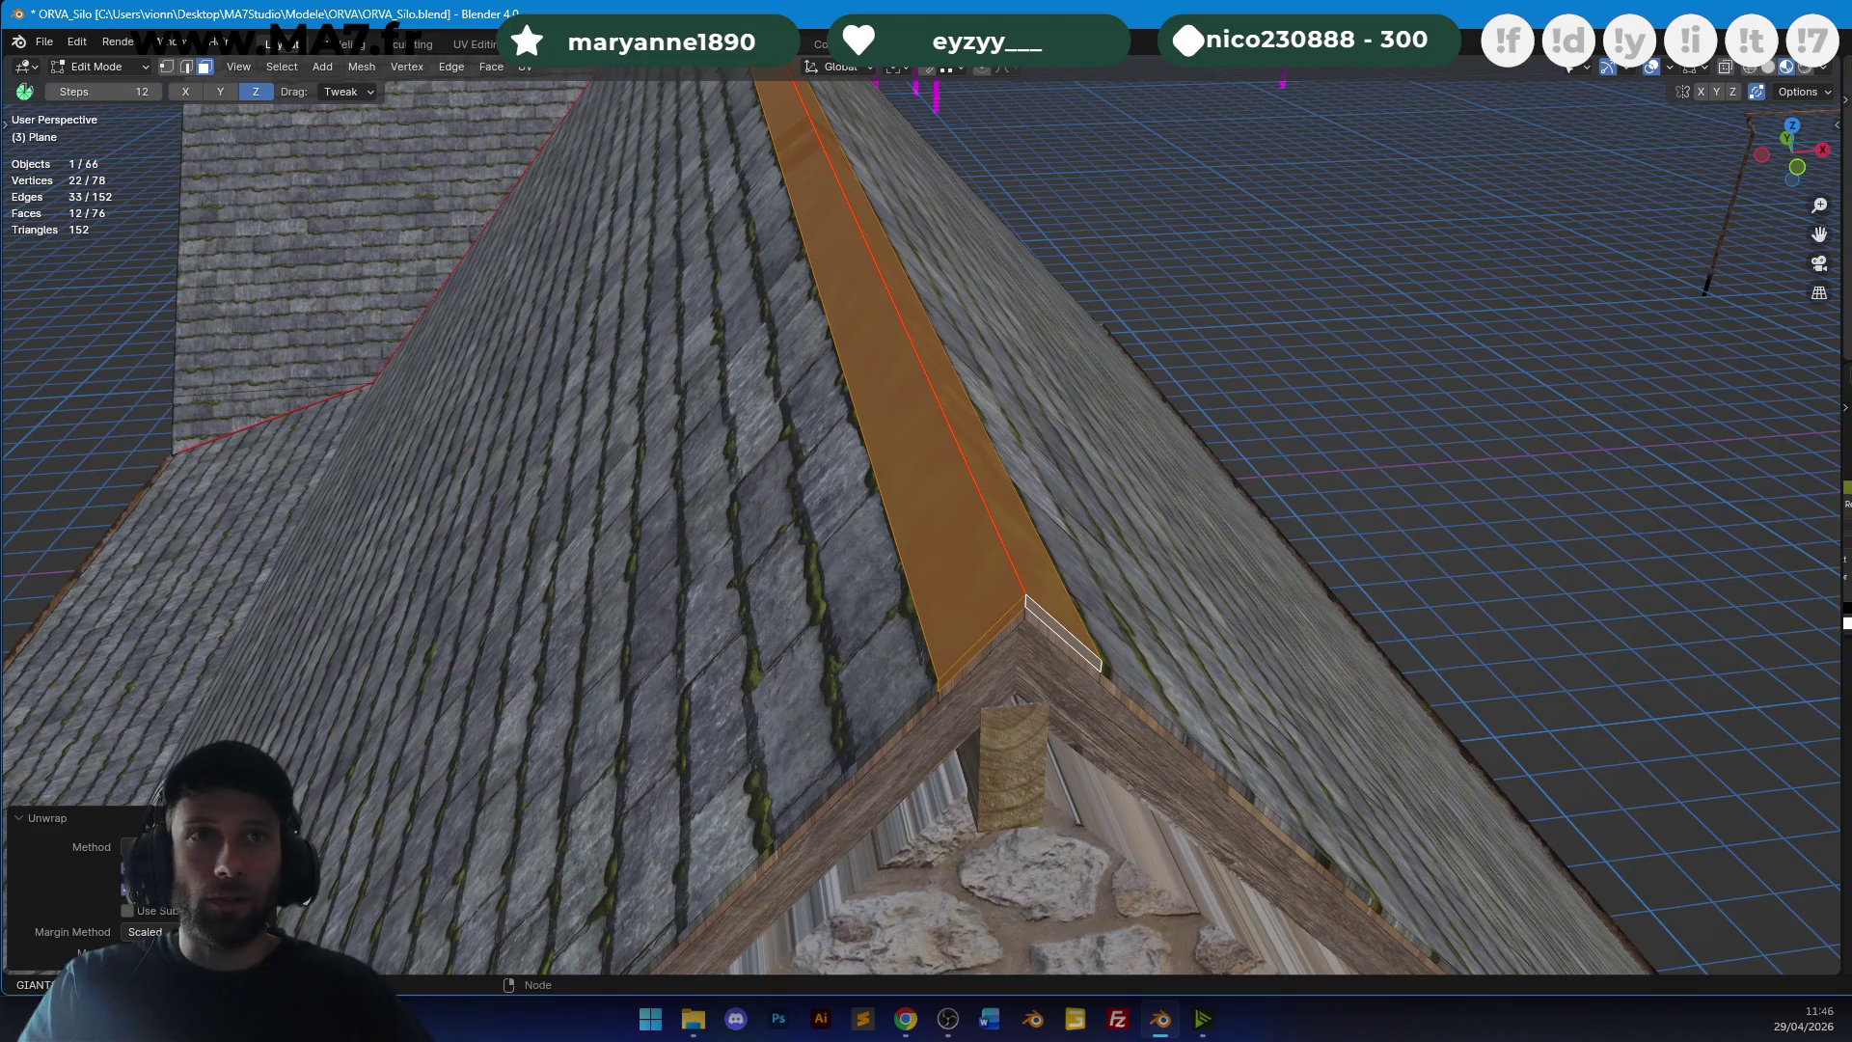
Reselect the ridge cap's lower-end faces and unwrap them again.
mouse_move(931, 298)
middle_mouse_down()
mouse_move(1029, 368)
mouse_move(1293, 360)
mouse_move(1128, 401)
mouse_move(1066, 453)
middle_mouse_up()
left_click(1062, 460, "alt")
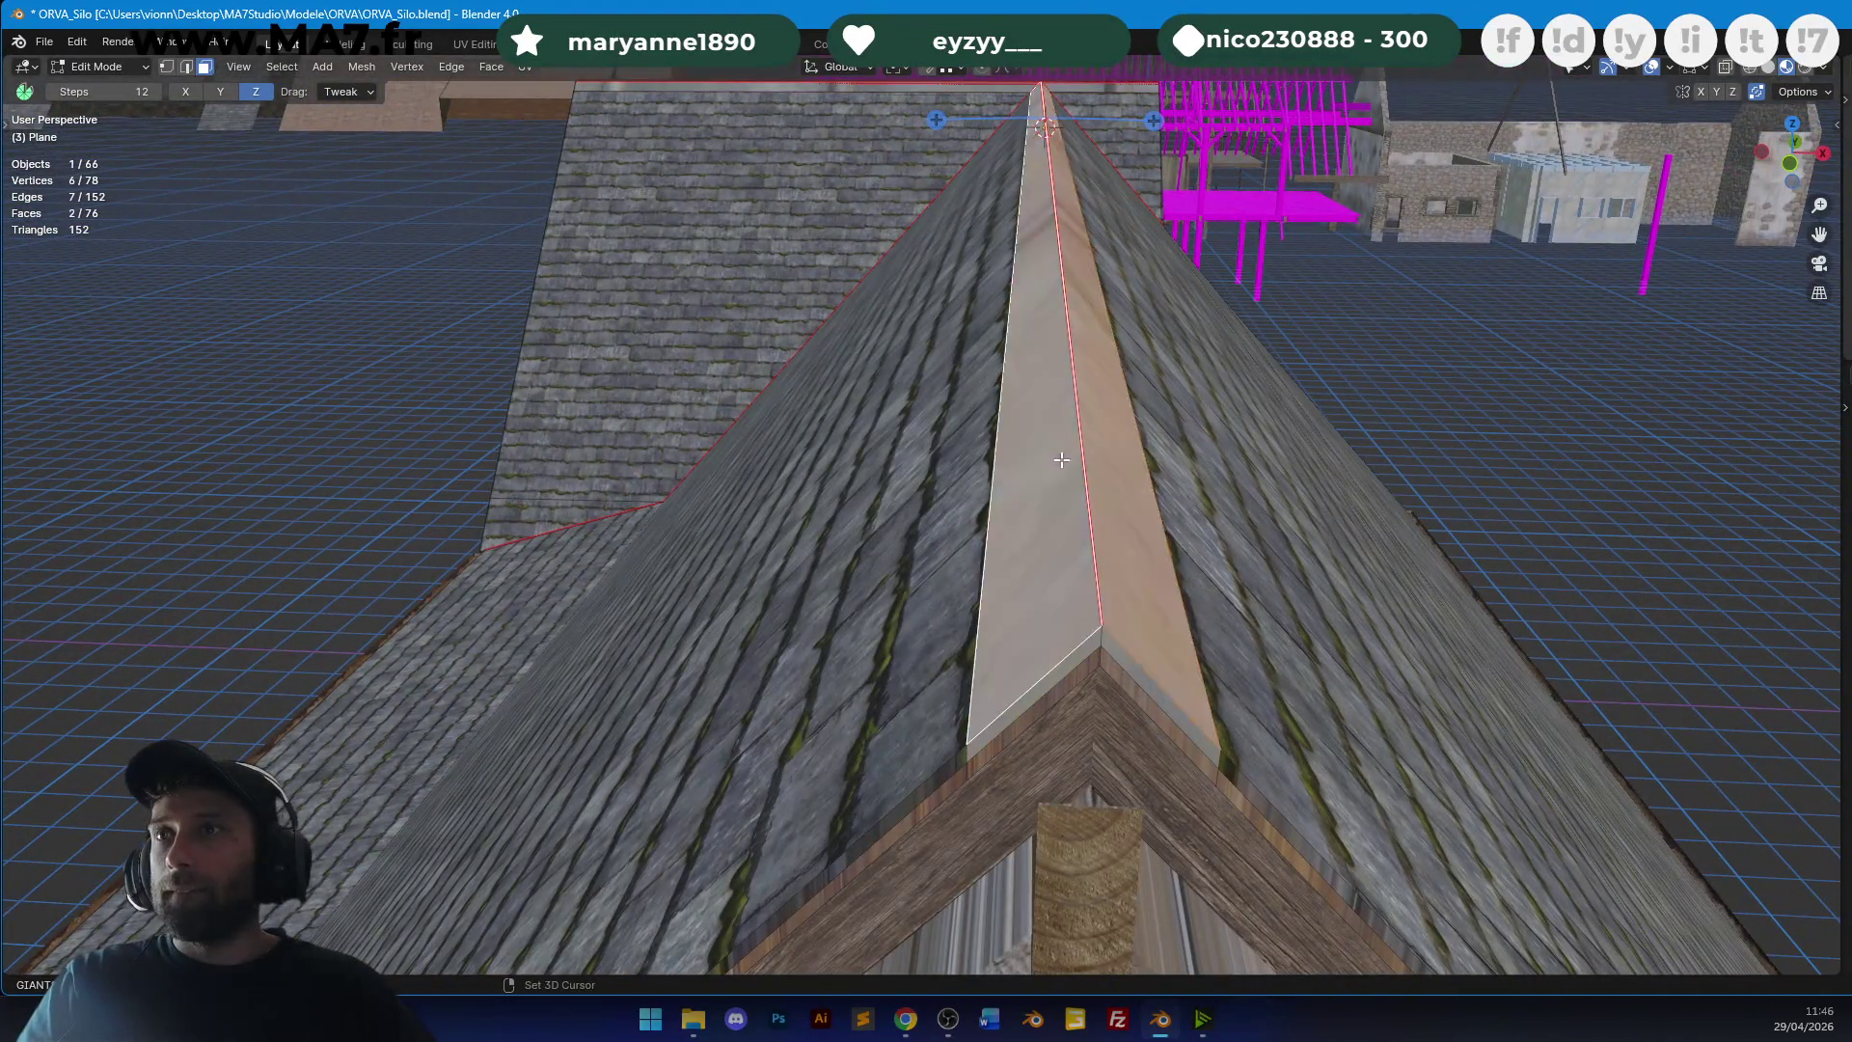
left_click(1103, 637, "alt+shift")
key("u")
left_click(1116, 488)
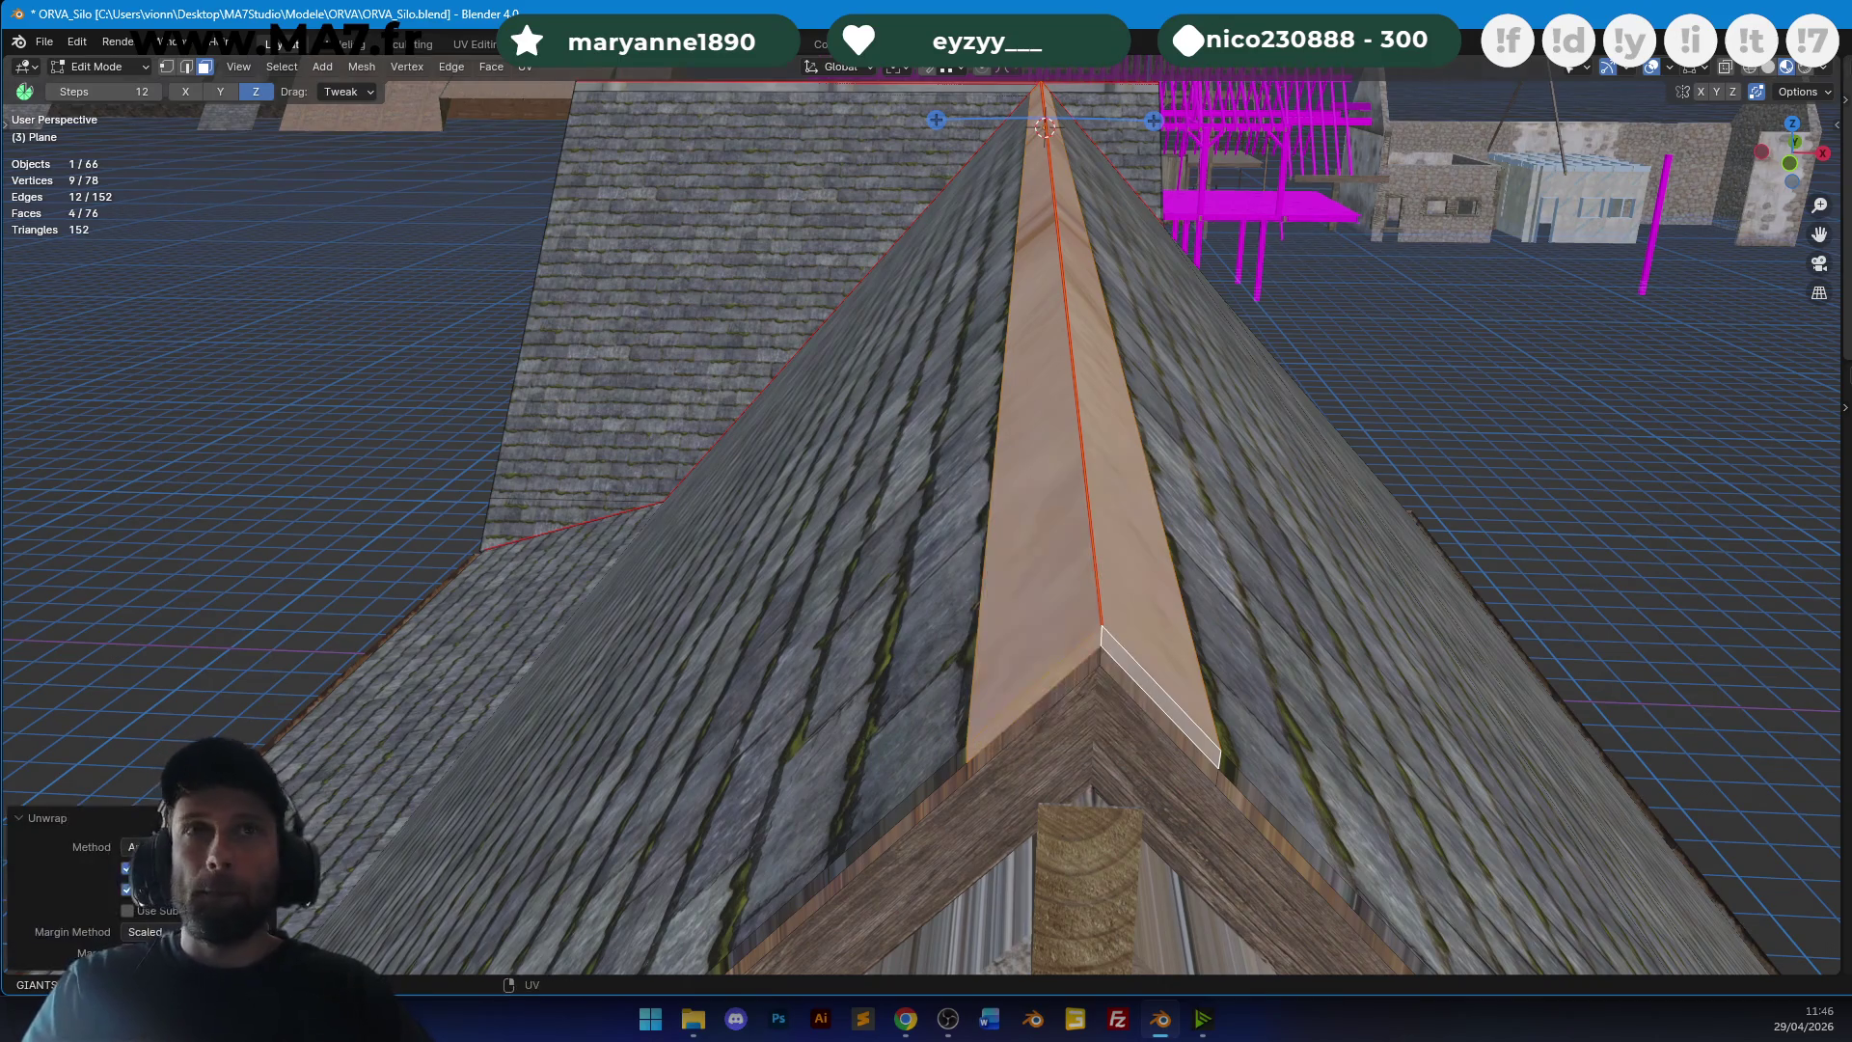
mouse_move(1054, 250)
middle_mouse_down()
mouse_move(984, 318)
mouse_move(829, 331)
mouse_move(1071, 403)
mouse_move(1223, 327)
mouse_move(1004, 396)
mouse_move(1004, 537)
mouse_move(1119, 471)
middle_mouse_up()
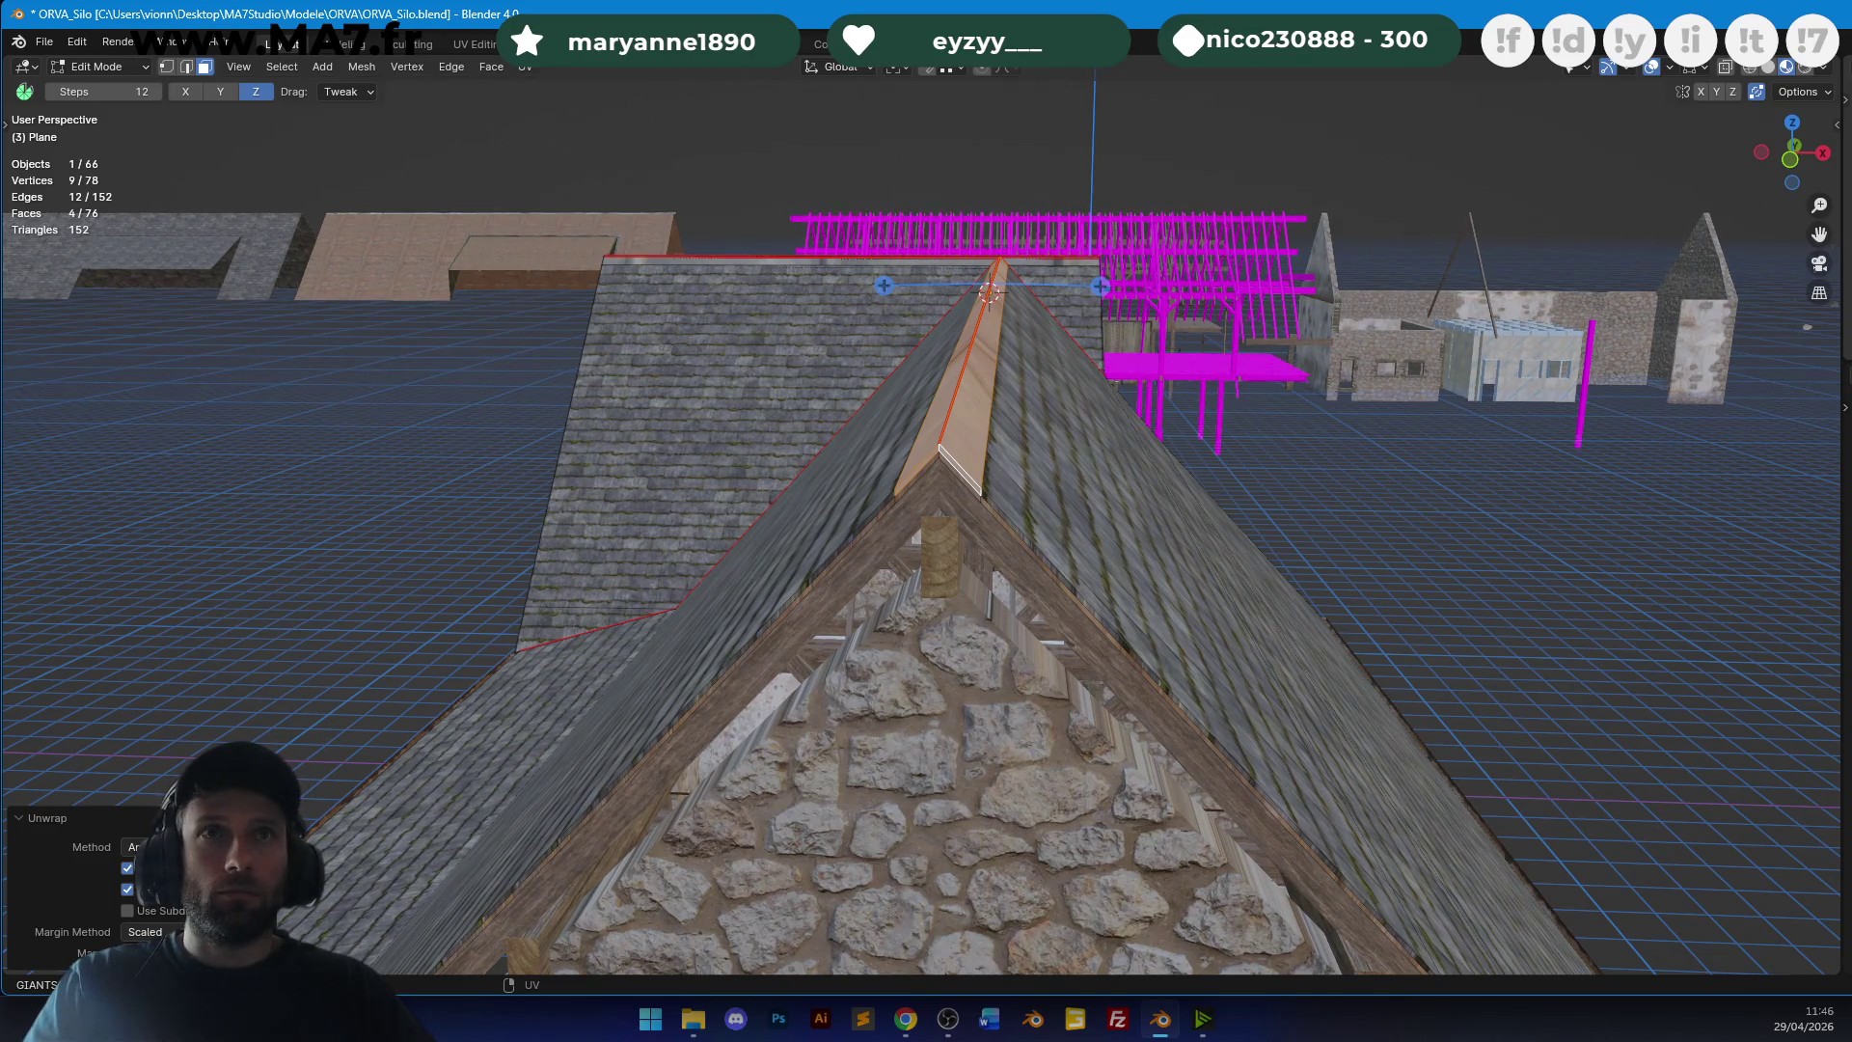
Re-unwrap the ridge faces, then unwrap the large ridge face plus strip below and slide its texture.
key("u")
left_click(1211, 351)
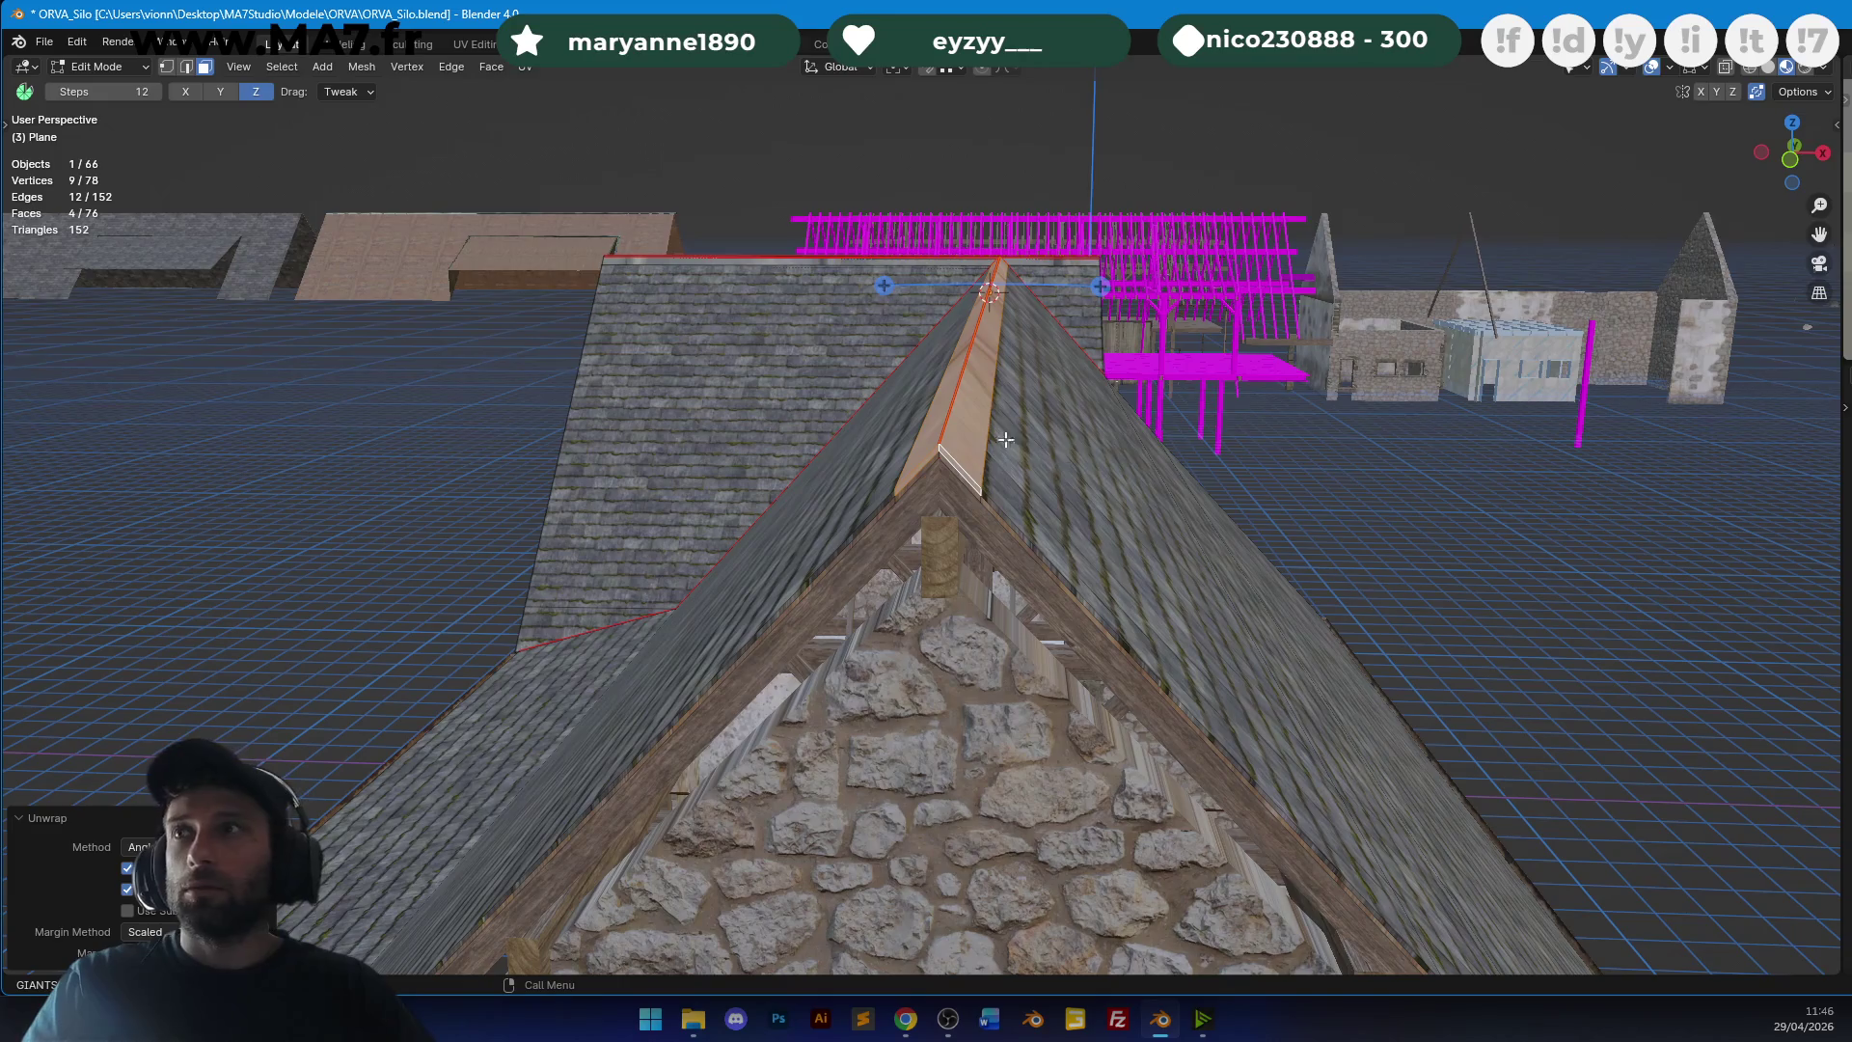
scroll(1018, 443, "up", 3)
left_click(1087, 444)
key("u")
left_click(1087, 443)
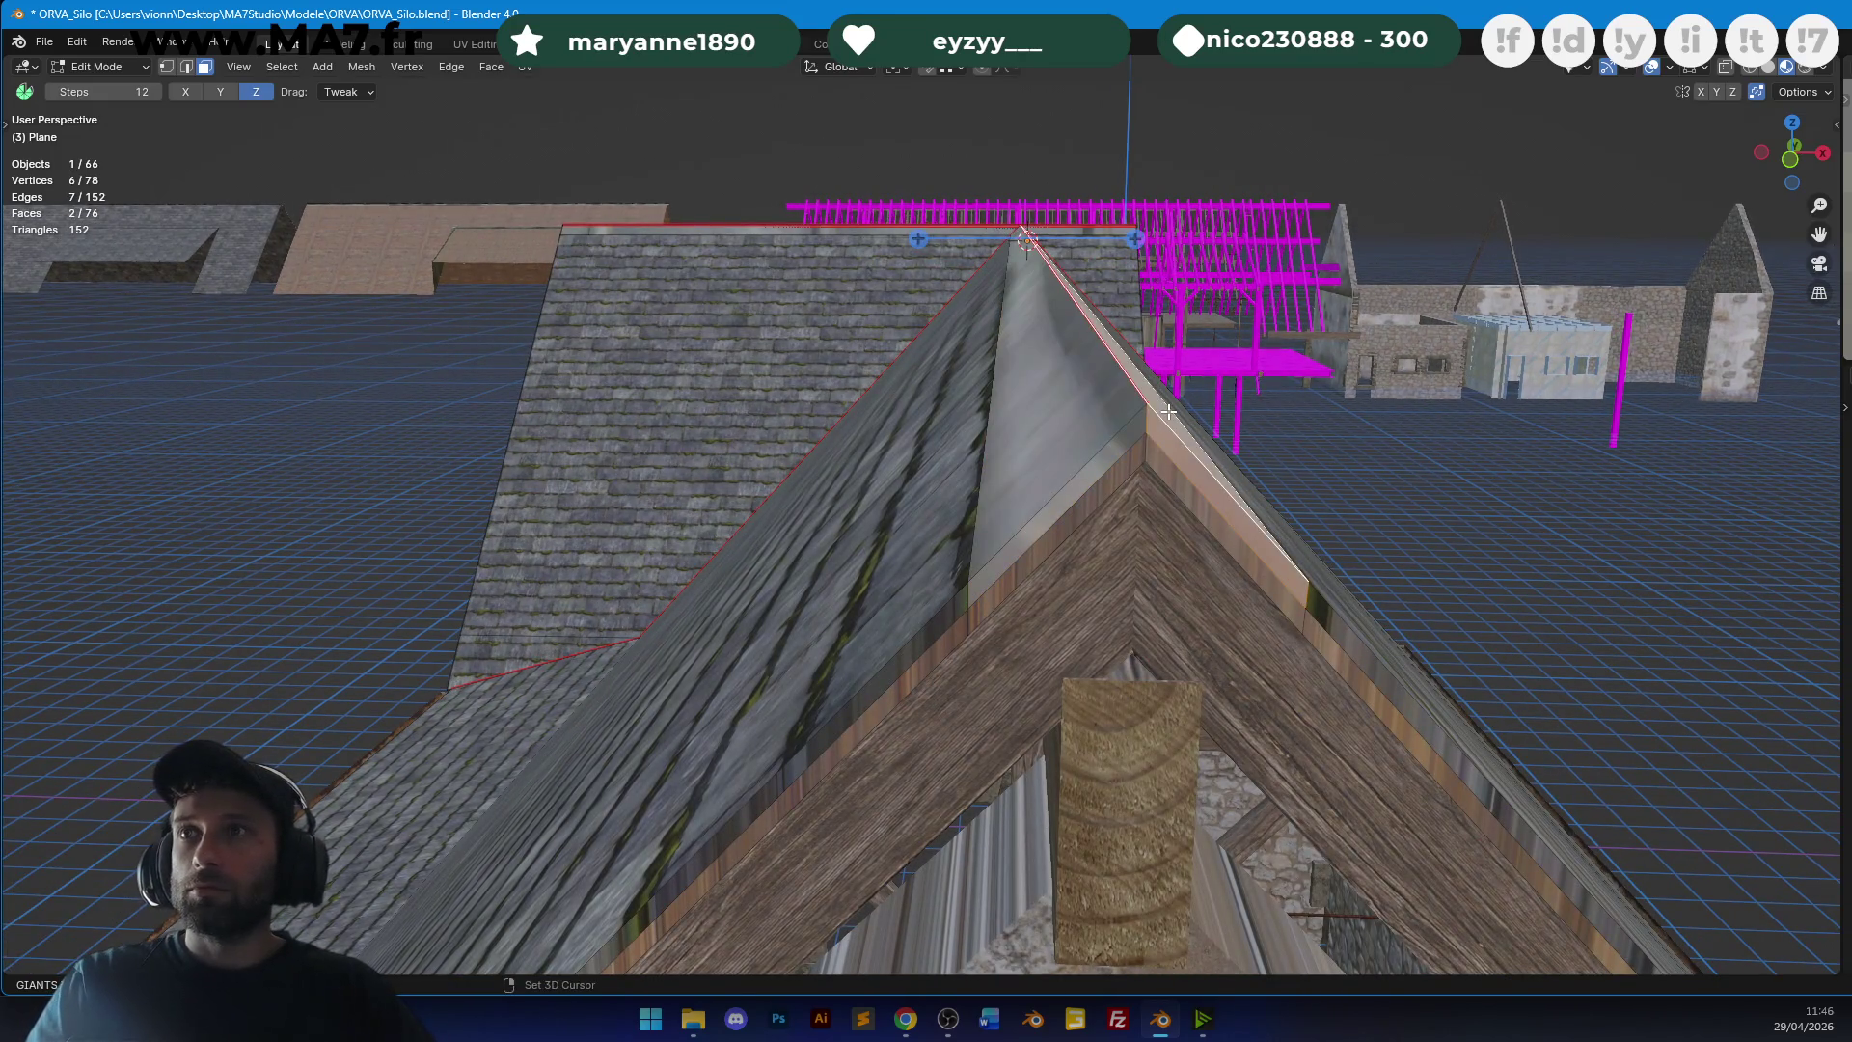
left_click(1114, 444, "shift")
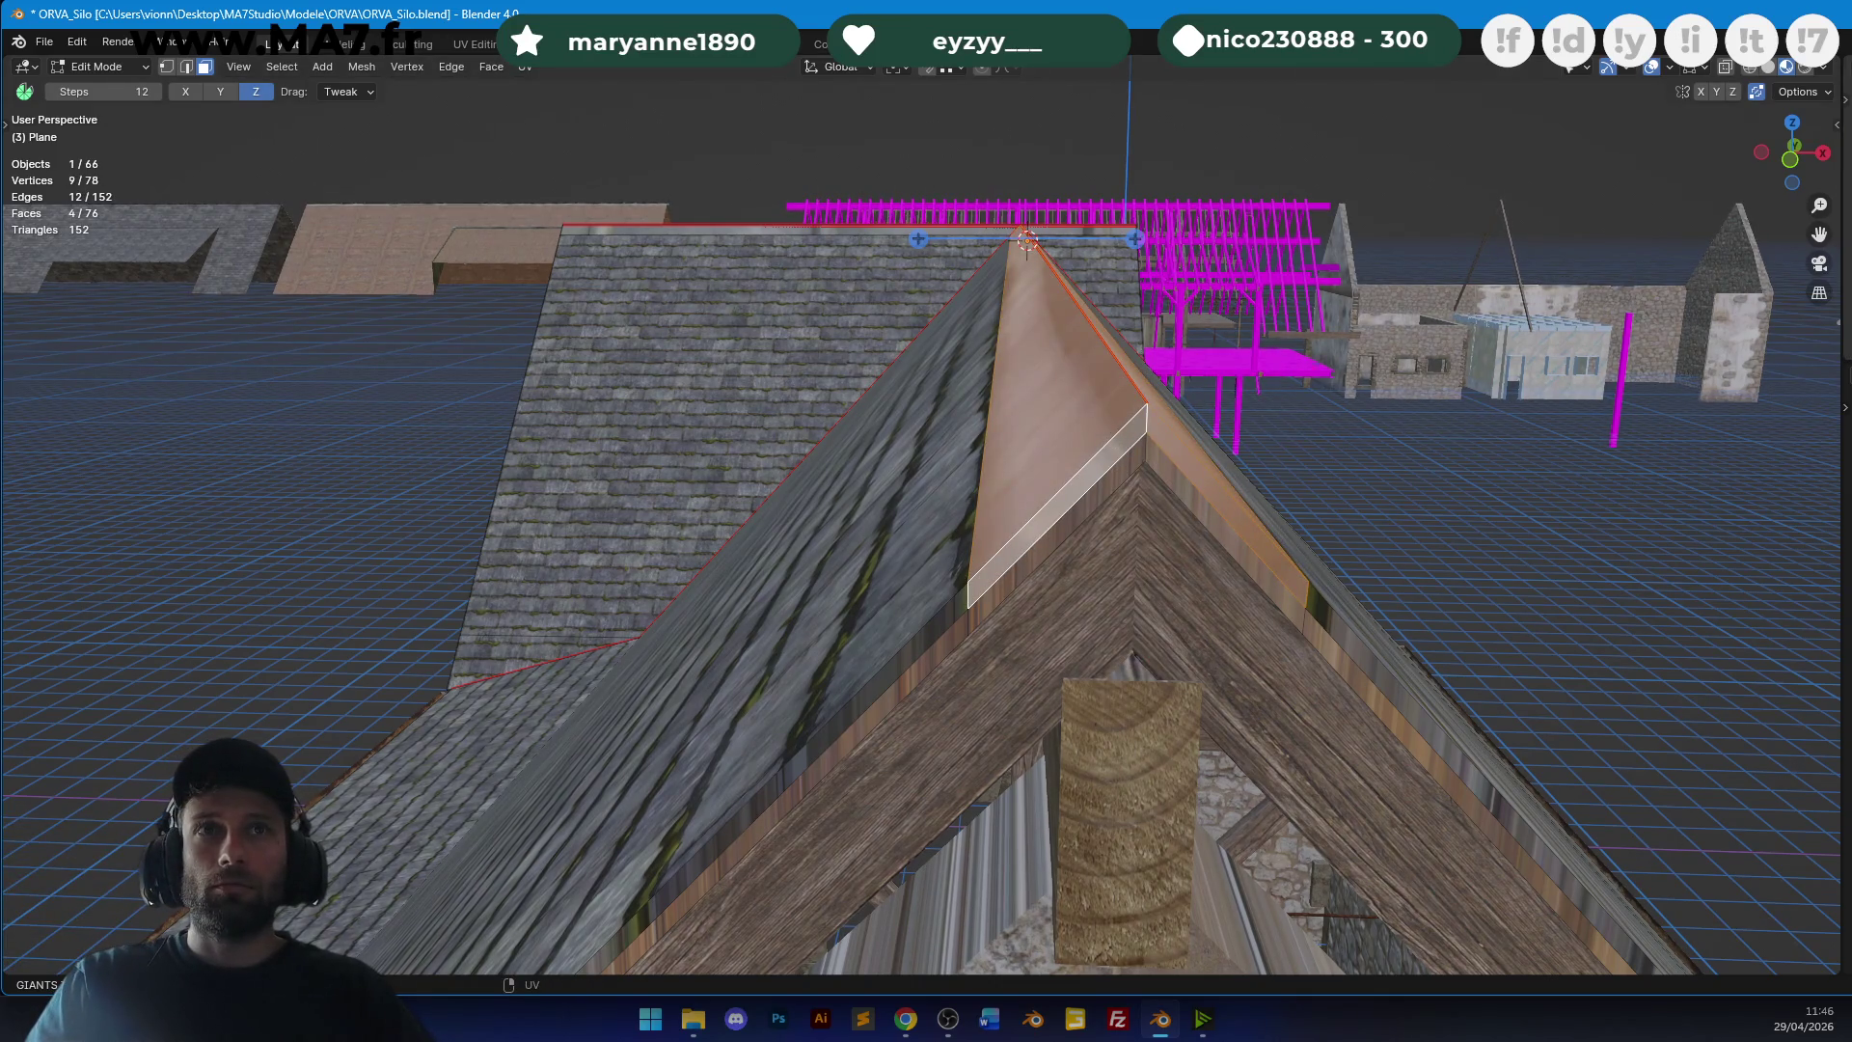
key("g")
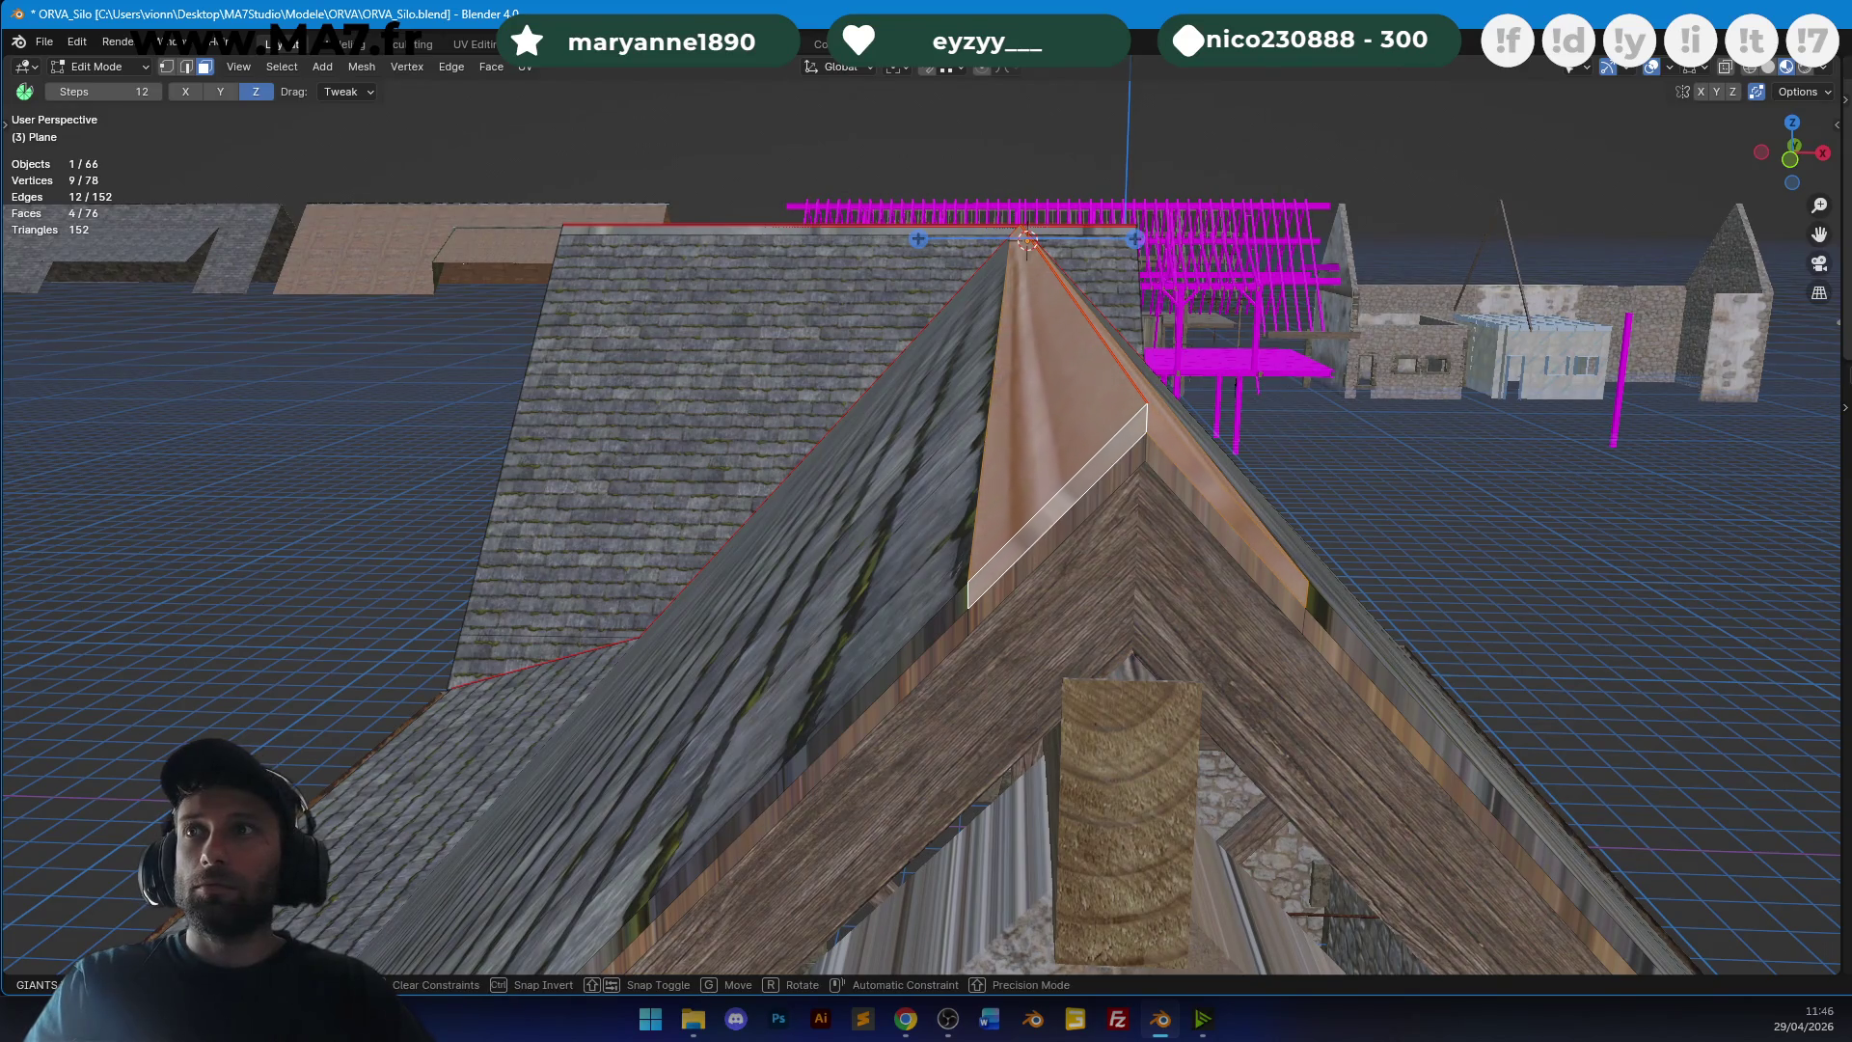
key("g")
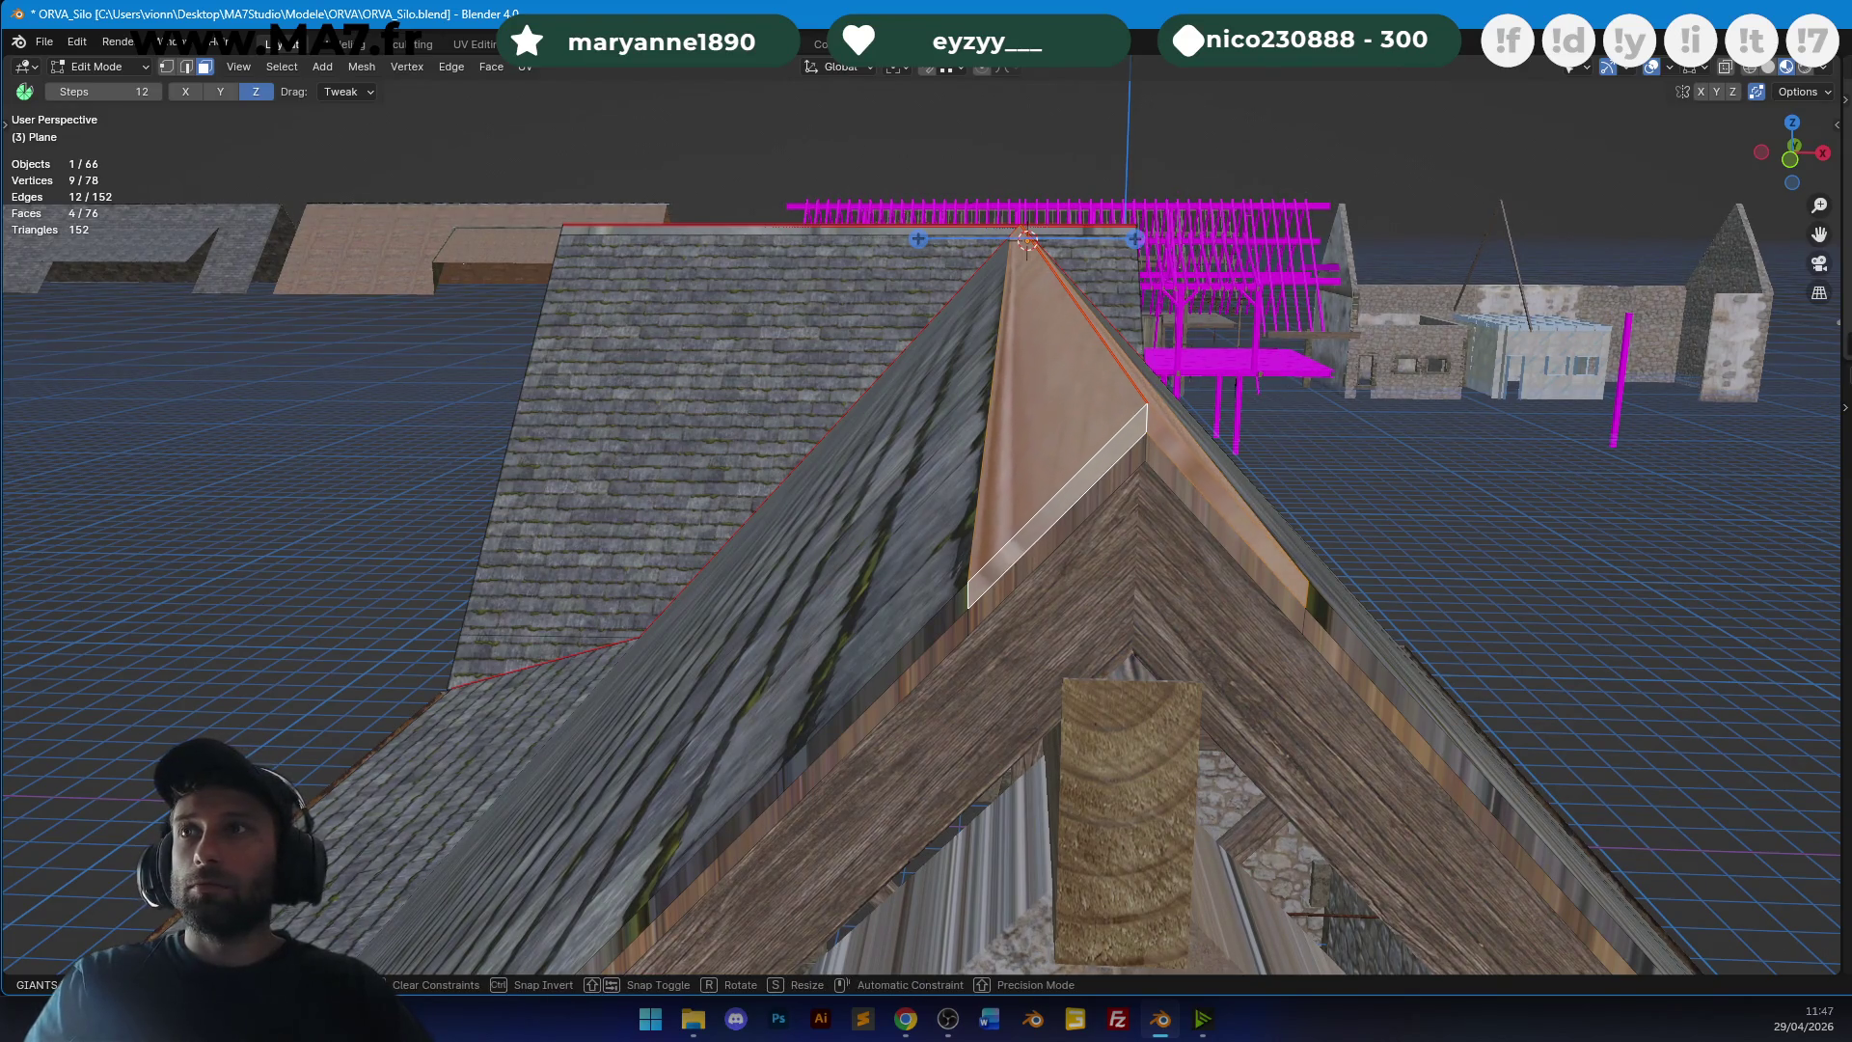
key("Return")
Inspect the gable end, then clear the ridge selection and return to Object Mode.
mouse_move(1060, 482)
middle_mouse_down()
mouse_move(1369, 511)
mouse_move(1121, 356)
middle_mouse_up()
scroll(1370, 511, "up", 5)
scroll(1121, 356, "down", 5)
scroll(1120, 356, "up", 5)
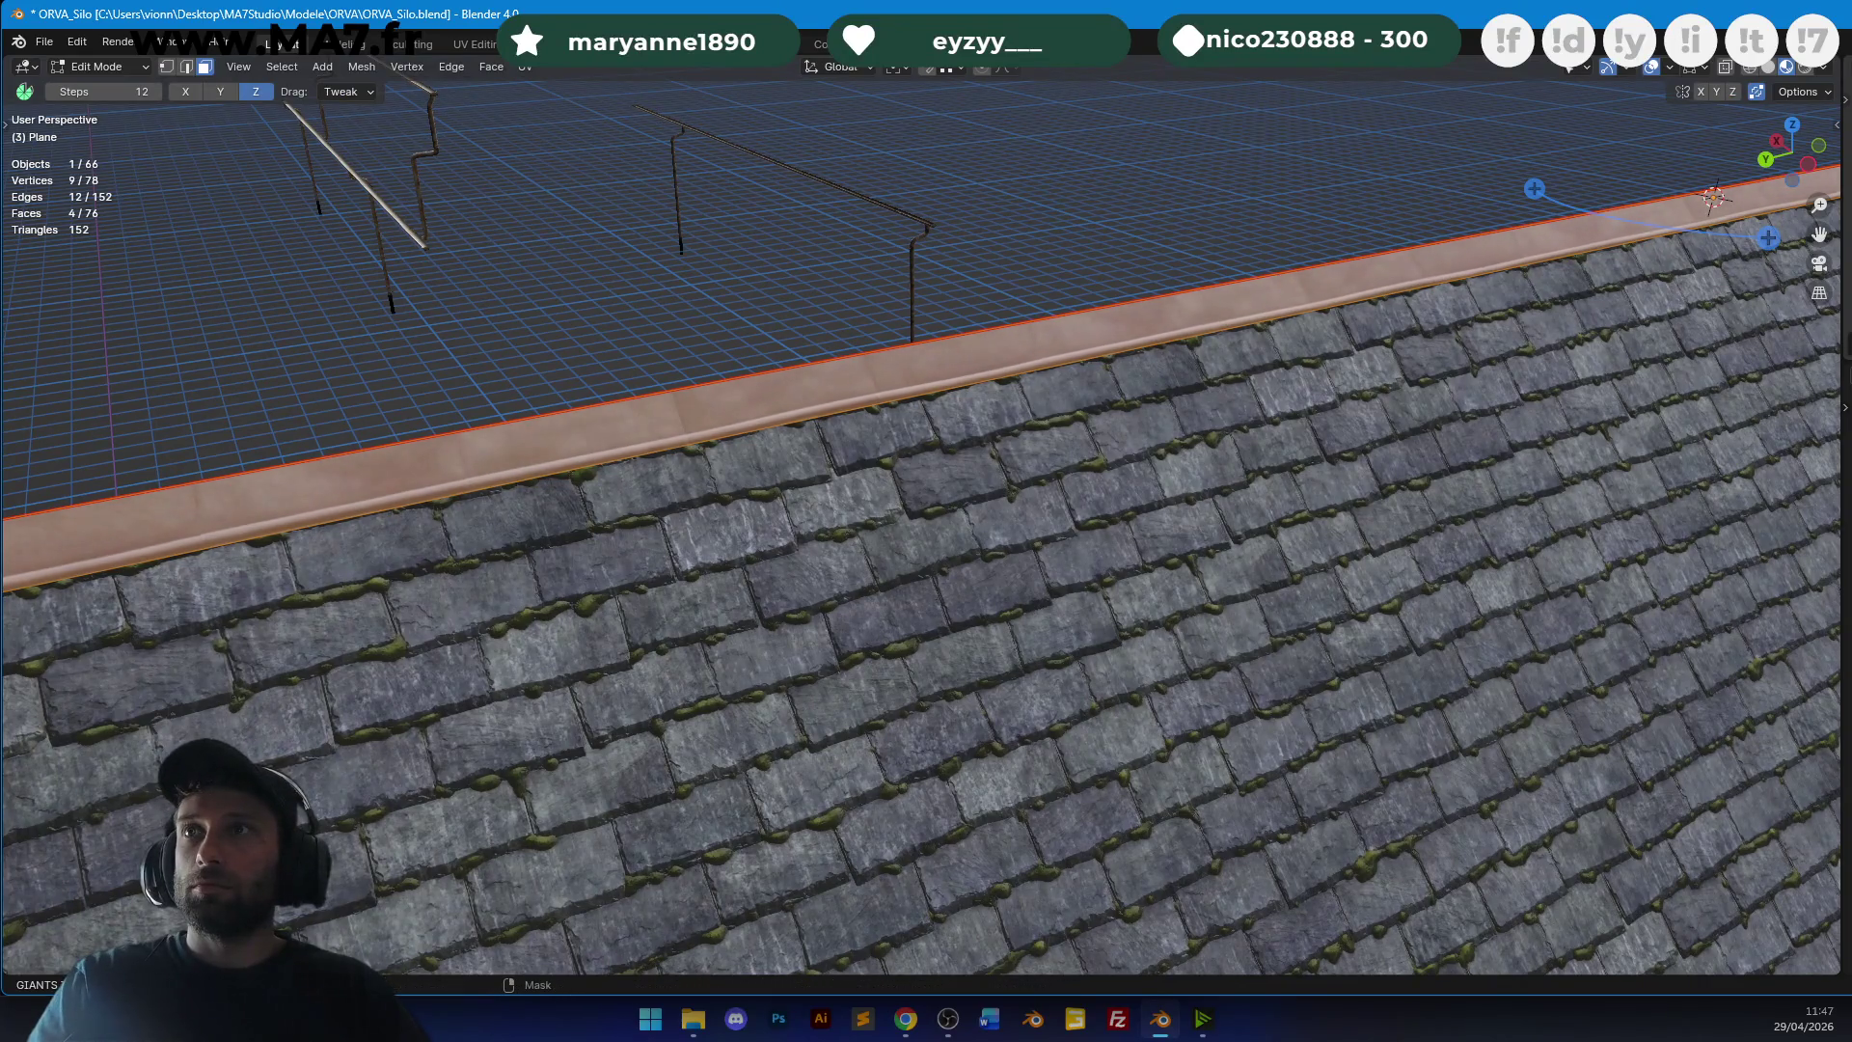
key("Tab")
mouse_move(1247, 205)
middle_mouse_down()
mouse_move(1210, 366)
mouse_move(812, 390)
mouse_move(980, 356)
mouse_move(904, 358)
middle_mouse_up()
key("Tab")
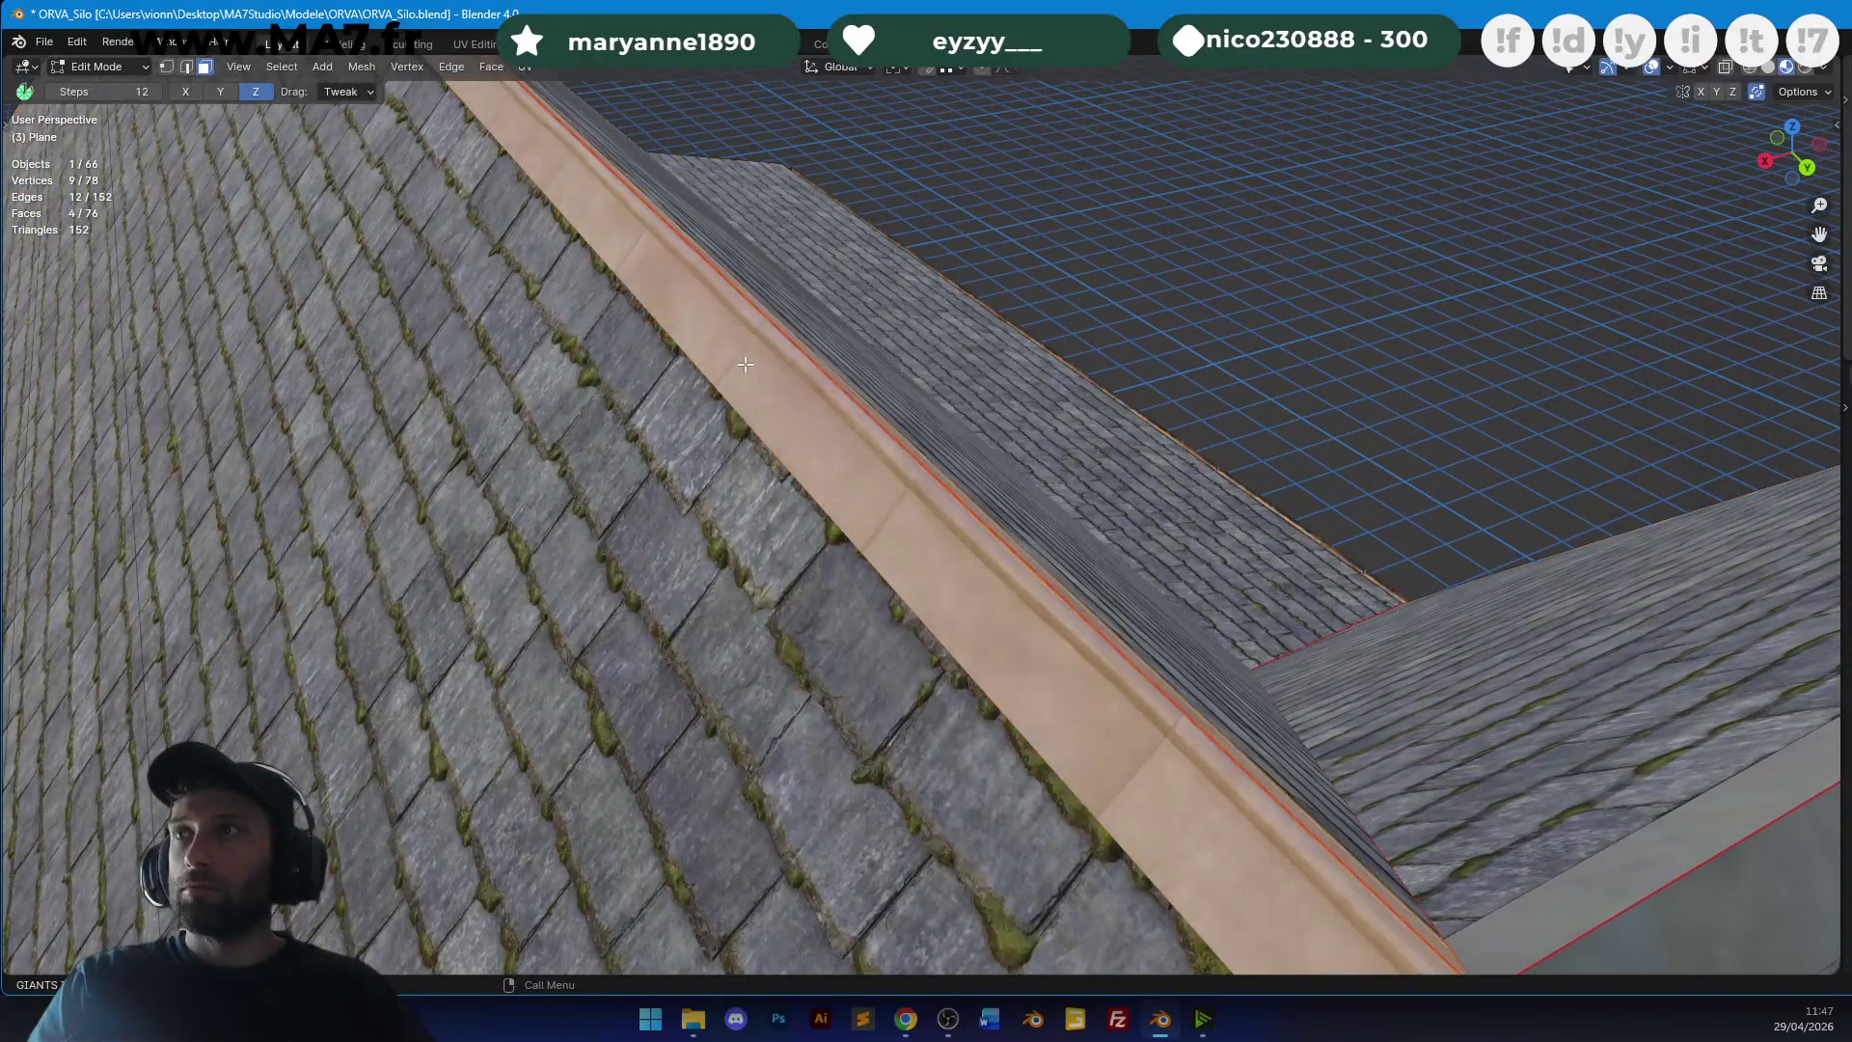
mouse_move(740, 350)
middle_mouse_down()
mouse_move(517, 318)
mouse_move(1174, 361)
mouse_move(1117, 405)
middle_mouse_up()
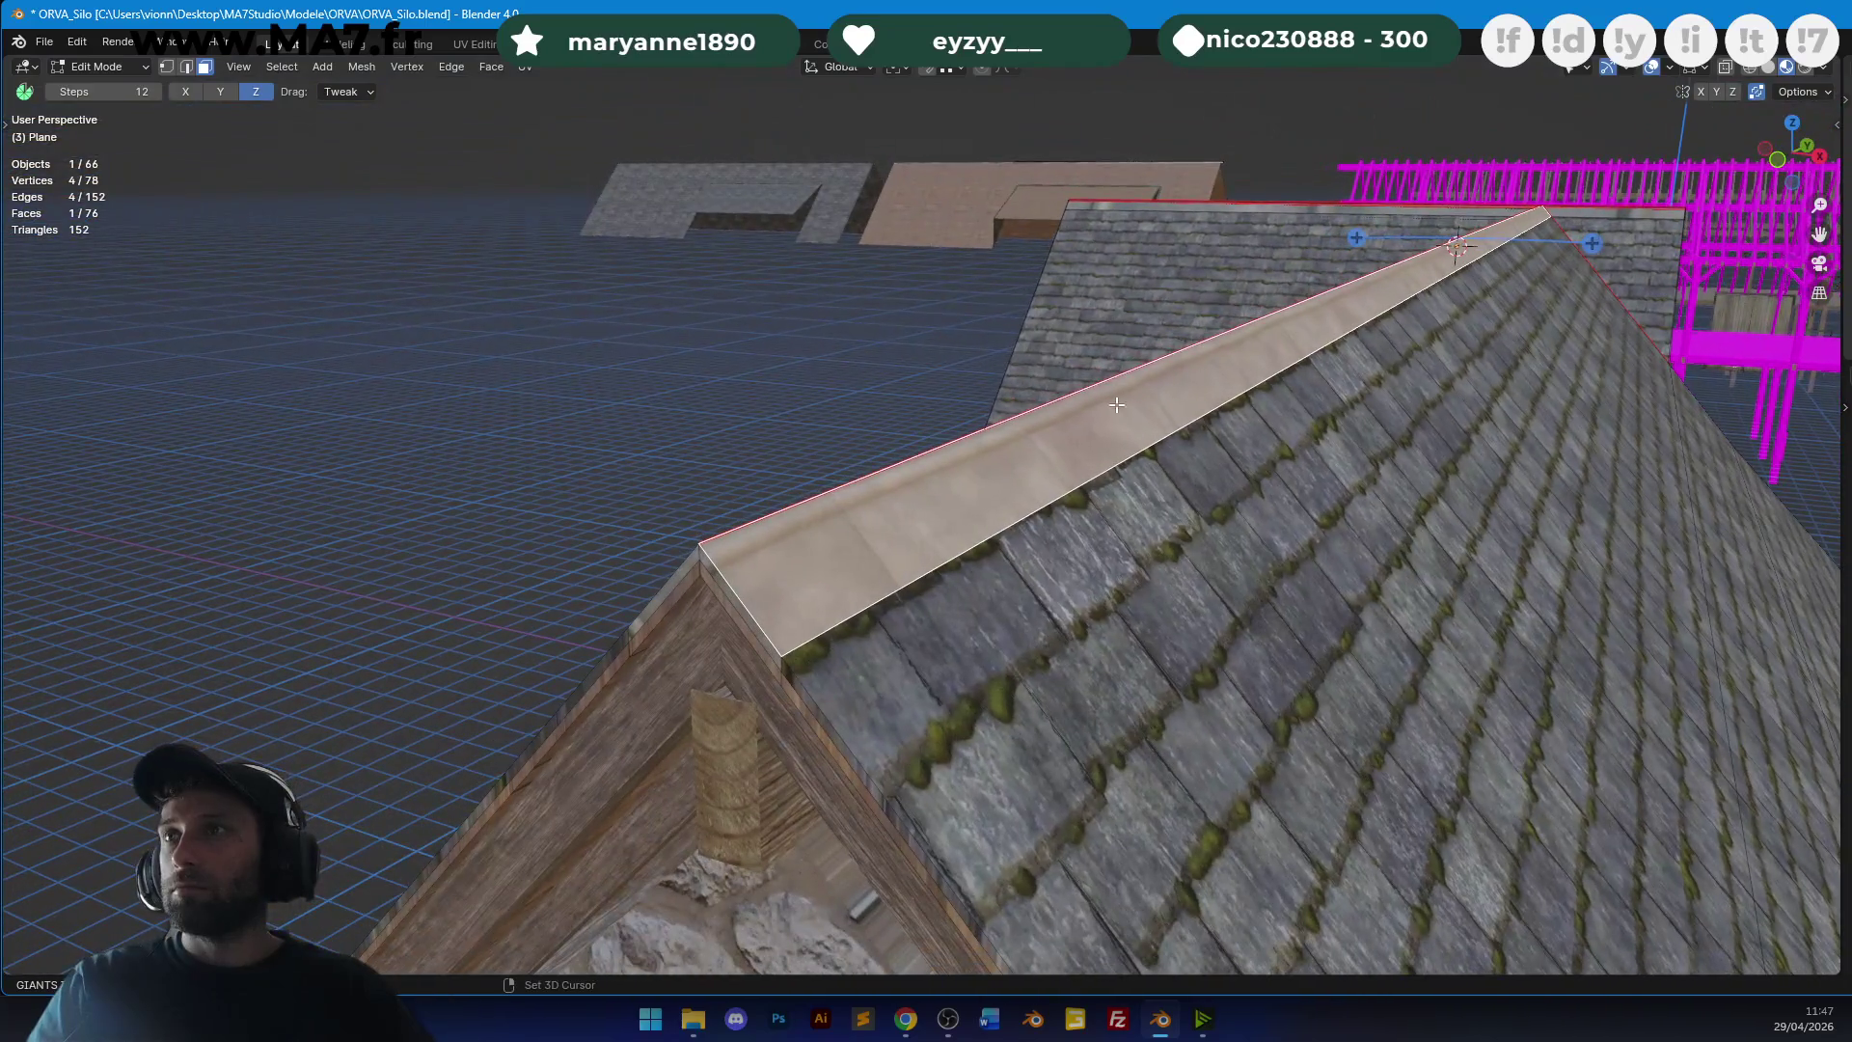
left_click(713, 570, "shift")
key("alt+a")
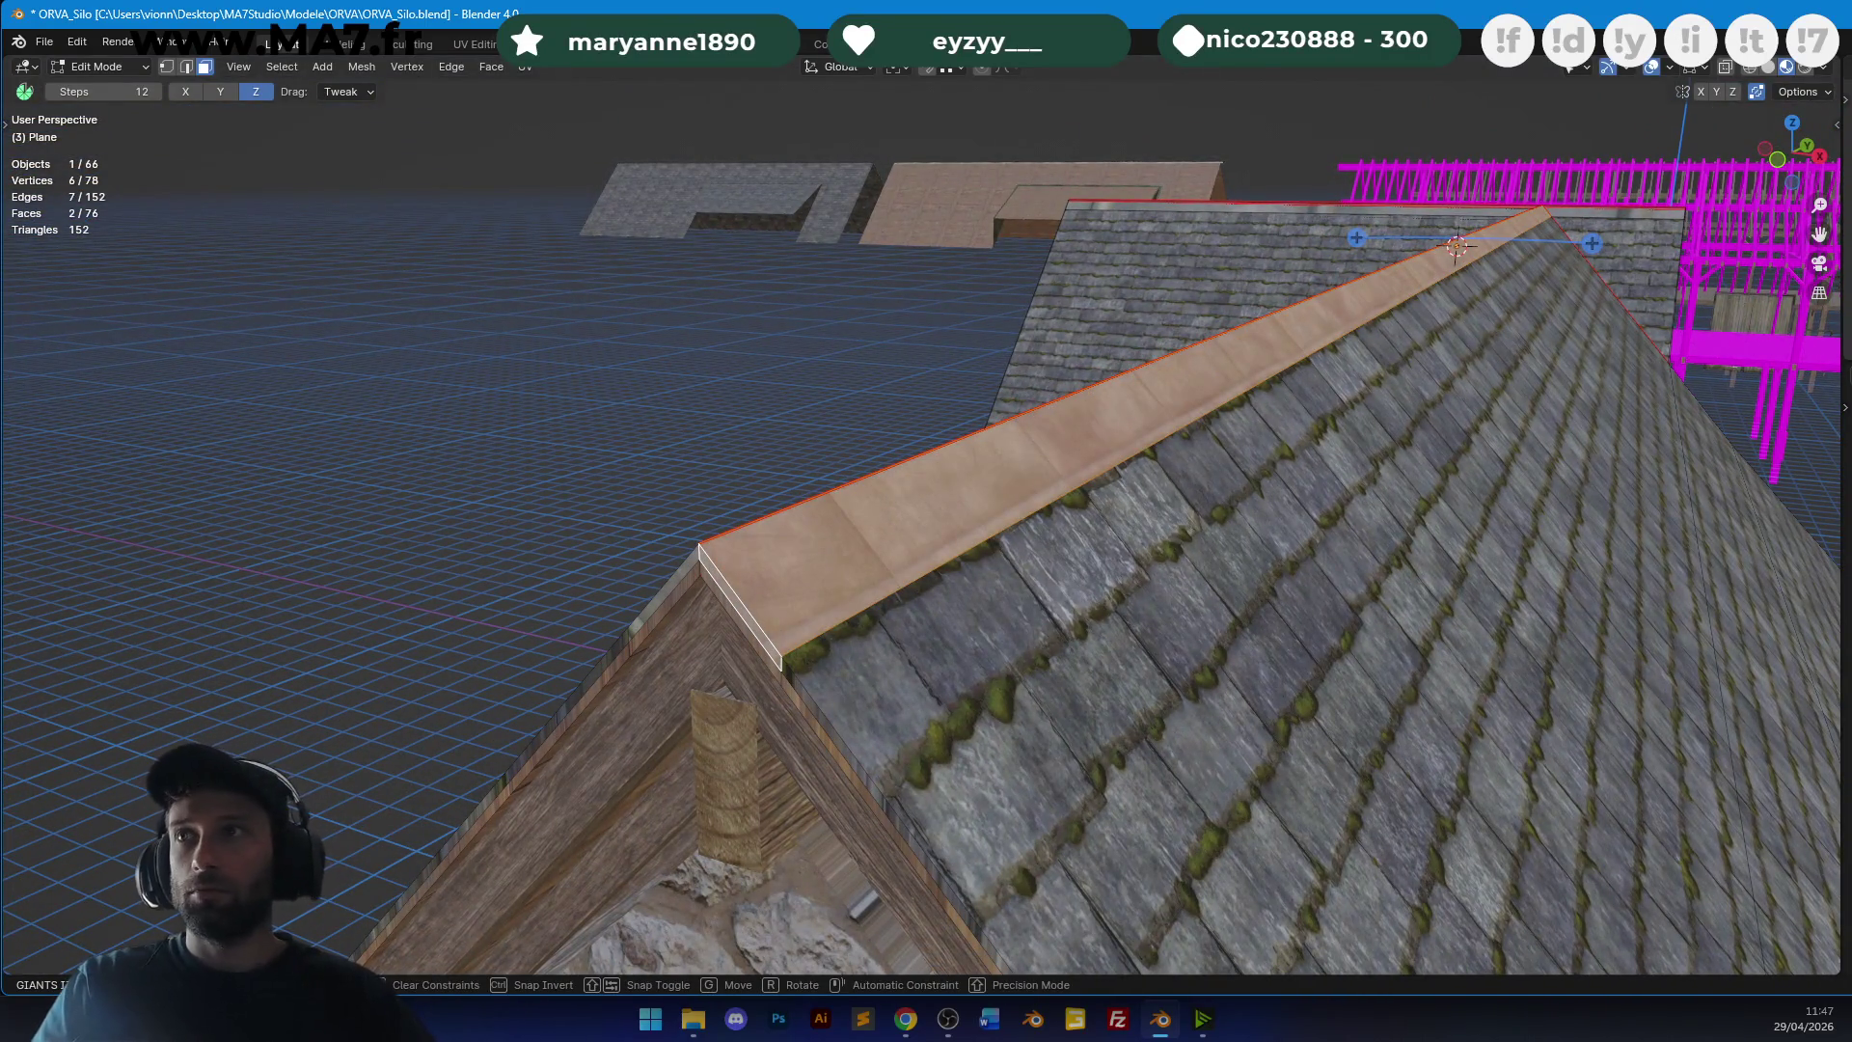
key("Tab")
key("alt+a")
Unwrap the gable ridge-cap face with its tip face, testing rotation and shift of the texture.
mouse_move(1285, 454)
middle_mouse_down()
mouse_move(1332, 467)
mouse_move(1084, 434)
mouse_move(886, 453)
mouse_move(1261, 463)
mouse_move(1171, 536)
middle_mouse_up()
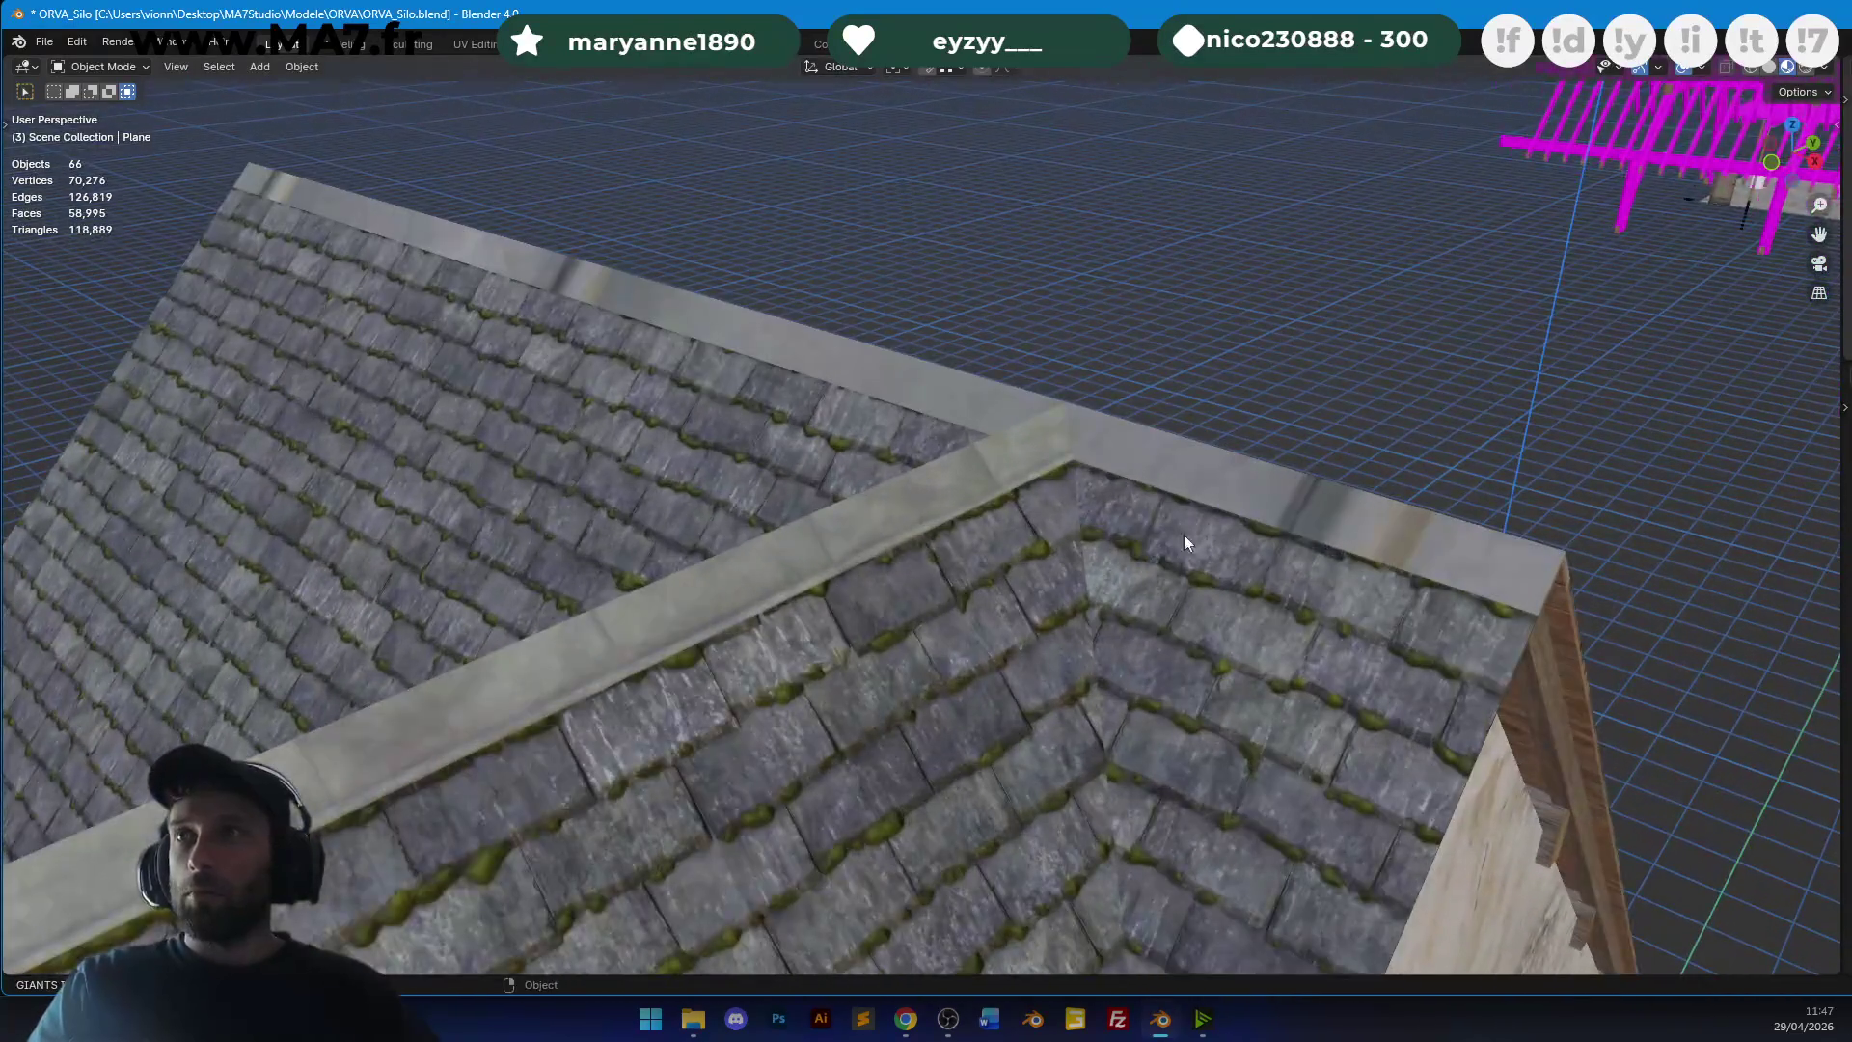
key("Tab")
left_click(1171, 492)
scroll(1171, 492, "up", 2)
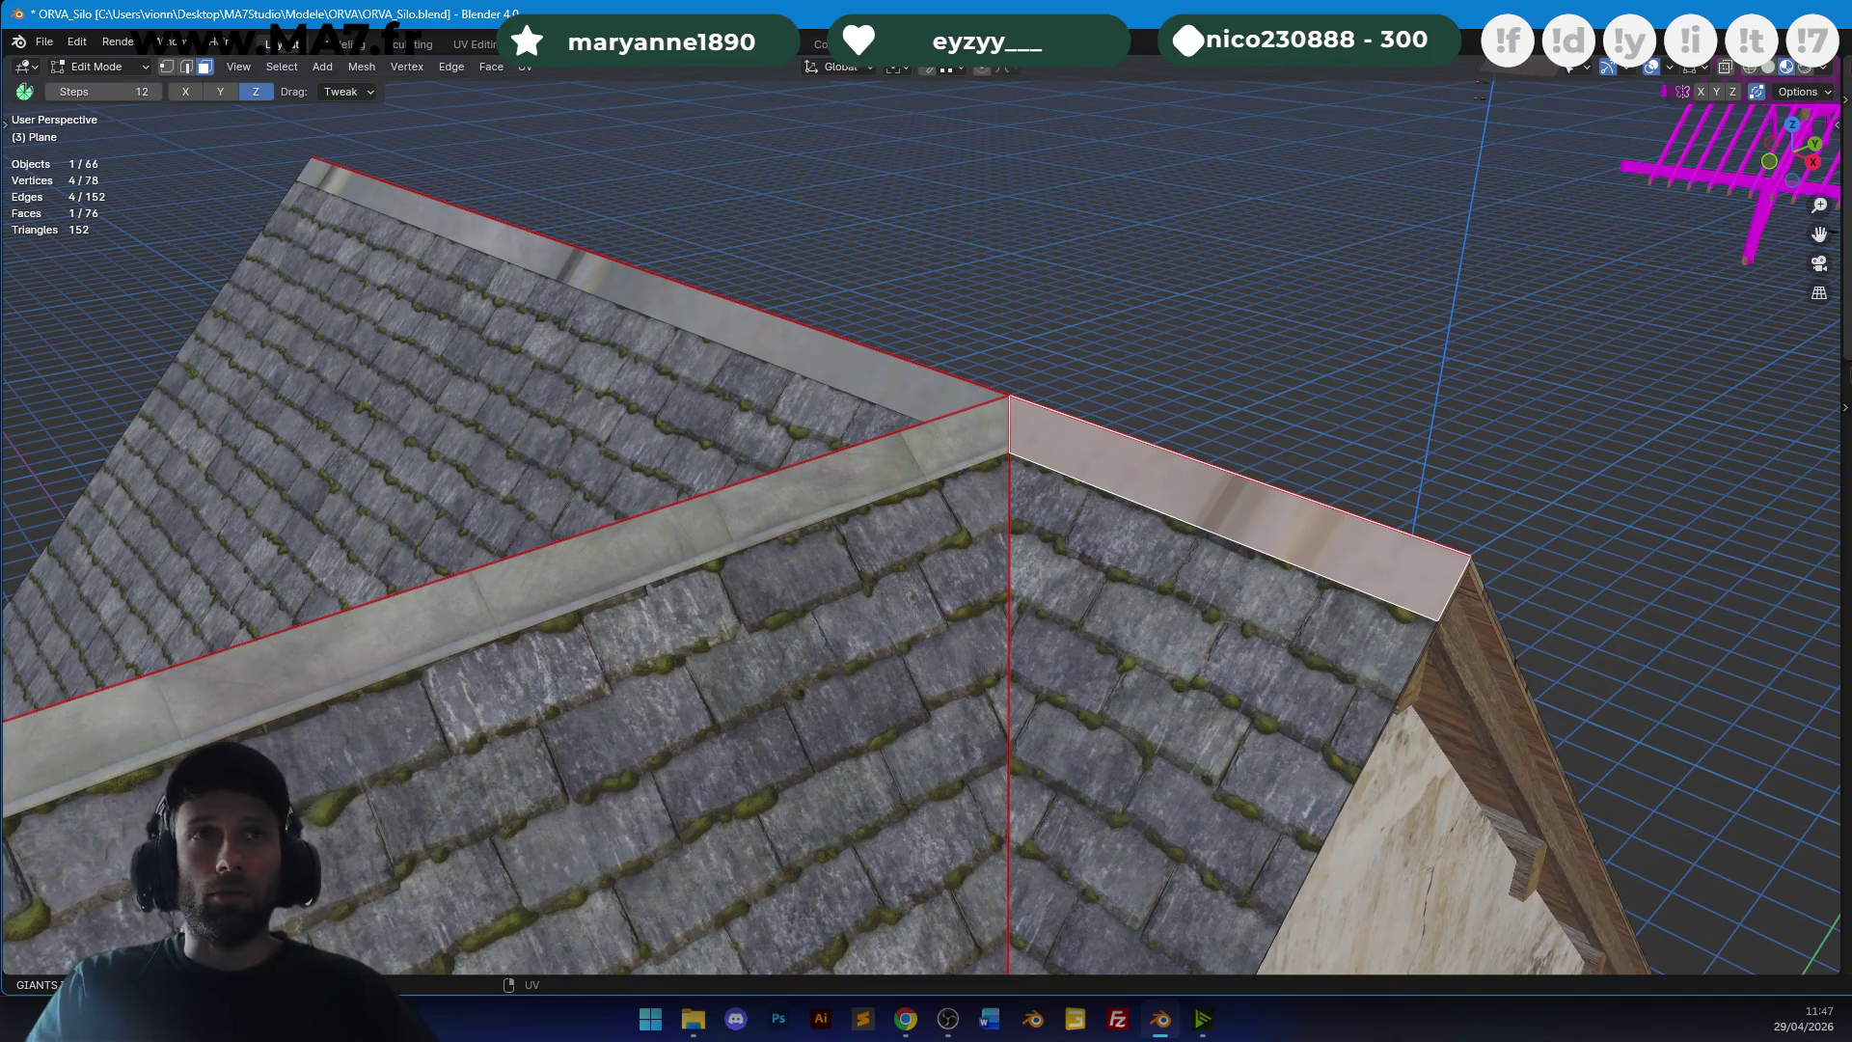
middle_click_drag(1354, 340, 1218, 415)
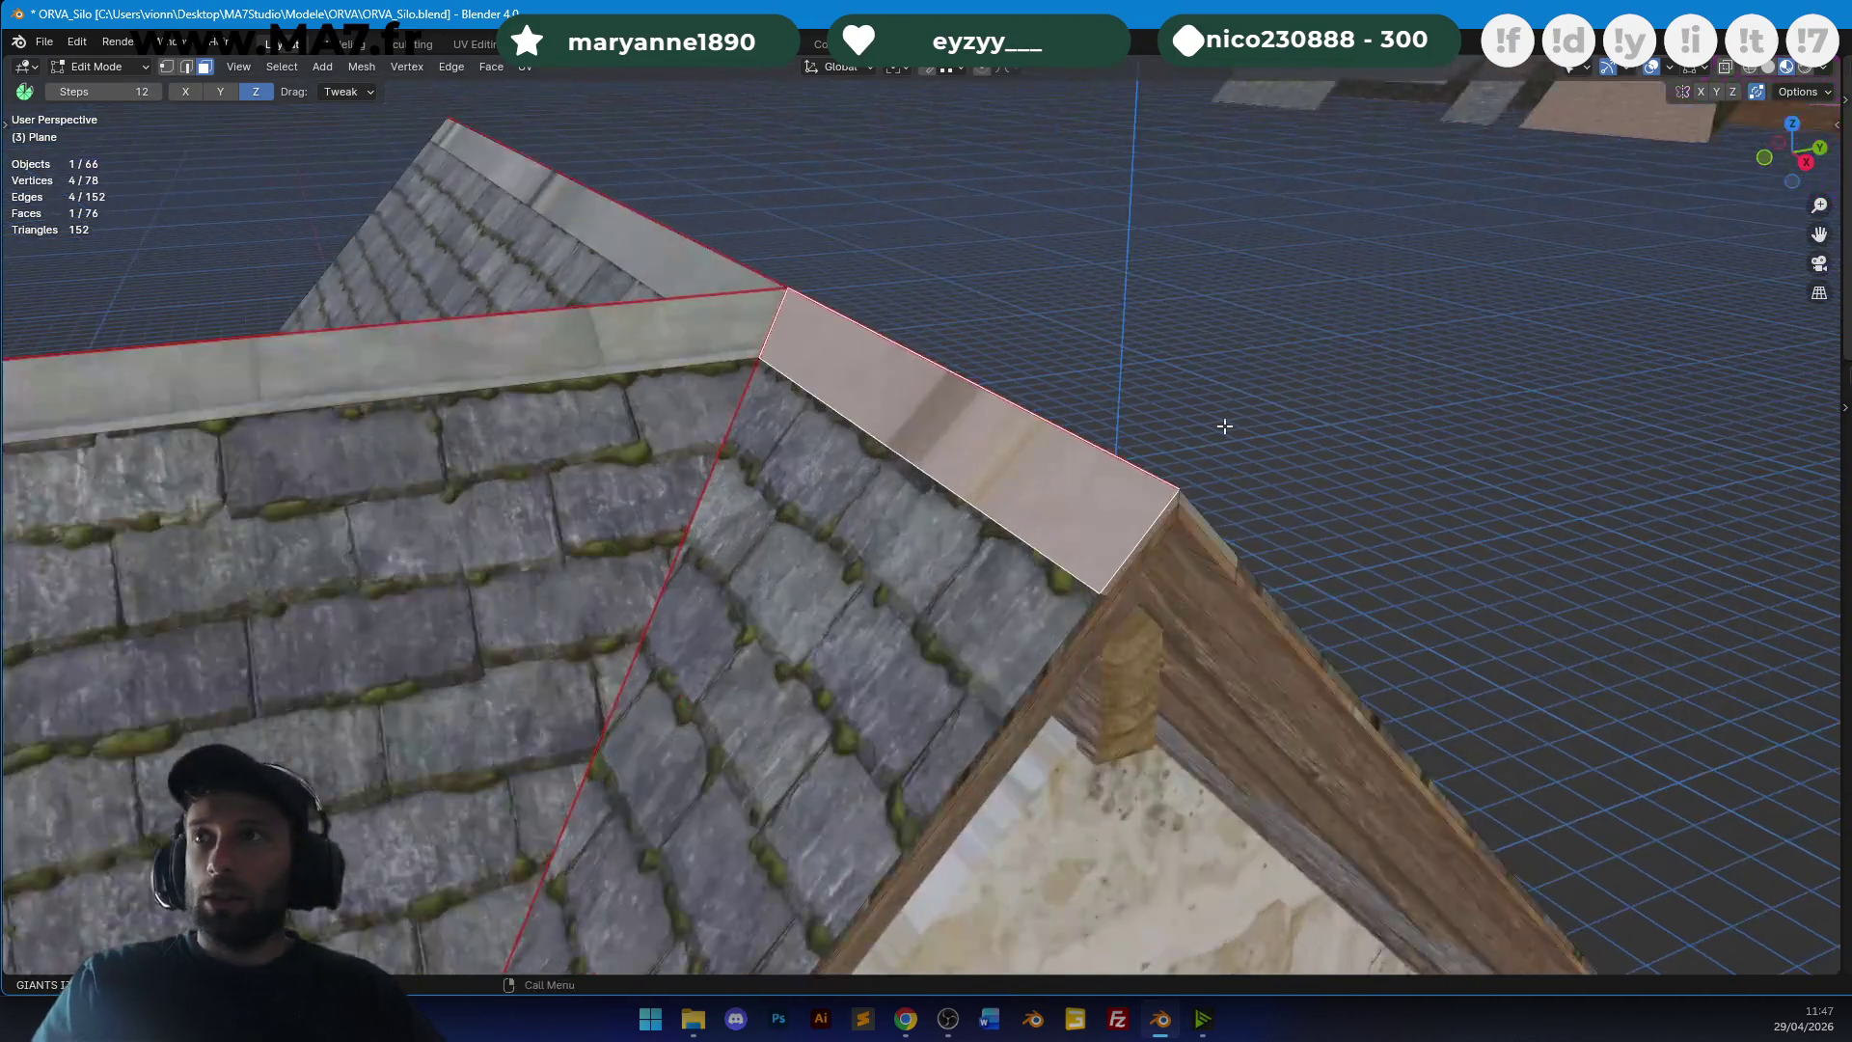
left_click(1165, 518, "shift")
key("u")
left_click(1165, 515)
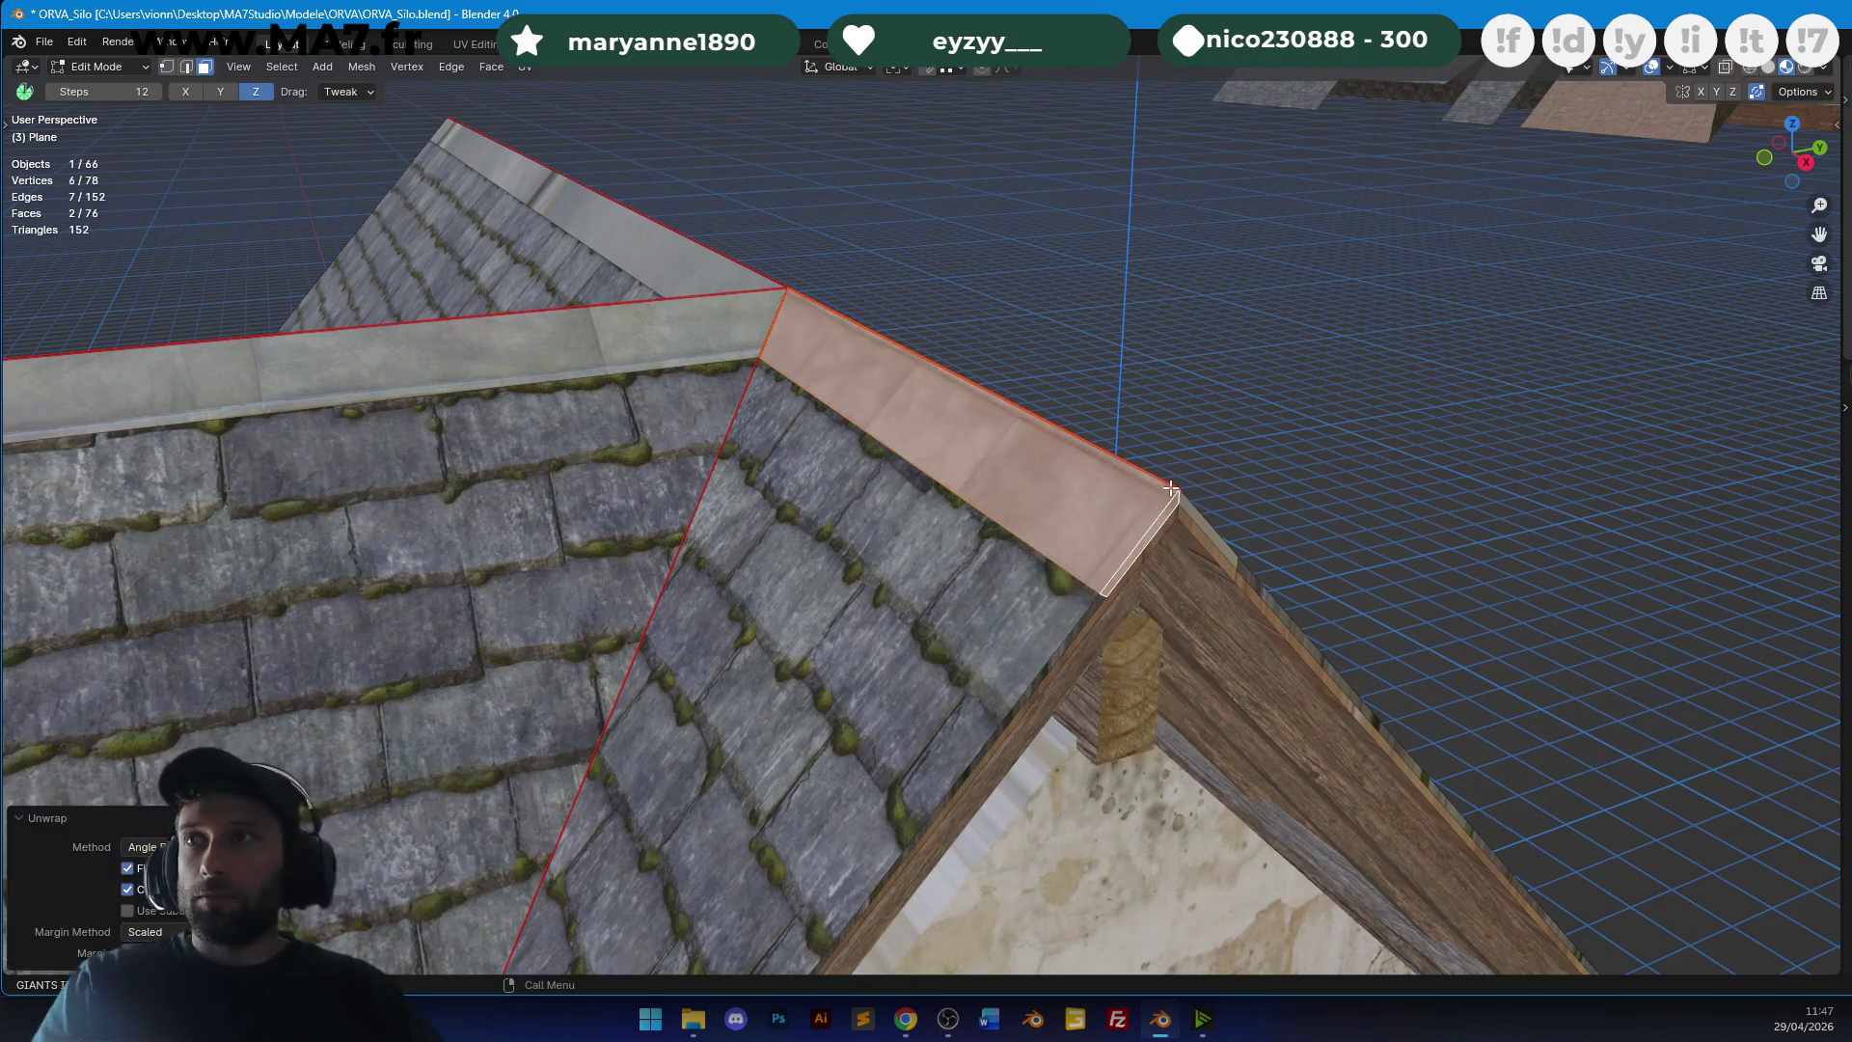
key("r")
key("Escape")
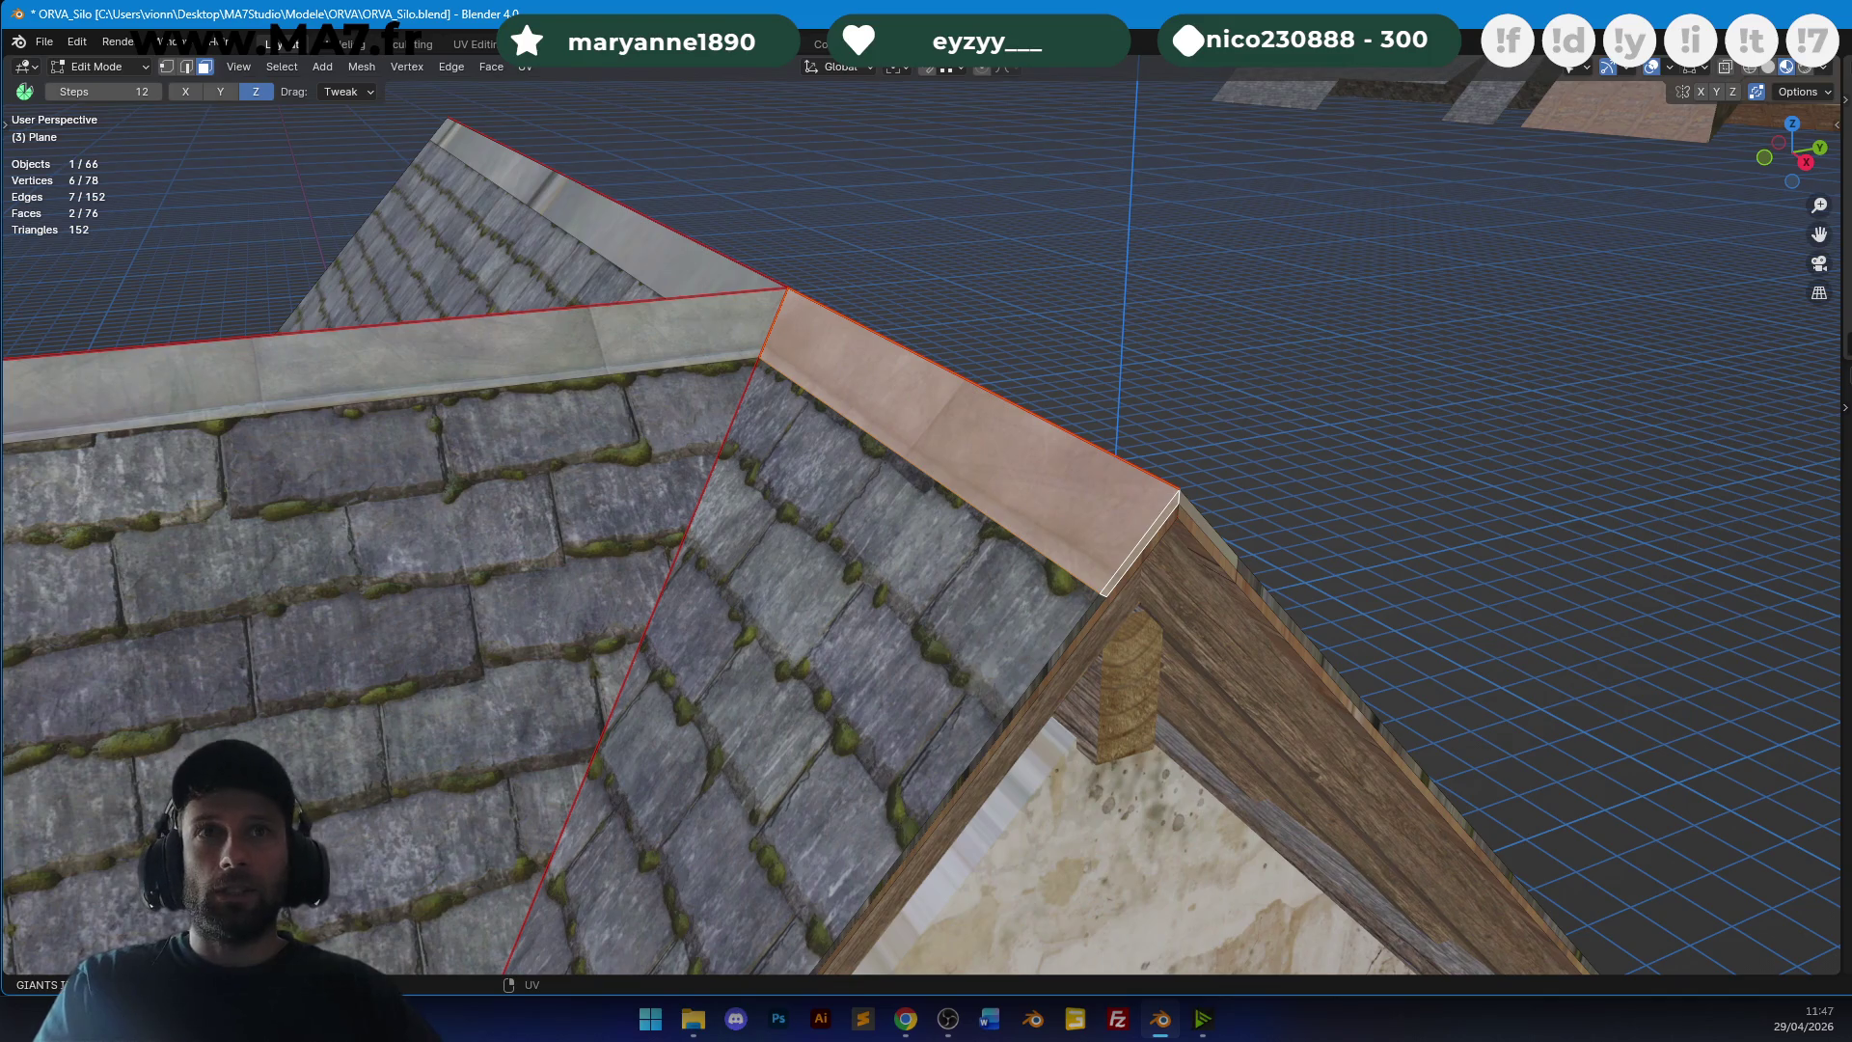
key("Escape")
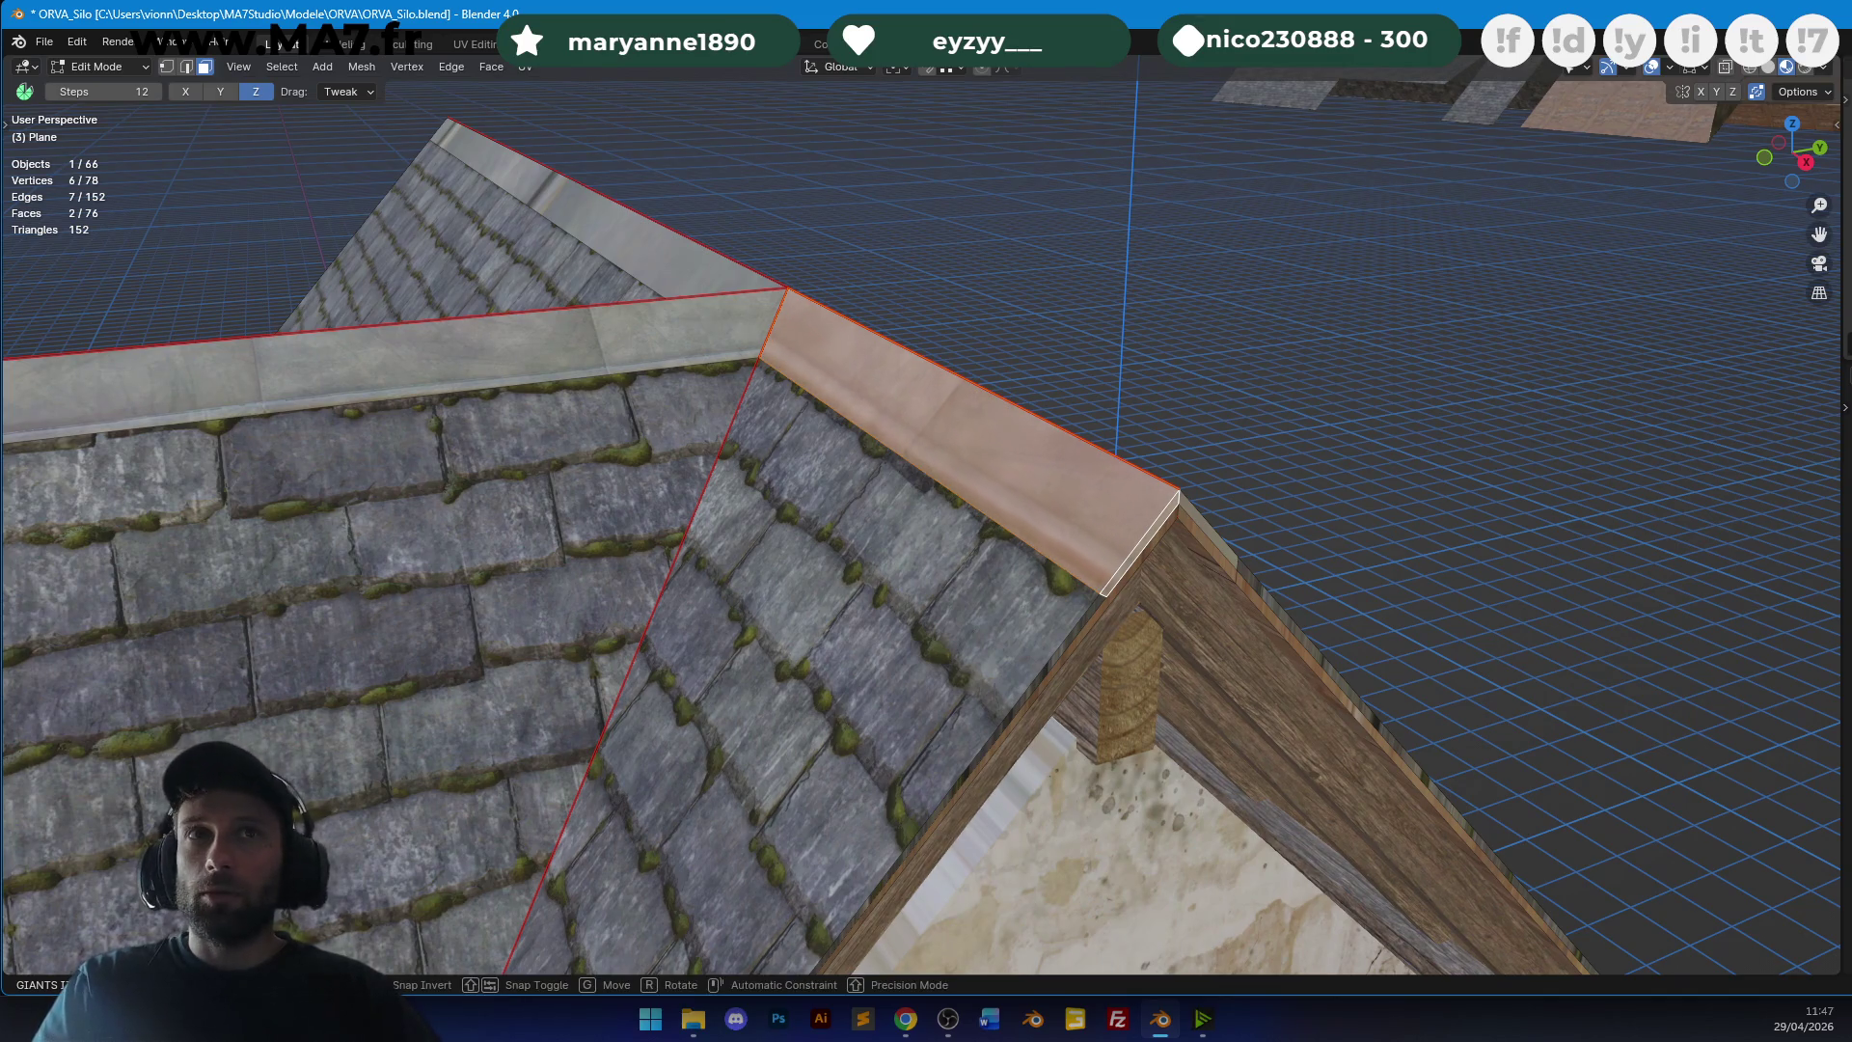
key("g")
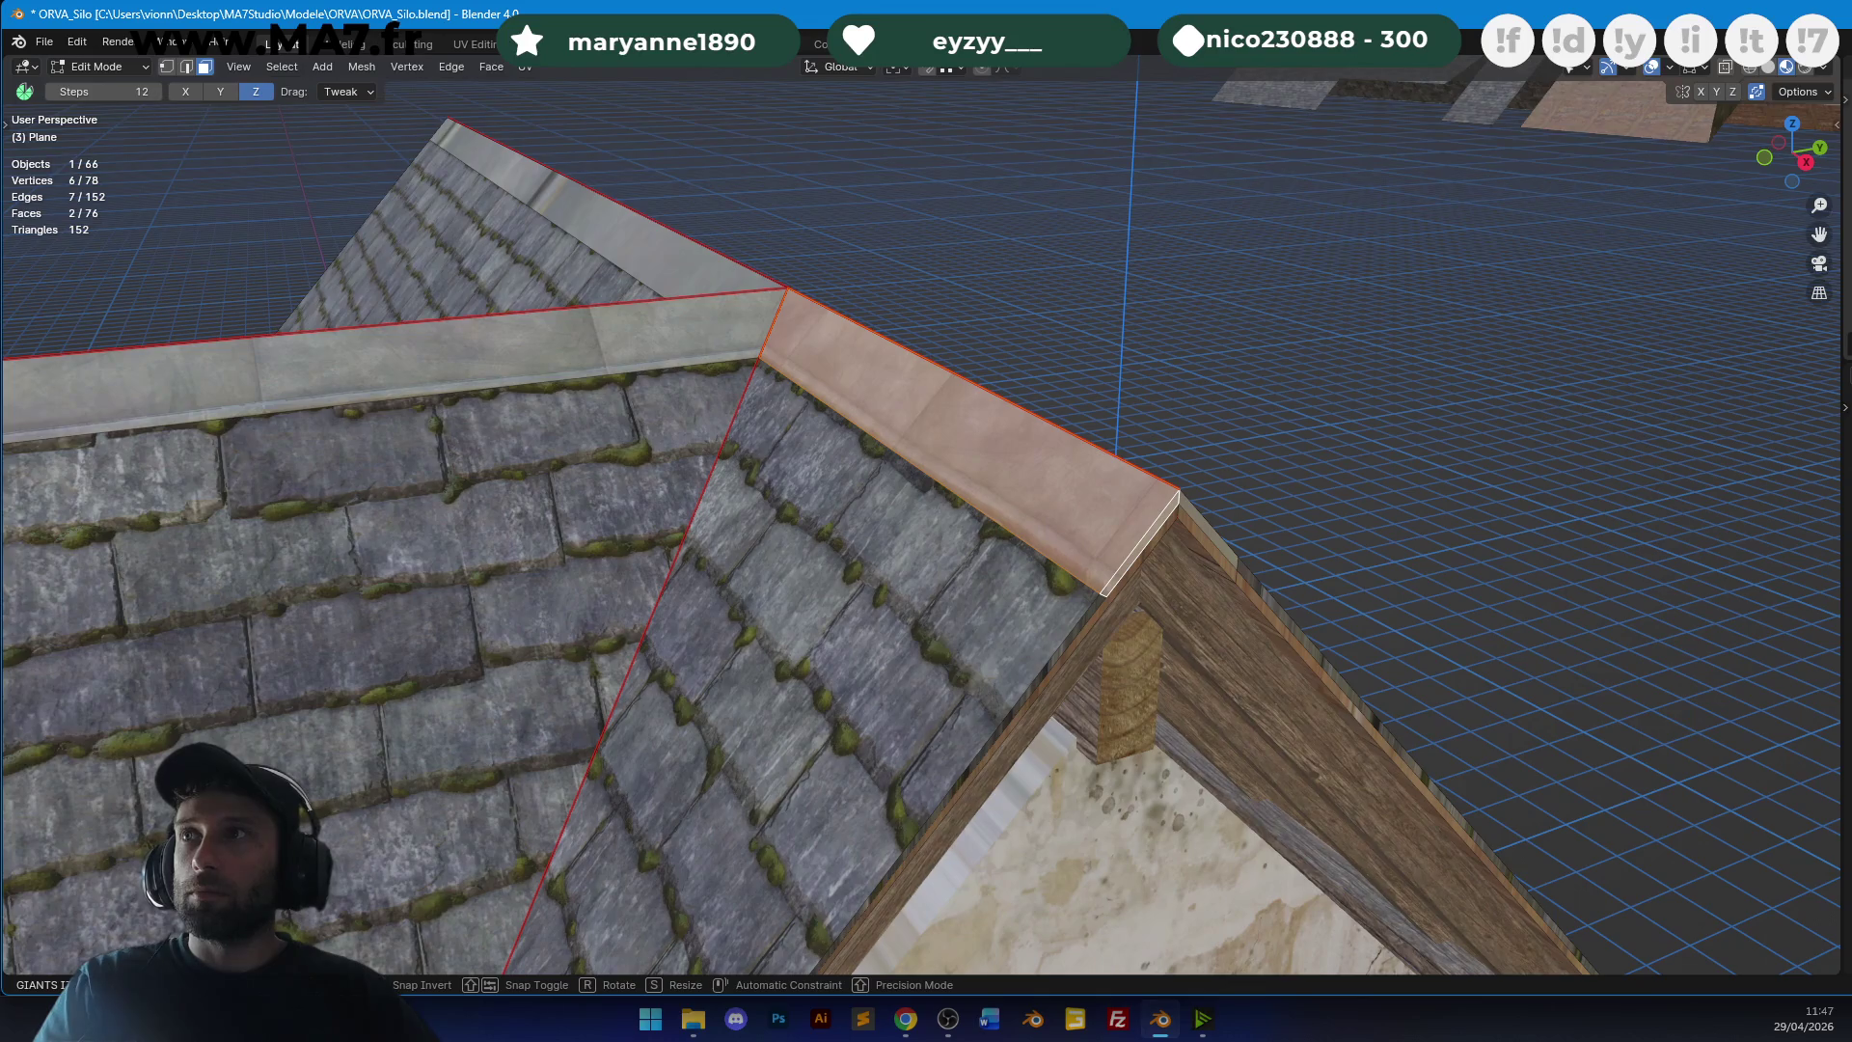
key("Escape")
Select the next ridge's cap faces, unwrap them and shift the texture into position.
left_click(958, 297)
middle_click_drag(959, 297, 720, 312)
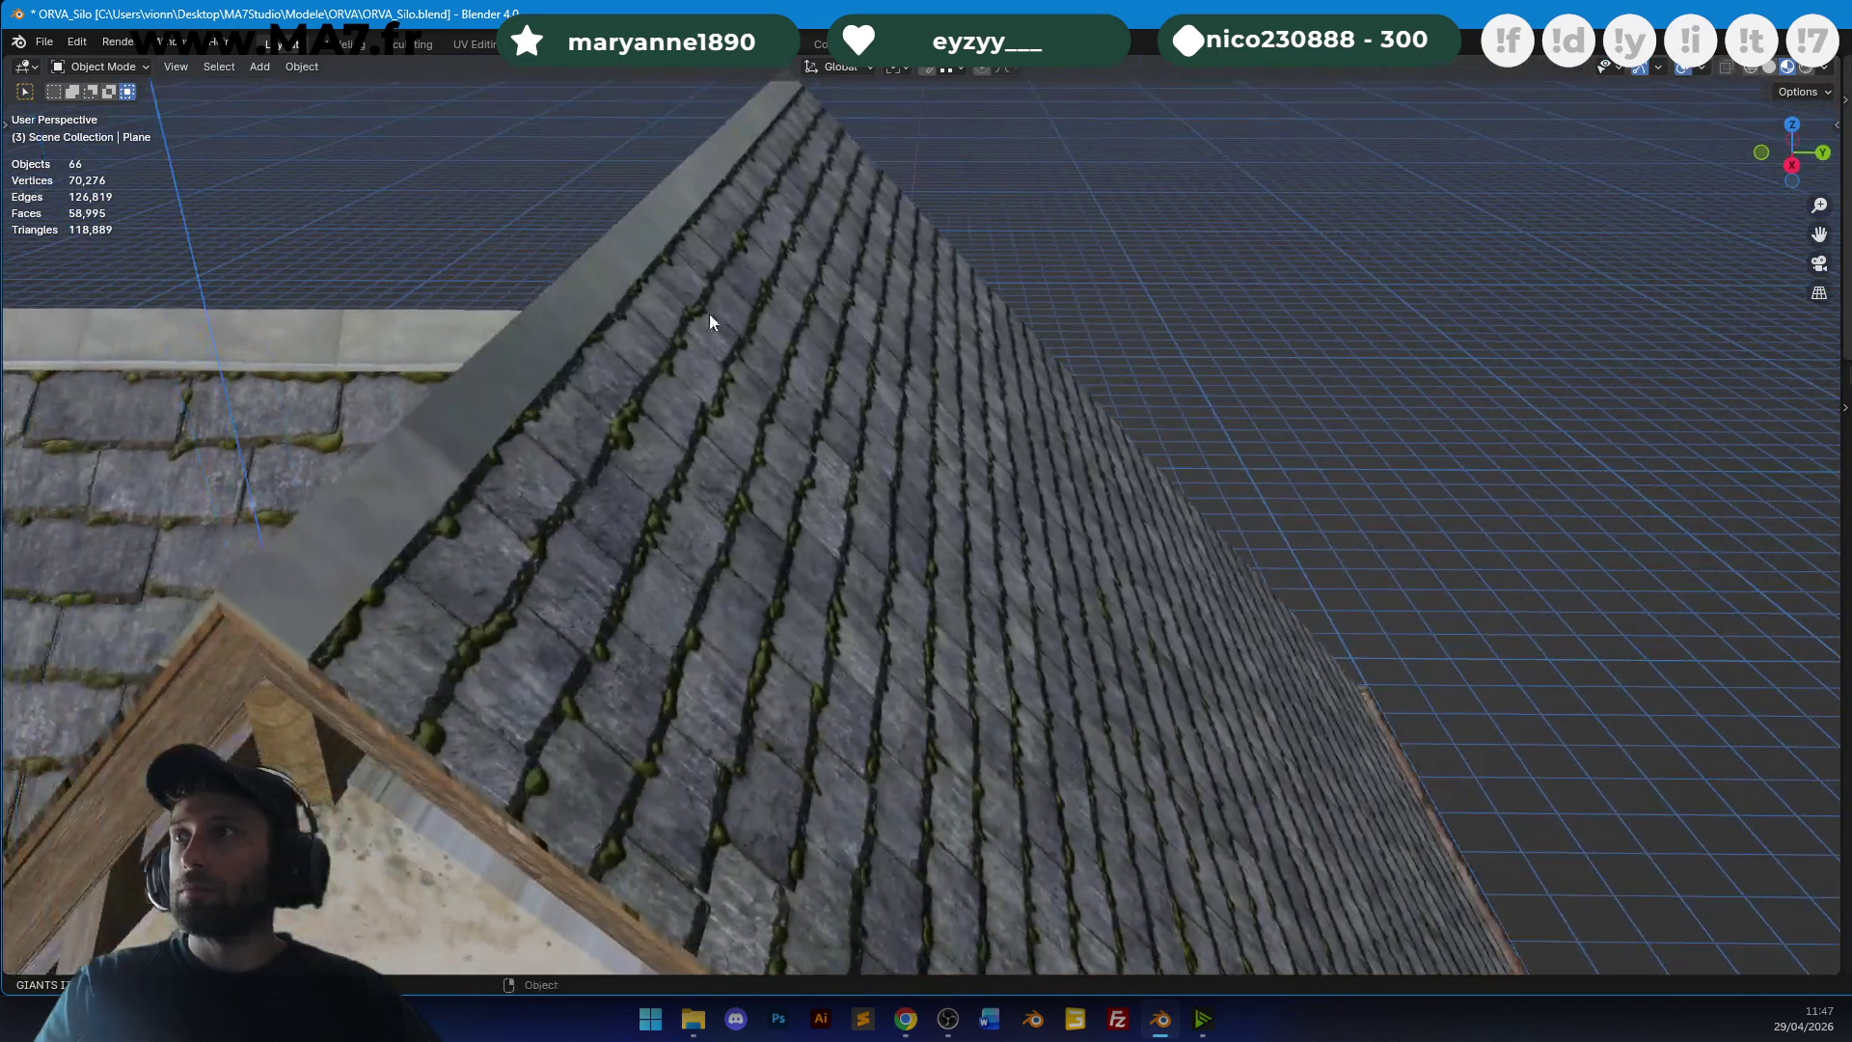
left_click(595, 293)
left_click(511, 376, "shift")
left_click(229, 609, "shift")
mouse_move(230, 609)
middle_mouse_down()
mouse_move(930, 340)
mouse_move(1044, 462)
middle_mouse_up()
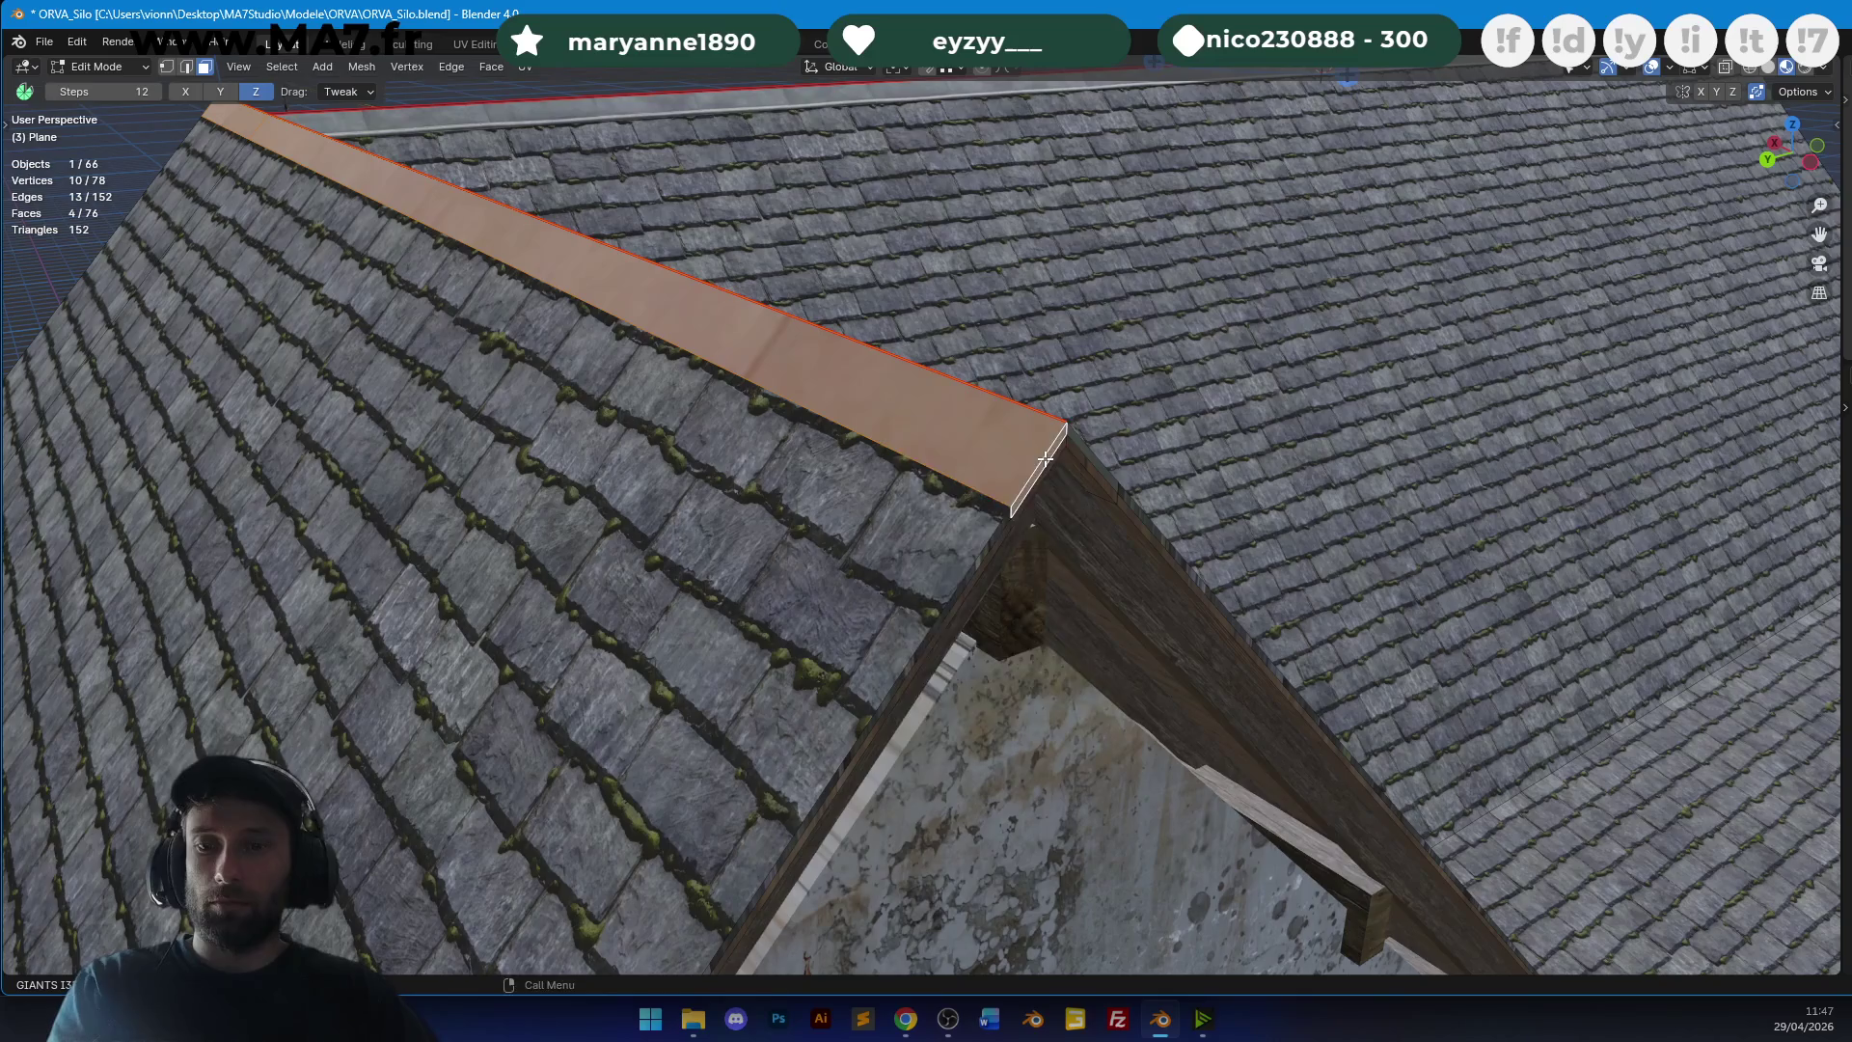
key("u")
left_click(1045, 444)
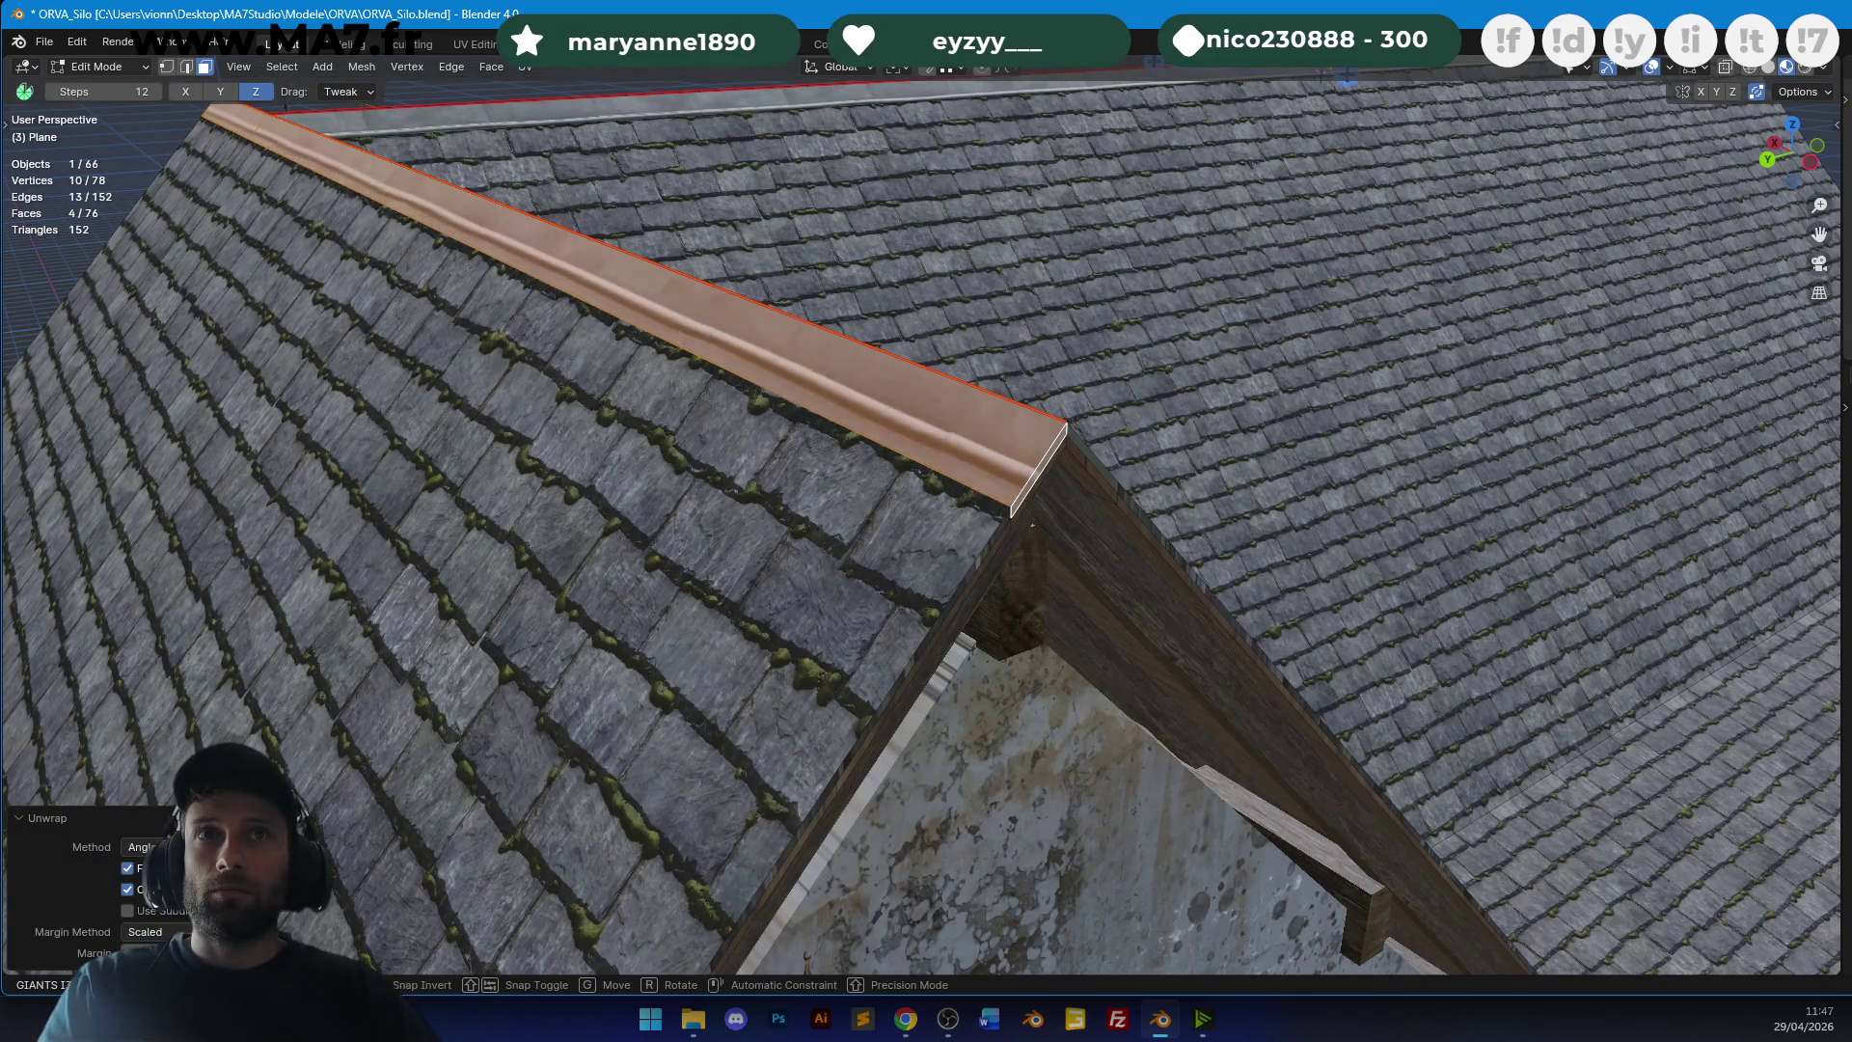
key("g")
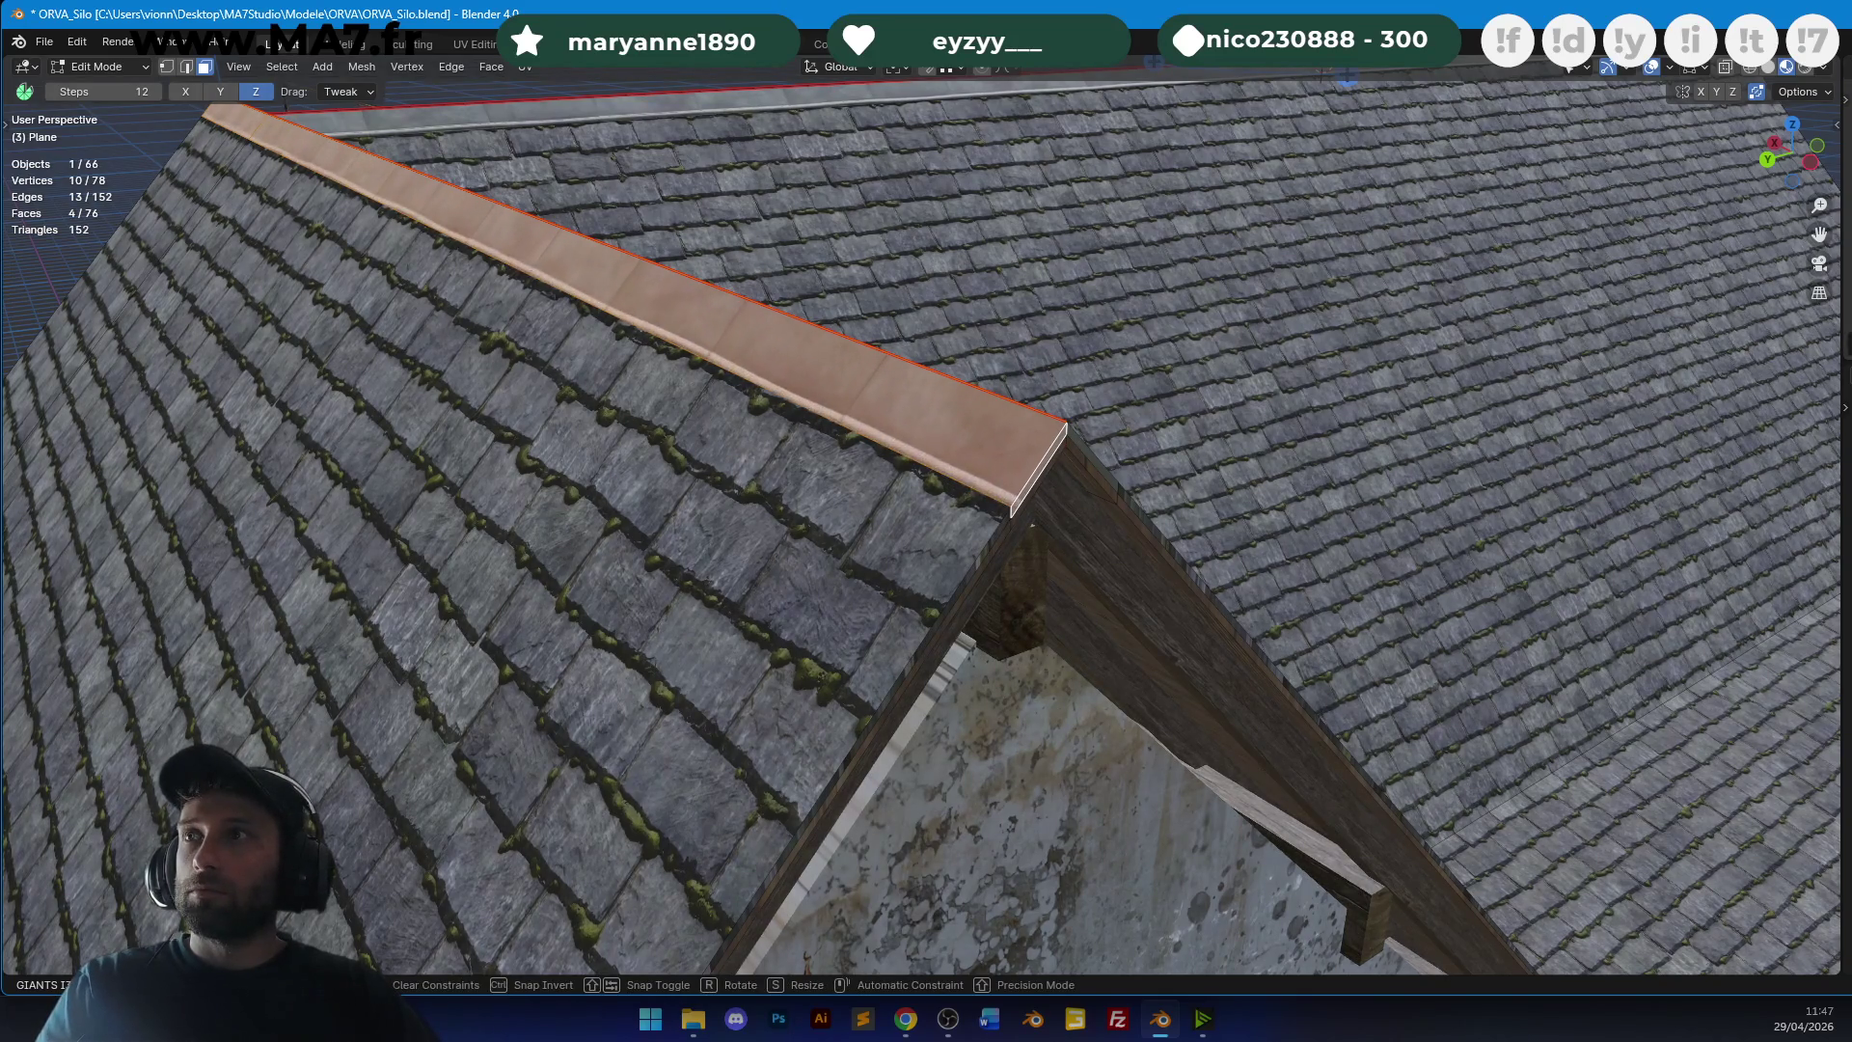
left_click(976, 338)
Check the ridge cap from a steeper view and confirm its texture shift.
key("Tab")
middle_click_drag(976, 338, 1071, 338)
key("Tab")
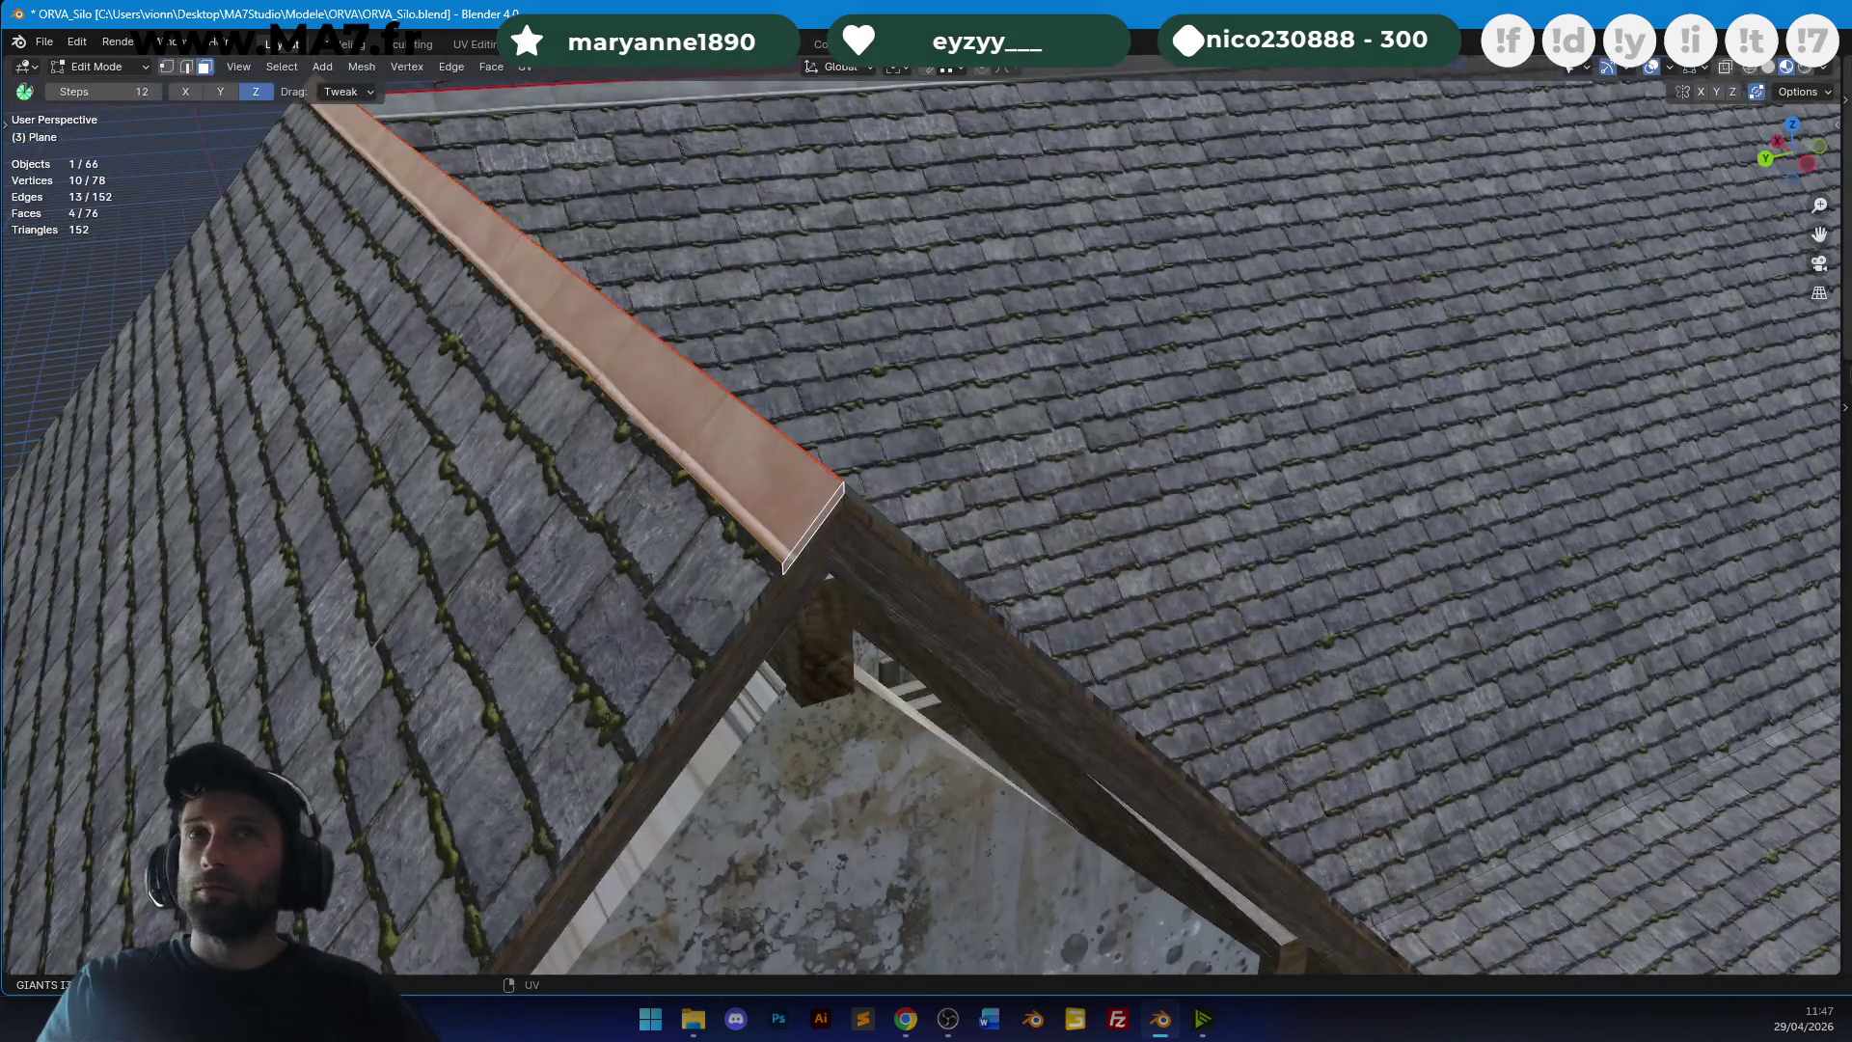
key("Return")
key("Tab")
Unwrap the last ridge cap with its end face, turn its crease lengthwise, and return to Object Mode.
middle_click_drag(598, 385, 900, 418)
key("Tab")
key("u")
left_click(1130, 280)
middle_click_drag(1130, 281, 638, 447)
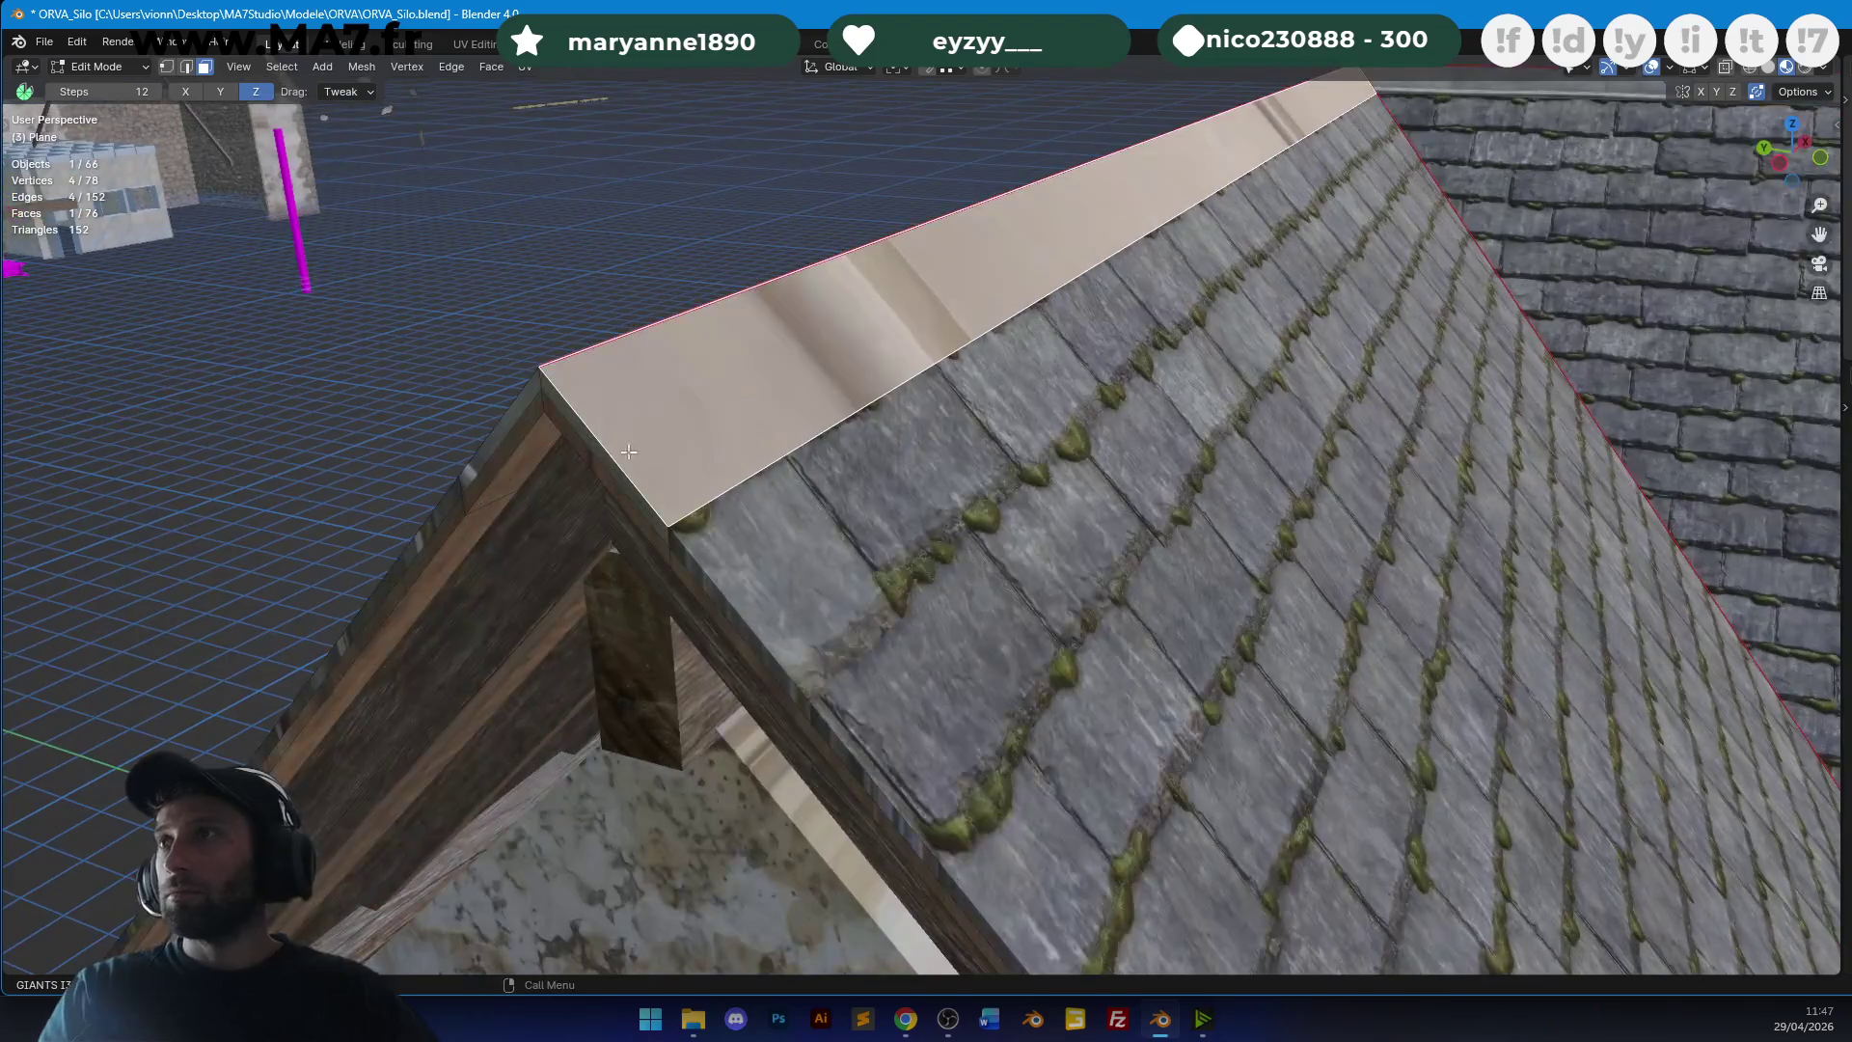
left_click(569, 415, "shift")
key("u")
left_click(975, 421)
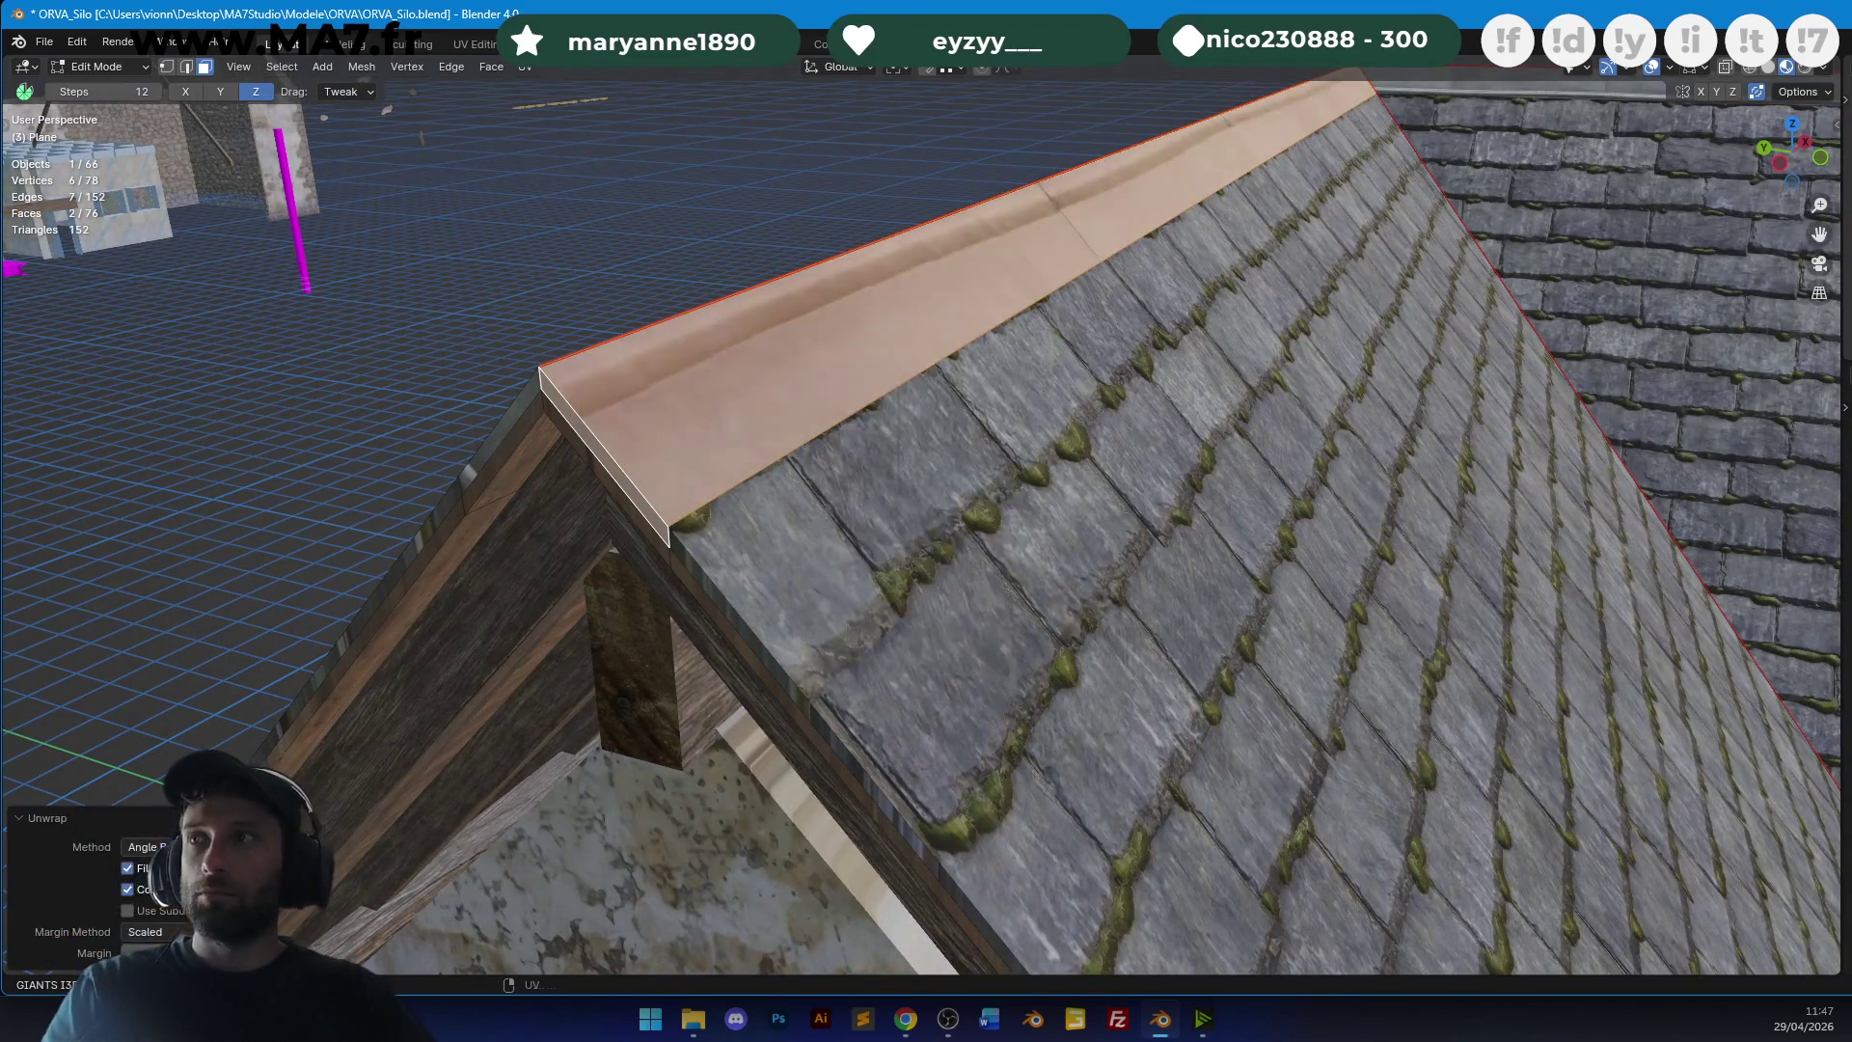
key("Return")
key("ctrl+z")
key("g")
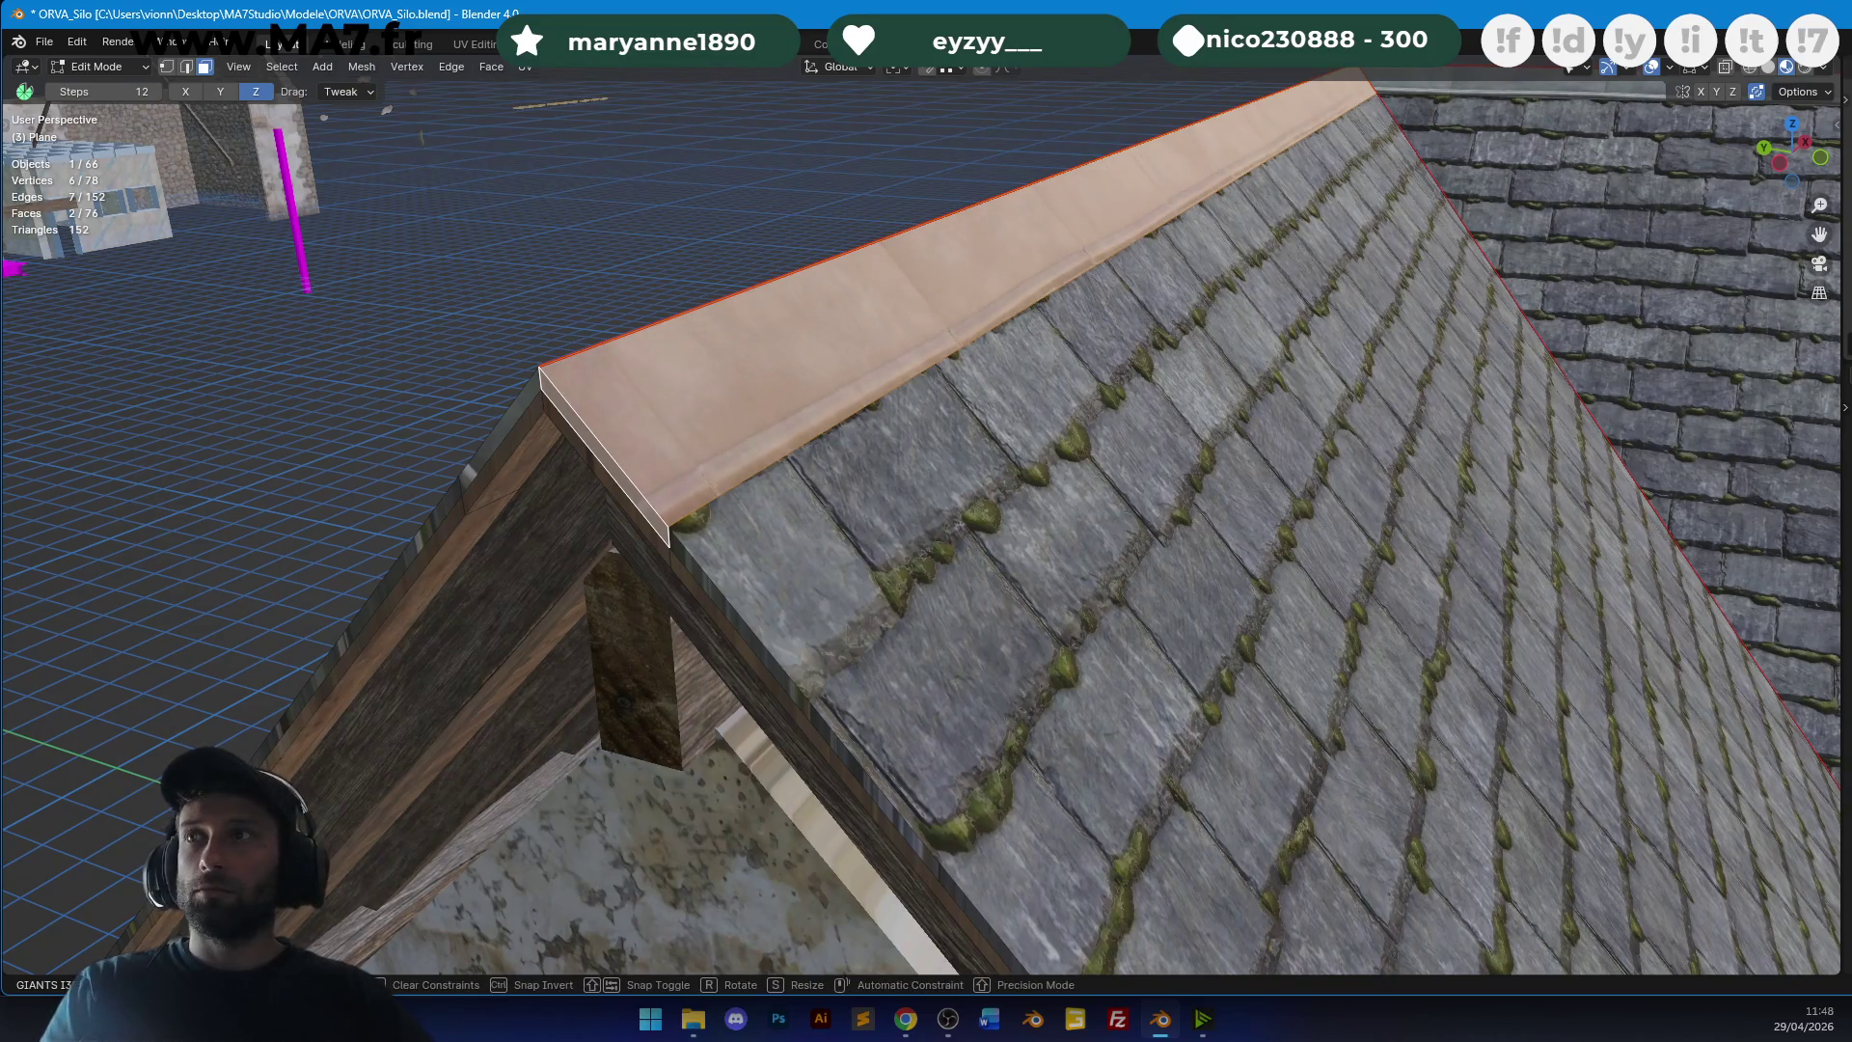
key("Tab")
mouse_move(1563, 215)
middle_mouse_down()
mouse_move(1211, 314)
mouse_move(1331, 401)
mouse_move(1149, 380)
mouse_move(1056, 605)
mouse_move(1038, 492)
mouse_move(785, 496)
mouse_move(765, 480)
mouse_move(972, 451)
mouse_move(979, 479)
mouse_move(1109, 232)
middle_mouse_up()
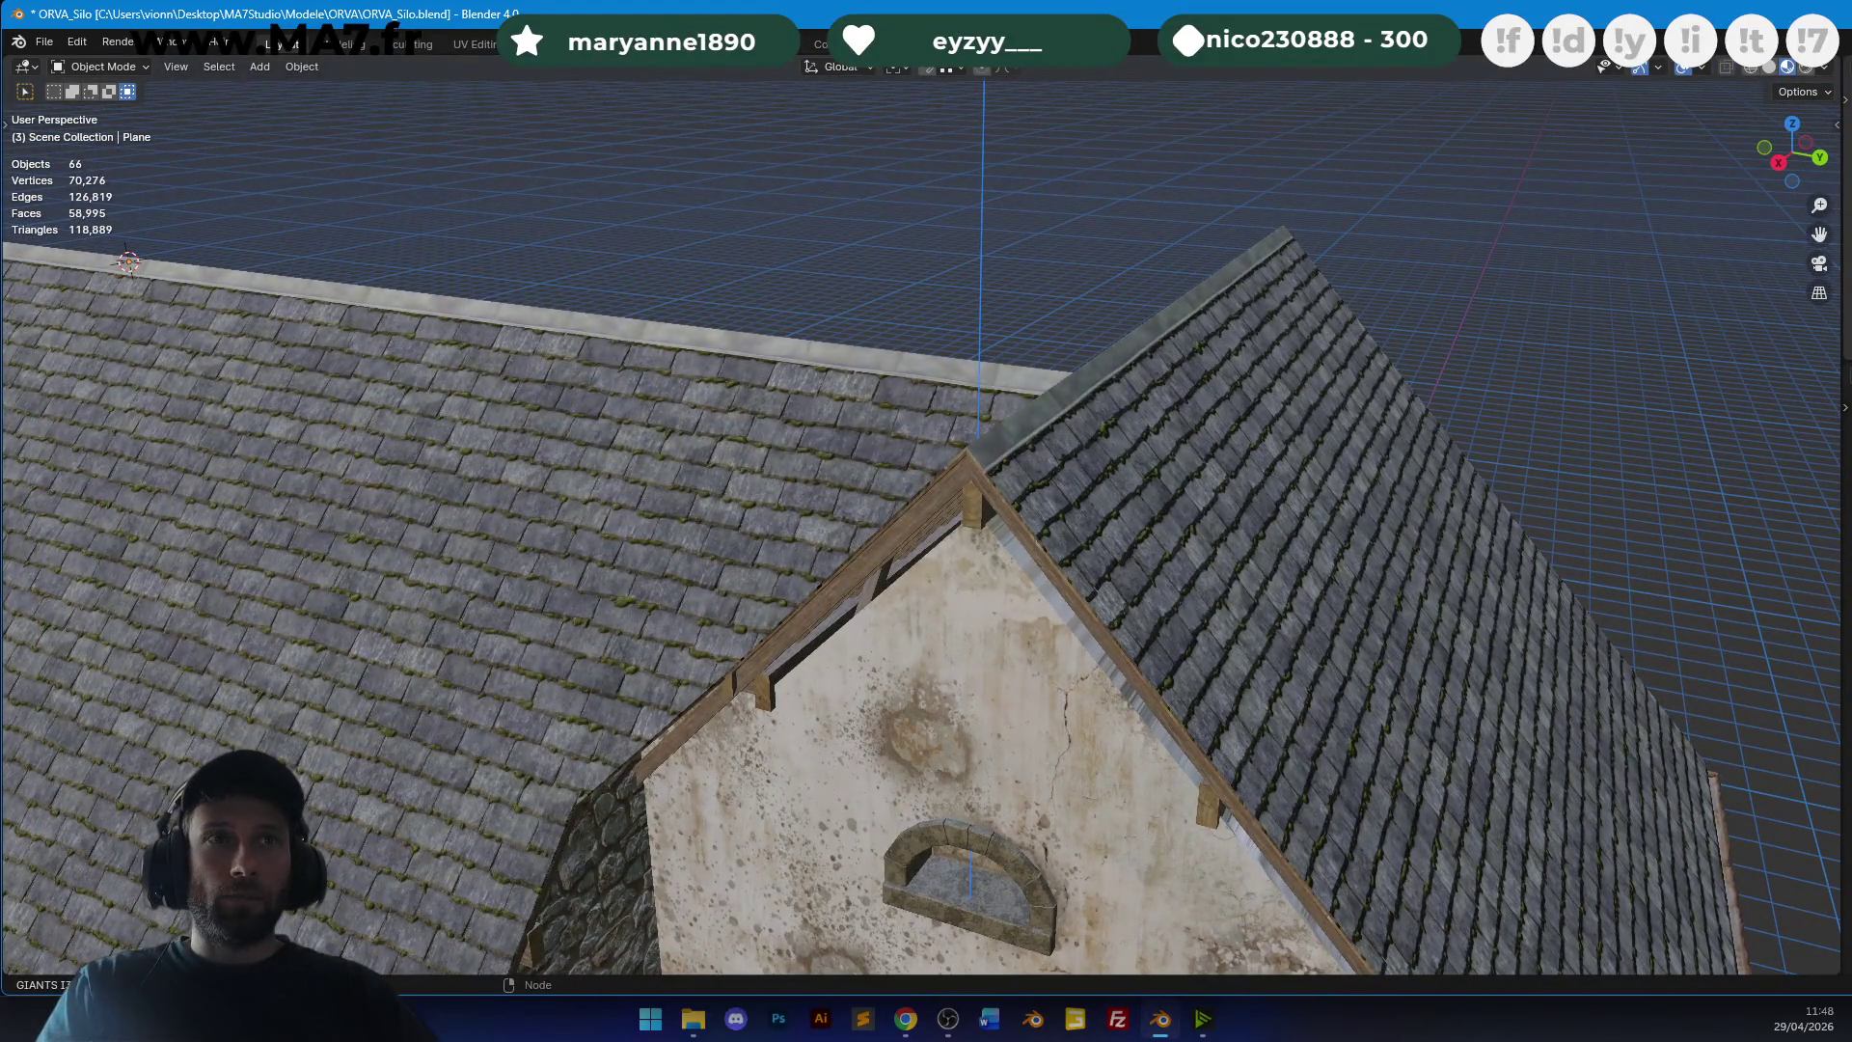
Switch the viewport to rendered shading and frame the gable peak from above.
left_click(908, 493)
middle_click_drag(908, 493, 1013, 442)
key("z")
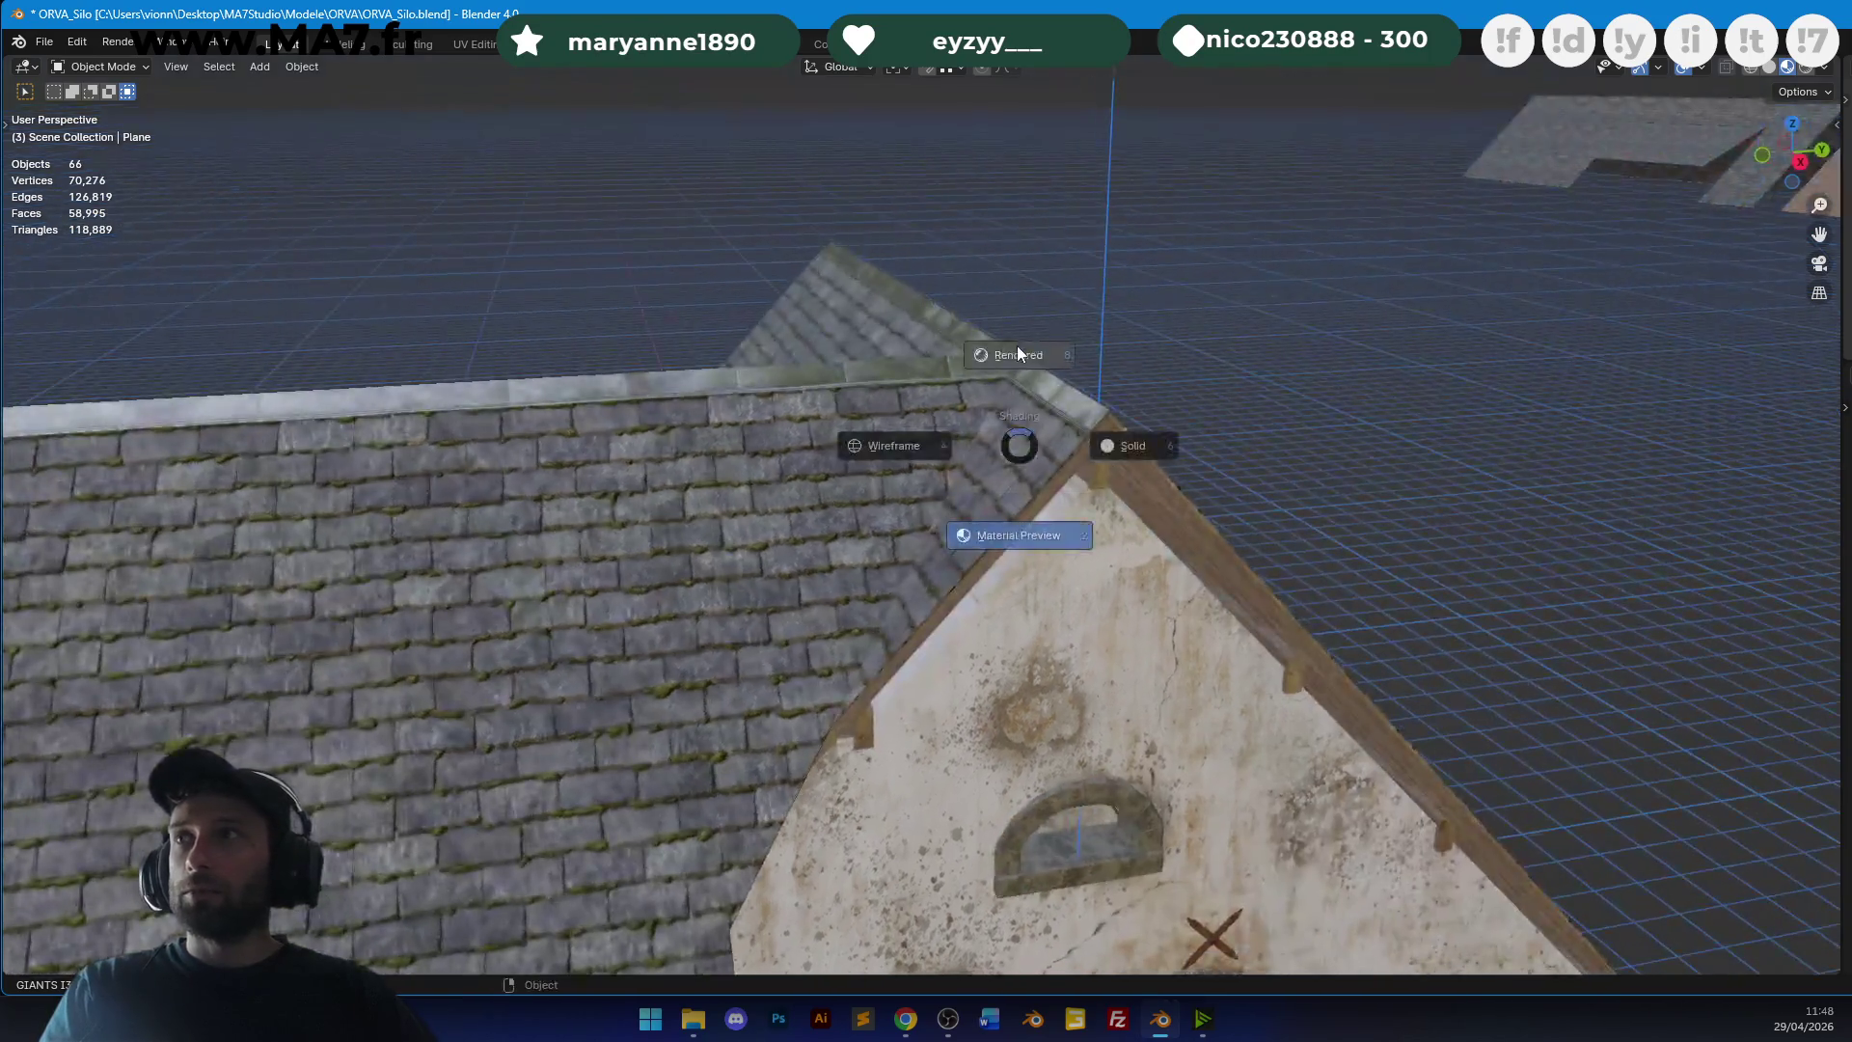
left_click(1017, 345)
mouse_move(1092, 378)
middle_mouse_down()
mouse_move(865, 393)
mouse_move(1125, 392)
mouse_move(1456, 356)
mouse_move(1215, 475)
mouse_move(984, 478)
mouse_move(1027, 412)
mouse_move(974, 502)
mouse_move(1022, 632)
middle_mouse_up()
Add edge loops to the right roof slope and to the left slope near the valley.
key("Tab")
key("ctrl+r")
left_click(1726, 617)
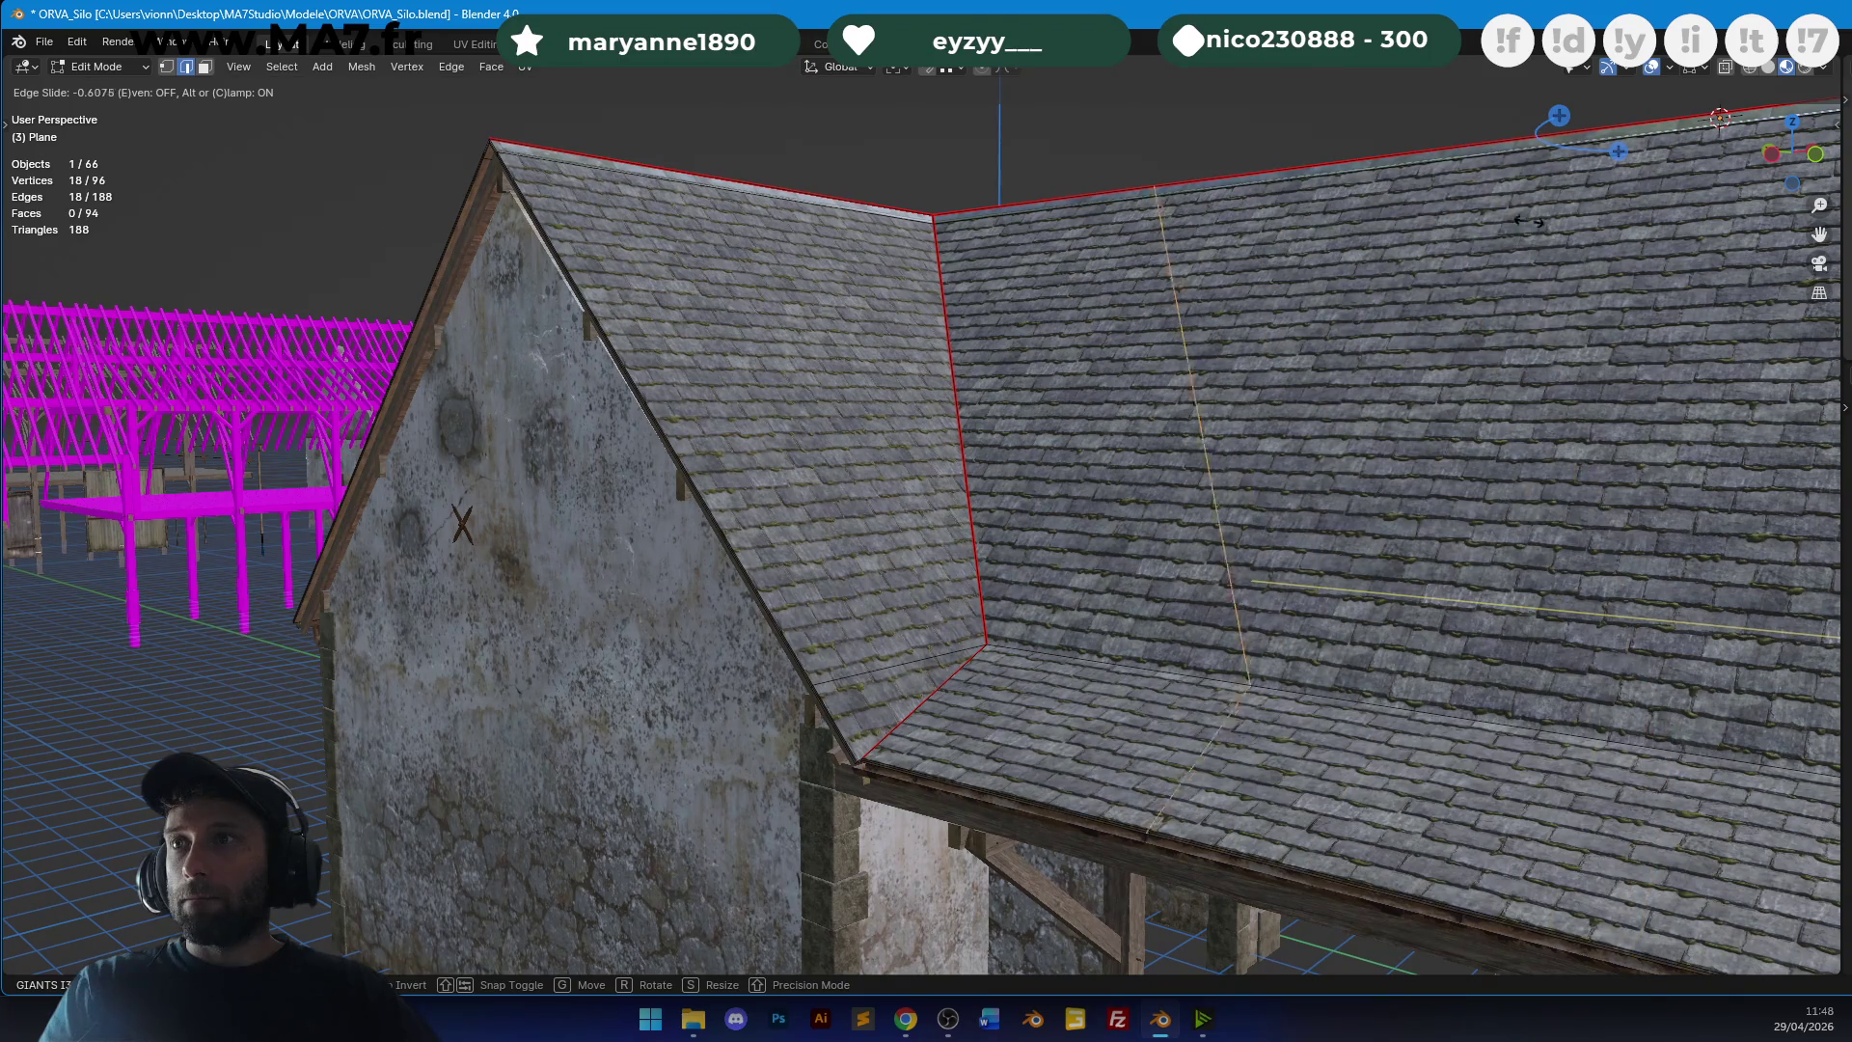
left_click(692, 110)
left_click(960, 629)
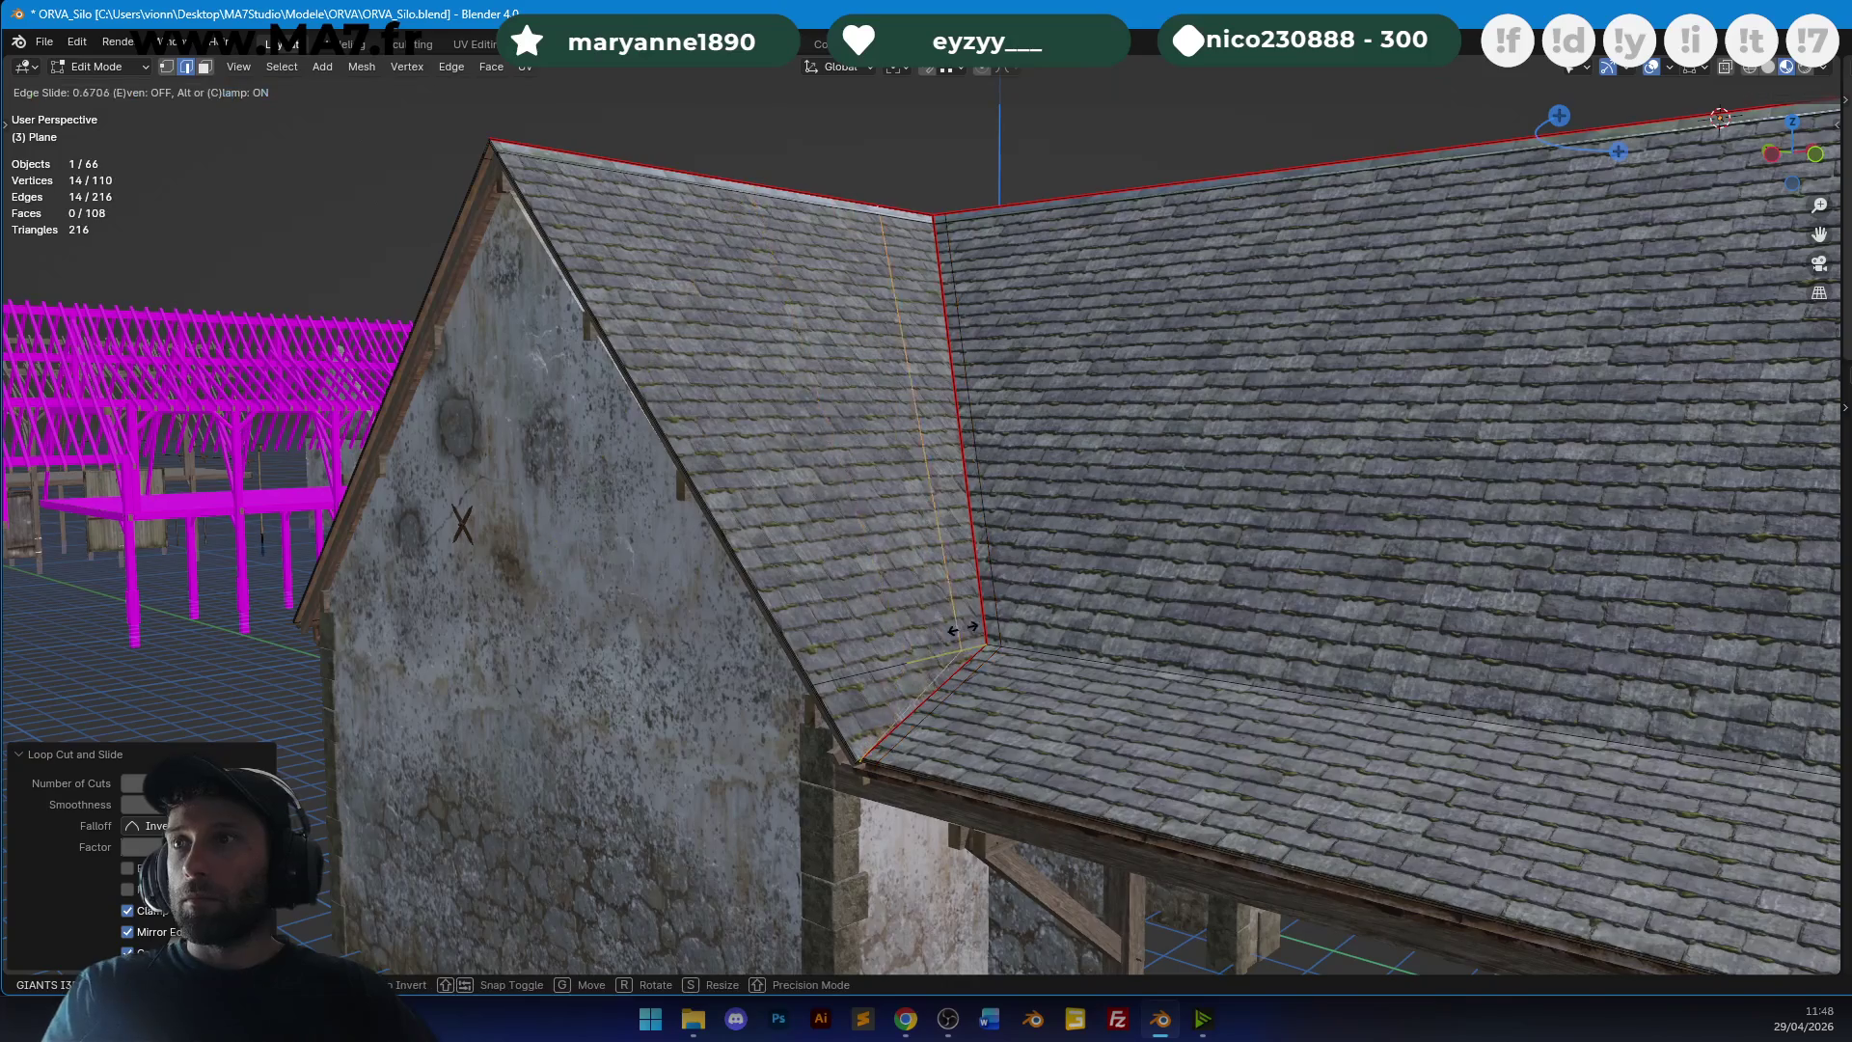
left_click(976, 622)
scroll(976, 622, "down", 2)
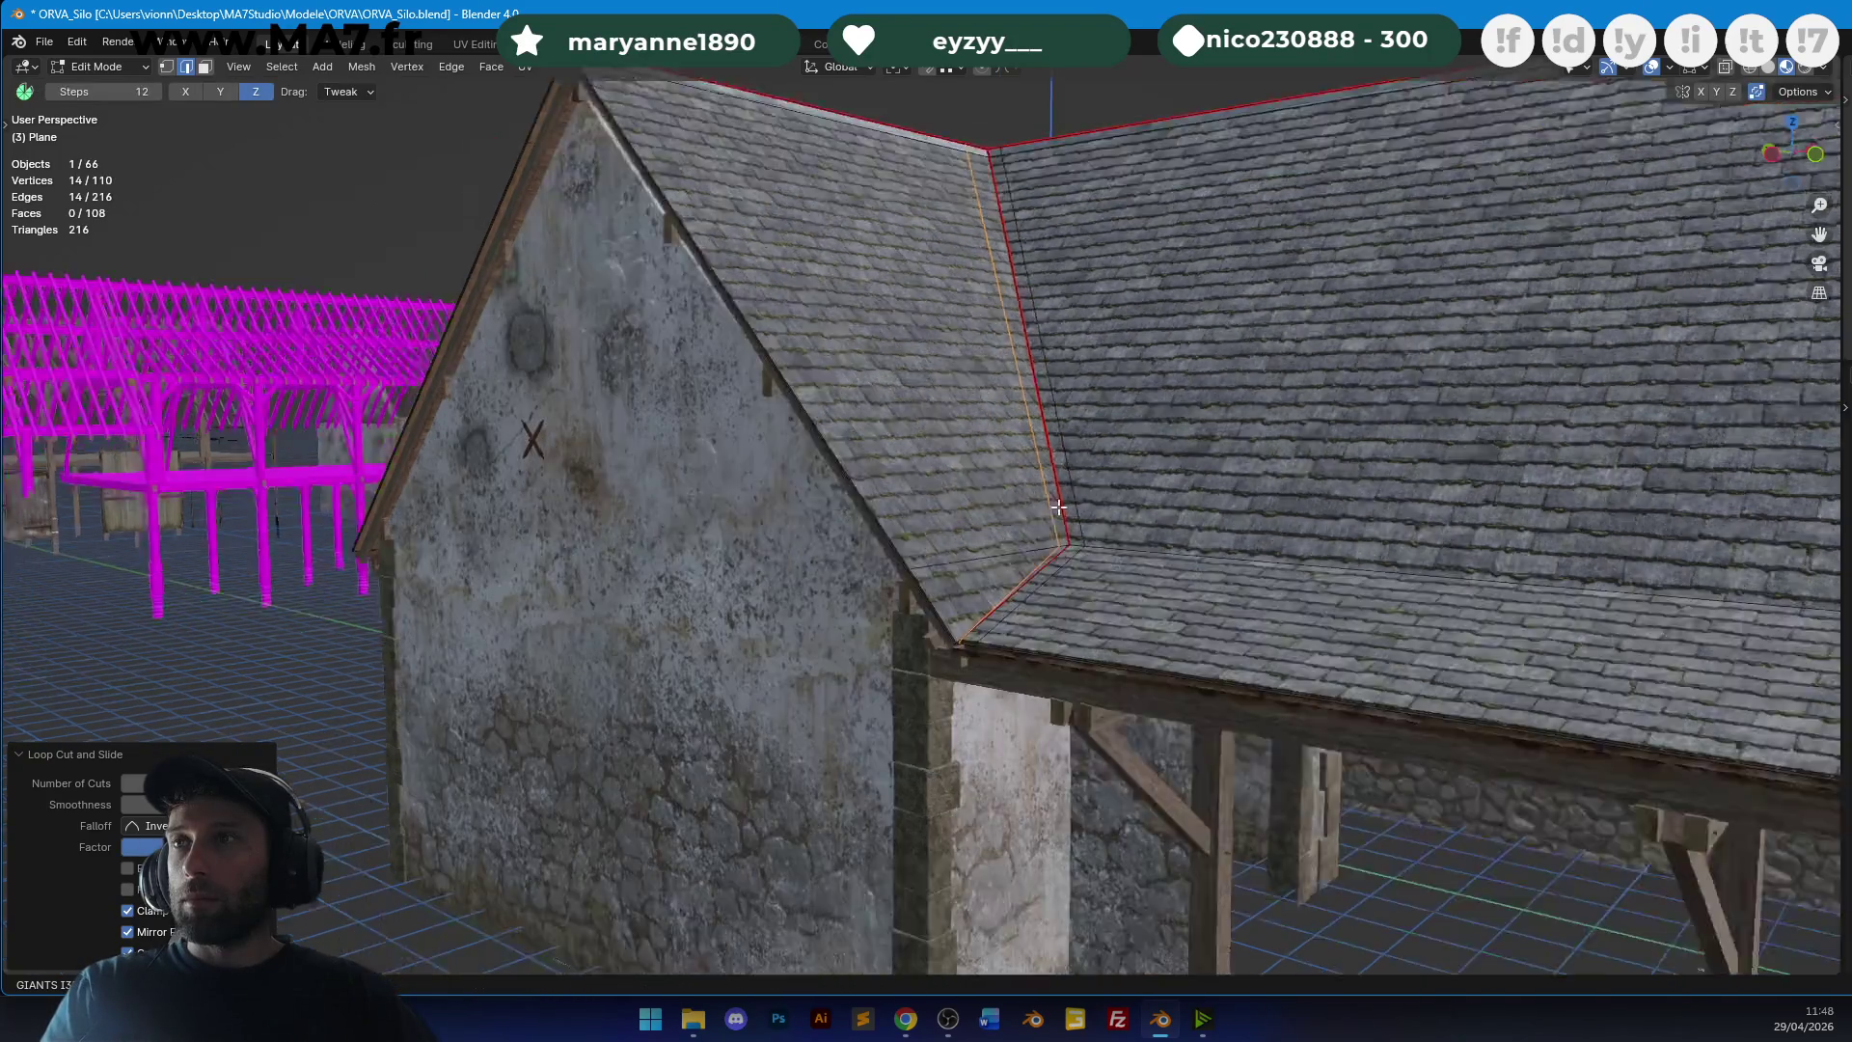
scroll(1044, 517, "up", 6)
scroll(1044, 517, "up", 2)
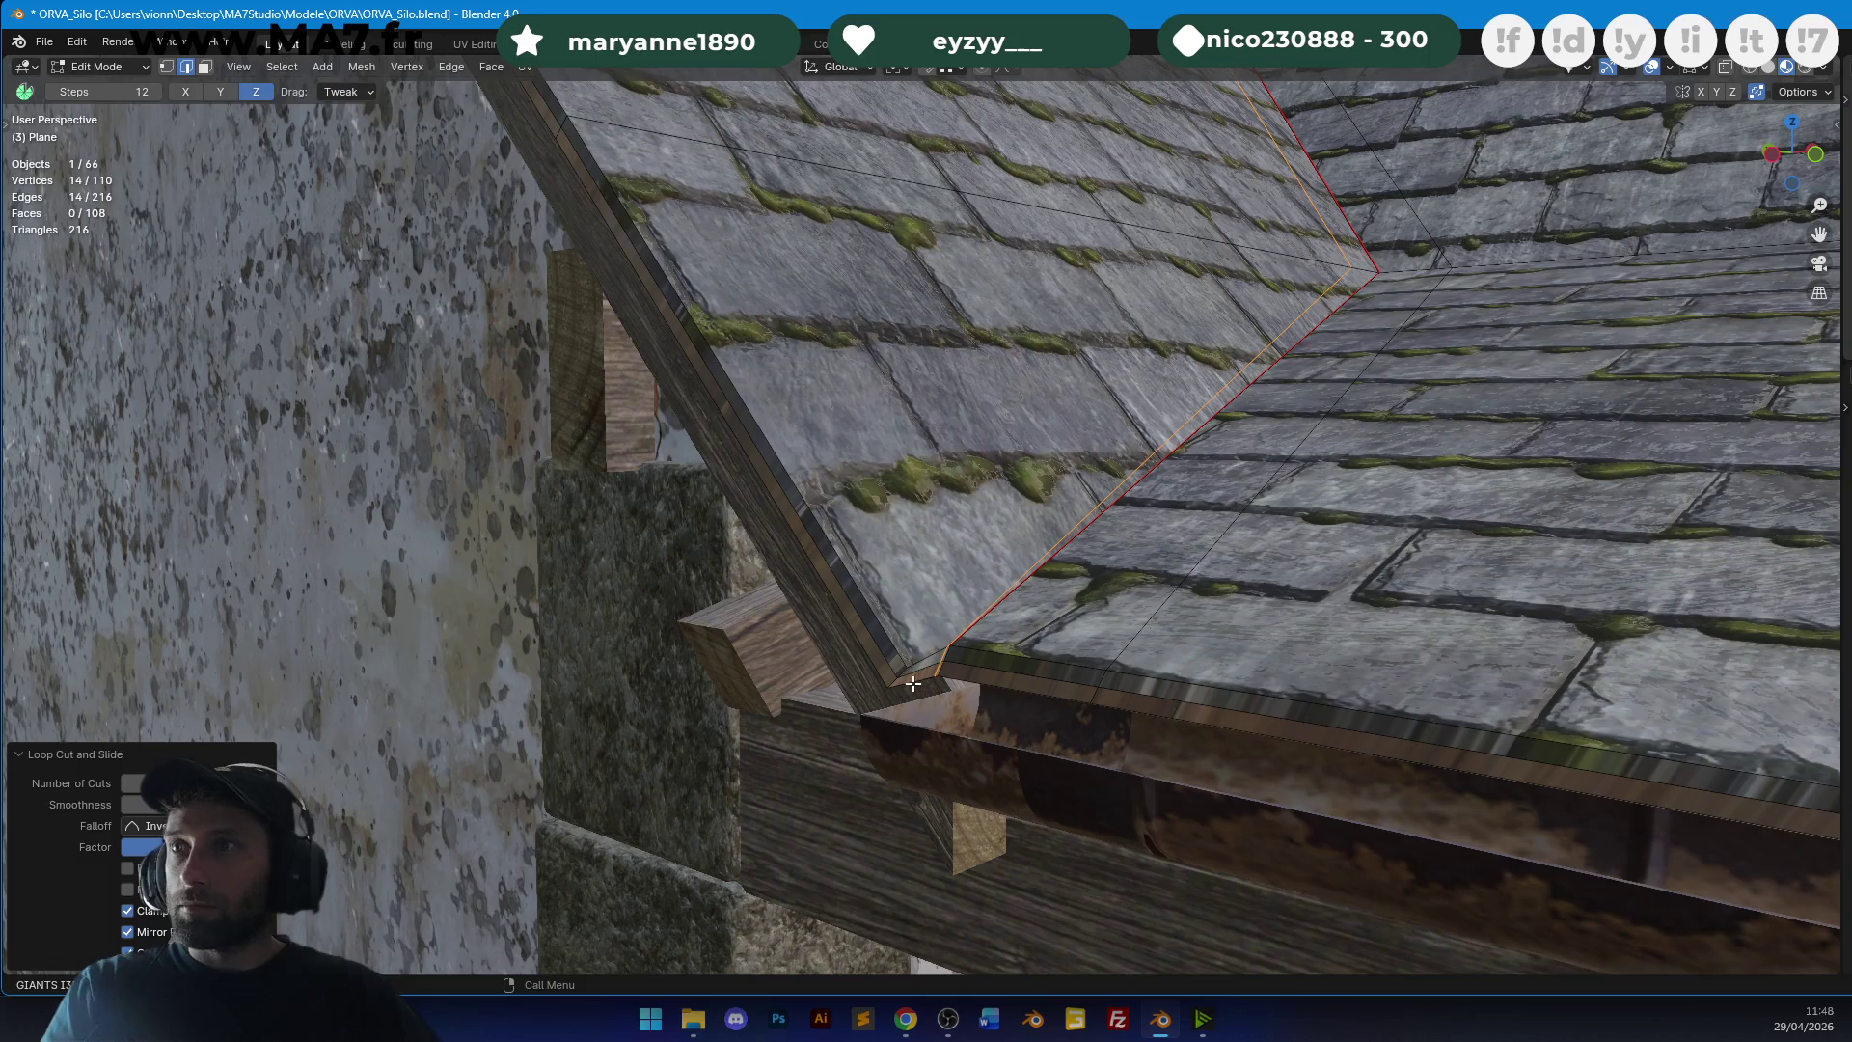
Edge-slide the eave edge and the short ridge-eave edge to new positions.
middle_click_drag(938, 669, 837, 441)
left_click(626, 386)
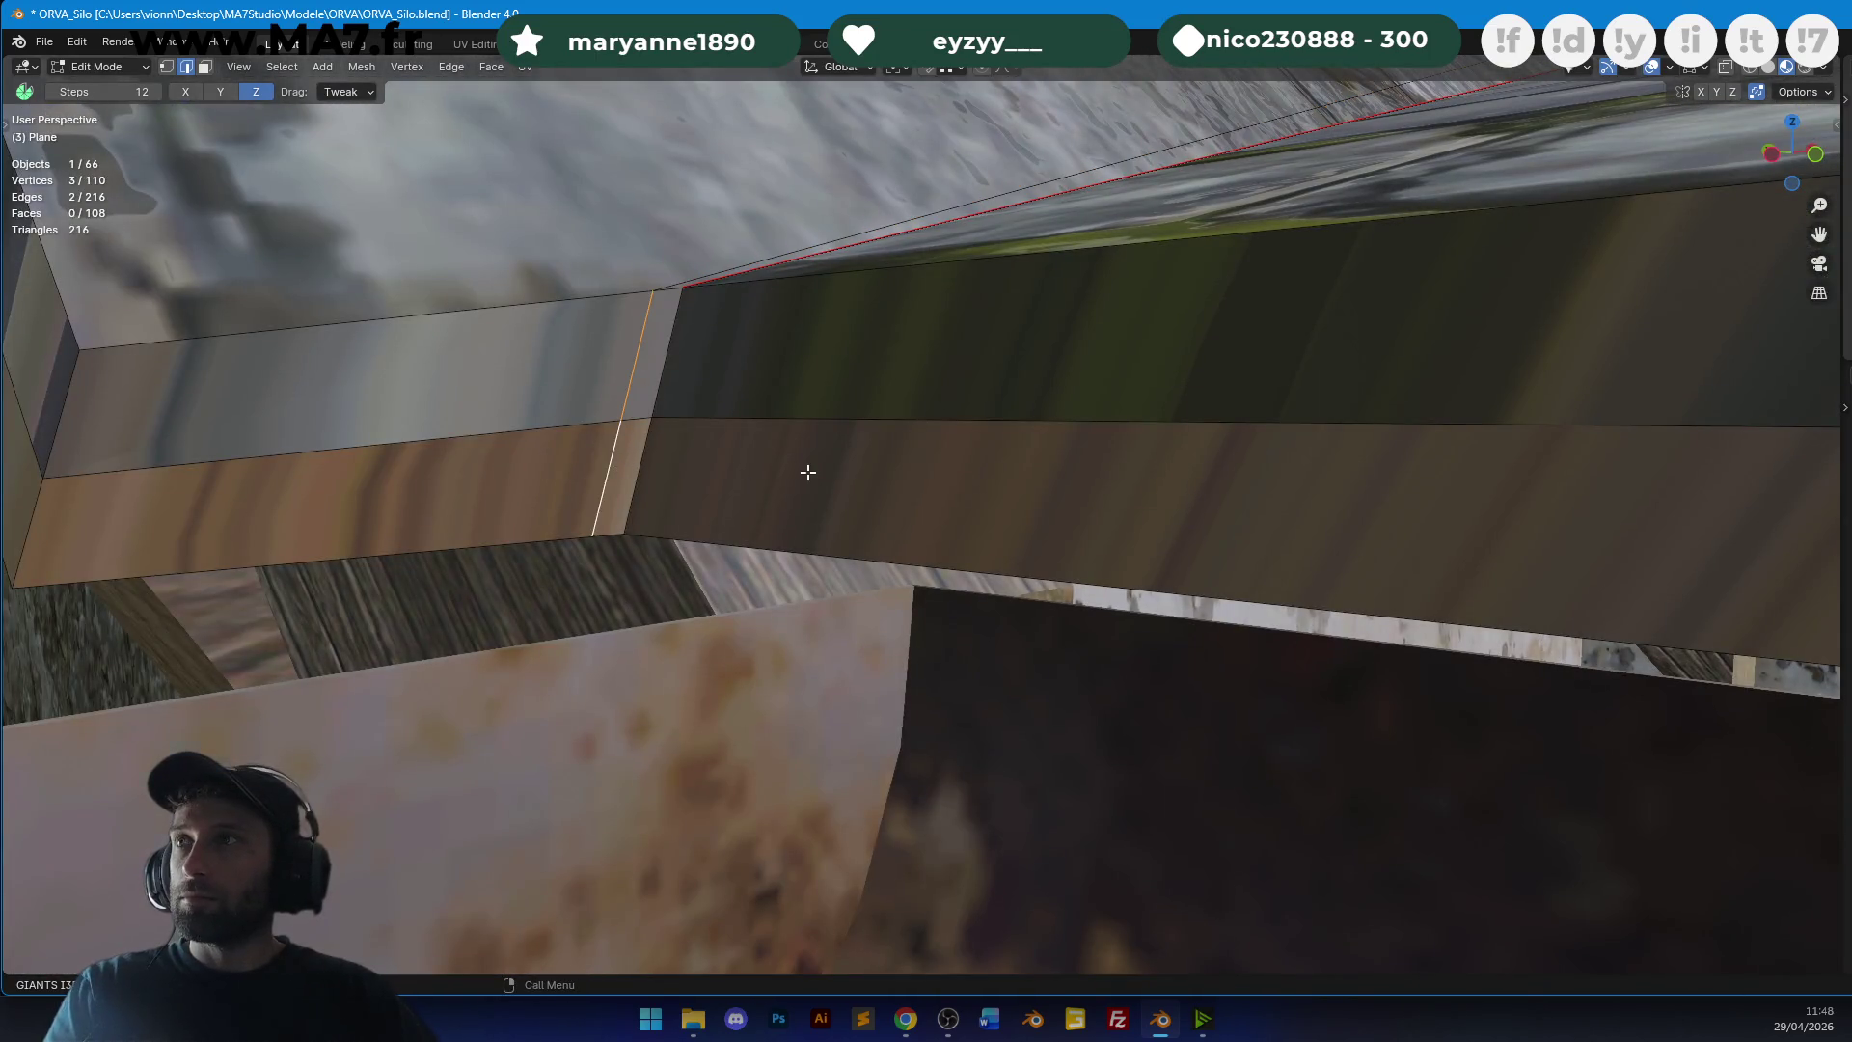
scroll(808, 471, "down", 5)
key("g")
key("g")
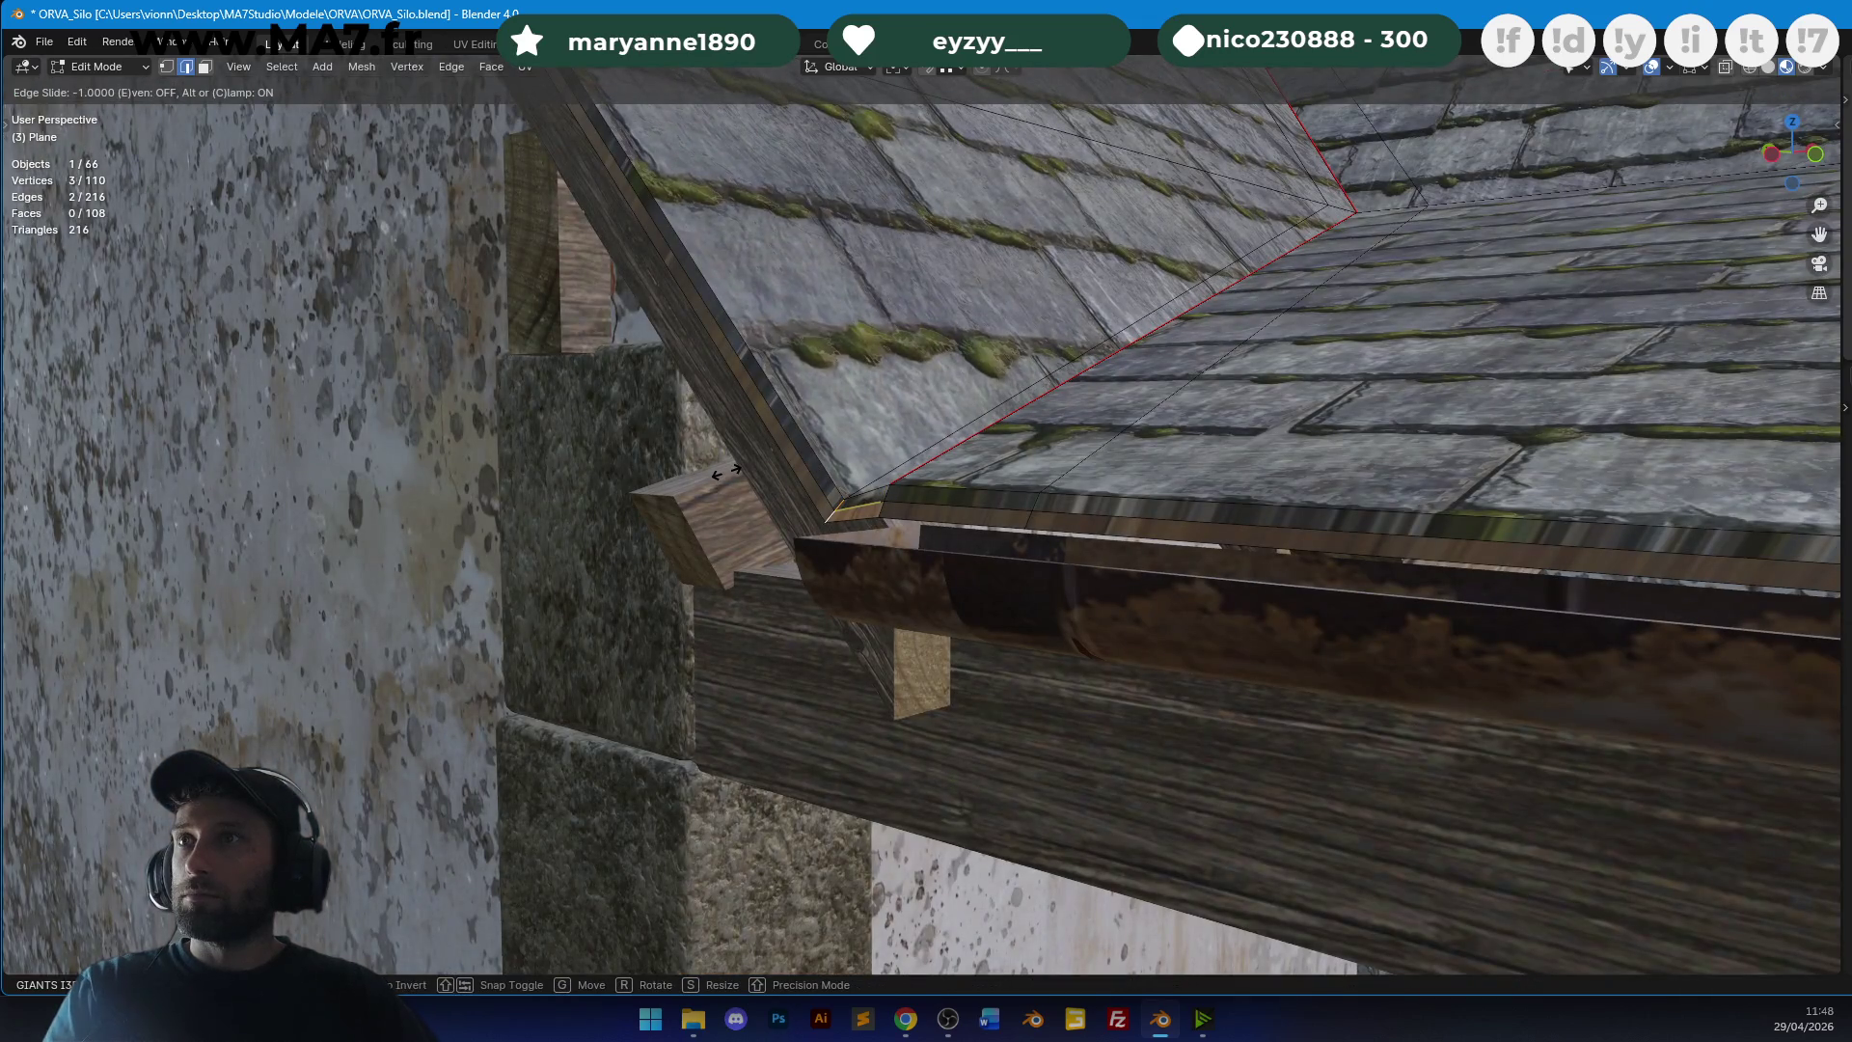
left_click(726, 471)
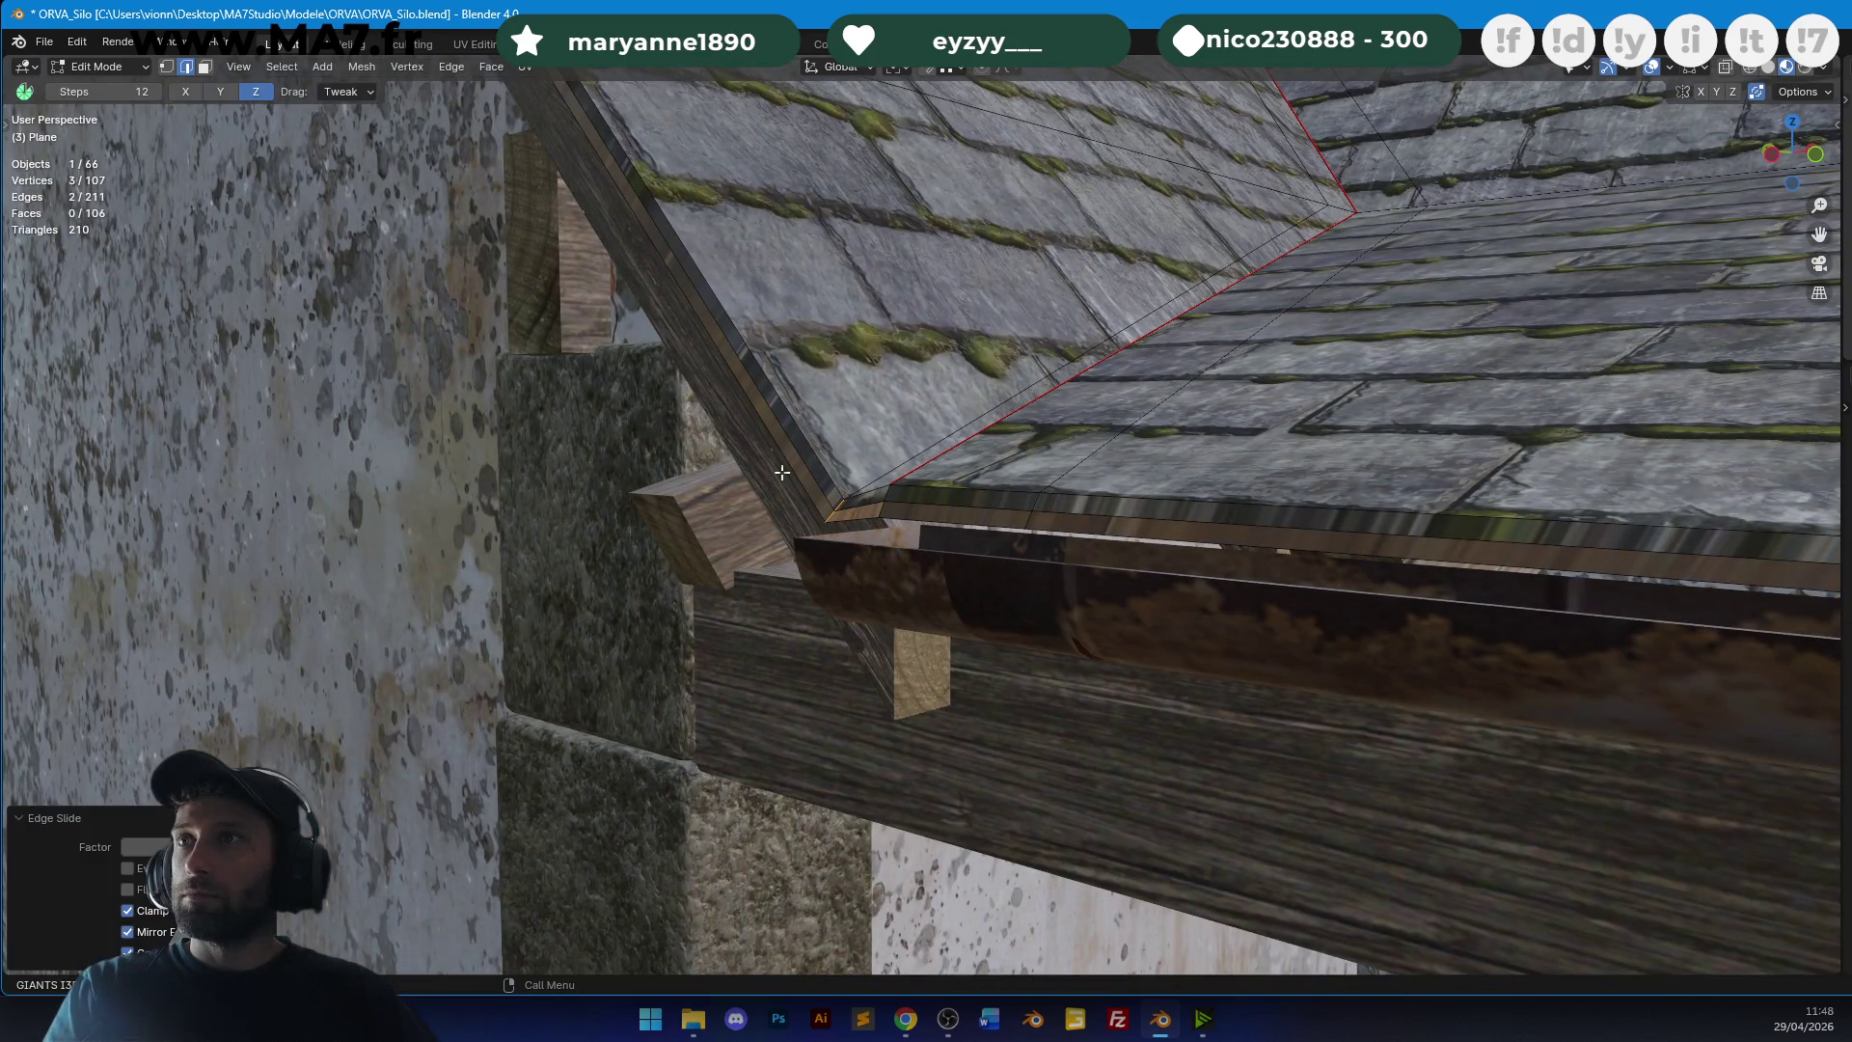
middle_click_drag(1179, 468, 746, 546)
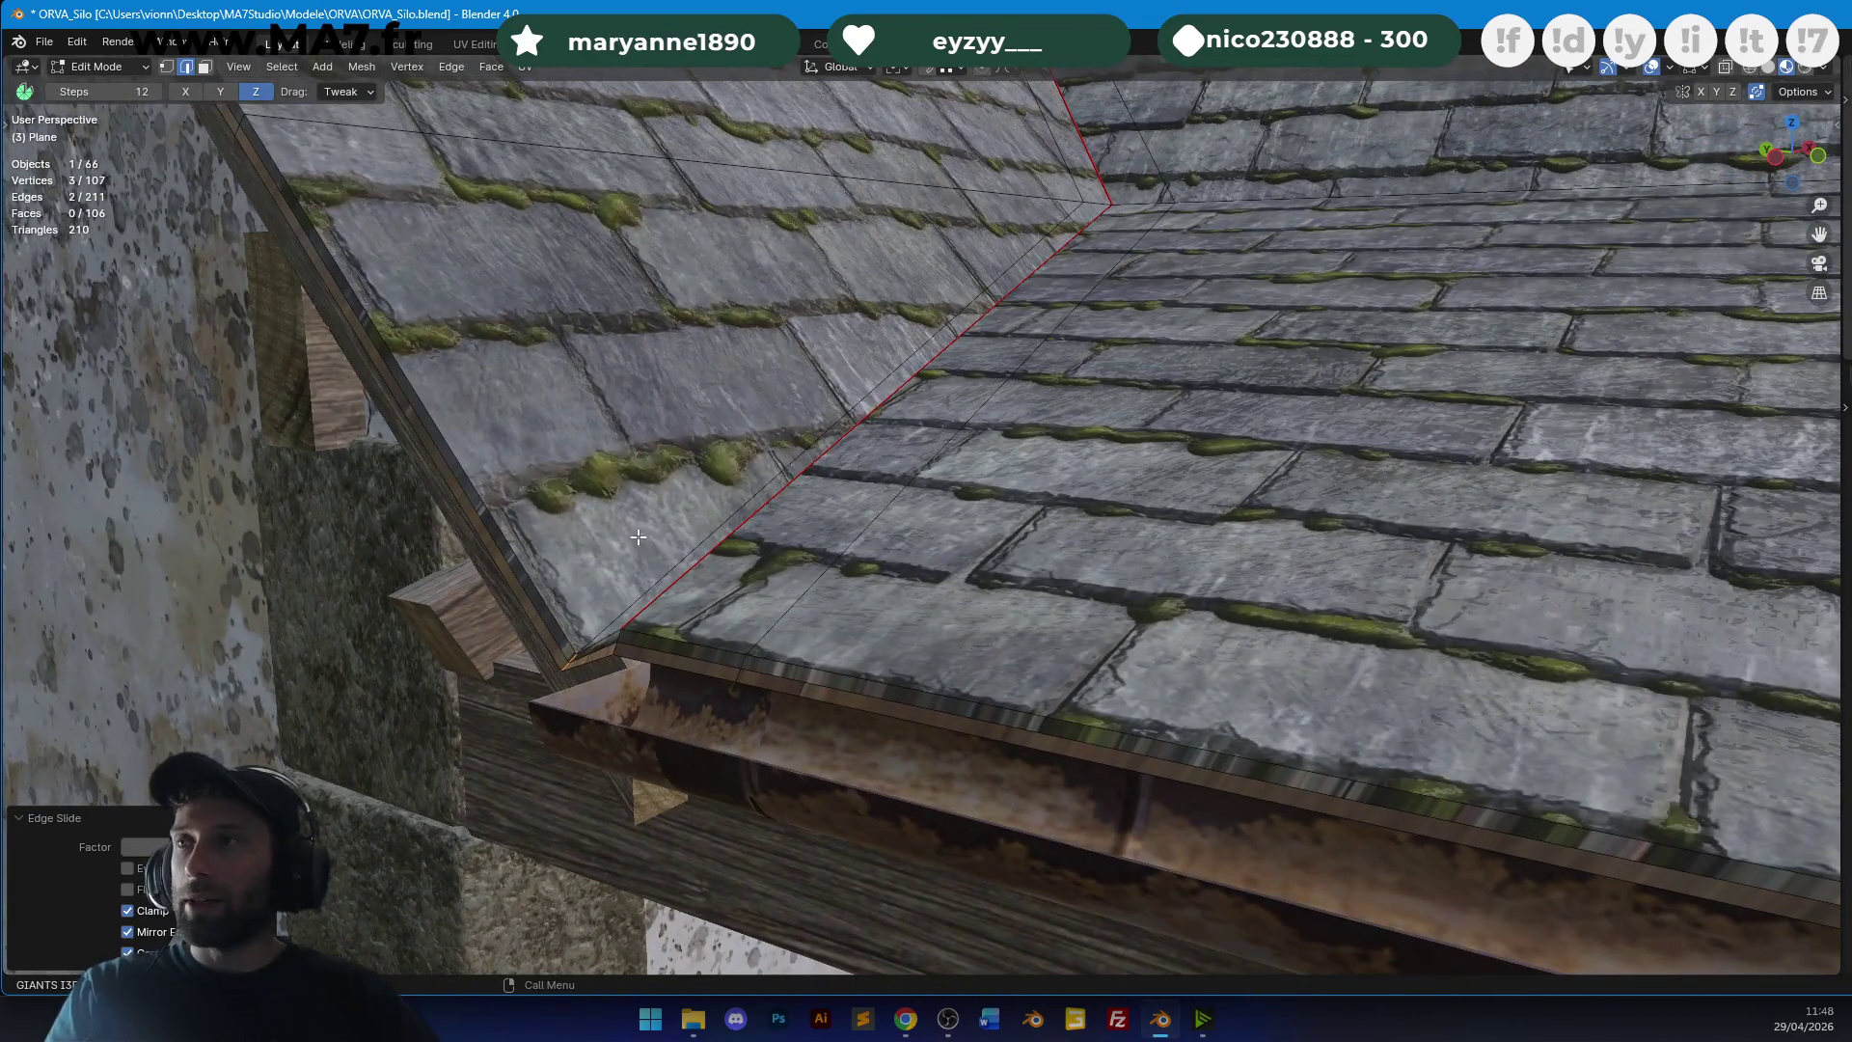
scroll(977, 259, "down", 5)
mouse_move(977, 258)
middle_mouse_down()
mouse_move(1083, 381)
mouse_move(956, 495)
mouse_move(1042, 572)
middle_mouse_up()
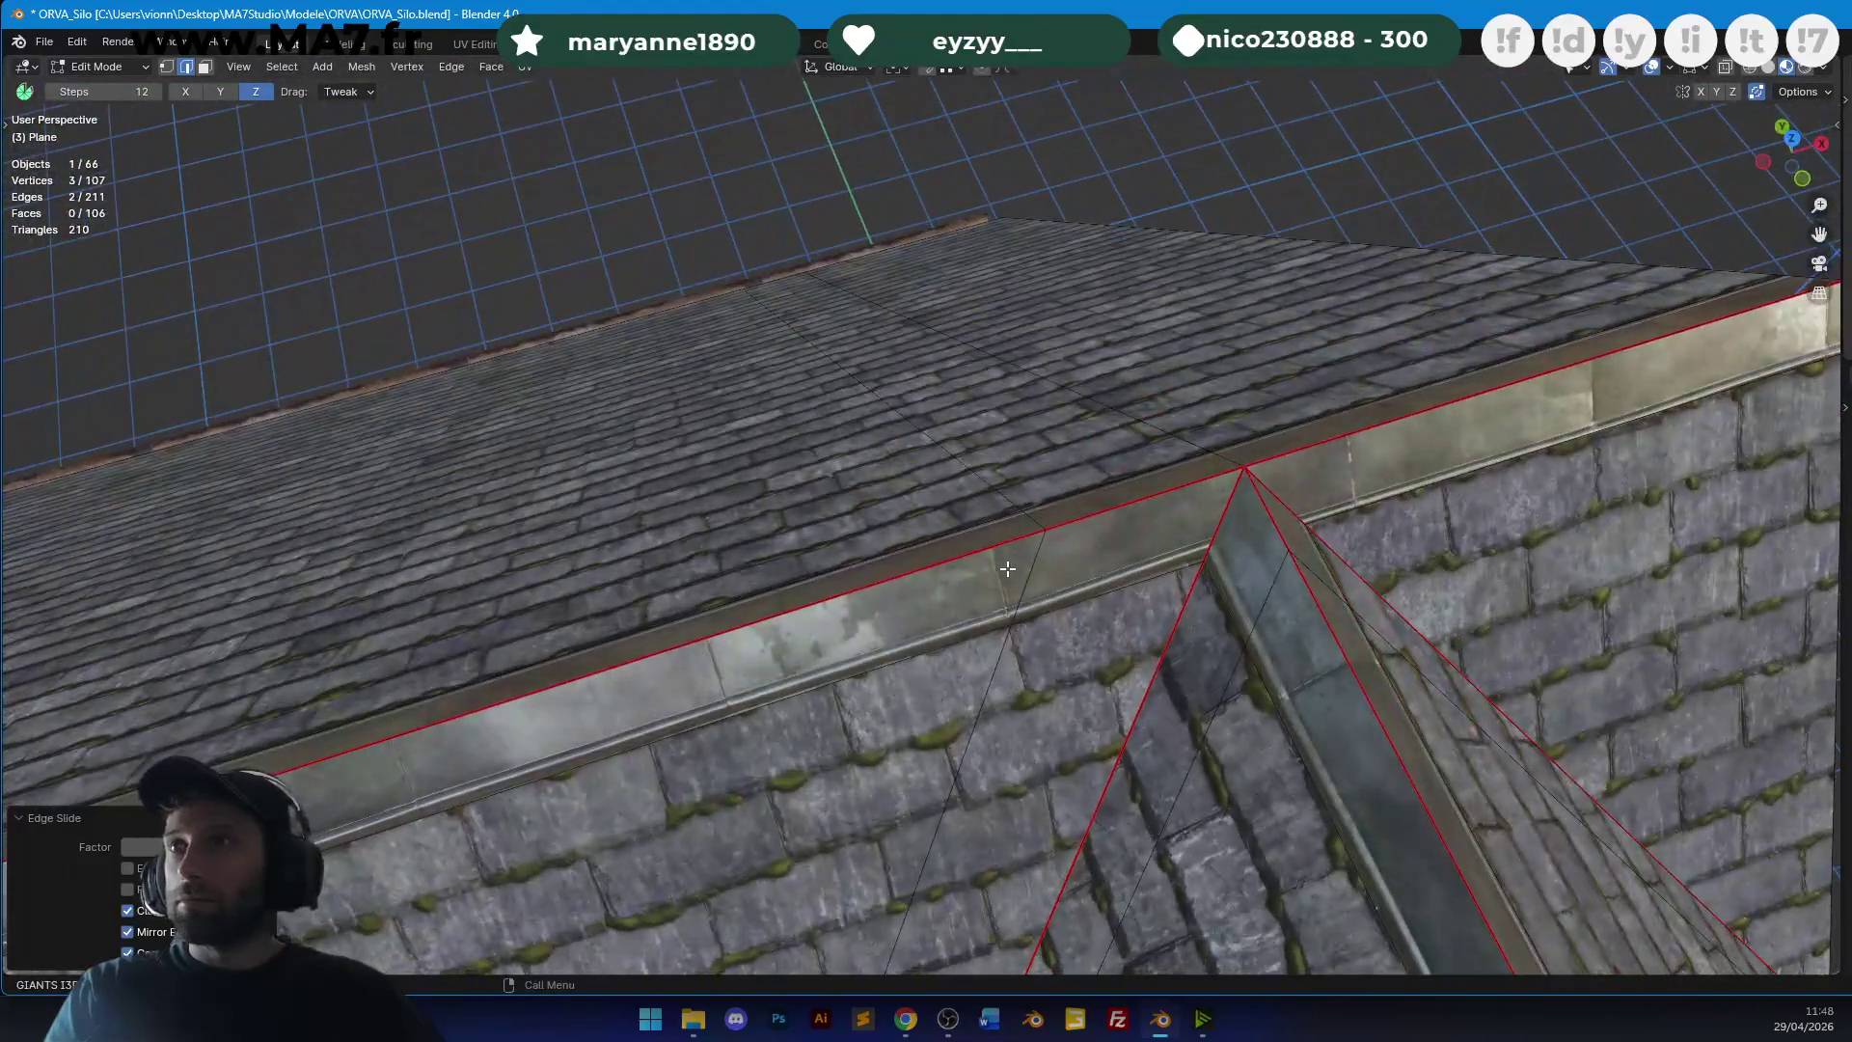
left_click(1044, 571)
key("g")
key("g")
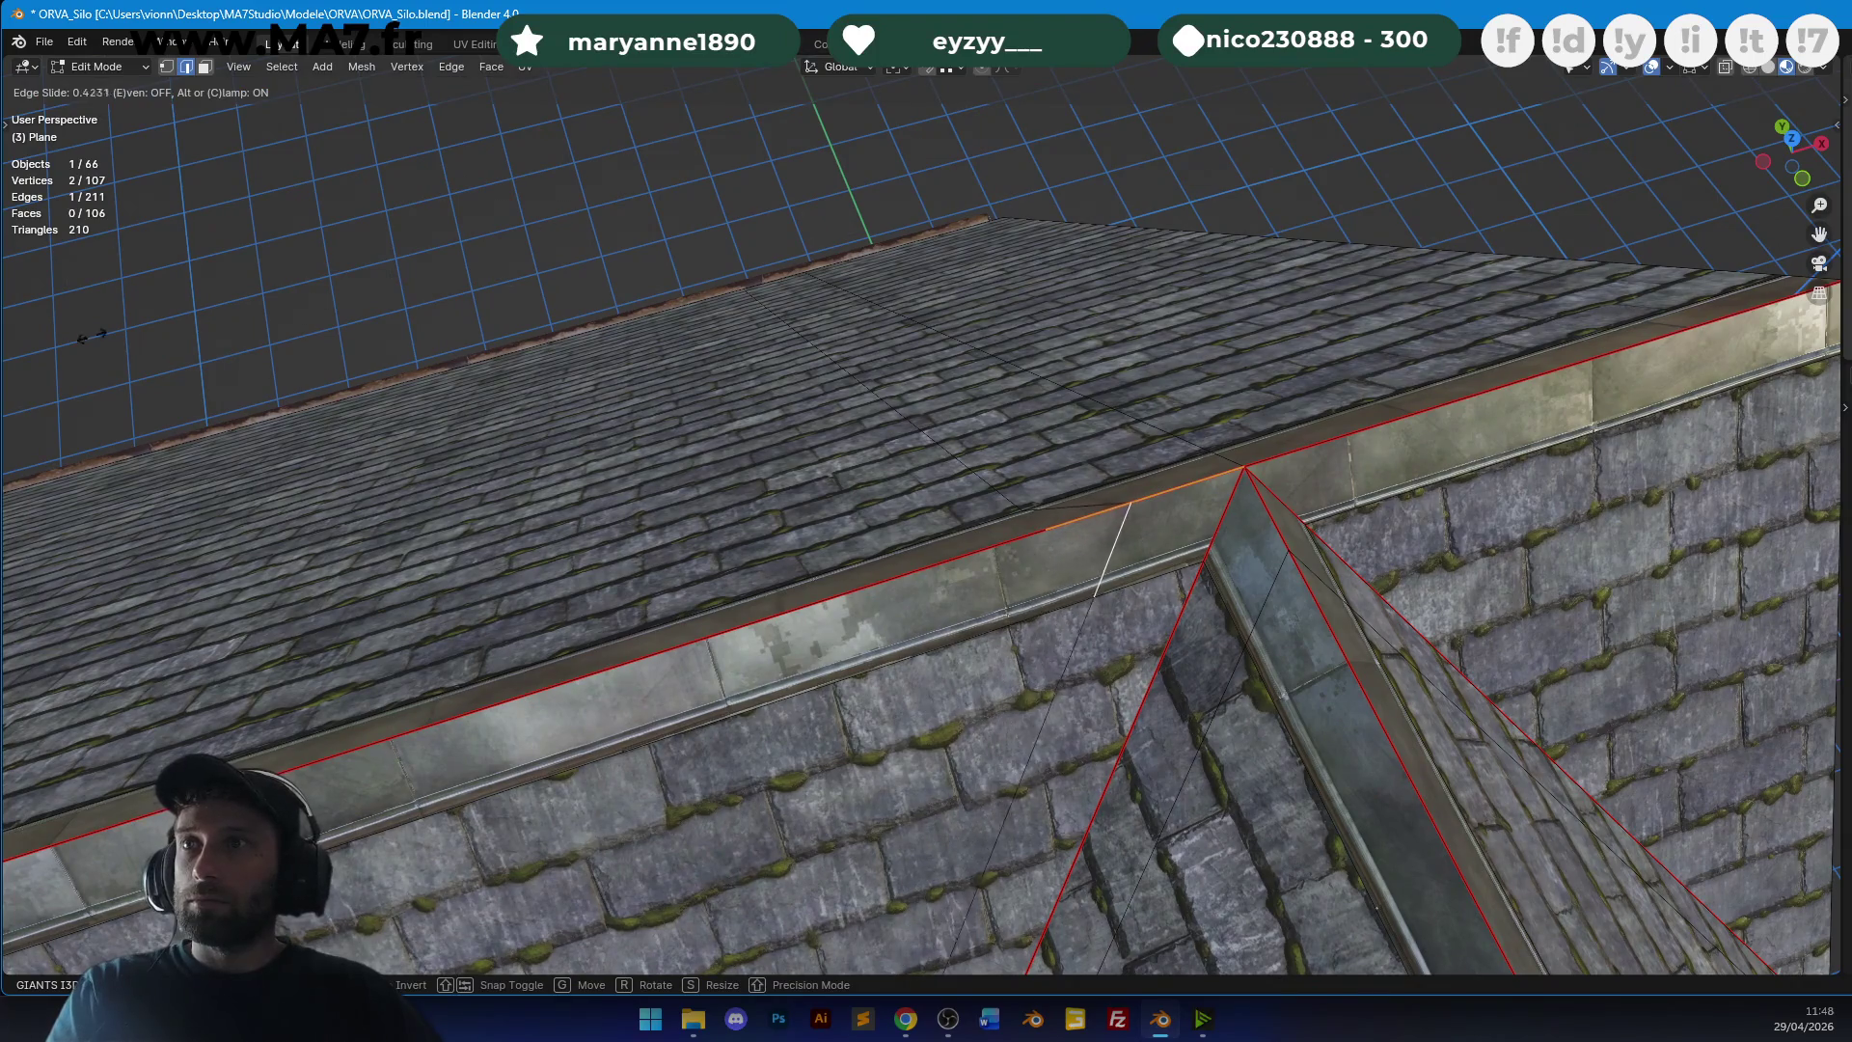
left_click(479, 300)
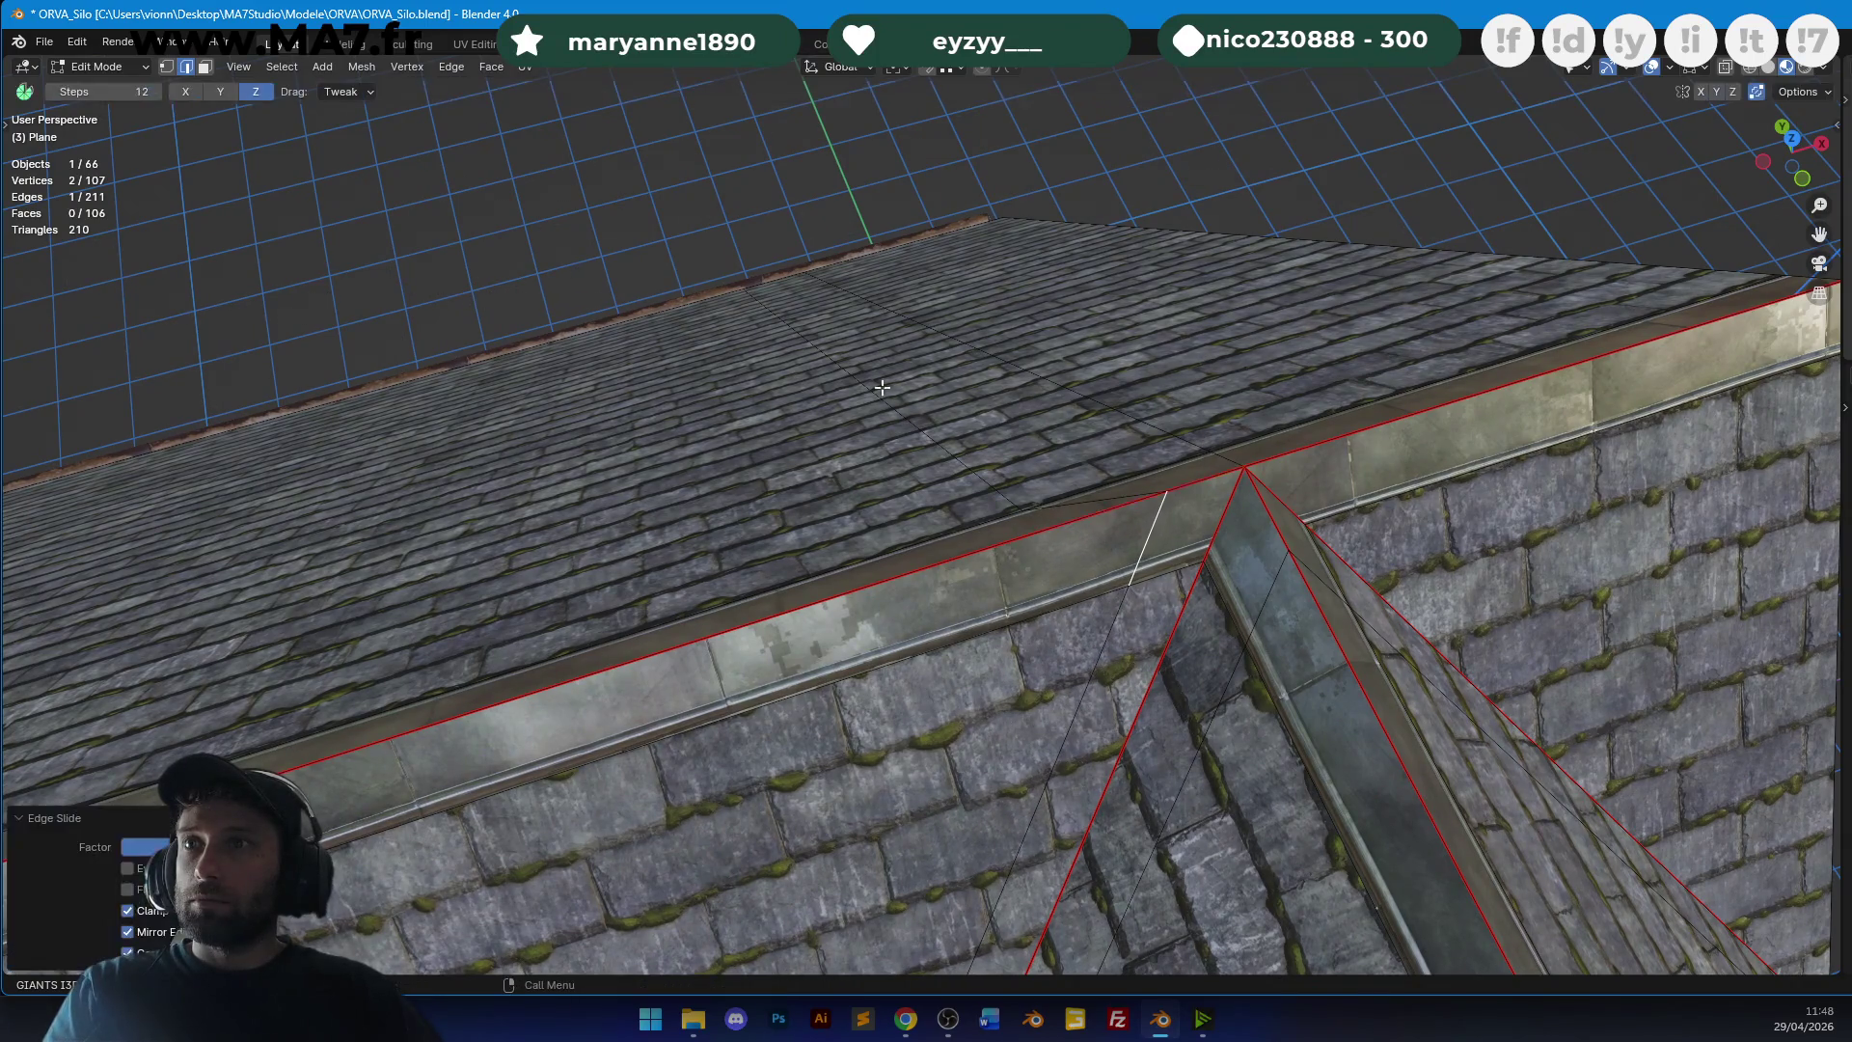
Attempt to slide the valley edge three times, cancelling each attempt.
middle_click_drag(1296, 585, 1118, 480)
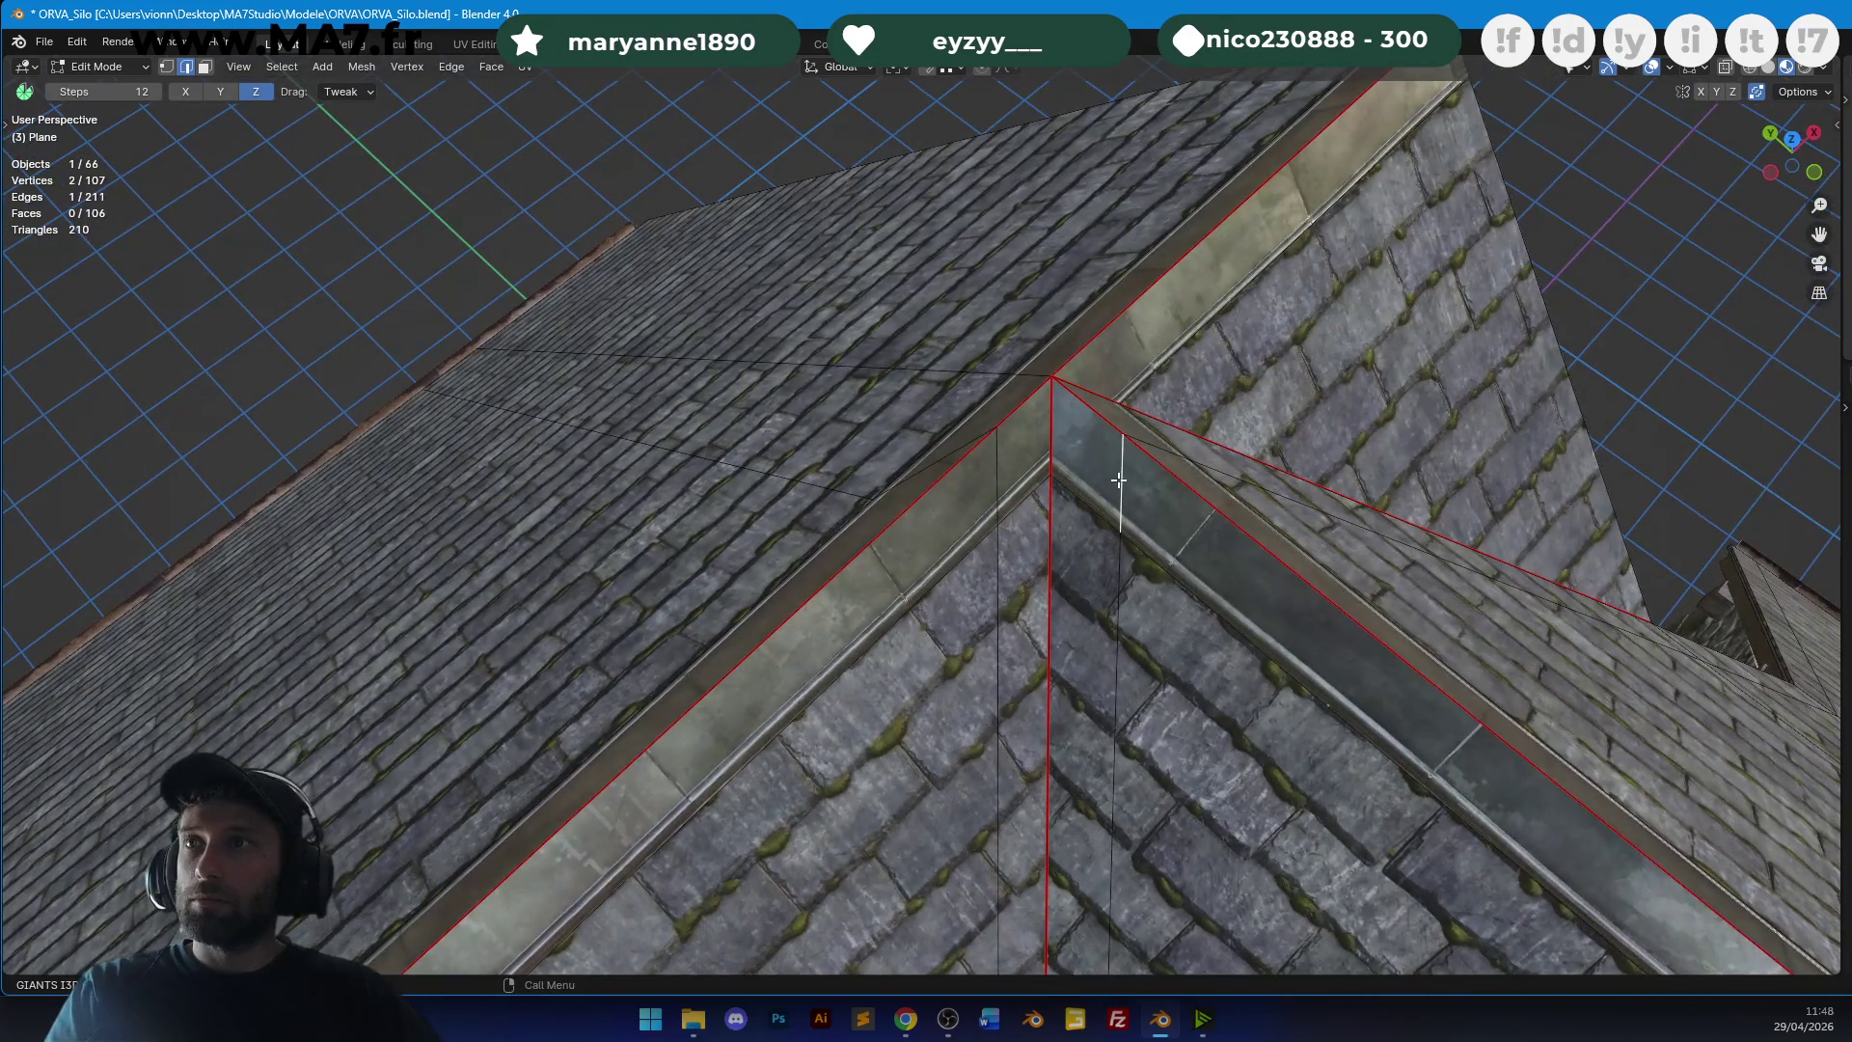
key("g")
key("g")
right_click(1114, 462)
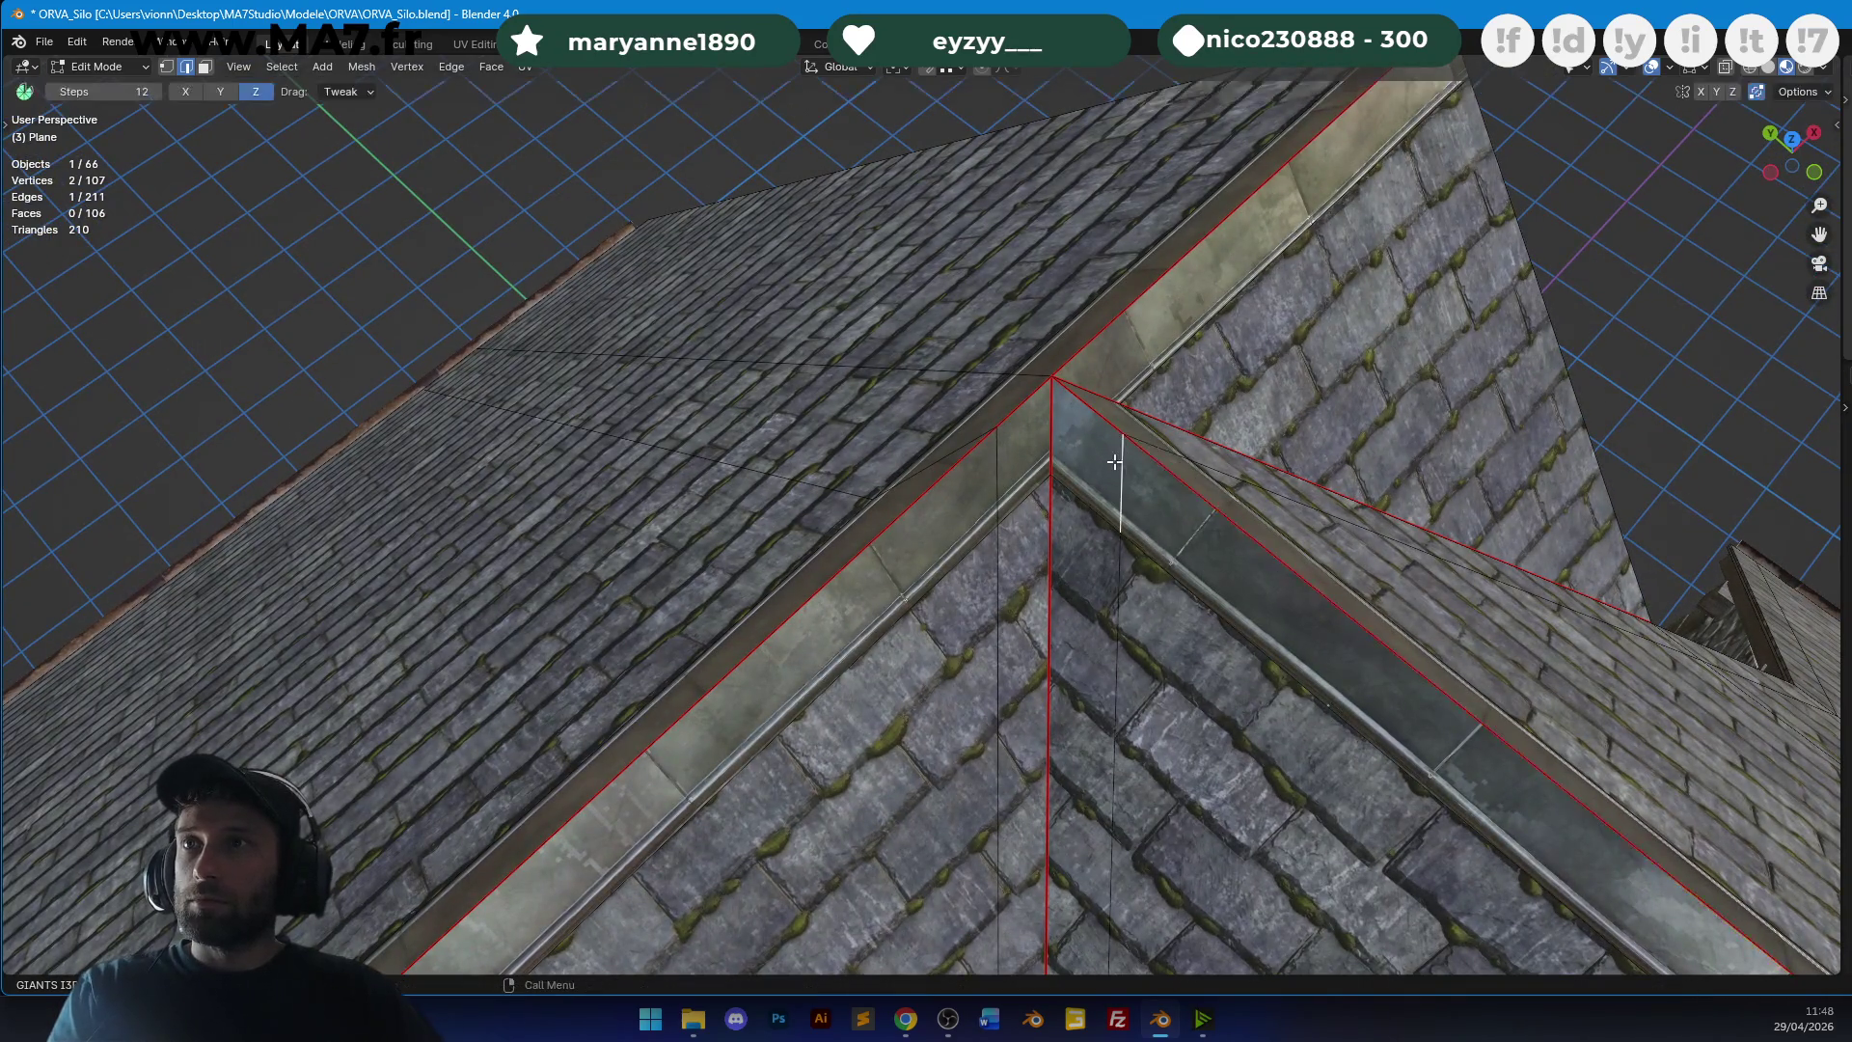
key("g")
key("g")
right_click(1177, 455)
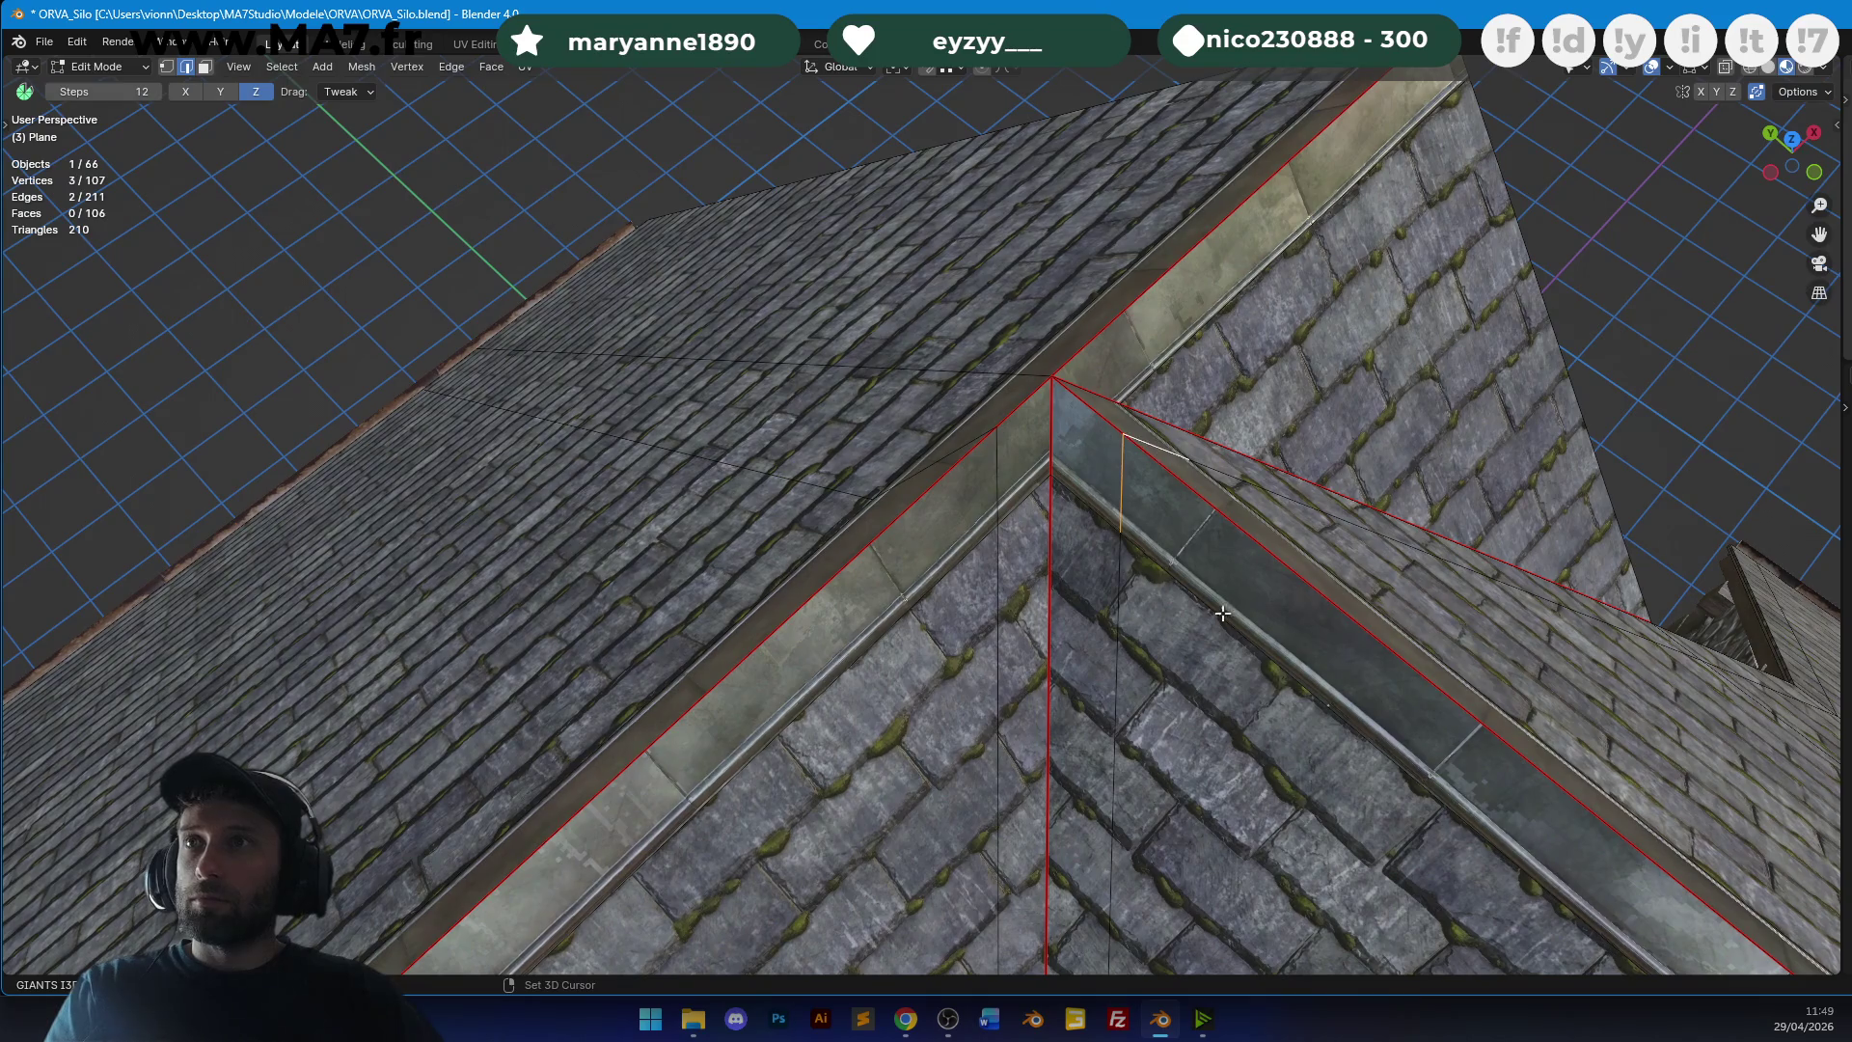
middle_click_drag(1218, 601, 1244, 733)
key("g")
key("g")
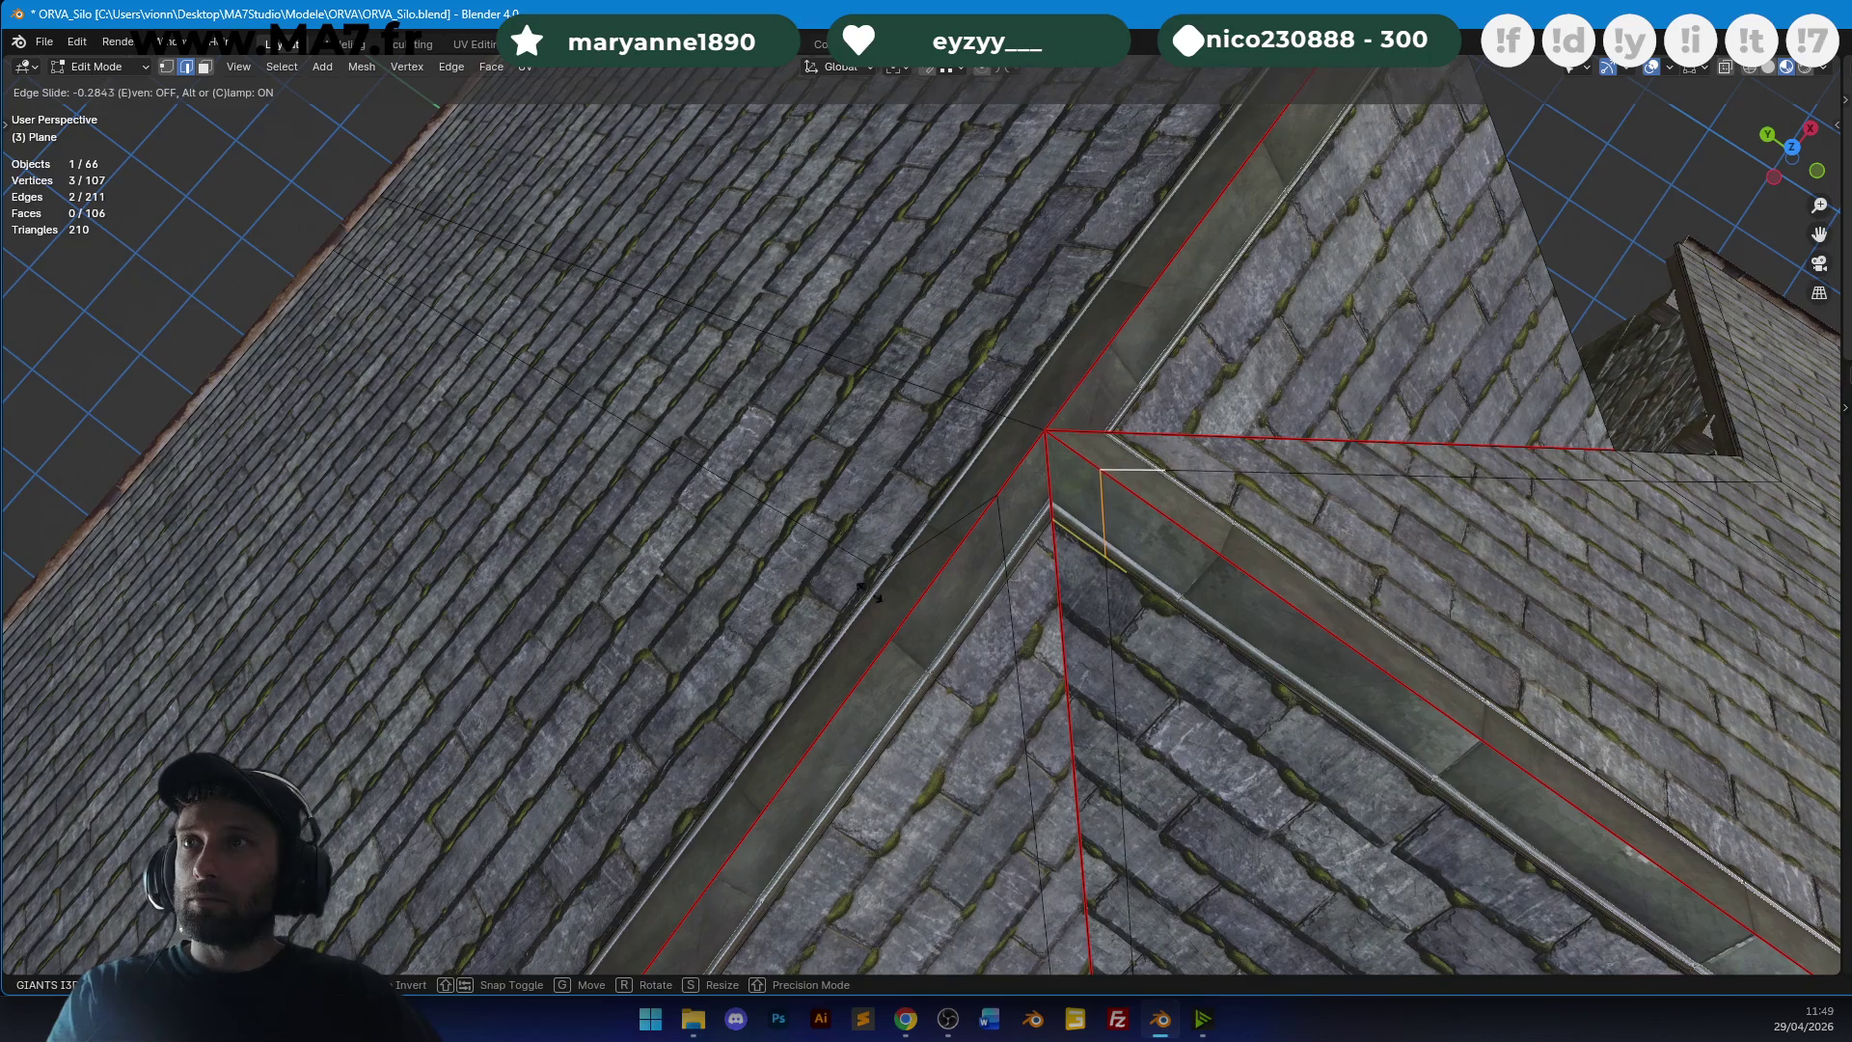
right_click(971, 496)
mouse_move(971, 495)
middle_mouse_down()
mouse_move(1025, 434)
mouse_move(1070, 556)
mouse_move(1011, 423)
middle_mouse_up()
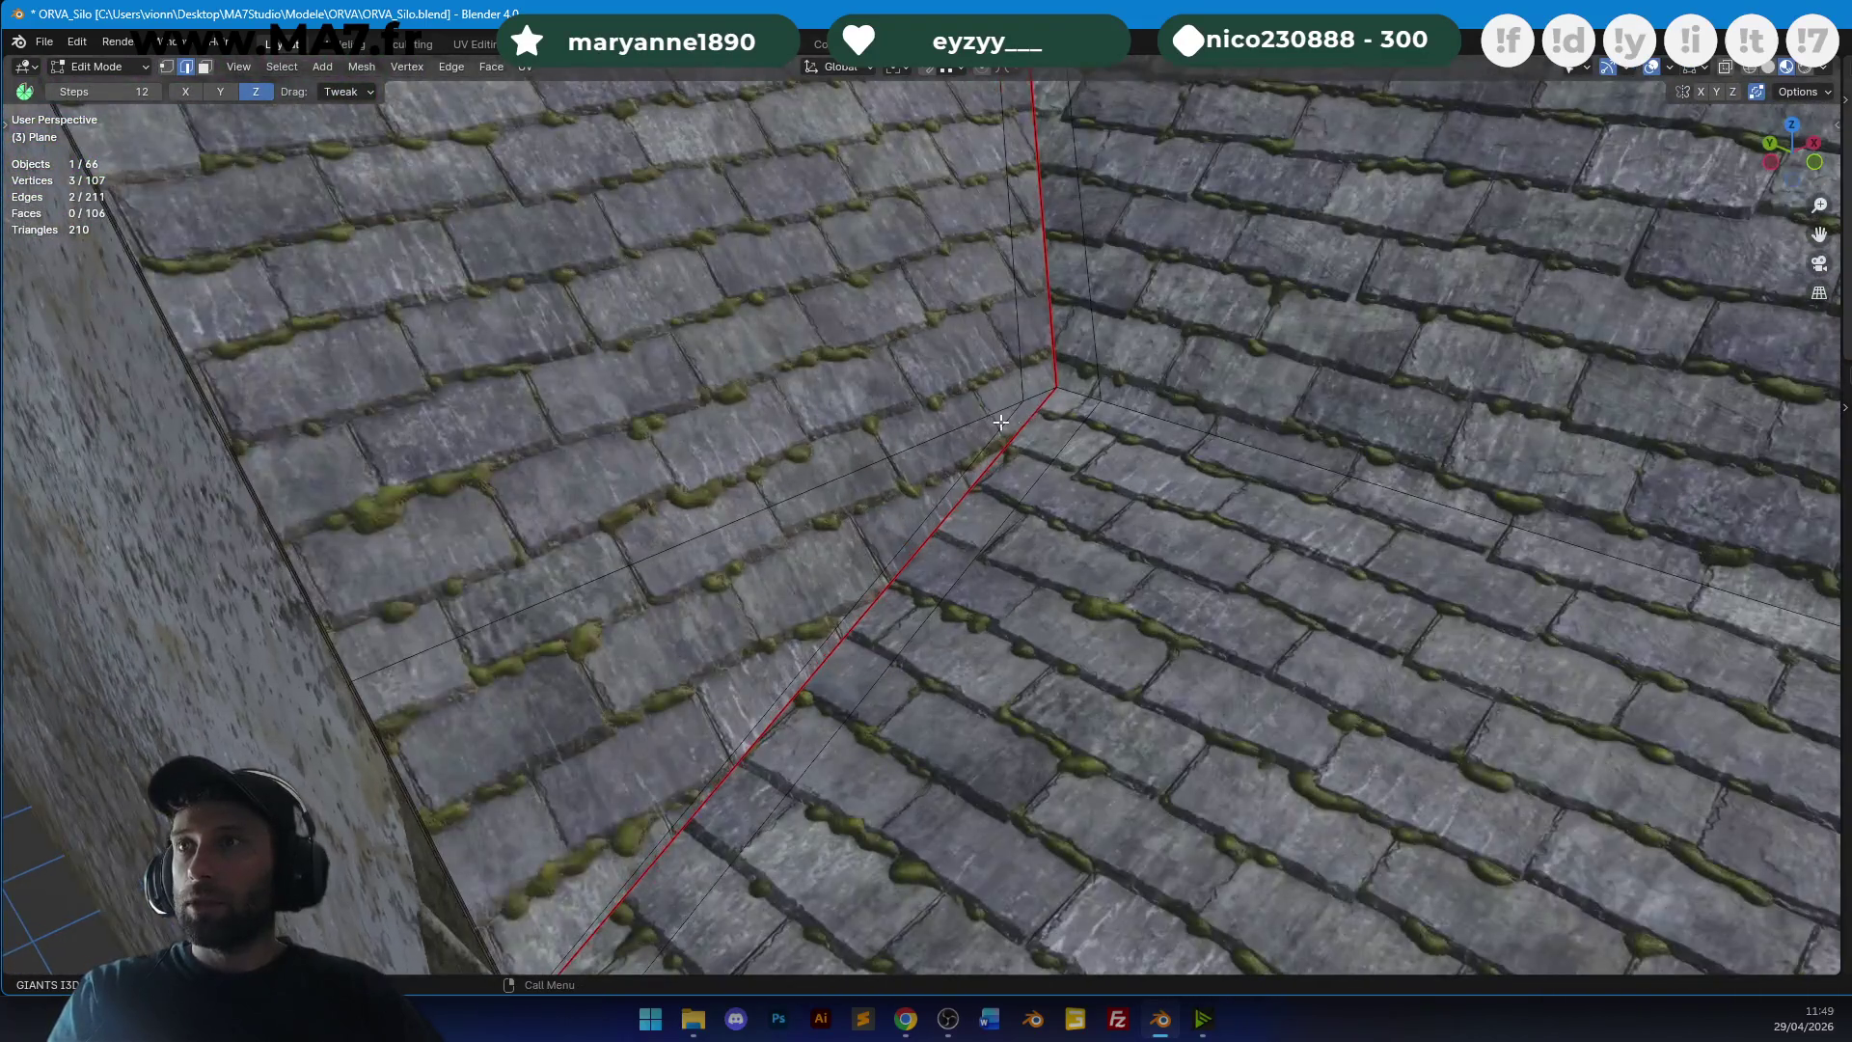
Switch to vertex selection and move in under the eave toward the gutter.
left_click(167, 67)
mouse_move(1027, 506)
middle_mouse_down()
mouse_move(910, 508)
mouse_move(1108, 483)
mouse_move(1149, 544)
mouse_move(948, 651)
mouse_move(935, 640)
middle_mouse_up()
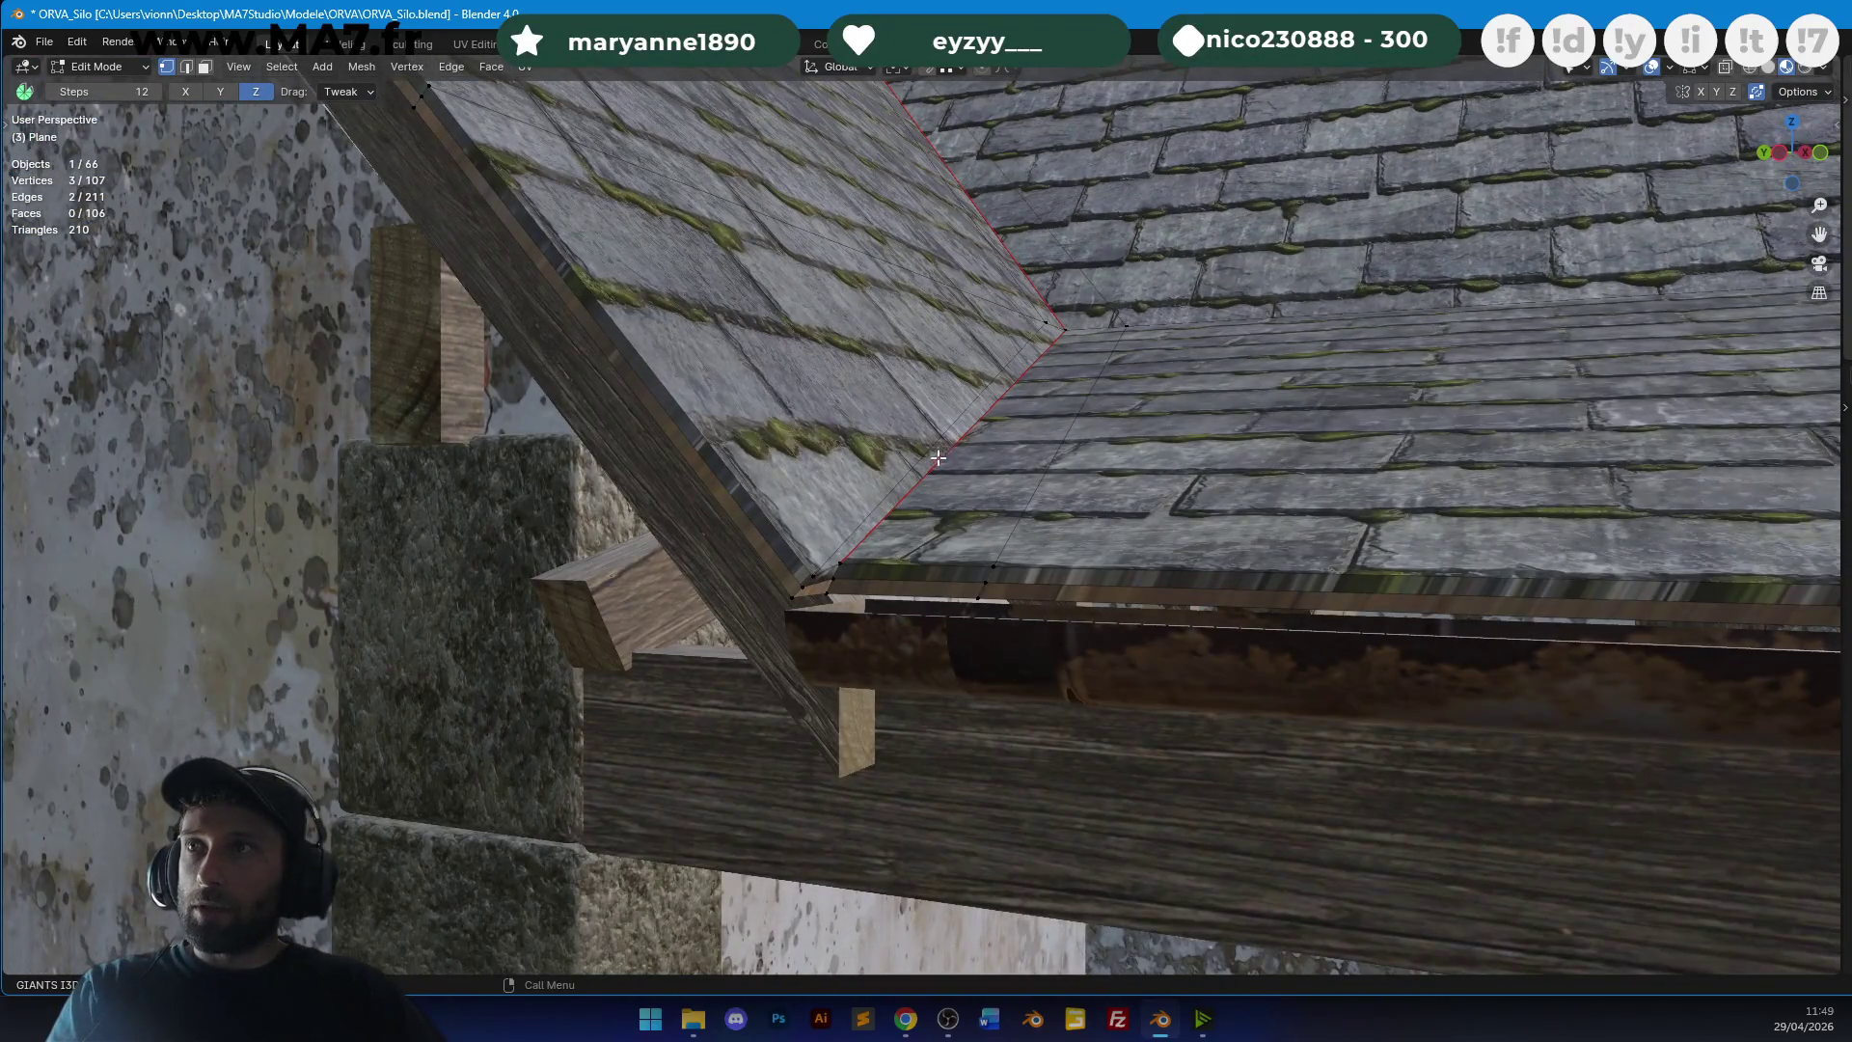
mouse_move(856, 528)
middle_mouse_down()
mouse_move(883, 480)
mouse_move(875, 560)
middle_mouse_up()
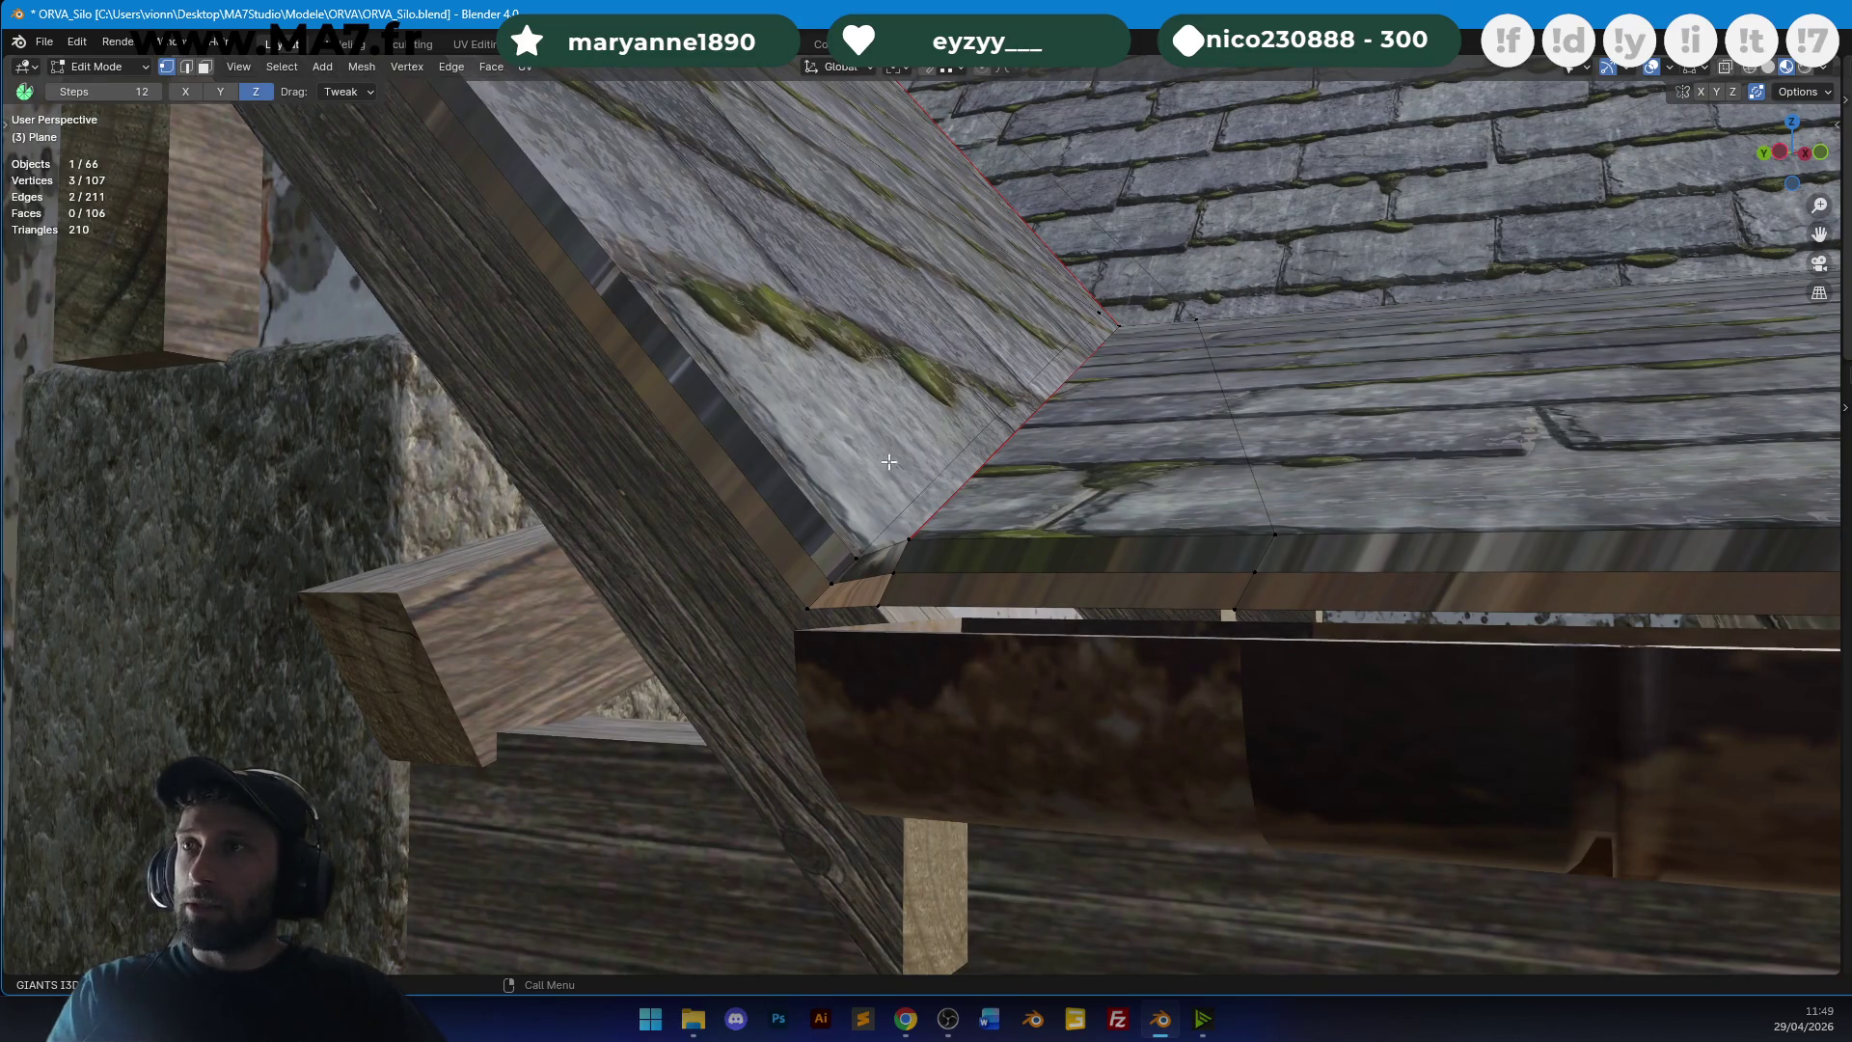
middle_click_drag(877, 540, 923, 529)
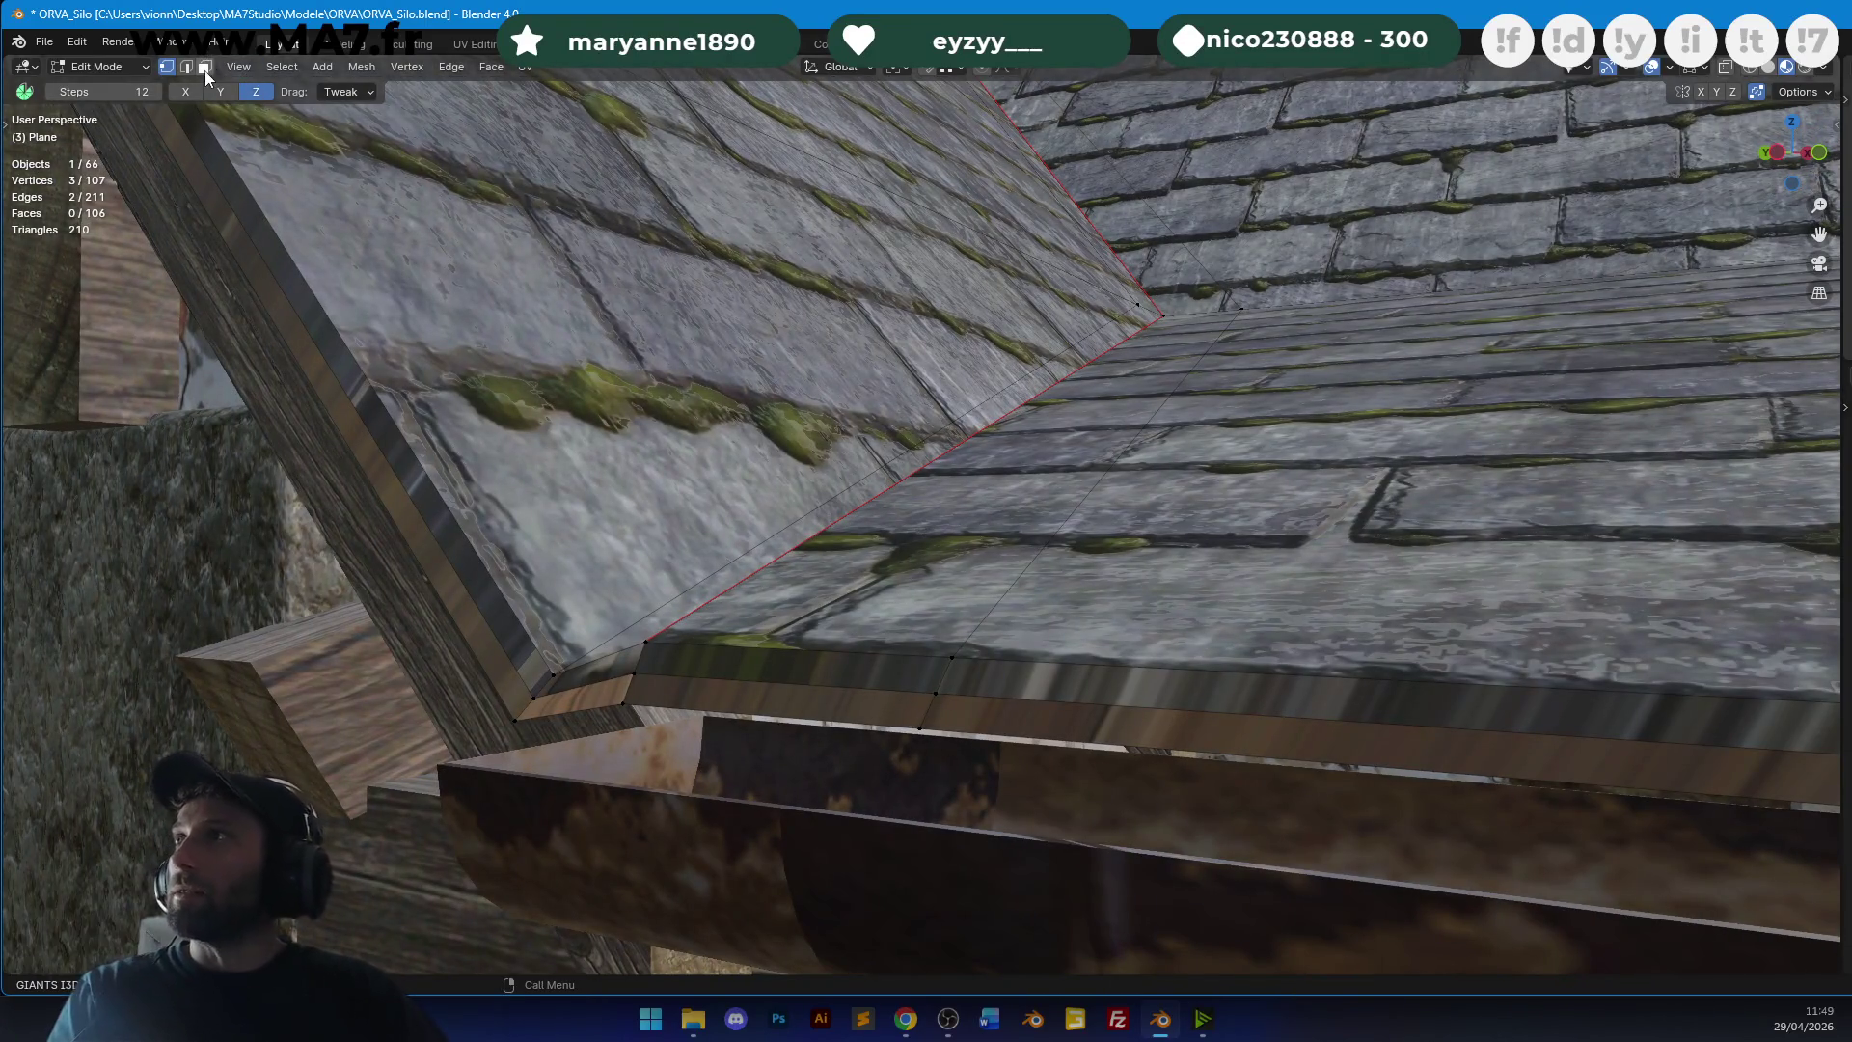
Select the flashing strip faces at the eave and ridge and unwrap them.
left_click(885, 650)
left_click(889, 659, "shift")
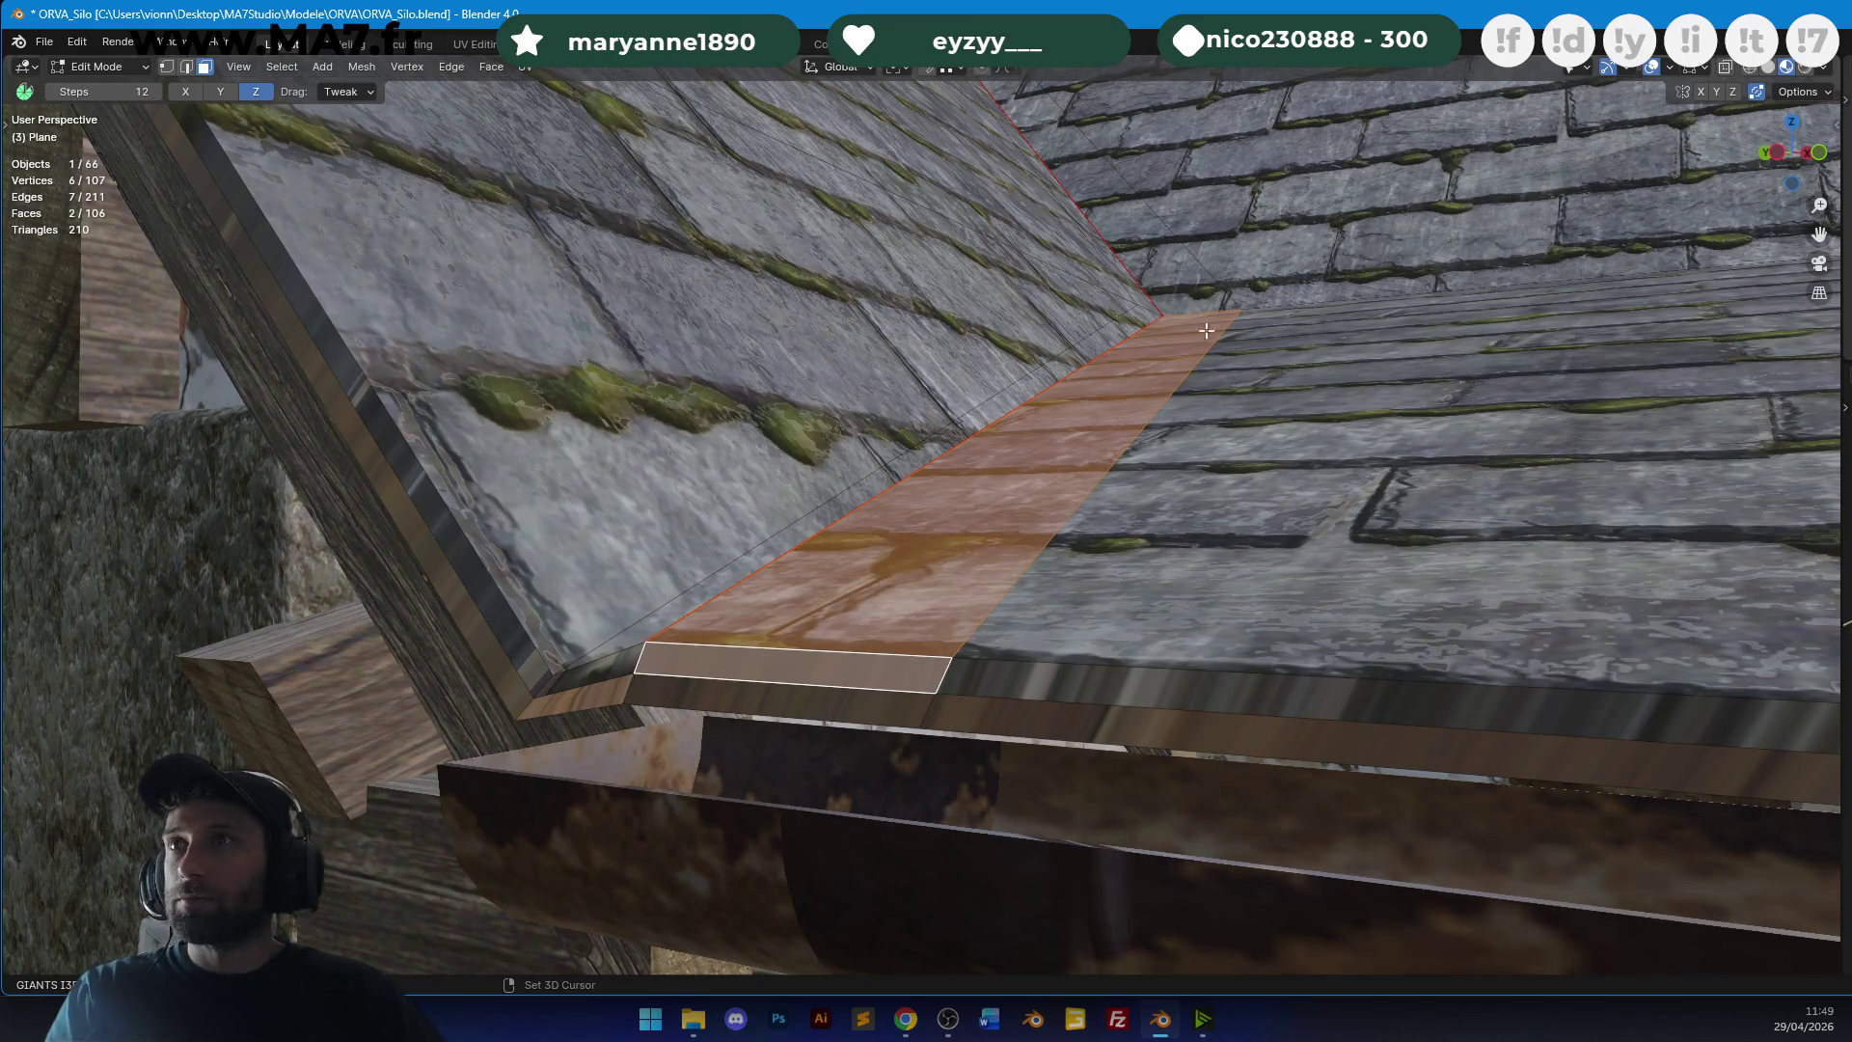
left_click(1201, 292, "shift")
left_click(625, 660, "shift")
middle_click_drag(678, 618, 1056, 613)
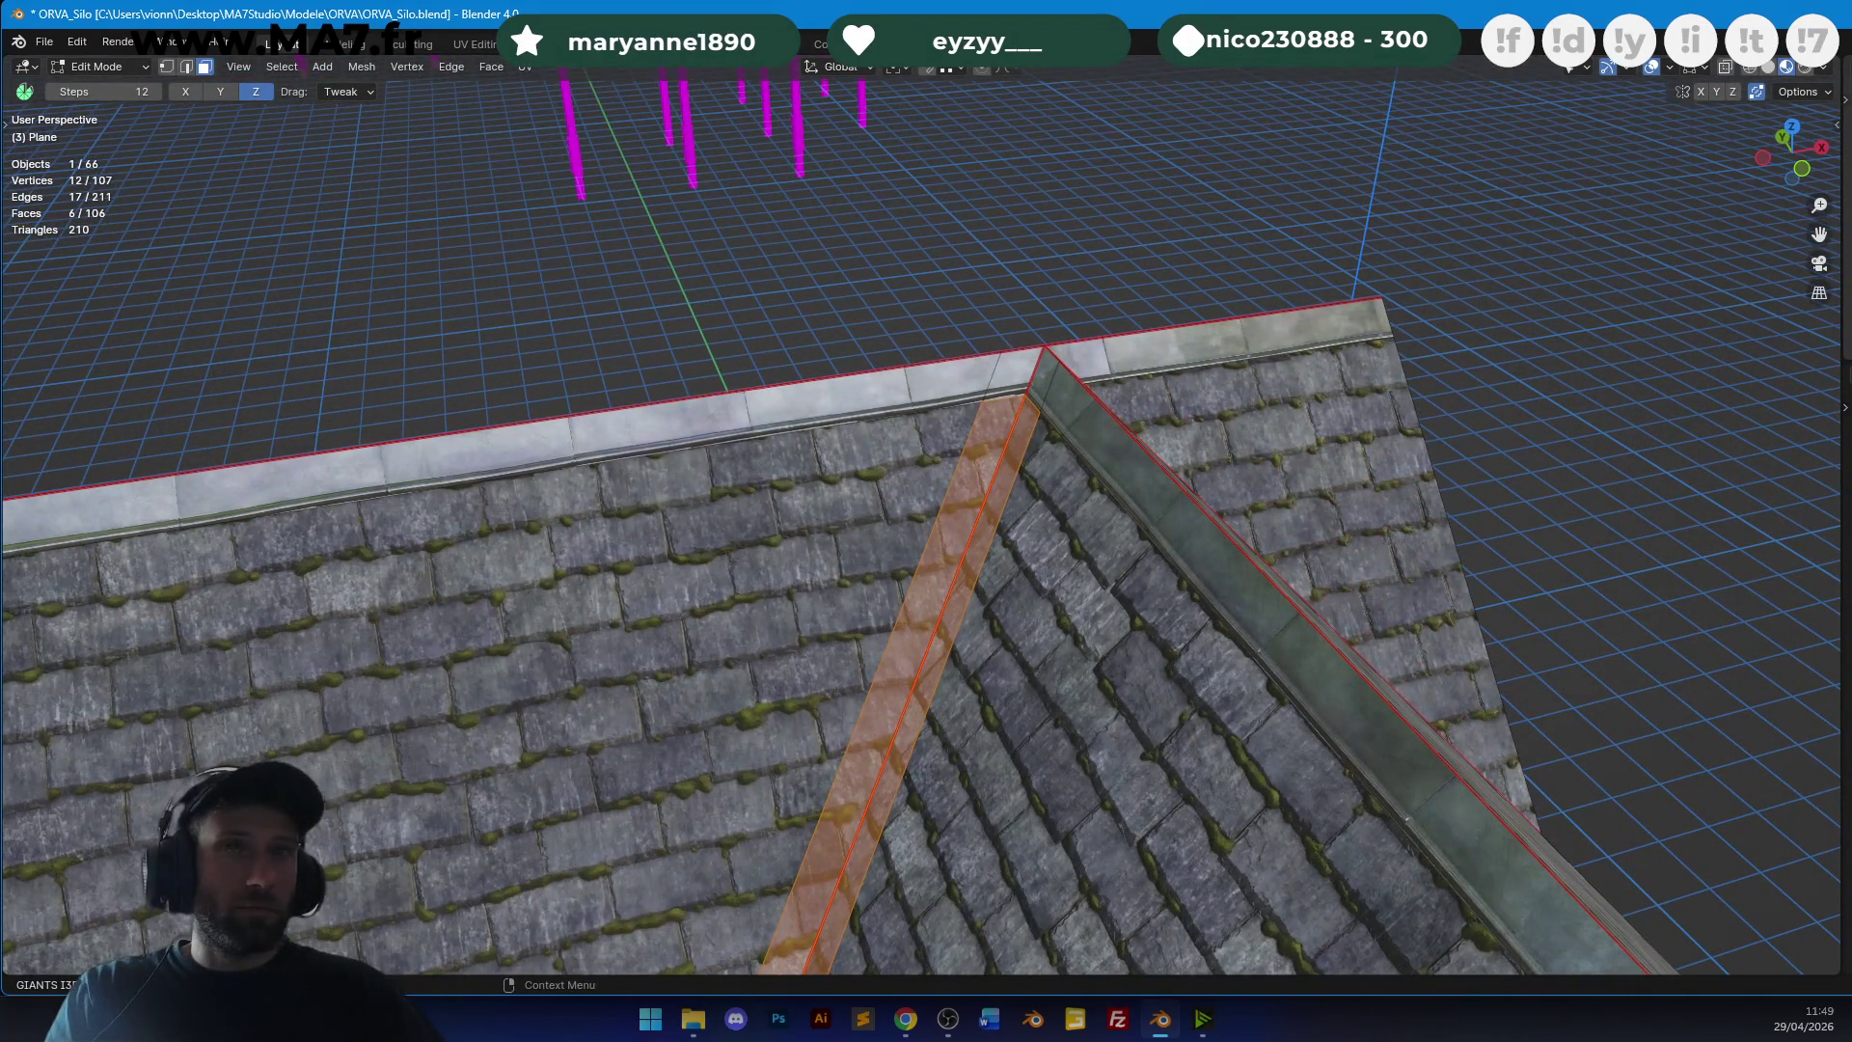
key("ctrl+z")
key("u")
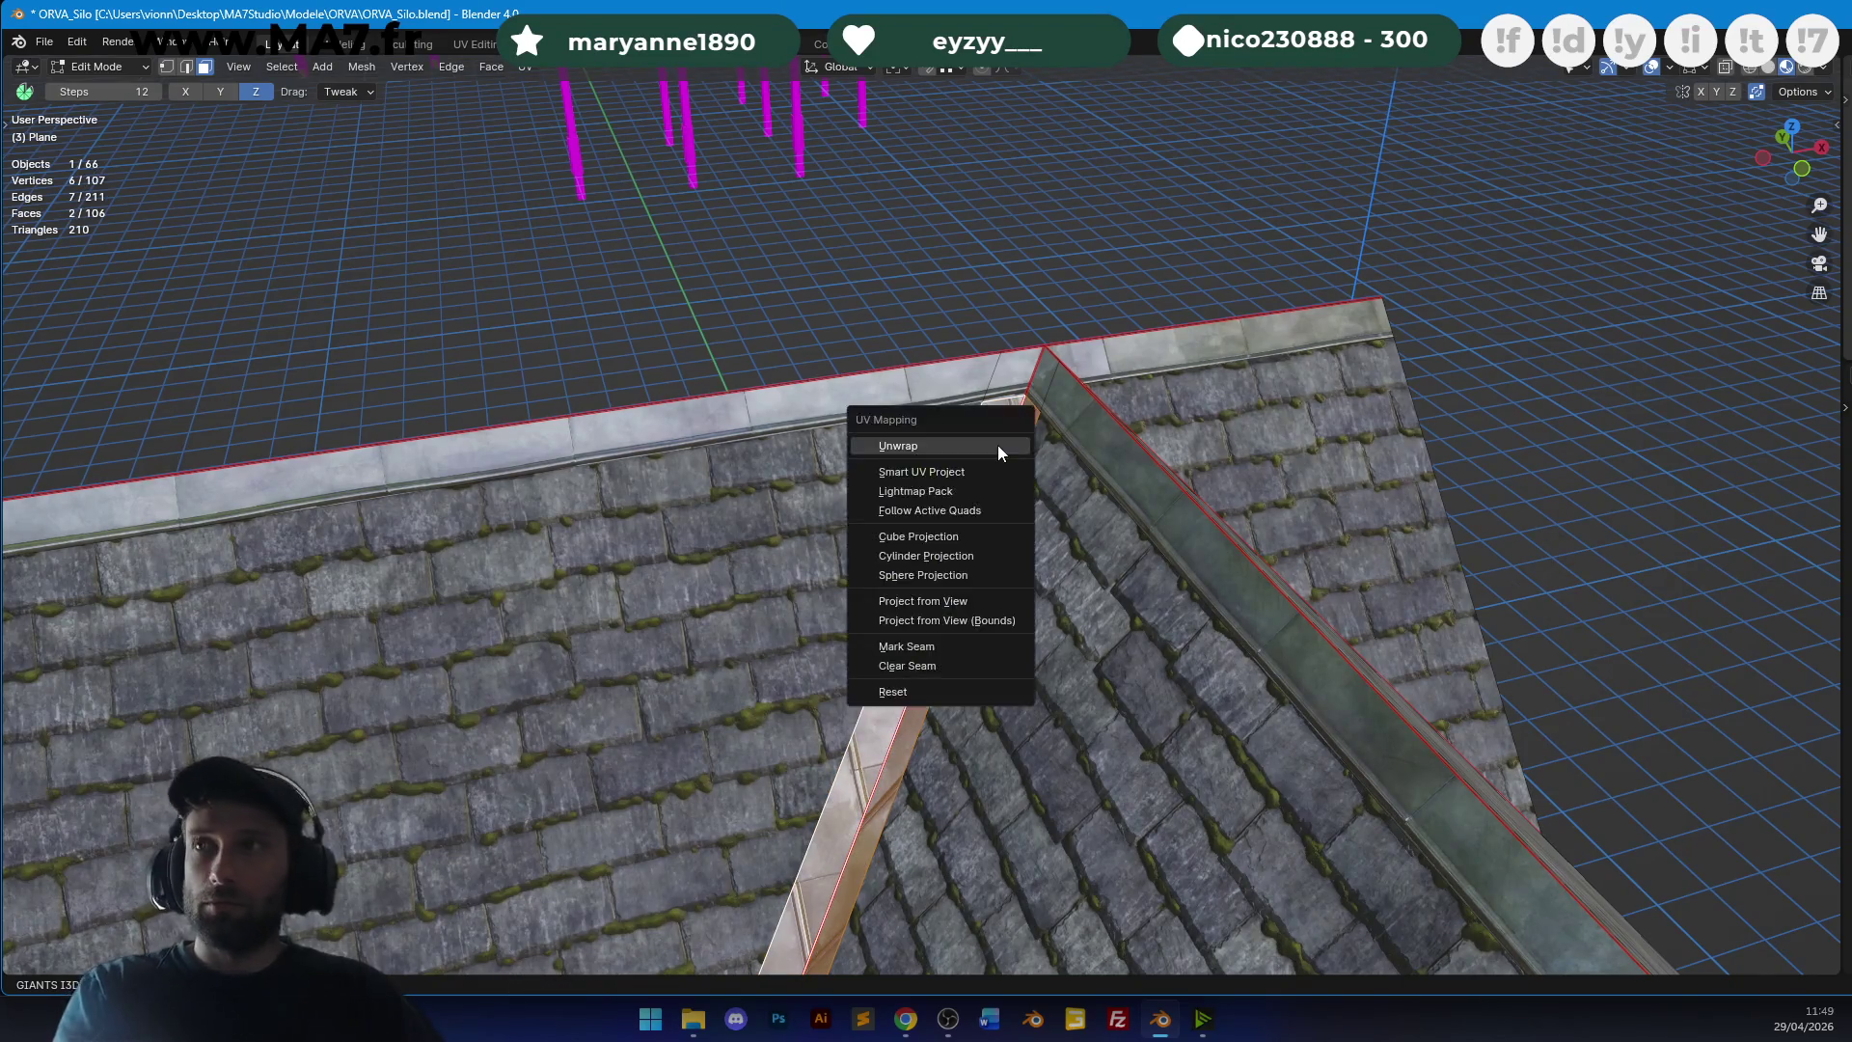
left_click(997, 445)
Inspect the freshly unwrapped strip in Object Mode, then return to editing it.
key("g")
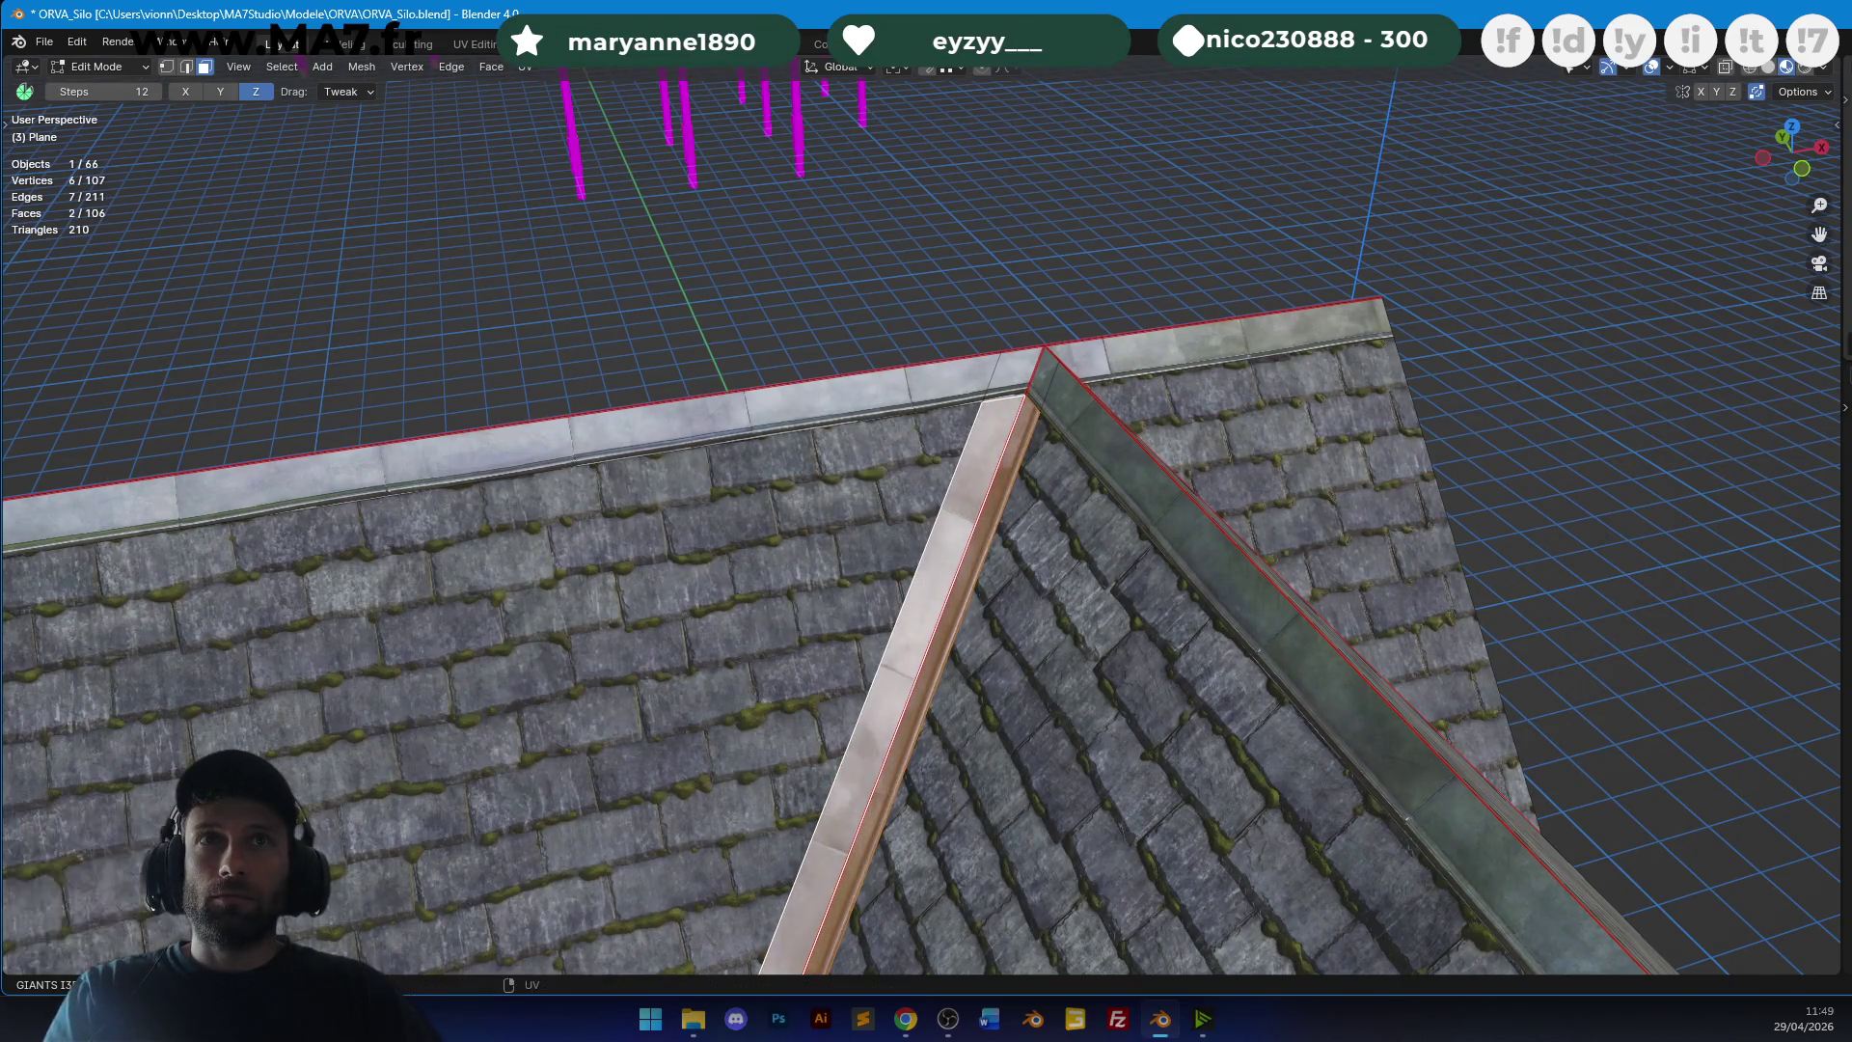
key("Escape")
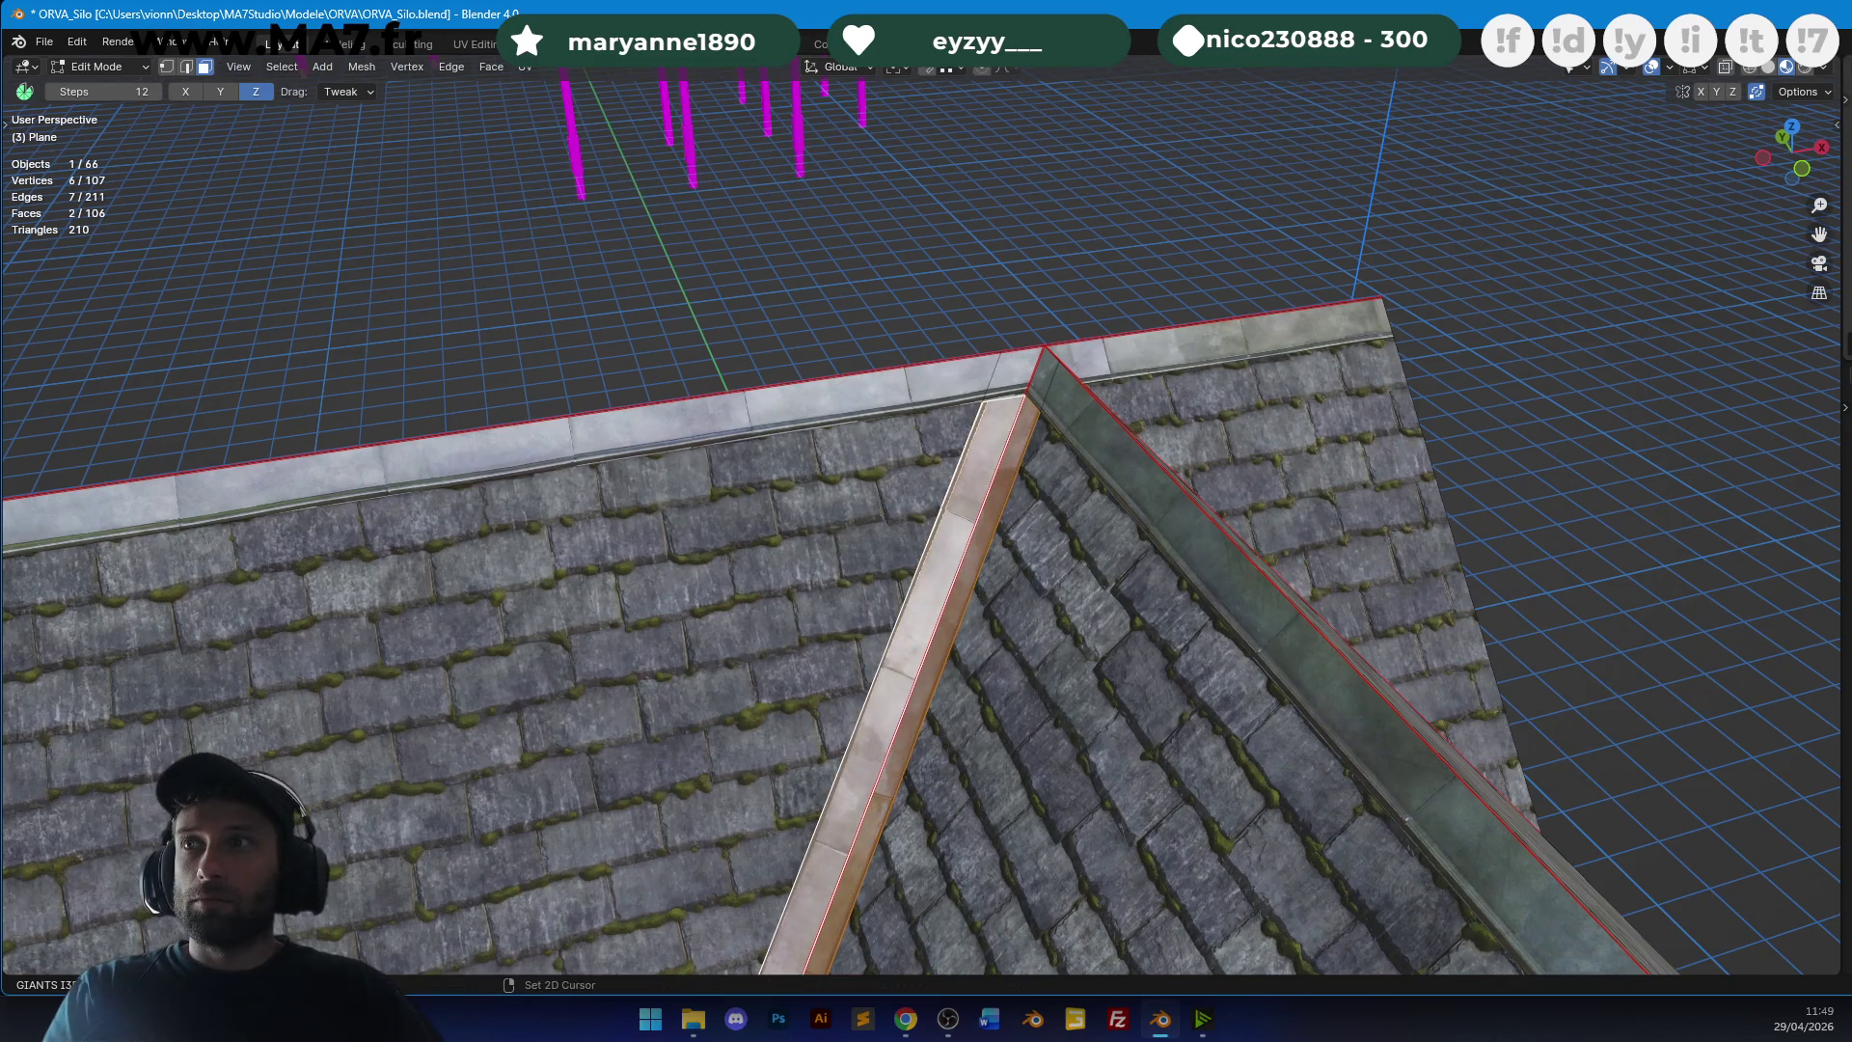
key("Tab")
mouse_move(1138, 520)
middle_mouse_down()
mouse_move(1224, 497)
mouse_move(1241, 464)
middle_mouse_up()
scroll(1195, 492, "up", 10)
key("Tab")
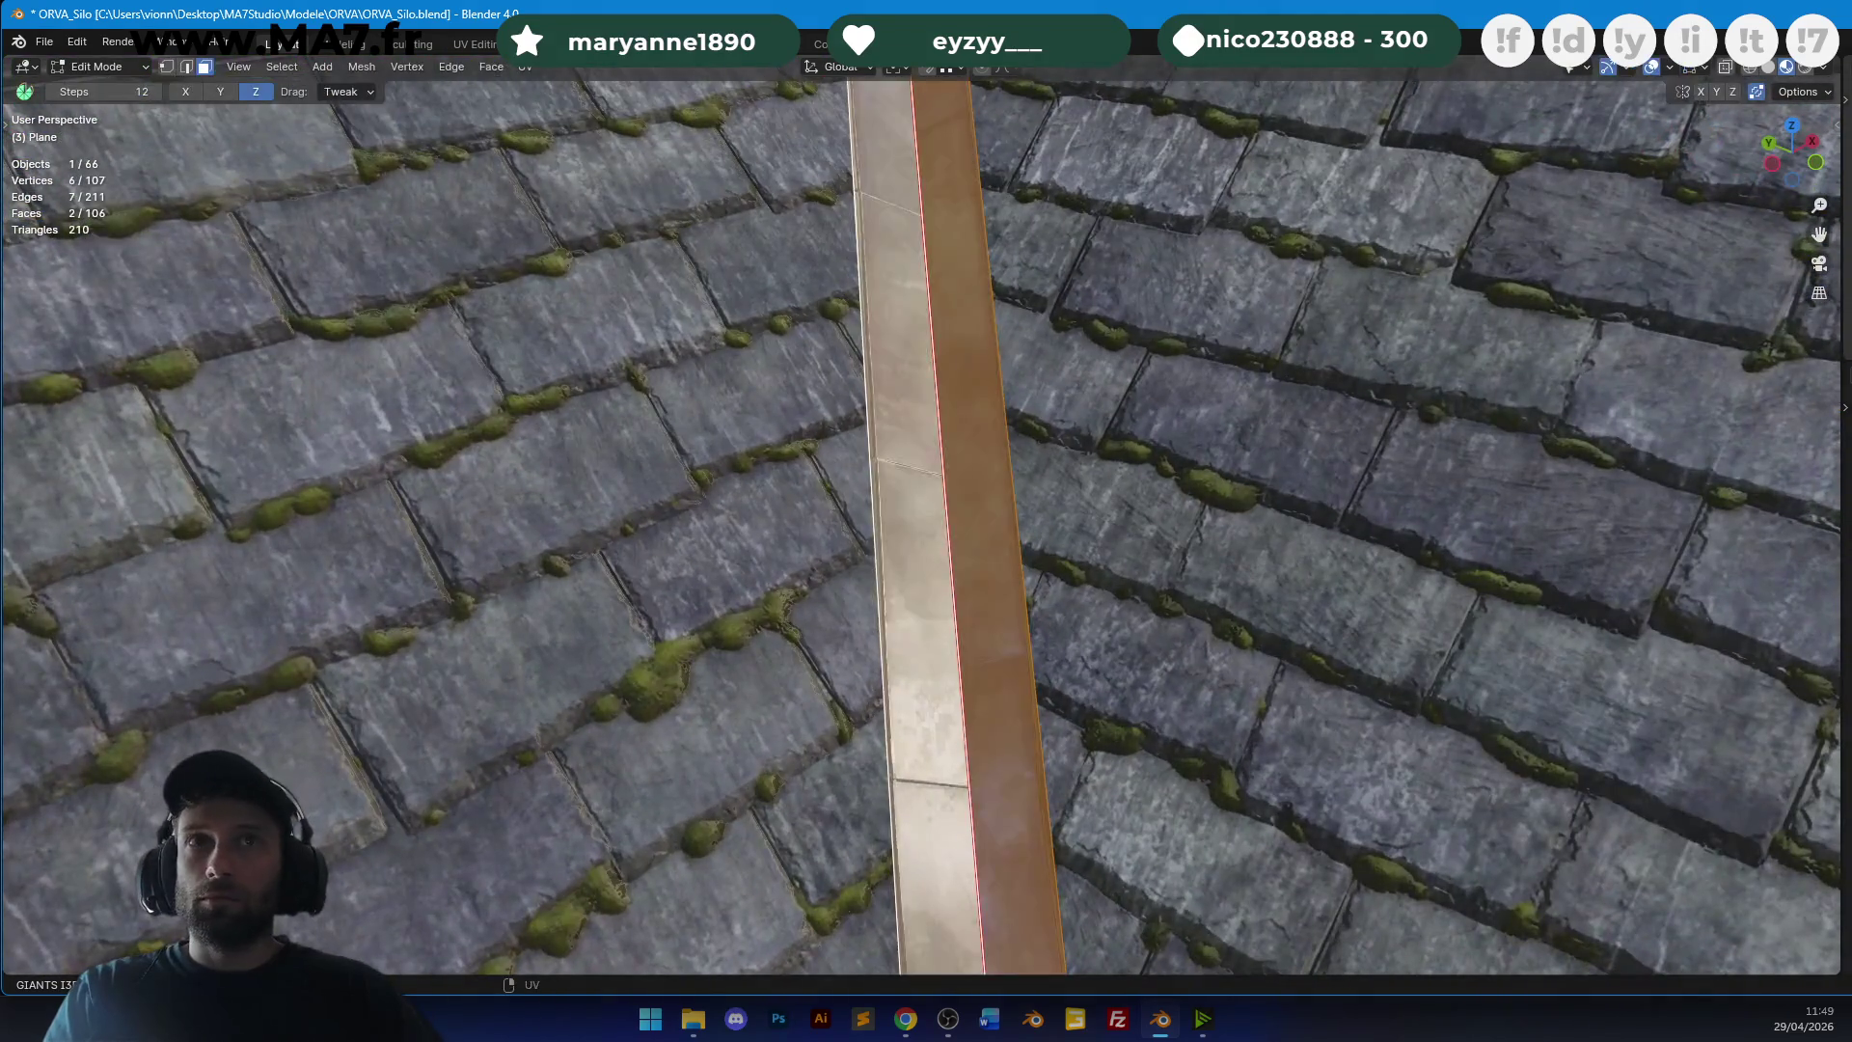
Shift the strip's texture along its length in three moves and review it at the ridge.
key("g")
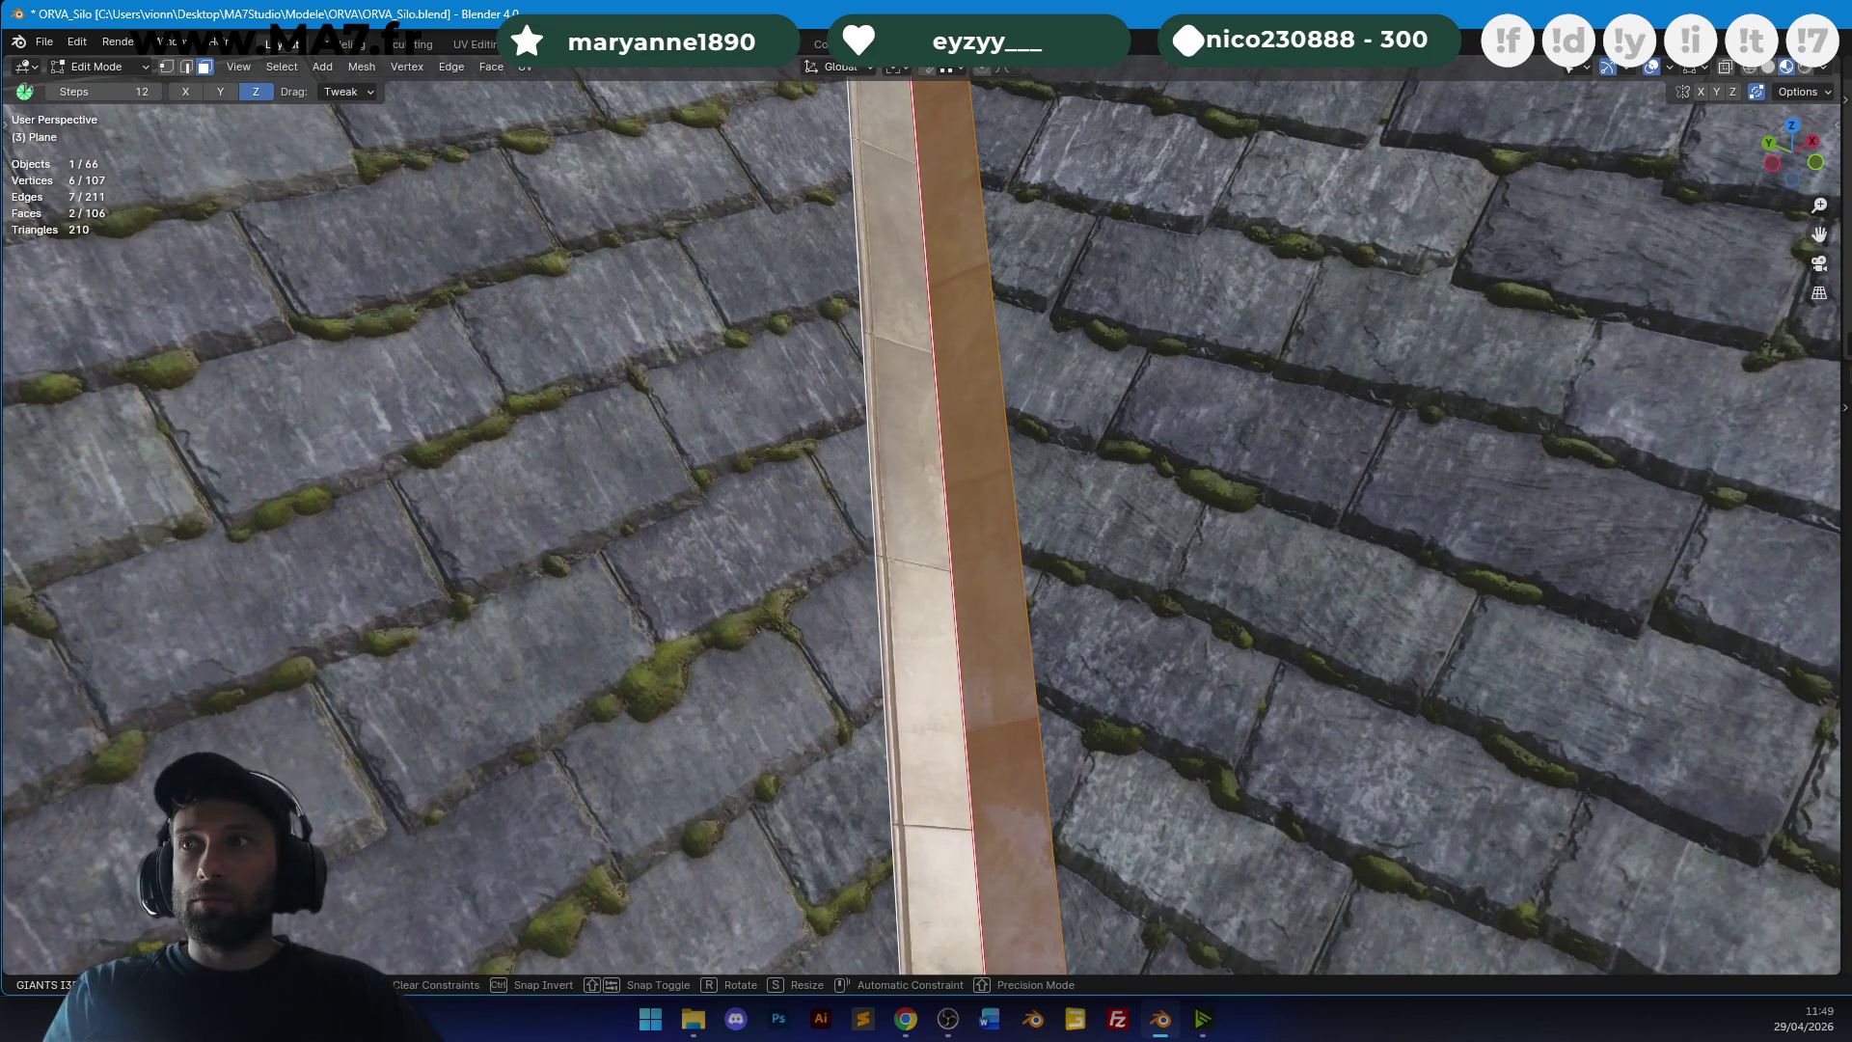
key("Return")
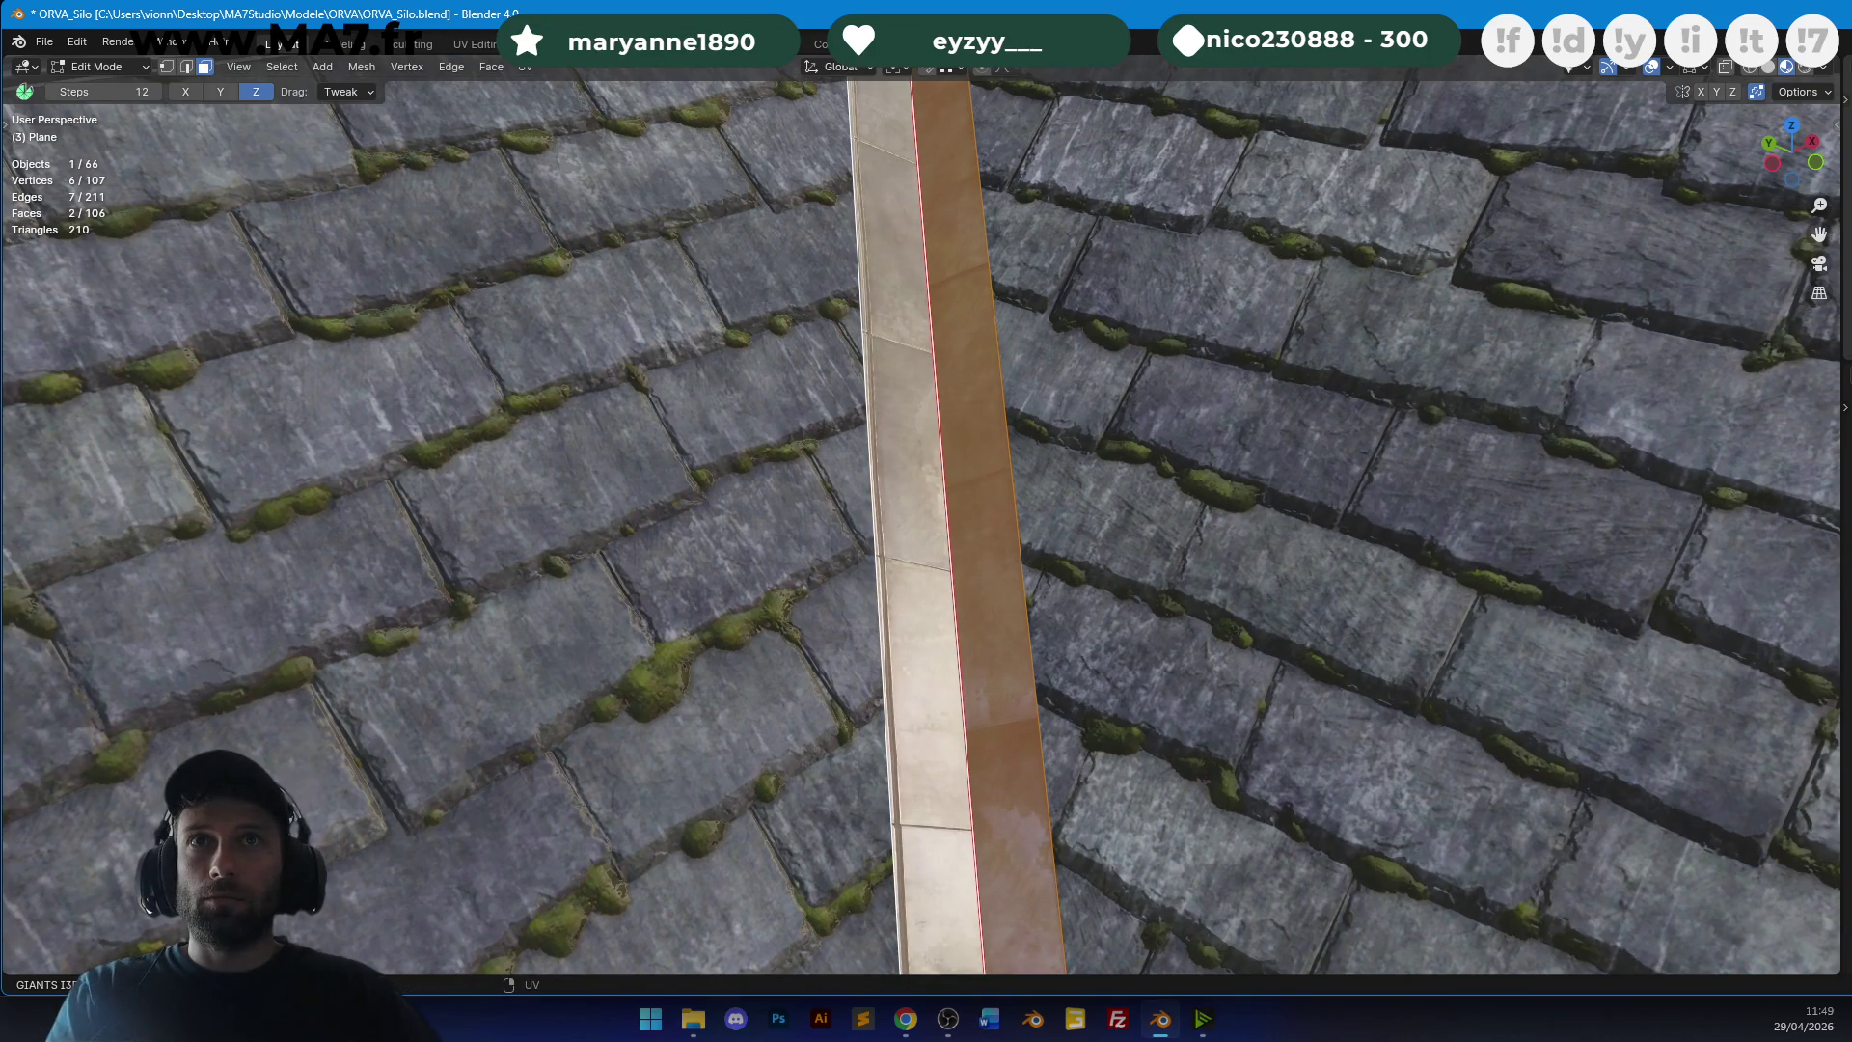
key("g")
key("Return")
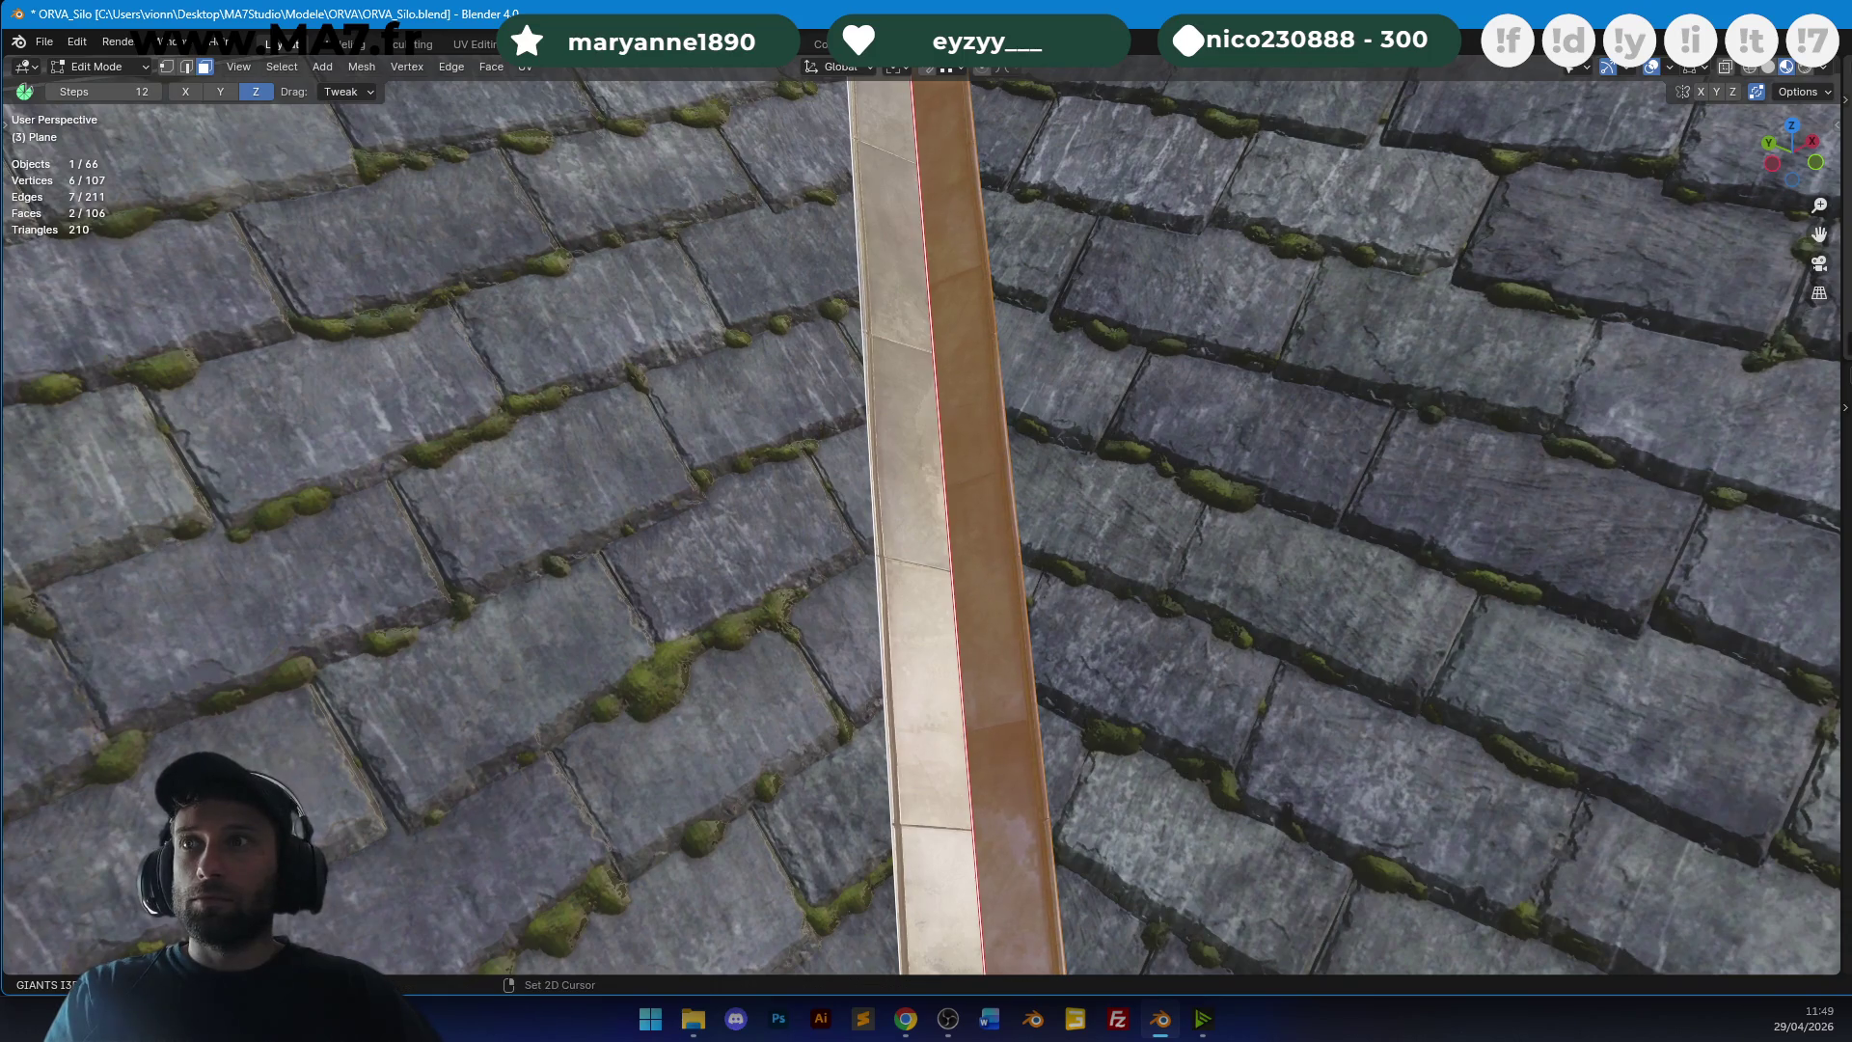
key("g")
key("Return")
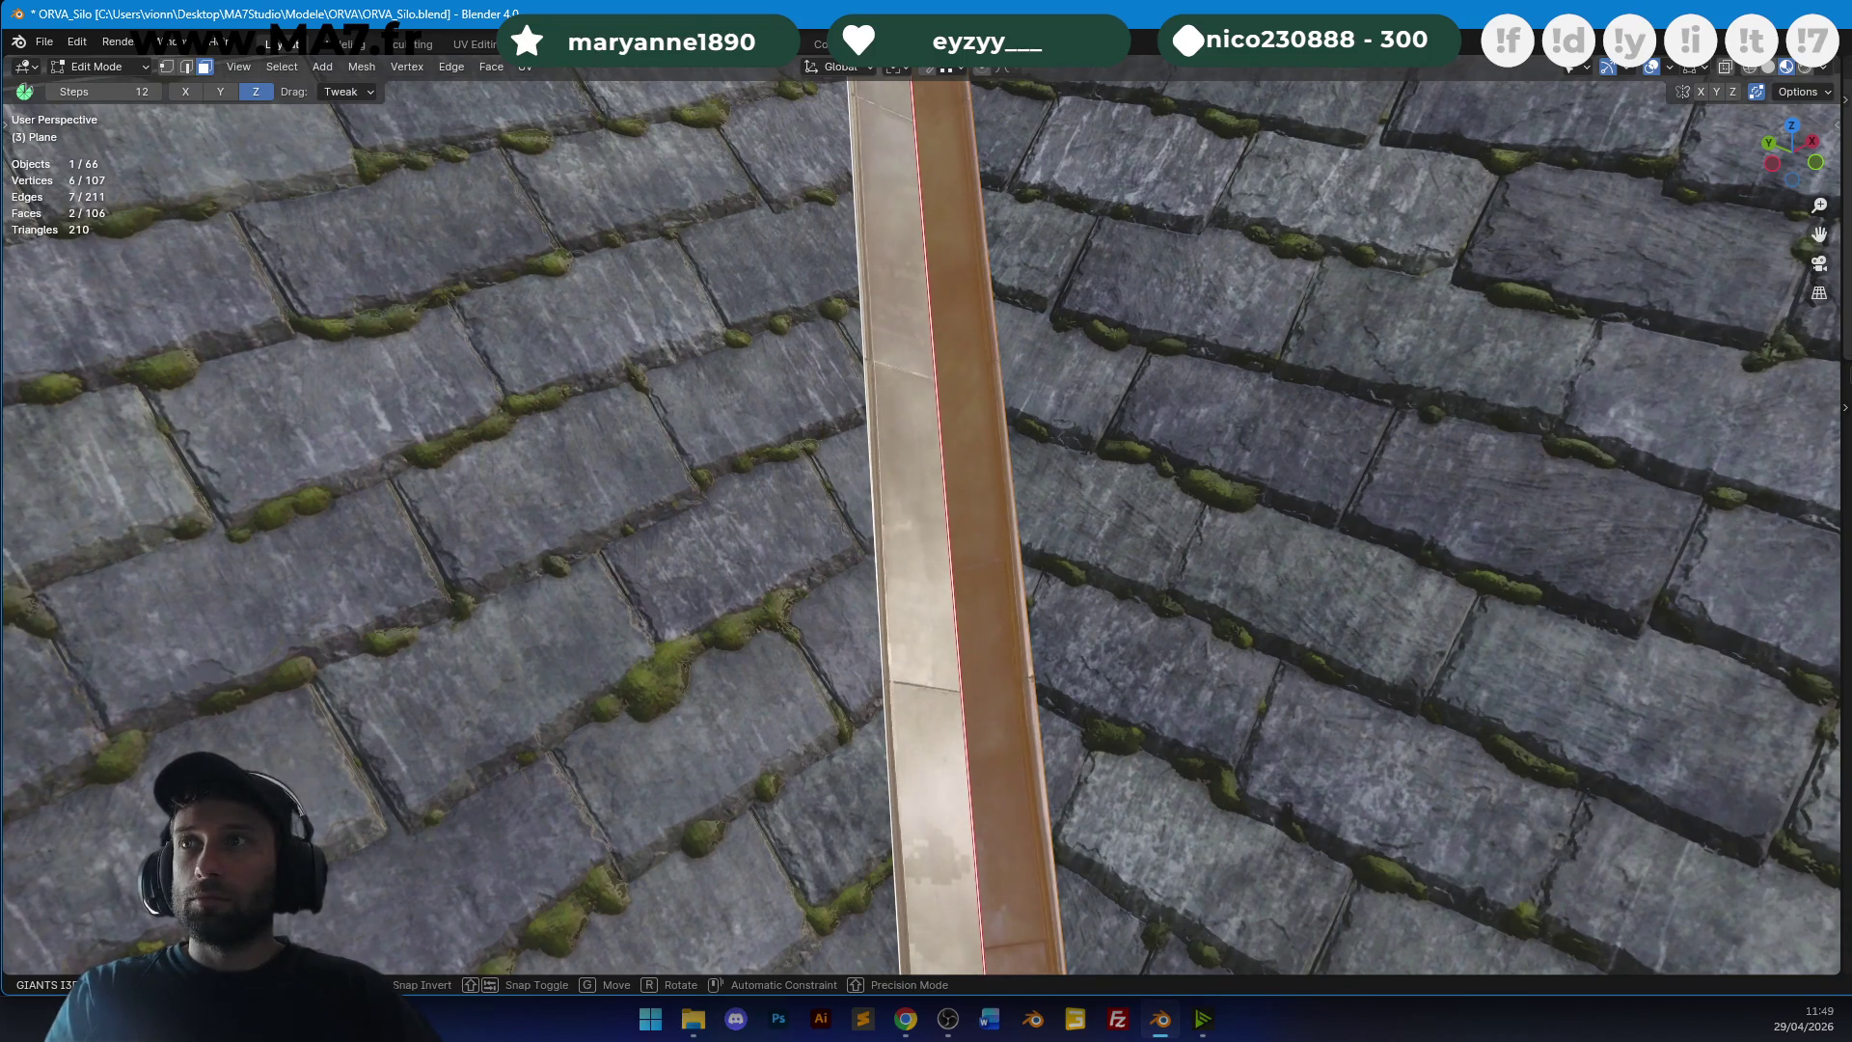
key("Tab")
scroll(1062, 545, "down", 5)
mouse_move(1061, 546)
middle_mouse_down()
mouse_move(1043, 681)
mouse_move(975, 344)
mouse_move(976, 415)
mouse_move(982, 390)
mouse_move(1273, 579)
mouse_move(946, 356)
middle_mouse_up()
scroll(976, 414, "up", 5)
Unwrap the valley strip face and scale, move and rotate its texture to fit.
key("Tab")
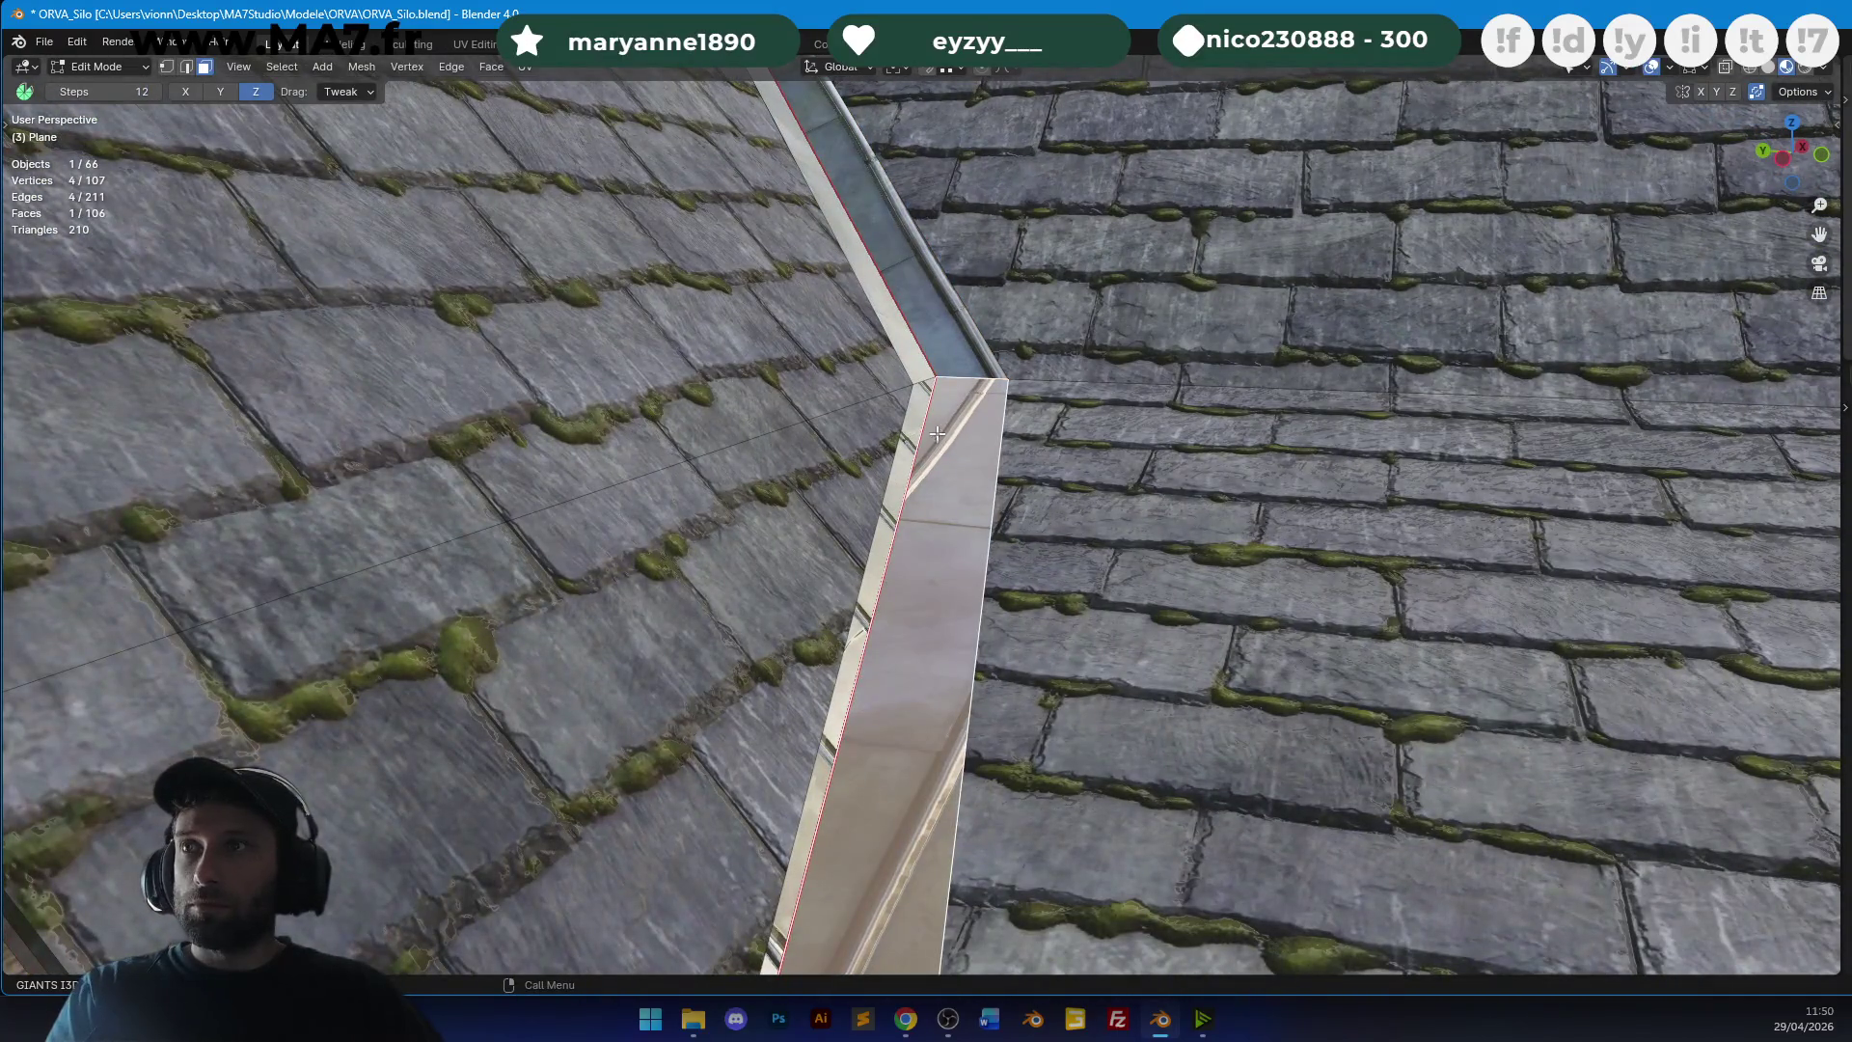
key("u")
left_click(1000, 422)
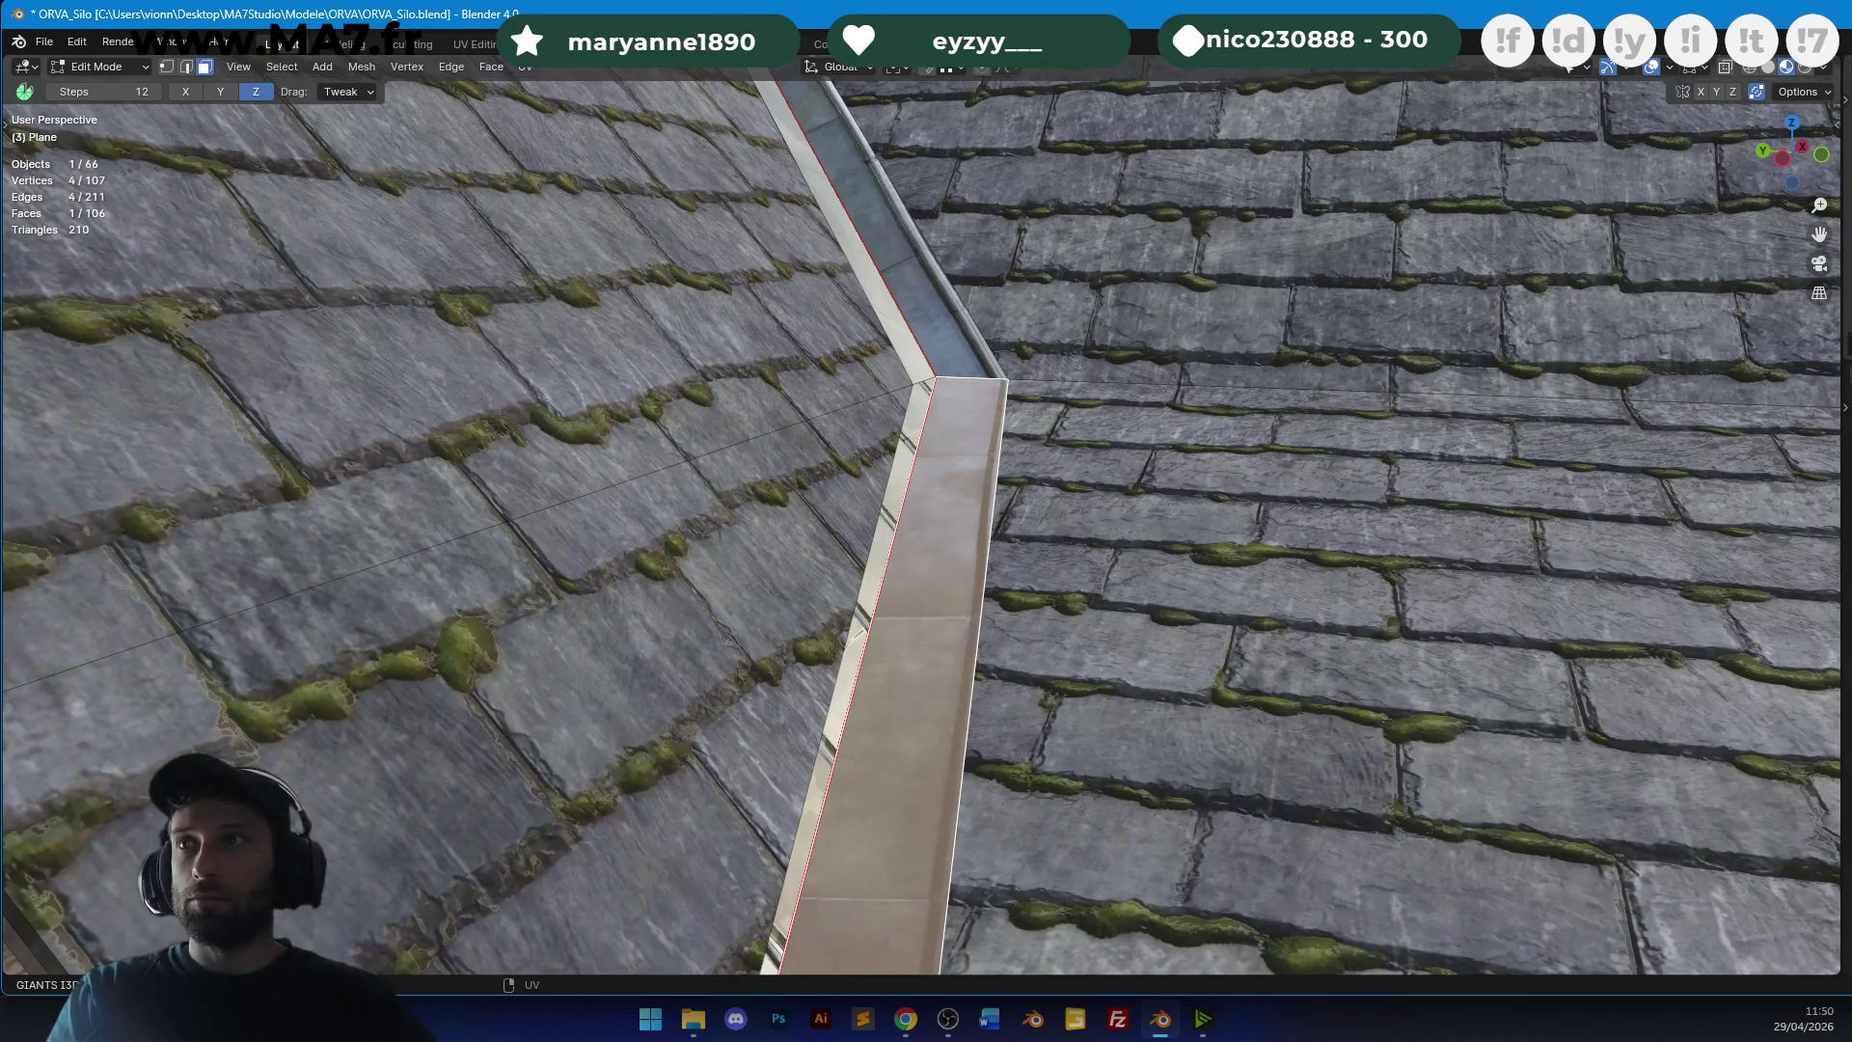
key("s")
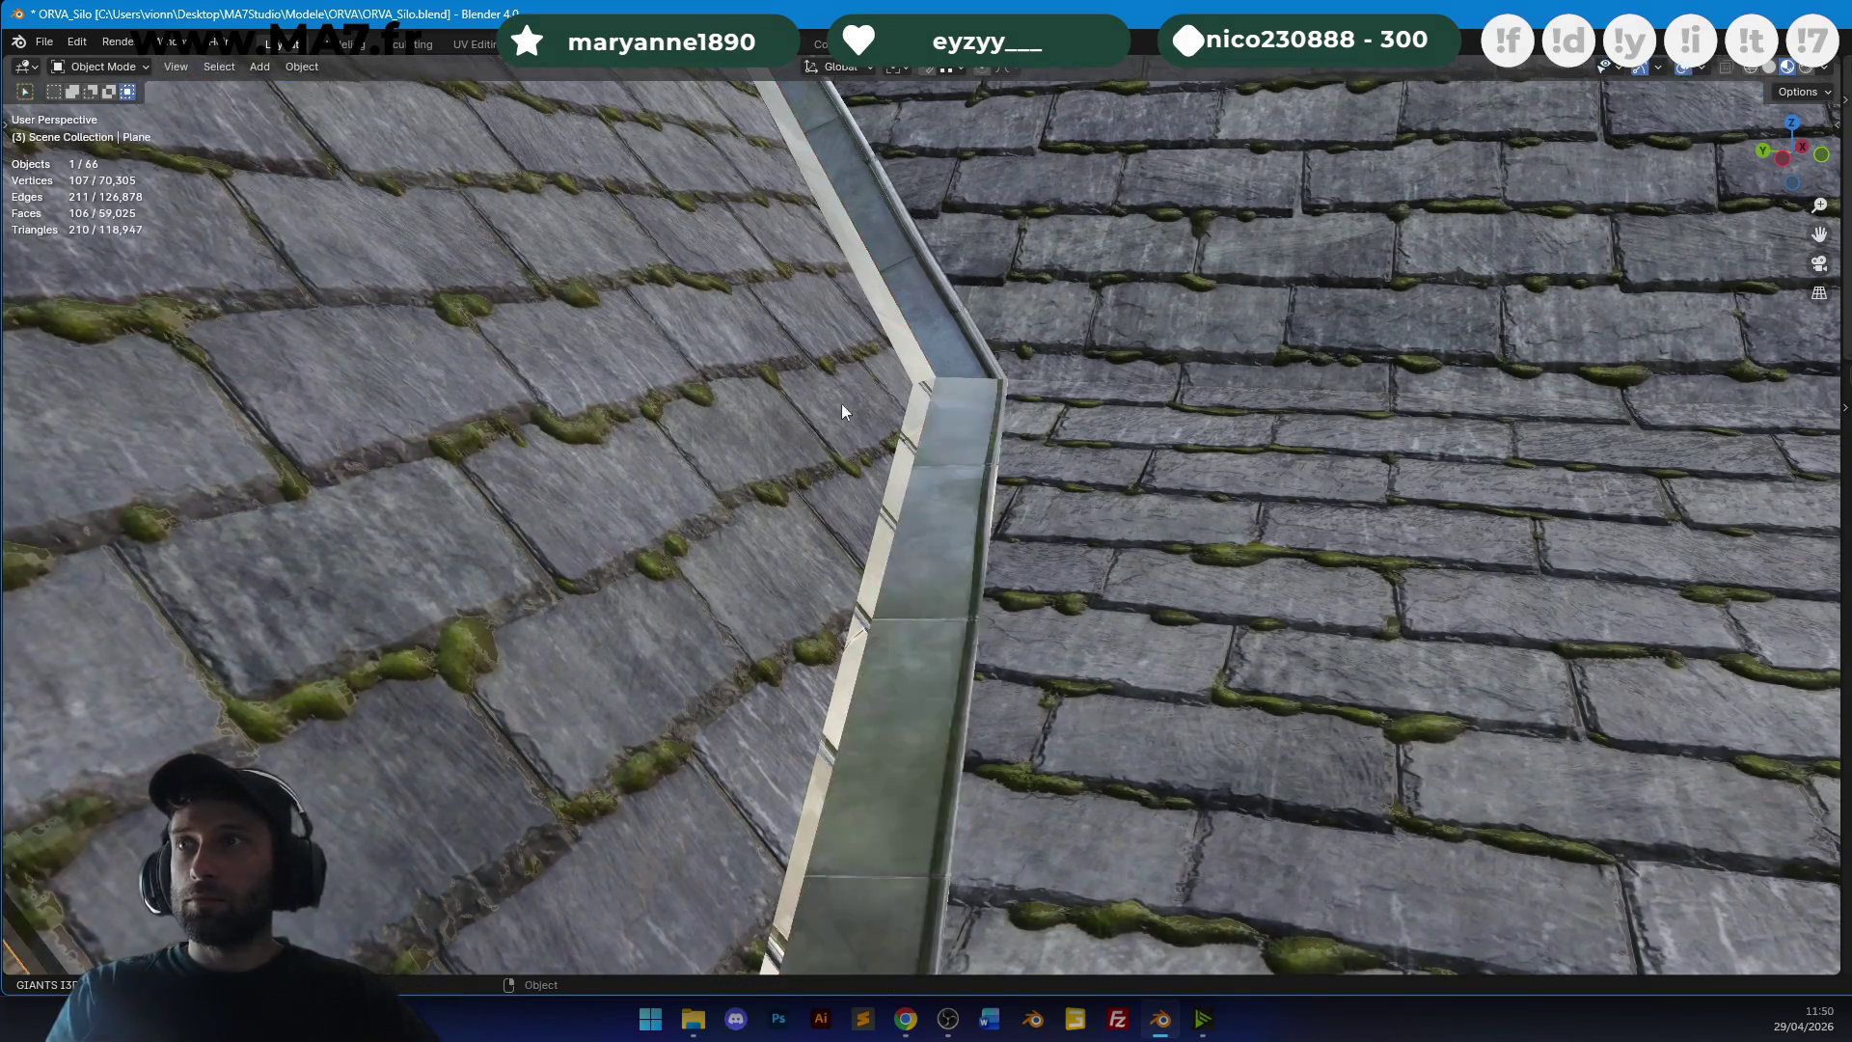
key("u")
left_click(923, 402)
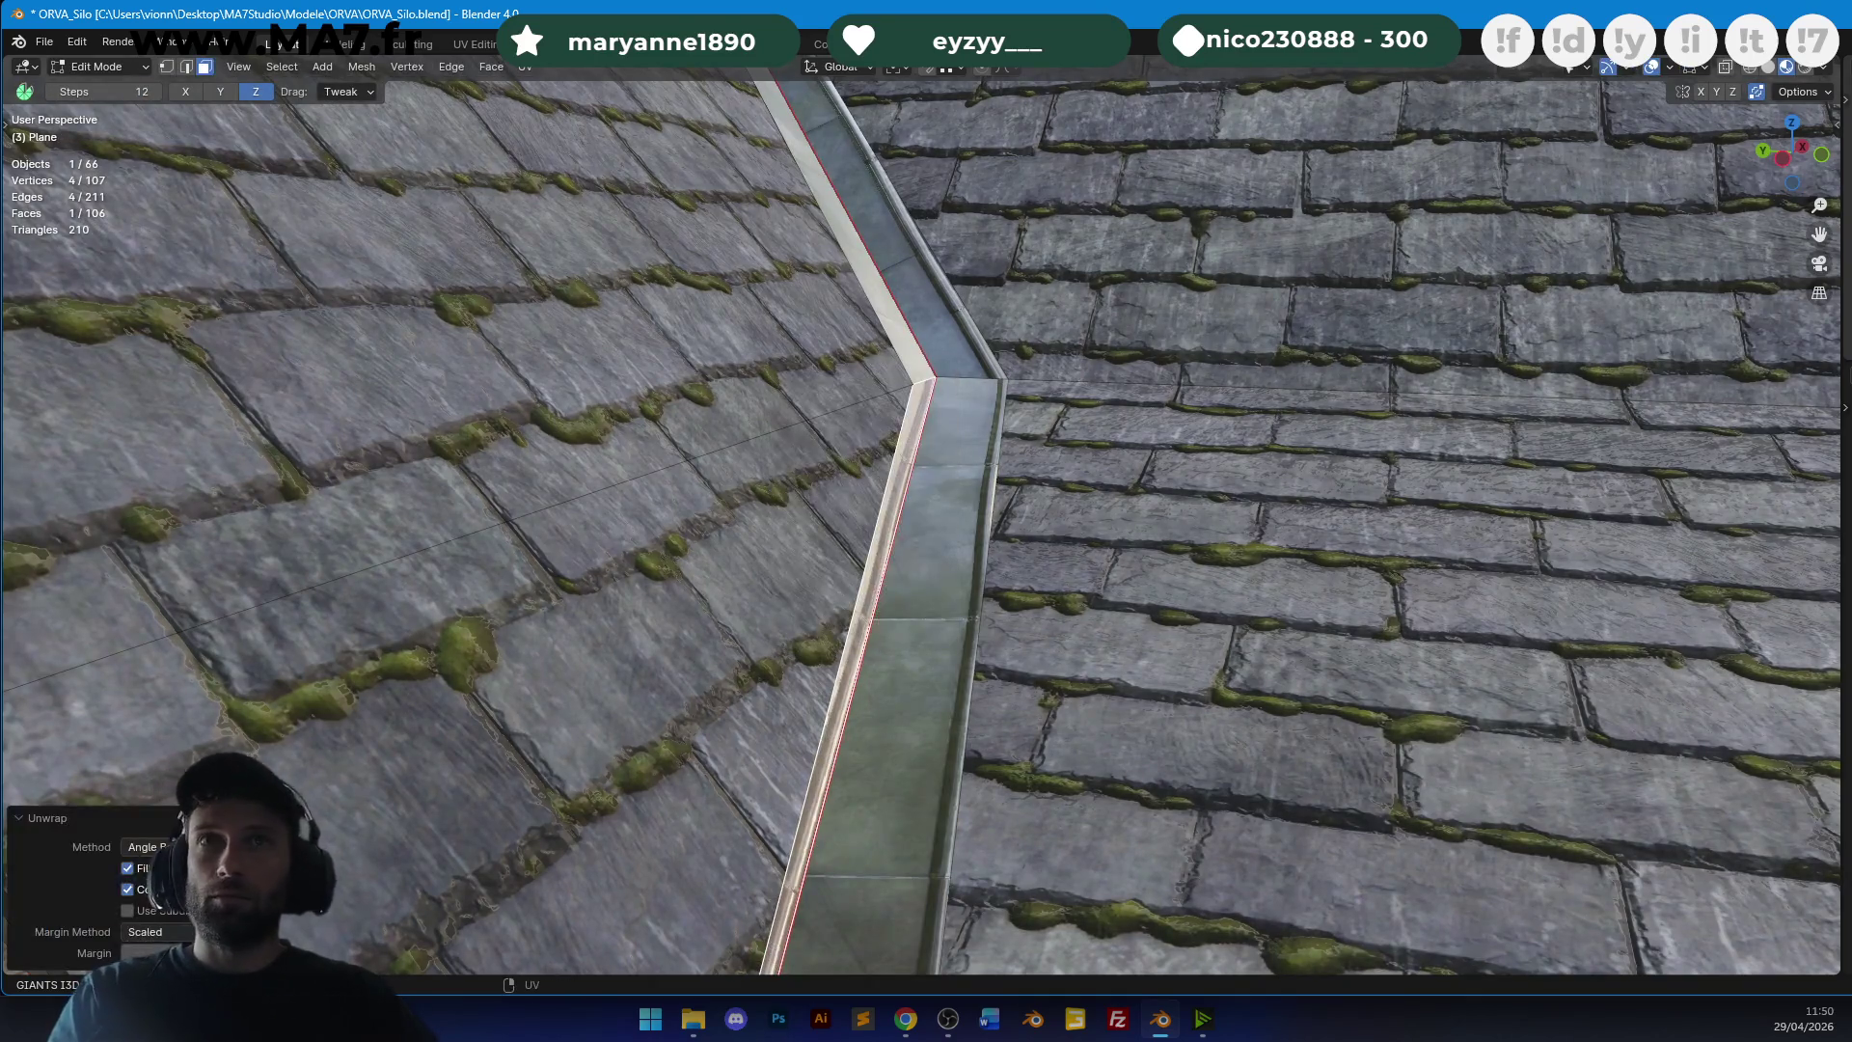
key("s")
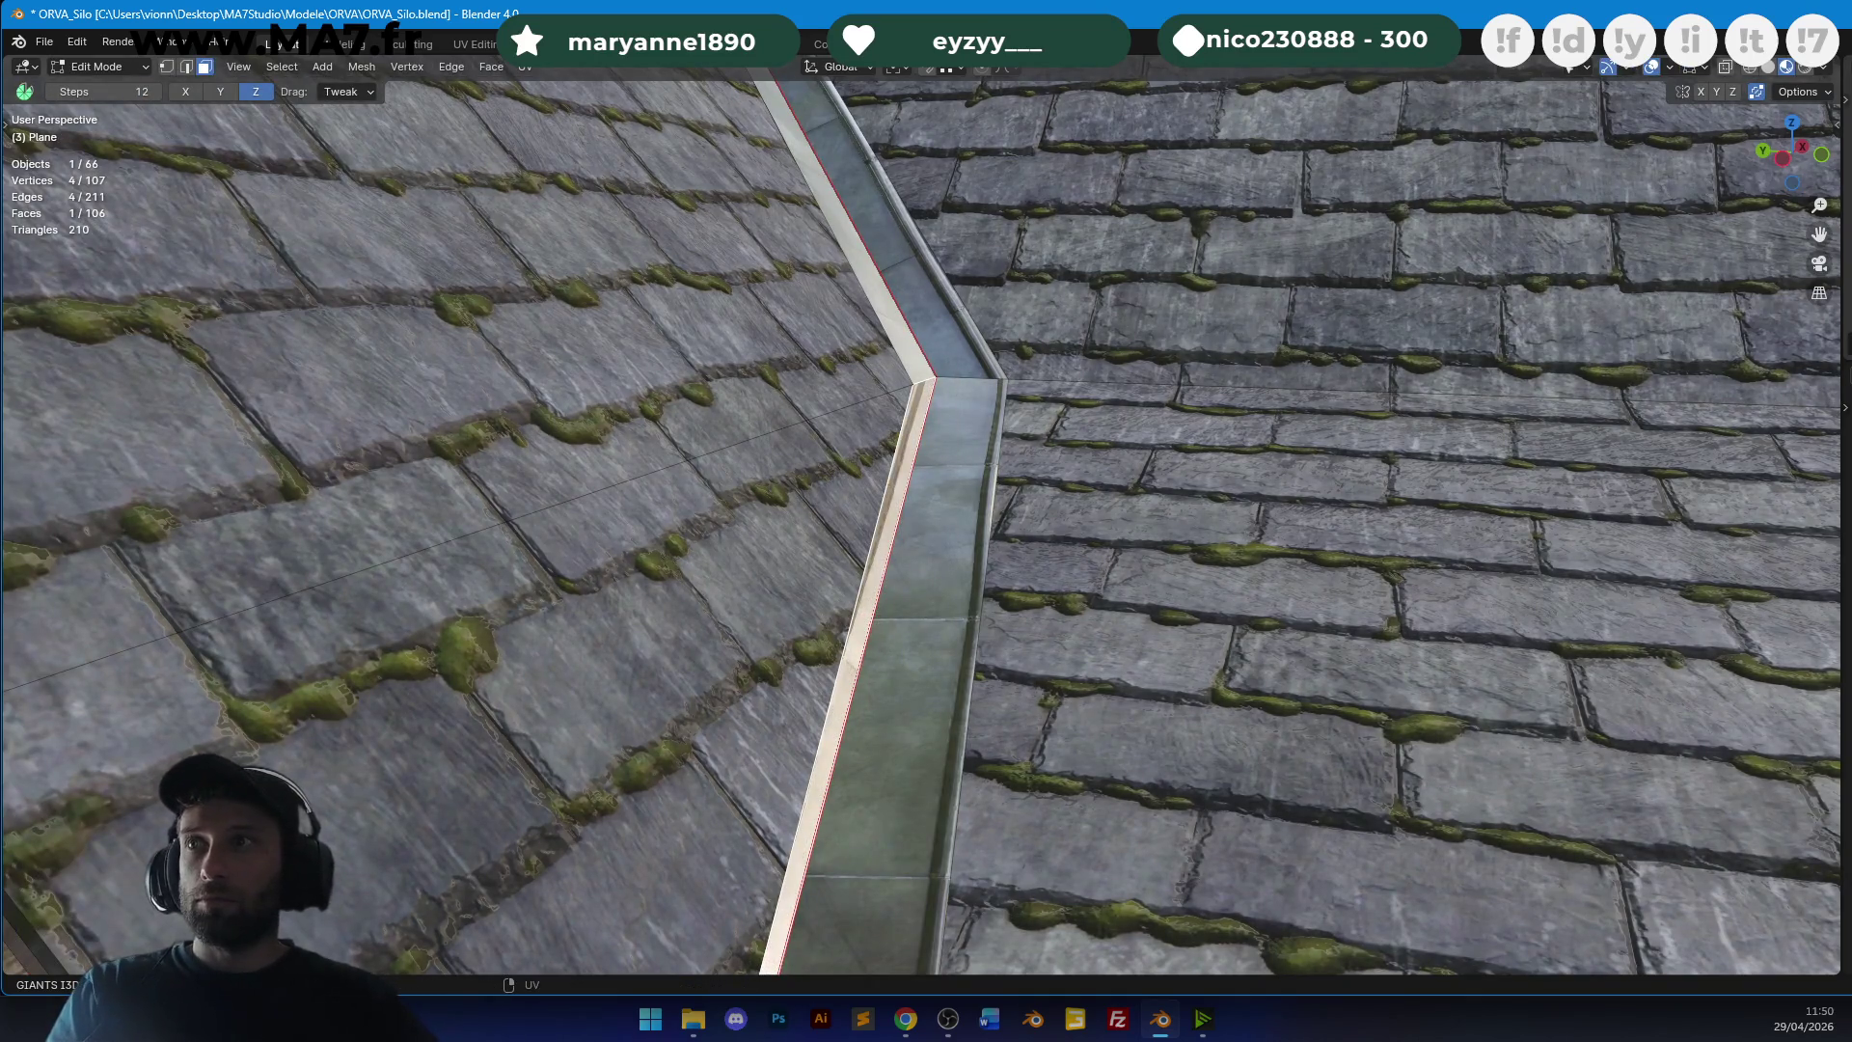
key("g")
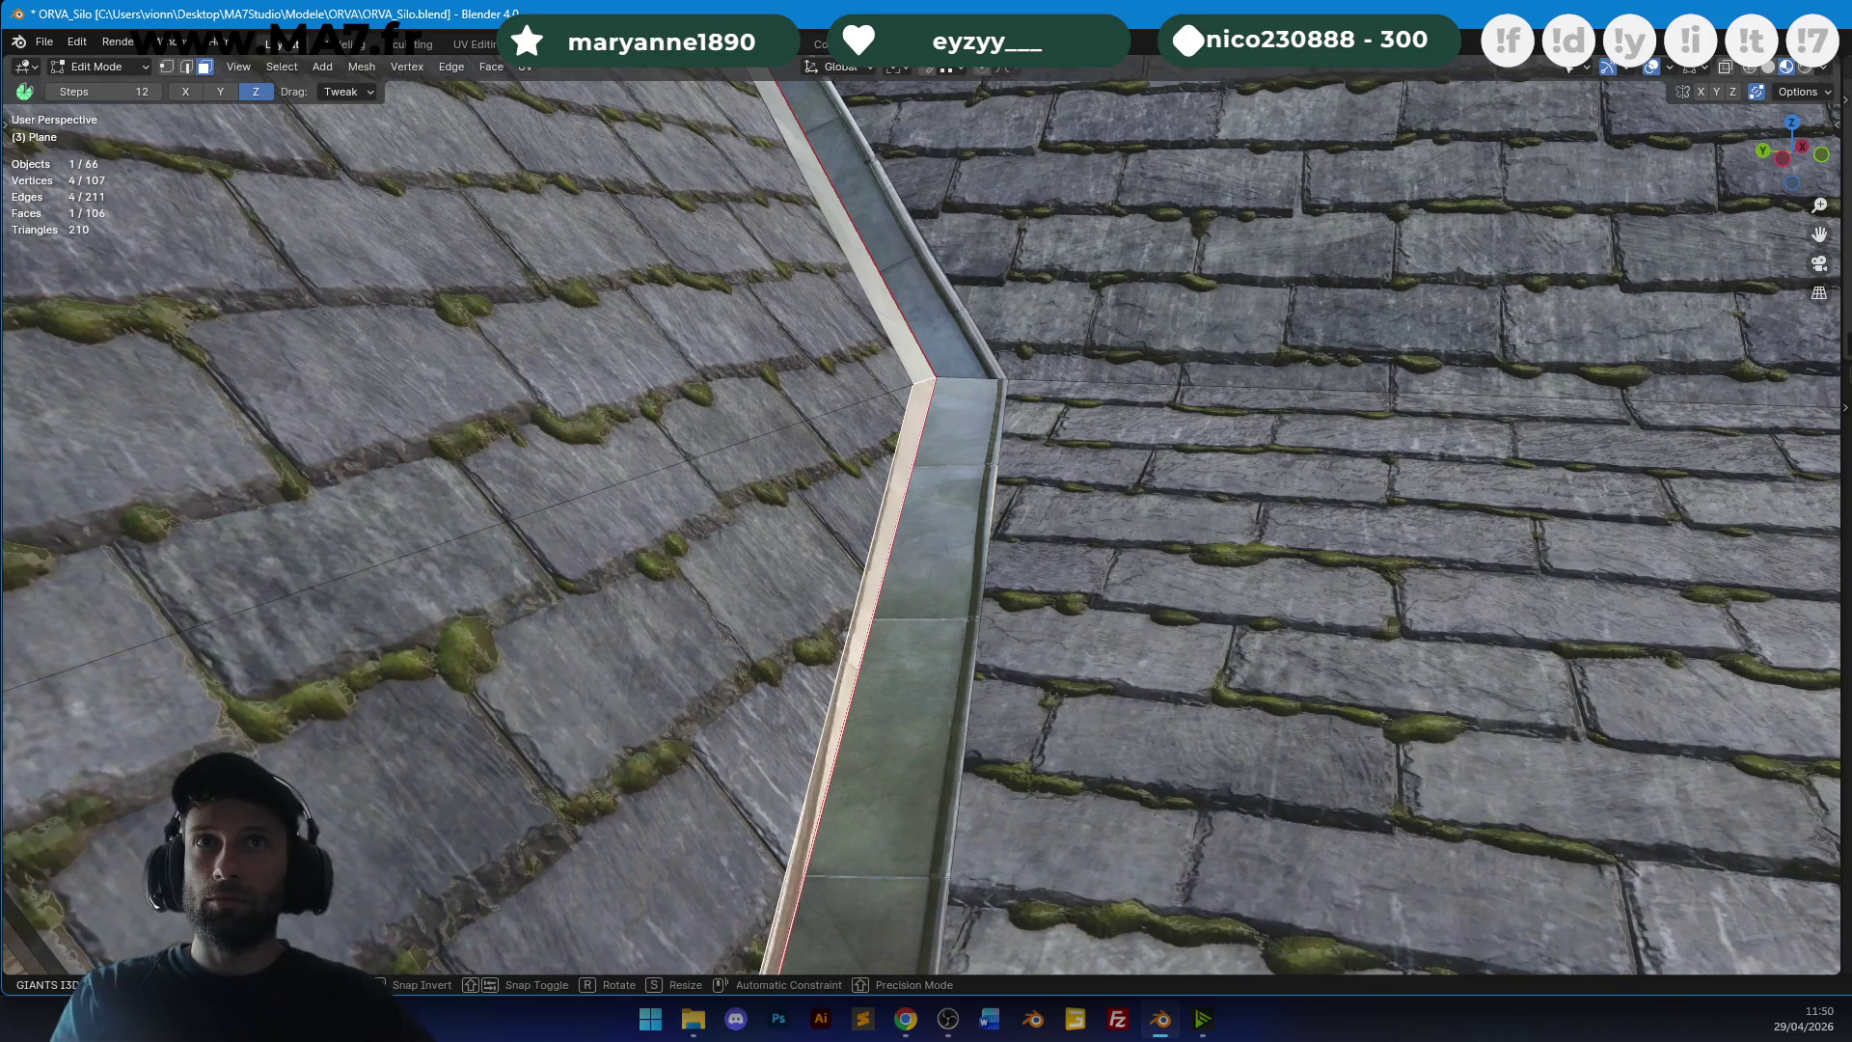
key("r")
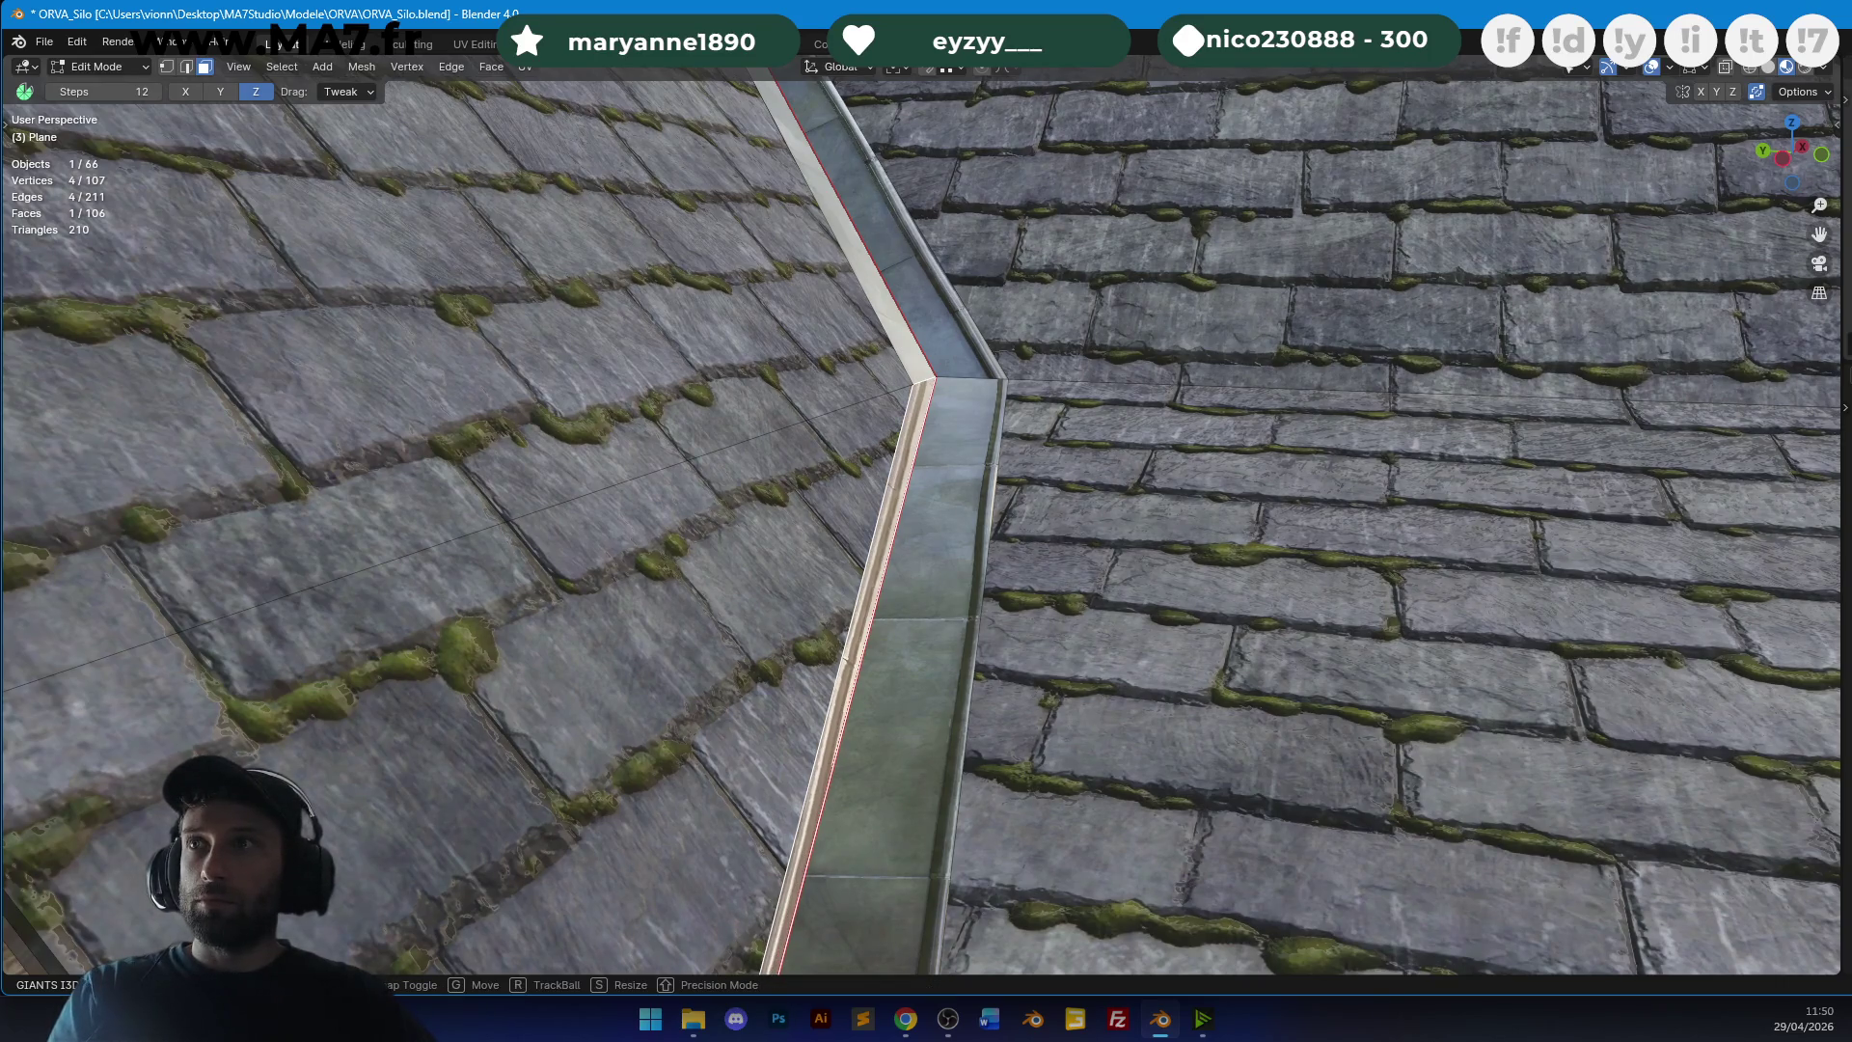
key("Return")
Nudge the selected valley strip face slightly and centre the view on it.
mouse_move(965, 434)
middle_mouse_down()
mouse_move(1008, 418)
mouse_move(728, 396)
middle_mouse_up()
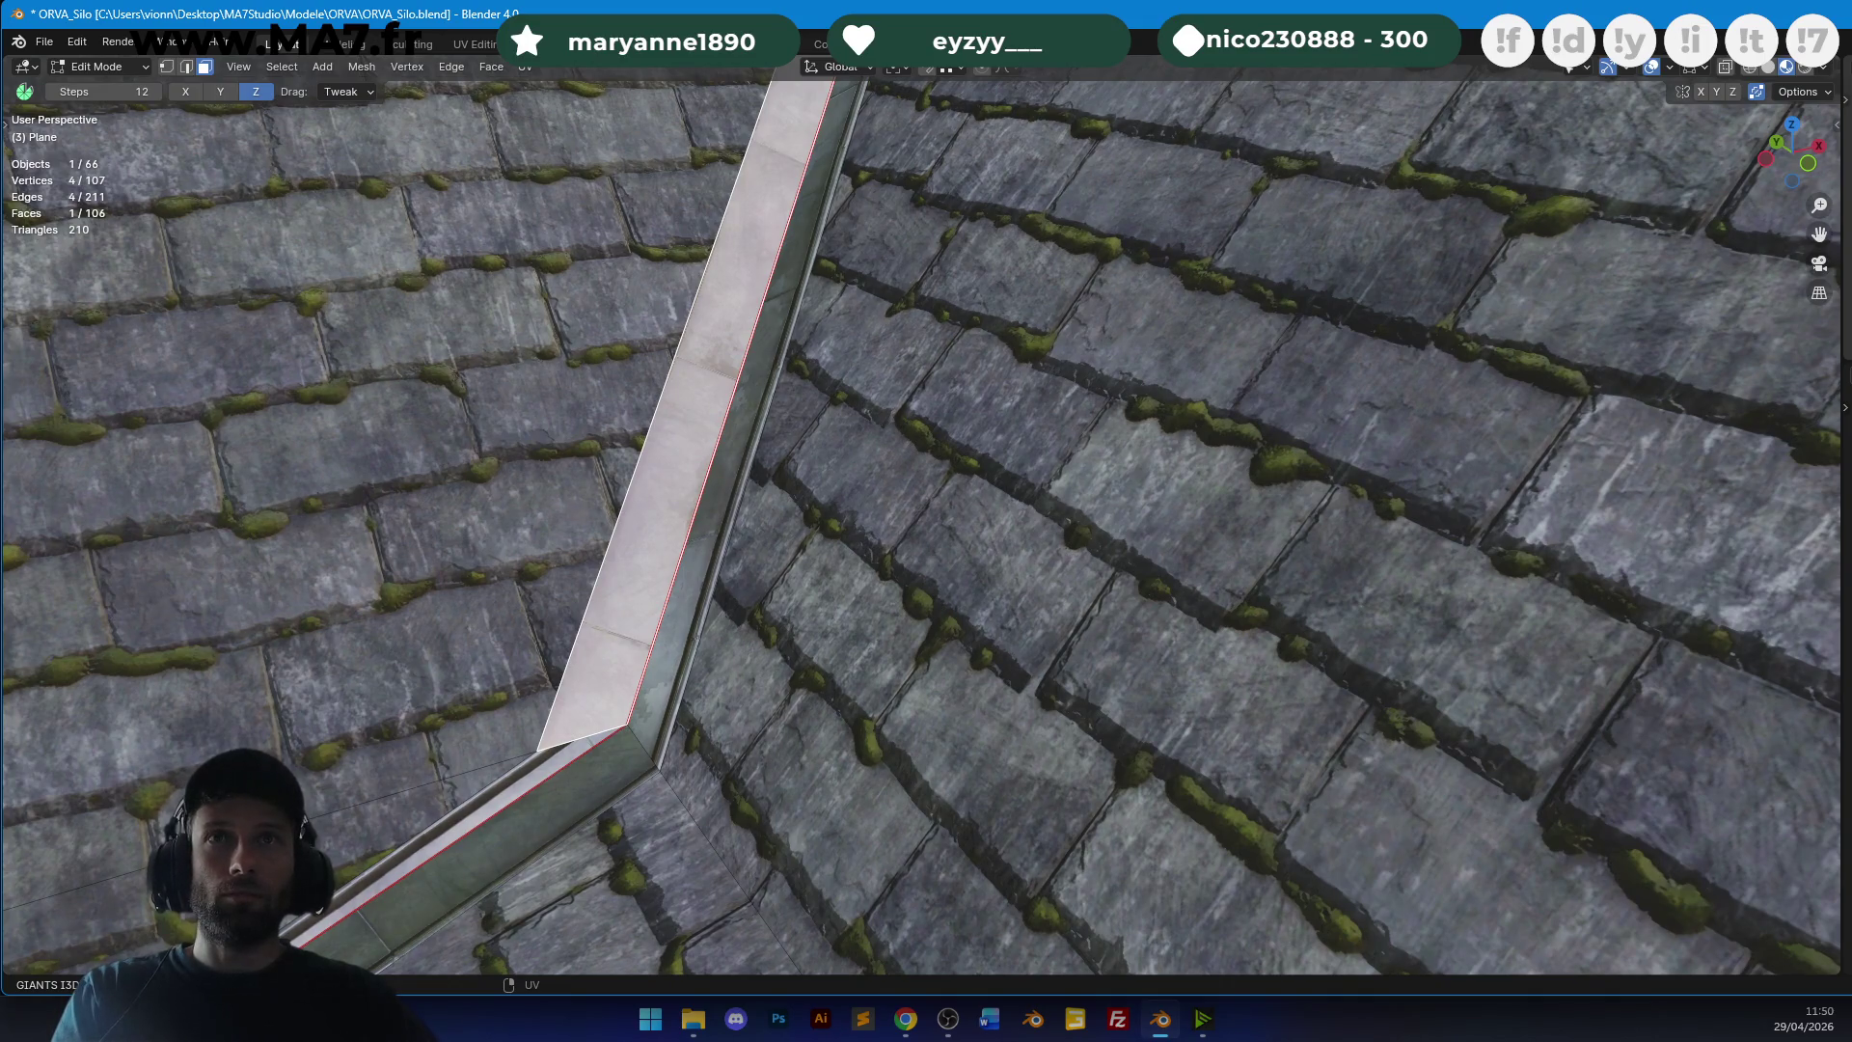
key("g")
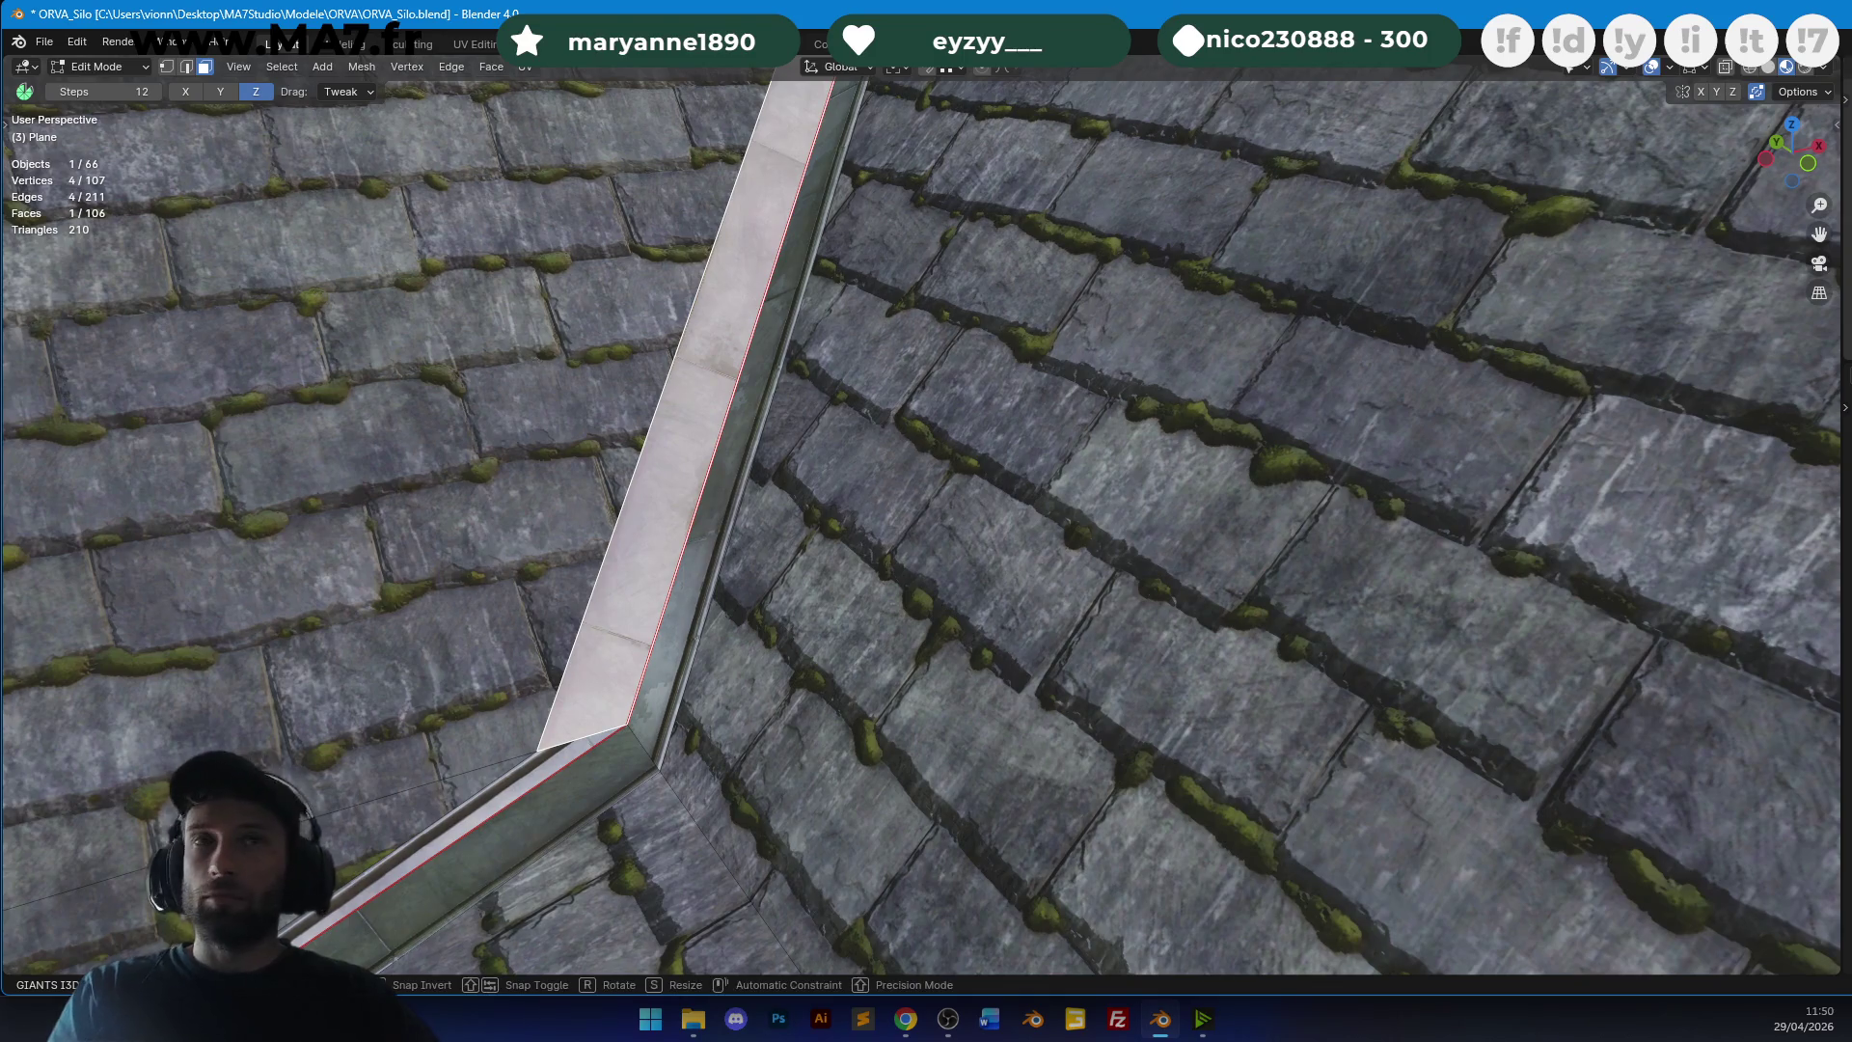
key("Escape")
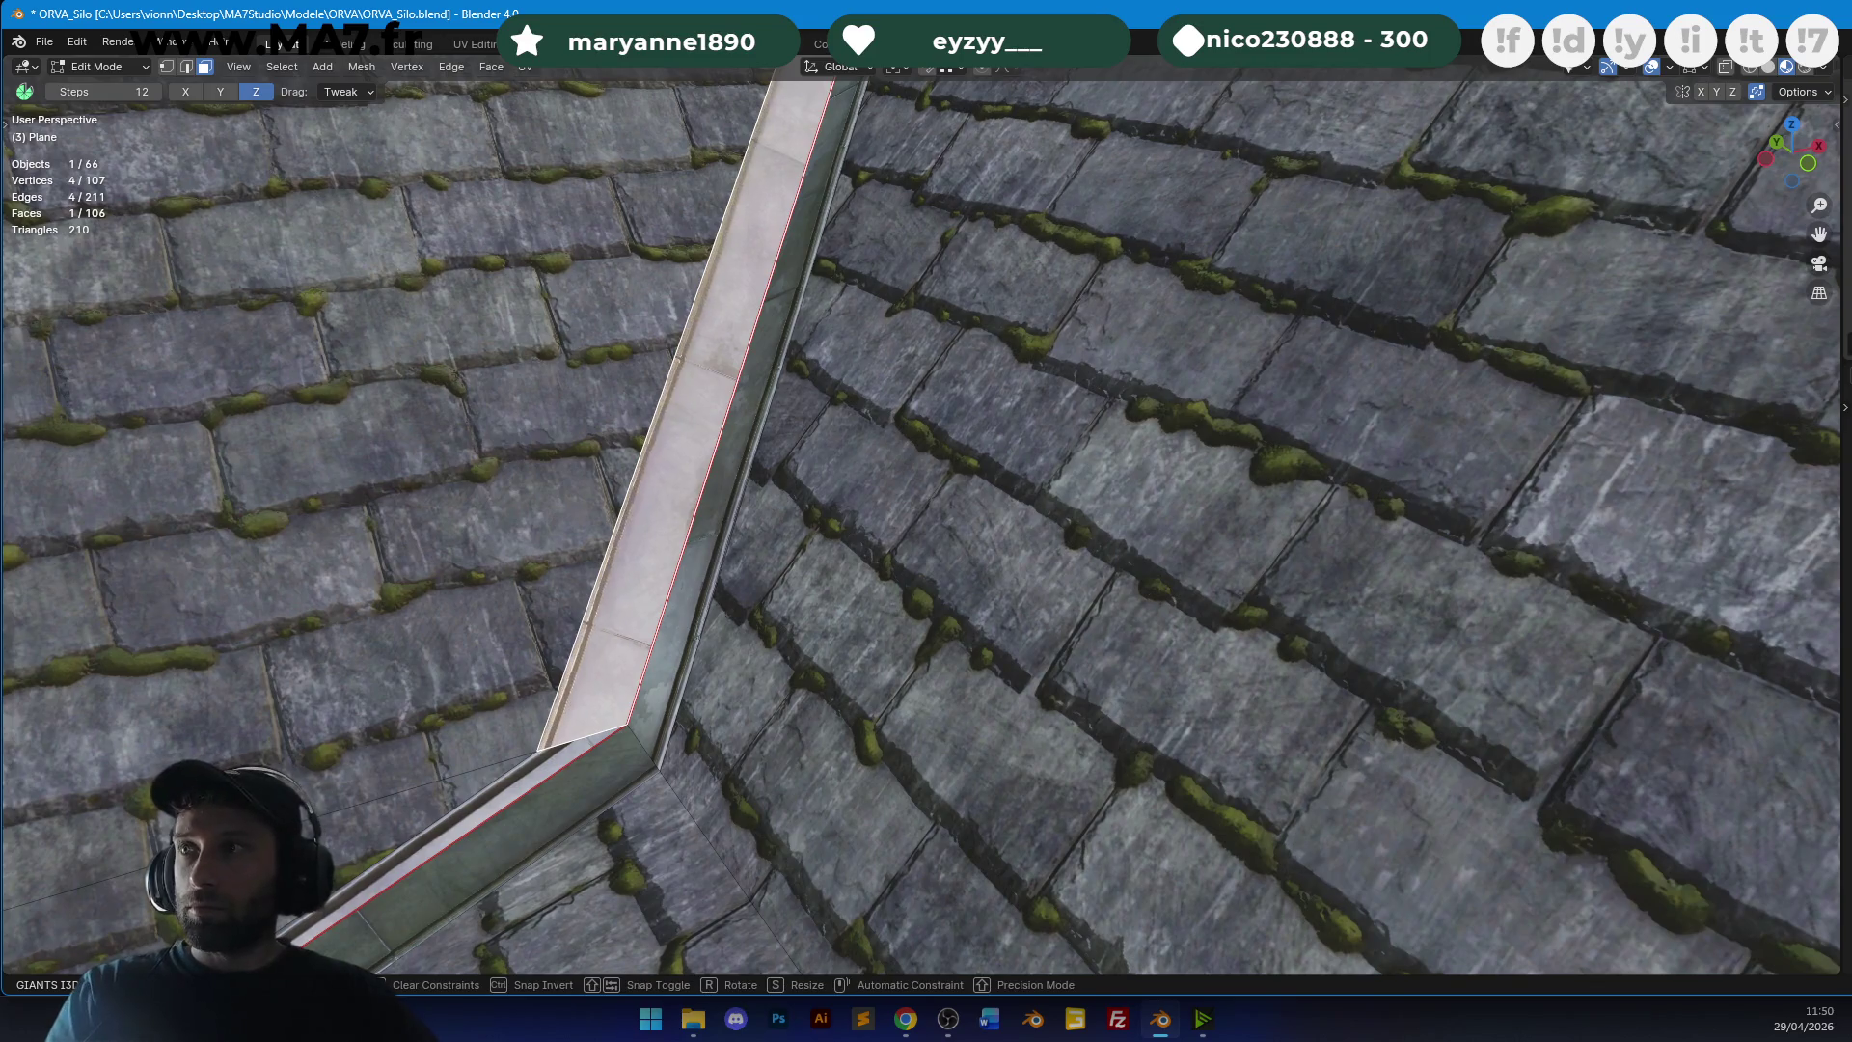
middle_click_drag(1358, 415, 1129, 339)
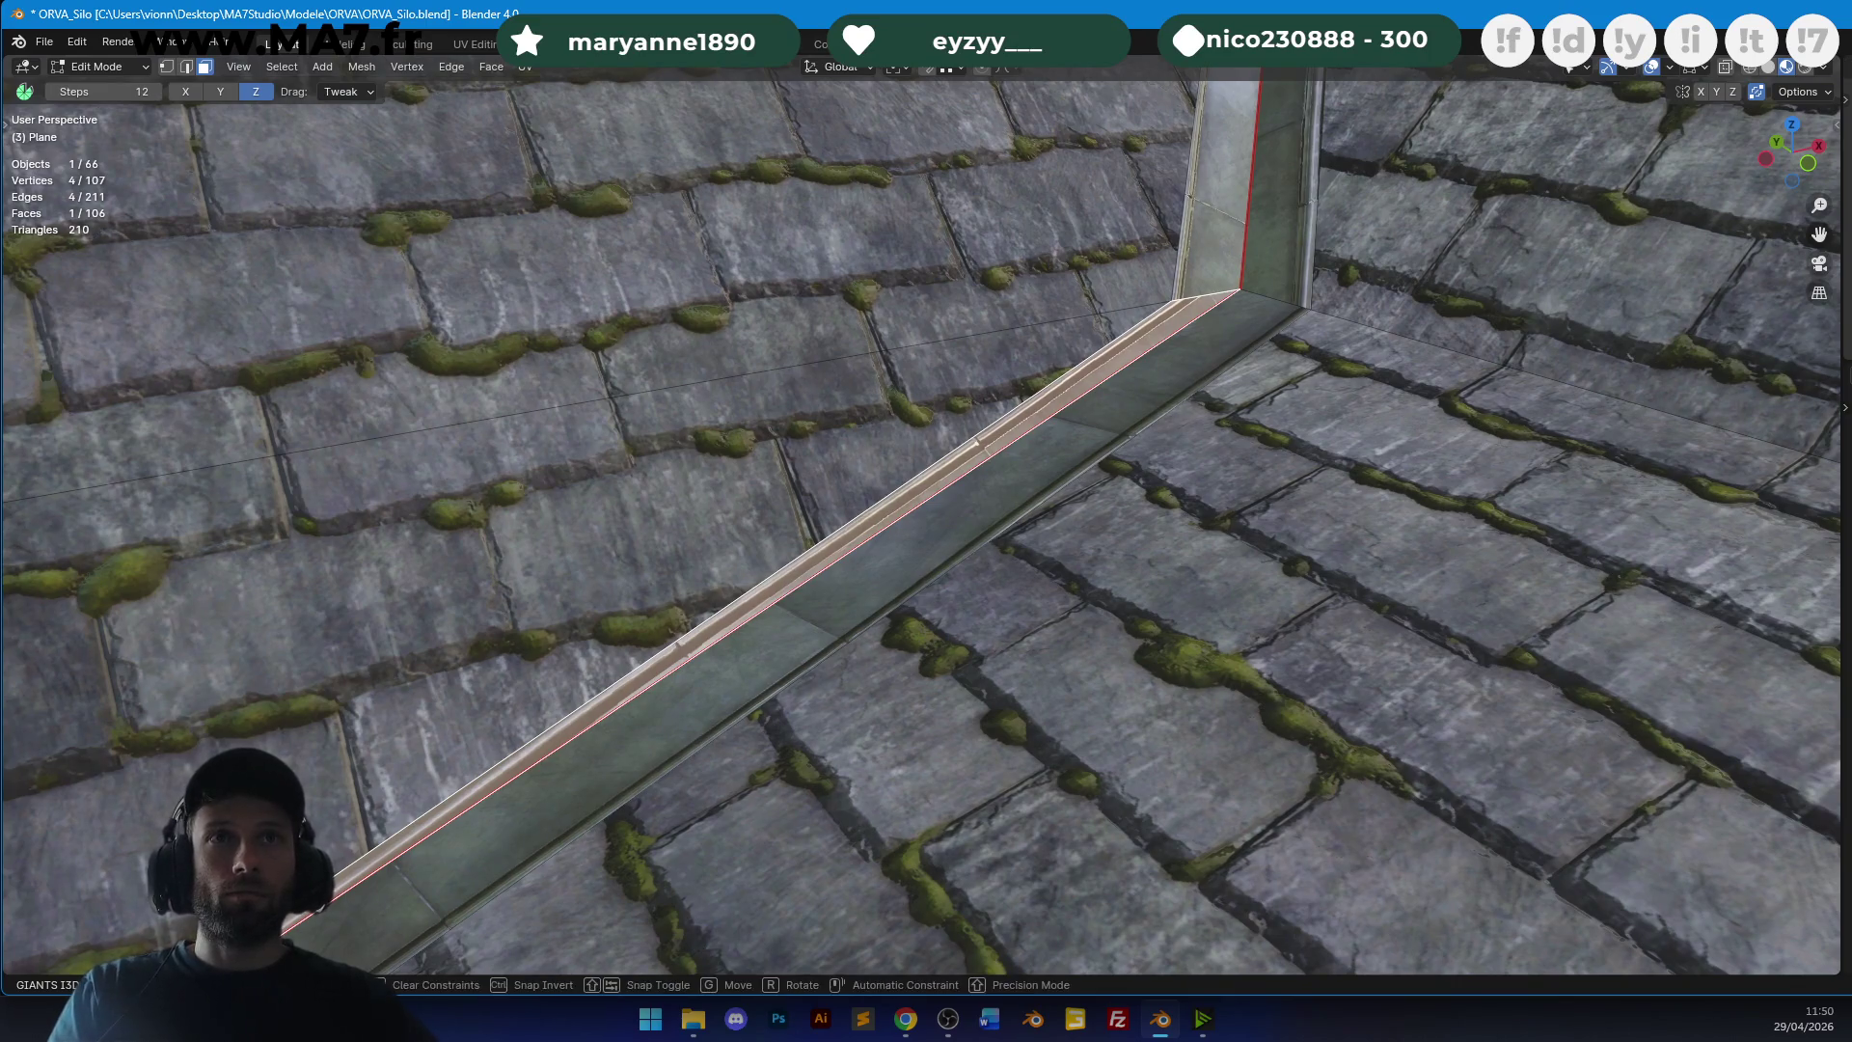
key("g")
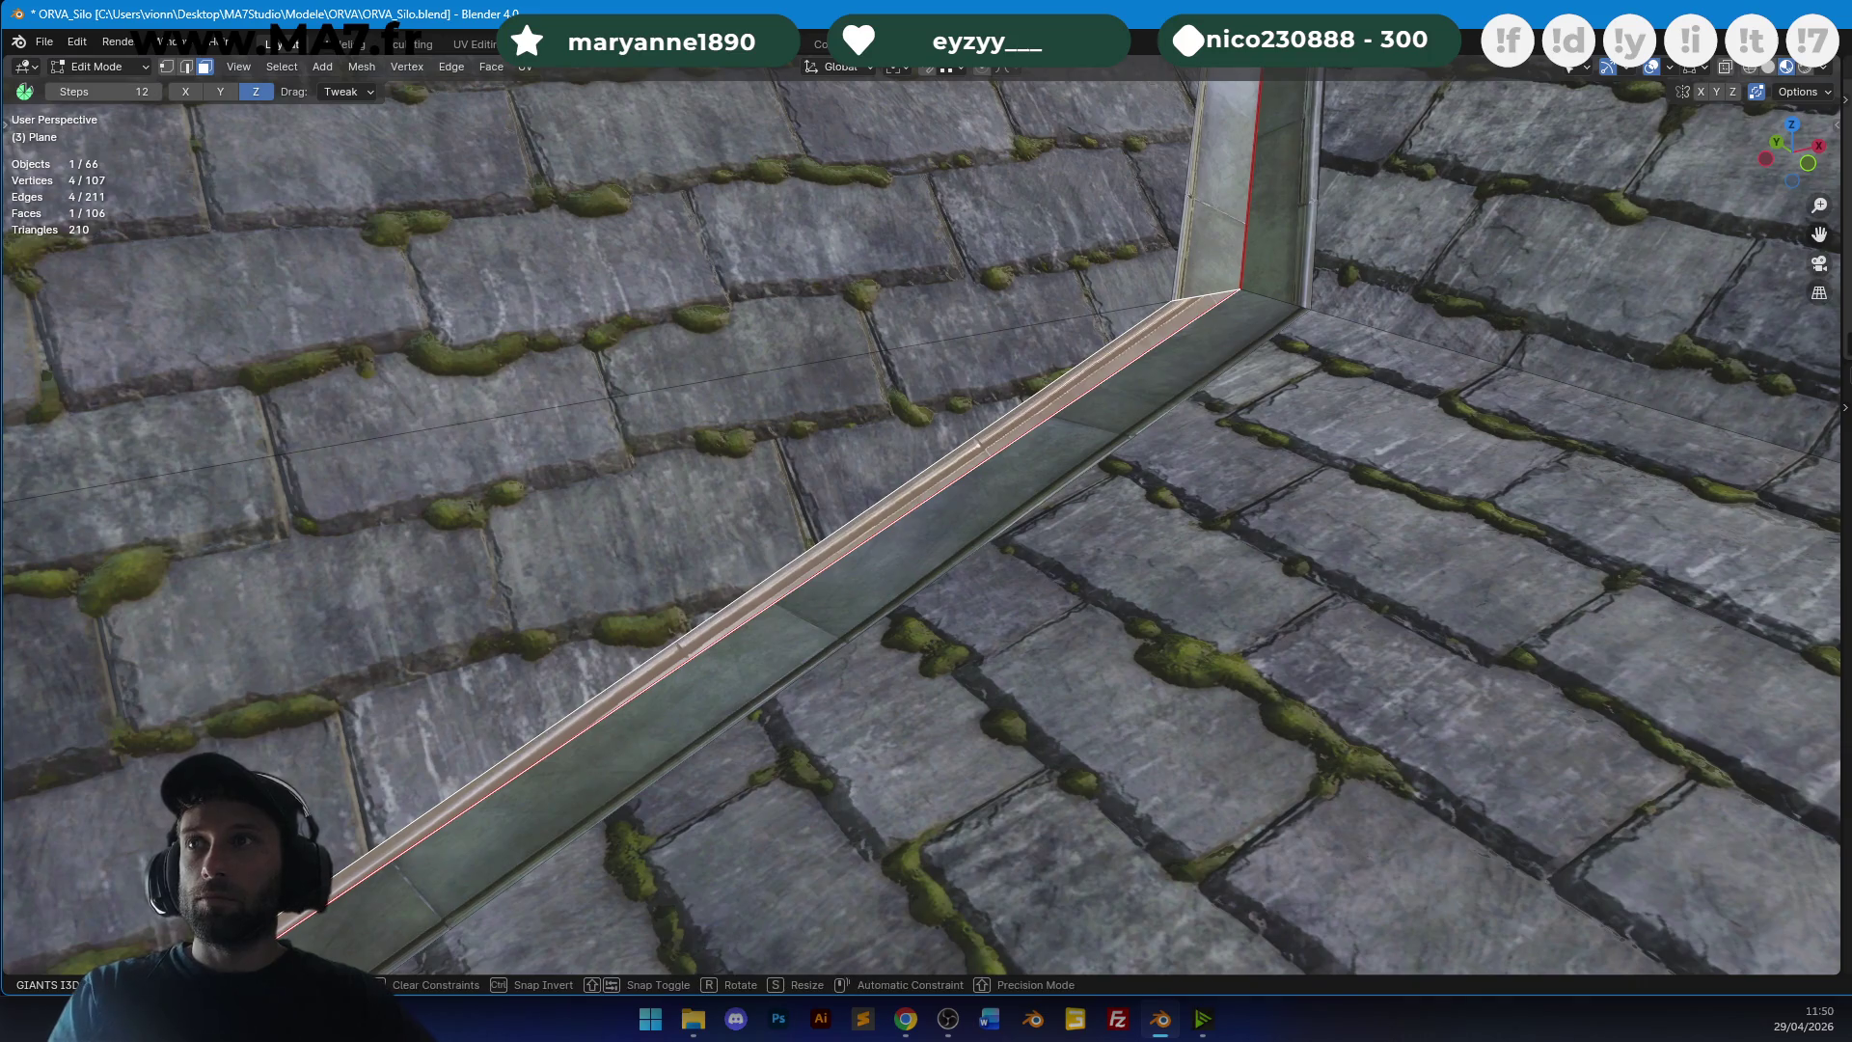
key("Return")
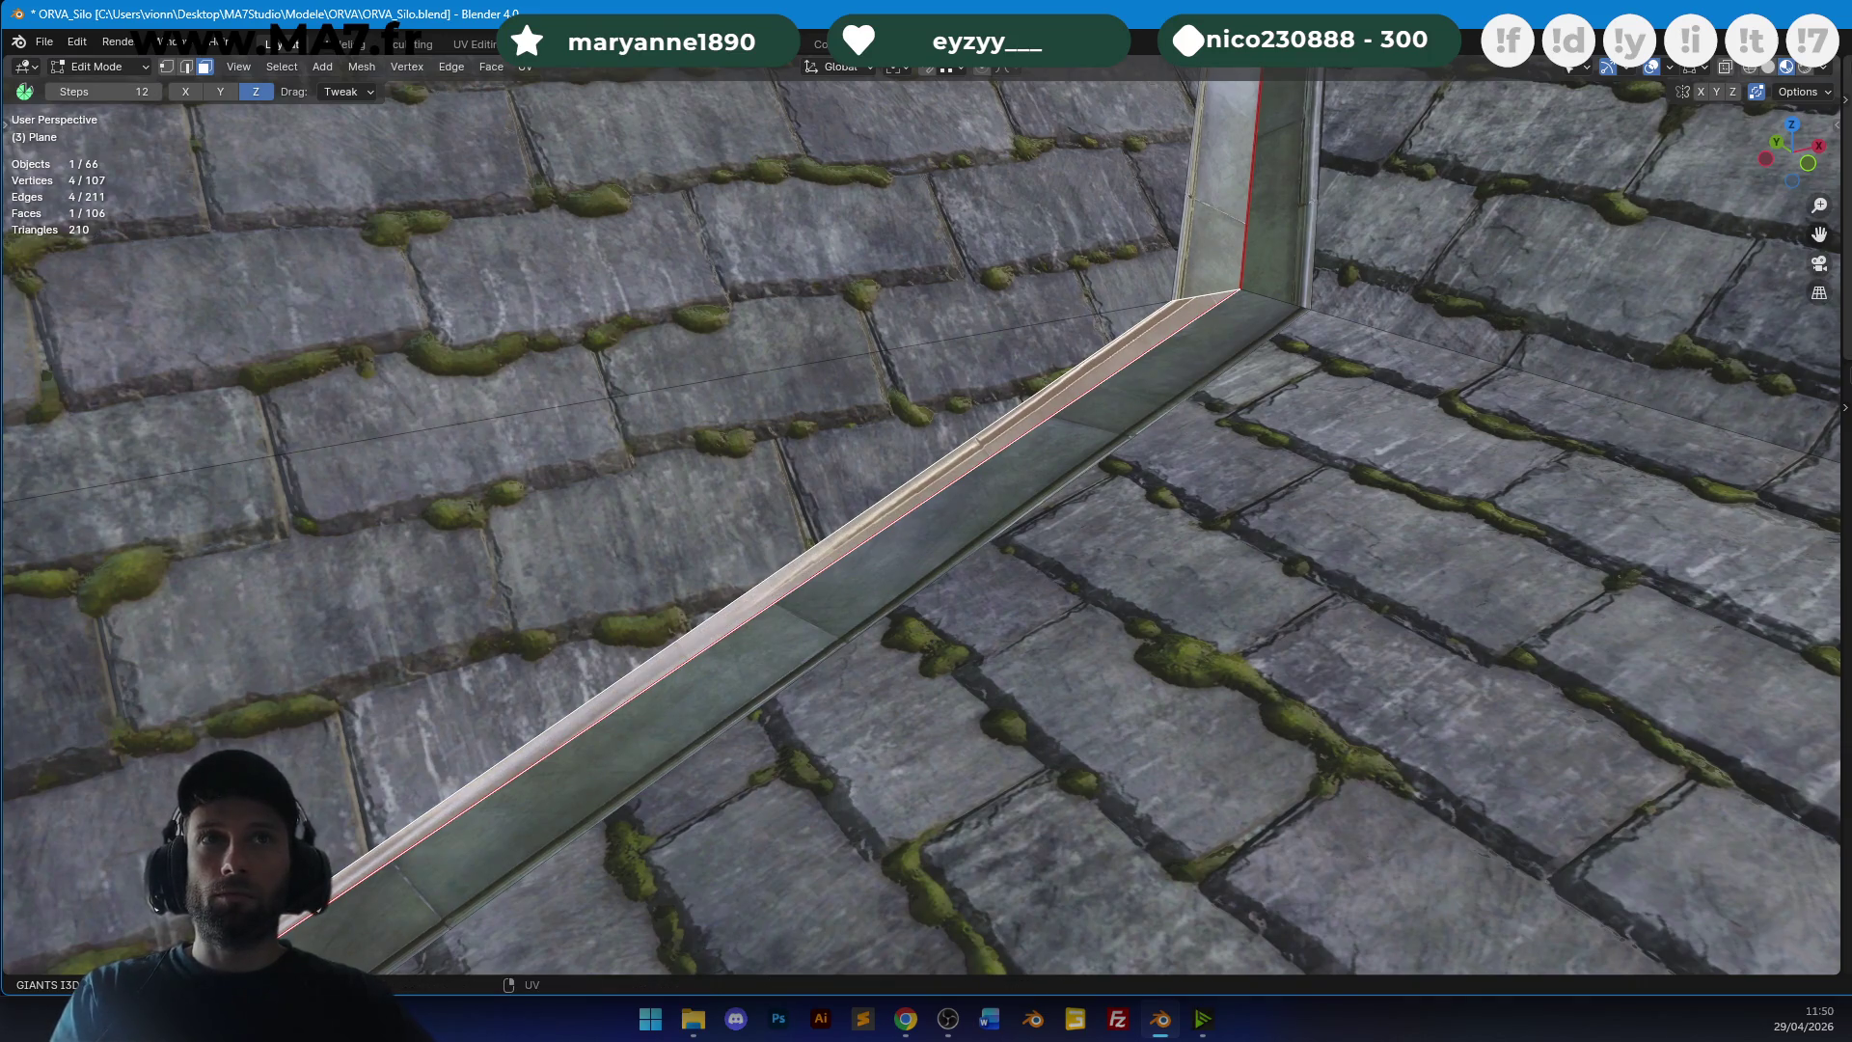
key("KP_Decimal")
scroll(878, 521, "down", 5)
Save ORVA_Silo.blend from Object Mode, then re-enter Edit Mode on the roof plane.
key("Tab")
mouse_move(993, 479)
middle_mouse_down()
mouse_move(1194, 415)
mouse_move(1011, 523)
mouse_move(1050, 515)
mouse_move(1102, 444)
mouse_move(1051, 494)
mouse_move(1067, 546)
mouse_move(1124, 505)
mouse_move(1275, 542)
mouse_move(1252, 506)
mouse_move(1038, 484)
mouse_move(959, 495)
mouse_move(1062, 530)
mouse_move(1146, 439)
mouse_move(1094, 425)
mouse_move(1020, 516)
mouse_move(853, 557)
mouse_move(917, 431)
mouse_move(839, 604)
mouse_move(952, 470)
mouse_move(1006, 519)
middle_mouse_up()
key("alt+a")
key("ctrl+s")
scroll(1051, 510, "down", 2)
key("Tab")
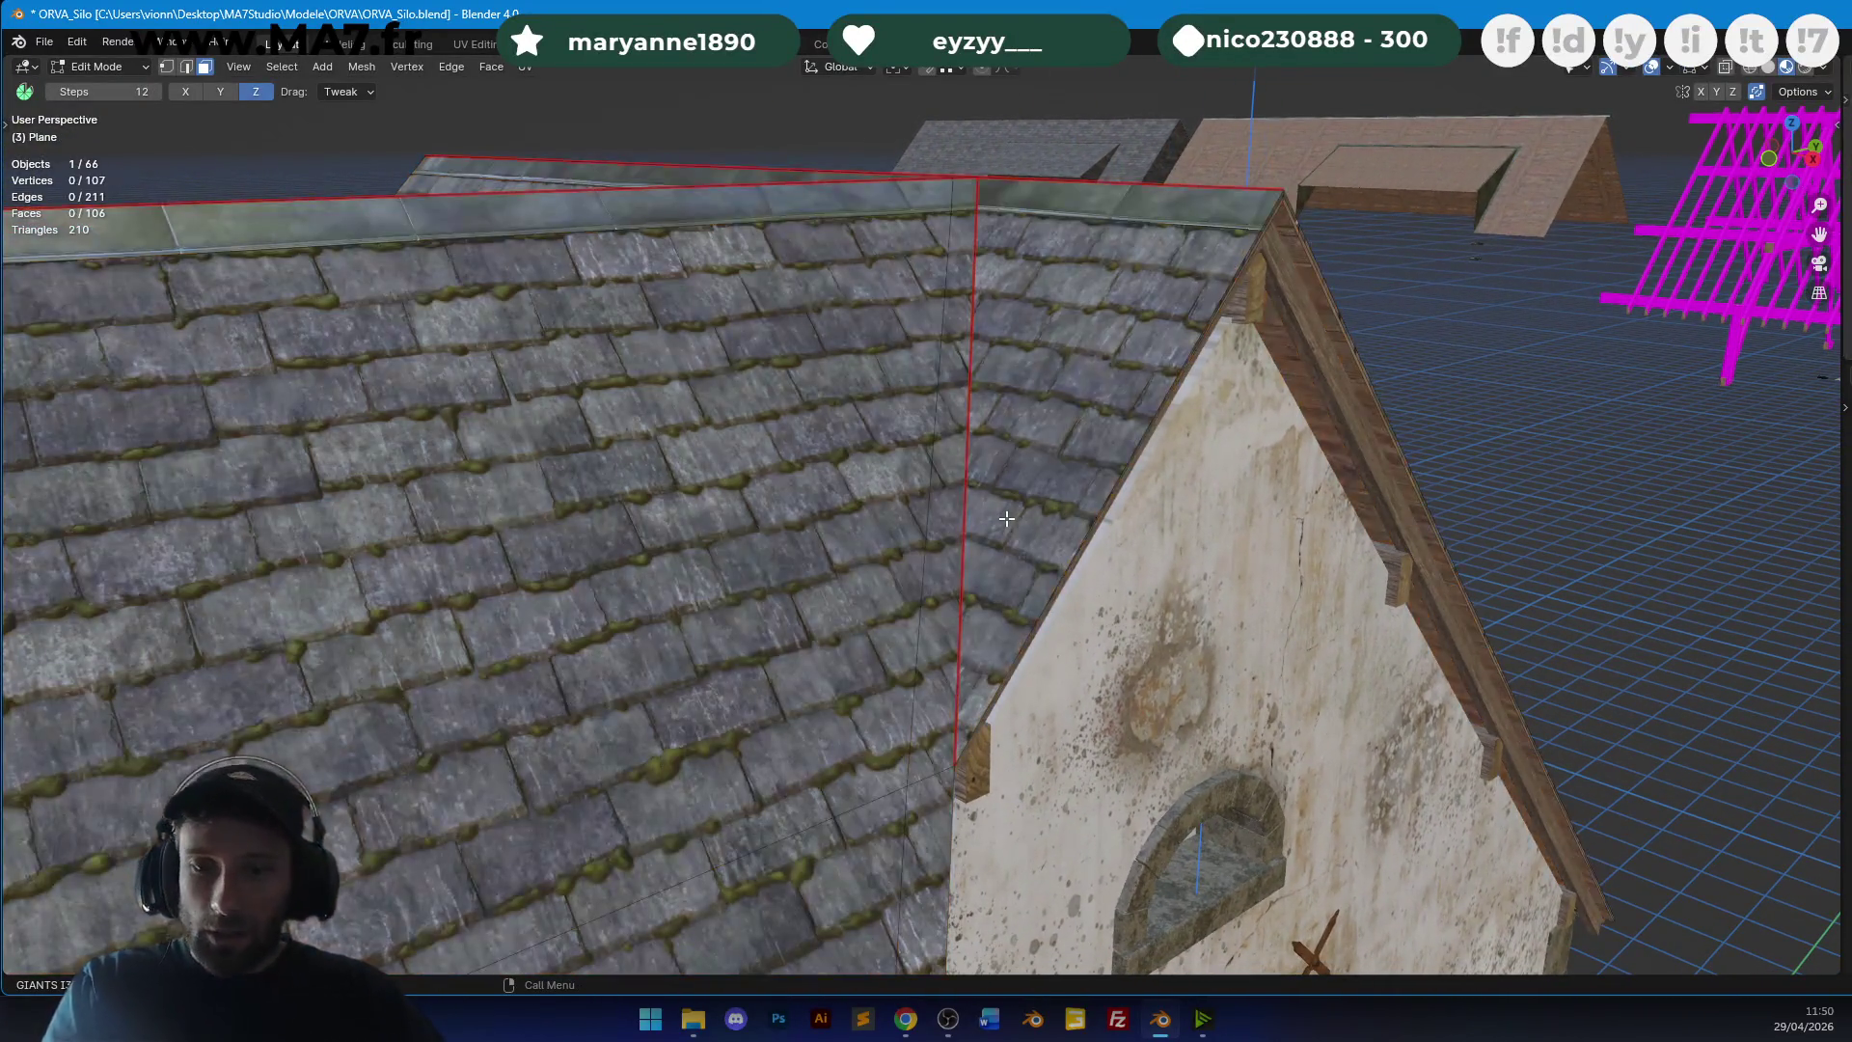
Knife-cut a line from the ridge edge down to the lower roof edge.
key("k")
left_click(996, 210)
left_click(980, 719)
key("Return")
scroll(983, 715, "up", 1)
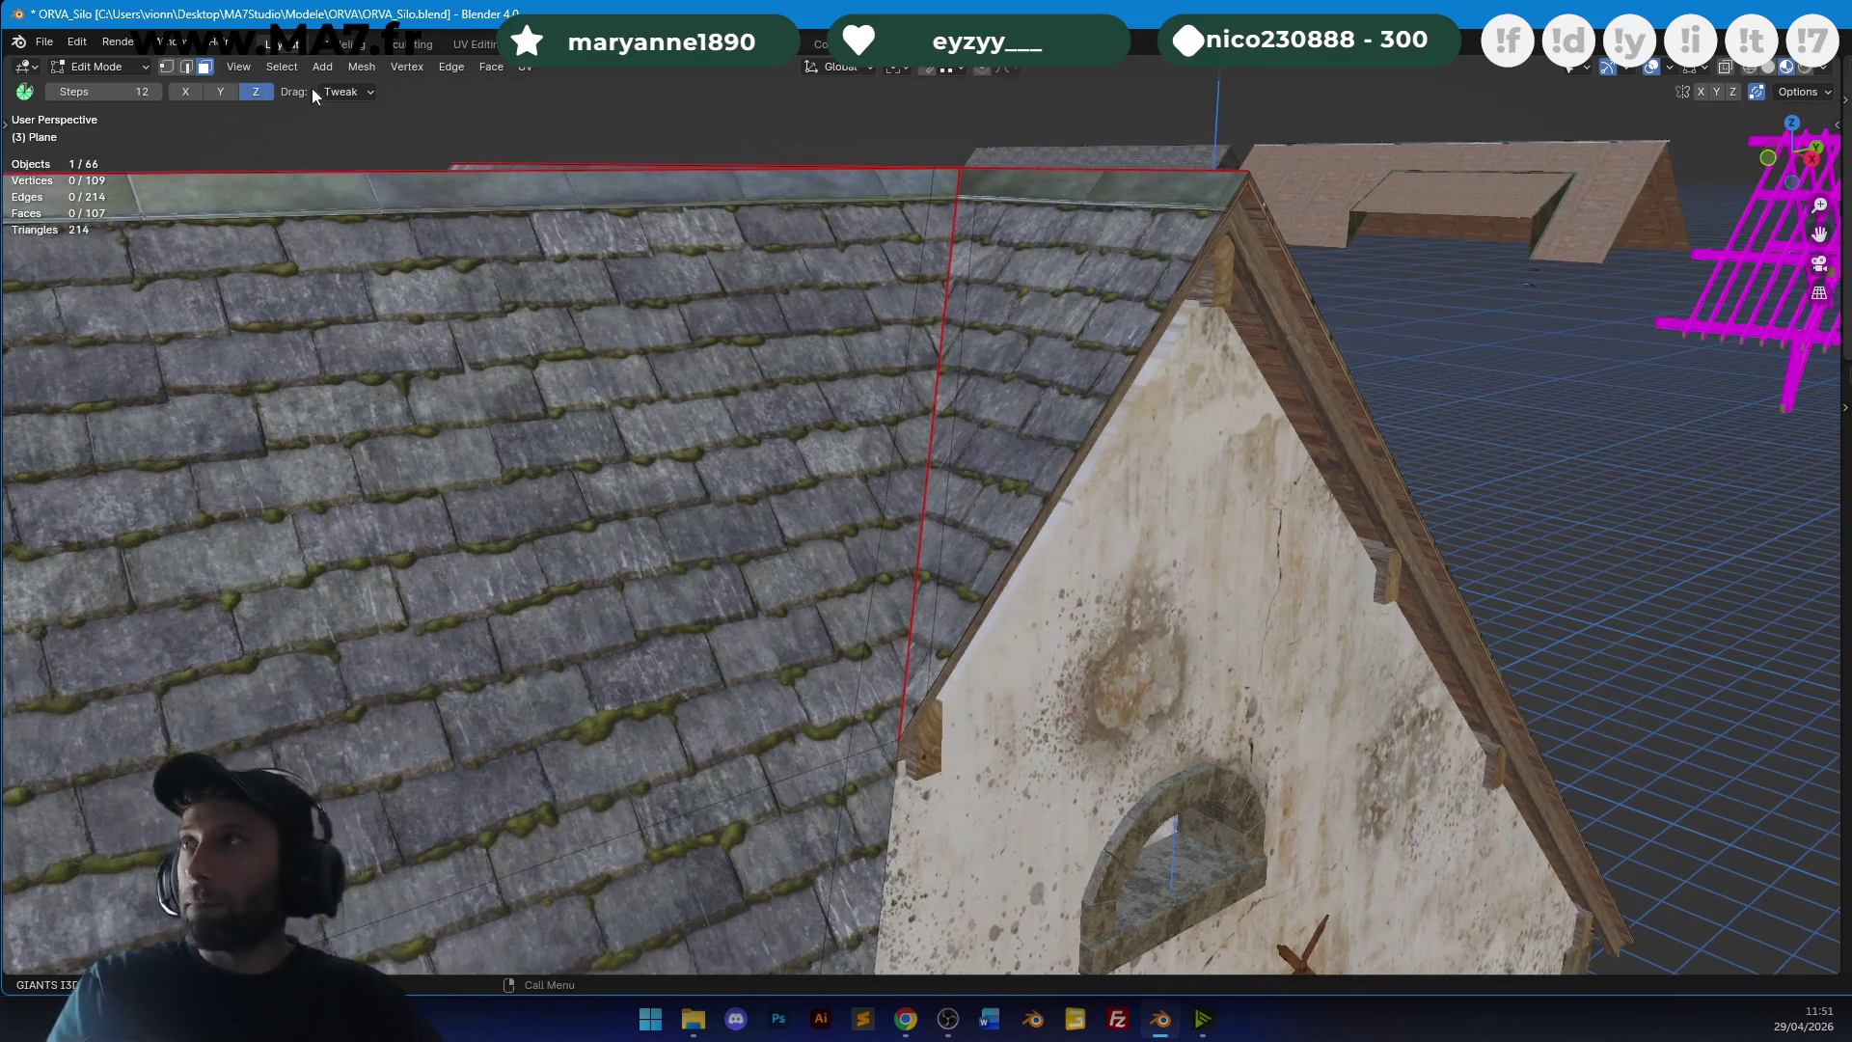
scroll(796, 511, "up", 3)
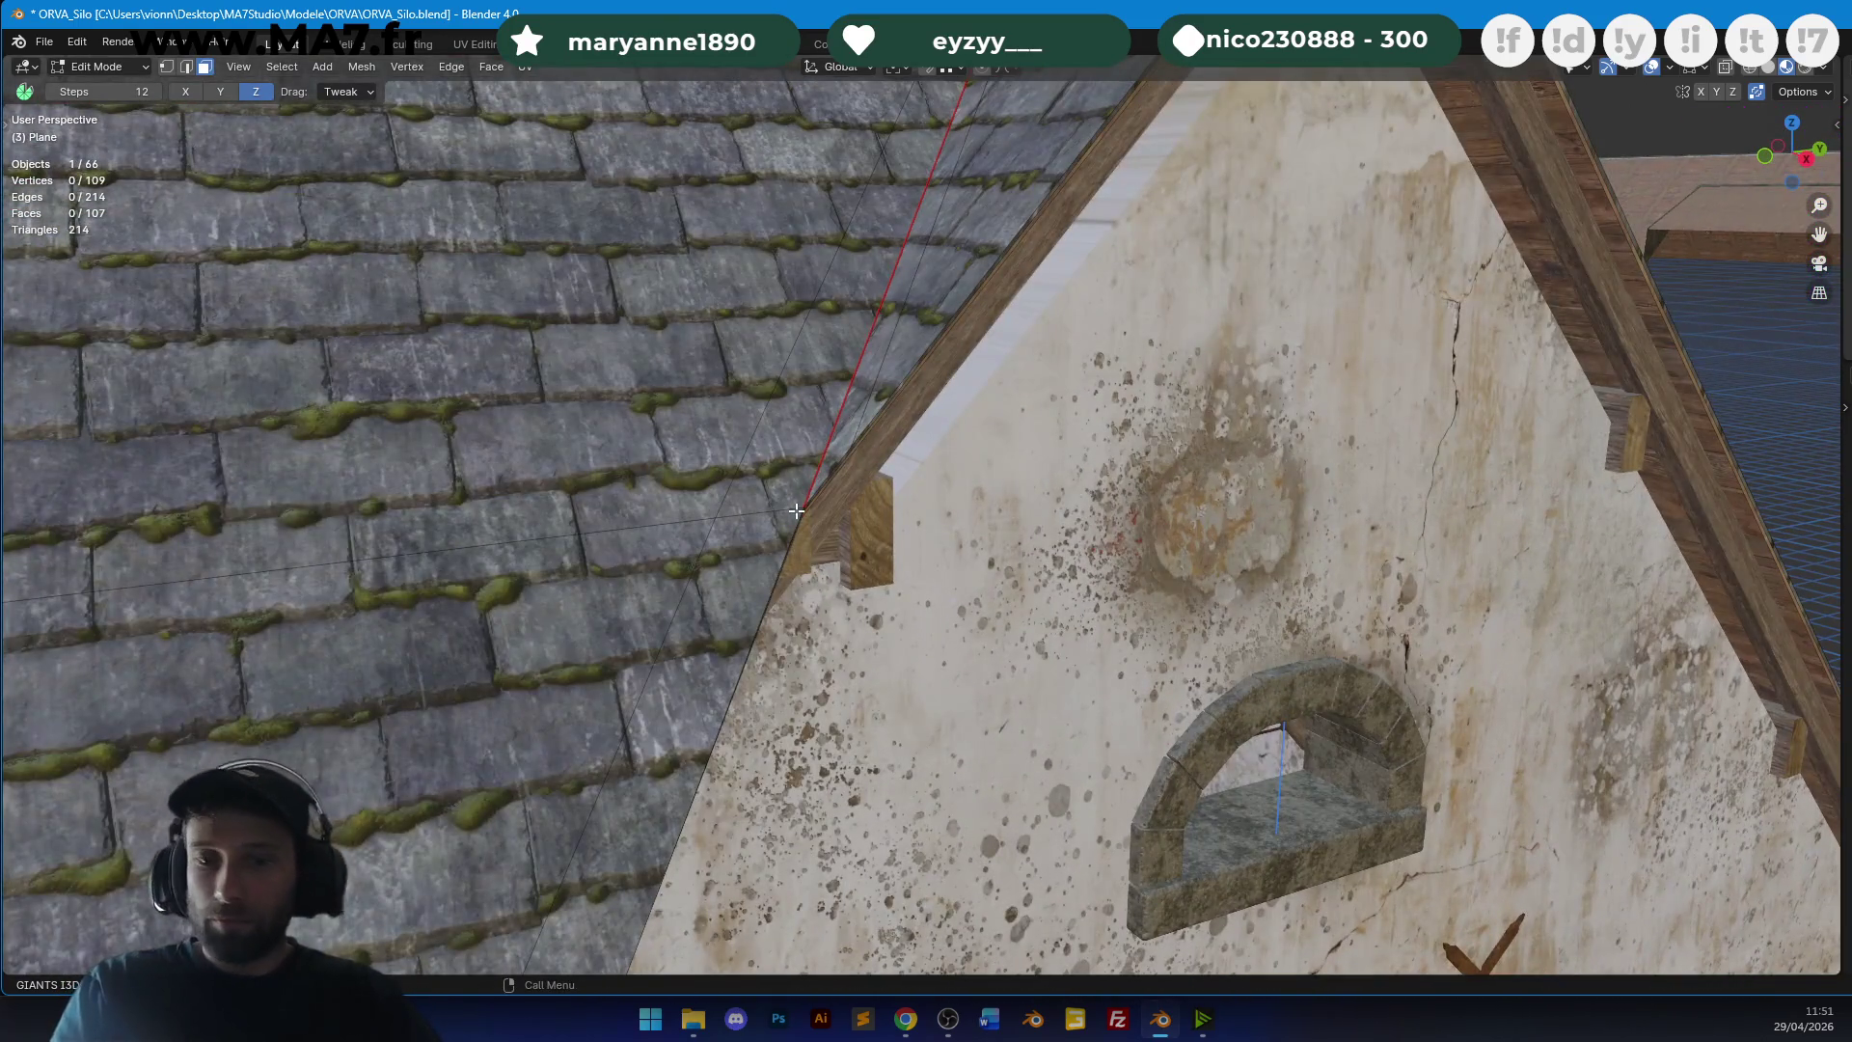
Knife-cut along the gable edge to form the new flashing strip faces.
key("k")
left_click(702, 548)
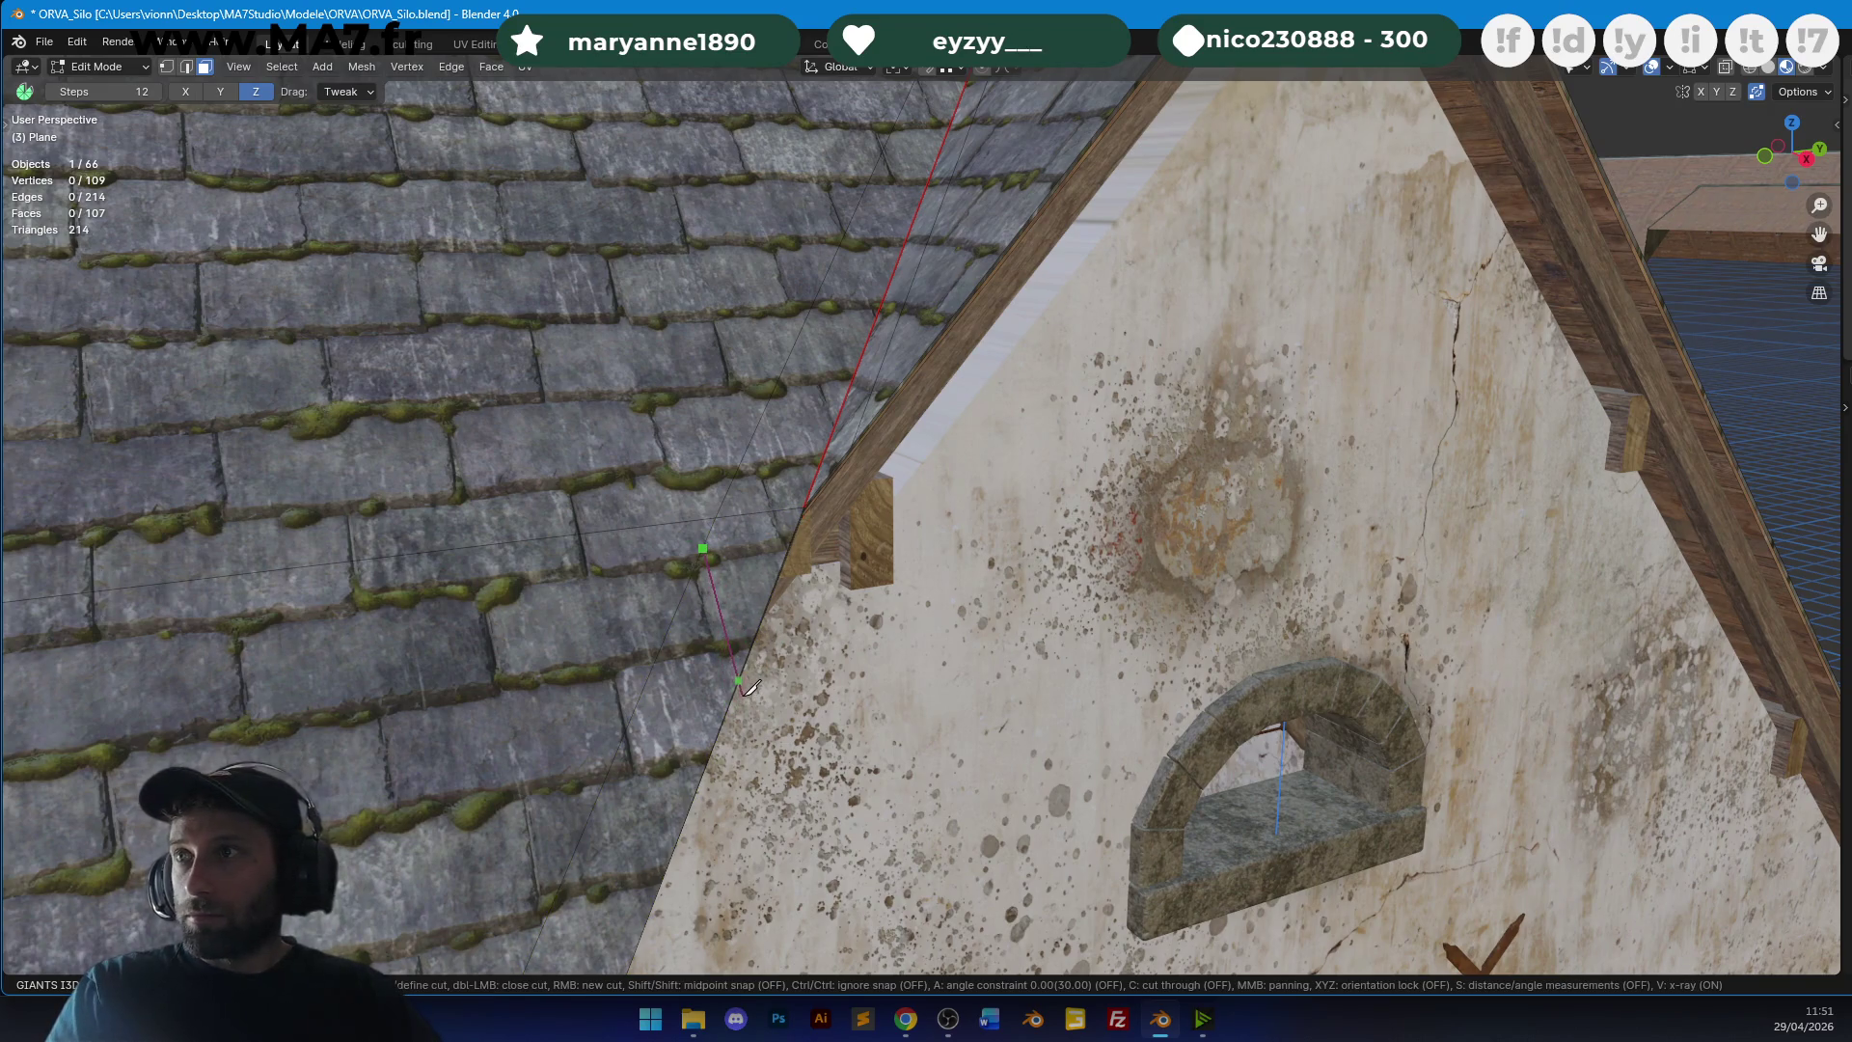
key("Escape")
key("k")
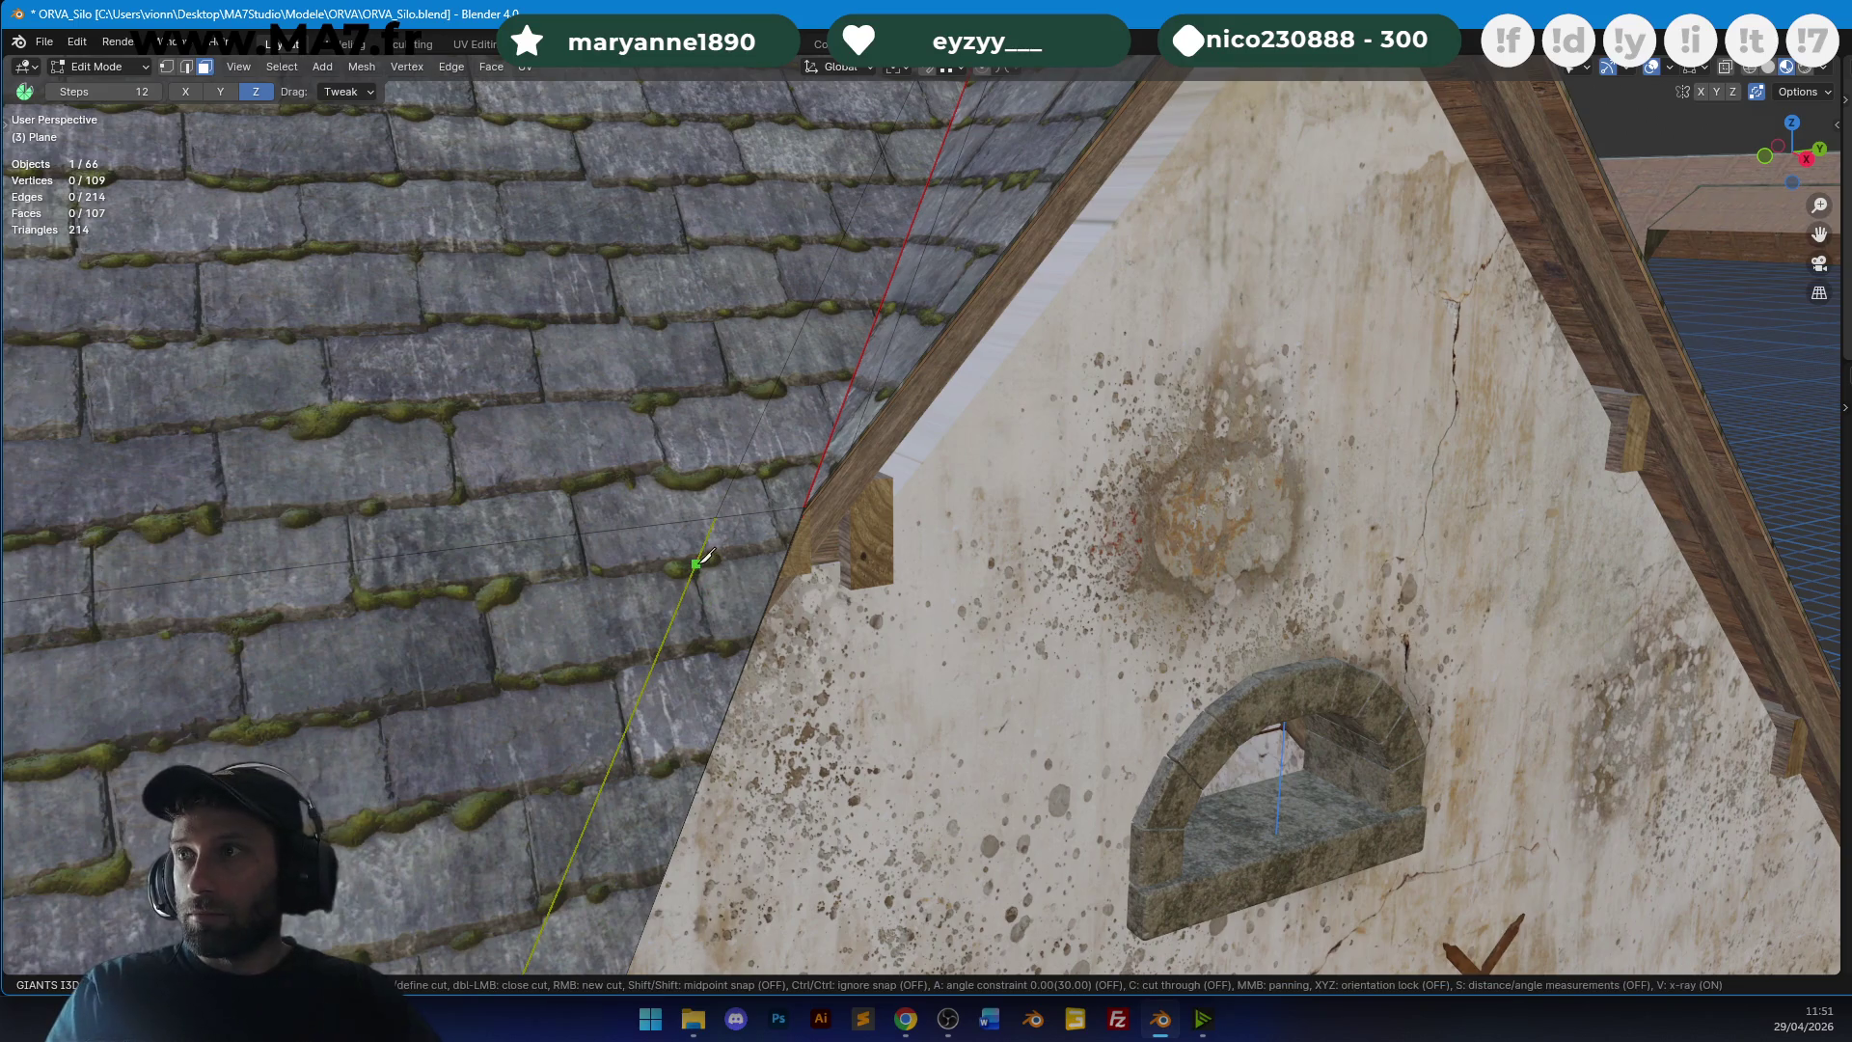
left_click(698, 568)
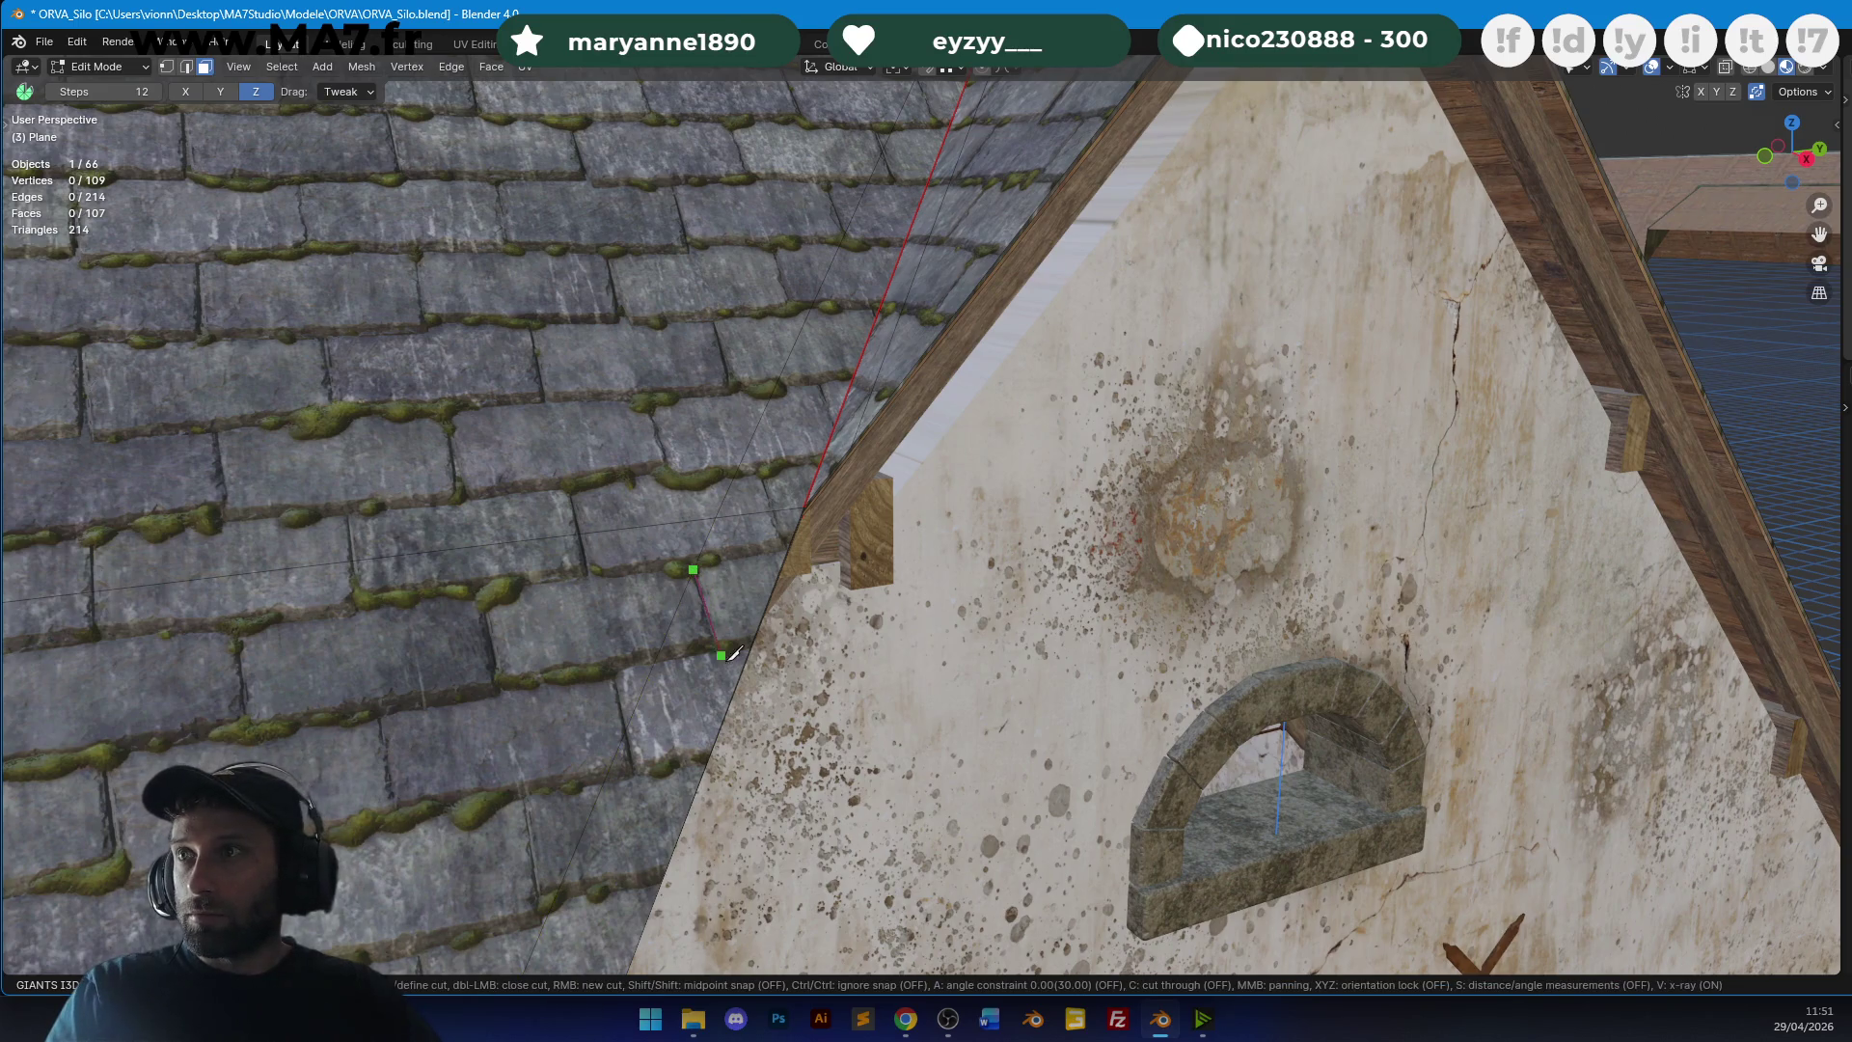
left_click(728, 710)
key("Return")
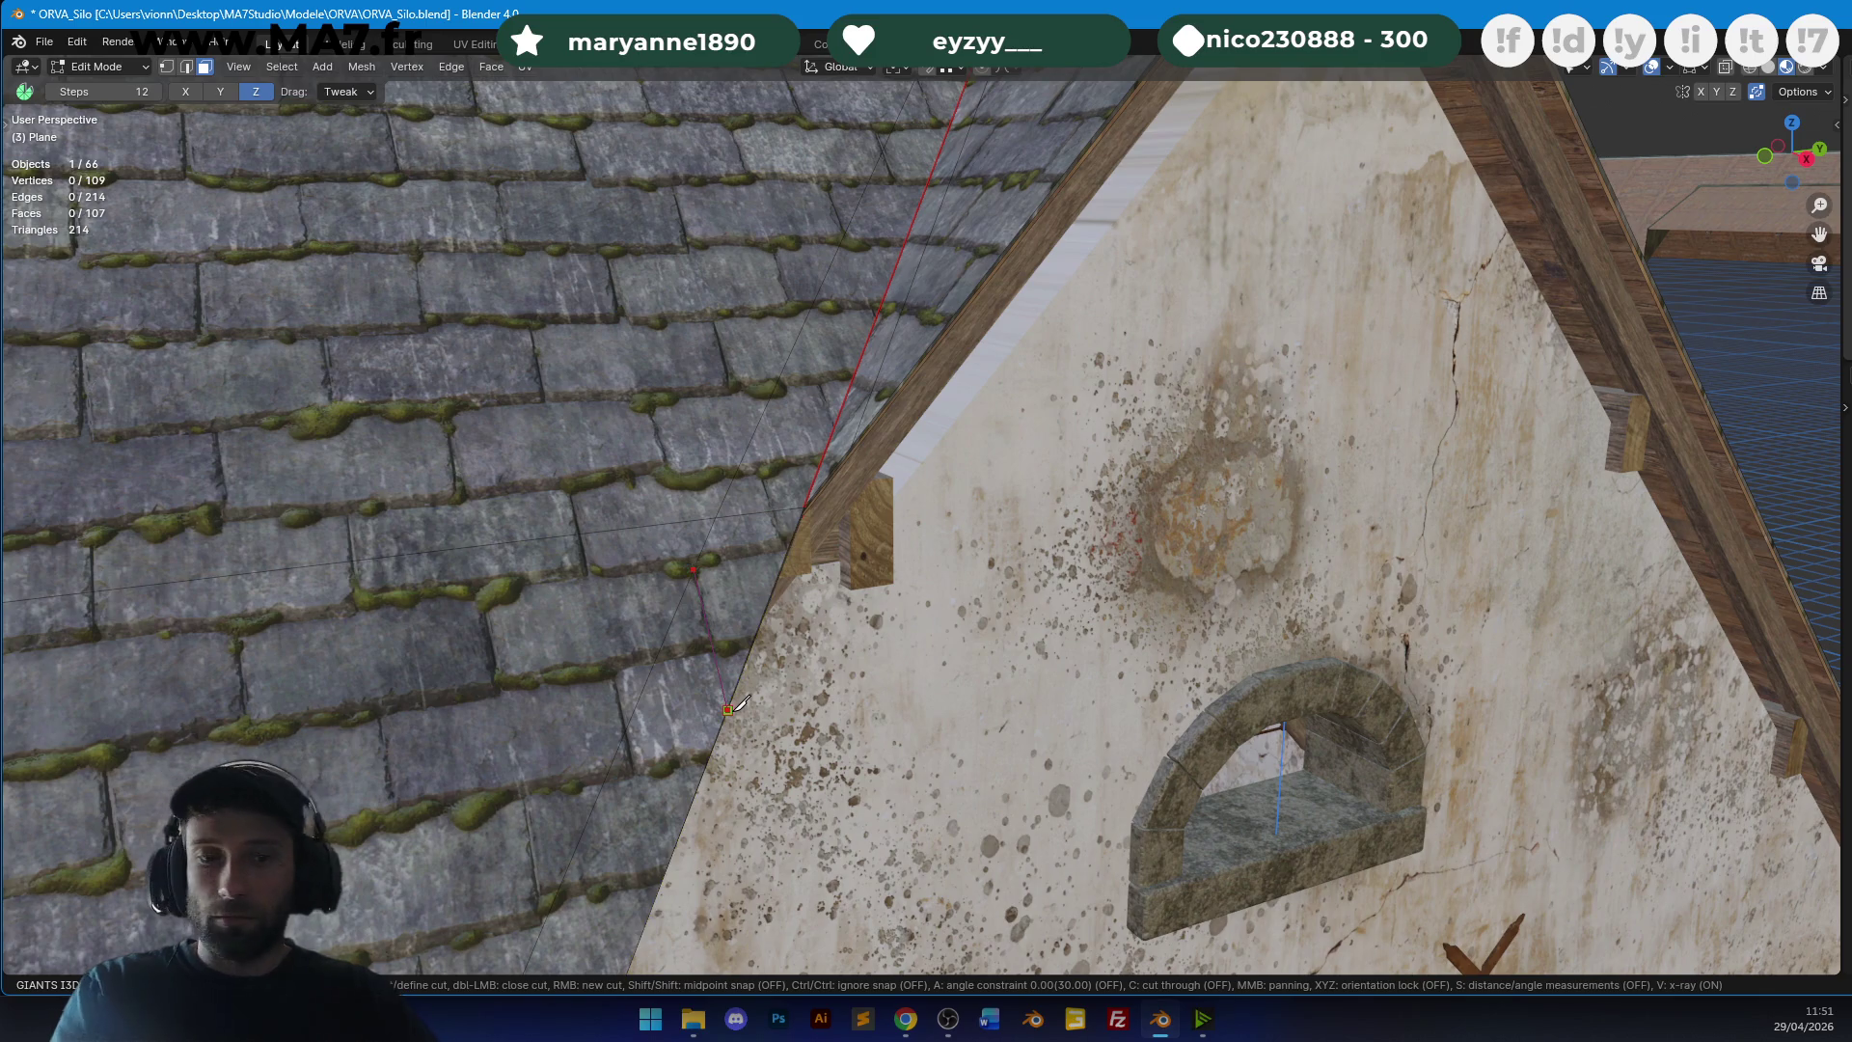
Unwrap the two new gable strip faces and shift their metal texture into place.
left_click(792, 368)
left_click(742, 578, "shift")
key("u")
left_click(742, 557)
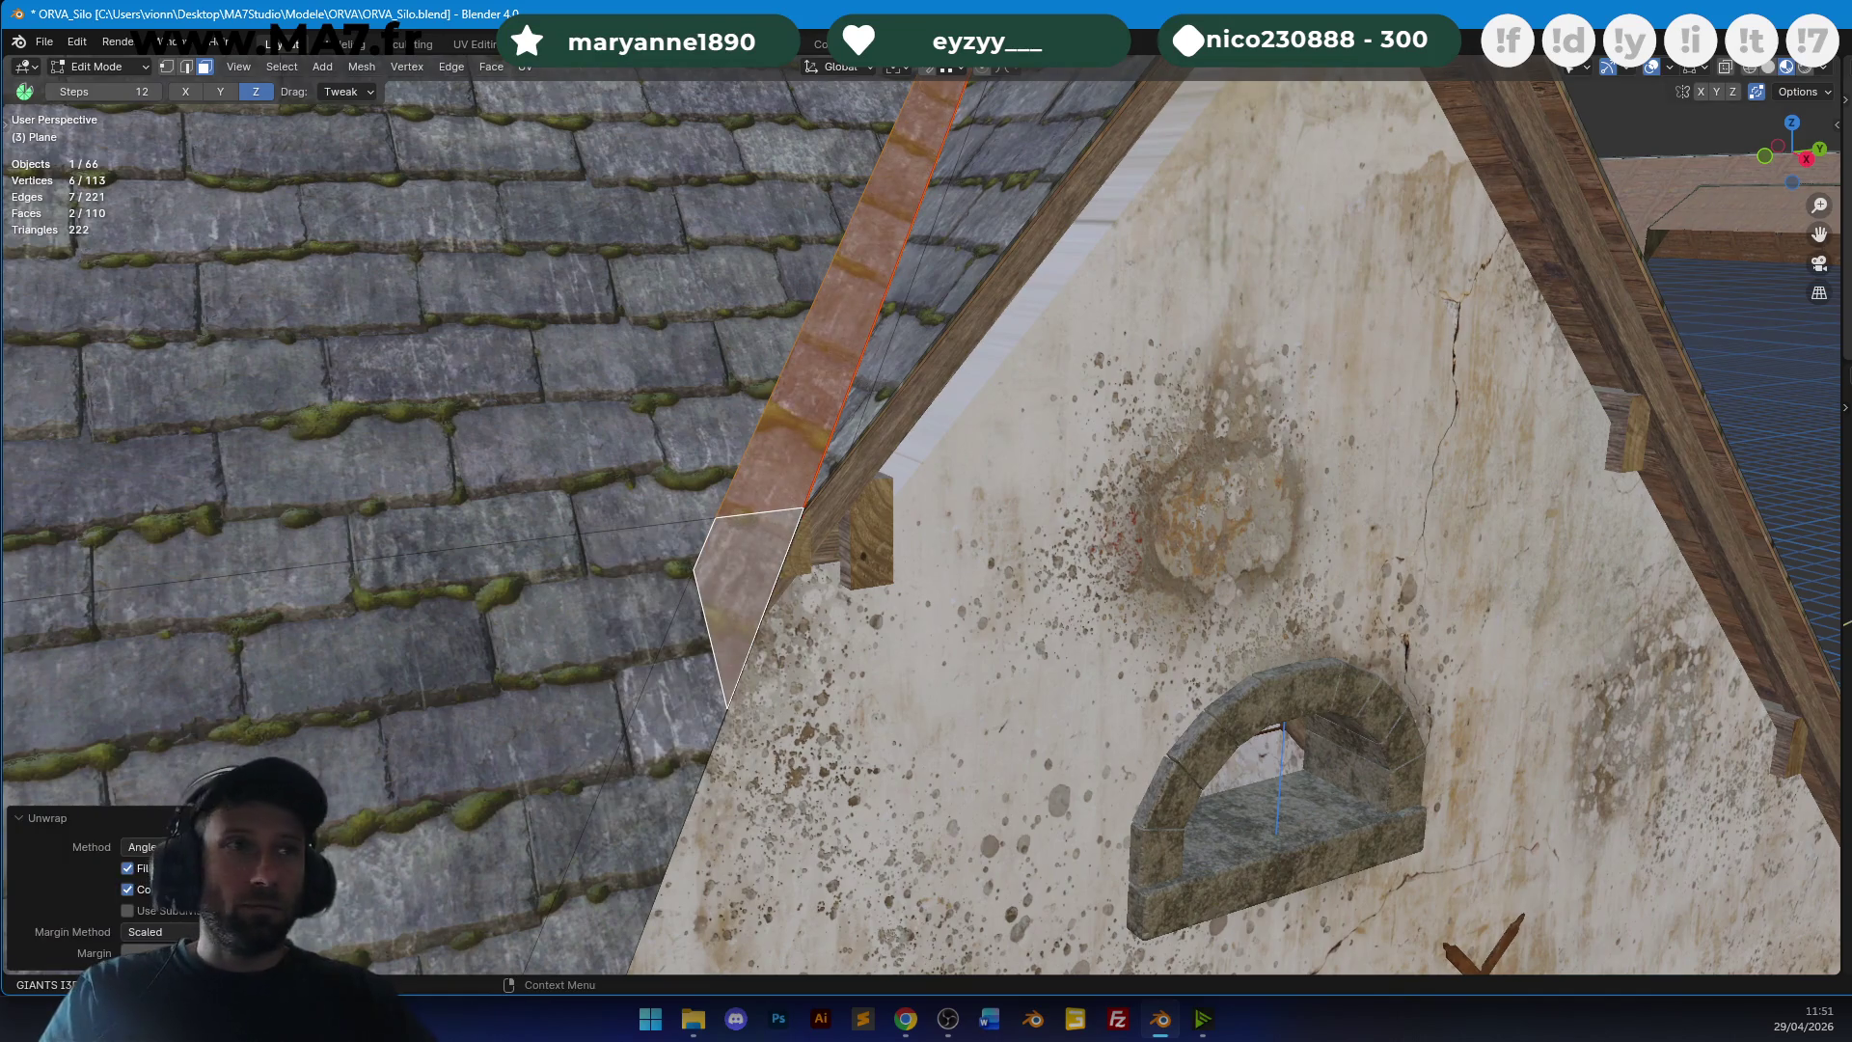
key("ctrl+z")
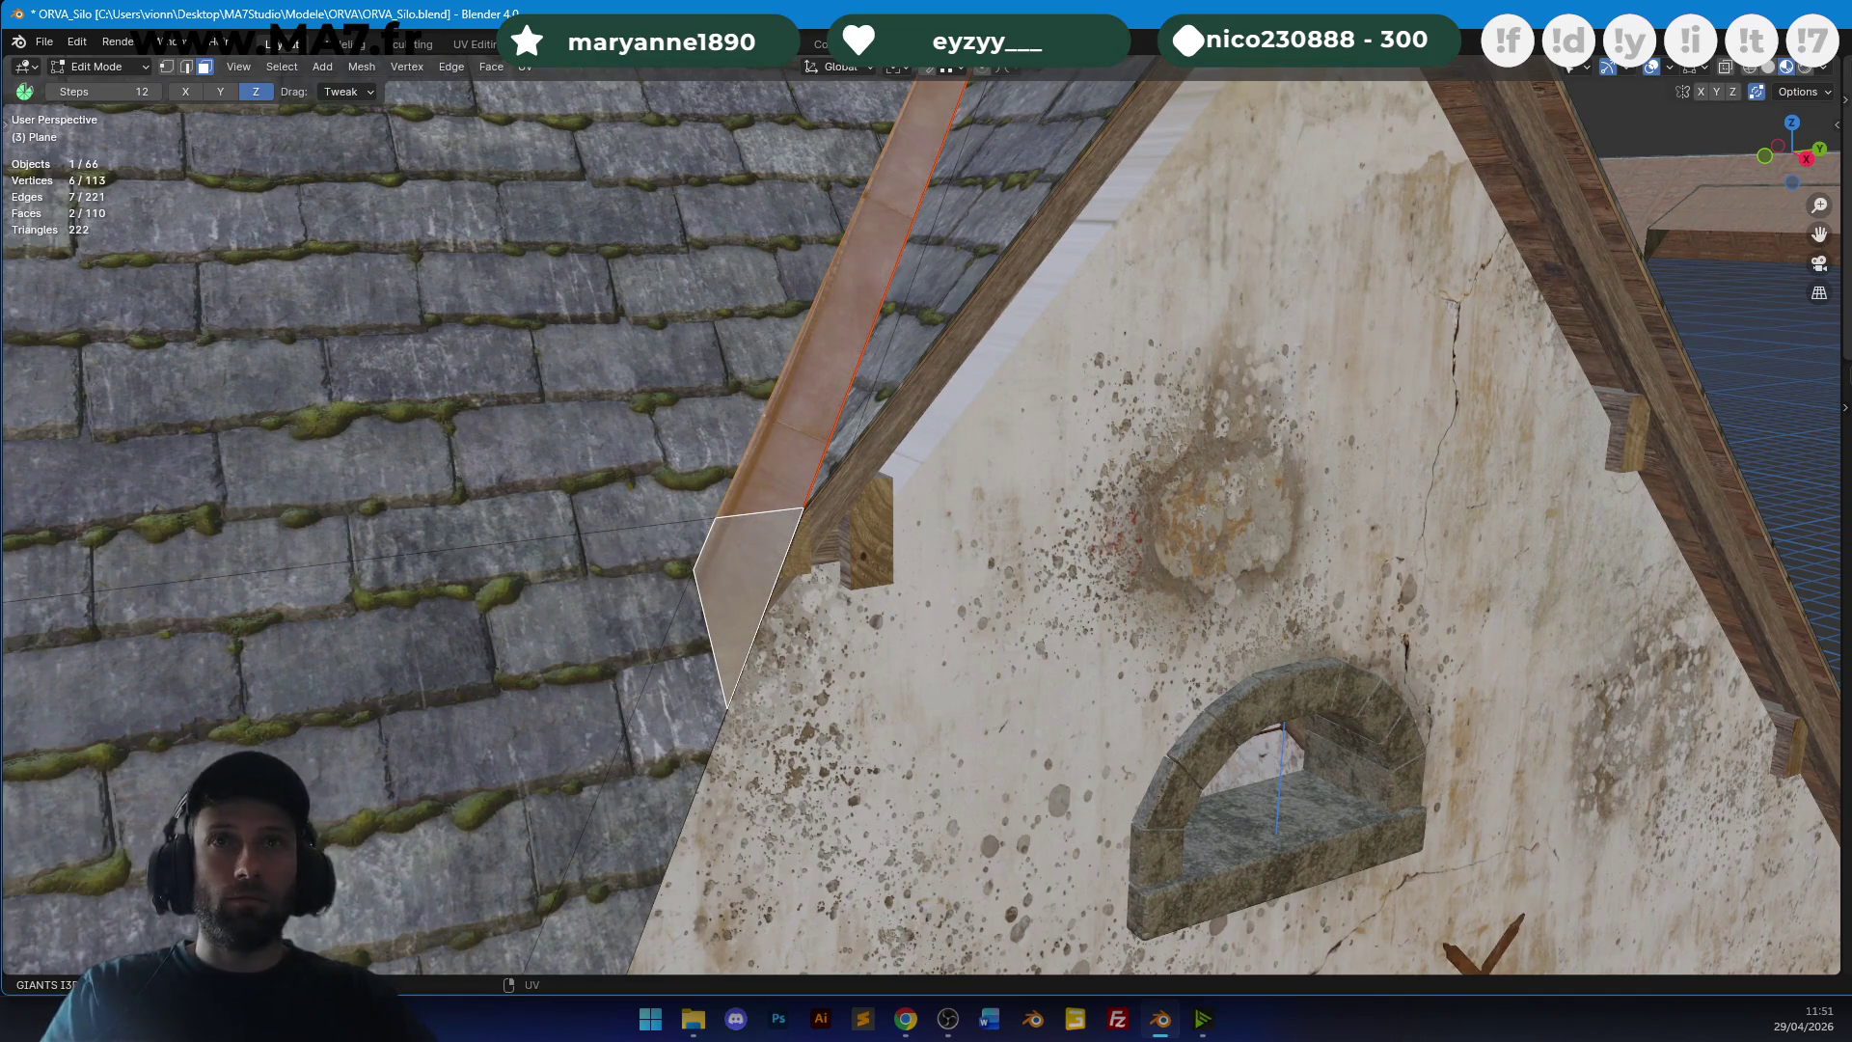
key("ctrl+shift+z")
key("ctrl+z")
key("ctrl+shift+z")
key("g")
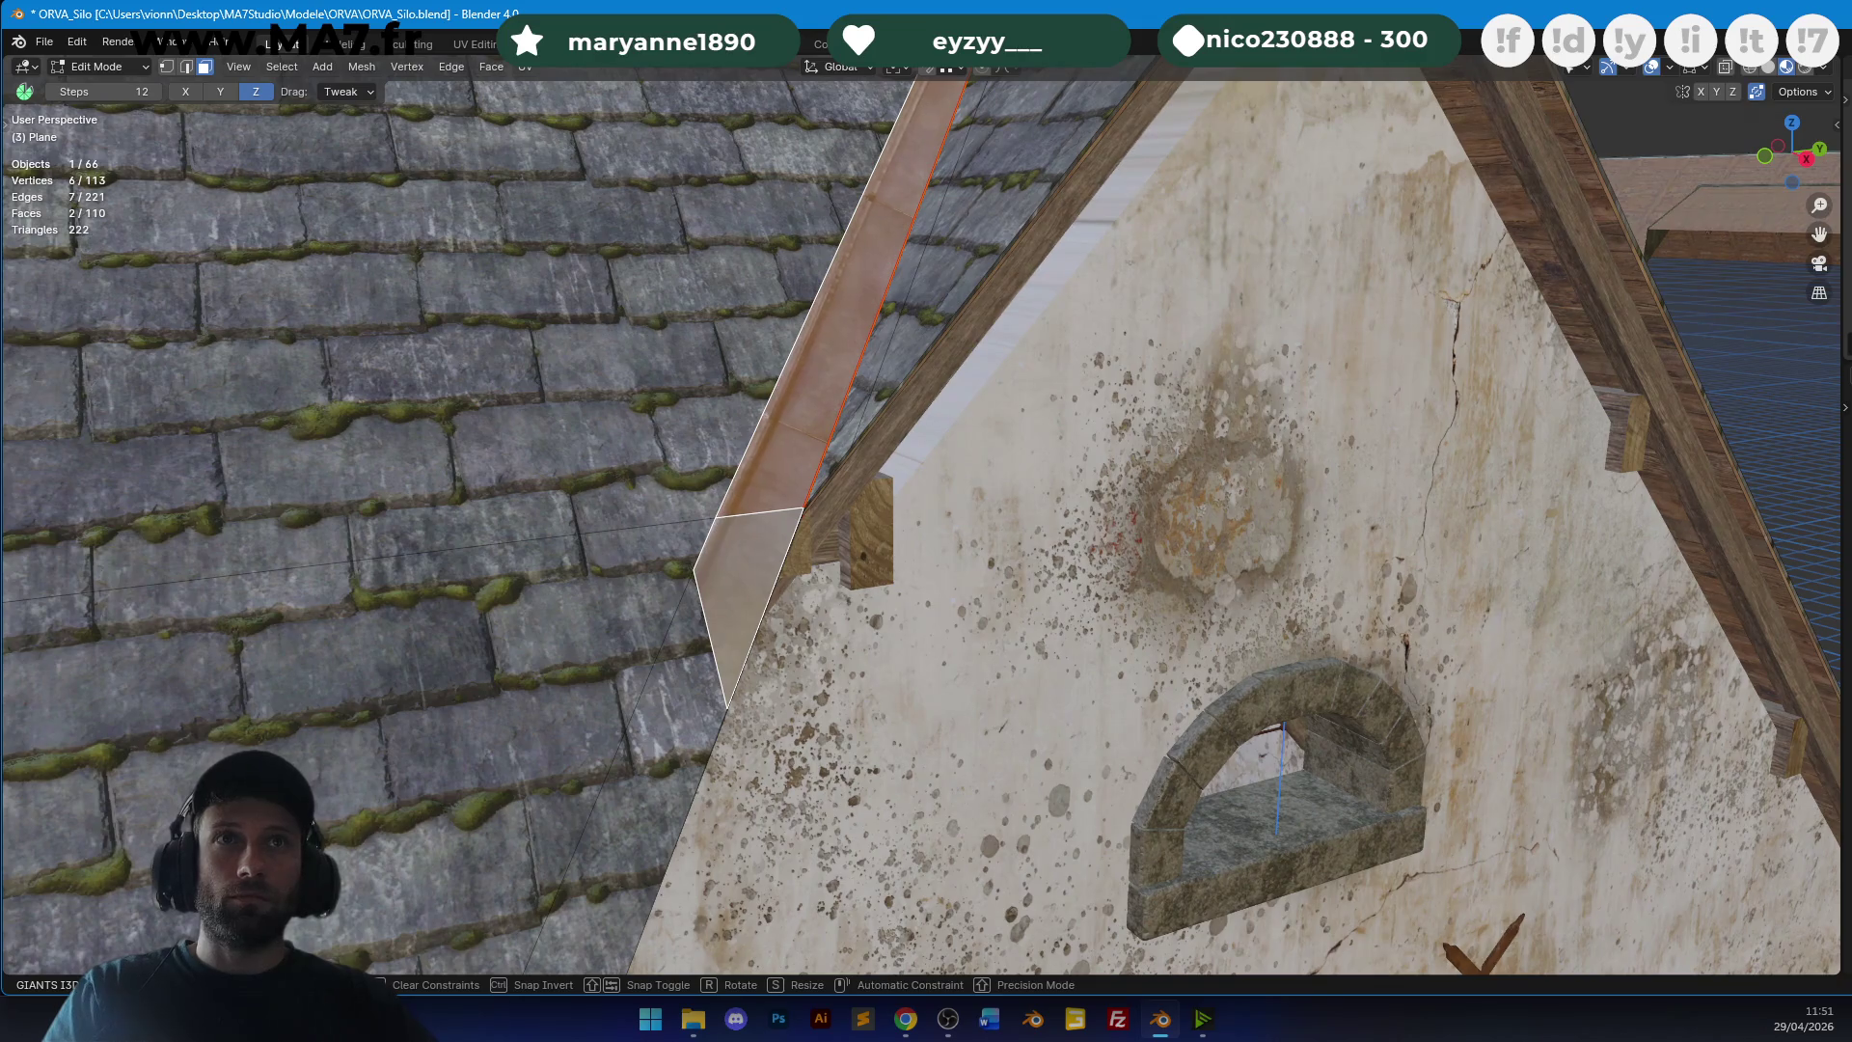
key("Return")
key("Tab")
Unwrap the gutter face and fine-tune its metal texture placement.
mouse_move(957, 436)
middle_mouse_down()
mouse_move(938, 436)
mouse_move(950, 450)
mouse_move(955, 354)
middle_mouse_up()
key("Tab")
left_click(955, 354)
key("u")
left_click(956, 354)
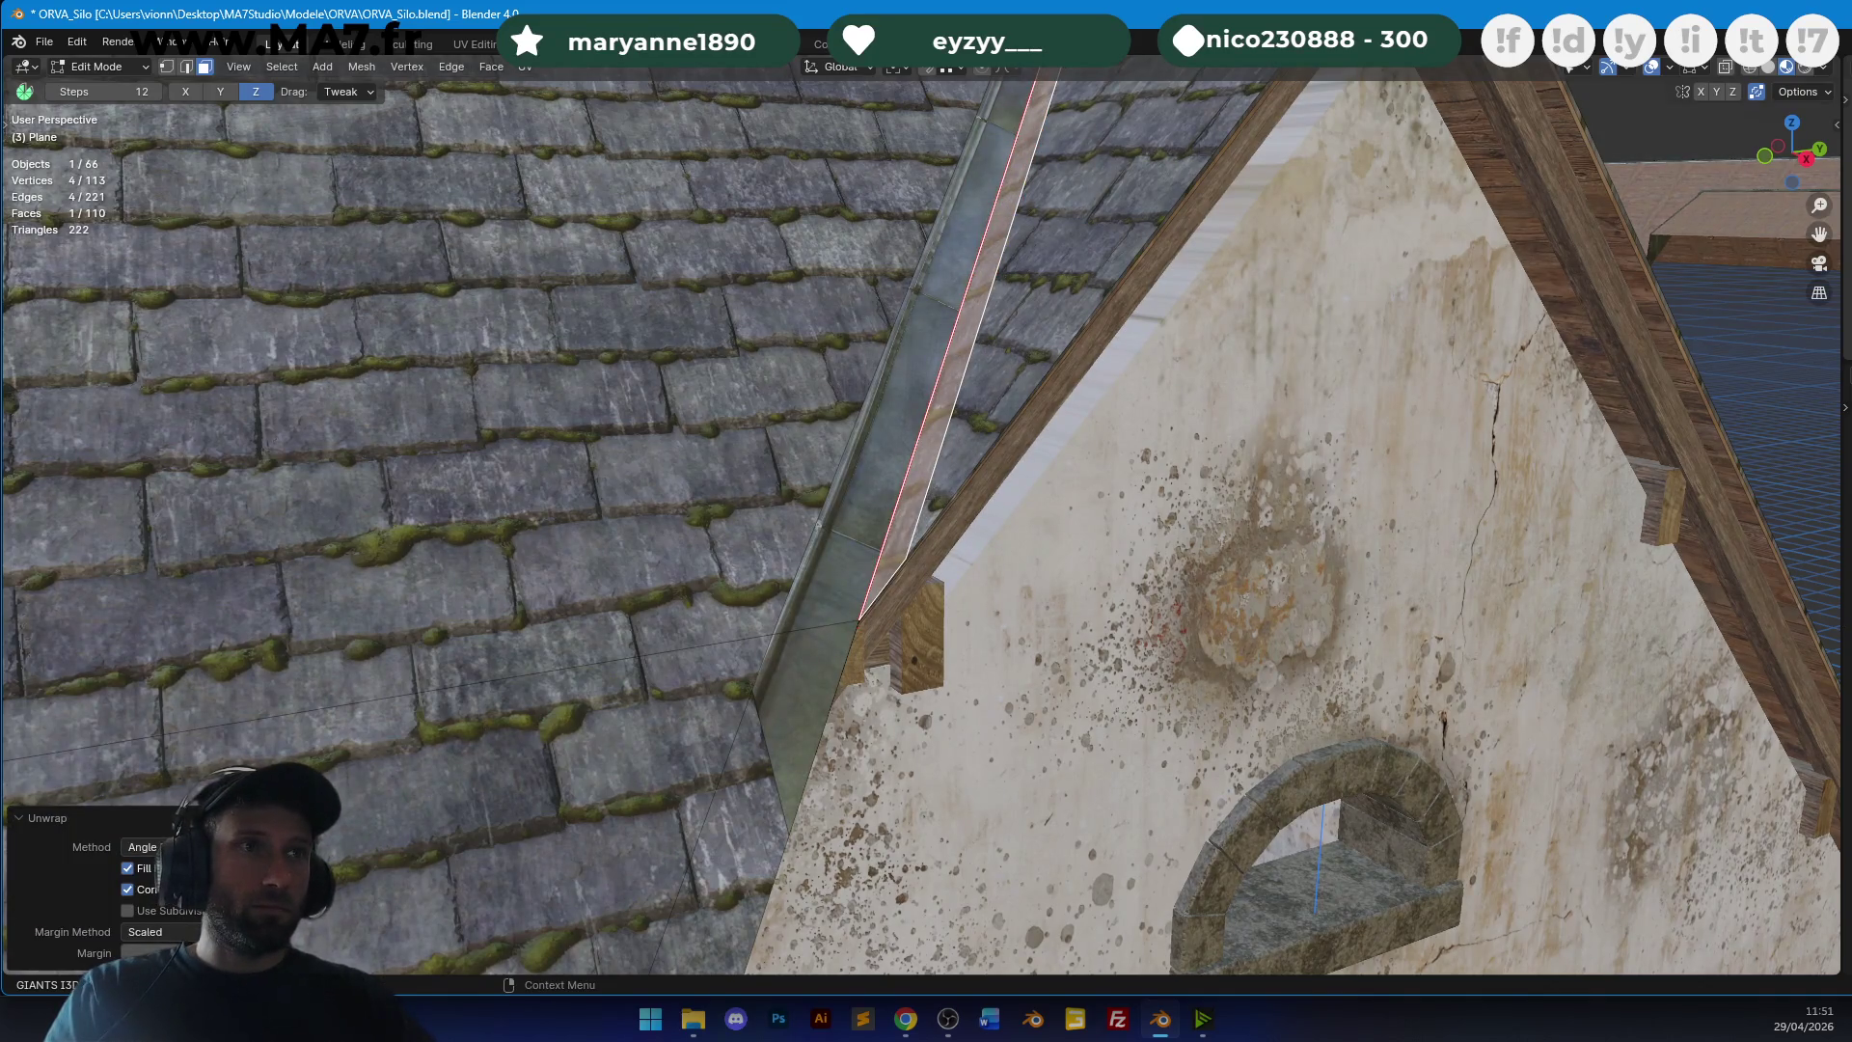
key("ctrl+z")
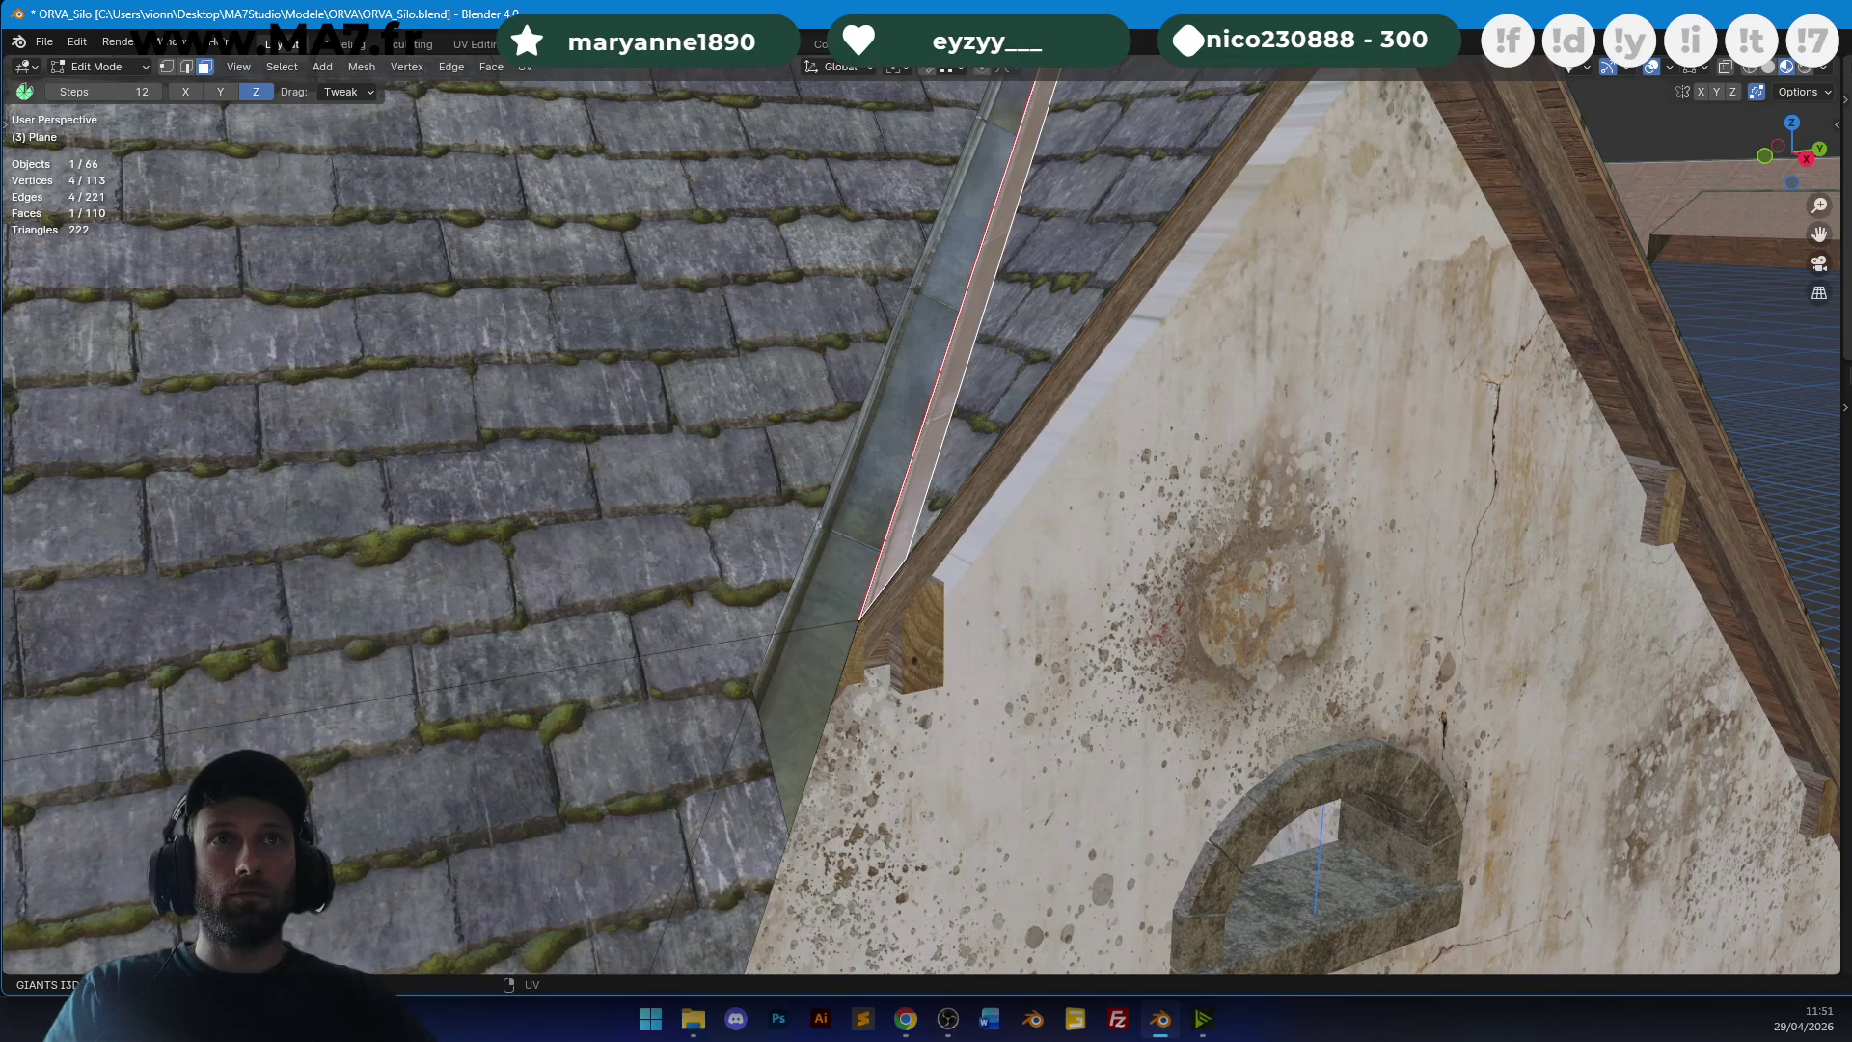
key("ctrl+z")
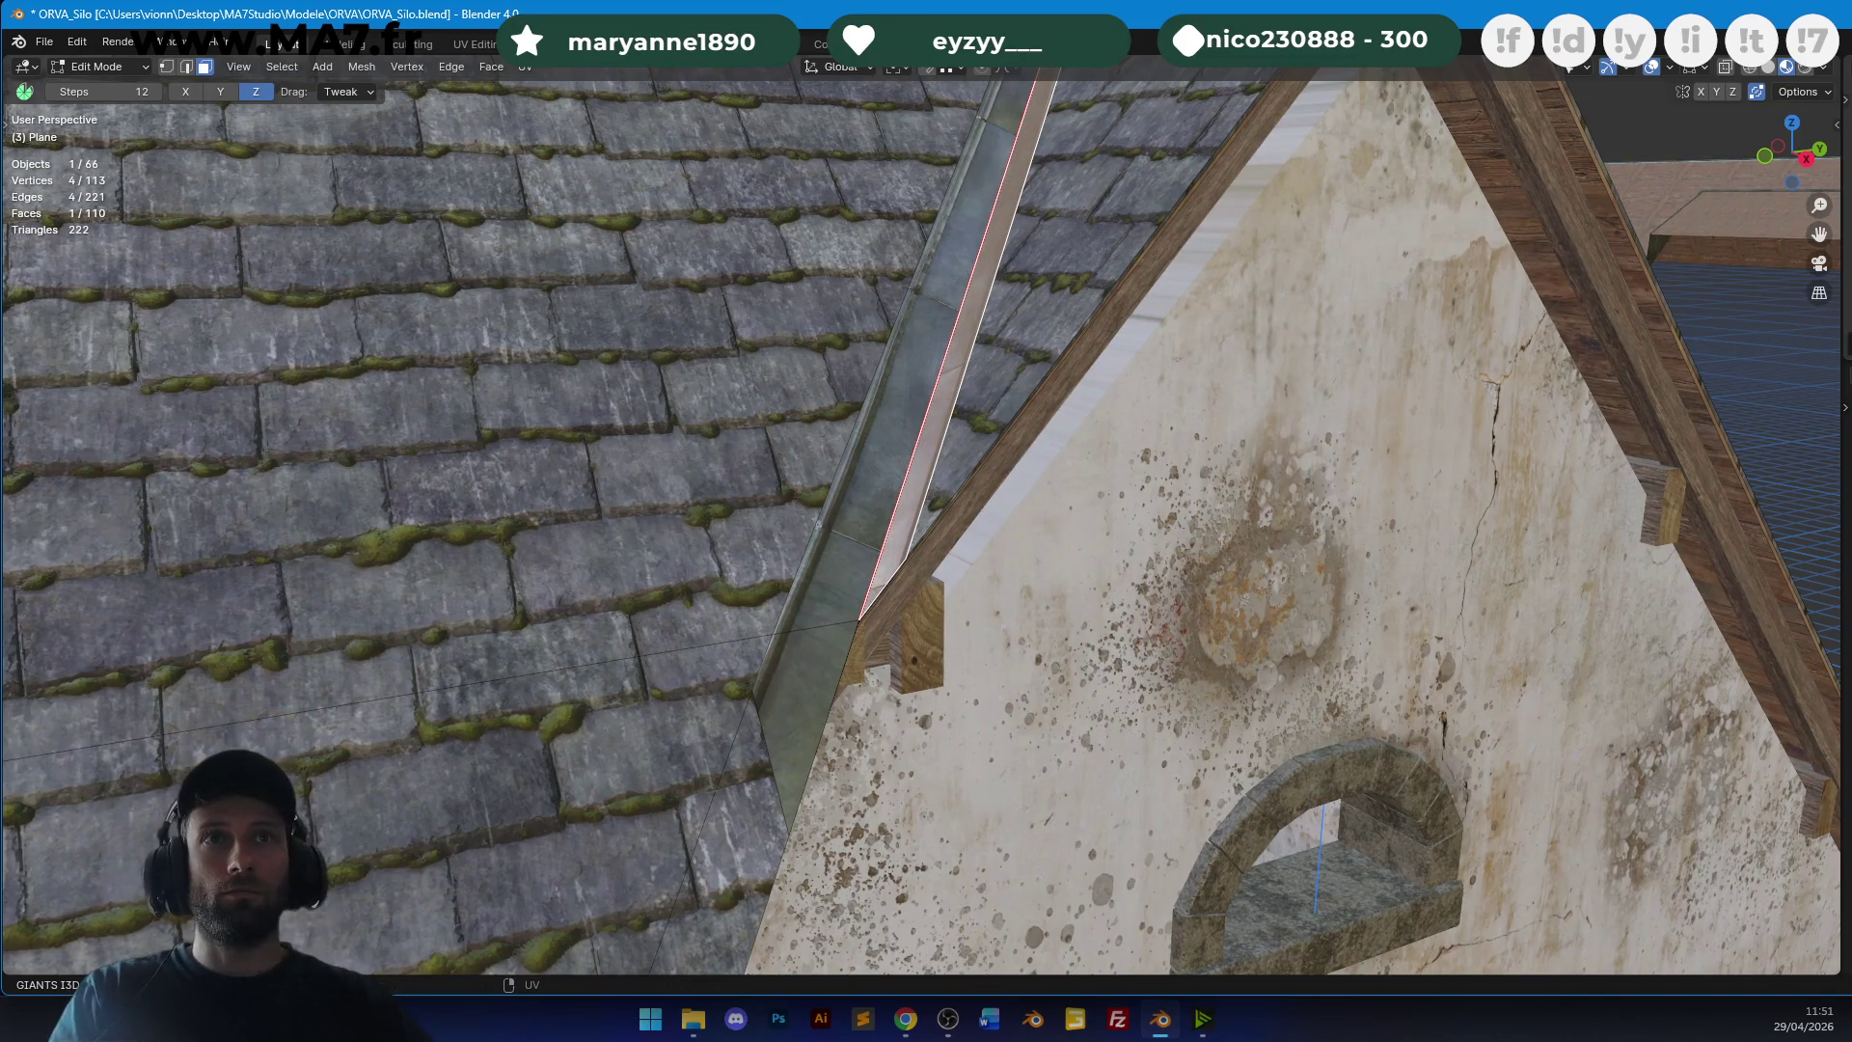
key("g")
key("Escape")
key("Tab")
mouse_move(1061, 405)
middle_mouse_down()
mouse_move(1092, 372)
mouse_move(1004, 449)
middle_mouse_up()
scroll(999, 449, "up", 2)
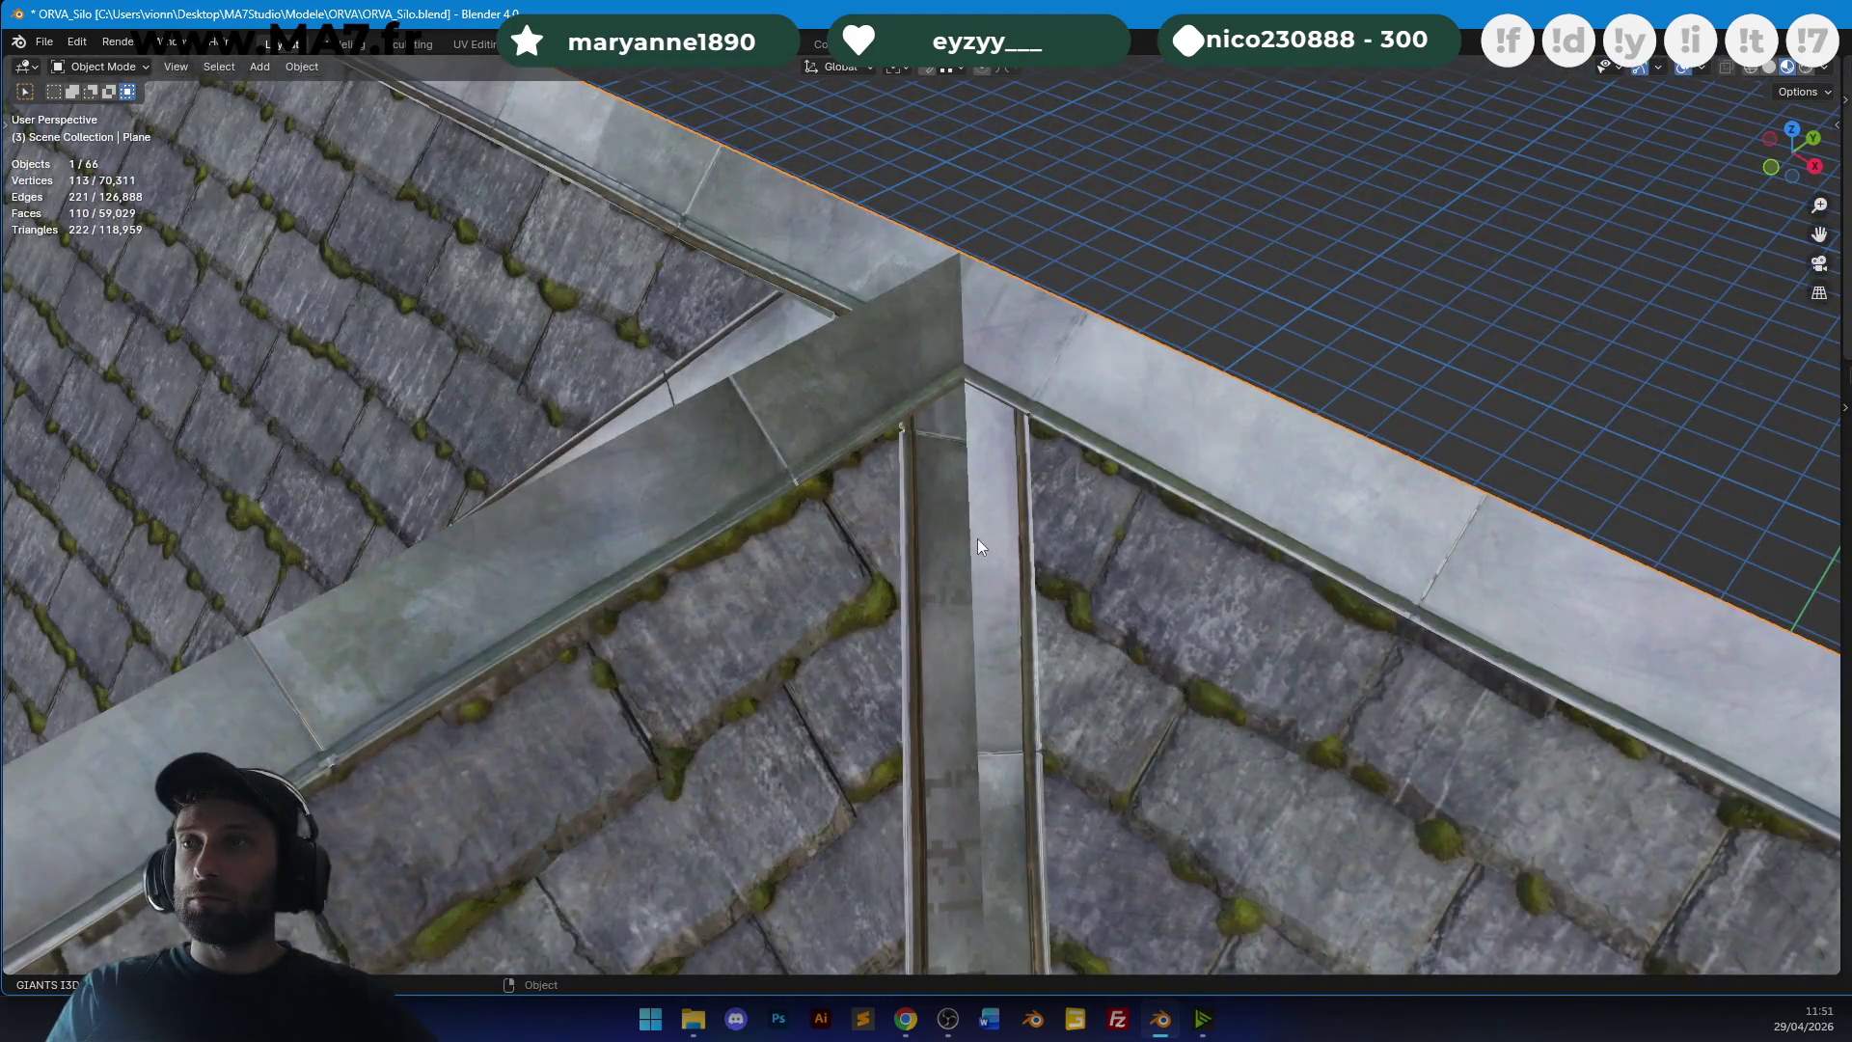
Clear the UV seam from the edge running along the roof gutter.
scroll(982, 538, "up", 5)
key("Tab")
left_click(776, 352, "shift")
mouse_move(777, 352)
middle_mouse_down()
mouse_move(887, 334)
mouse_move(888, 307)
middle_mouse_up()
left_click(784, 633, "shift")
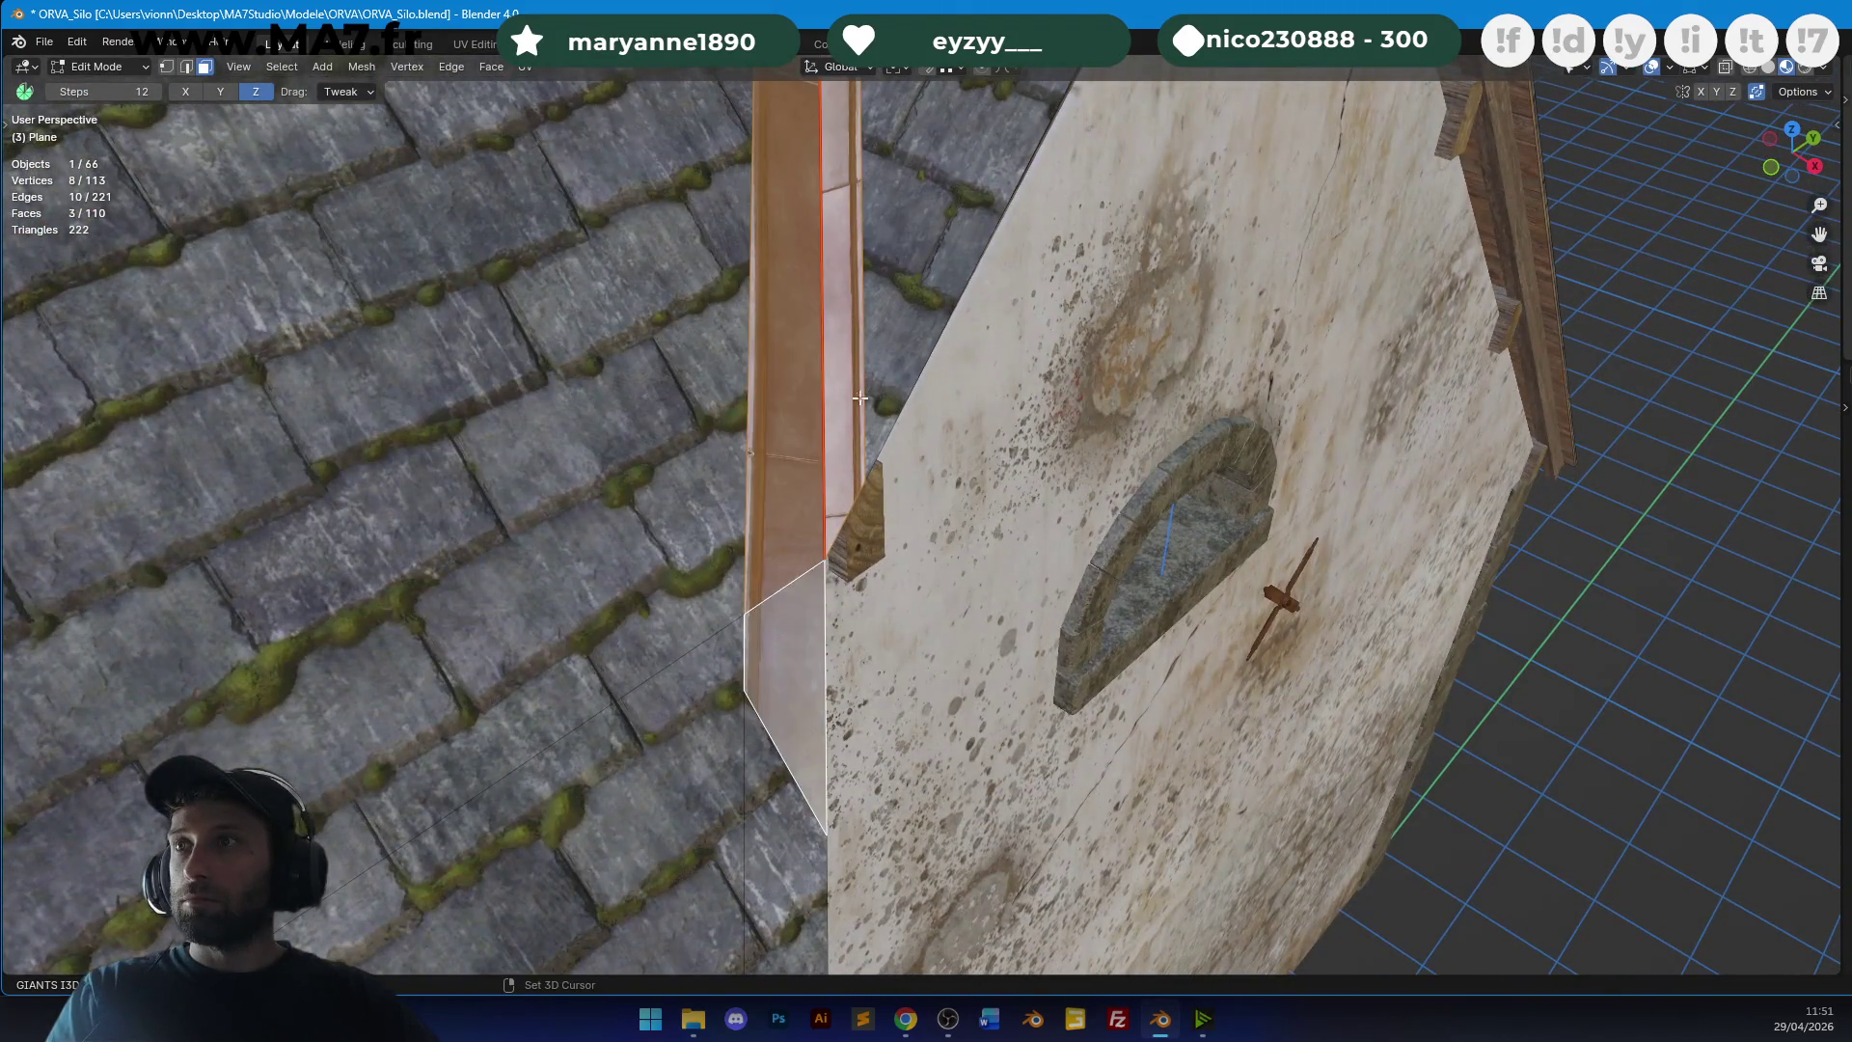
middle_click_drag(785, 634, 891, 479)
key("2")
left_click(863, 228)
key("u")
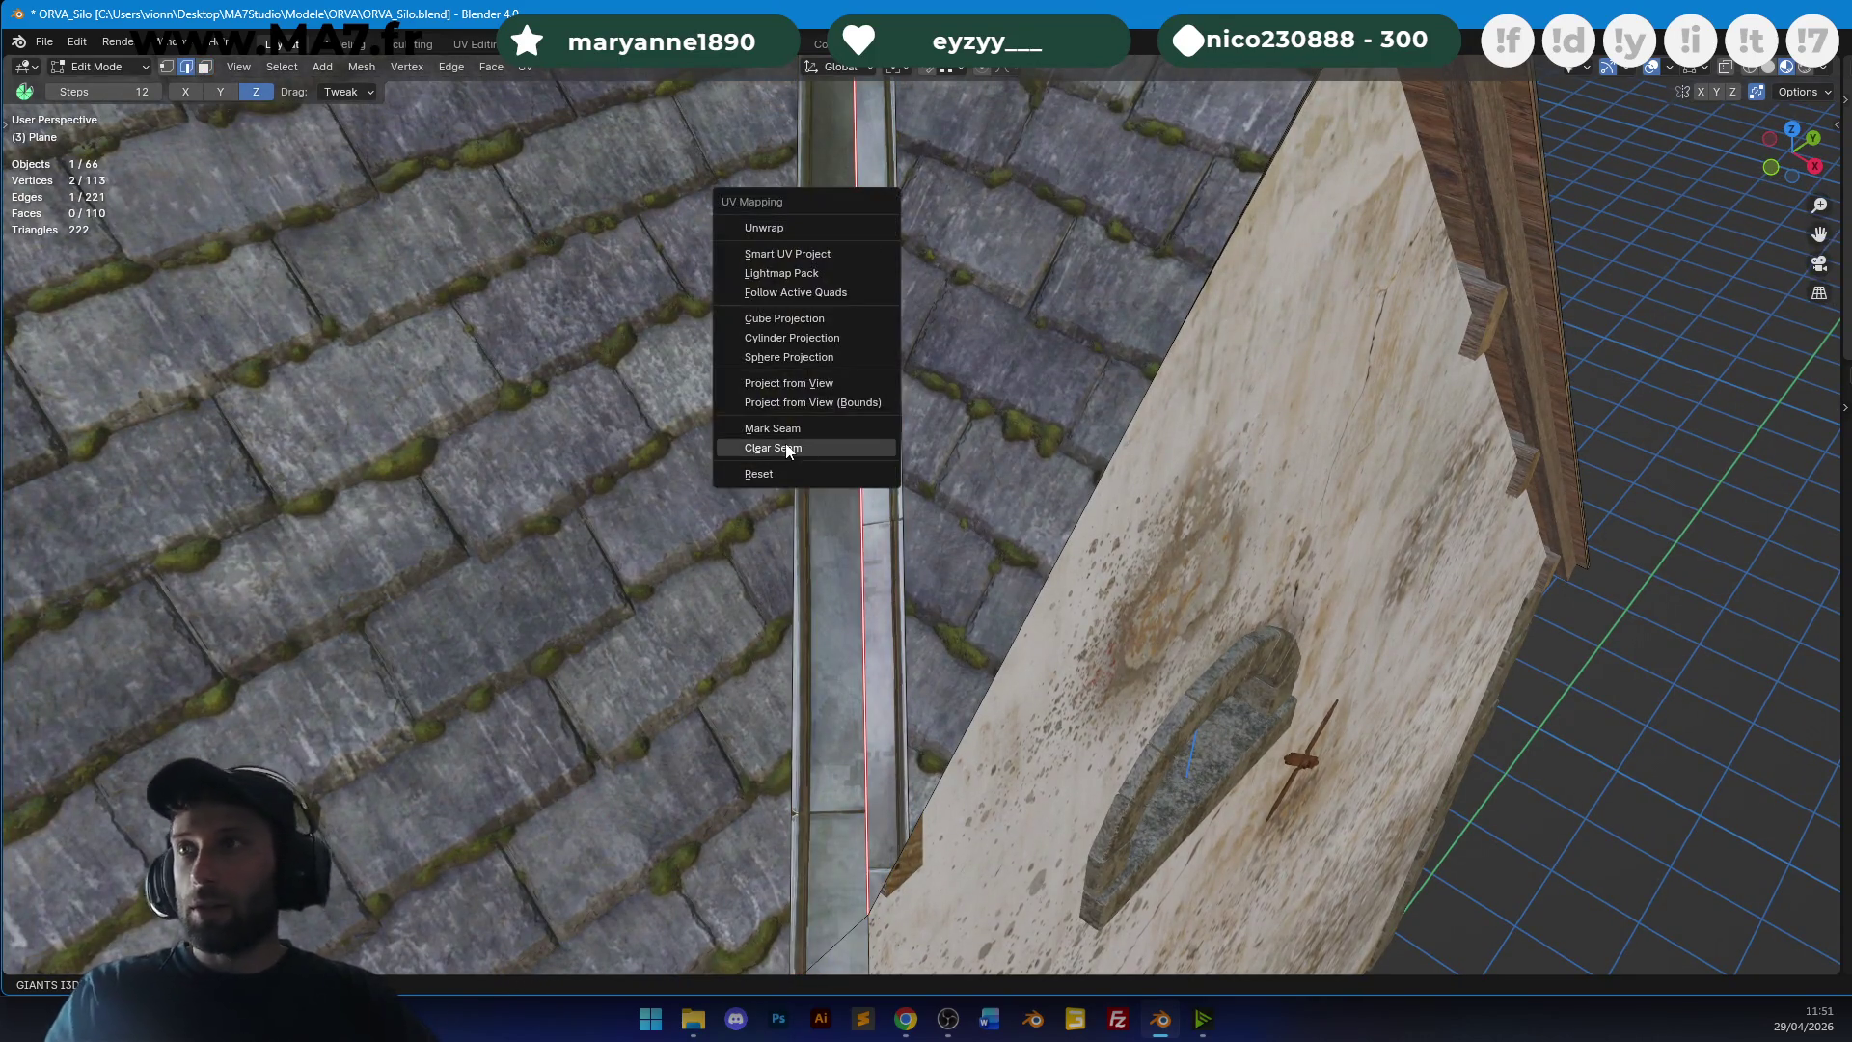
left_click(777, 448)
Unwrap the three gutter faces together and shift their texture into place.
key("3")
left_click(830, 579)
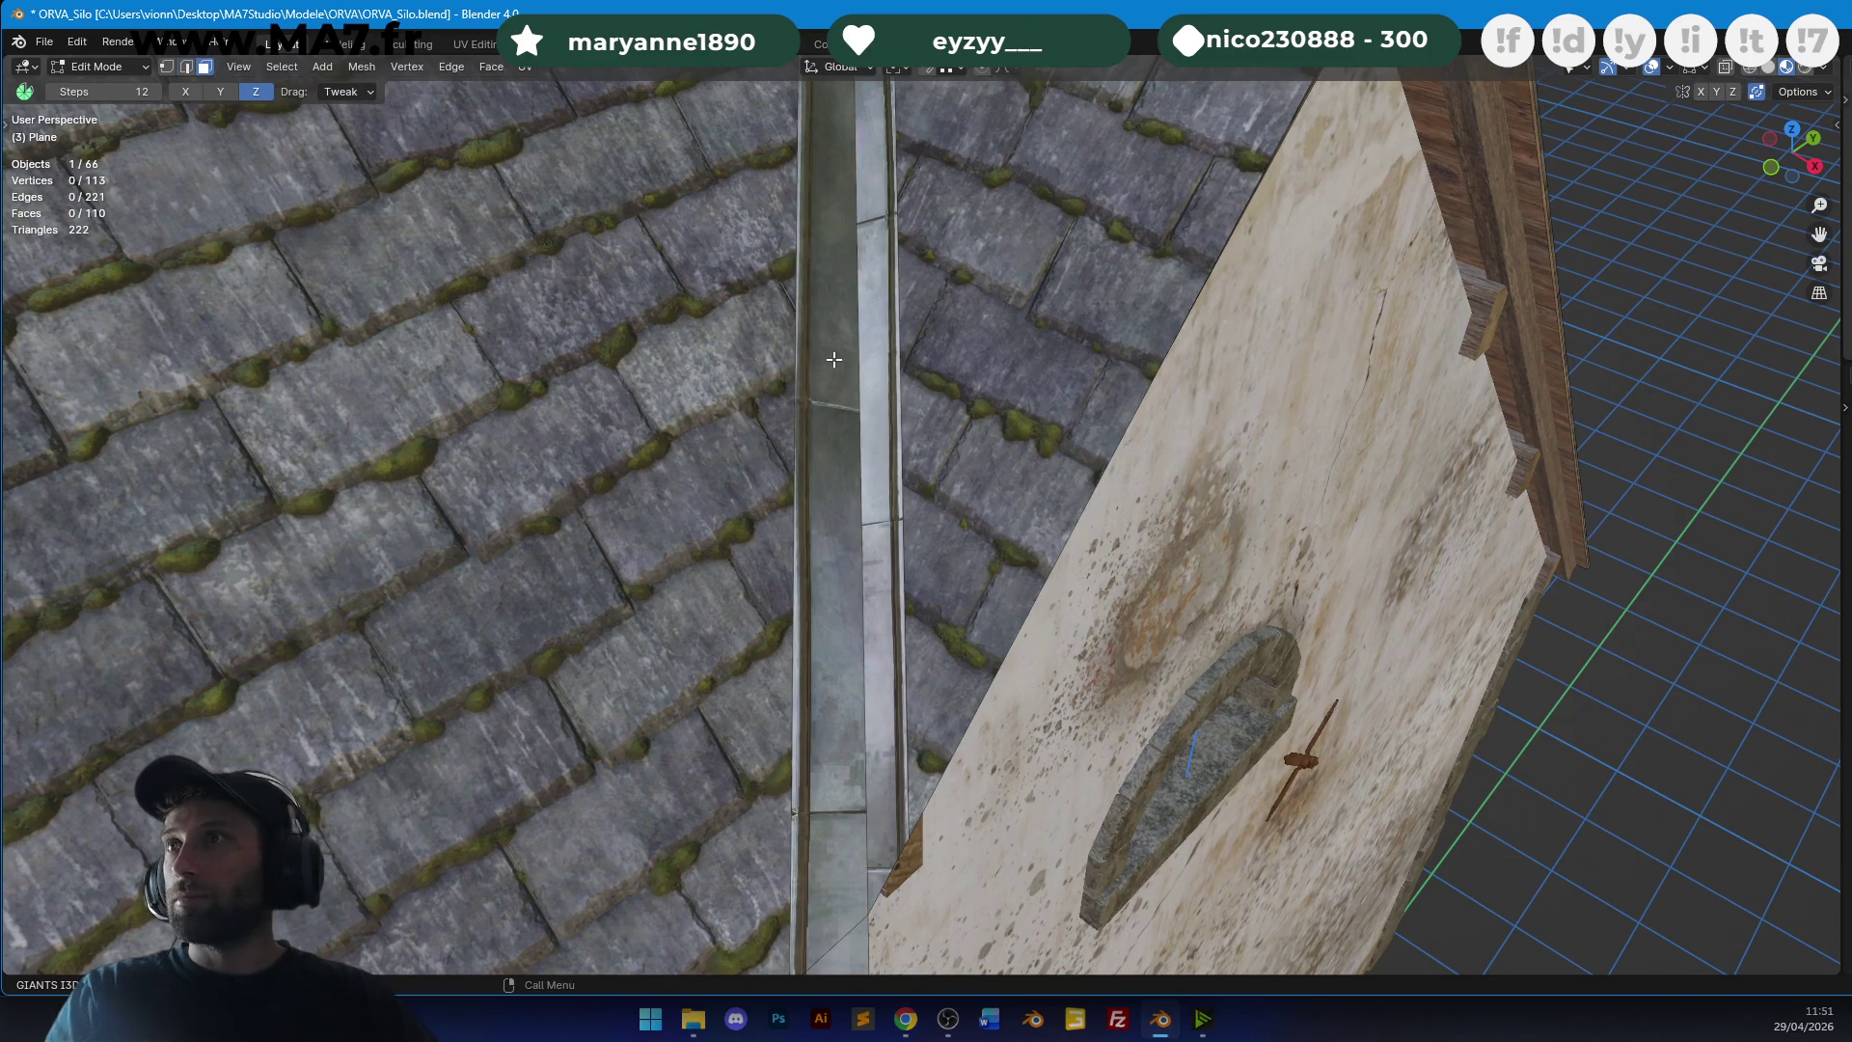
left_click(863, 329, "shift")
middle_click_drag(862, 330, 833, 663)
left_click(842, 715, "shift")
key("u")
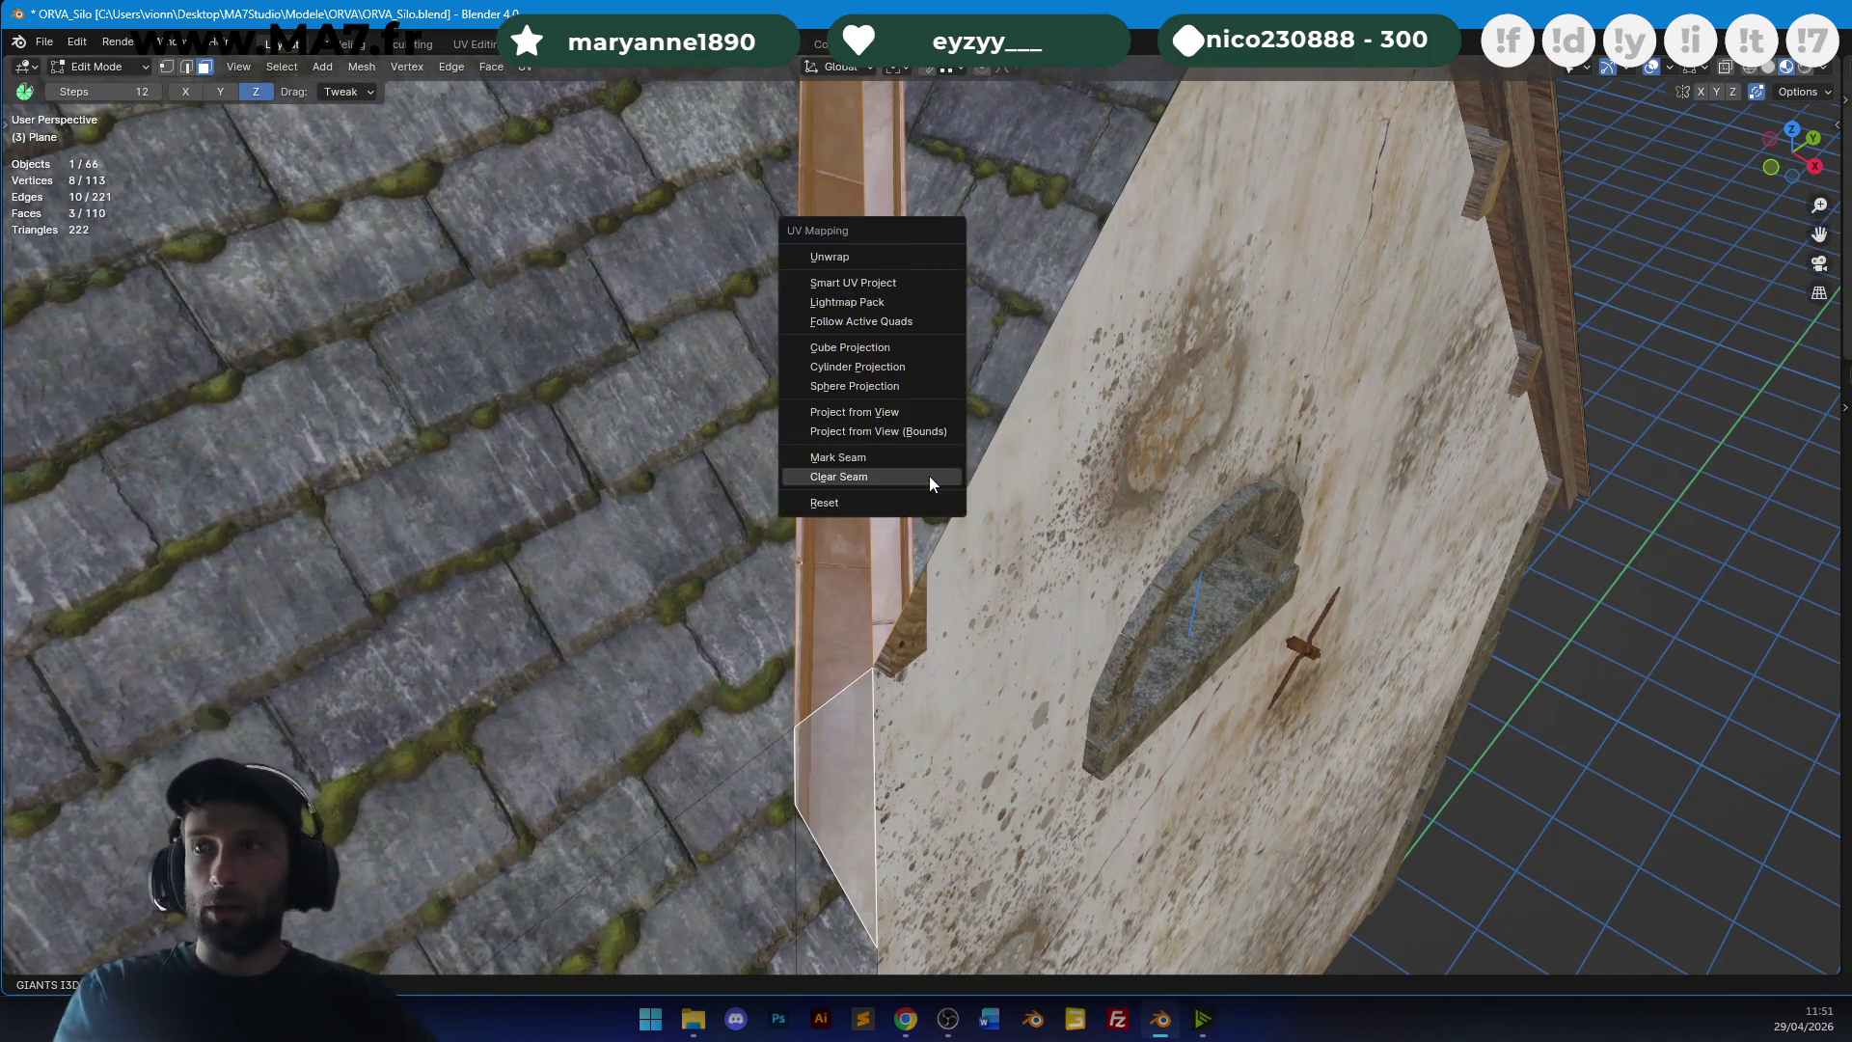
left_click(831, 256)
middle_click_drag(831, 257, 1425, 467)
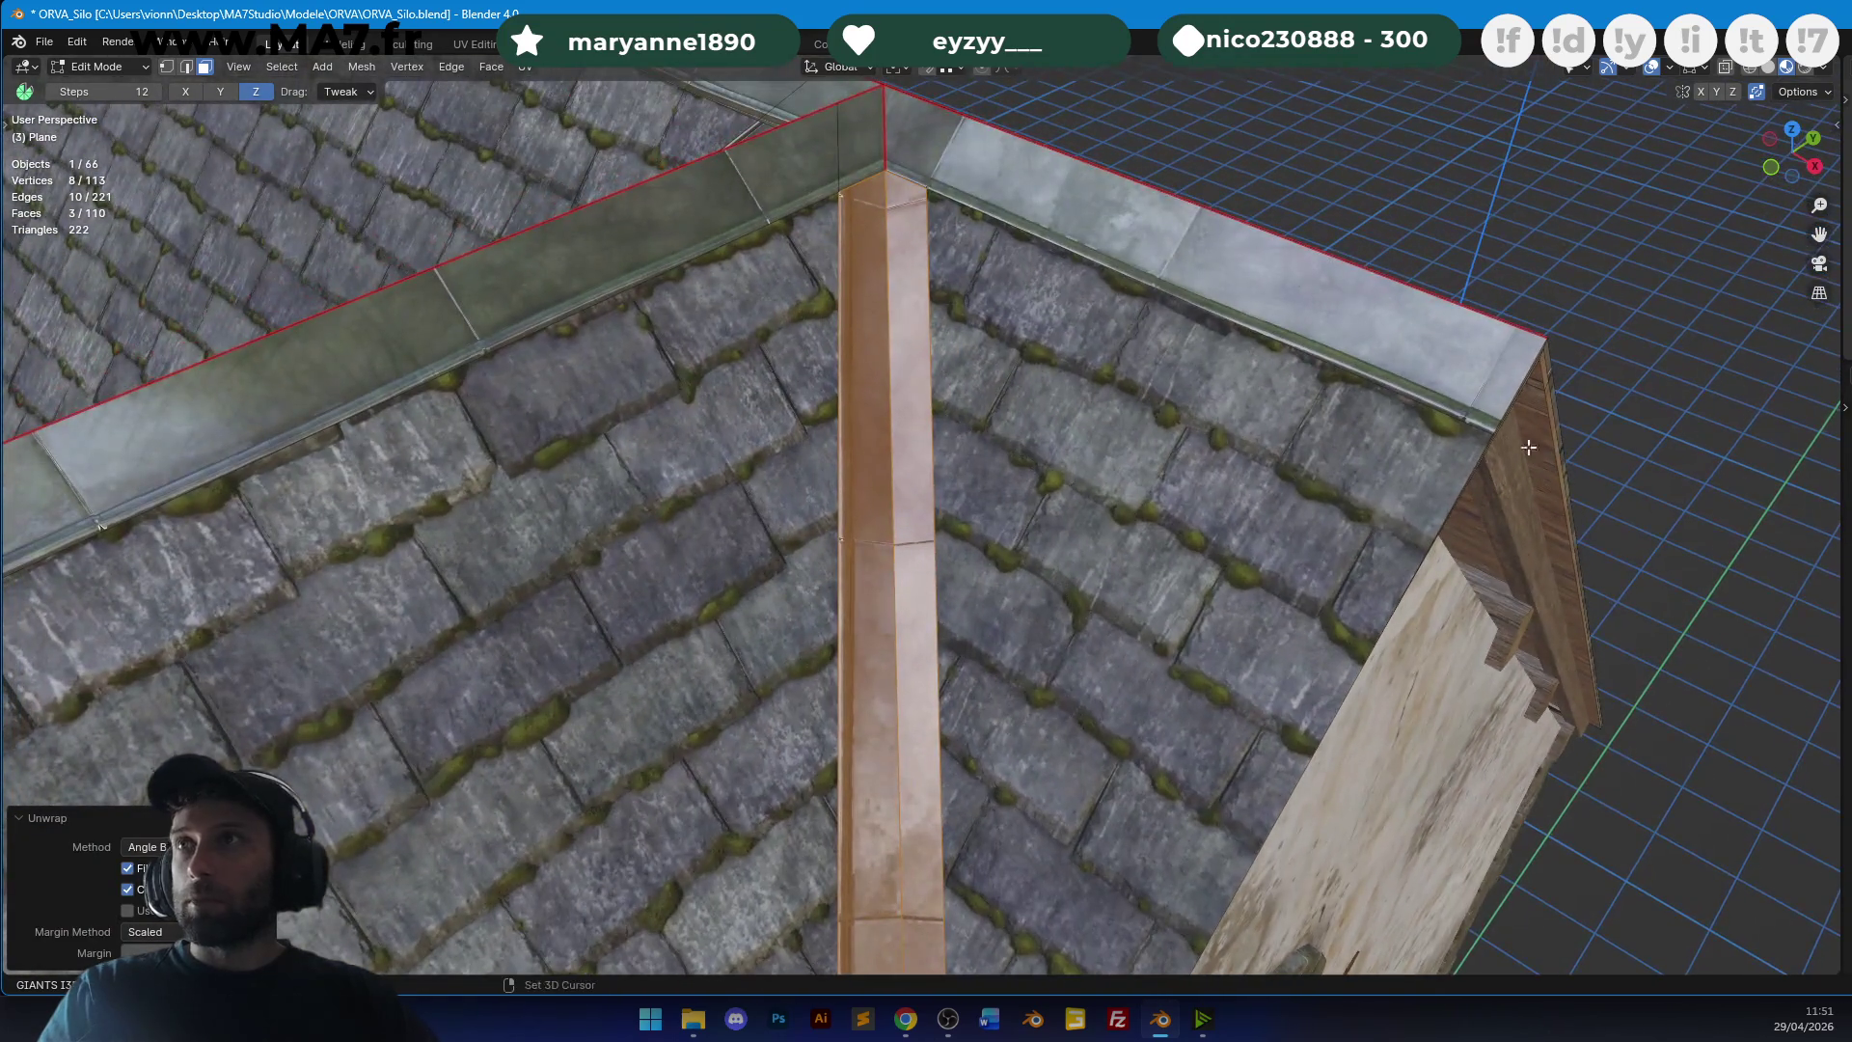
key("g")
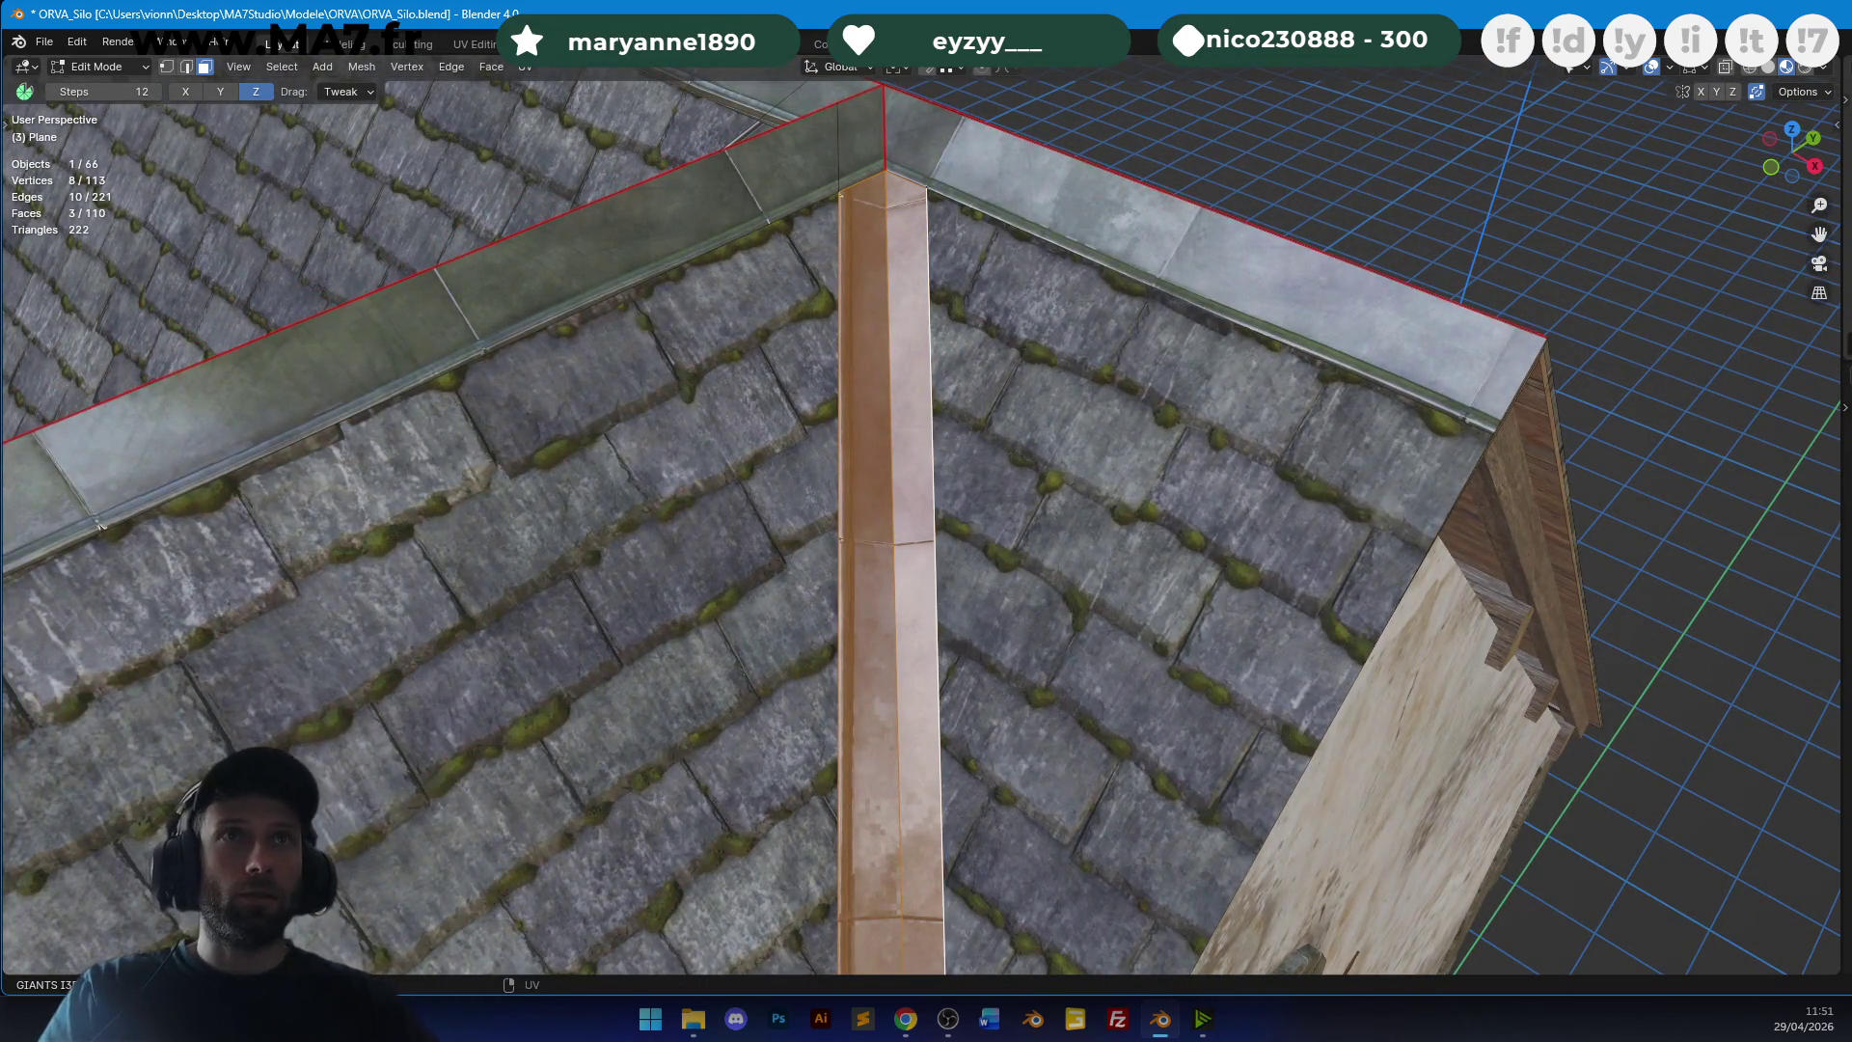
key("Return")
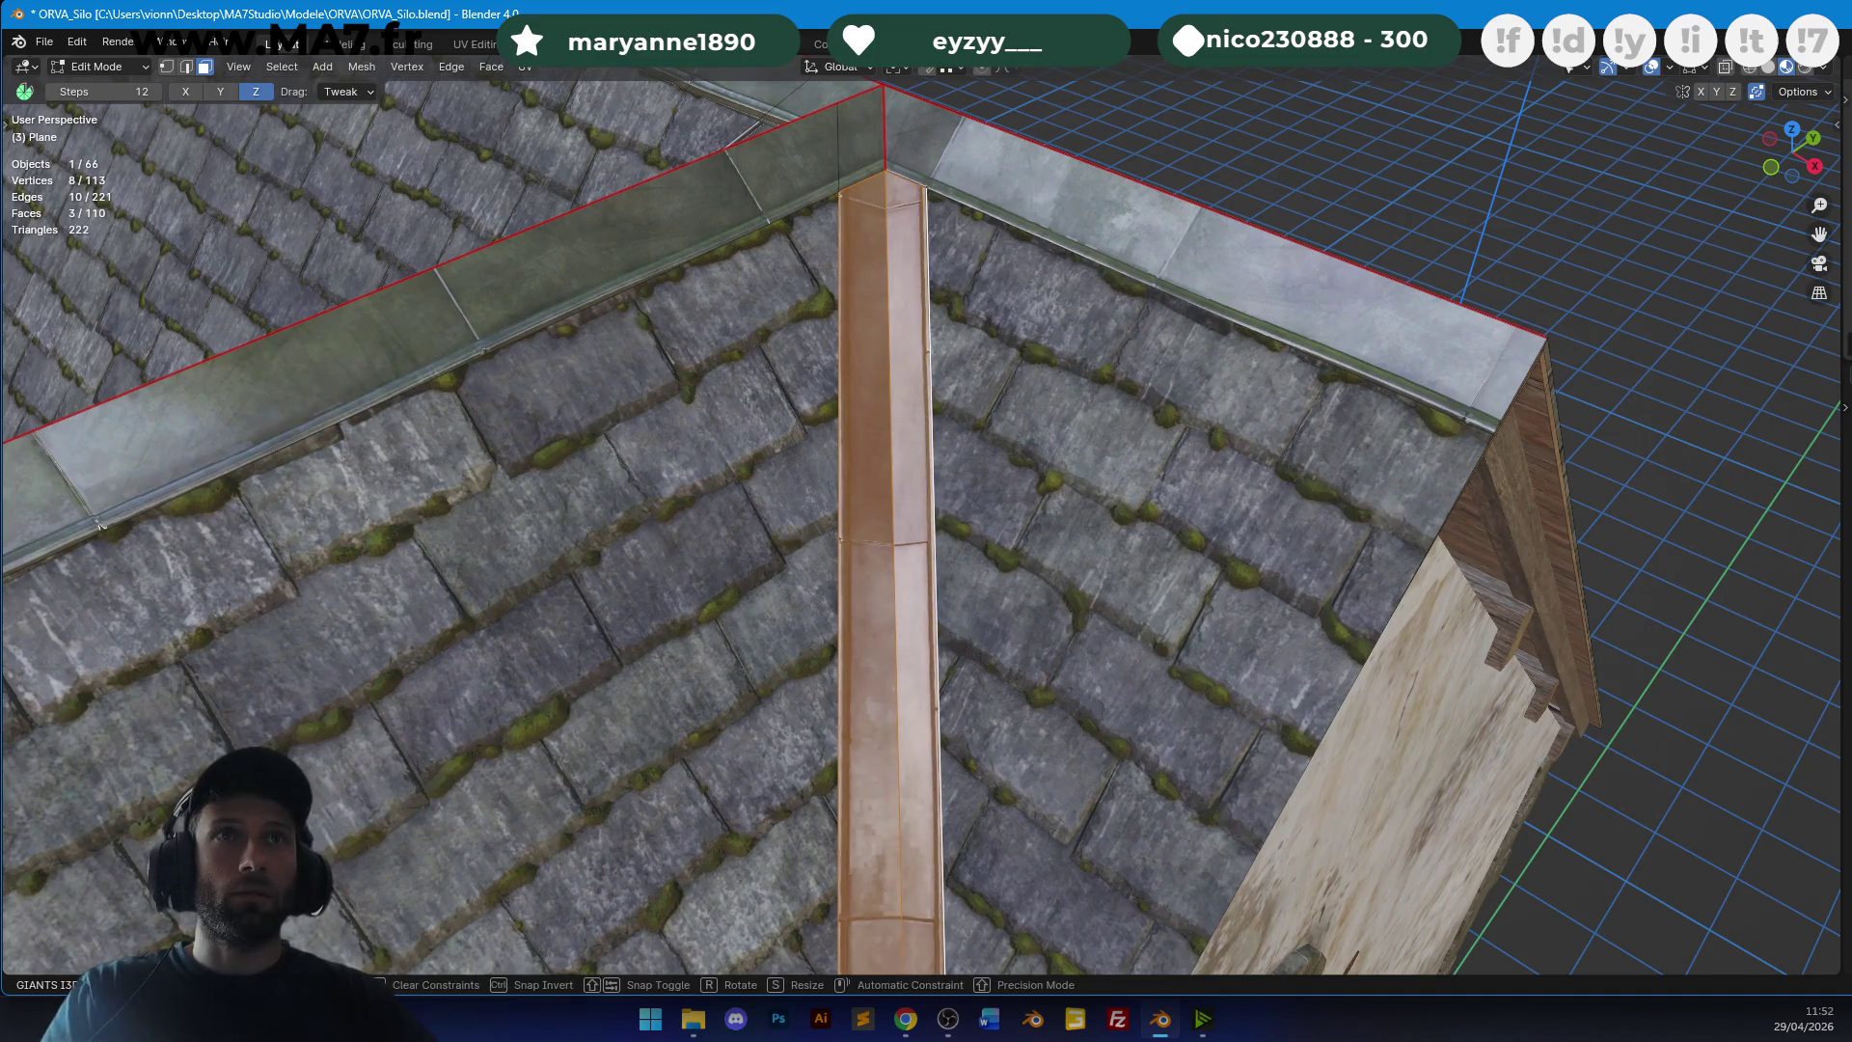
Move the flashing's selected edge into position along the gable wall and leave Edit Mode.
key("Tab")
mouse_move(1445, 213)
middle_mouse_down()
mouse_move(1022, 420)
mouse_move(936, 425)
mouse_move(950, 429)
middle_mouse_up()
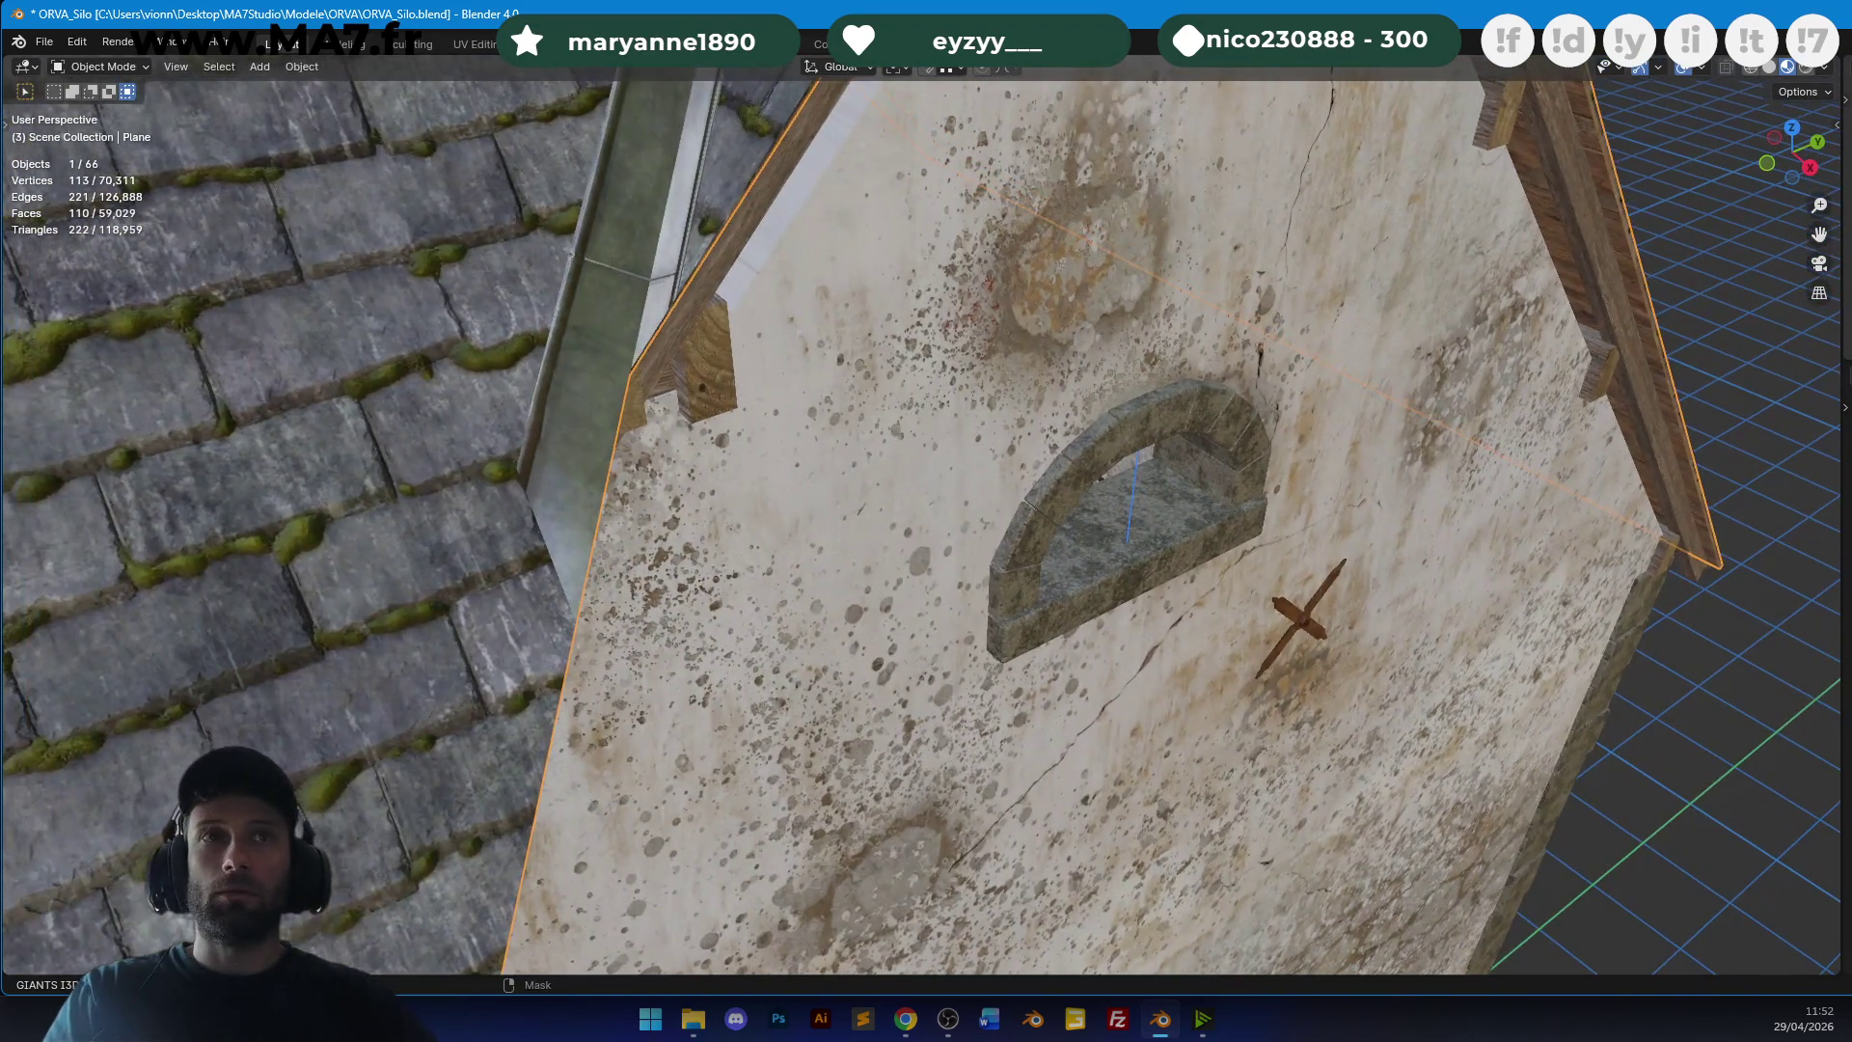
key("Tab")
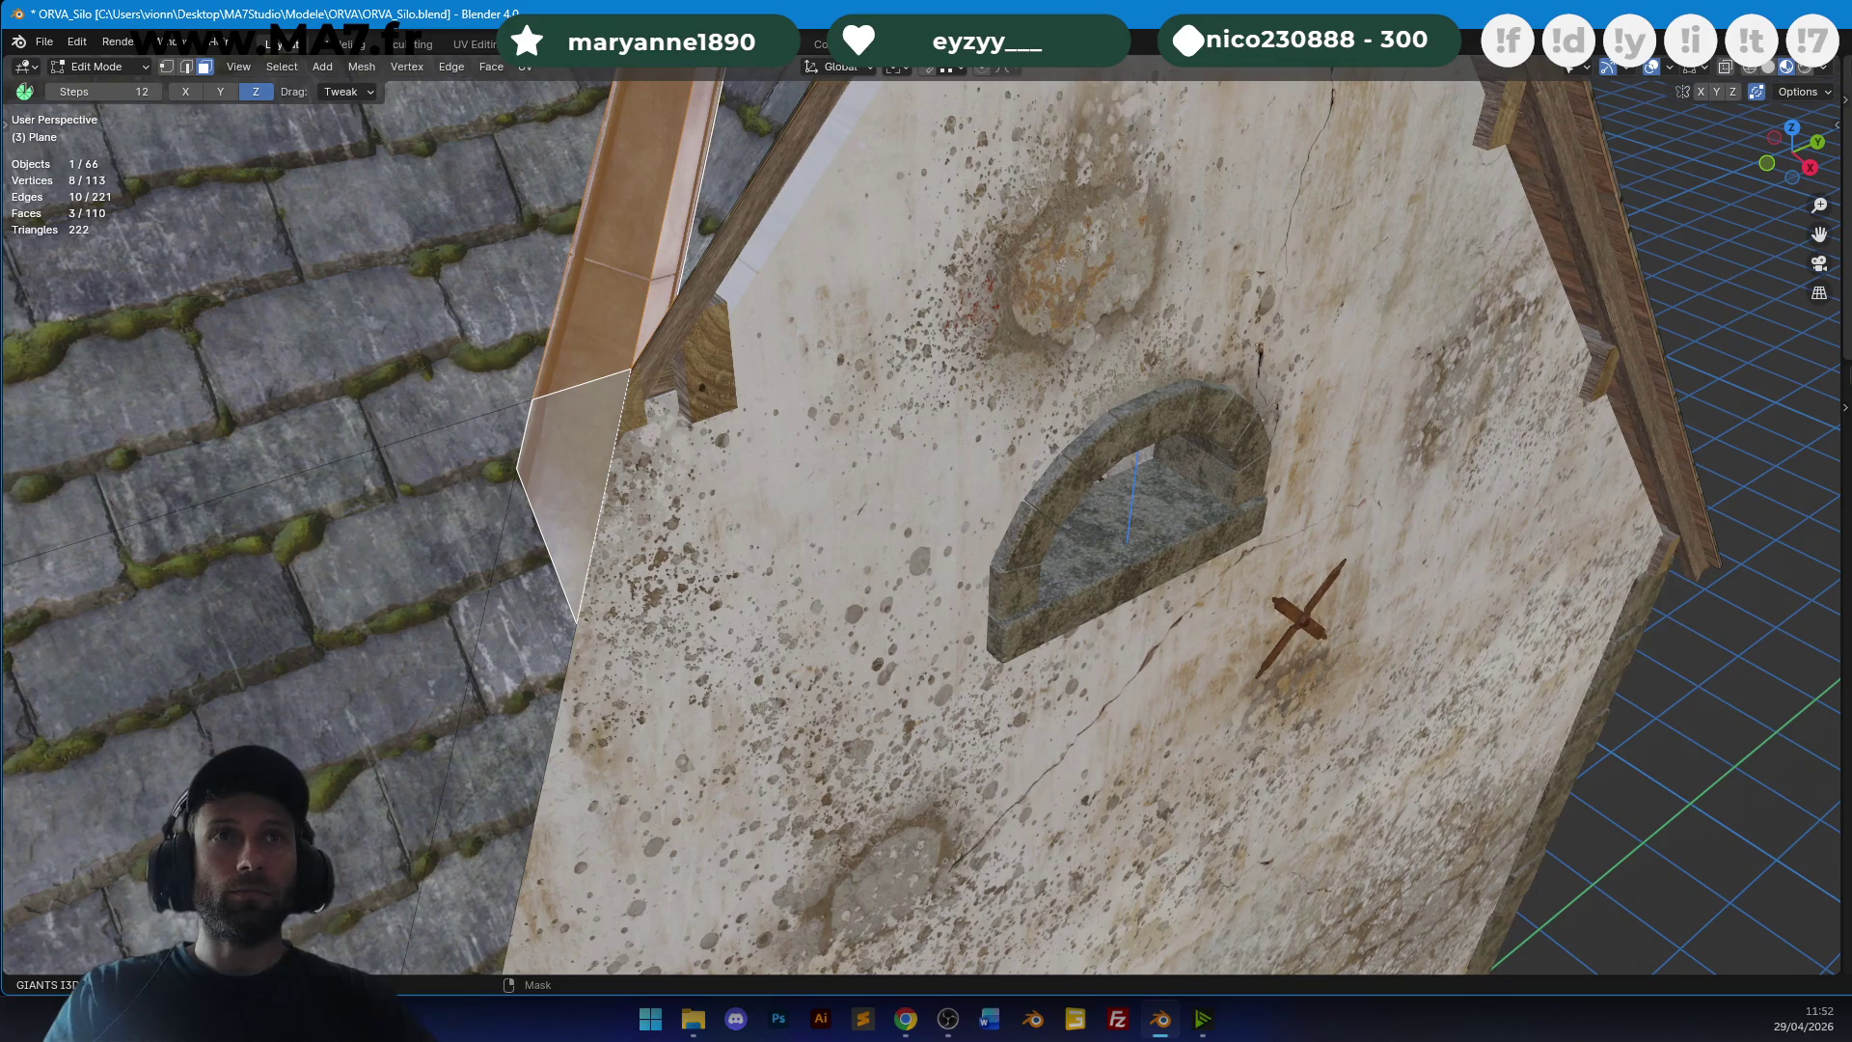
key("g")
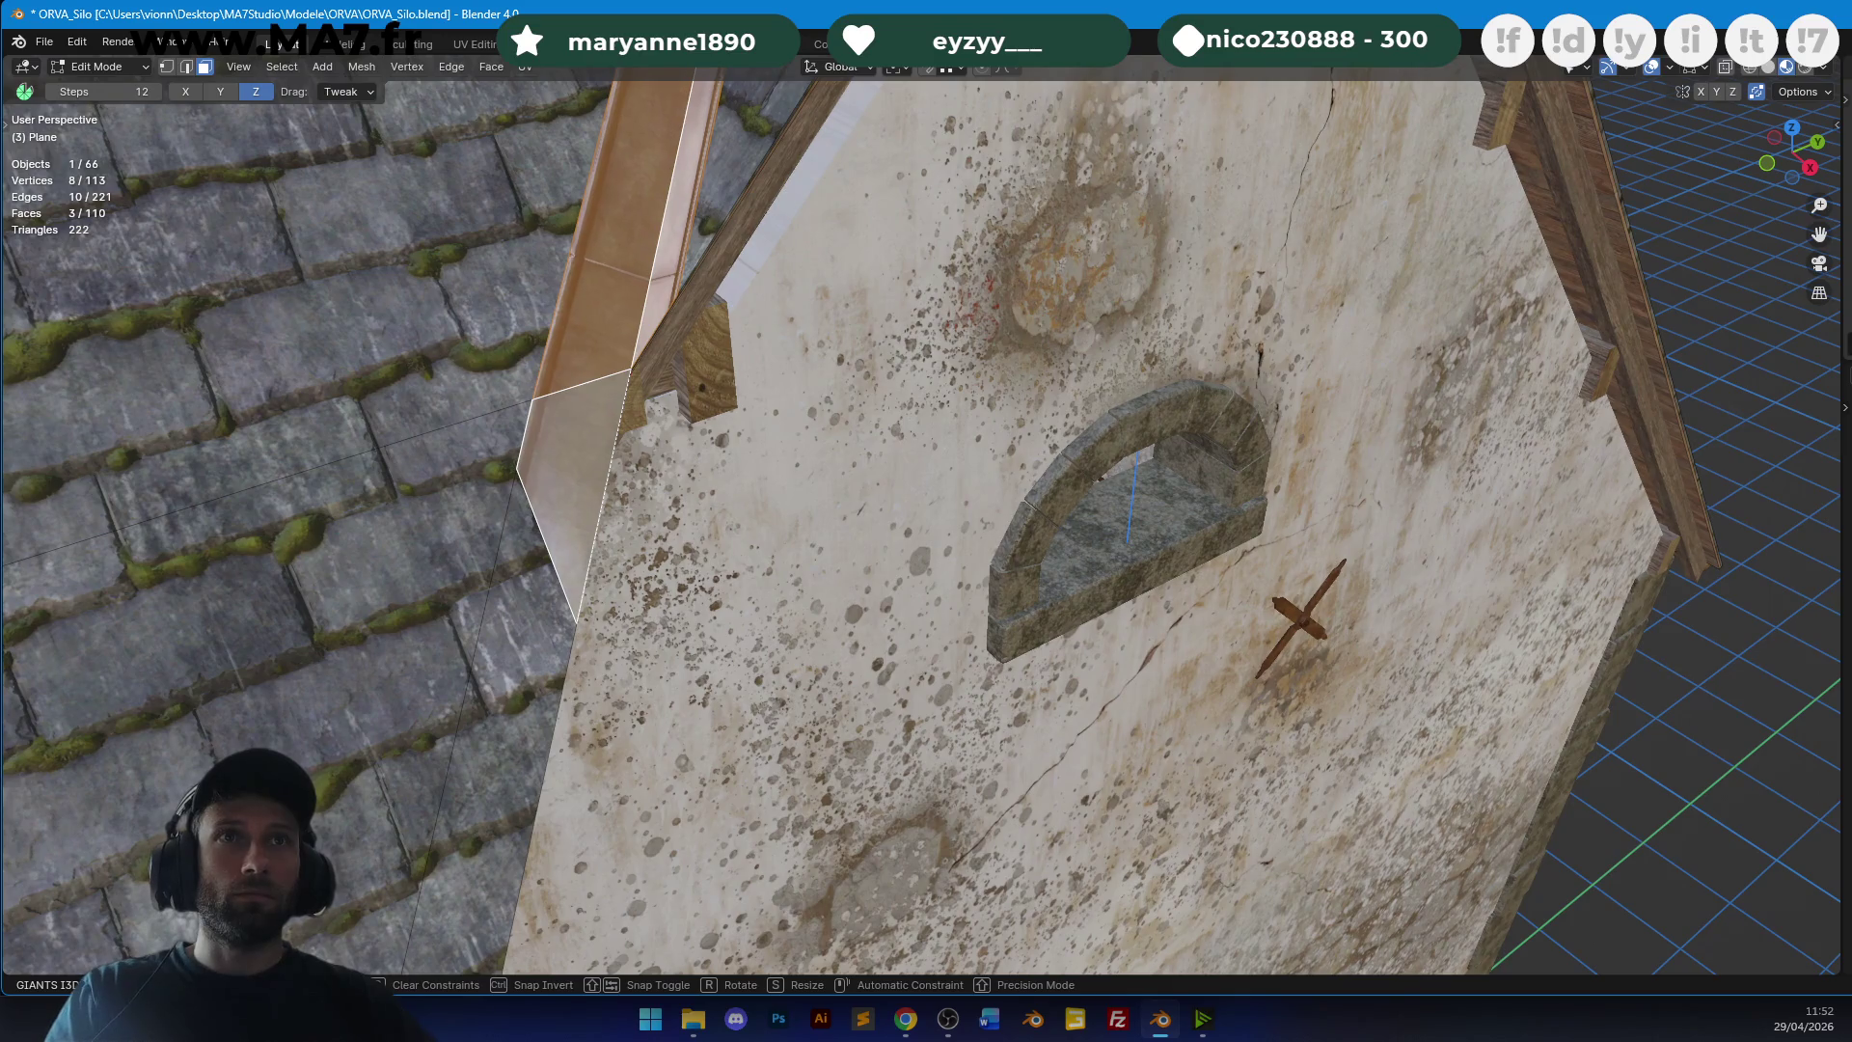
key("Return")
key("Tab")
Save the building file and switch the viewport to Rendered shading.
scroll(951, 542, "down", 3)
mouse_move(951, 541)
middle_mouse_down()
mouse_move(829, 281)
mouse_move(951, 604)
mouse_move(968, 327)
middle_mouse_up()
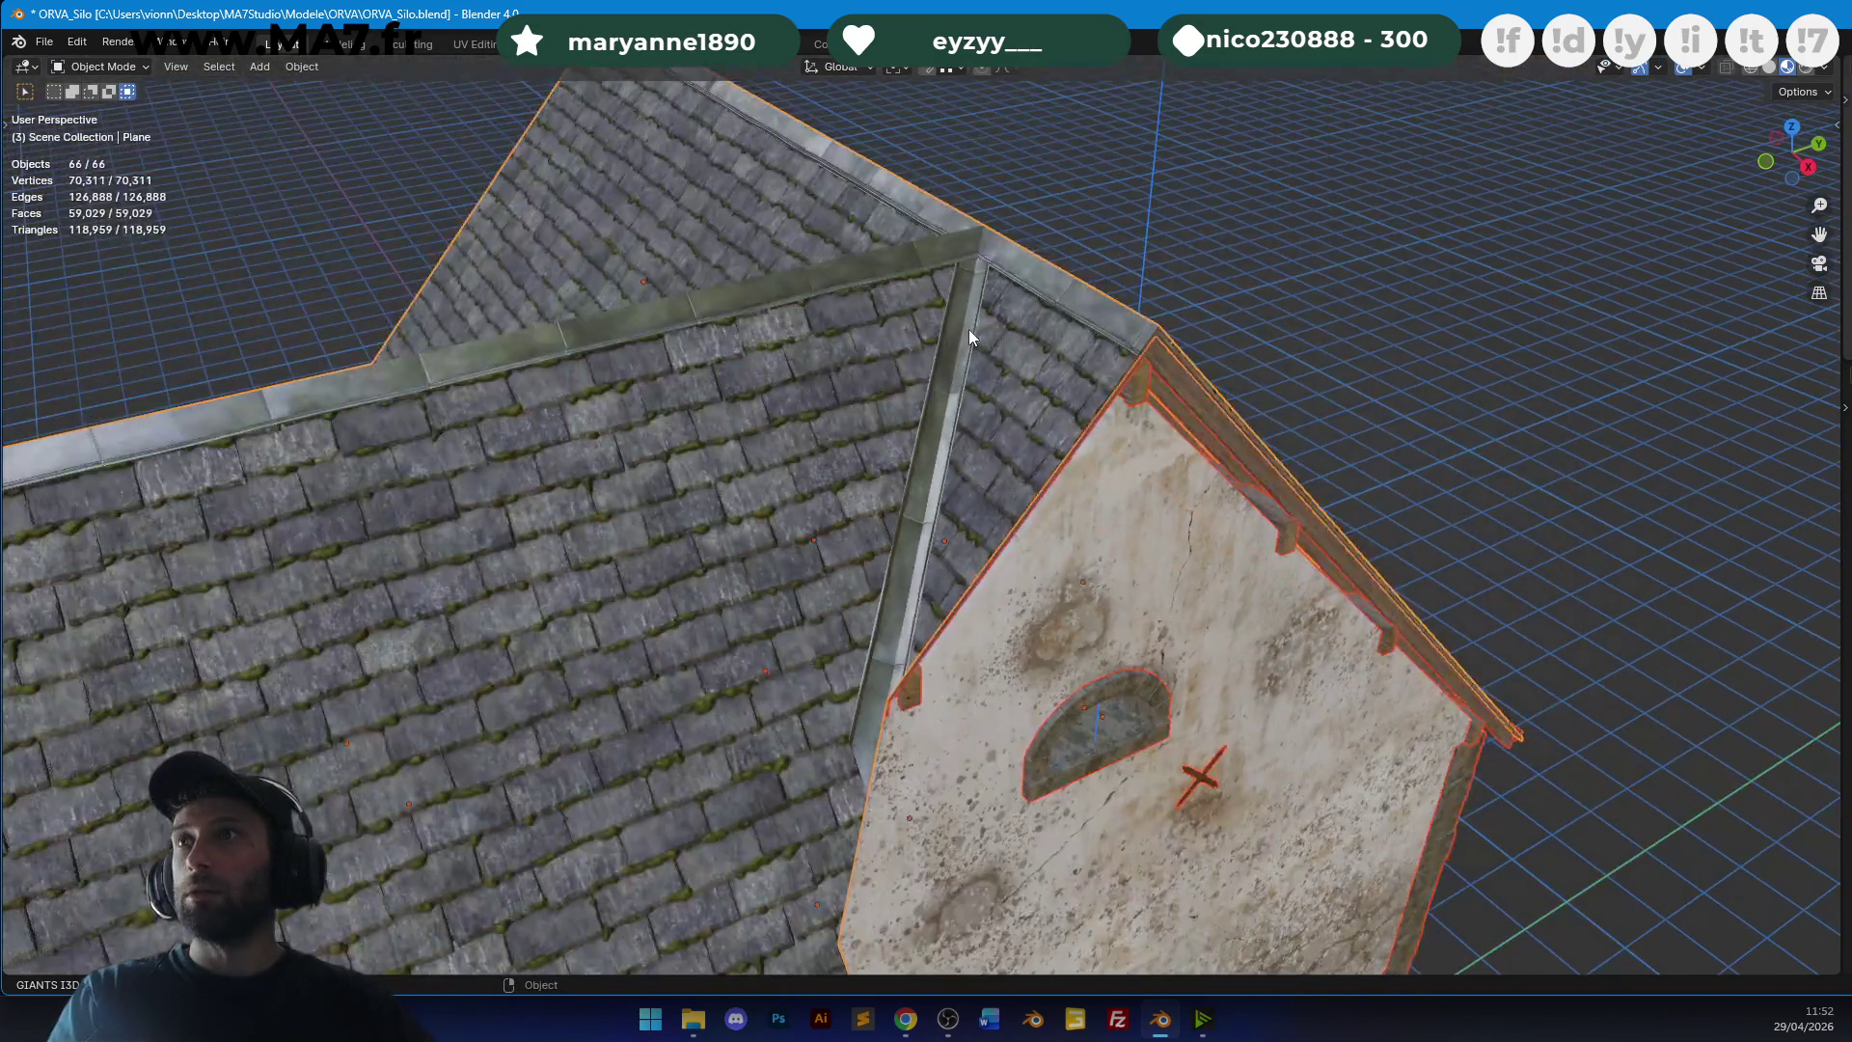
key("ctrl+s")
scroll(968, 327, "down", 3)
key("z")
left_click(1011, 183)
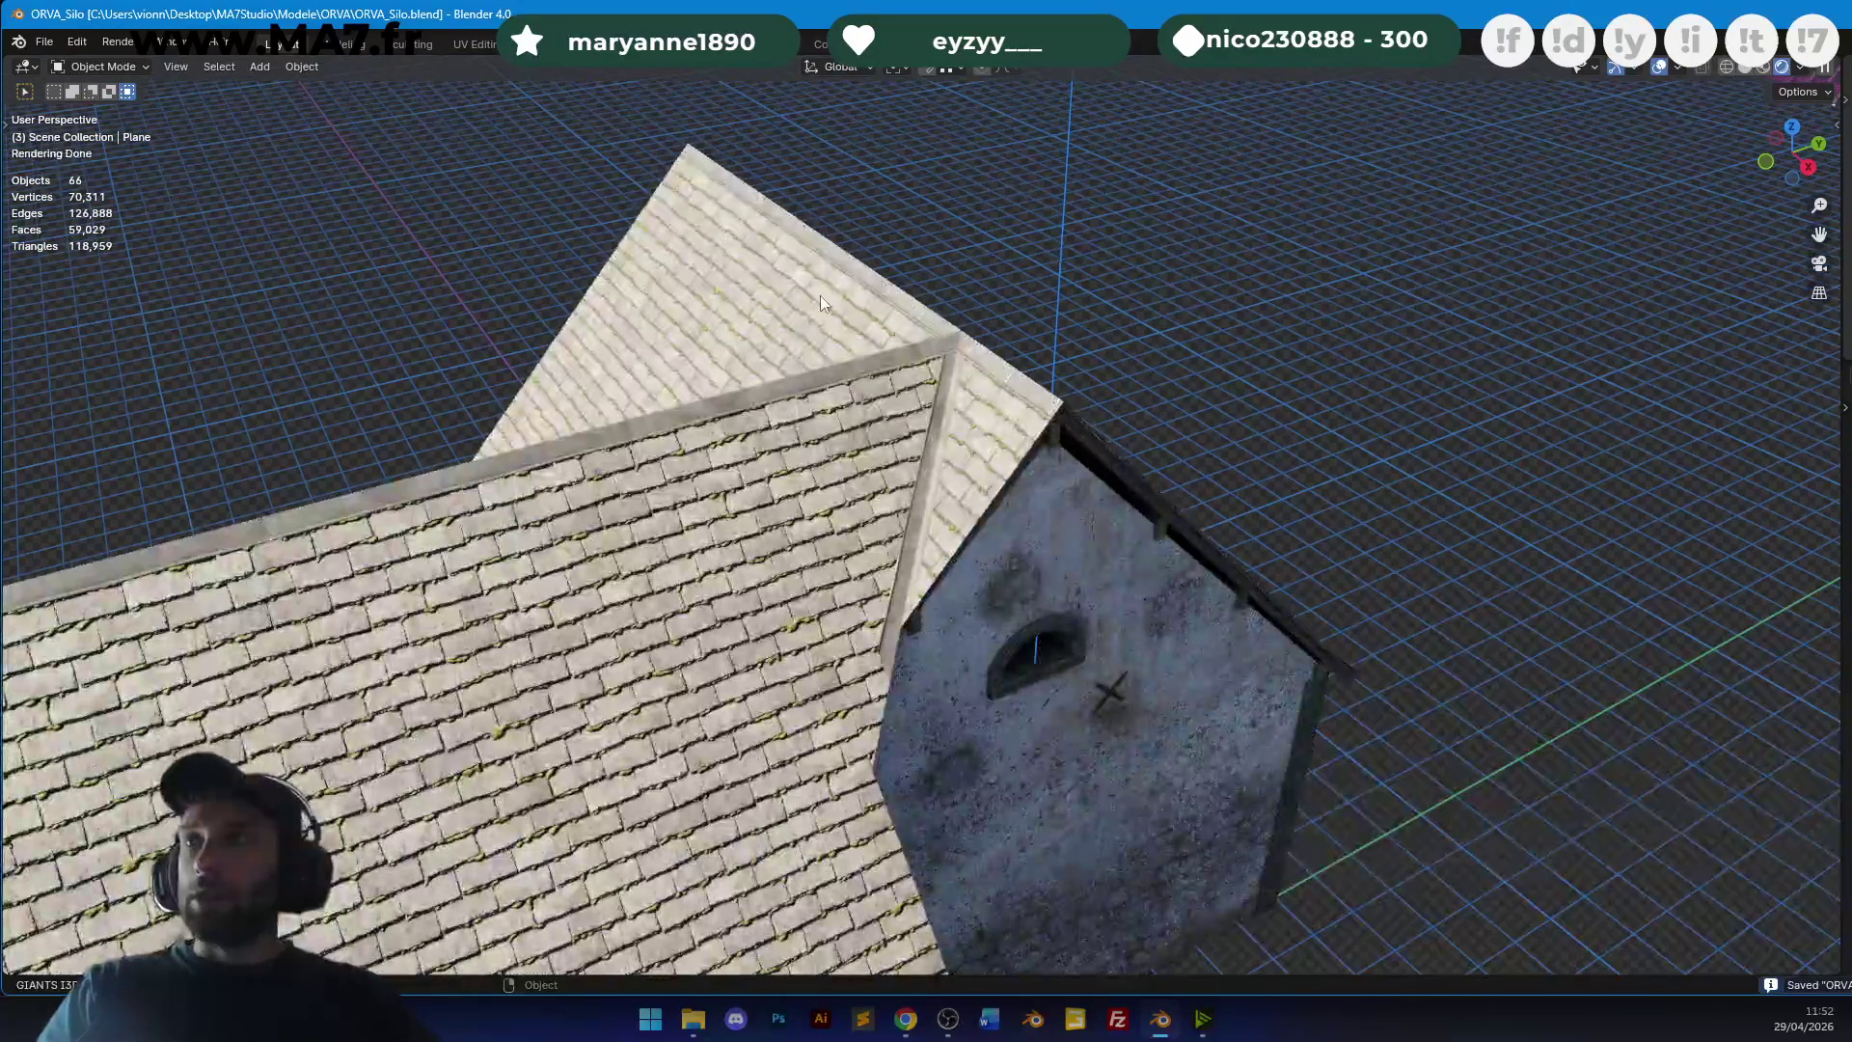
Orbit and zoom around the roof and the whole house in the rendered preview.
mouse_move(820, 295)
middle_mouse_down()
mouse_move(743, 392)
mouse_move(904, 472)
mouse_move(1003, 453)
mouse_move(1050, 525)
mouse_move(1148, 495)
mouse_move(959, 461)
middle_mouse_up()
scroll(743, 393, "down", 5)
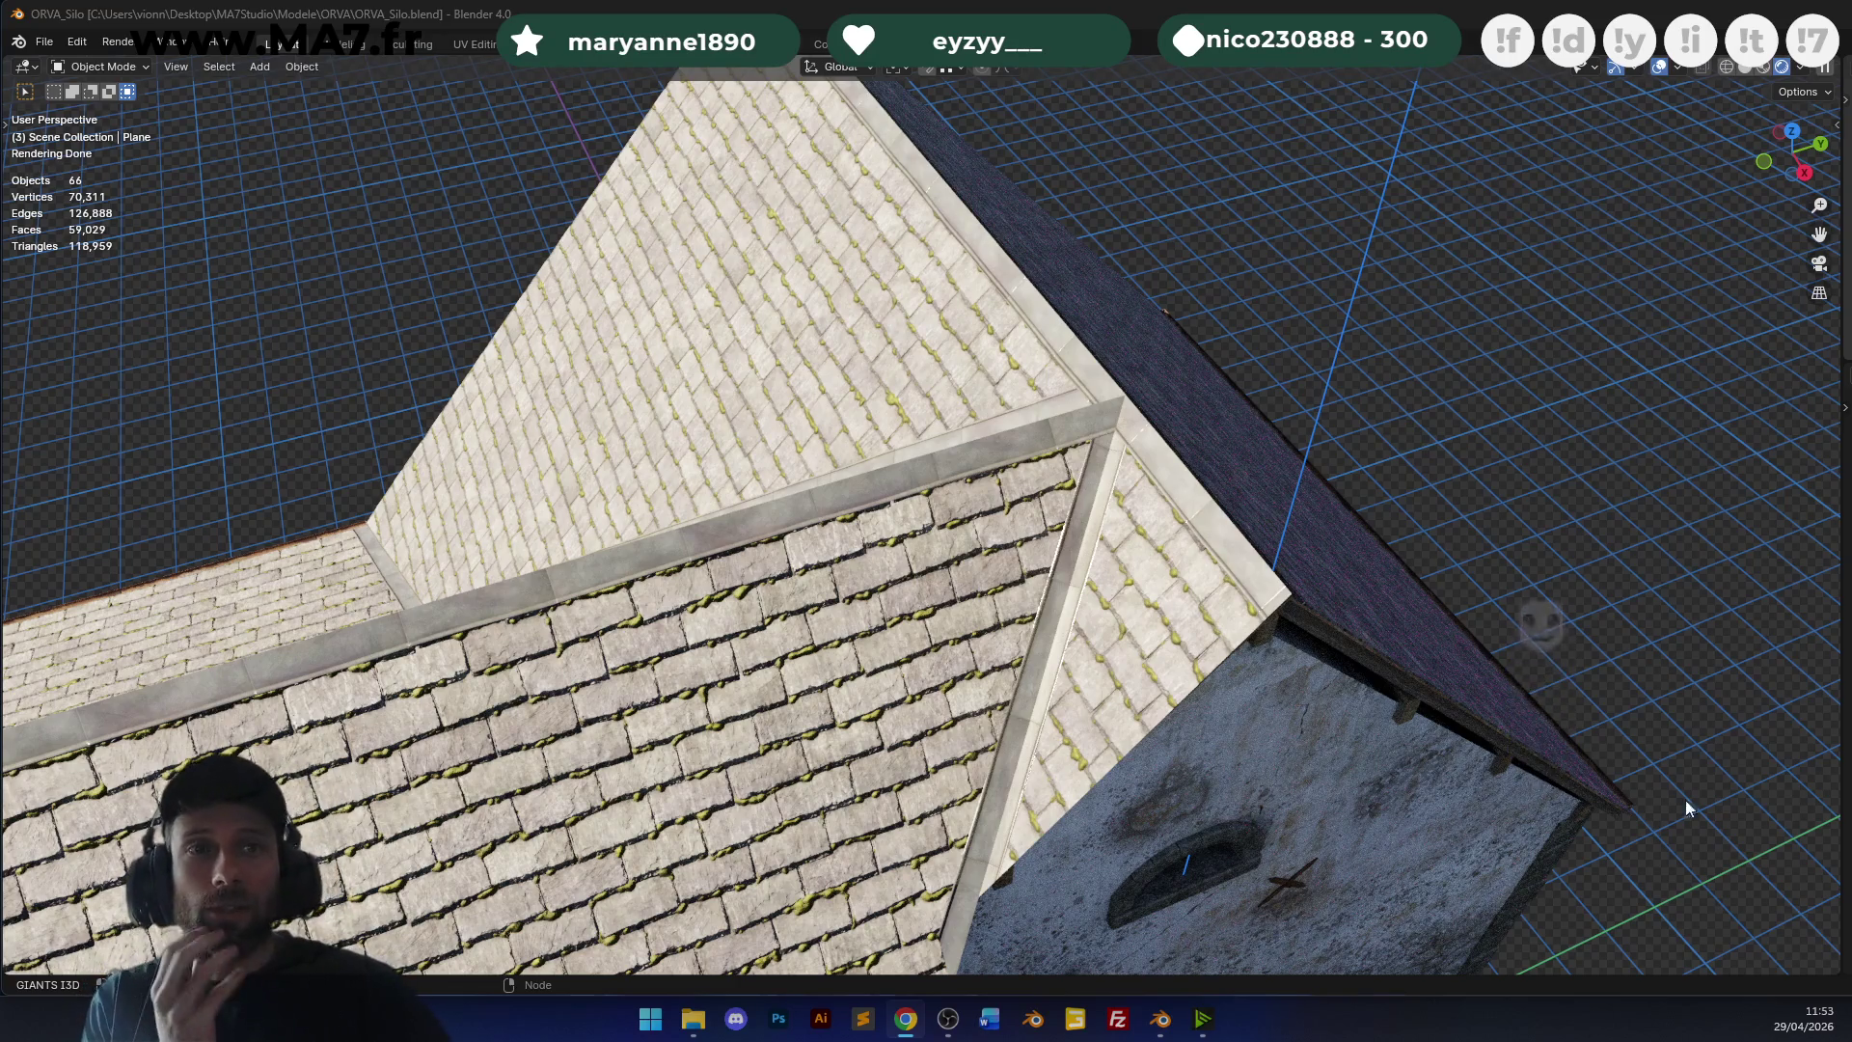
scroll(1048, 395, "down", 4)
scroll(1102, 521, "up", 5)
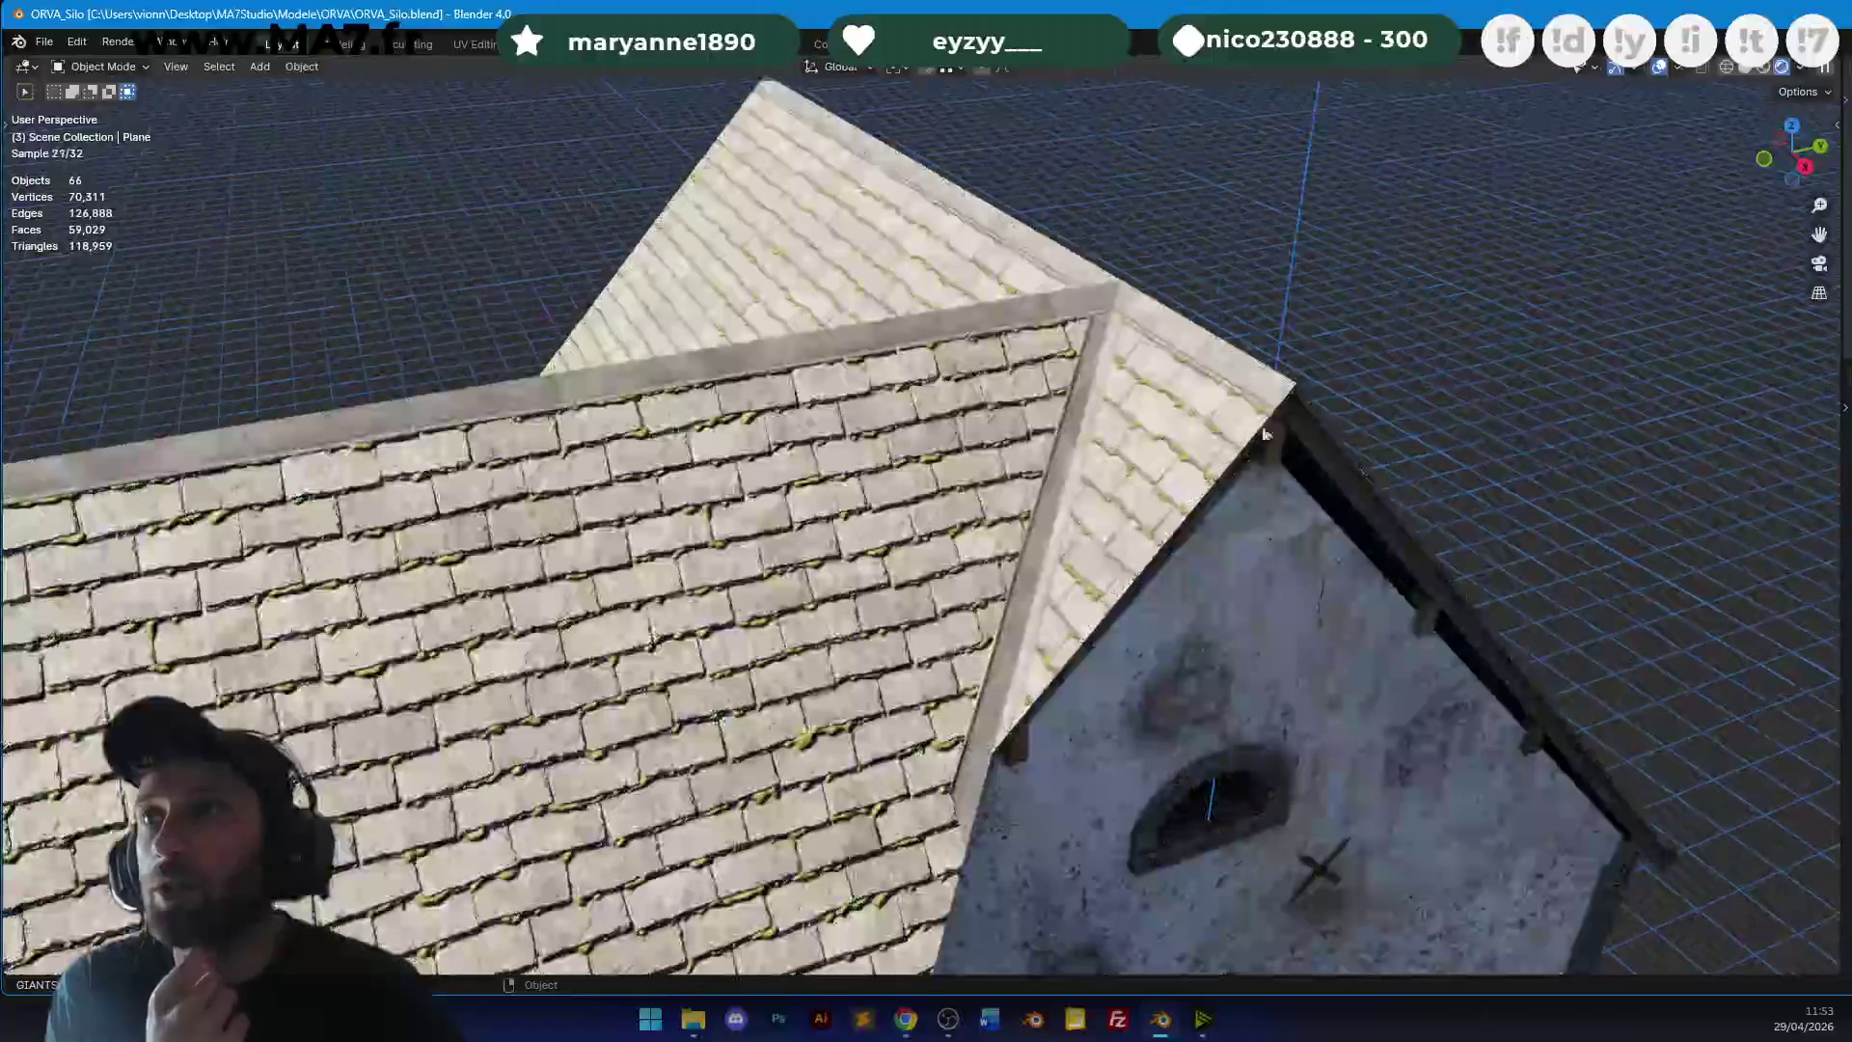
scroll(1102, 521, "down", 2)
mouse_move(1044, 434)
middle_mouse_down()
mouse_move(1209, 361)
mouse_move(1050, 576)
middle_mouse_up()
scroll(1082, 417, "down", 2)
scroll(1209, 361, "up", 3)
Select the lean-to roof and enter Edit Mode on its mesh.
scroll(1111, 426, "up", 5)
left_click(1067, 461)
key("Tab")
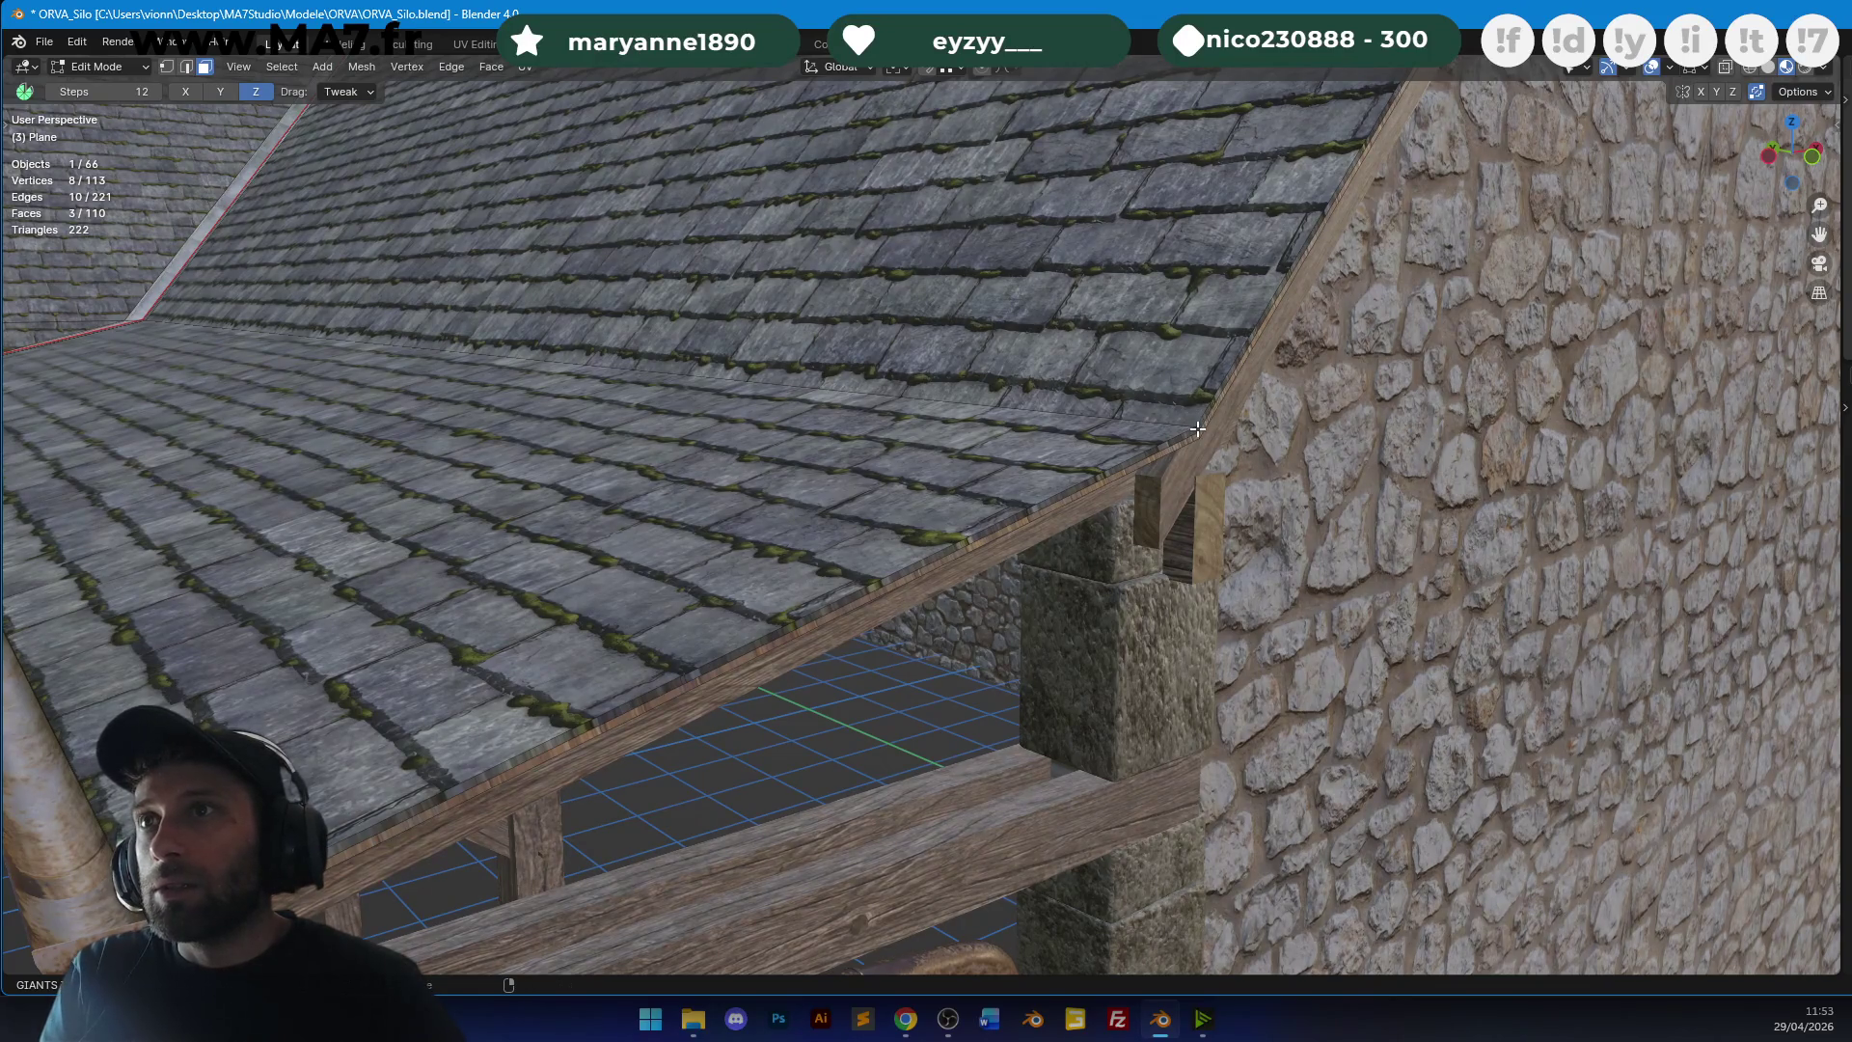
Select the linked edge-board faces, then unwrap a single face at the eaves.
key("l")
key("u")
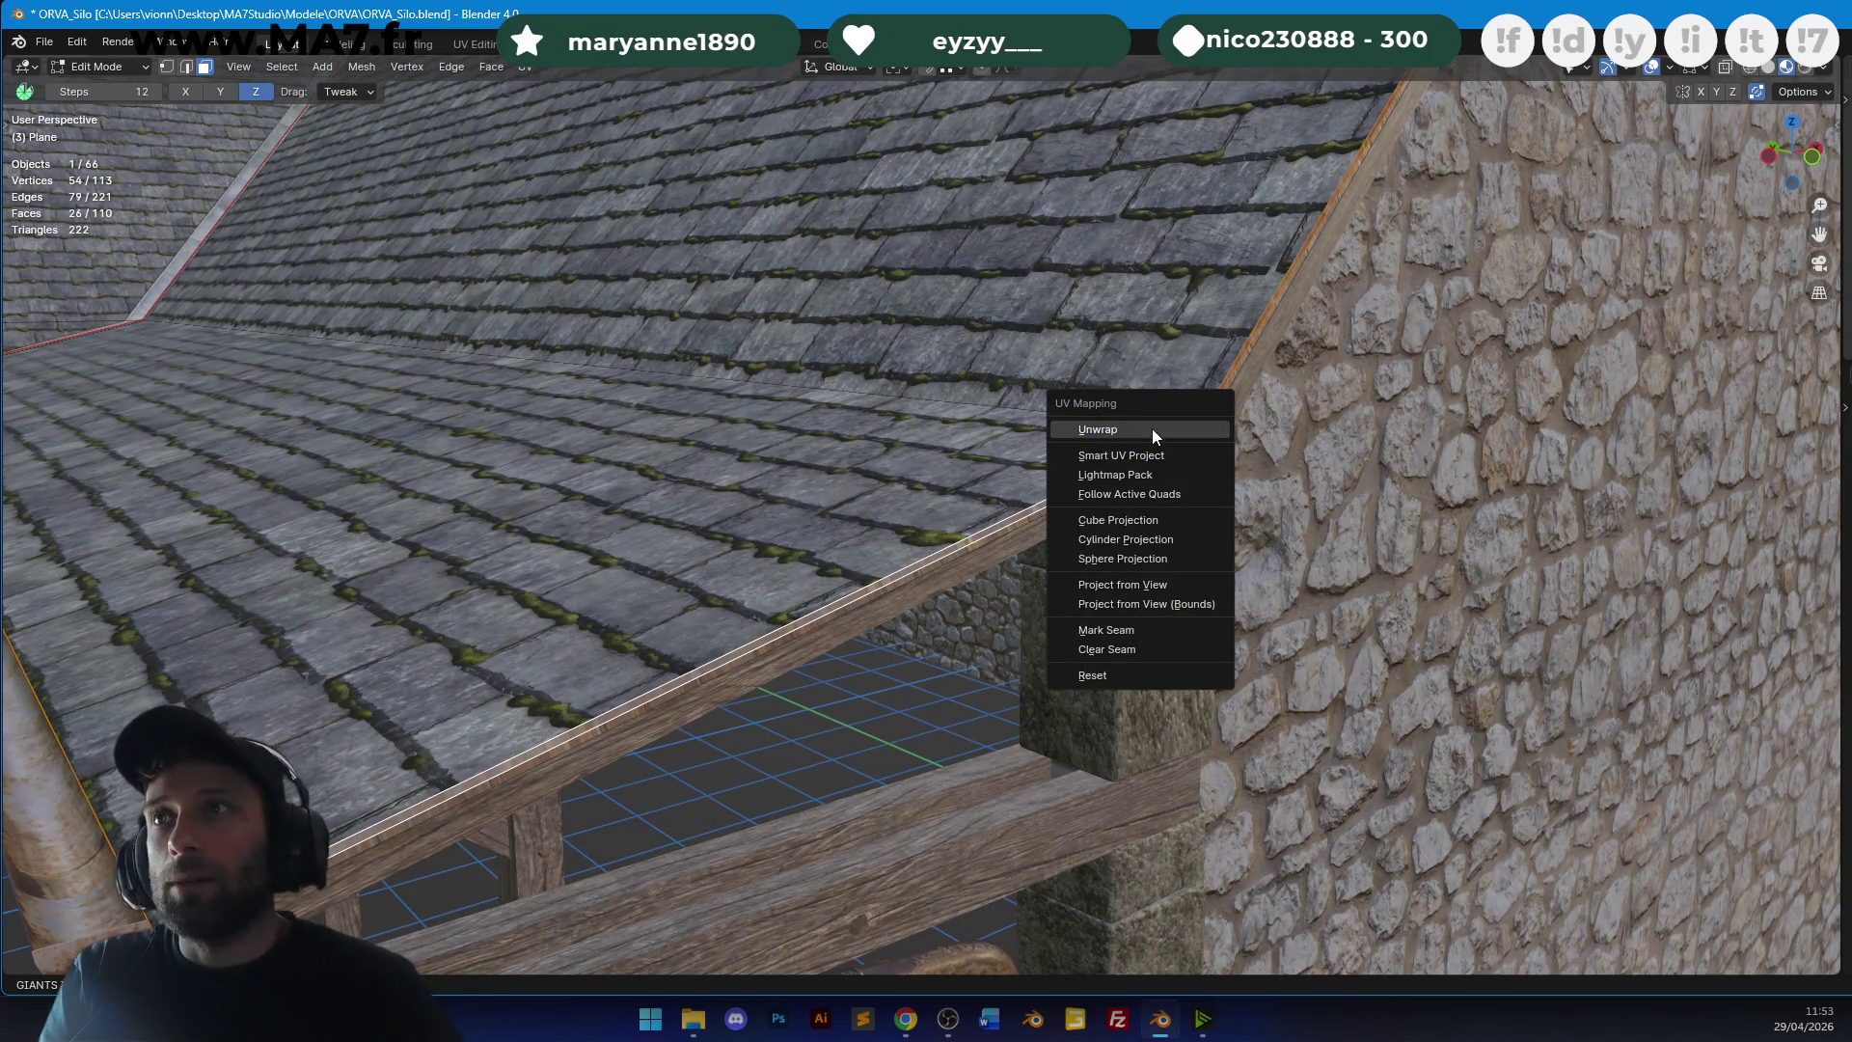
left_click(1118, 665)
middle_click_drag(1117, 666, 880, 441)
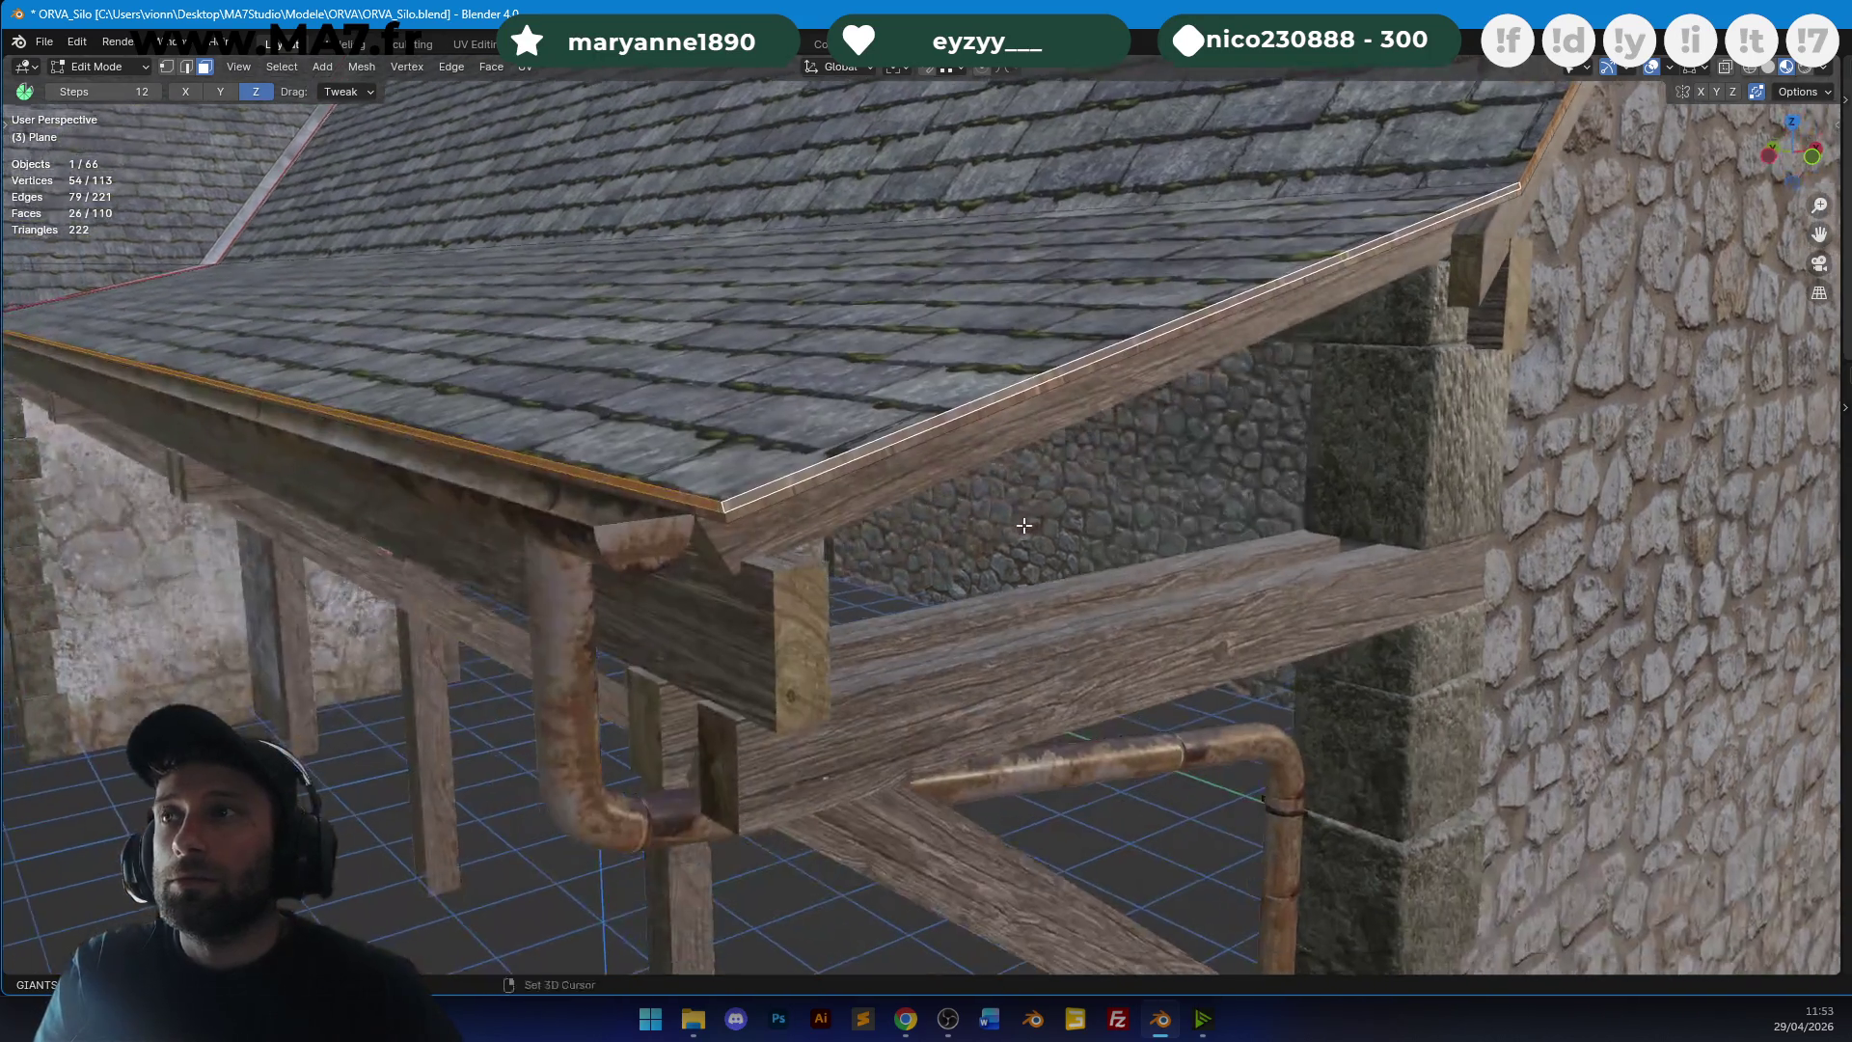
left_click(880, 441)
key("u")
left_click(878, 442)
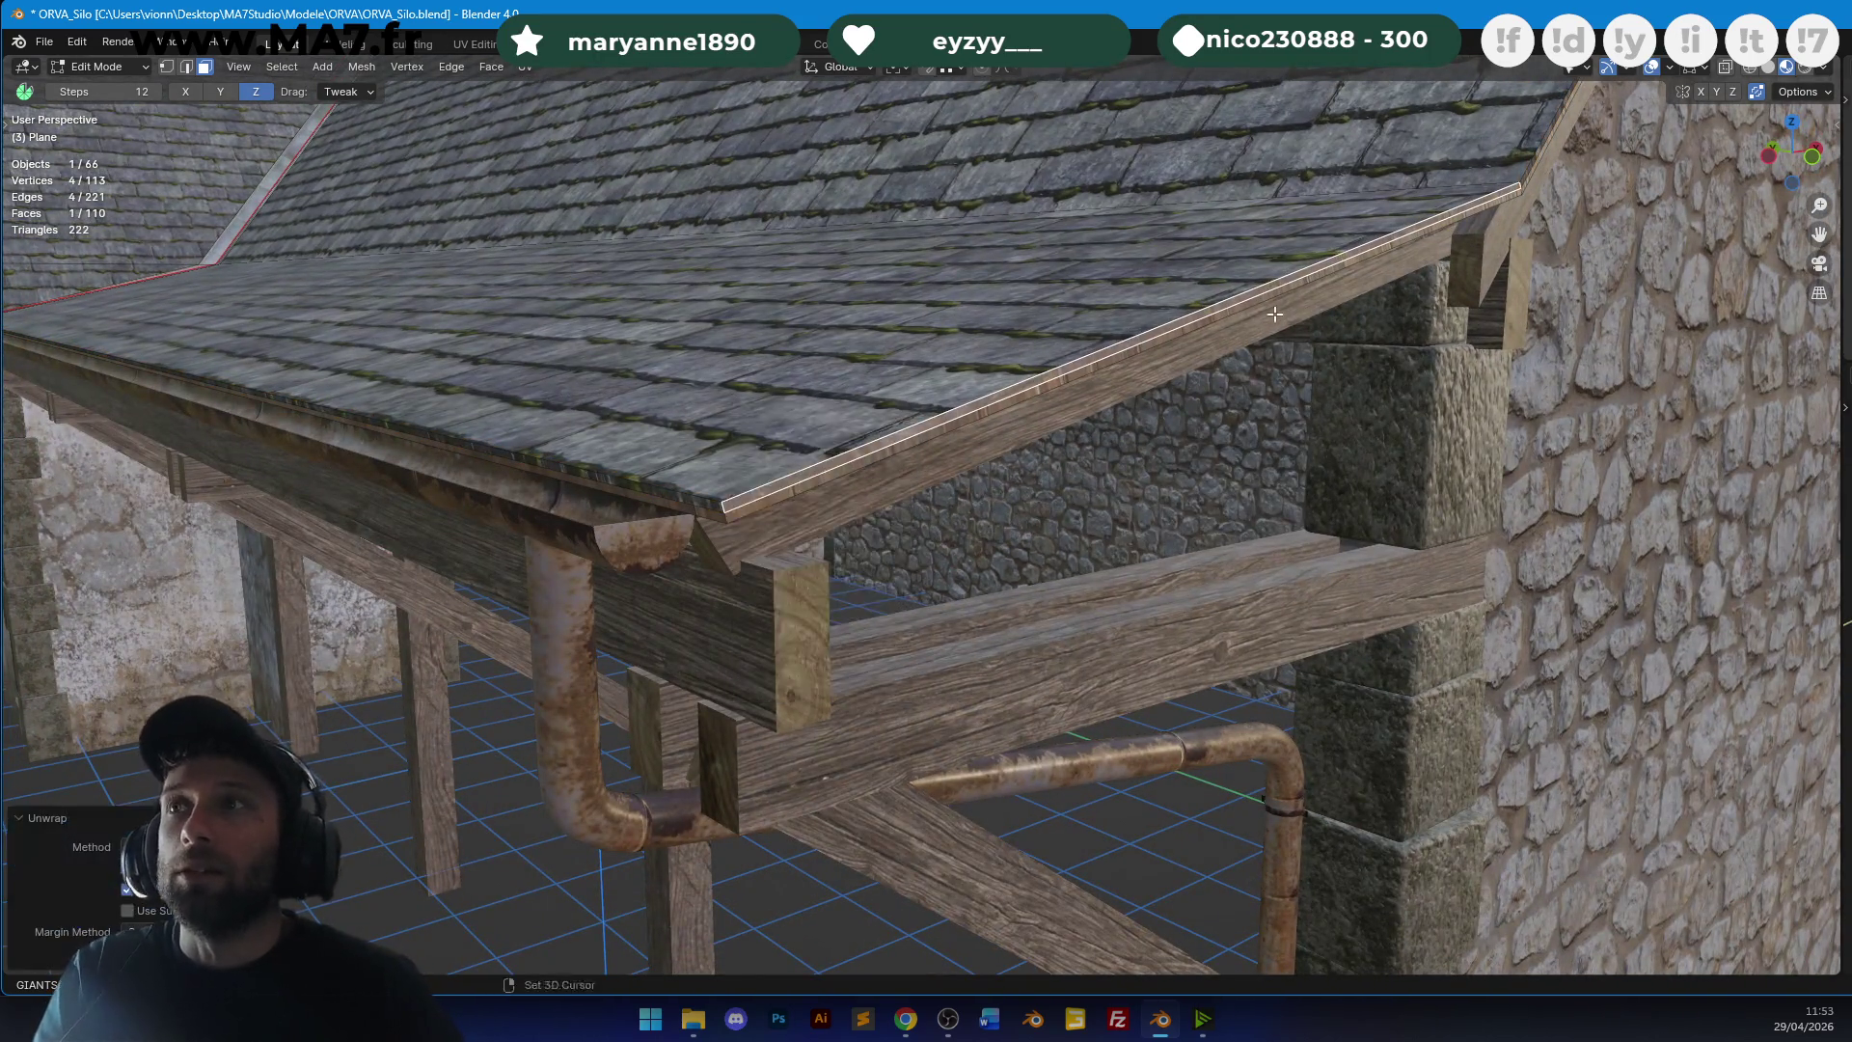
Unwrap the entire roof mesh and toggle out of Edit Mode to check the texture.
scroll(703, 440, "up", 5)
key("a")
key("u")
left_click(691, 397)
key("Tab")
scroll(1032, 297, "down", 3)
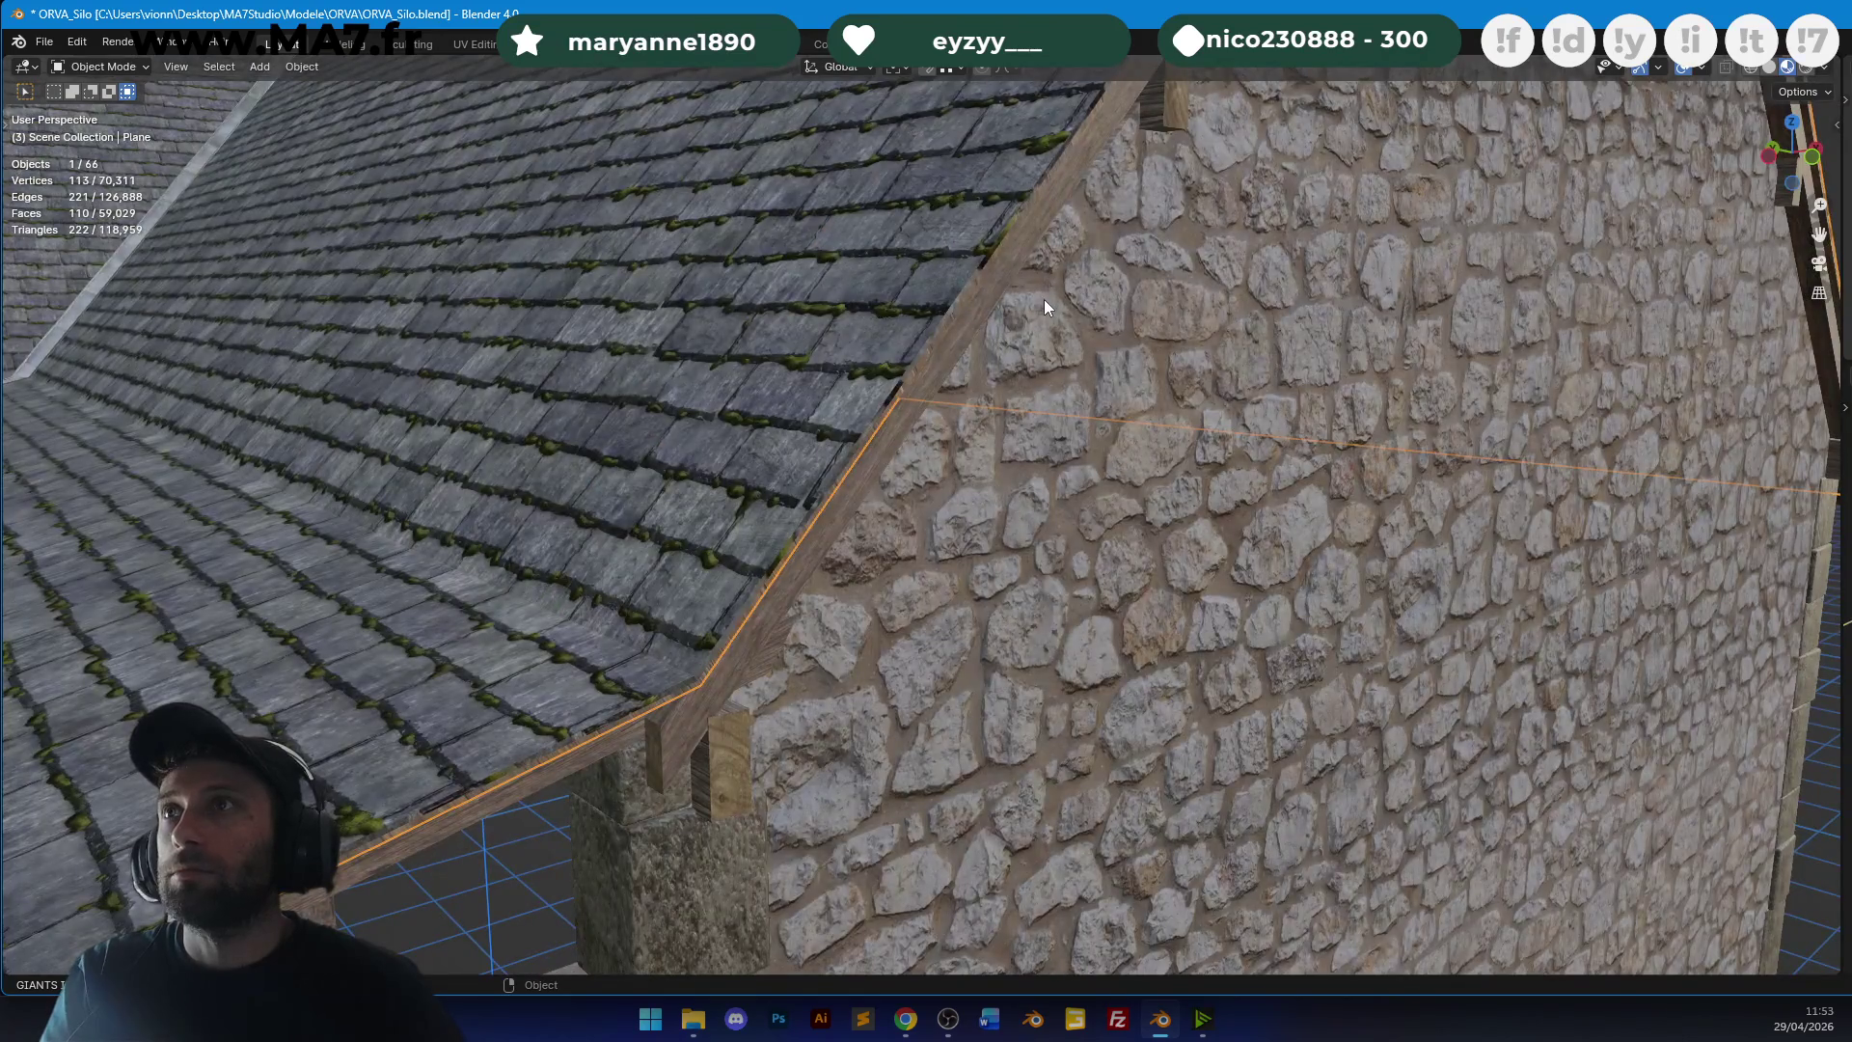
key("Tab")
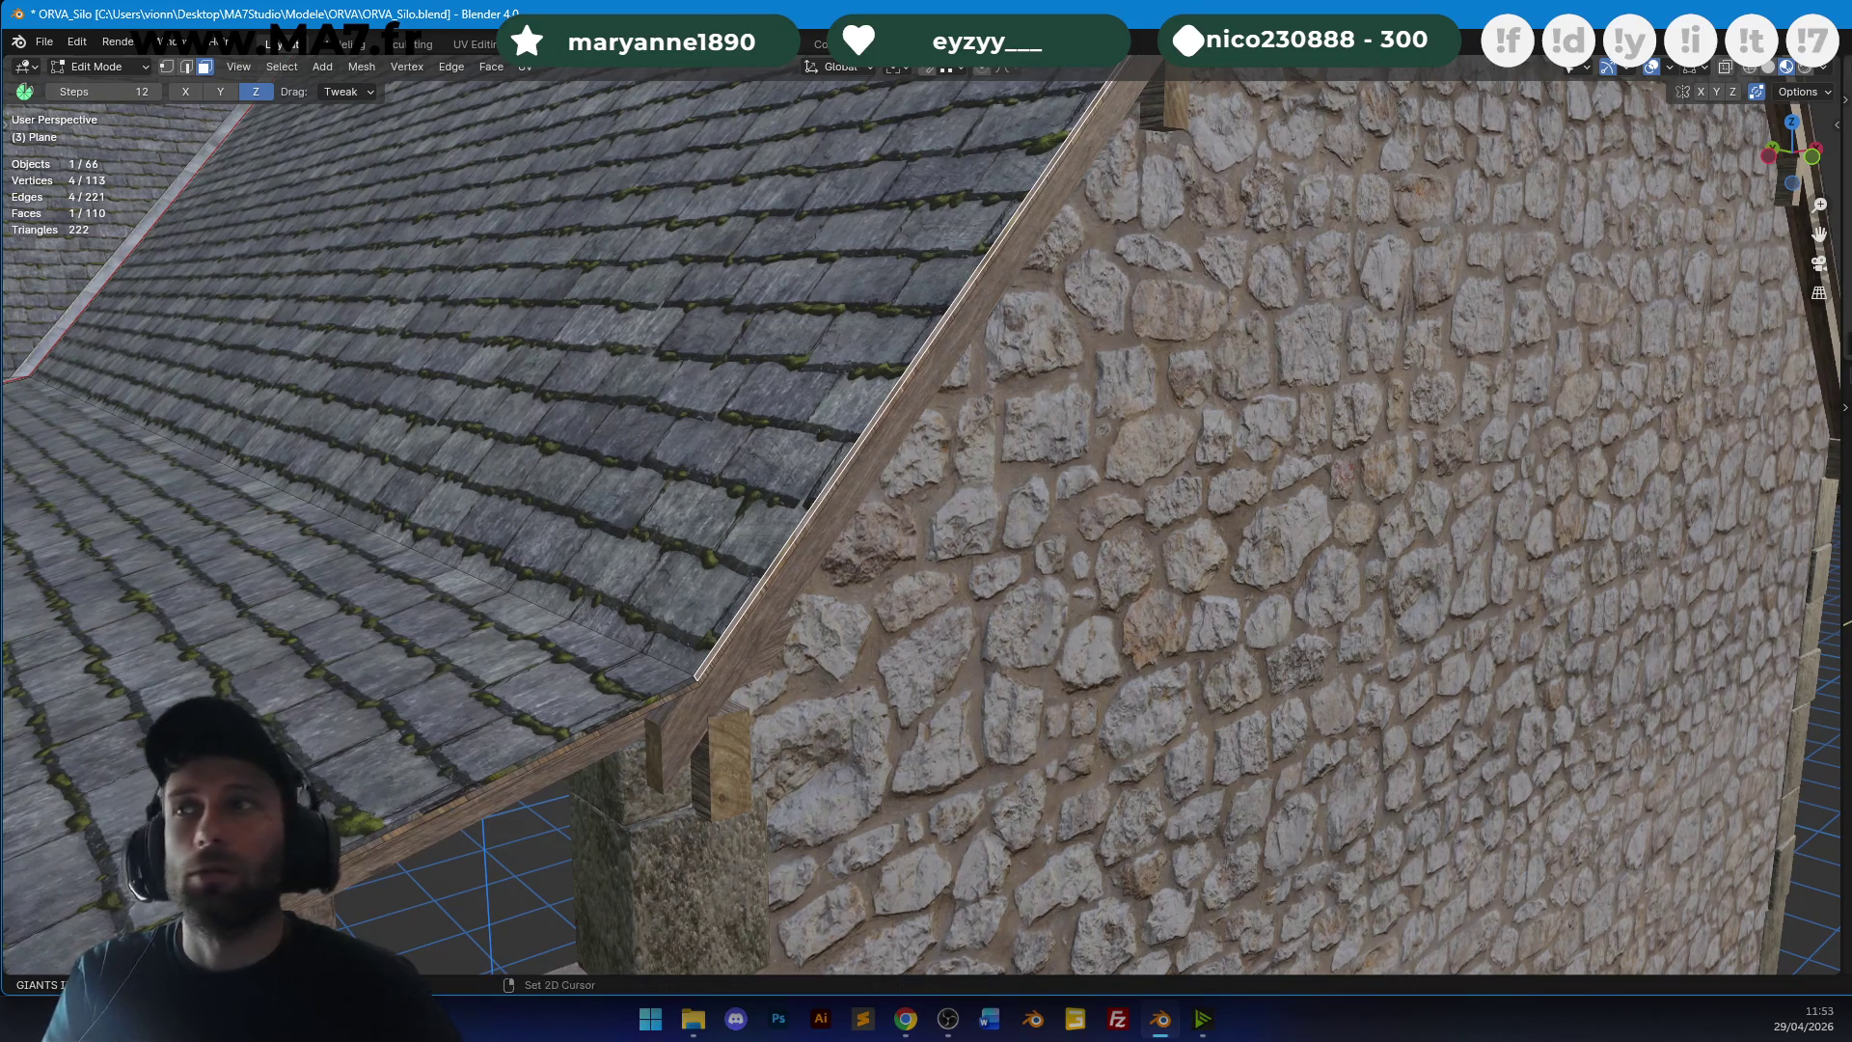
key("Tab")
key("Tab")
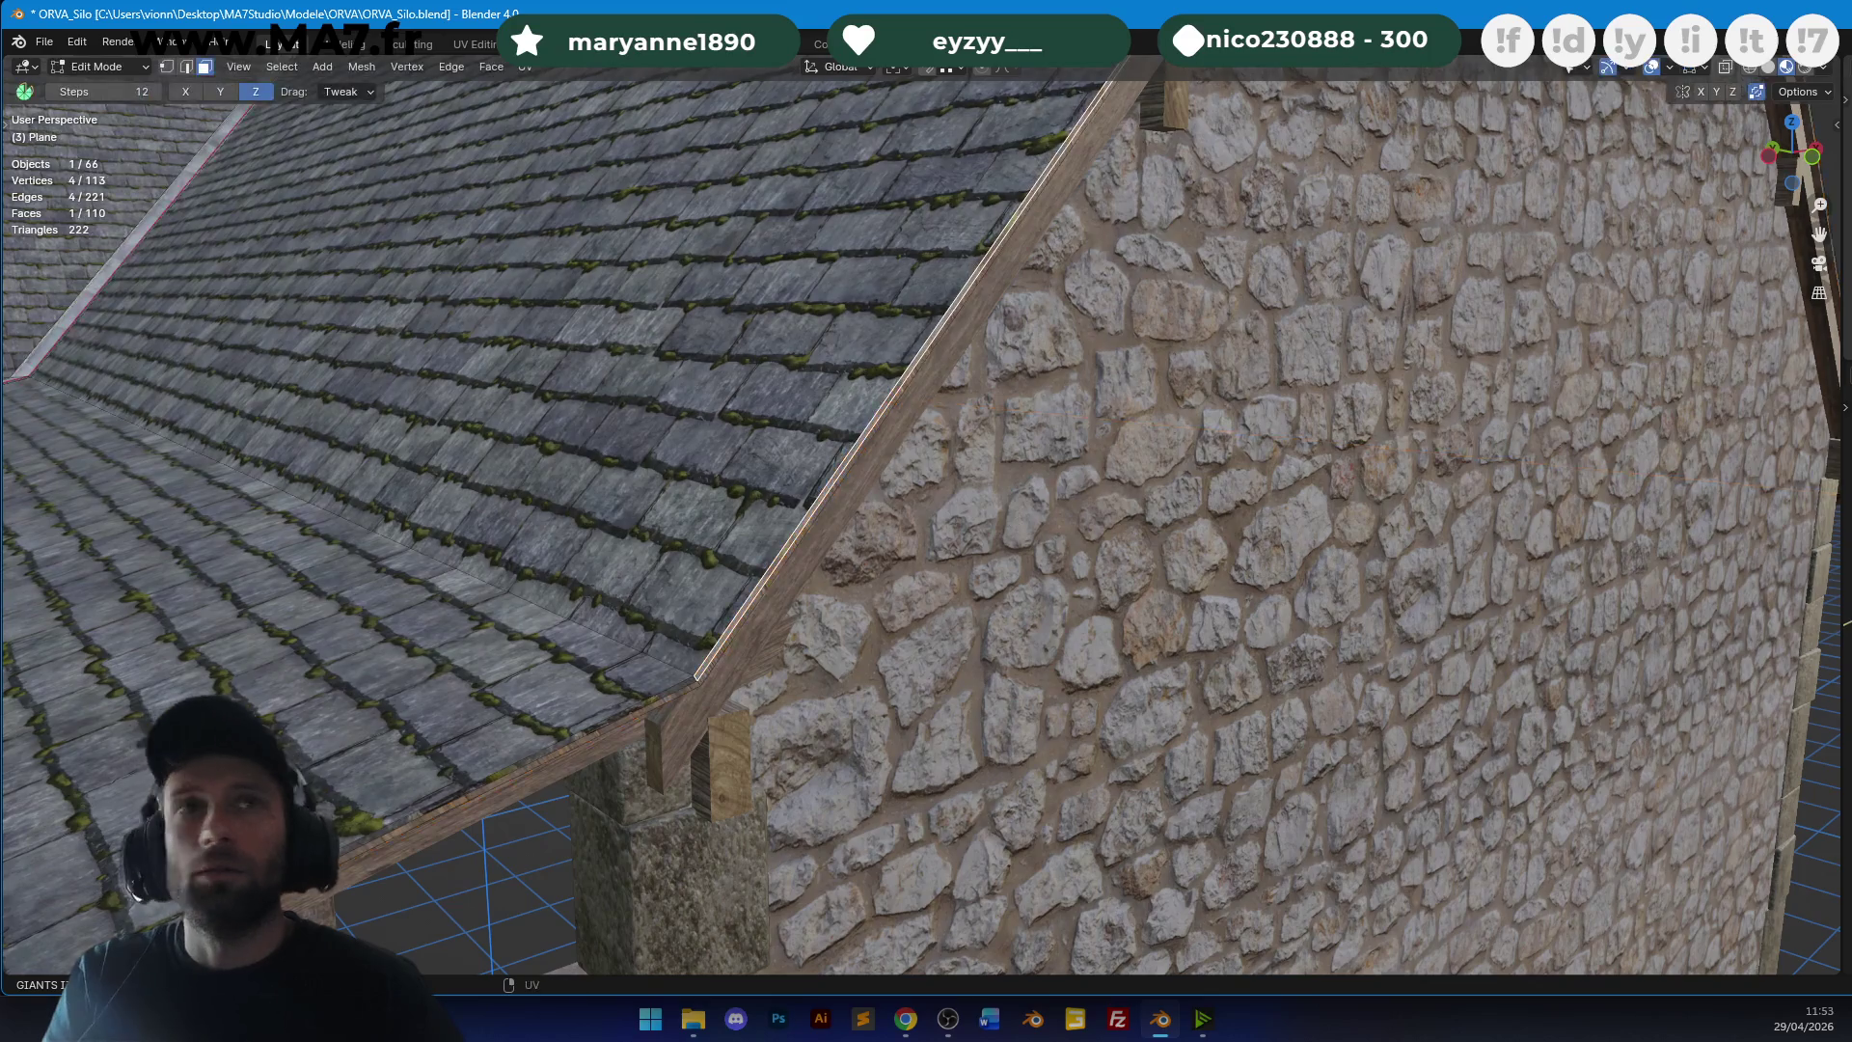
key("Tab")
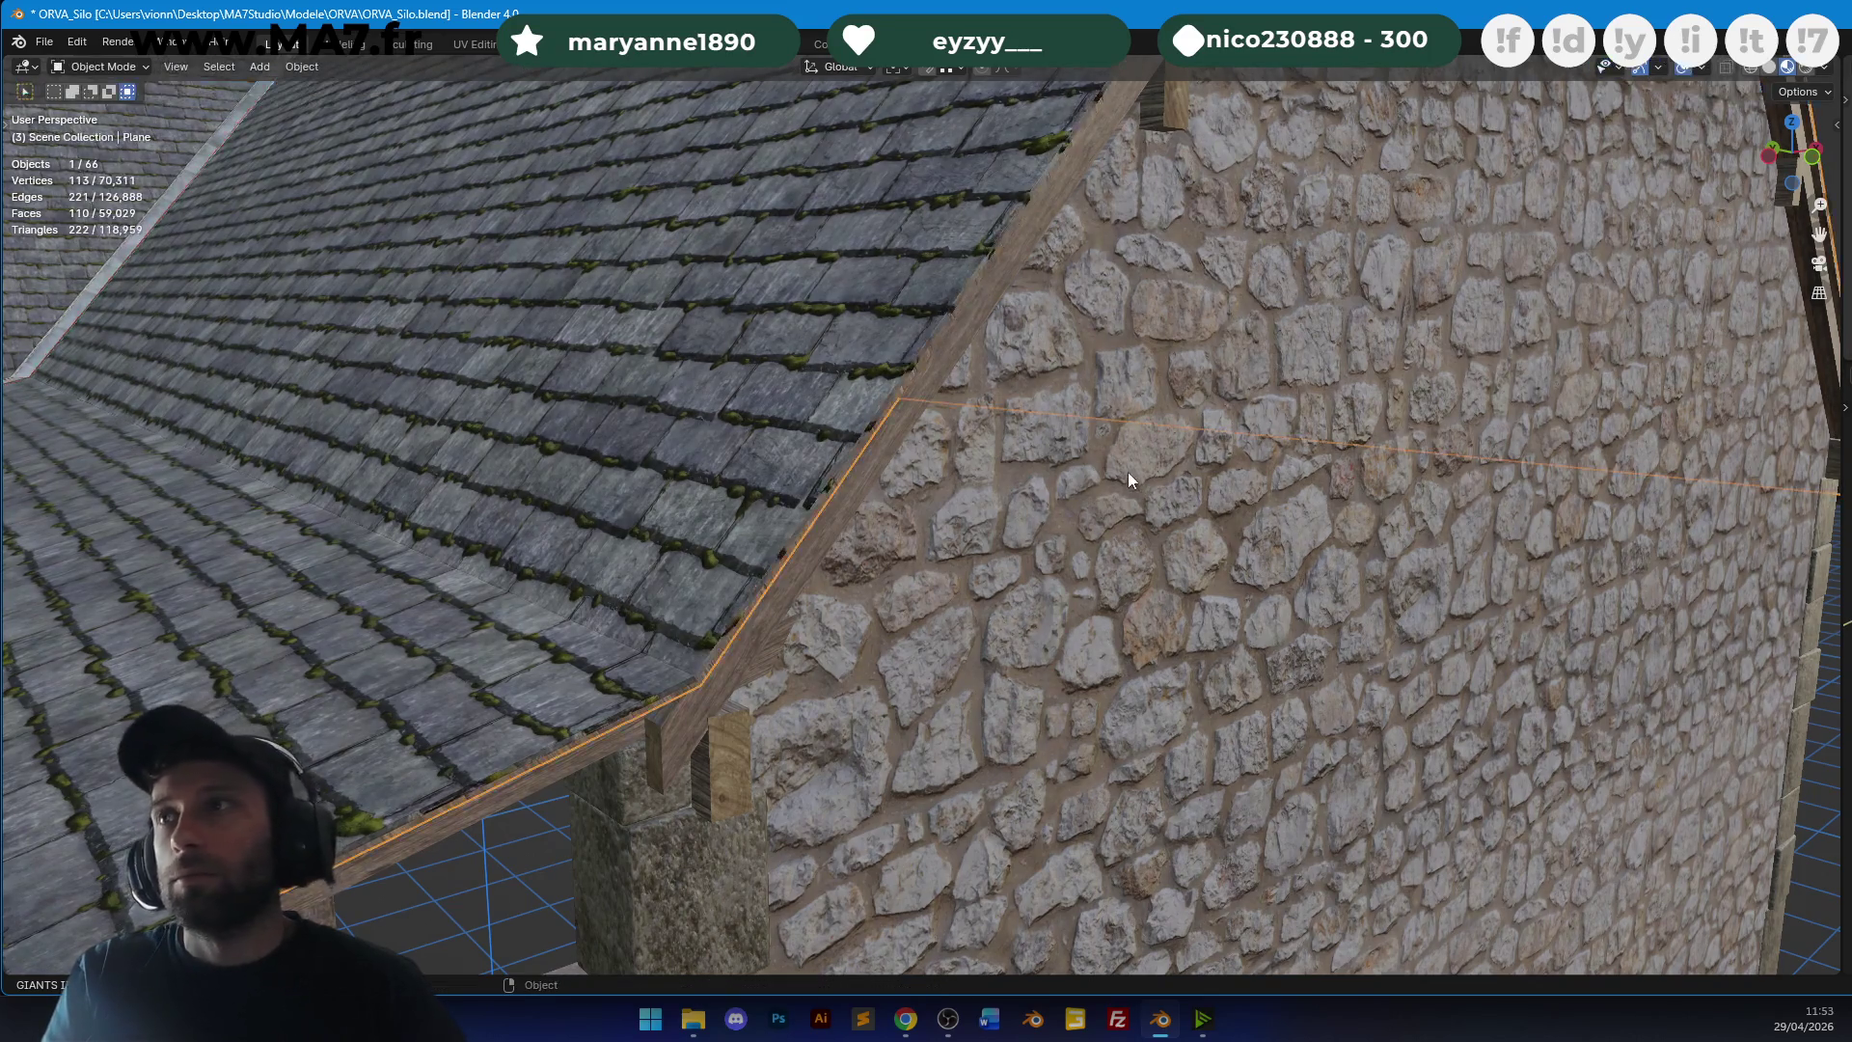
mouse_move(1098, 425)
middle_mouse_down()
mouse_move(1231, 317)
mouse_move(1115, 442)
mouse_move(1294, 392)
mouse_move(789, 436)
middle_mouse_up()
key("Tab")
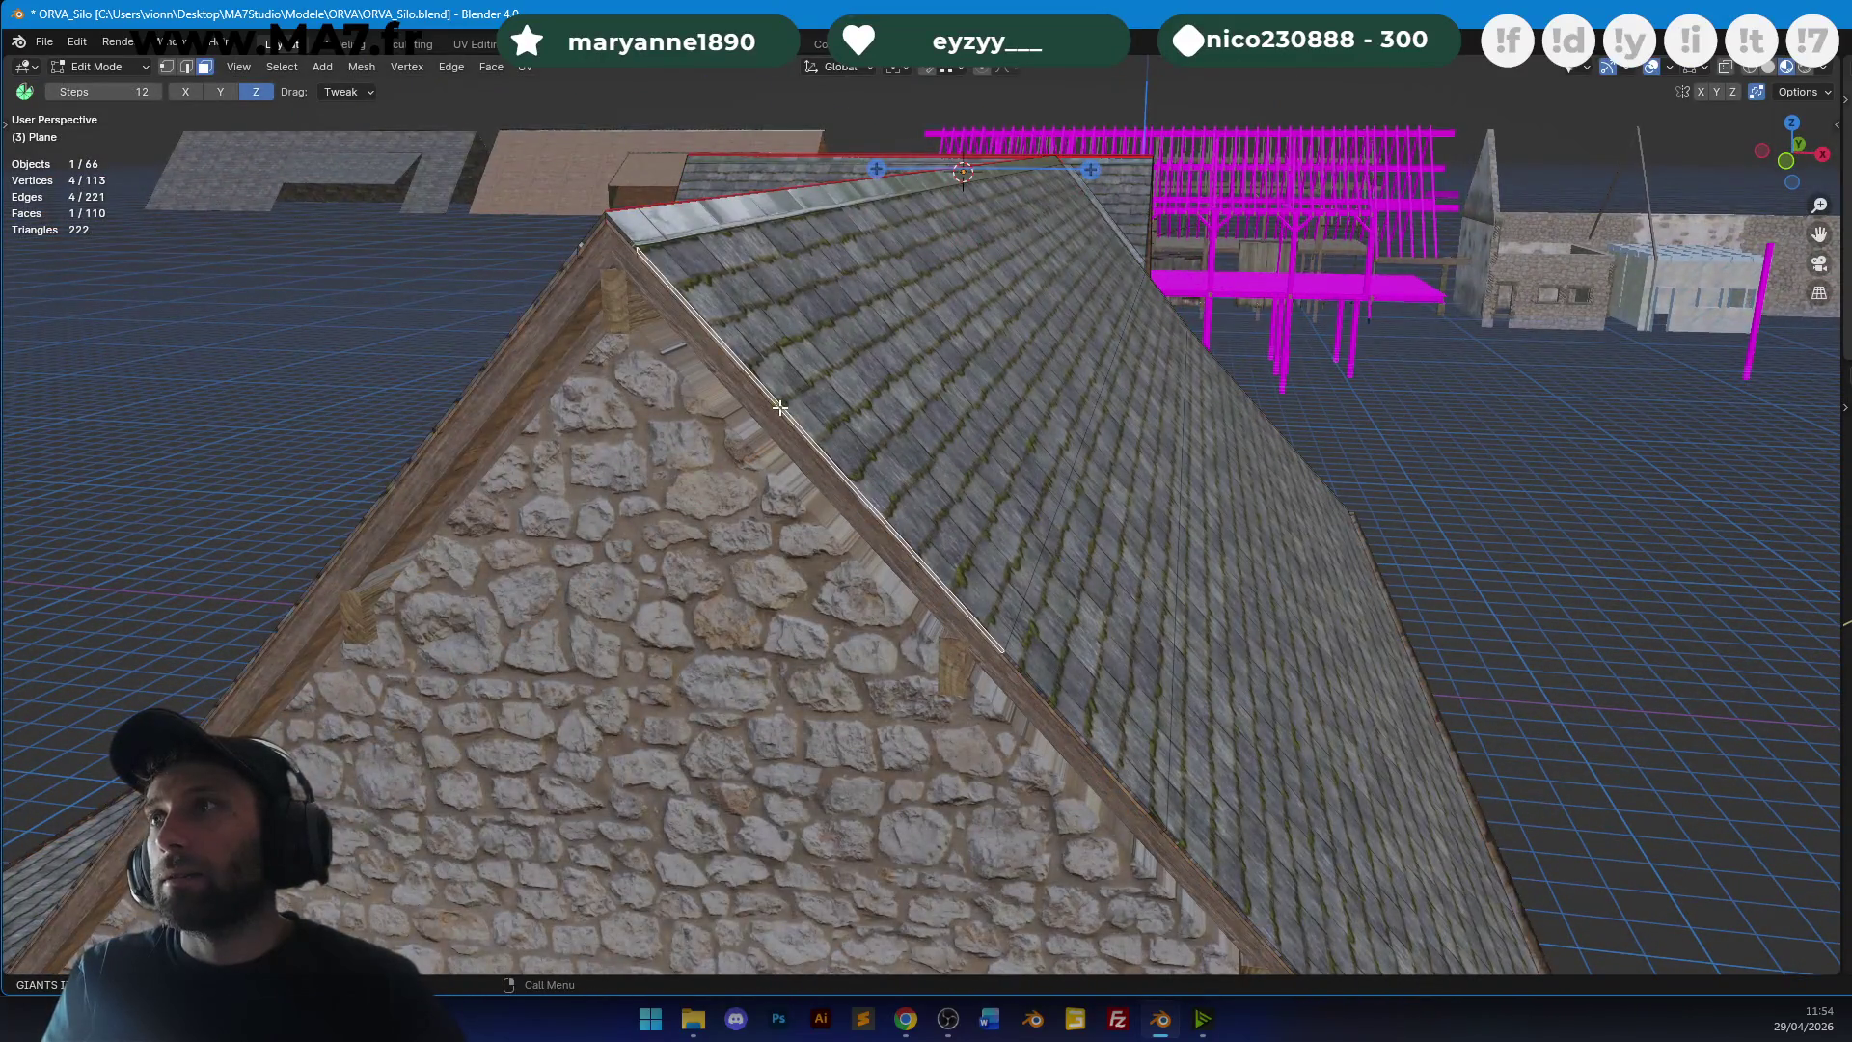
Select three roof-edge faces and test moving them, cancelling both moves.
left_click(1022, 674, "shift")
scroll(1023, 674, "up", 5)
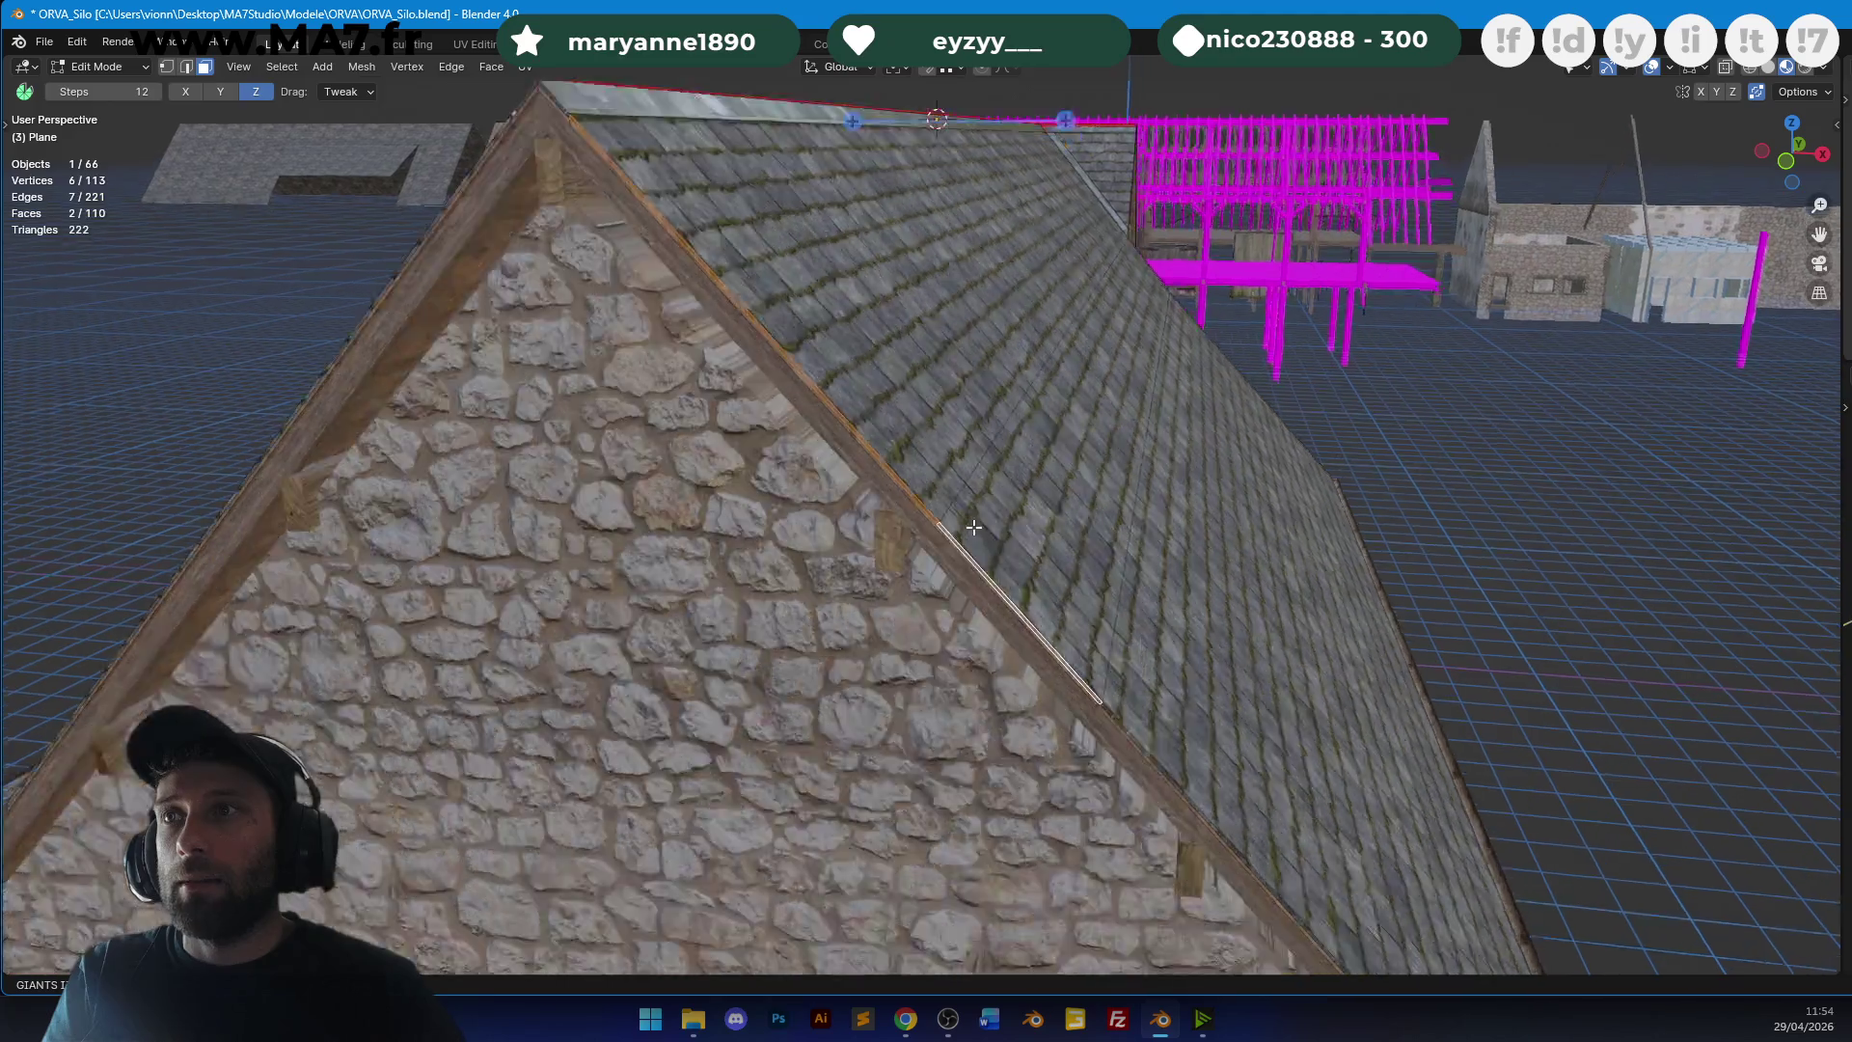
left_click(842, 417, "shift")
scroll(842, 418, "down", 4)
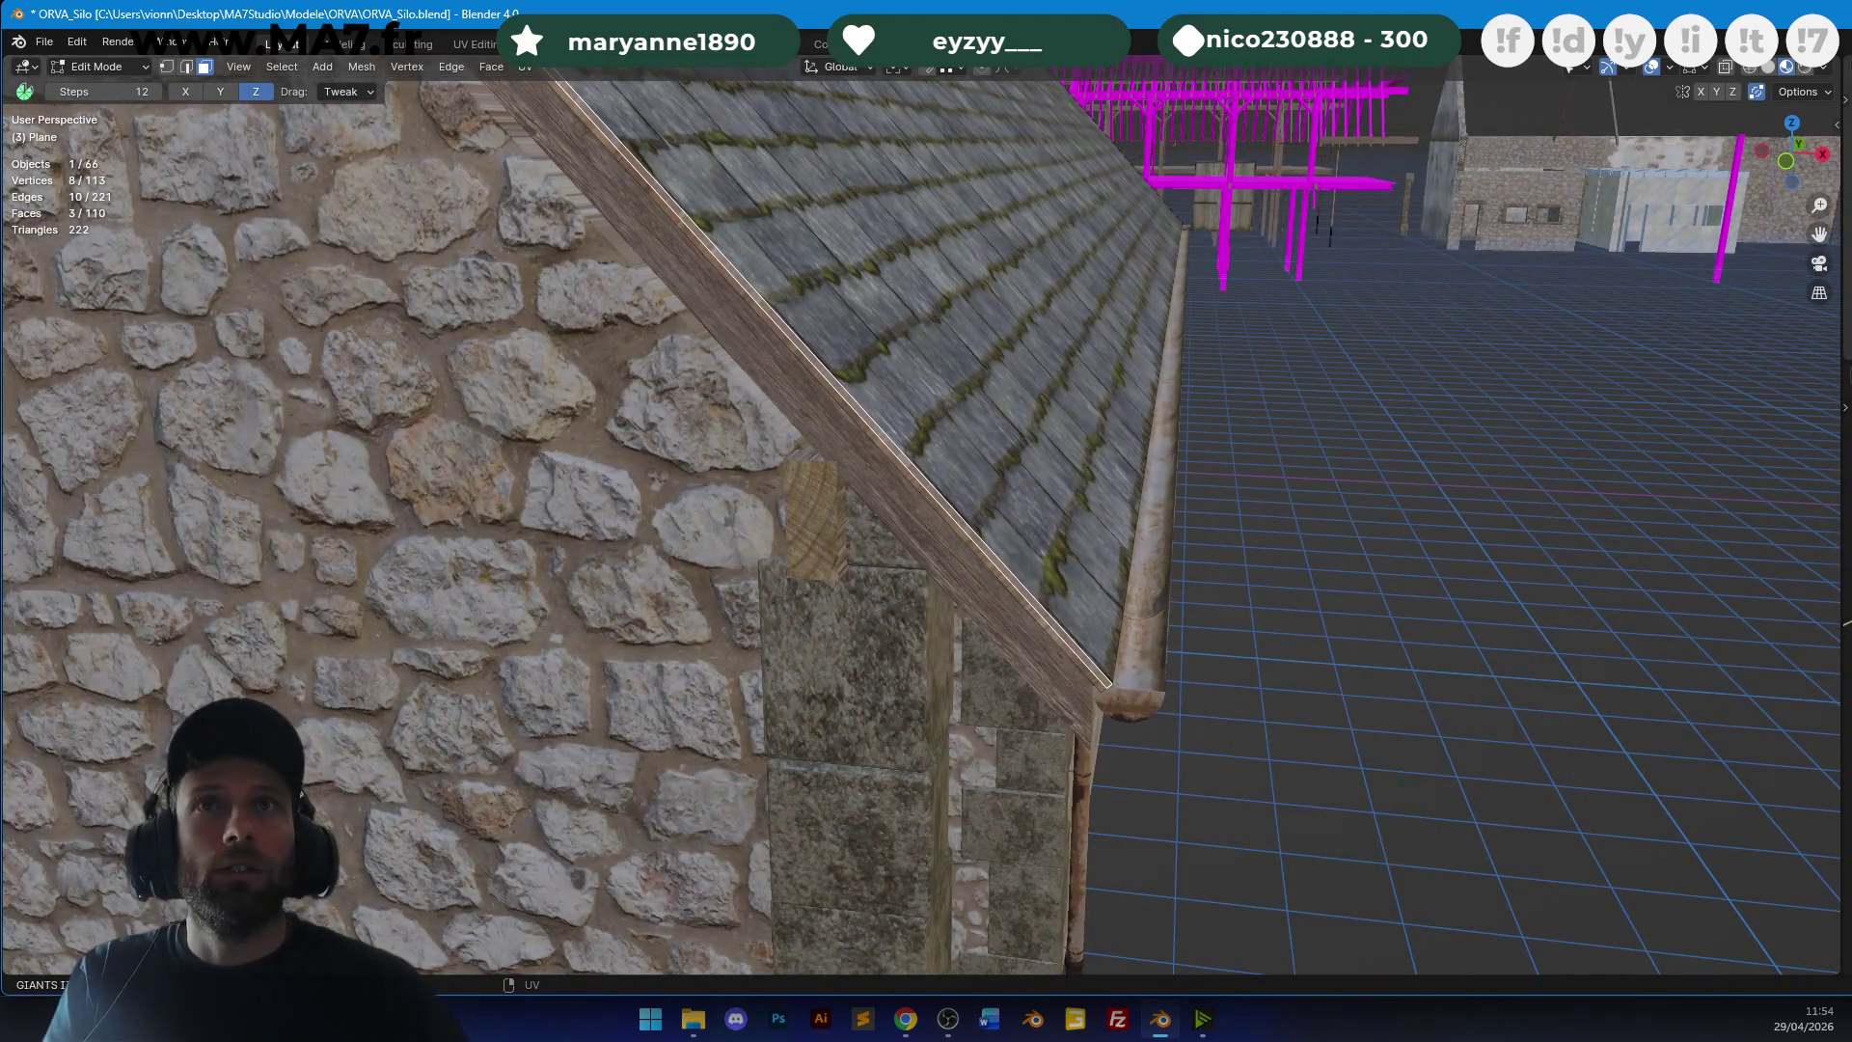
key("g")
key("Escape")
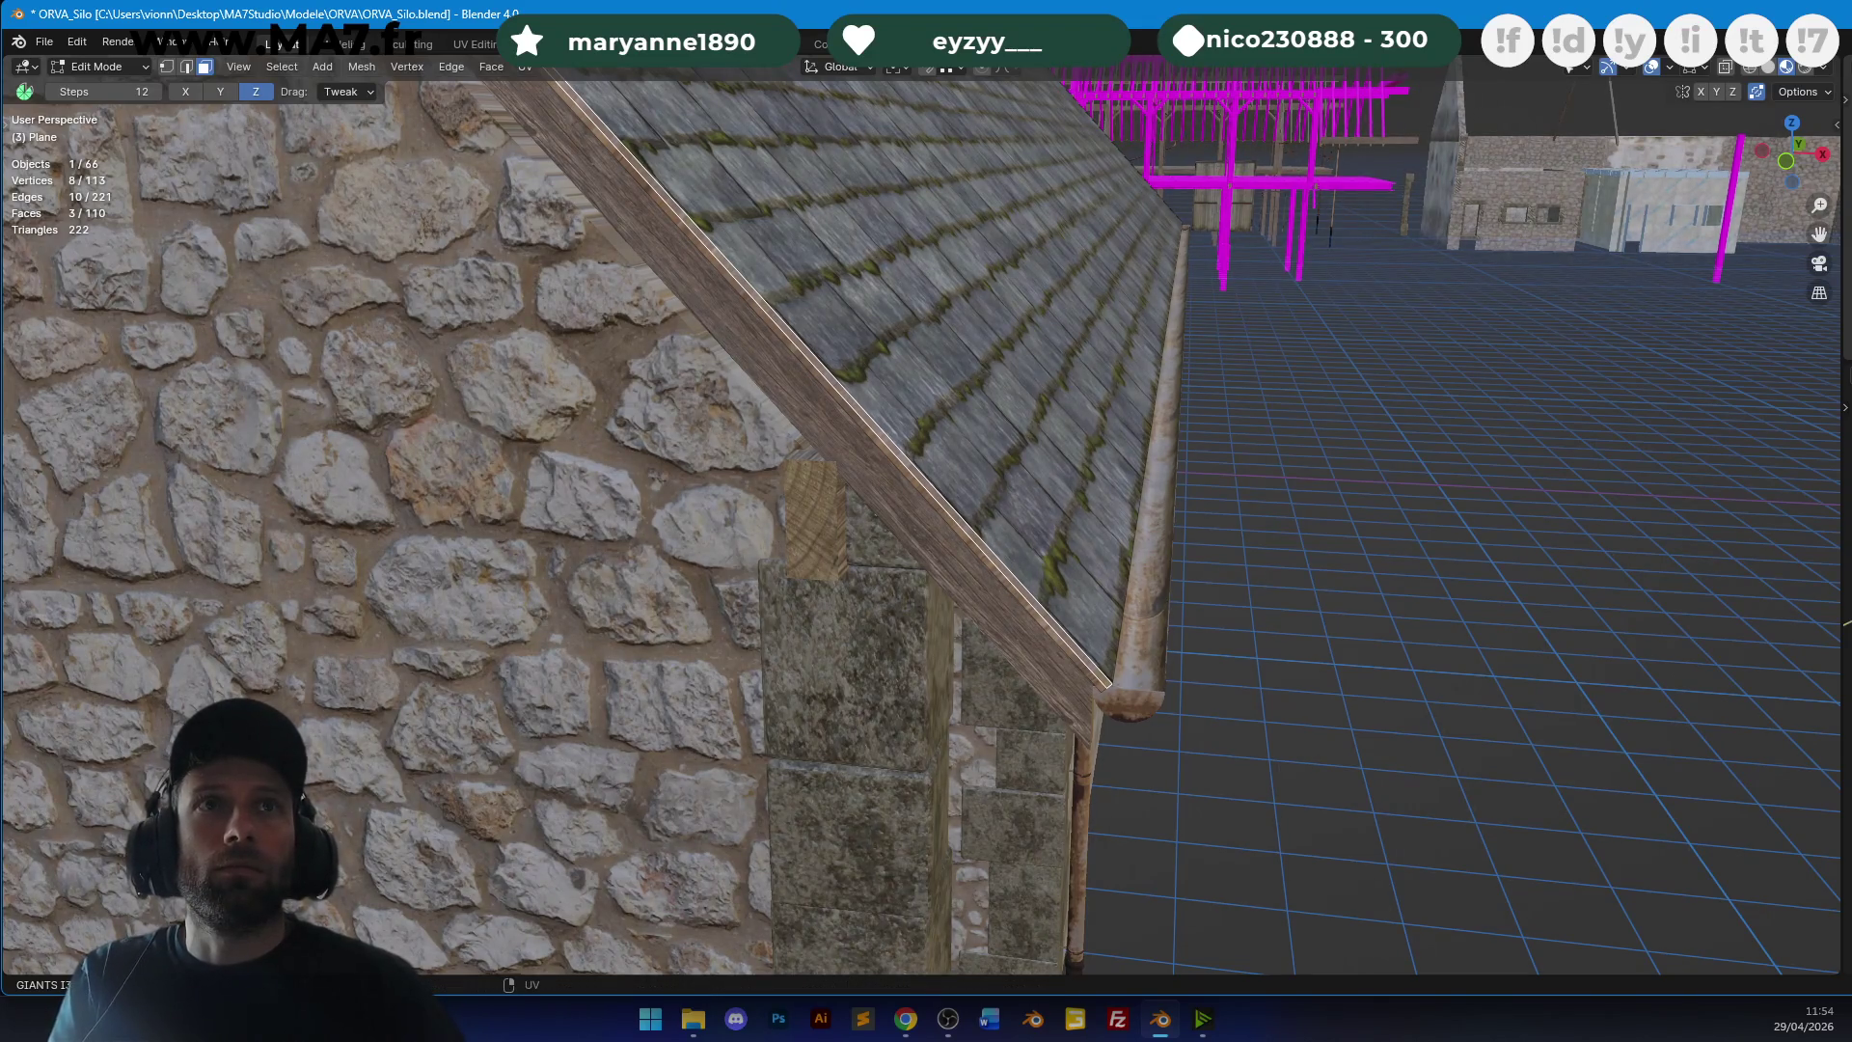
key("g")
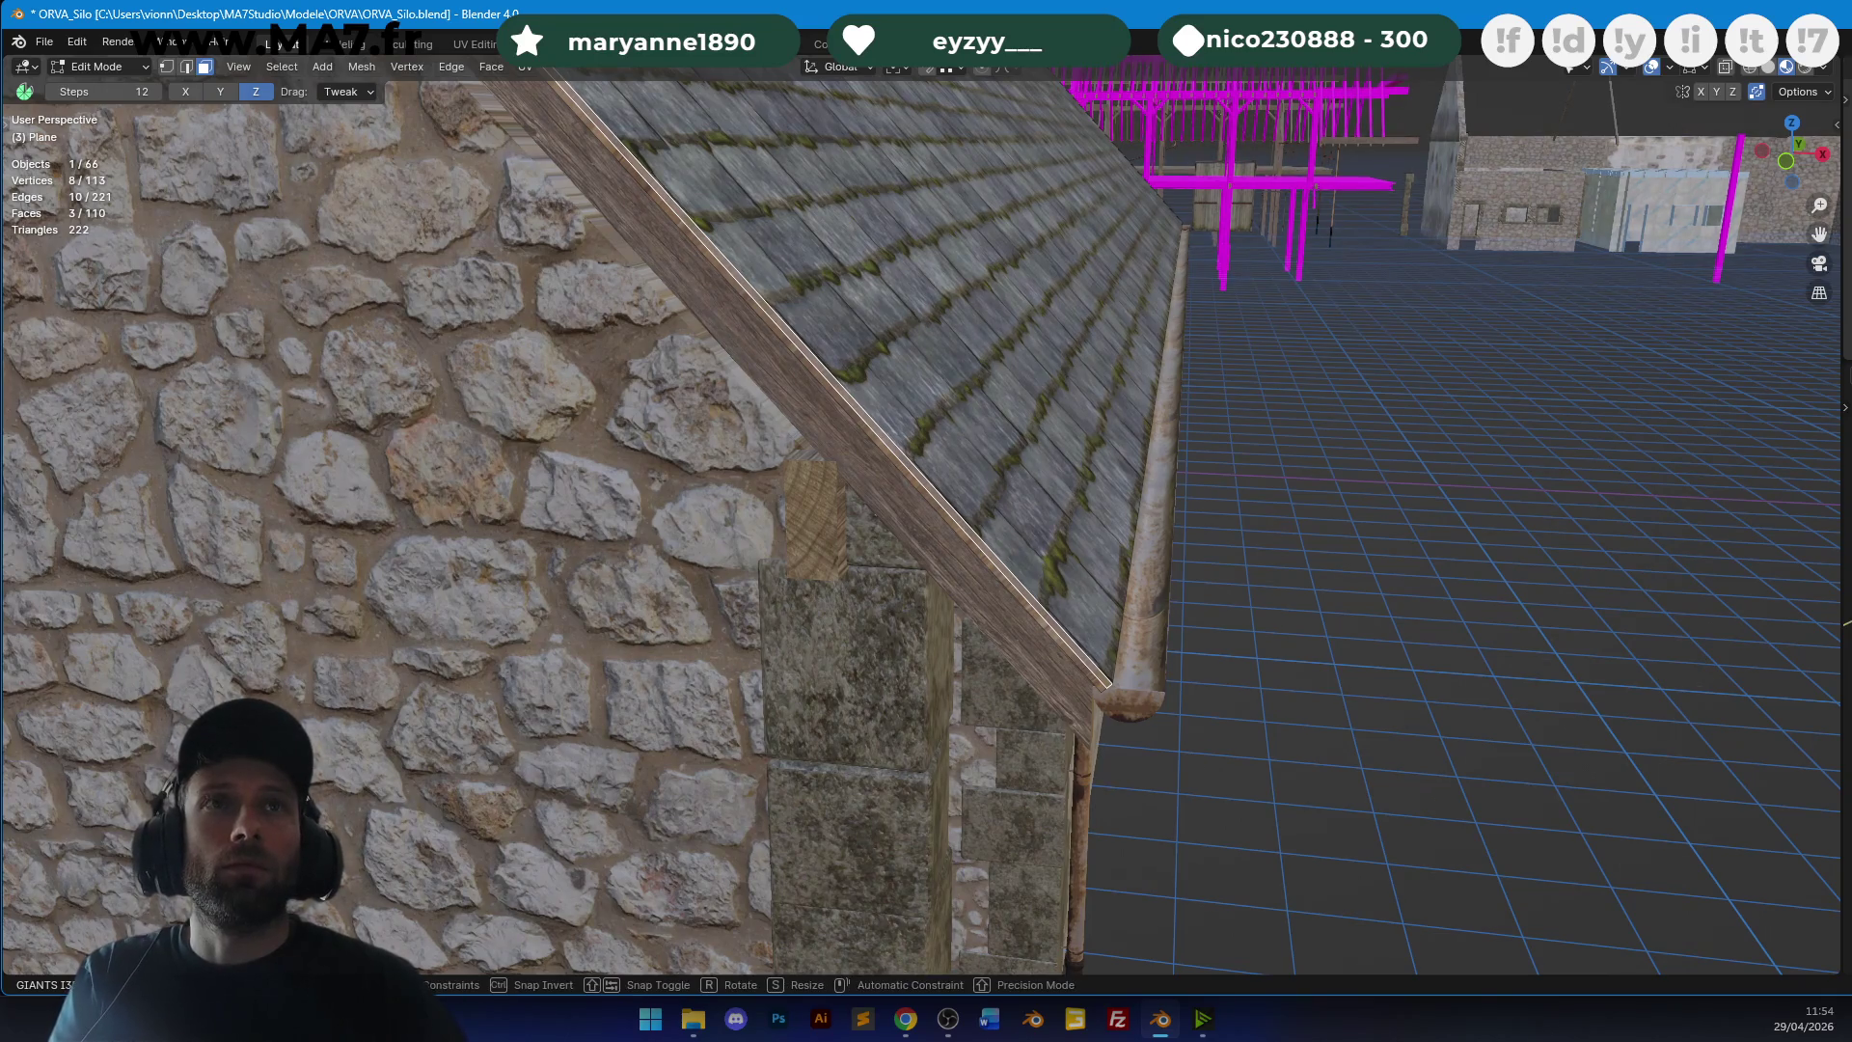
key("Escape")
key("Tab")
middle_click_drag(714, 212, 903, 441)
mouse_move(789, 349)
middle_mouse_down()
mouse_move(1229, 395)
mouse_move(528, 310)
mouse_move(827, 364)
mouse_move(977, 476)
mouse_move(909, 347)
mouse_move(930, 542)
middle_mouse_up()
Adjust the ridge face selection and test a move, cancelling it.
key("Tab")
scroll(964, 526, "up", 1)
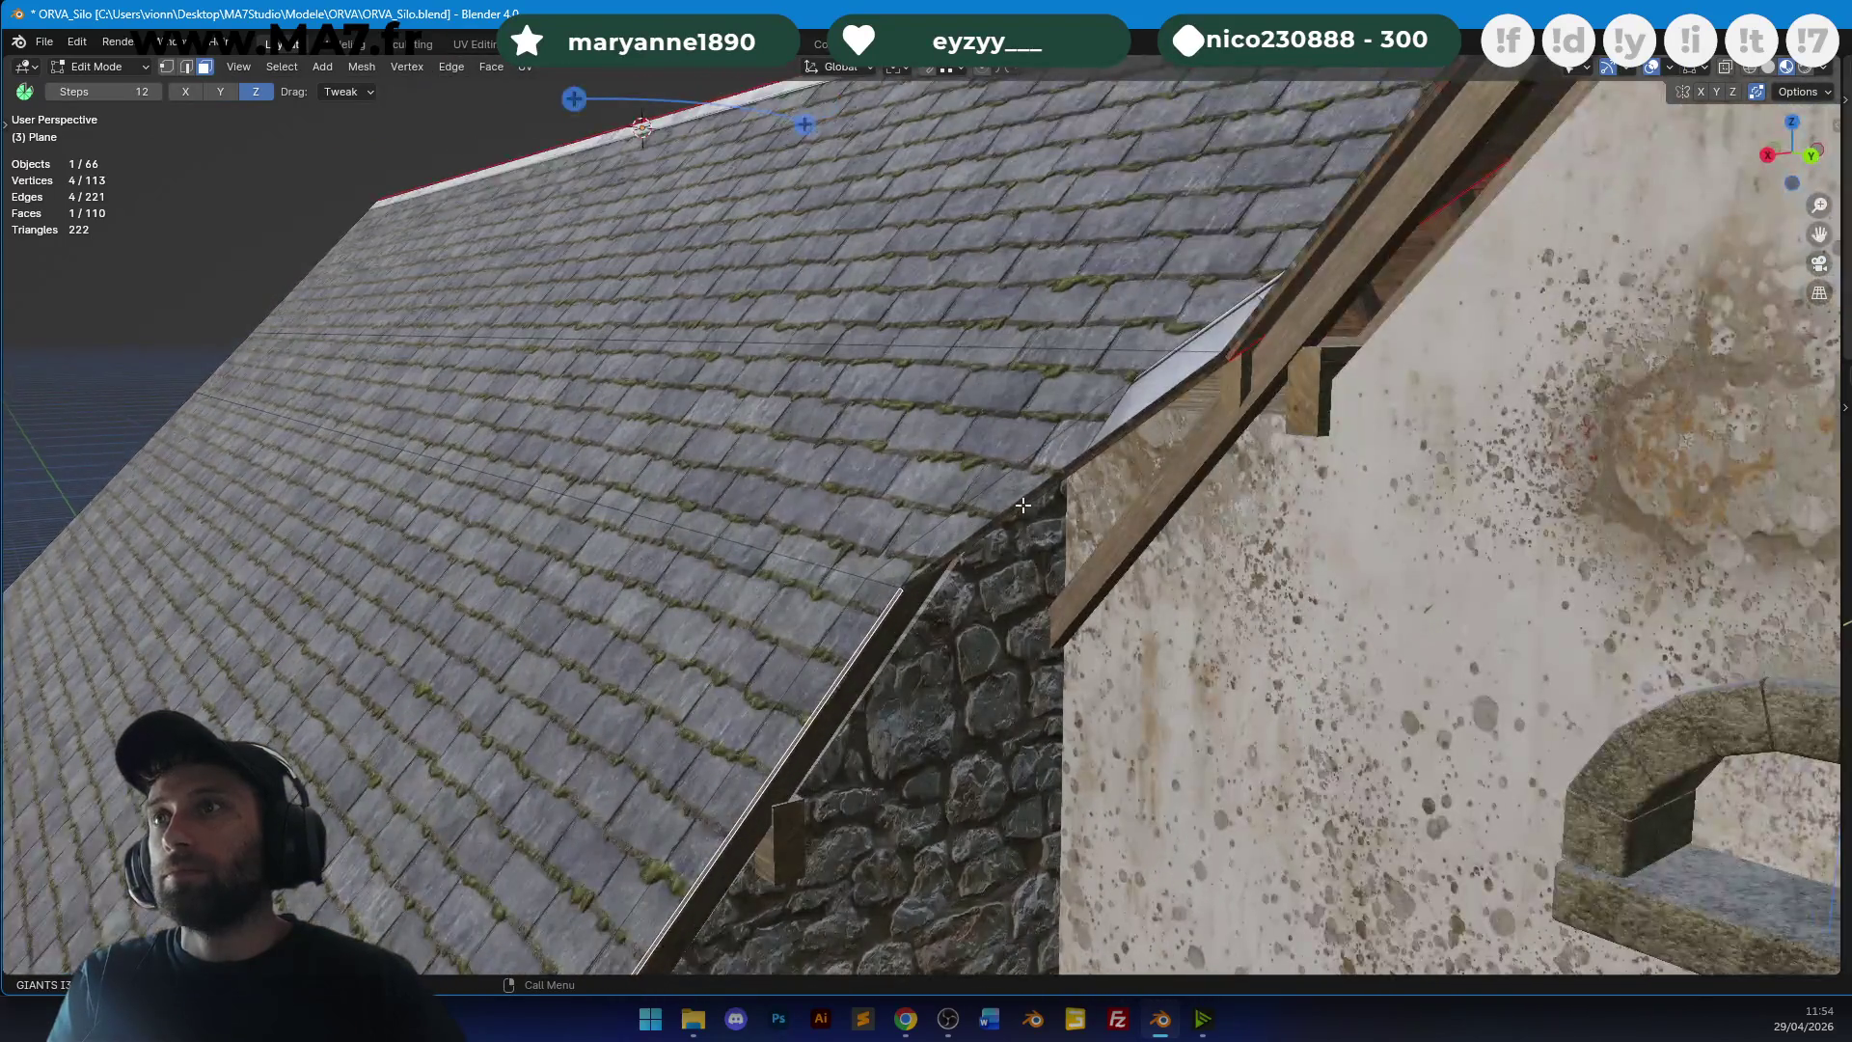
left_click(1029, 493, "shift")
left_click(1029, 493, "shift")
left_click(1049, 476, "shift")
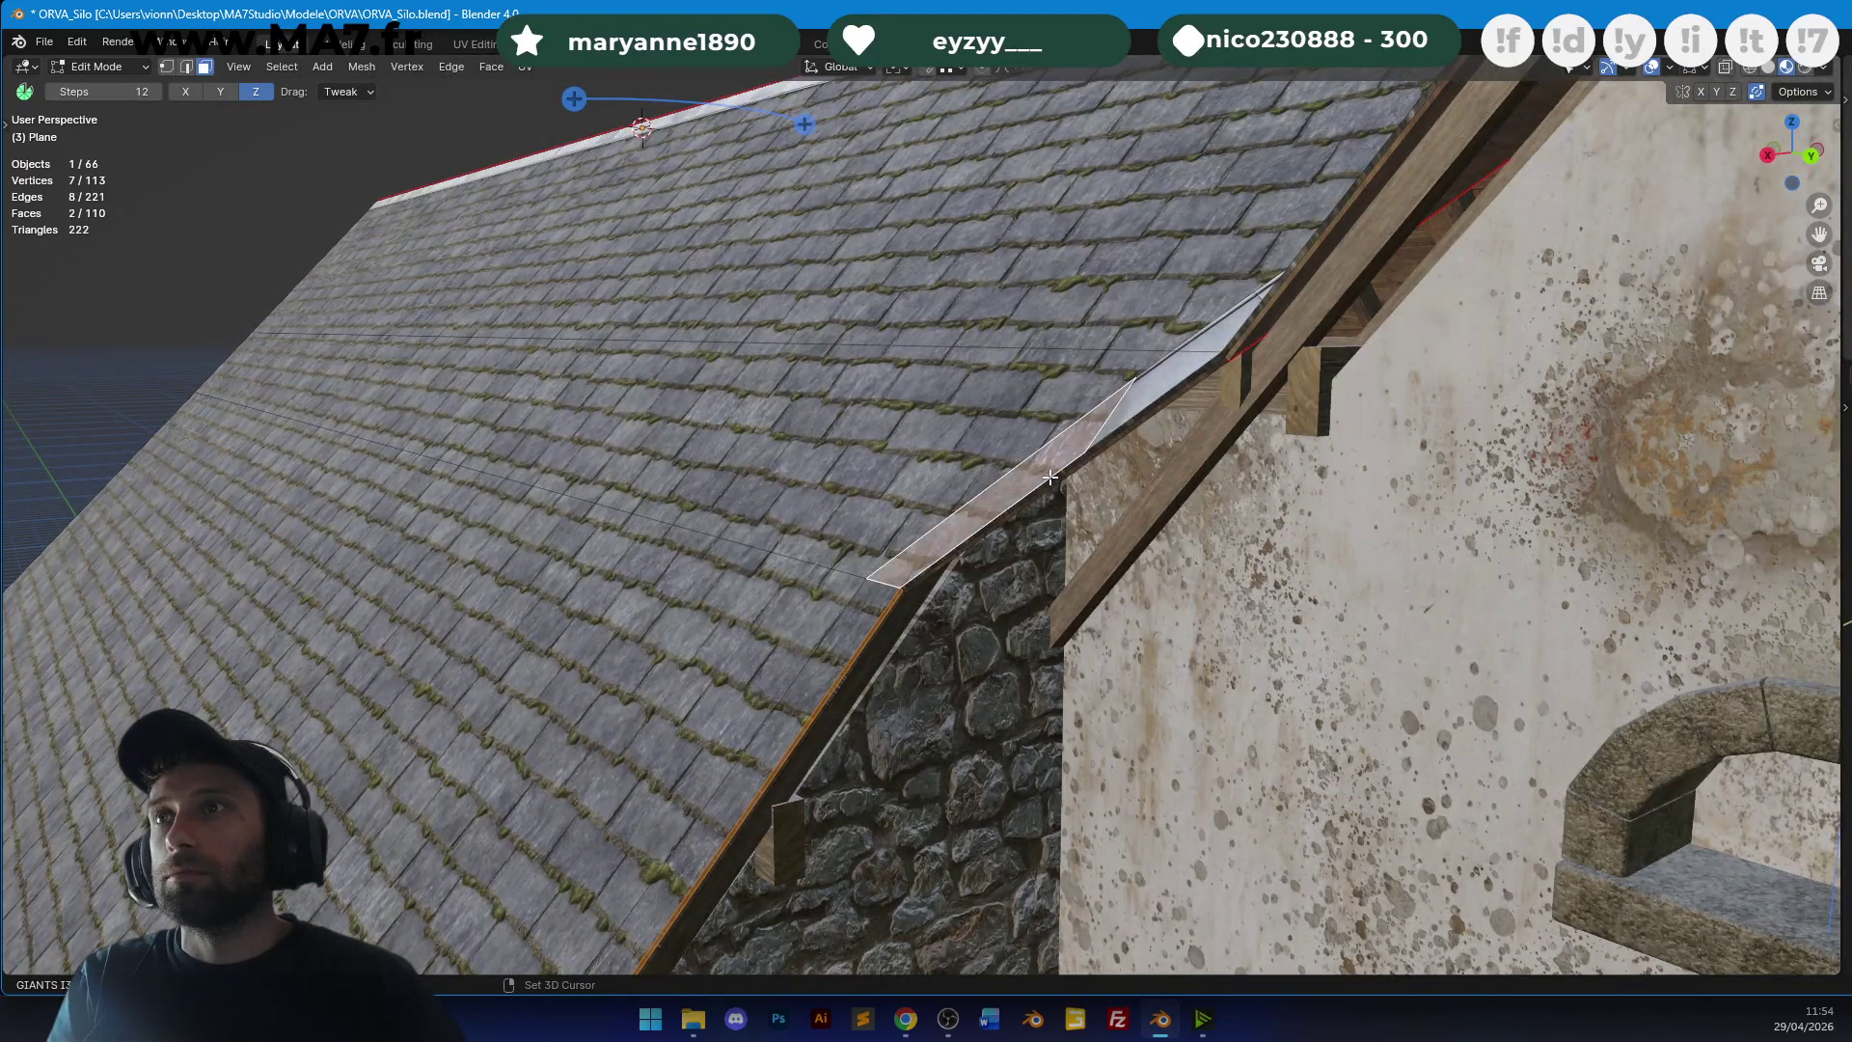
left_click(1062, 468, "shift")
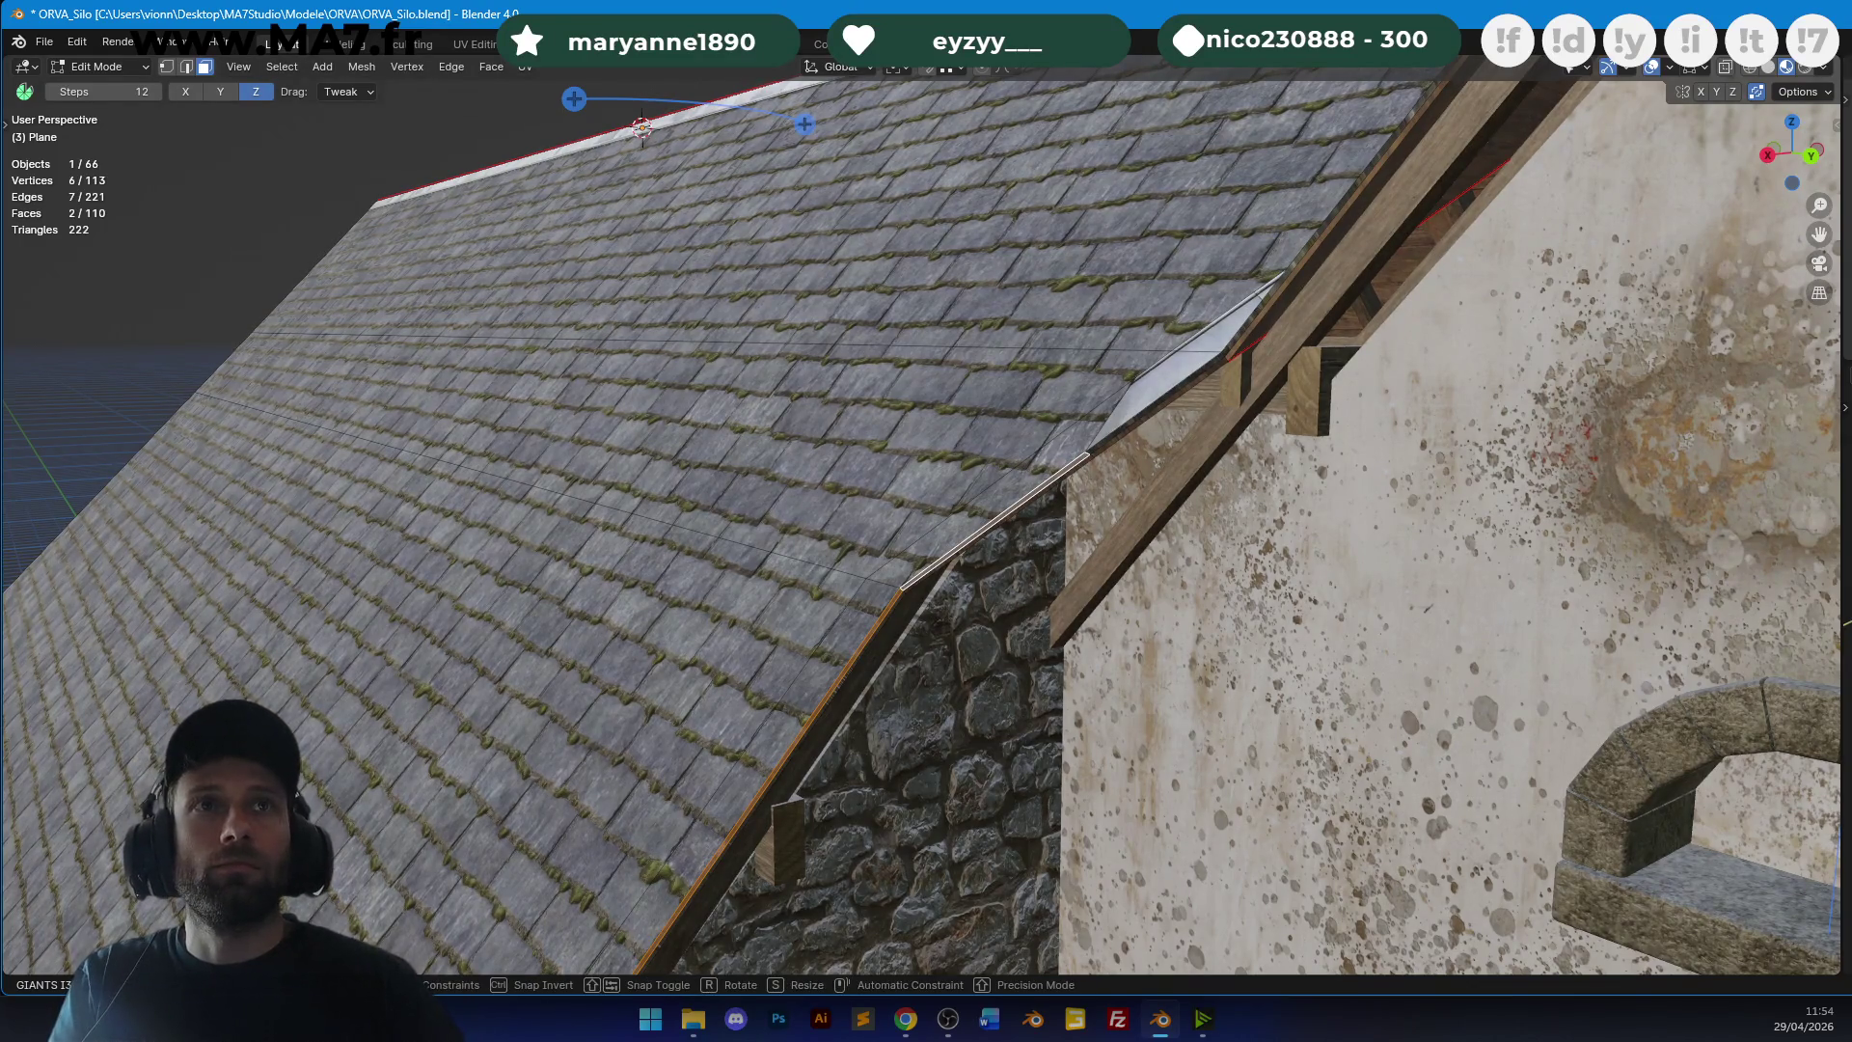
key("g")
key("Escape")
key("Tab")
mouse_move(1067, 384)
middle_mouse_down()
mouse_move(1375, 373)
mouse_move(888, 471)
middle_mouse_up()
Select the roof-edge slab and its small end face, checking the context and UV options.
key("Tab")
scroll(897, 434, "up", 6)
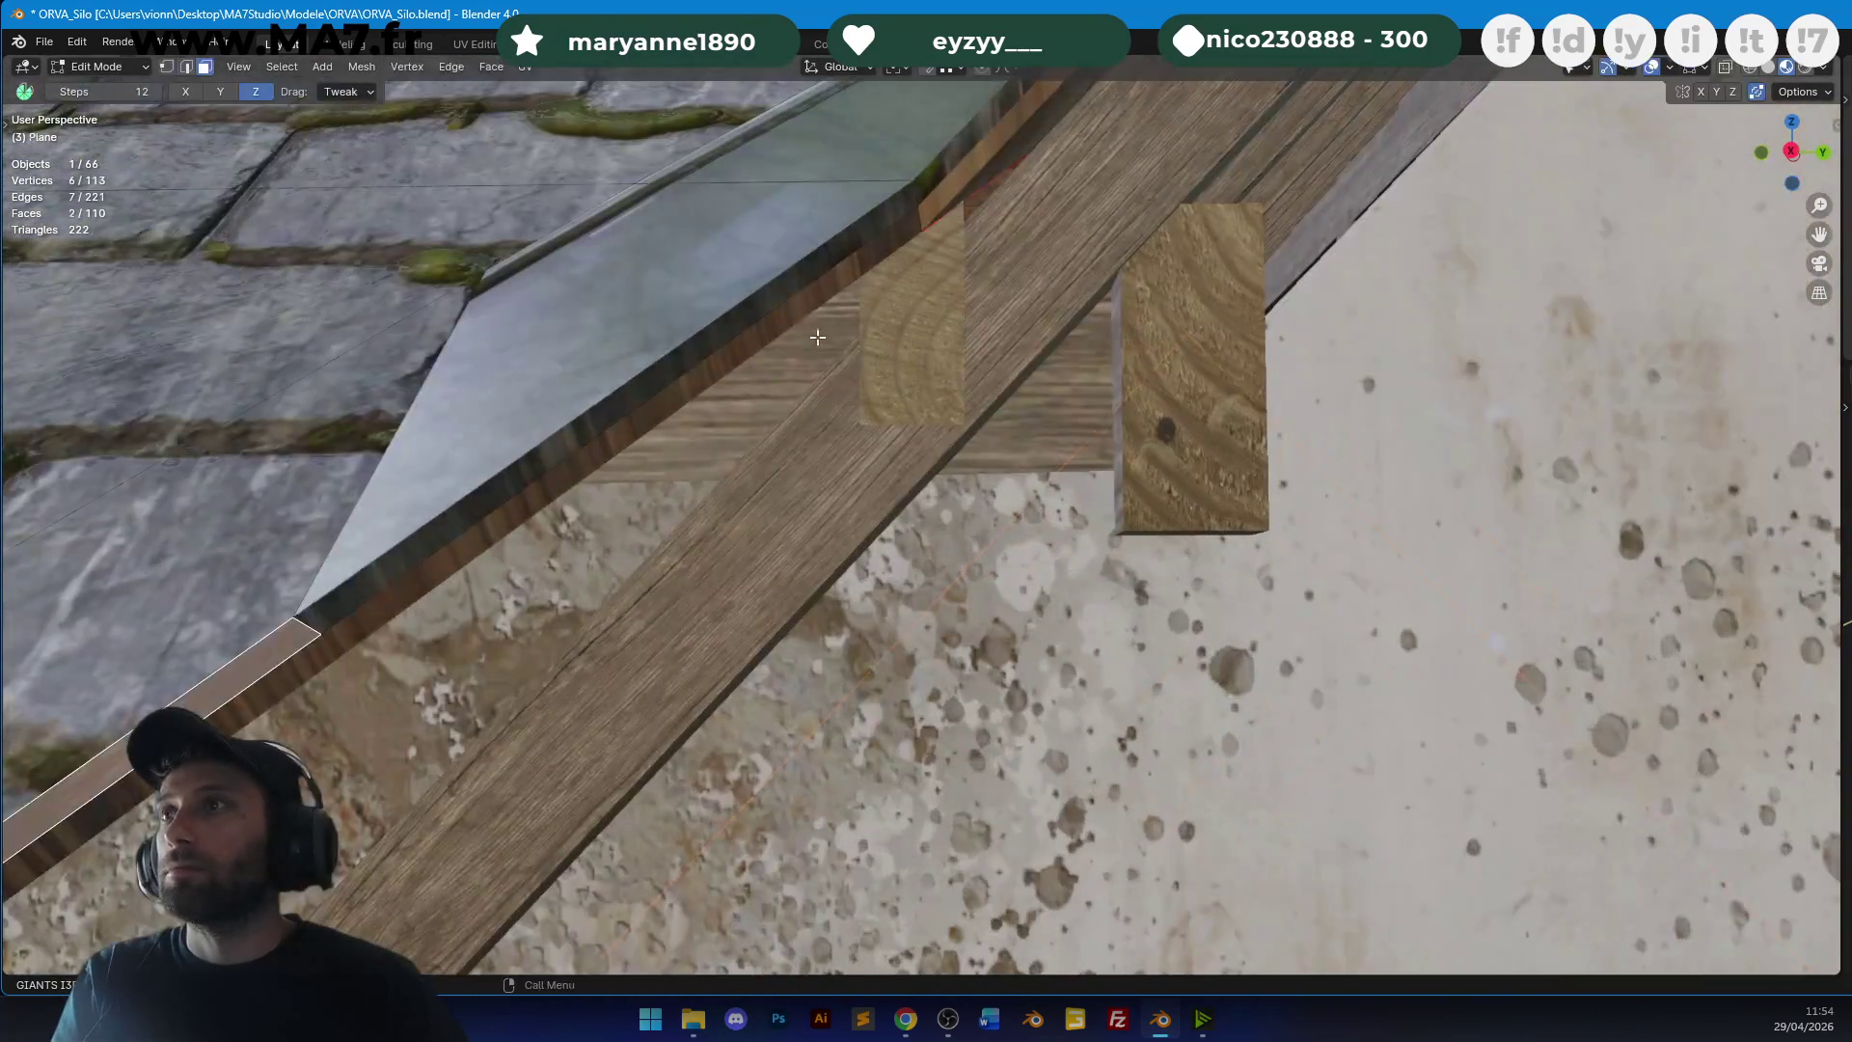
left_click(906, 232)
left_click(945, 157, "shift")
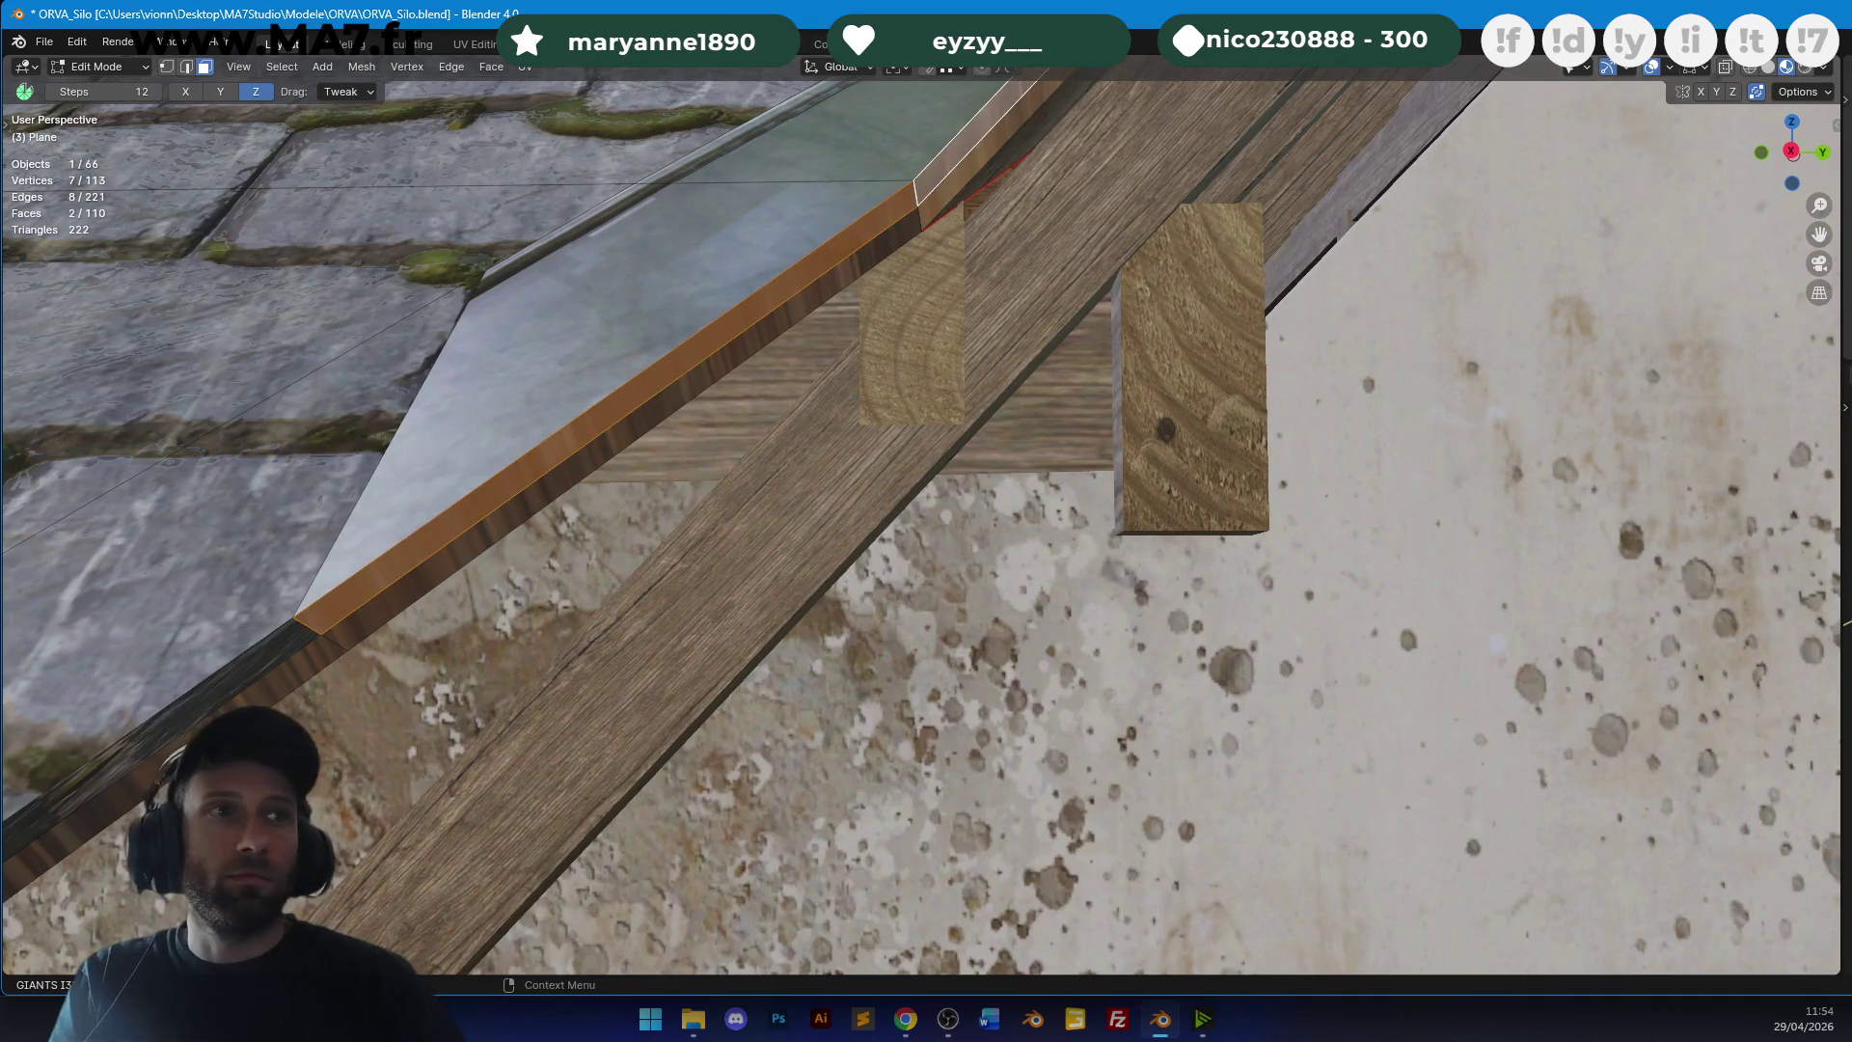
right_click(911, 370)
left_click(911, 369)
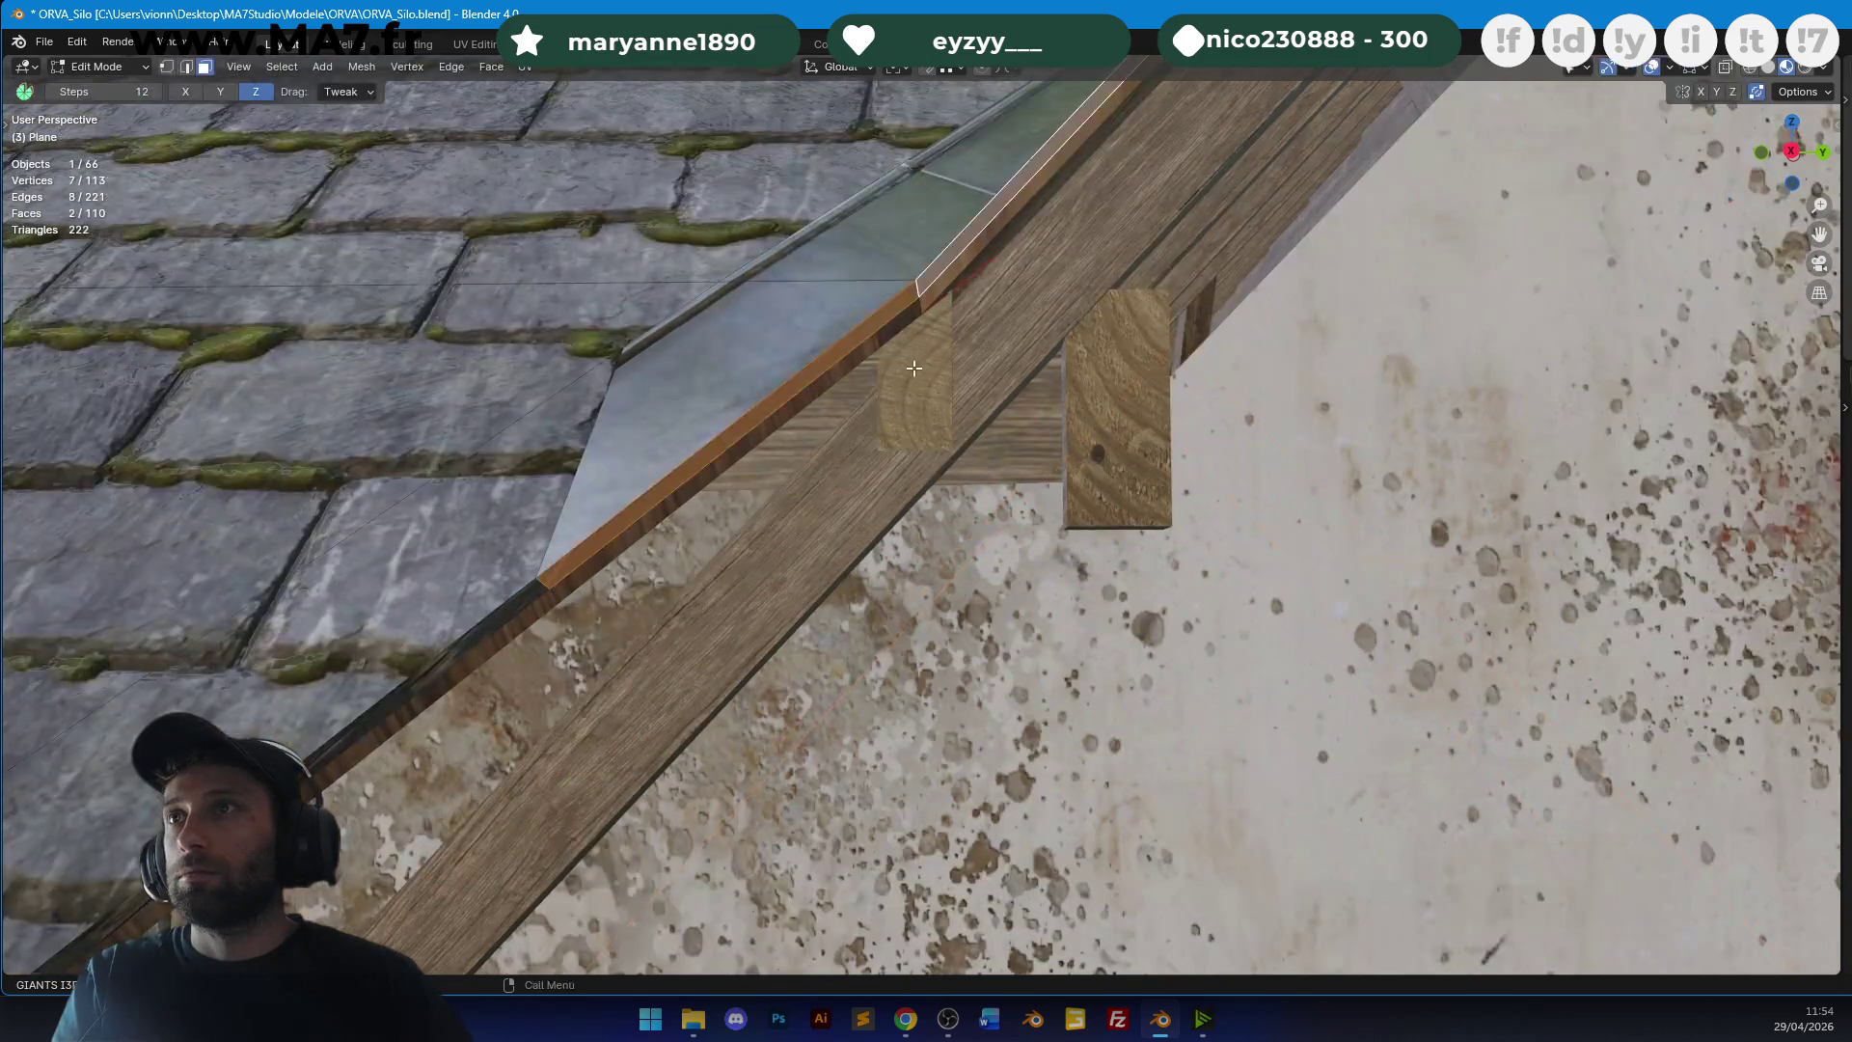
key("u")
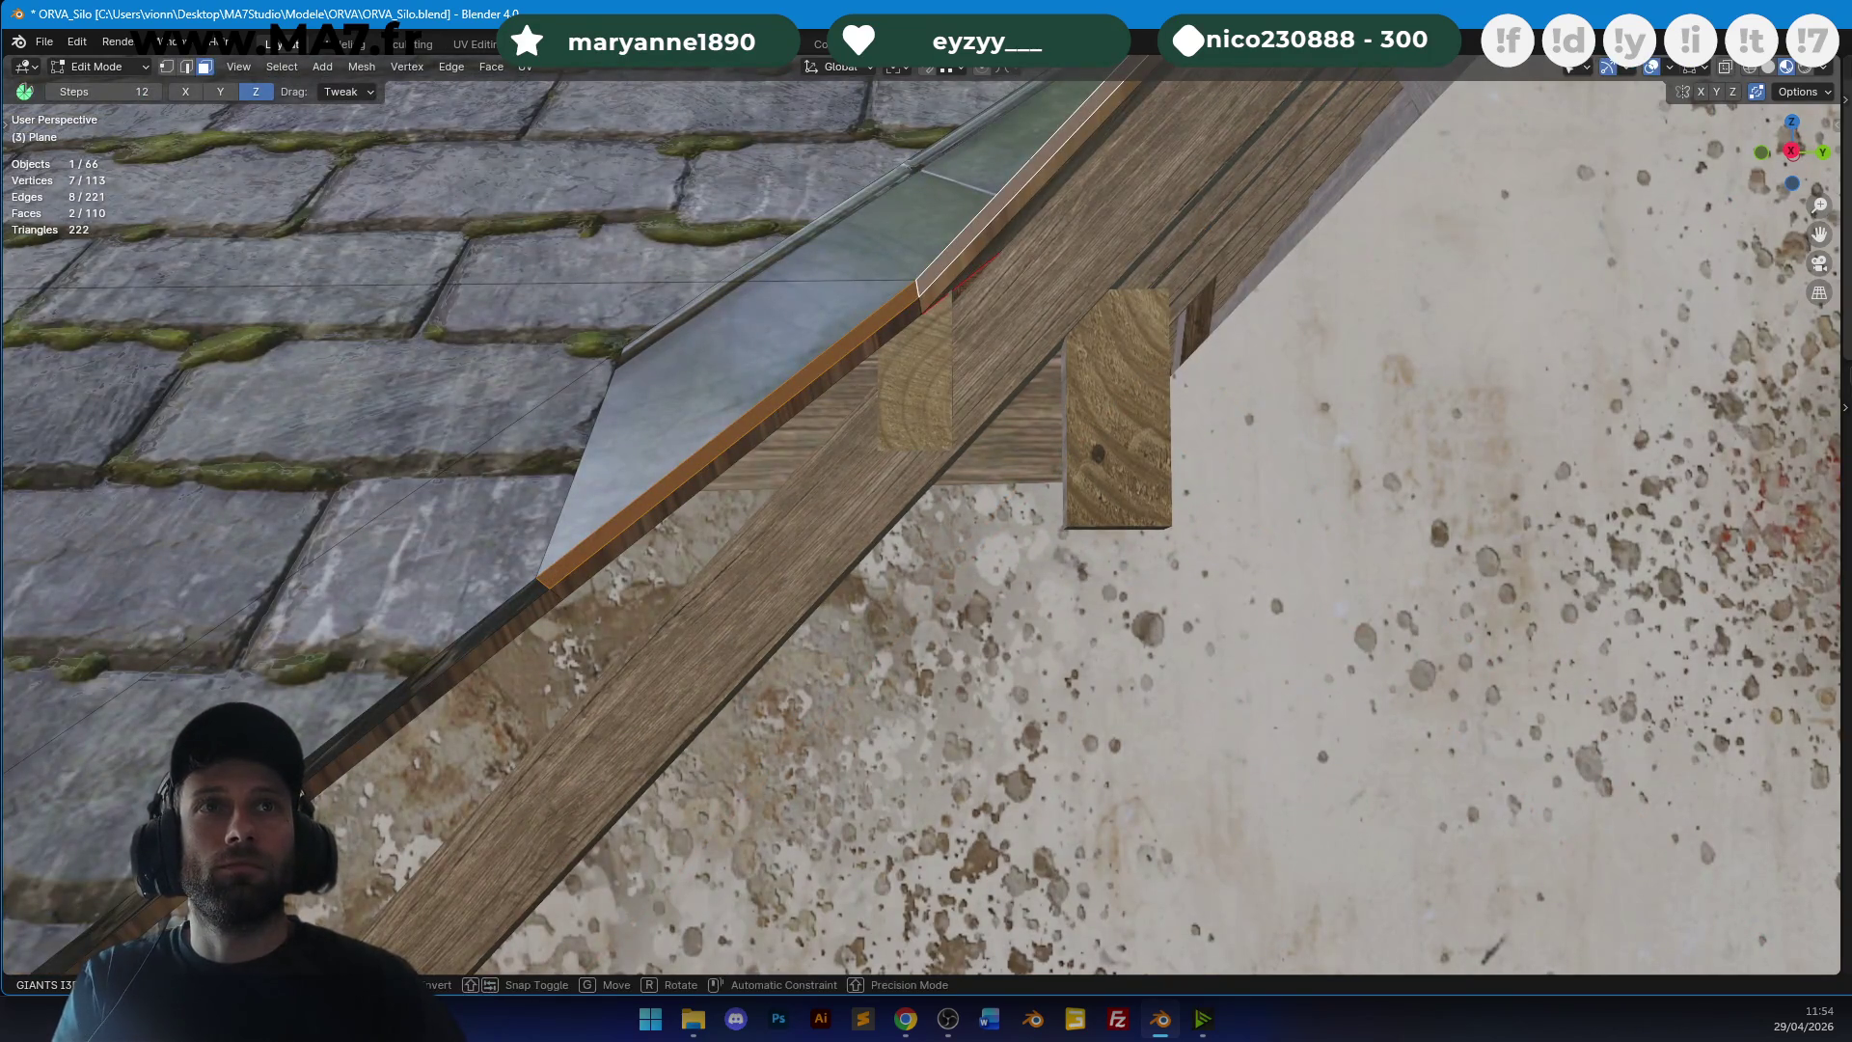
key("Tab")
Frame the selected beam edge and get a close view of the beam and gutter.
mouse_move(1060, 405)
middle_mouse_down()
mouse_move(1111, 363)
mouse_move(1039, 478)
middle_mouse_up()
key("Tab")
key("KP_Decimal")
key("Tab")
mouse_move(1068, 410)
middle_mouse_down()
mouse_move(946, 376)
mouse_move(1161, 386)
middle_mouse_up()
key("Tab")
middle_click_drag(983, 551, 1064, 404)
Knife-cut a new edge along the beam and select the resulting thin strip face.
key("k")
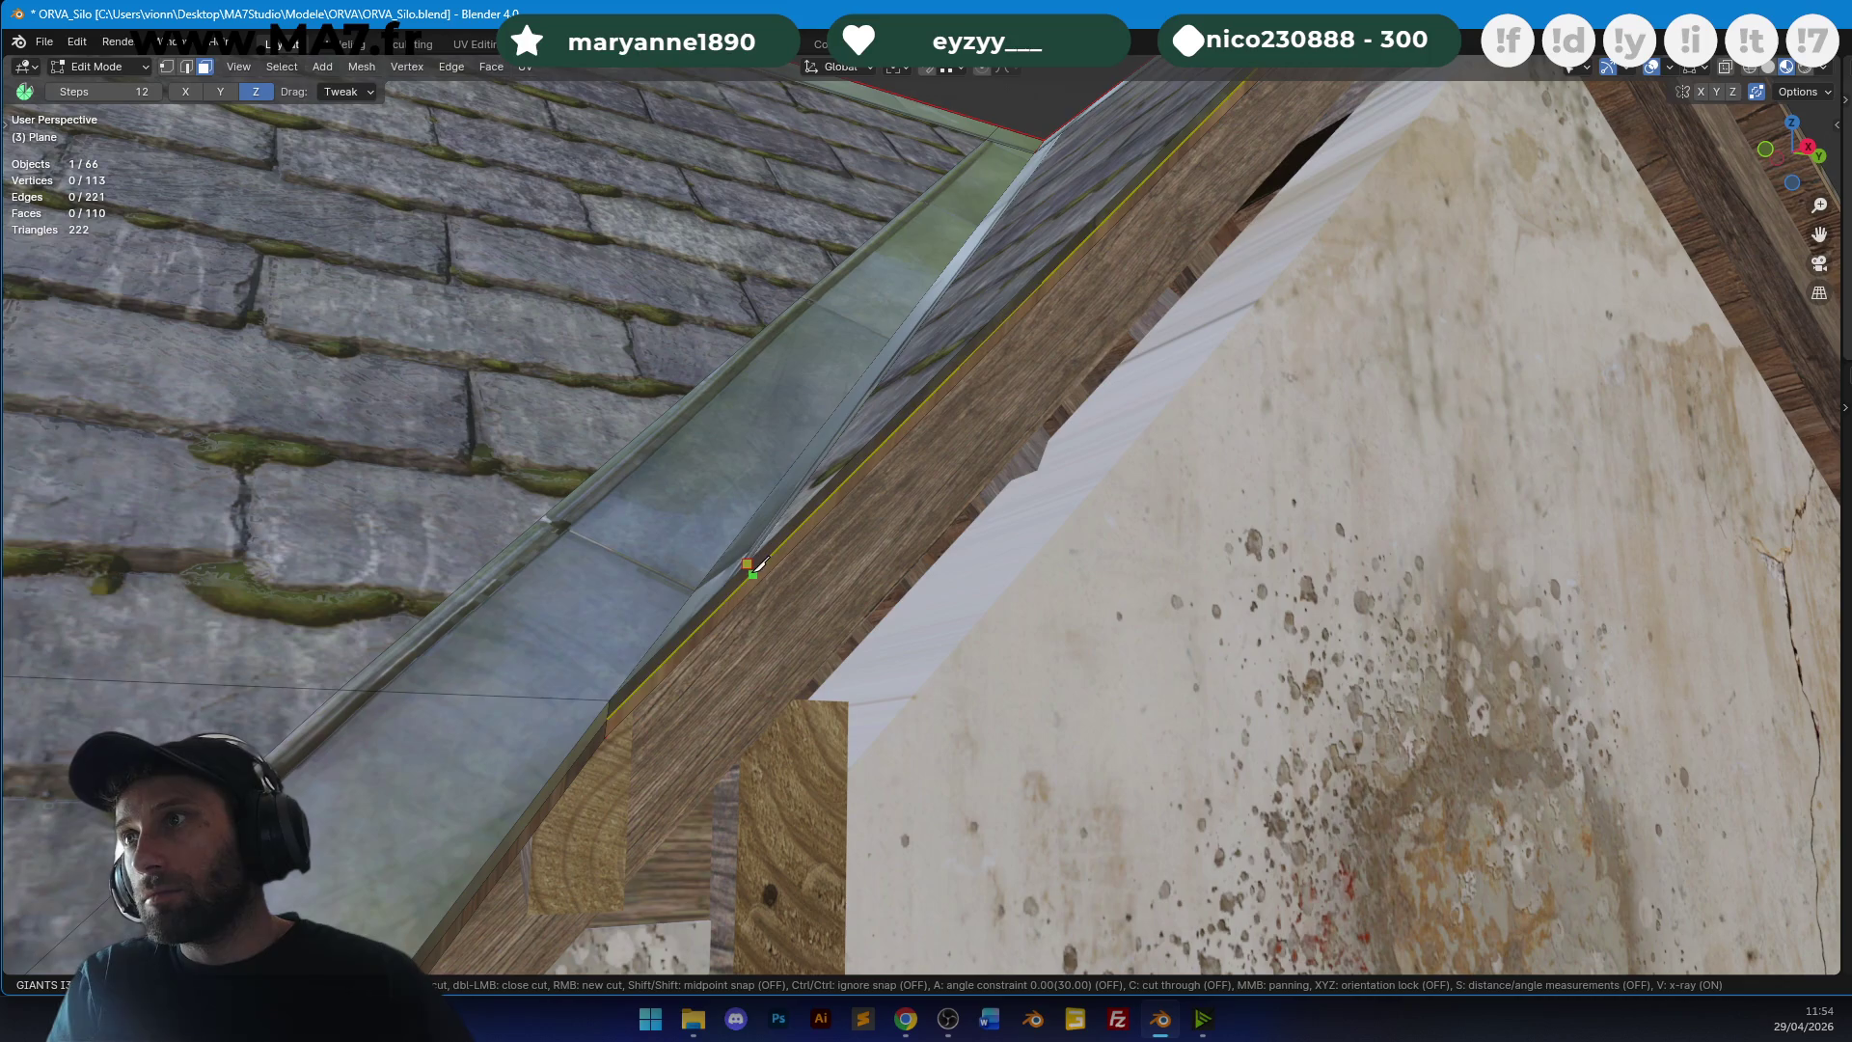
left_click(752, 573)
key("Return")
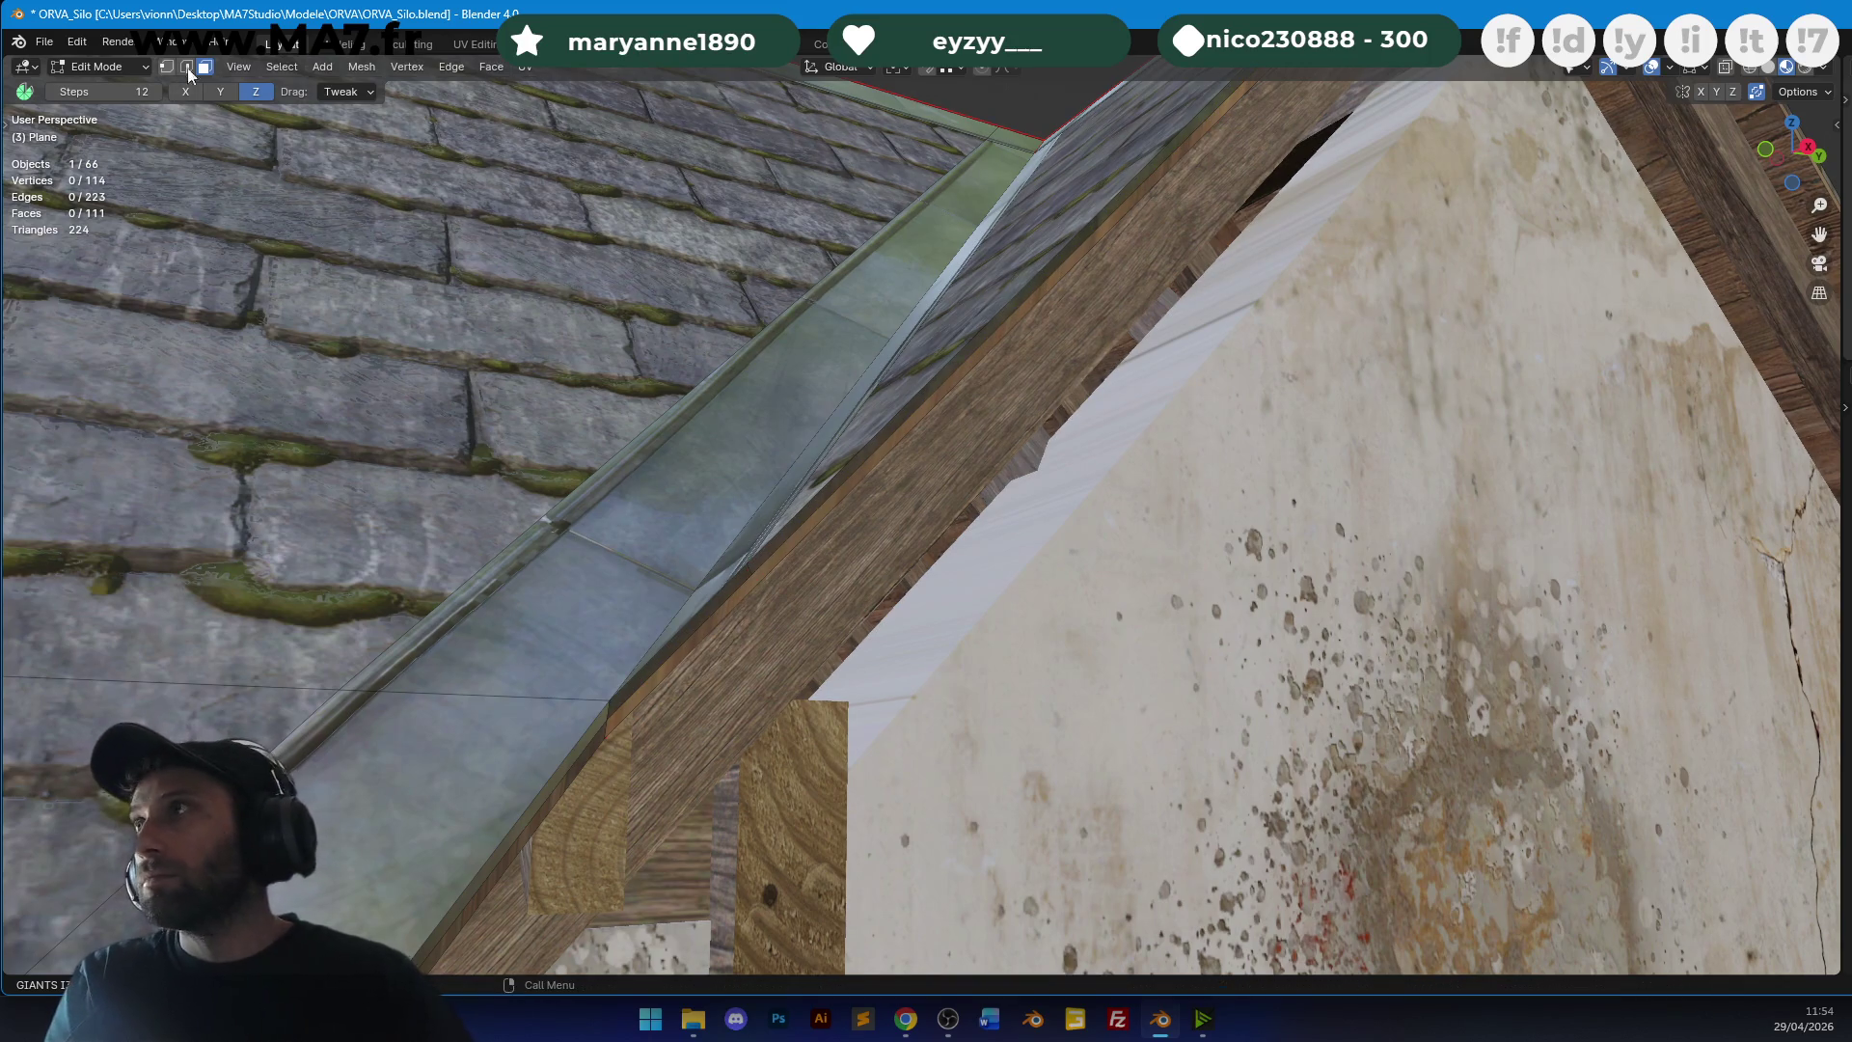
left_click(899, 421)
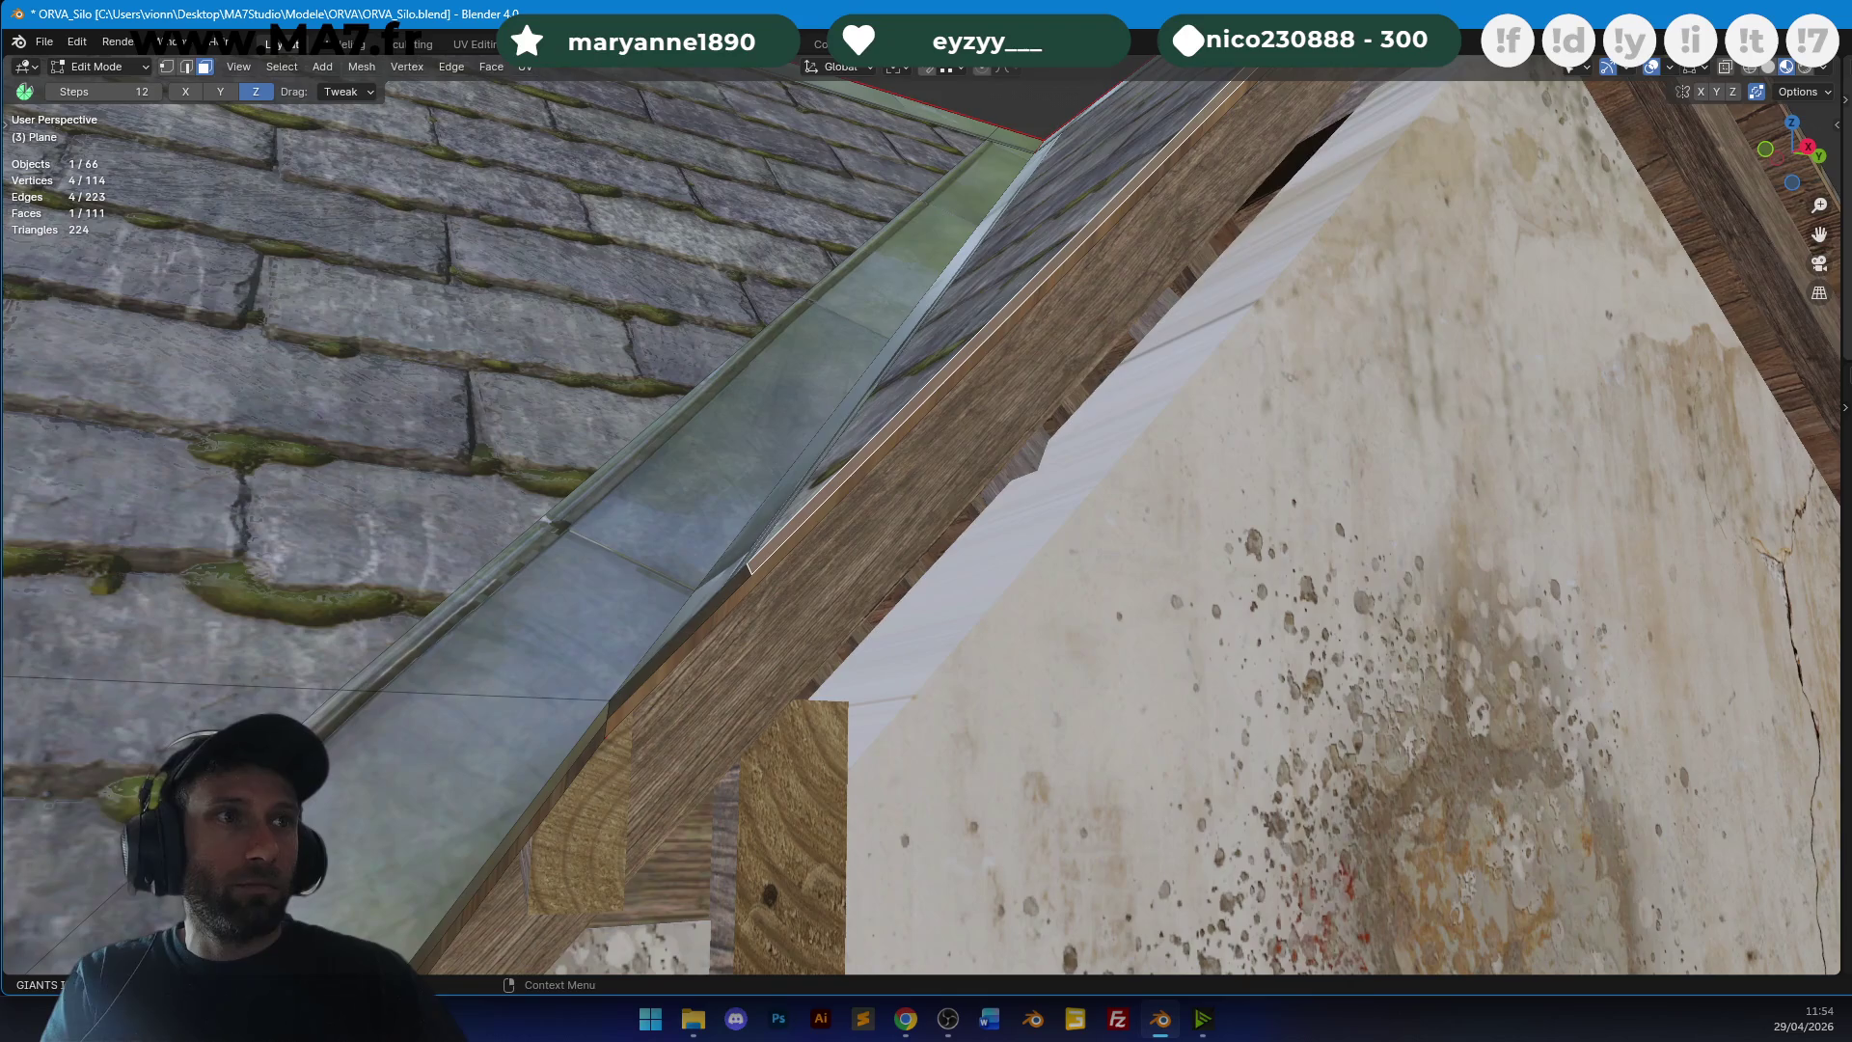
key("Tab")
mouse_move(1161, 358)
middle_mouse_down()
mouse_move(1203, 374)
mouse_move(1148, 565)
mouse_move(928, 598)
mouse_move(899, 580)
mouse_move(1083, 530)
mouse_move(1079, 589)
mouse_move(964, 380)
mouse_move(1238, 655)
middle_mouse_up()
key("Tab")
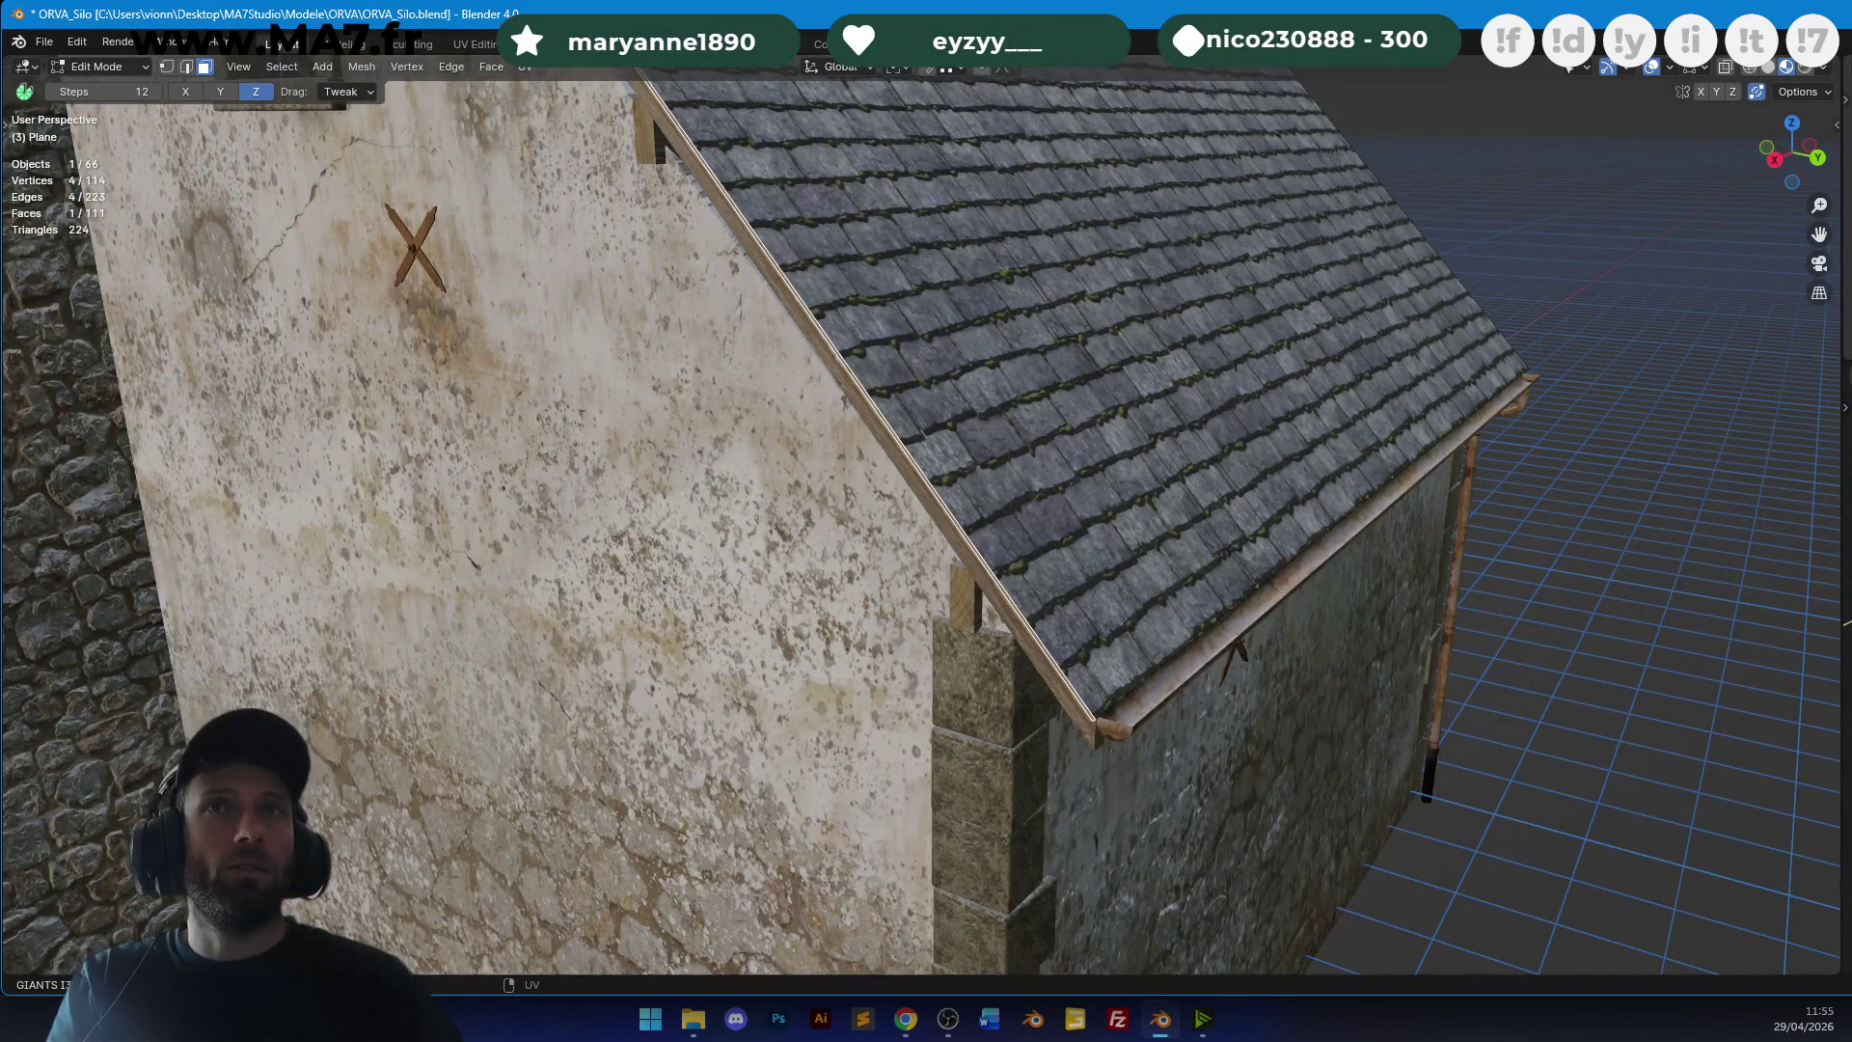
Test moving the selected strip and face, cancelling each move.
key("g")
key("Escape")
key("Tab")
mouse_move(1398, 405)
middle_mouse_down()
mouse_move(937, 477)
mouse_move(1109, 502)
middle_mouse_up()
key("Tab")
scroll(1156, 511, "up", 5)
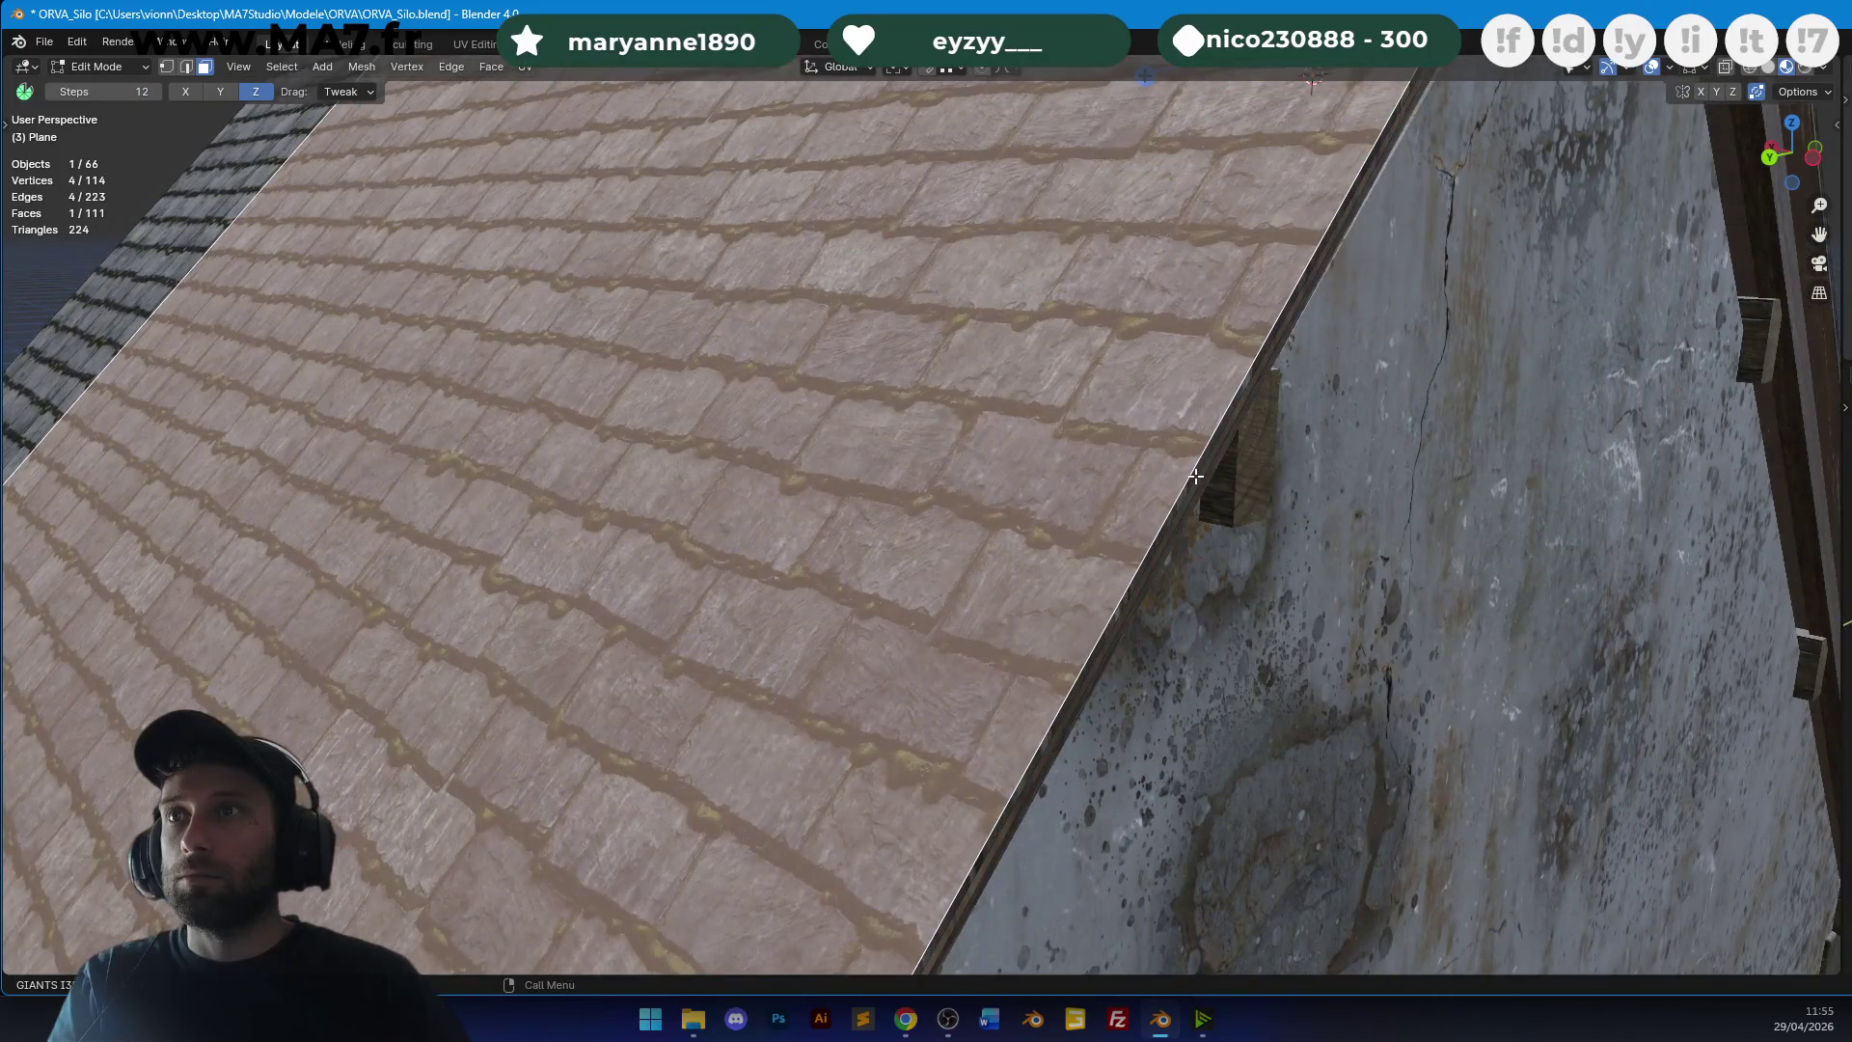
key("u")
key("g")
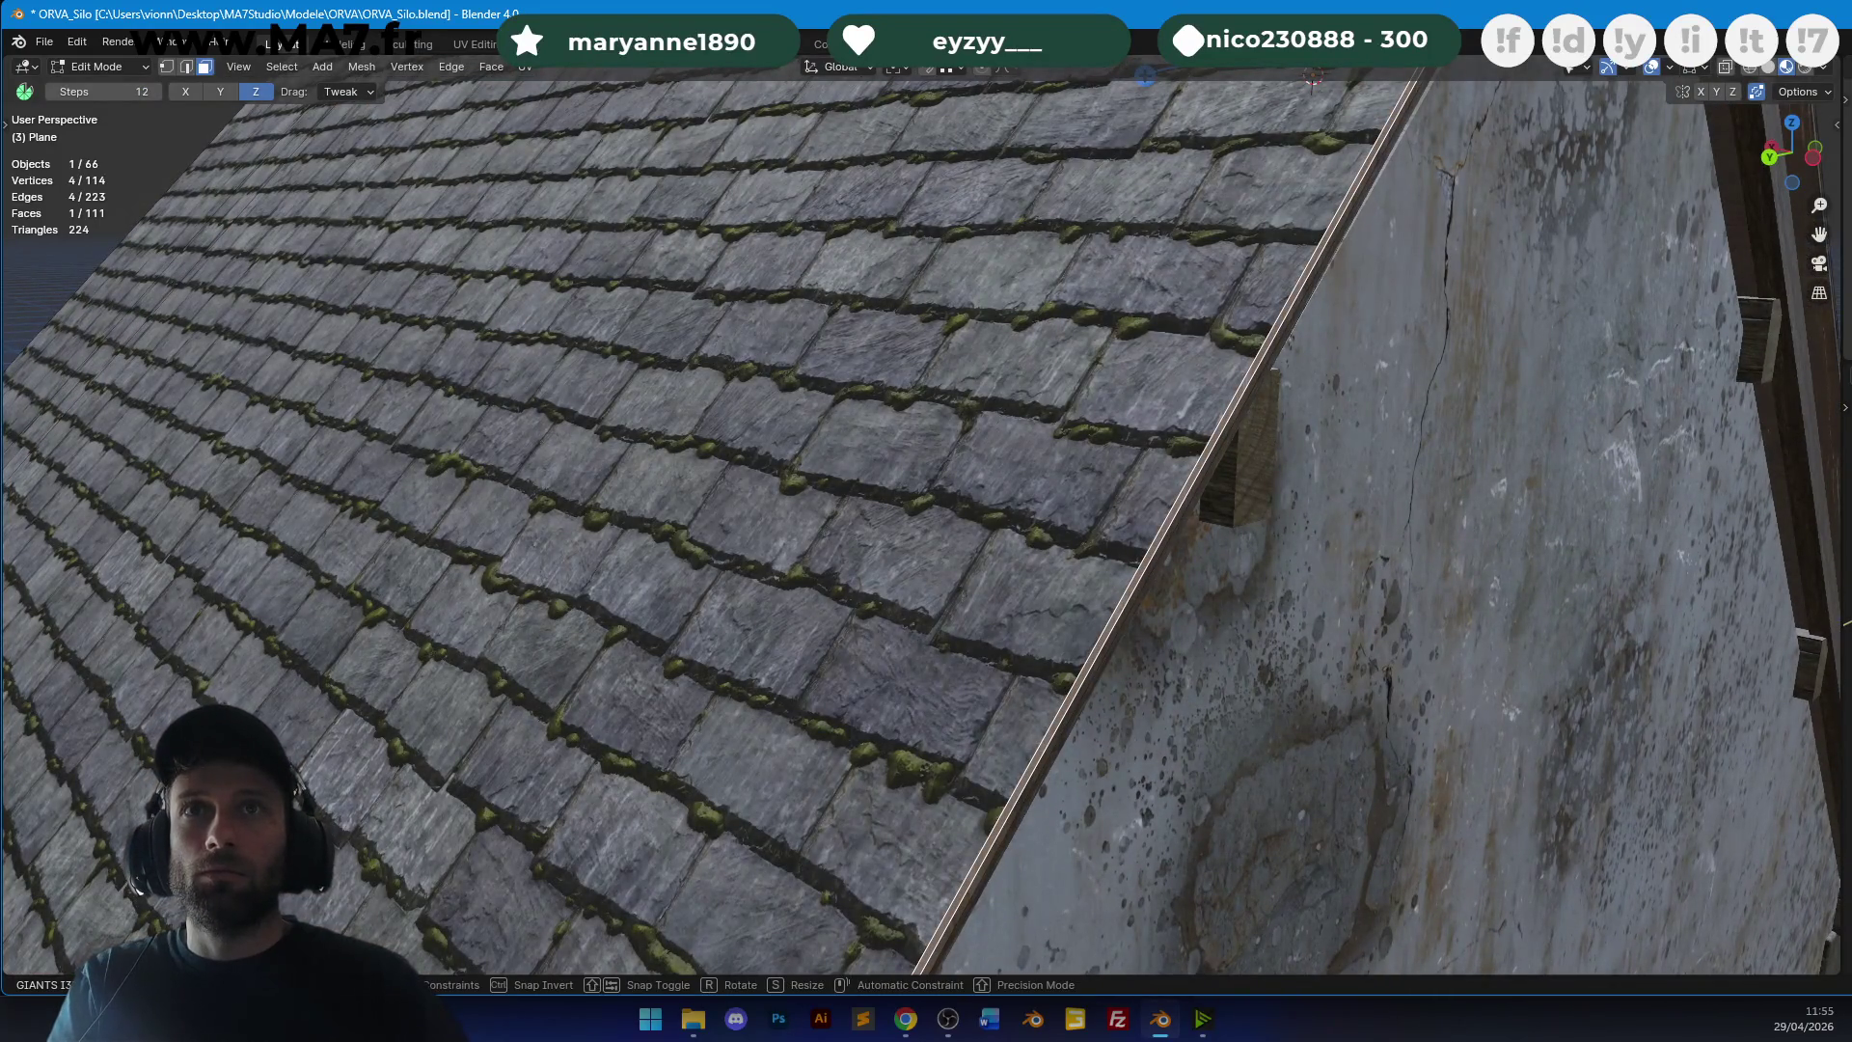
key("Escape")
Select the thin flashing face along the left roof edge, then leave Edit Mode.
mouse_move(1254, 386)
middle_mouse_down()
mouse_move(1217, 327)
mouse_move(1053, 564)
mouse_move(706, 618)
middle_mouse_up()
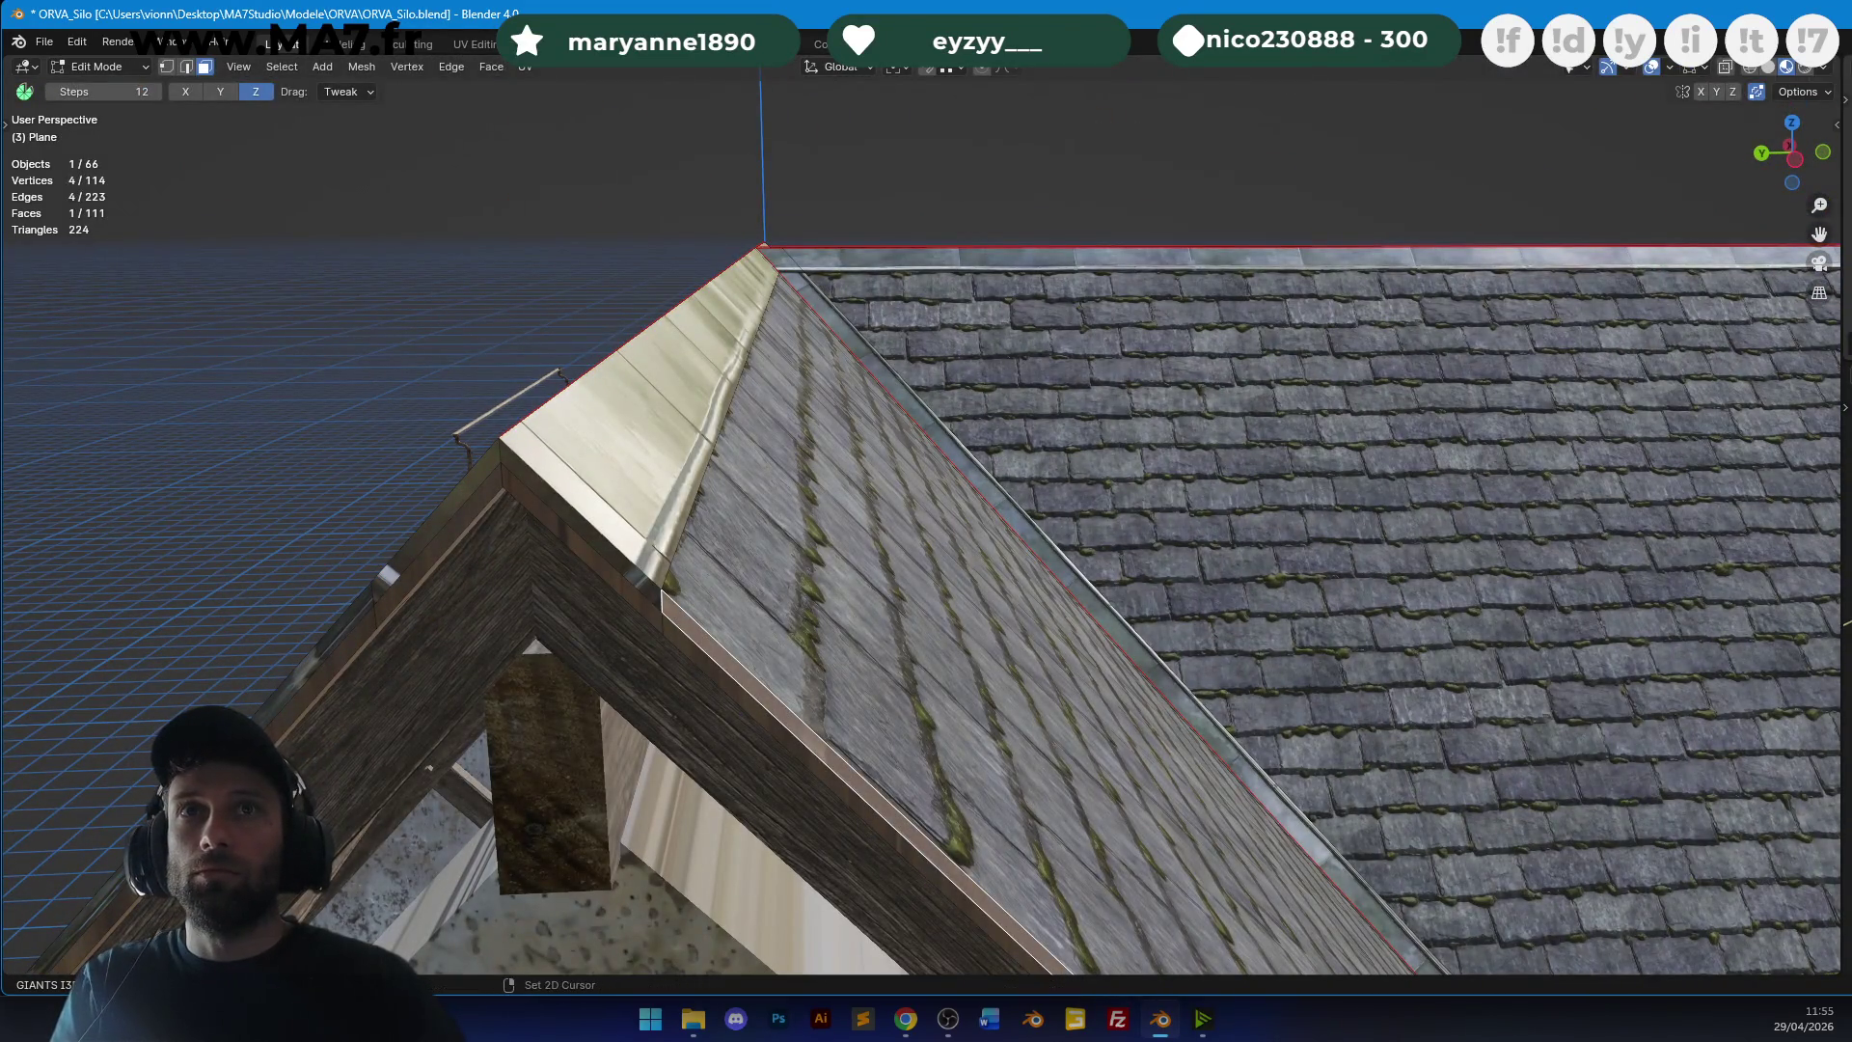
key("Tab")
mouse_move(886, 426)
middle_mouse_down()
mouse_move(1180, 506)
mouse_move(814, 257)
mouse_move(1012, 520)
mouse_move(980, 472)
mouse_move(941, 677)
middle_mouse_up()
key("Tab")
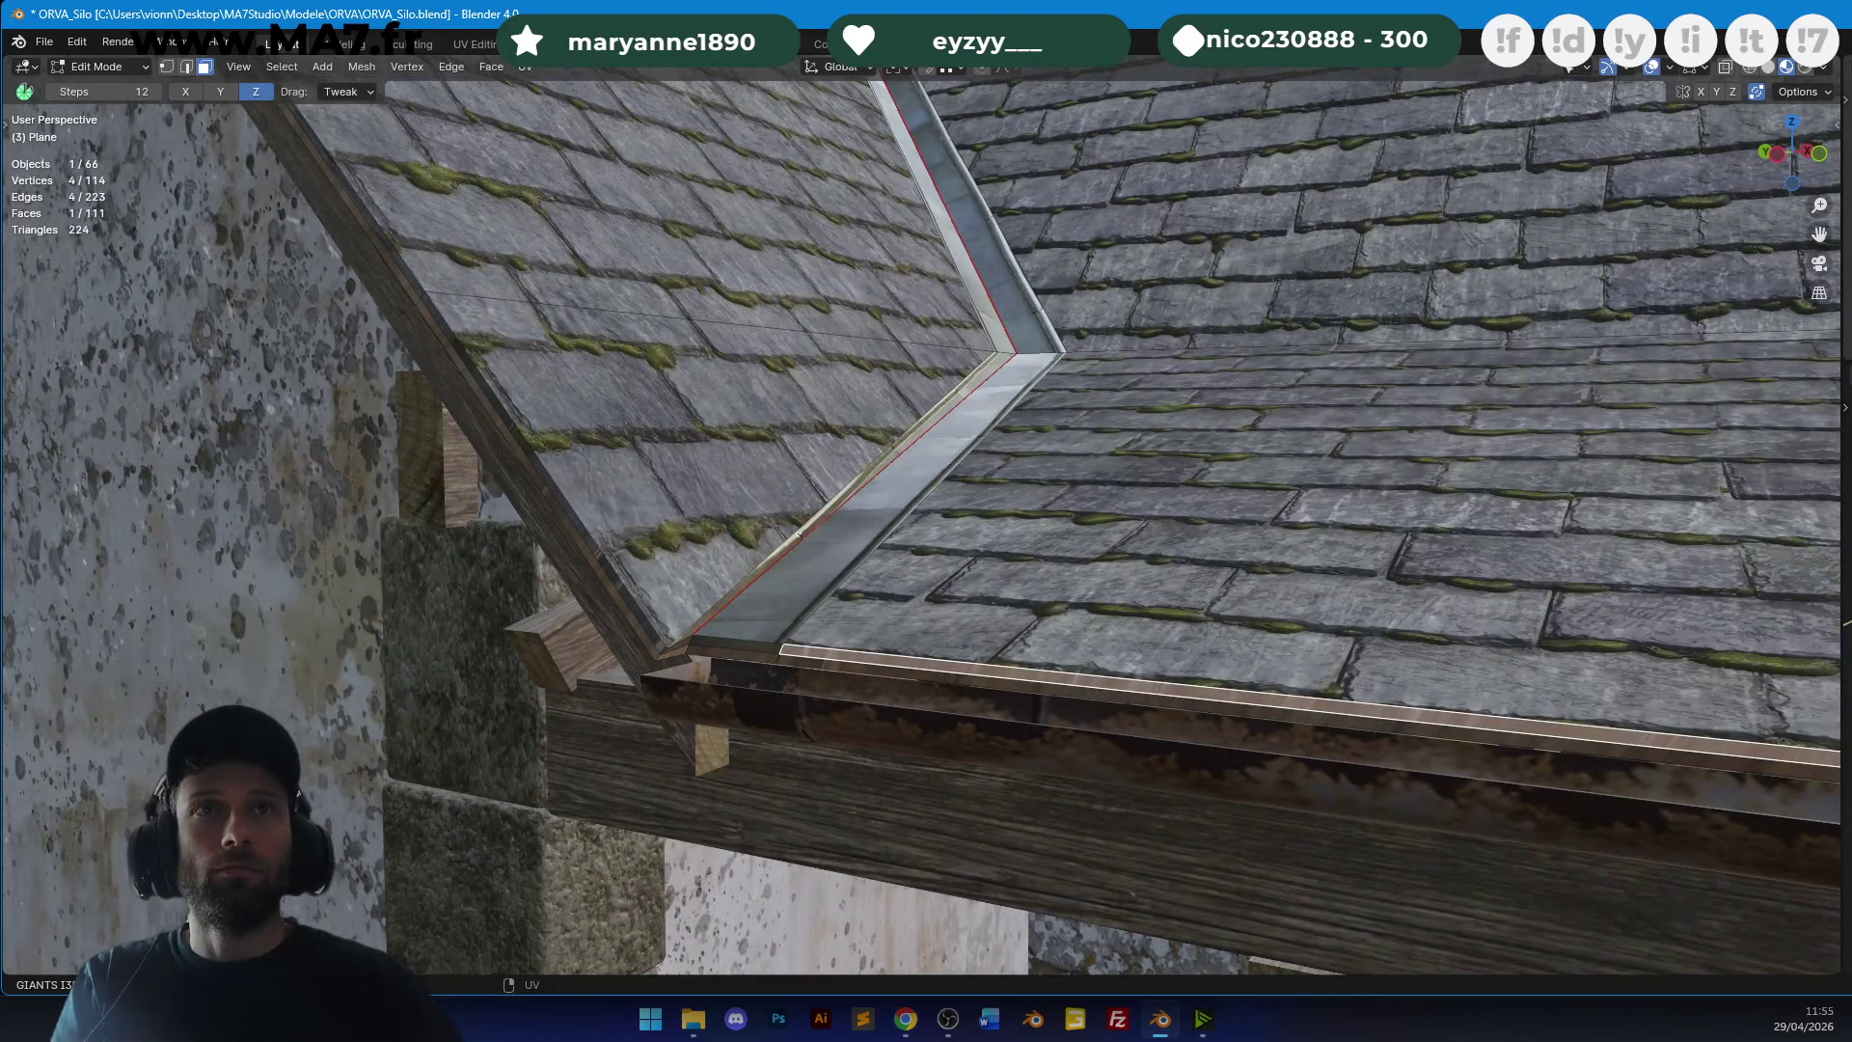
scroll(1067, 519, "down", 5)
mouse_move(1067, 519)
middle_mouse_down()
mouse_move(1432, 522)
mouse_move(777, 476)
mouse_move(910, 467)
mouse_move(1045, 649)
middle_mouse_up()
scroll(909, 466, "up", 5)
scroll(1046, 649, "up", 2)
left_click(803, 413)
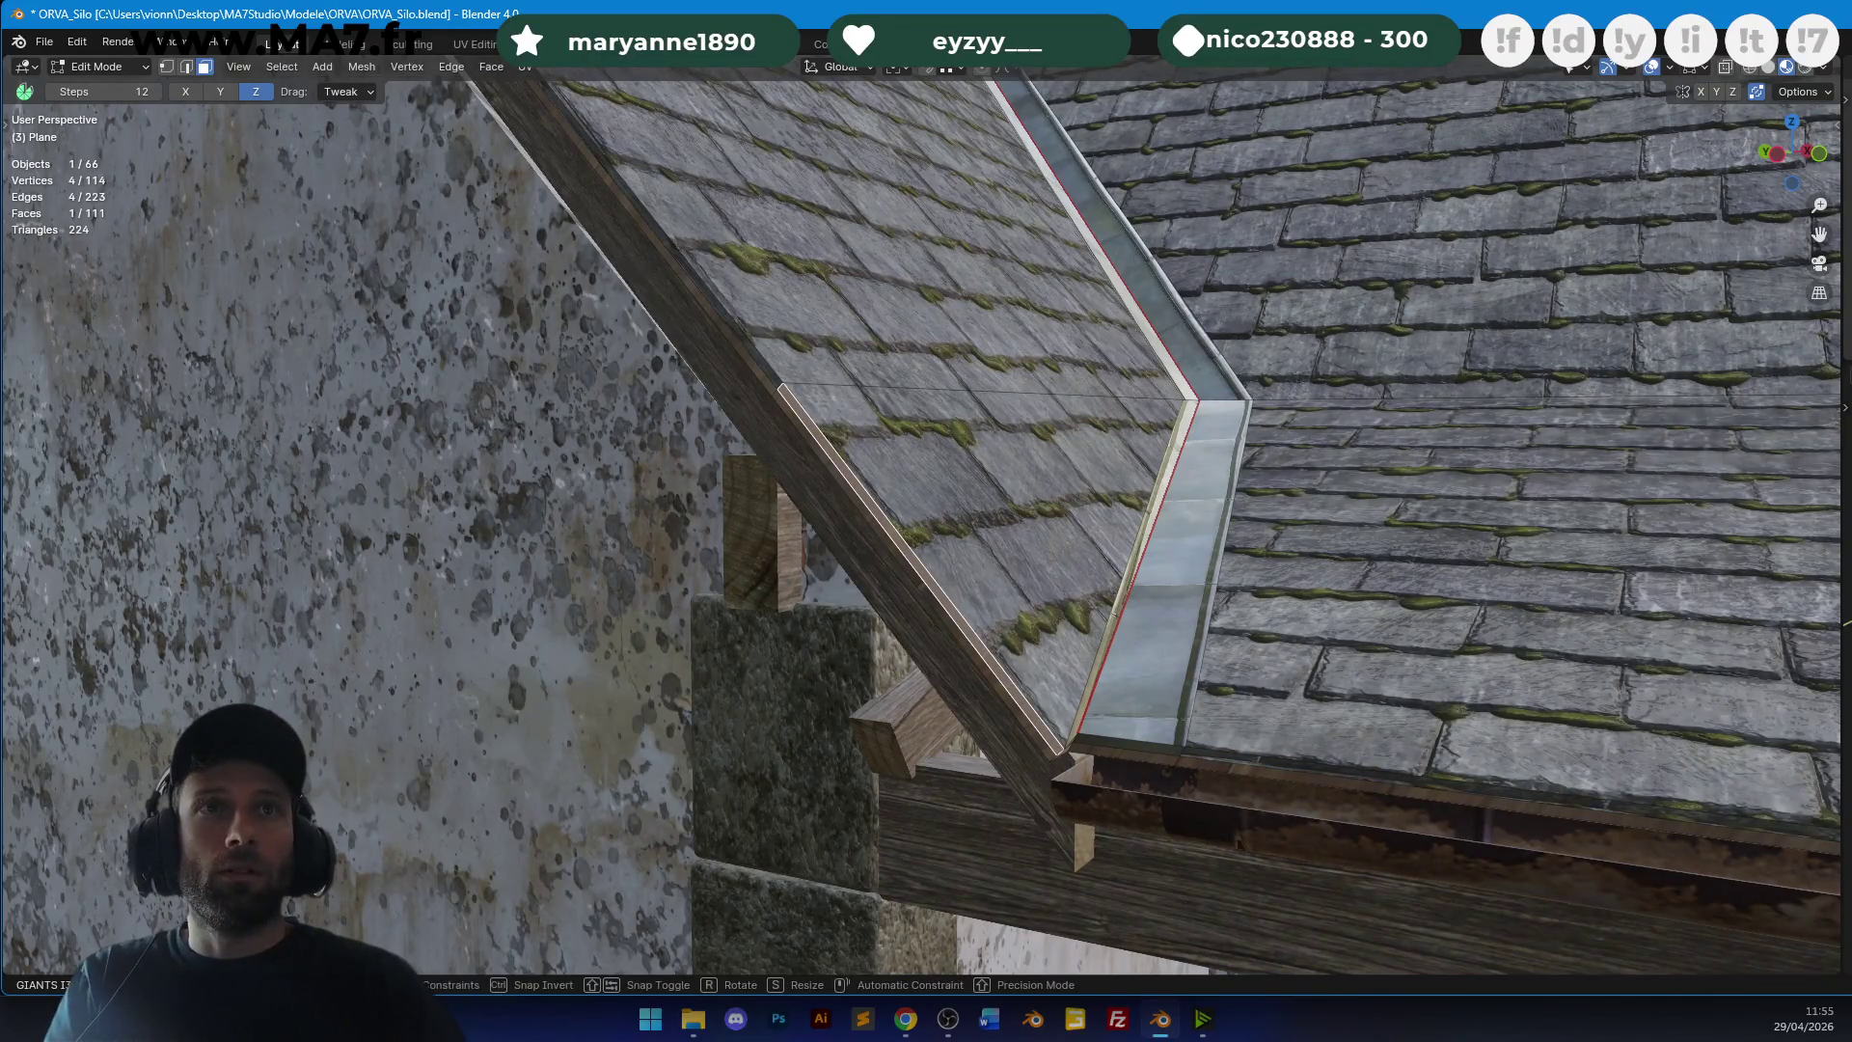
key("Tab")
Save the farm building file.
mouse_move(1105, 412)
middle_mouse_down()
mouse_move(1076, 466)
mouse_move(1001, 407)
mouse_move(1144, 342)
mouse_move(1178, 373)
mouse_move(1095, 459)
mouse_move(1120, 490)
mouse_move(1064, 339)
mouse_move(622, 344)
mouse_move(608, 363)
mouse_move(794, 447)
mouse_move(989, 445)
mouse_move(868, 415)
mouse_move(885, 380)
mouse_move(1050, 369)
mouse_move(1360, 483)
middle_mouse_up()
scroll(1001, 407, "down", 8)
key("ctrl+s")
scroll(1120, 490, "down", 5)
scroll(794, 447, "up", 5)
scroll(794, 447, "down", 5)
scroll(1360, 534, "down", 2)
Delete the orange frame object (Object 7.001) from the scene.
left_click(1612, 625)
key("x")
left_click(1613, 620)
mouse_move(1613, 619)
middle_mouse_down()
mouse_move(917, 498)
mouse_move(1165, 467)
mouse_move(875, 505)
mouse_move(1186, 479)
mouse_move(1094, 465)
middle_mouse_up()
Select the wooden barn doors and duplicate them in top orthographic view.
scroll(1240, 467, "up", 5)
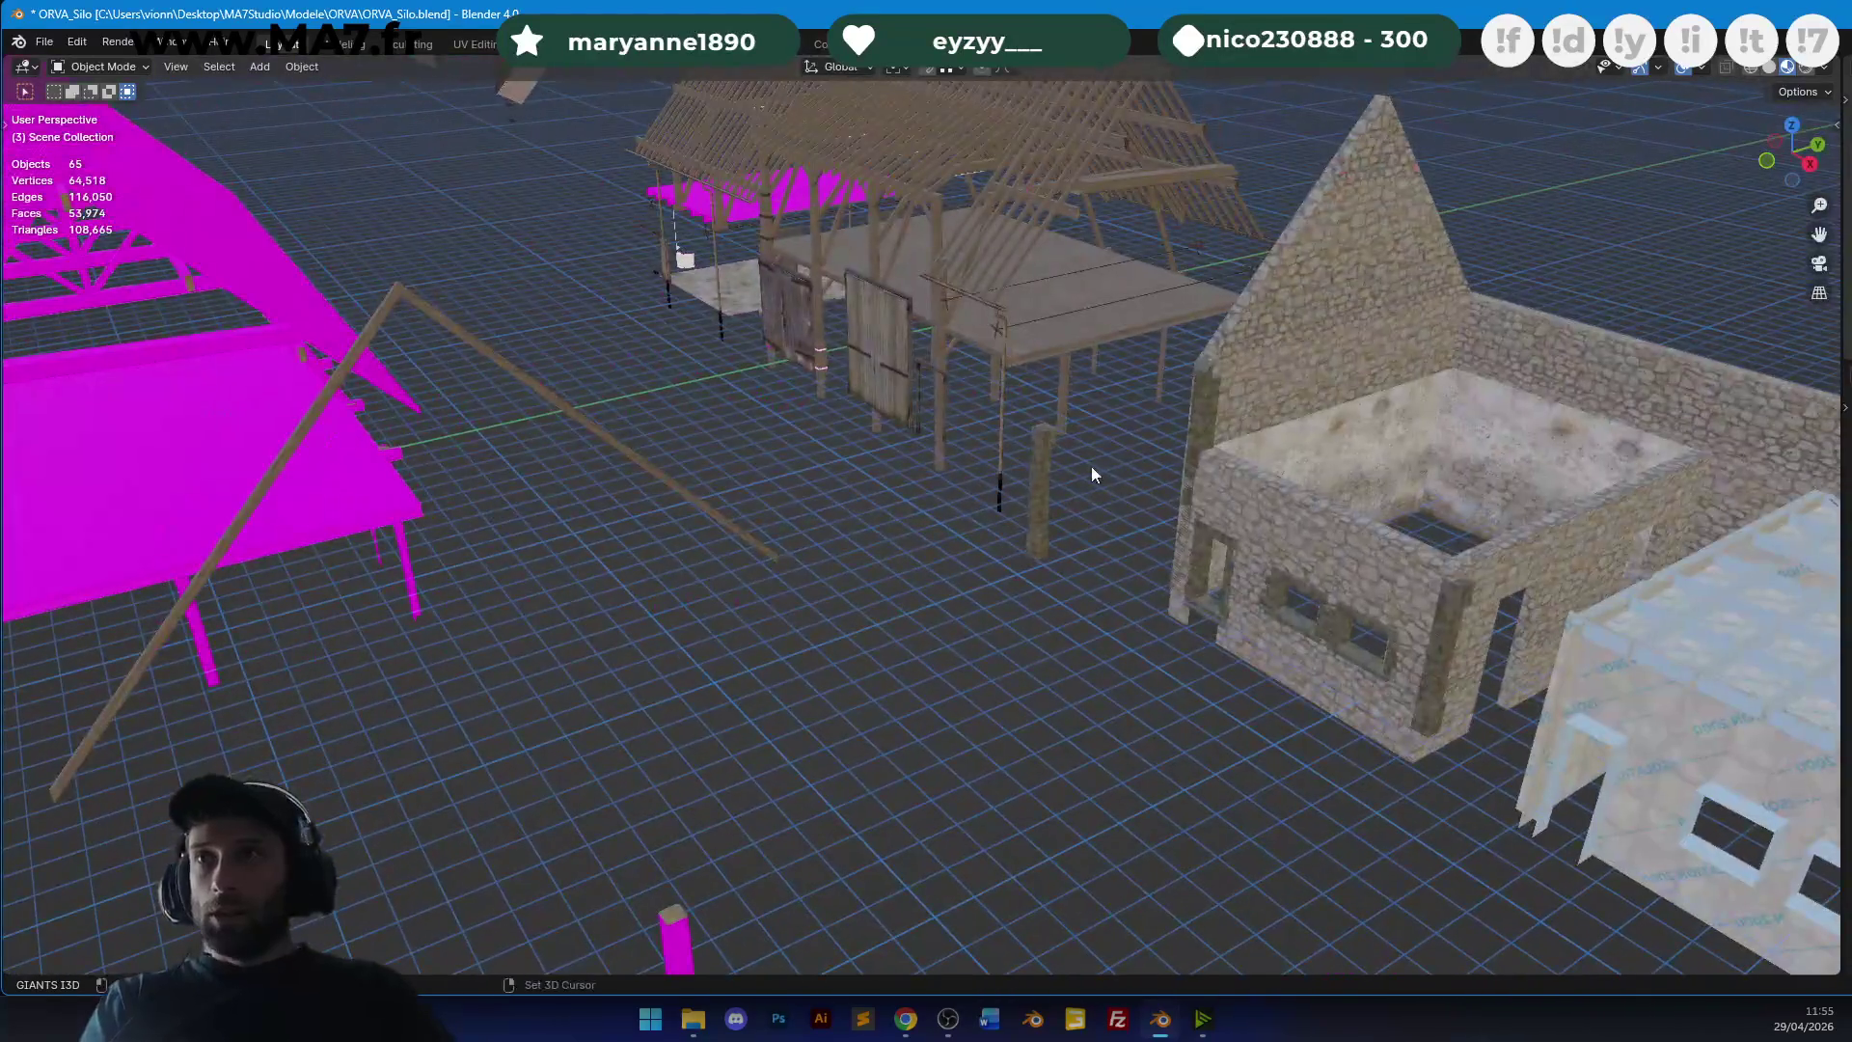
mouse_move(897, 496)
middle_mouse_down()
mouse_move(913, 446)
mouse_move(690, 611)
mouse_move(1034, 548)
mouse_move(1277, 559)
mouse_move(1368, 505)
mouse_move(1112, 317)
middle_mouse_up()
left_click(1276, 559)
key("KP_5")
key("KP_7")
key("shift+d")
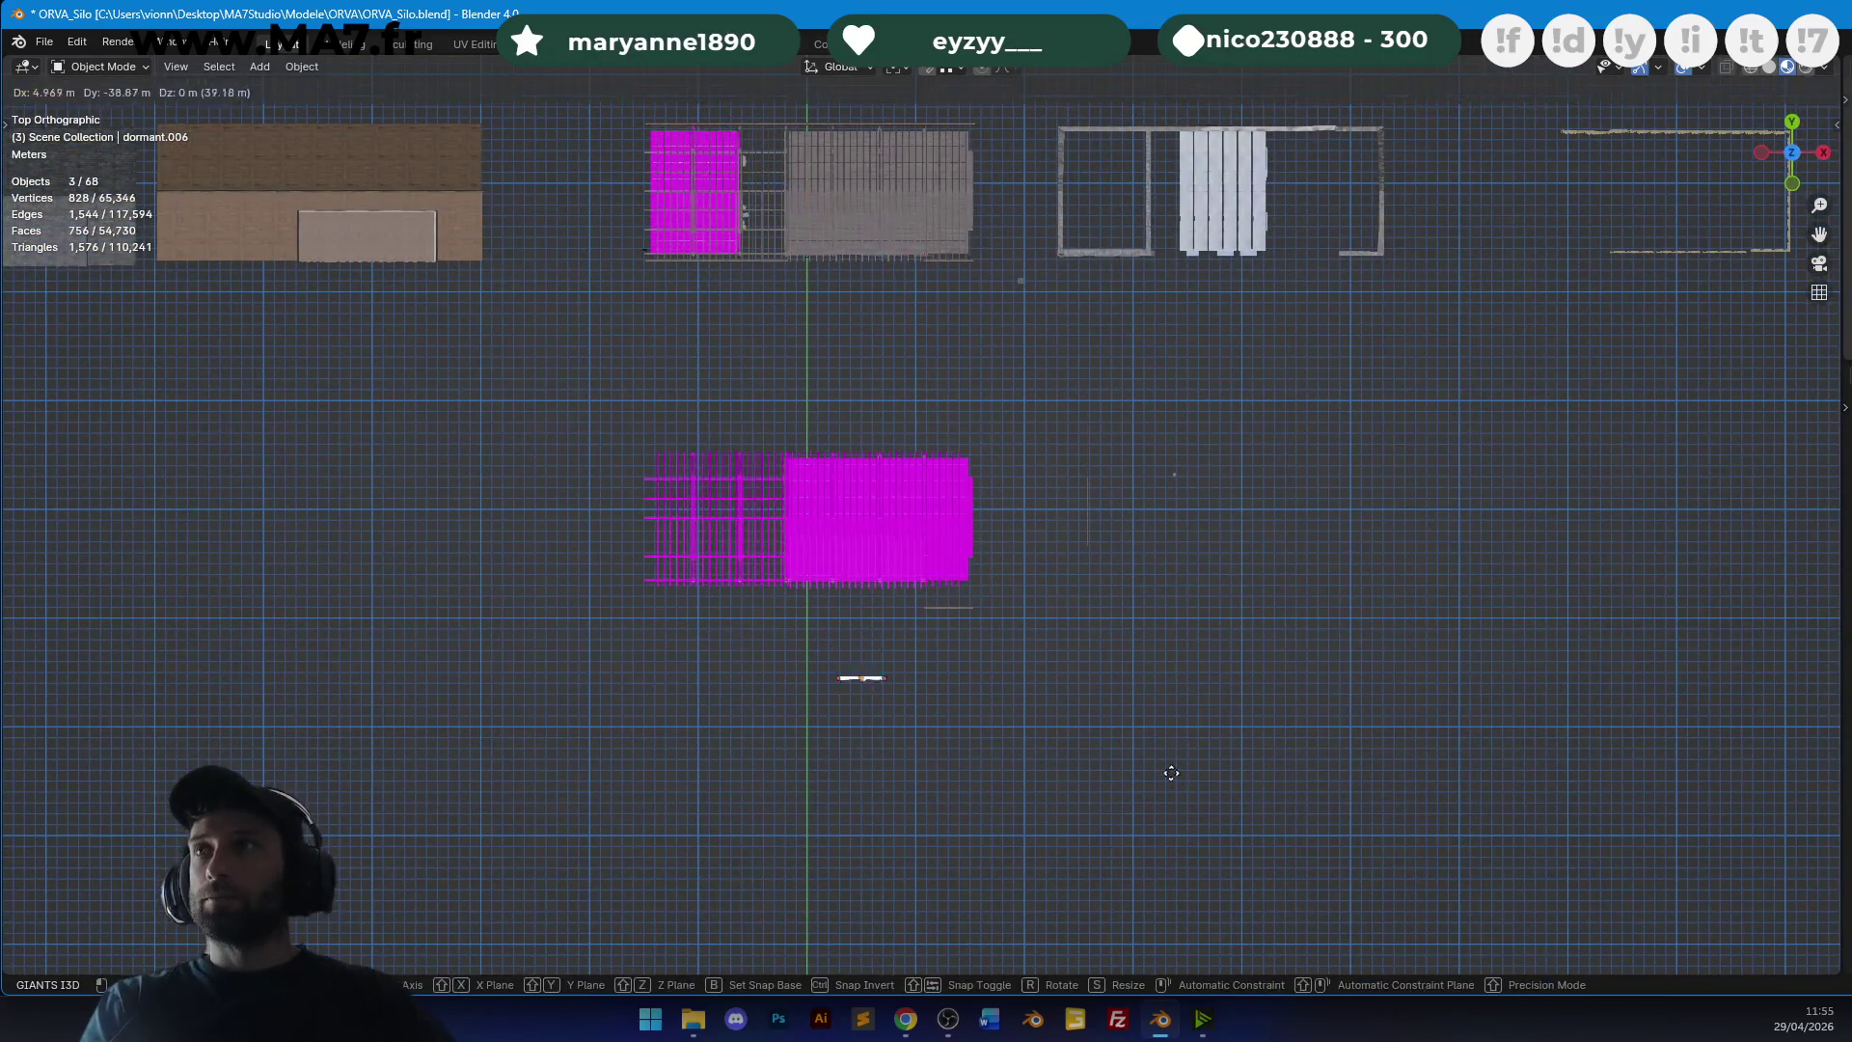
left_click(1076, 316)
Move the door copy from above into the stone building's doorway.
scroll(1076, 315, "up", 5)
key("g")
left_click(1004, 627)
scroll(1202, 378, "up", 5)
key("g")
left_click(1096, 773)
scroll(1177, 376, "up", 4)
key("g")
left_click(1237, 494)
In front wireframe view, lower the doors along Z to sit at the doorway's base.
mouse_move(1293, 496)
middle_mouse_down()
mouse_move(1195, 405)
mouse_move(1033, 488)
mouse_move(1129, 239)
middle_mouse_up()
key("KP_1")
key("shift+z")
scroll(949, 642, "up", 4)
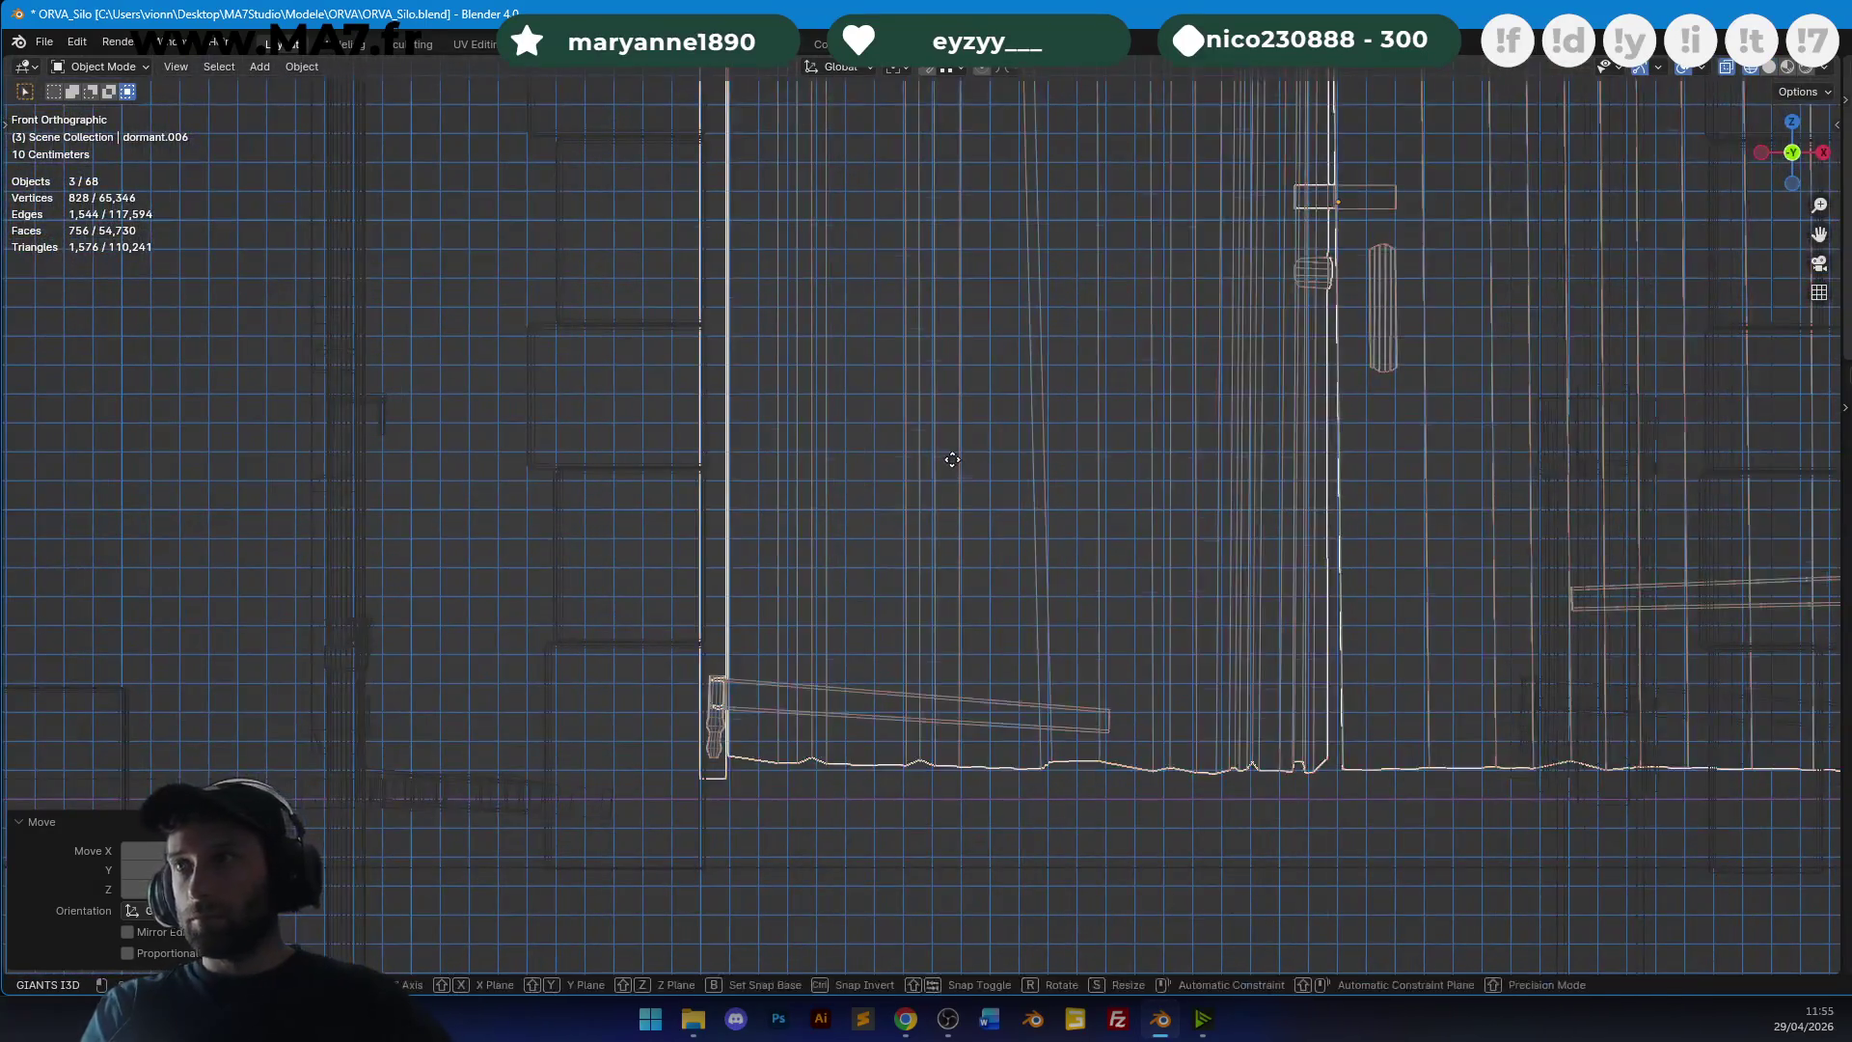
key("g")
key("z")
left_click(961, 484)
key("KP_Decimal")
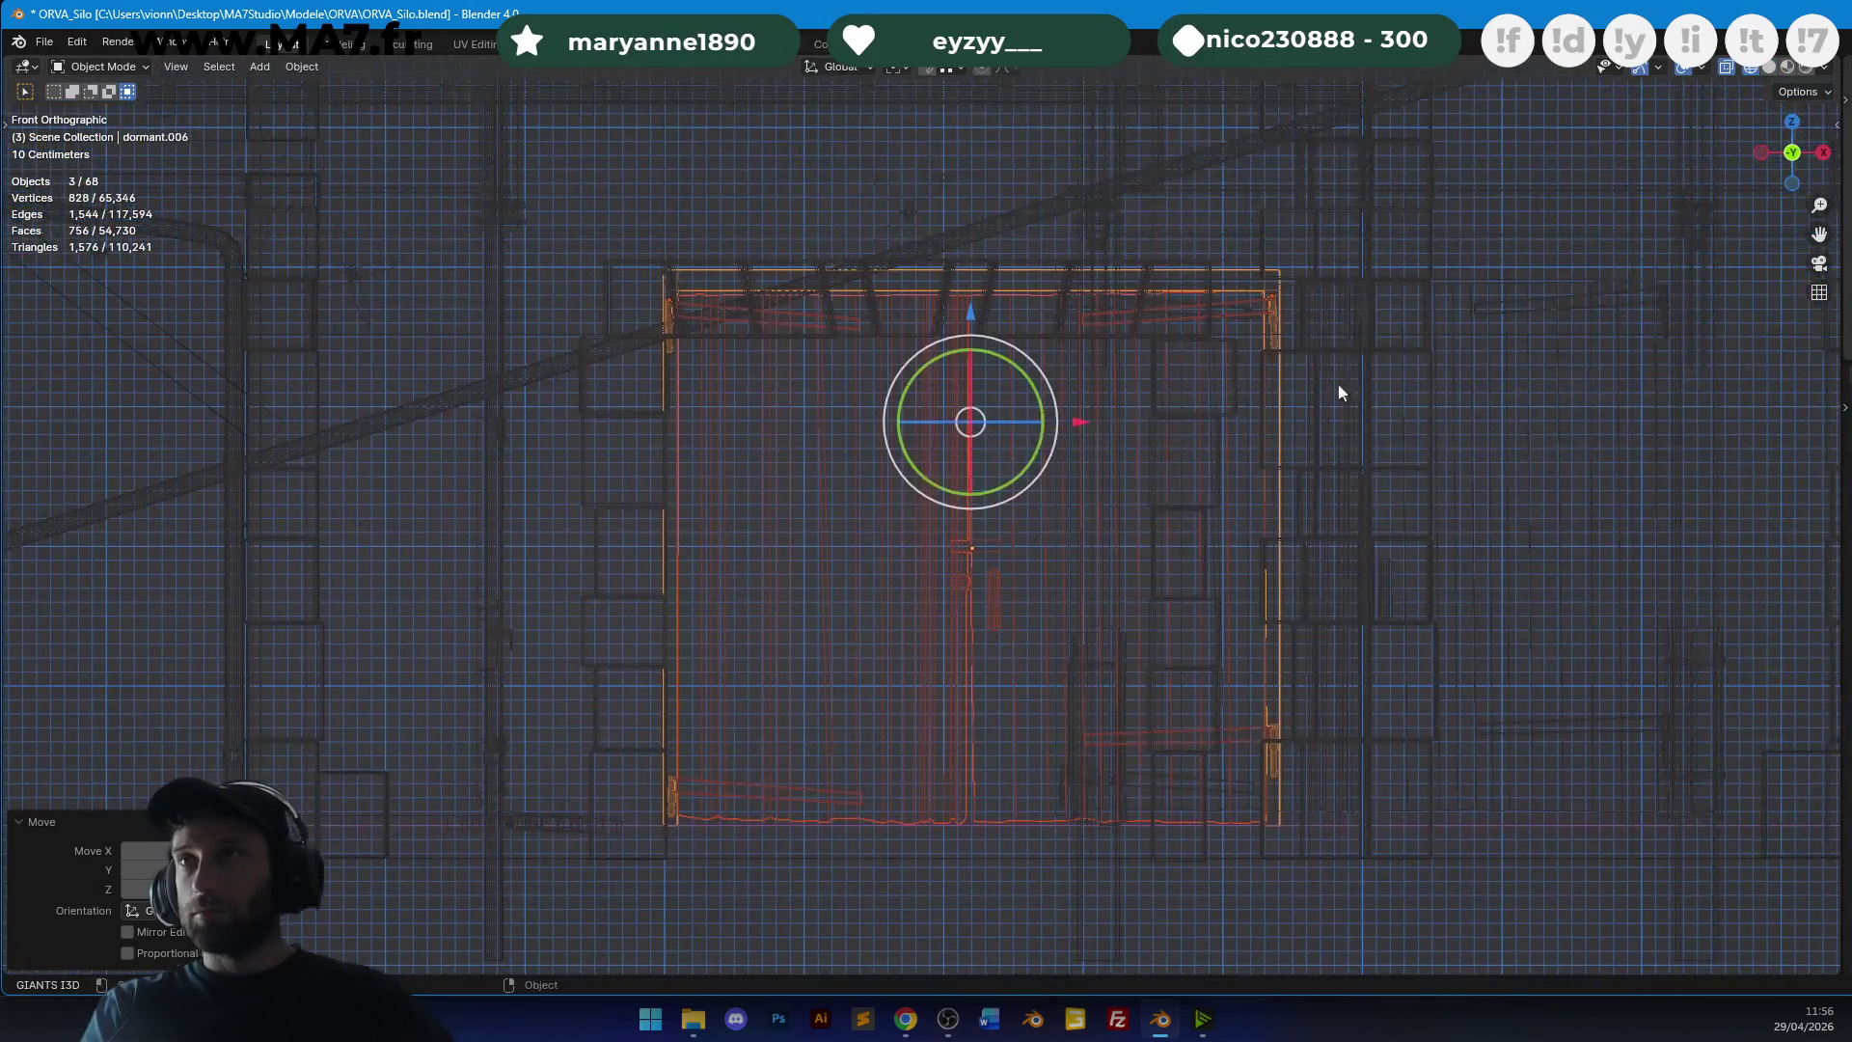
key("shift+z")
middle_click_drag(1054, 400, 1033, 433)
mouse_move(1103, 303)
middle_mouse_down()
mouse_move(952, 303)
mouse_move(1107, 475)
middle_mouse_up()
Slide the door copy along X and scale it down to fit the stone opening.
key("g")
key("x")
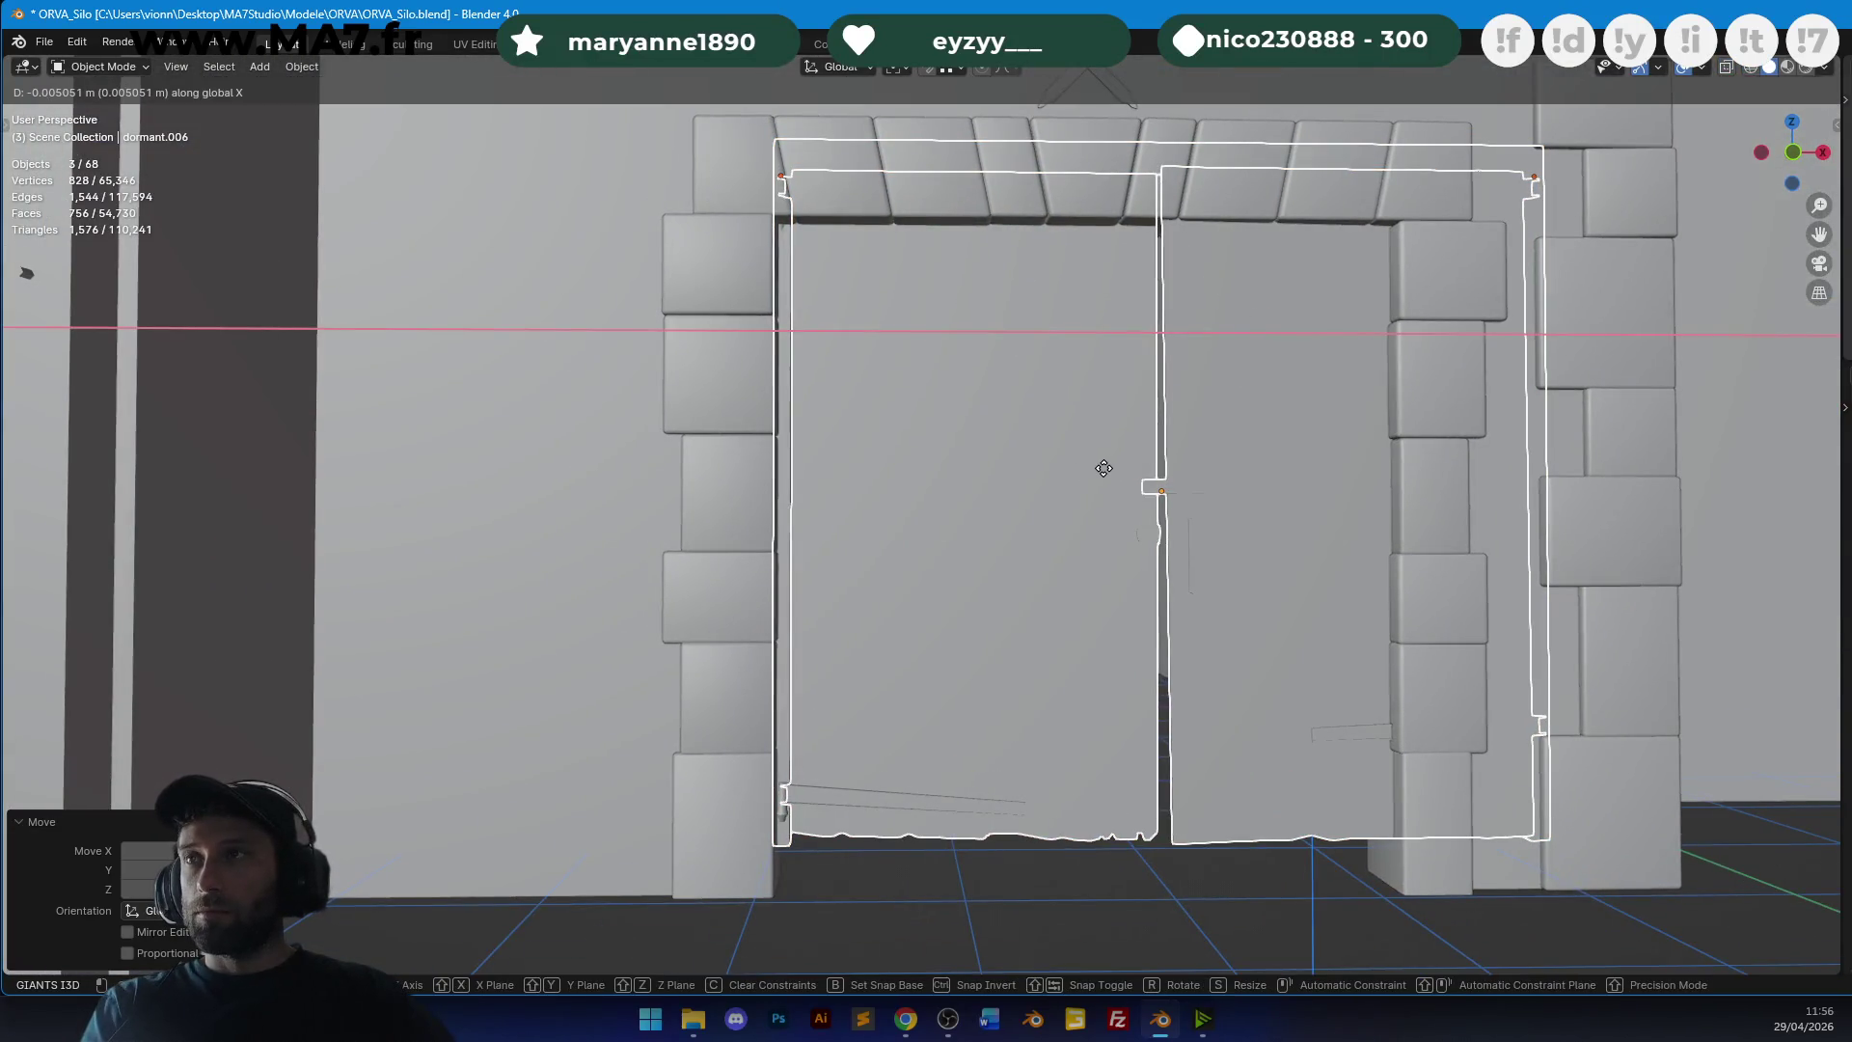
left_click(1103, 467)
scroll(1114, 454, "down", 4)
key("Tab")
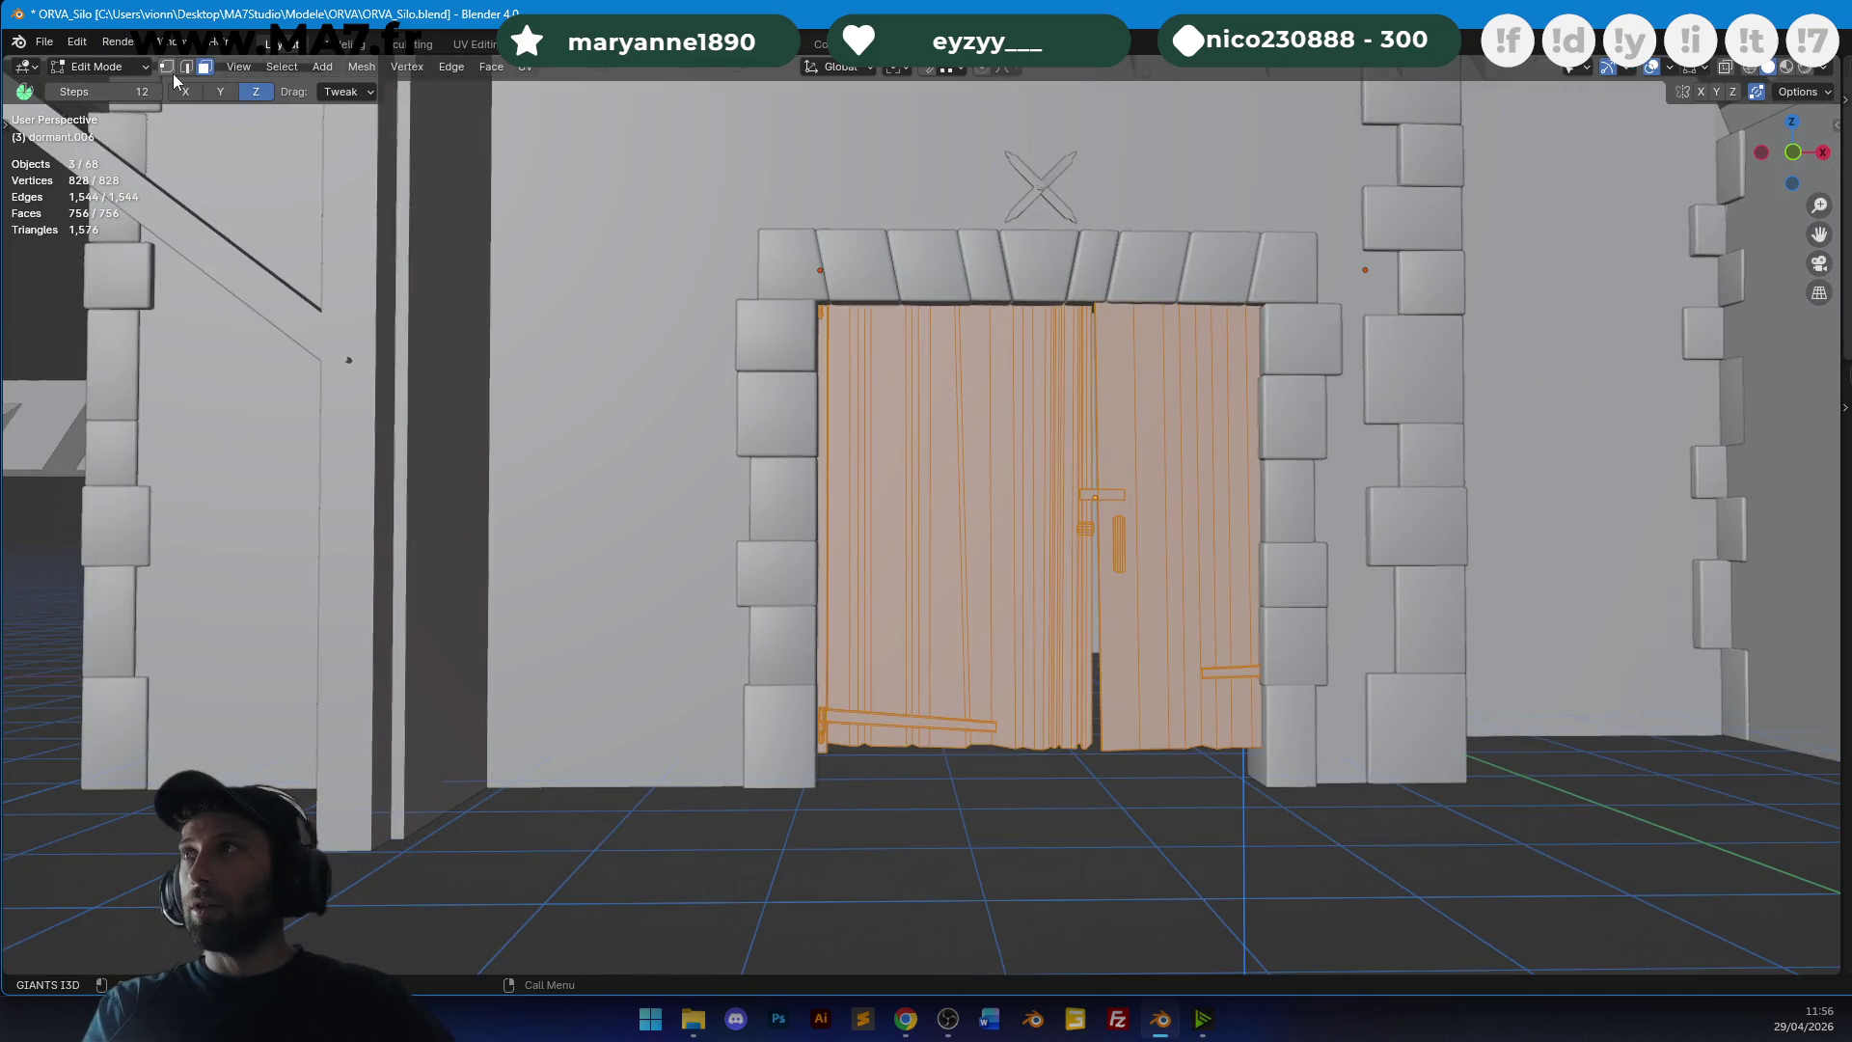
key("alt+z")
key("Tab")
key("KP_Decimal")
key("alt+z")
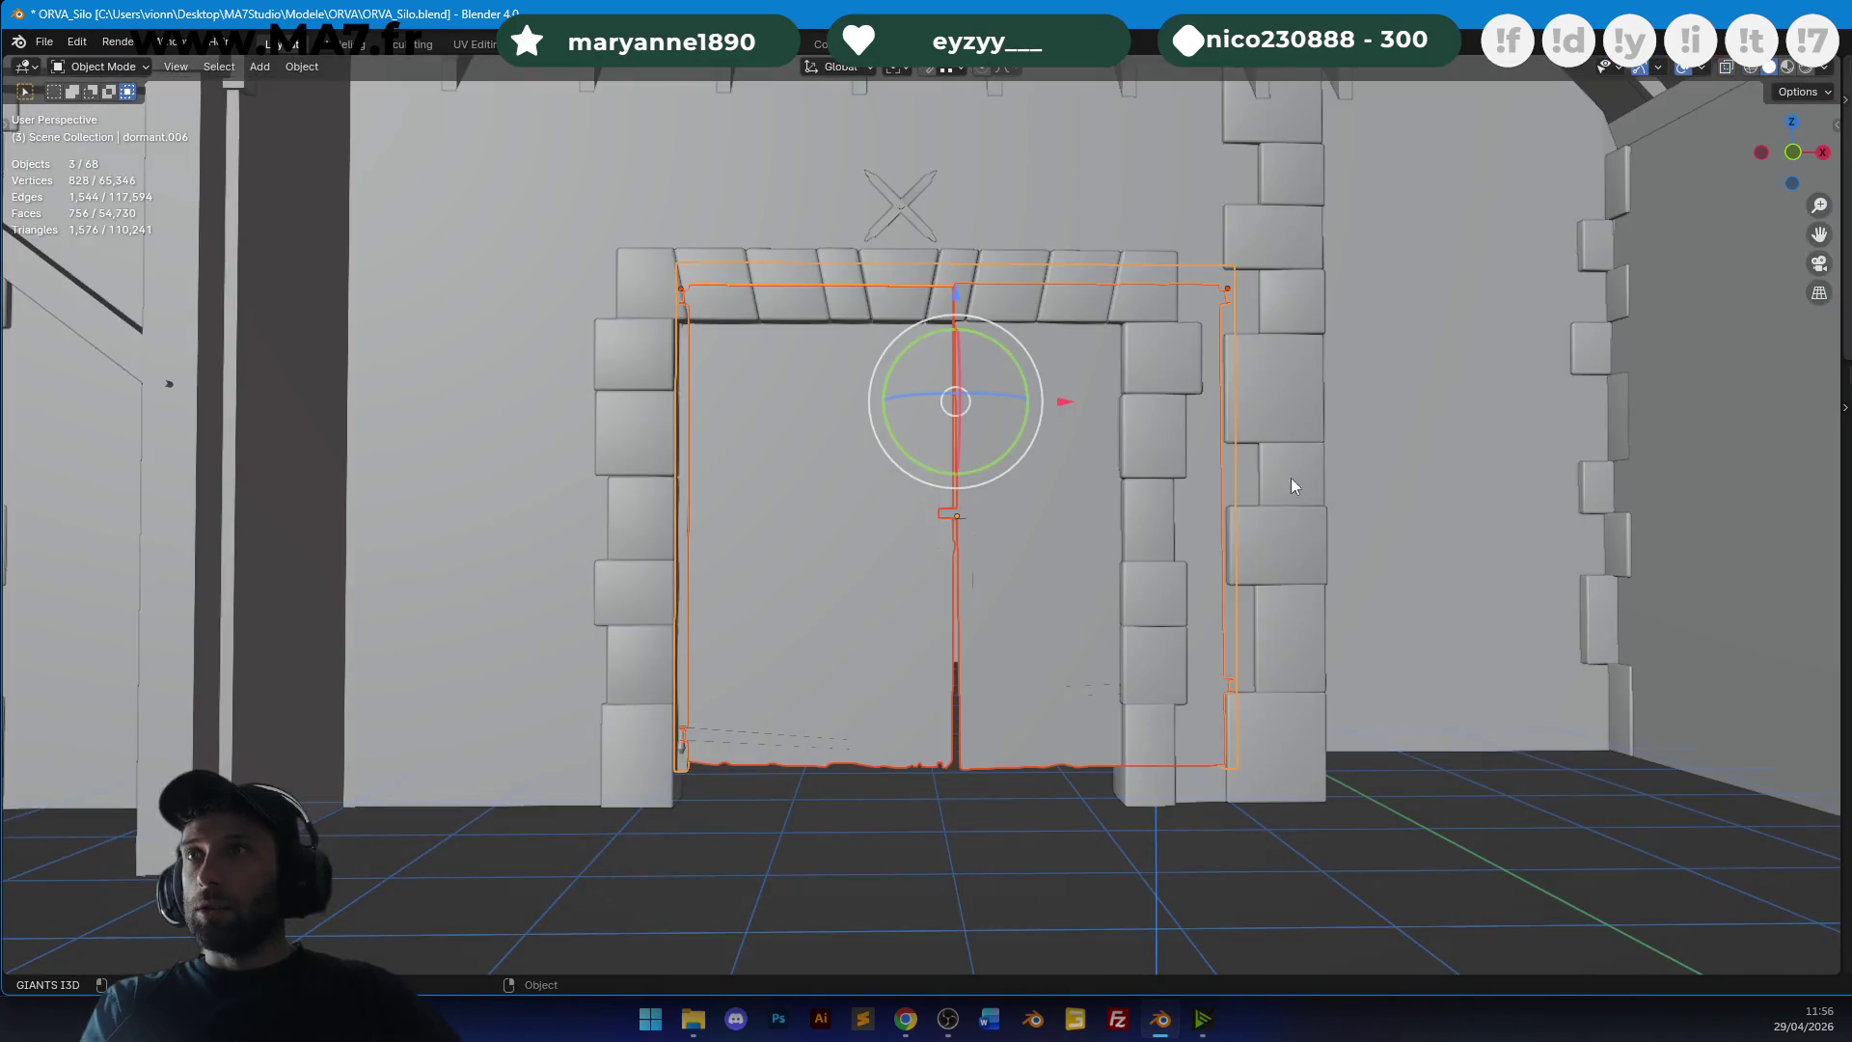
key("s")
left_click(1389, 694)
Shift the doors further left in material preview and narrow their width along X.
scroll(1322, 650, "up", 1)
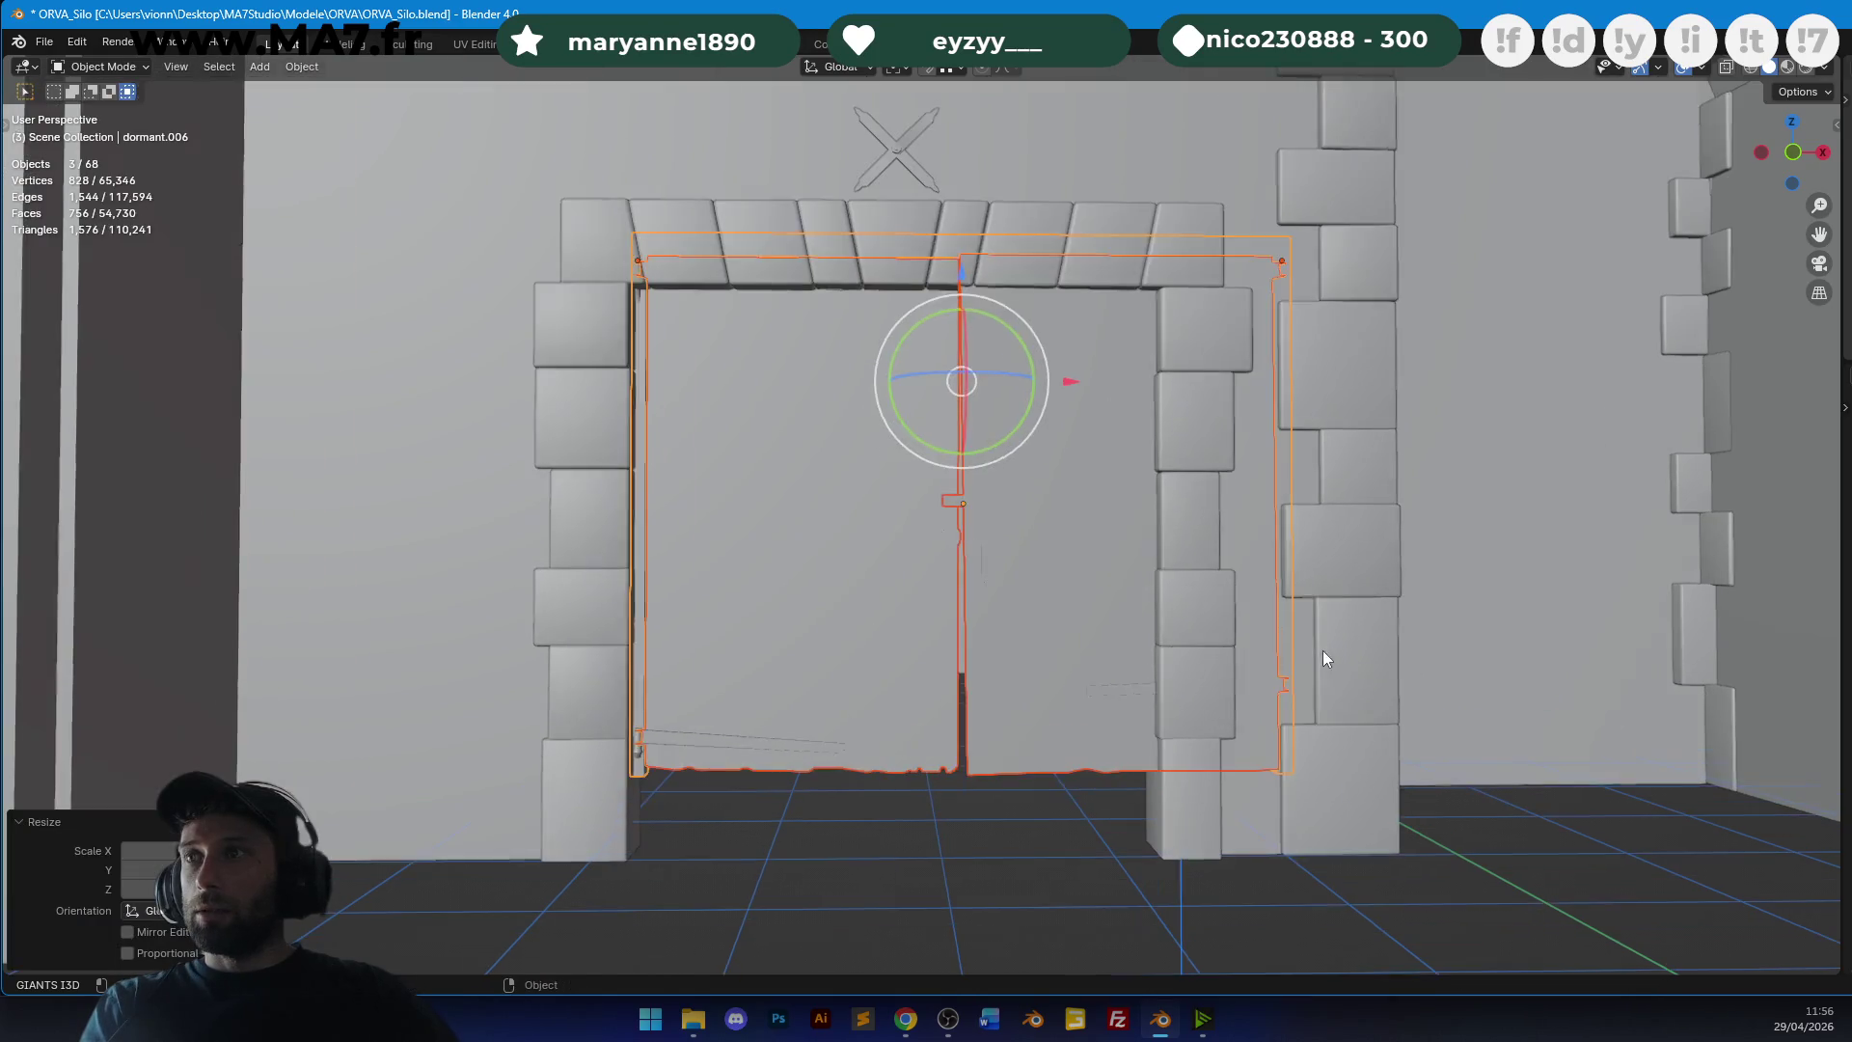
key("g")
key("z")
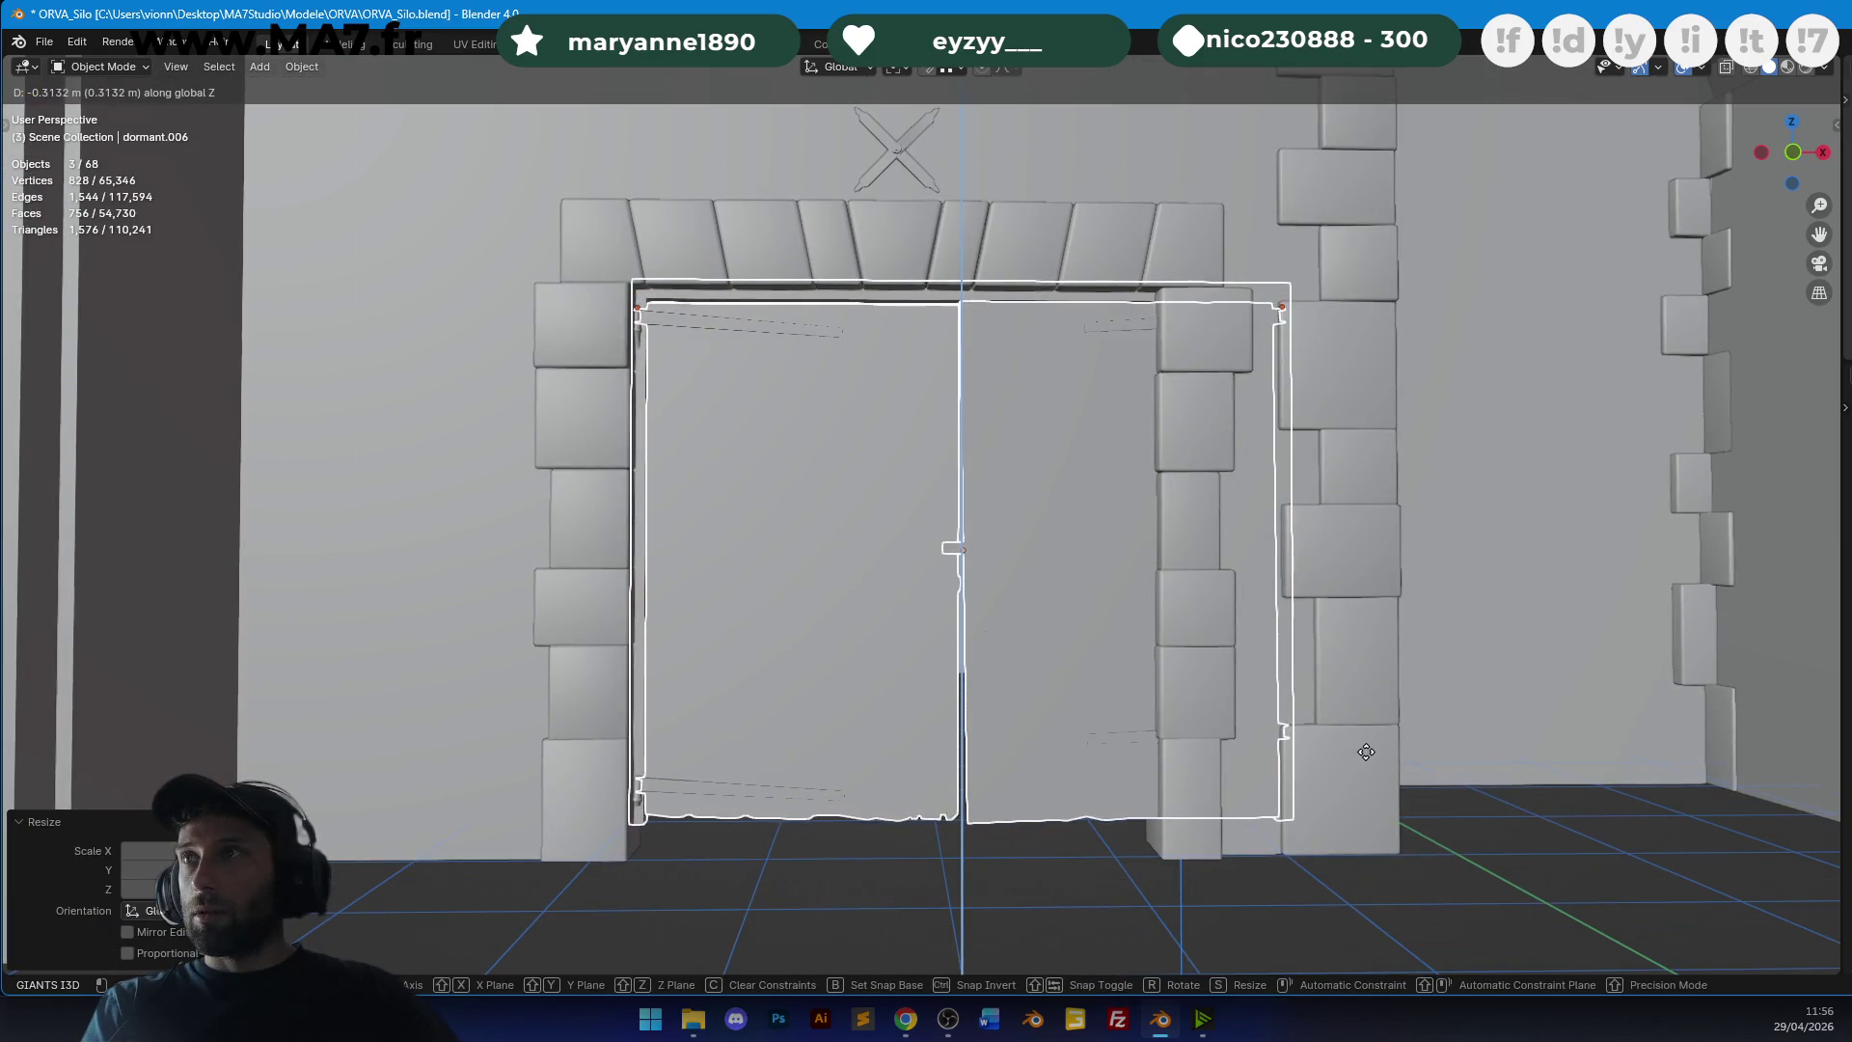
key("Escape")
key("z")
key("g")
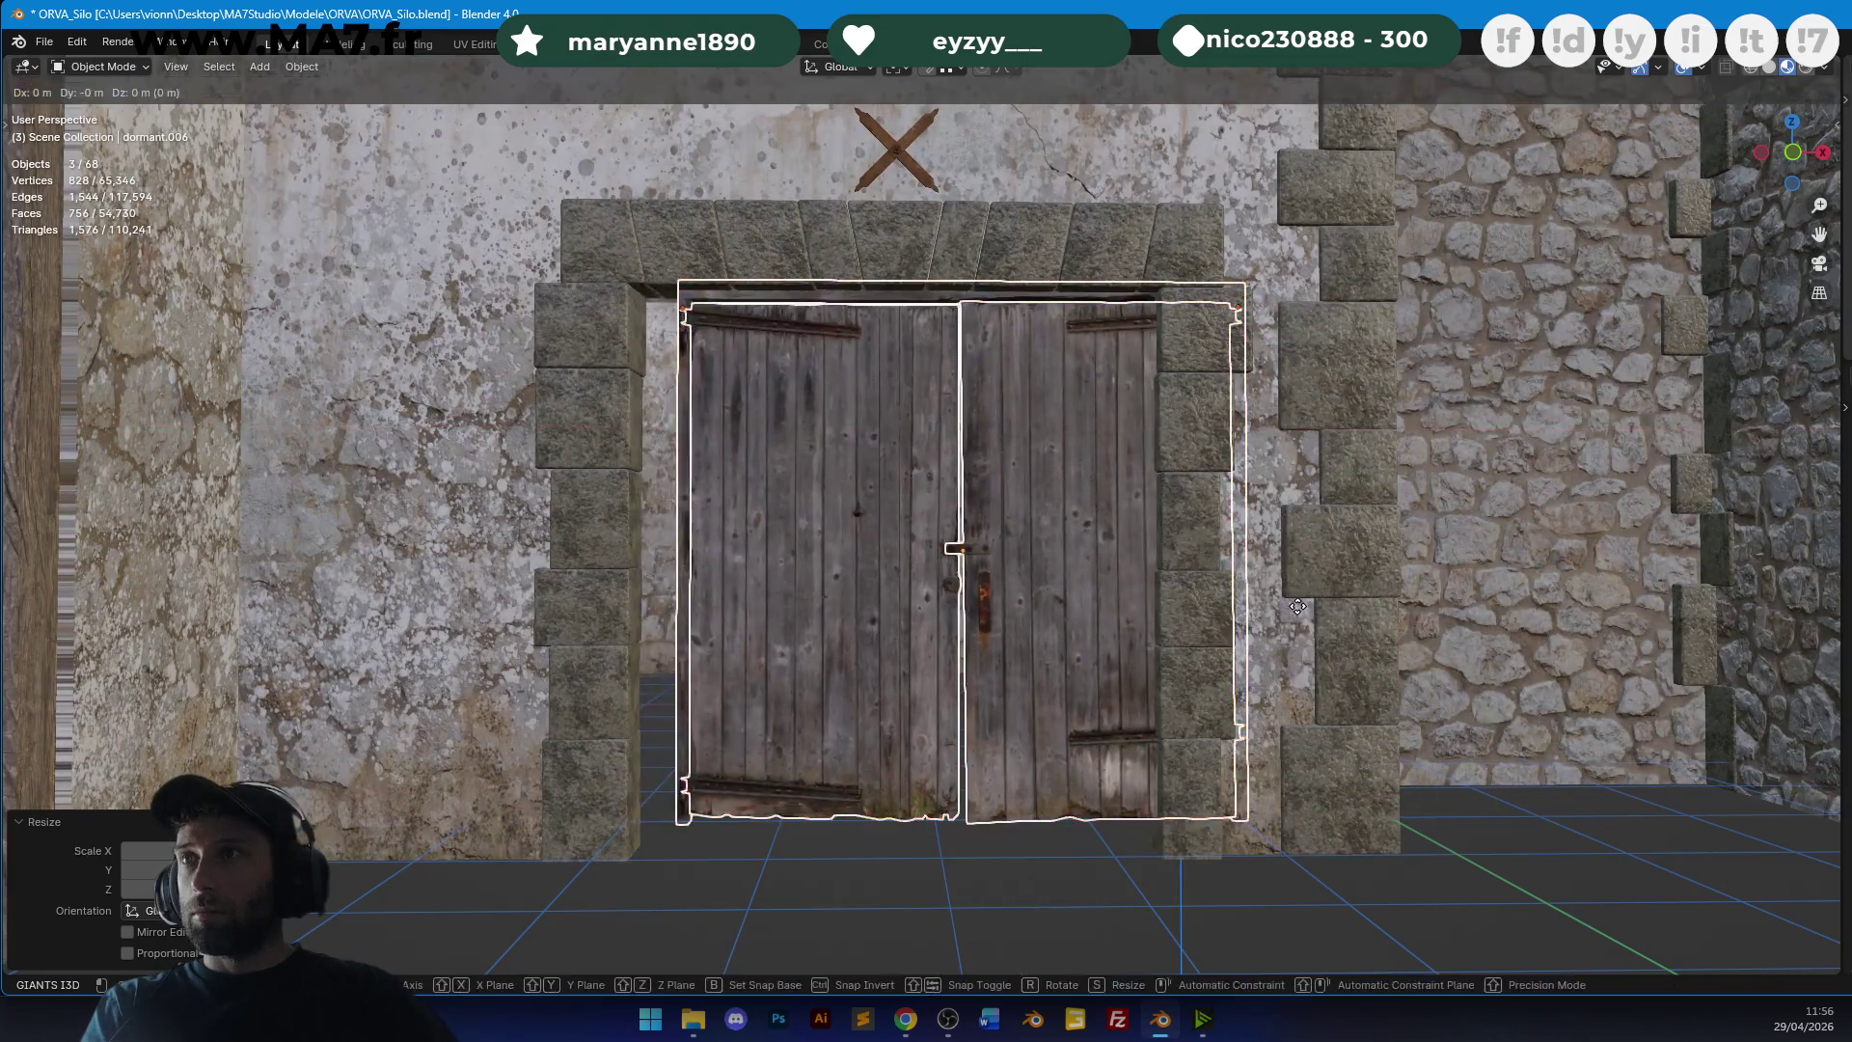
left_click(1297, 606)
key("s")
key("x")
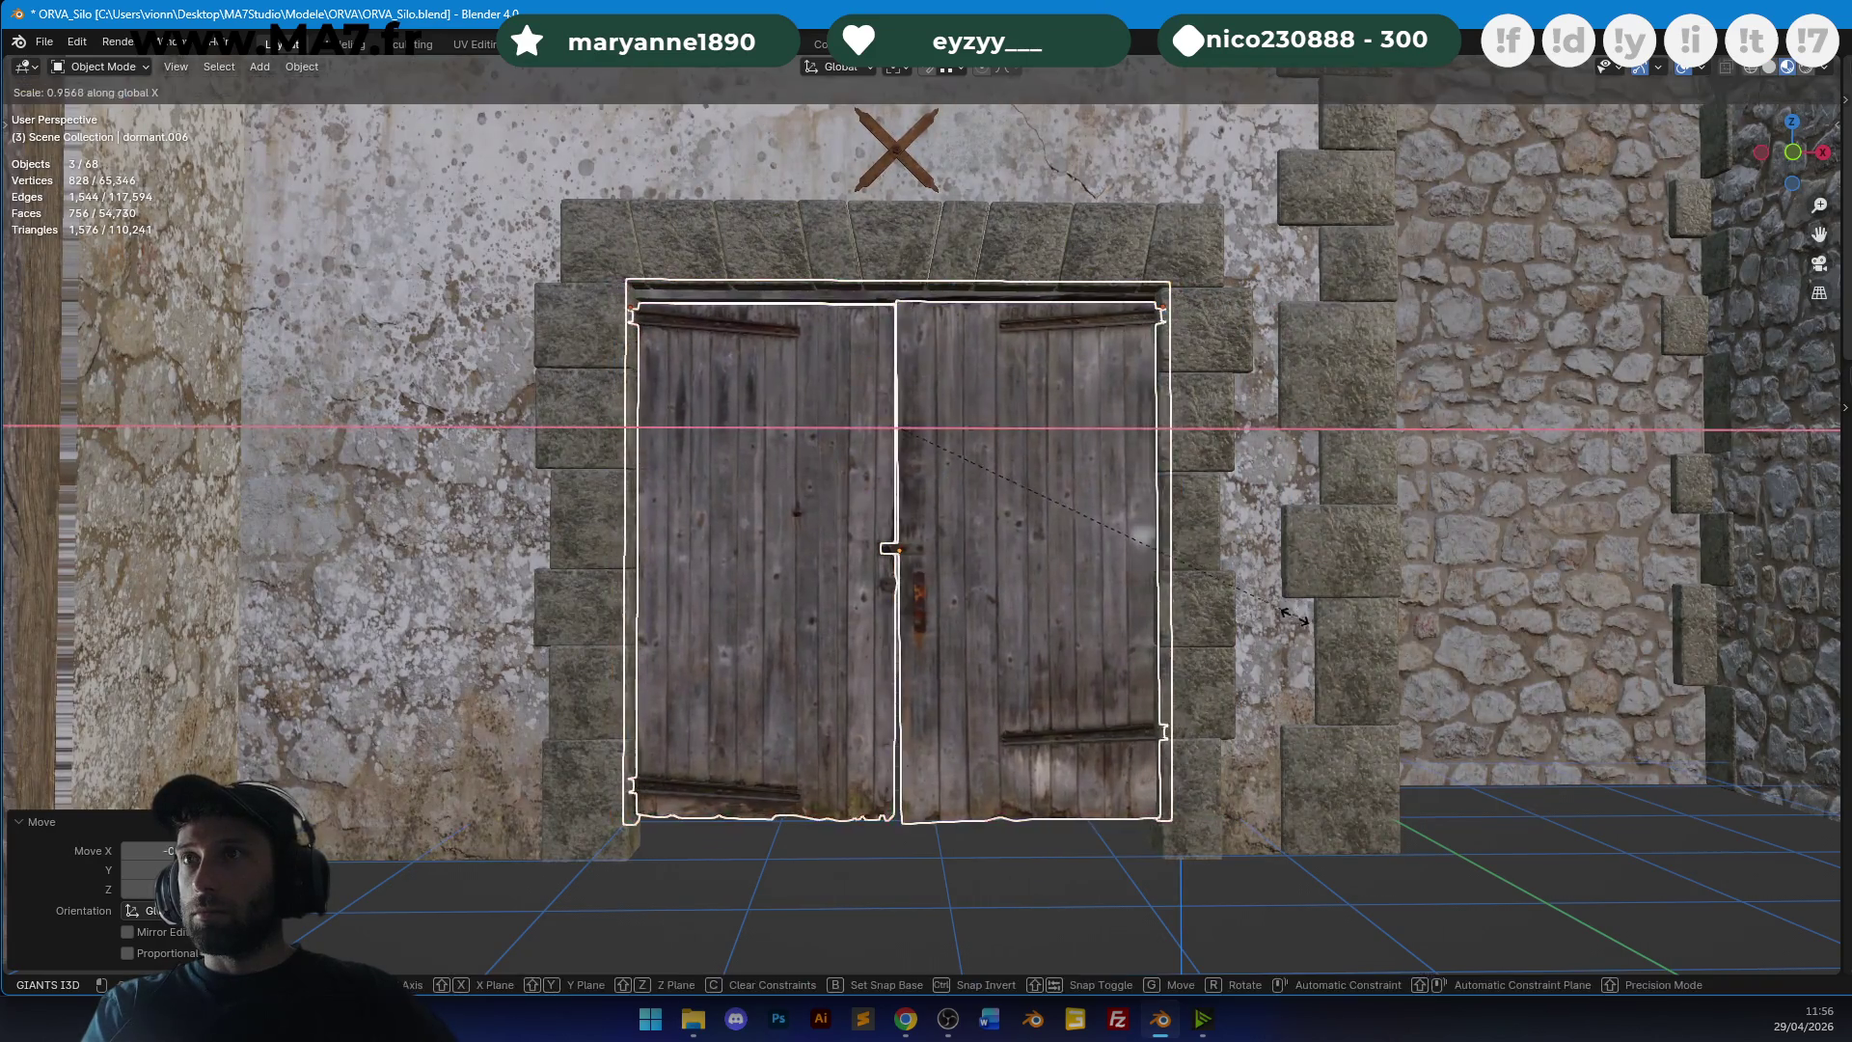
left_click(1275, 616)
Fine-tune the doors' horizontal position and X width to sit inside the arch.
scroll(1275, 617, "up", 1)
key("g")
key("x")
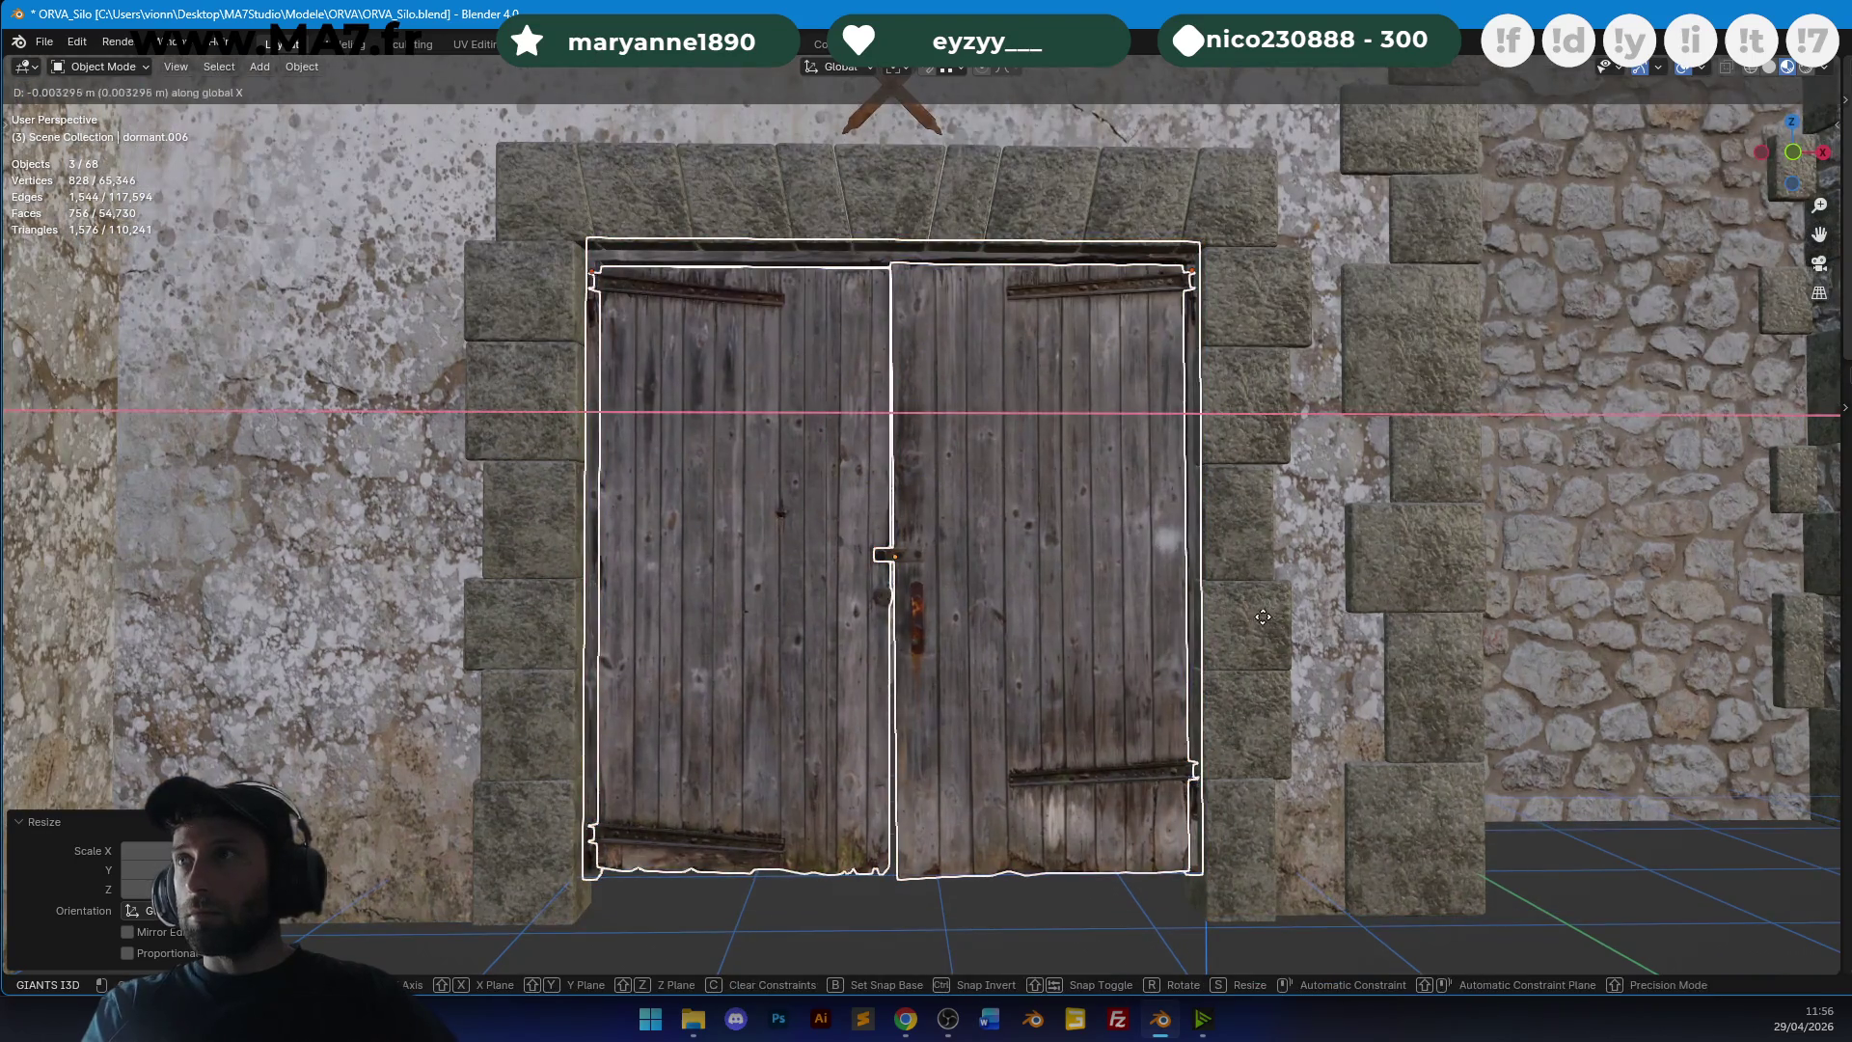
left_click(1254, 608)
scroll(1109, 597, "up", 3)
scroll(1085, 574, "down", 3, "ctrl")
key("s")
key("x")
left_click(1119, 582)
scroll(648, 368, "down", 3)
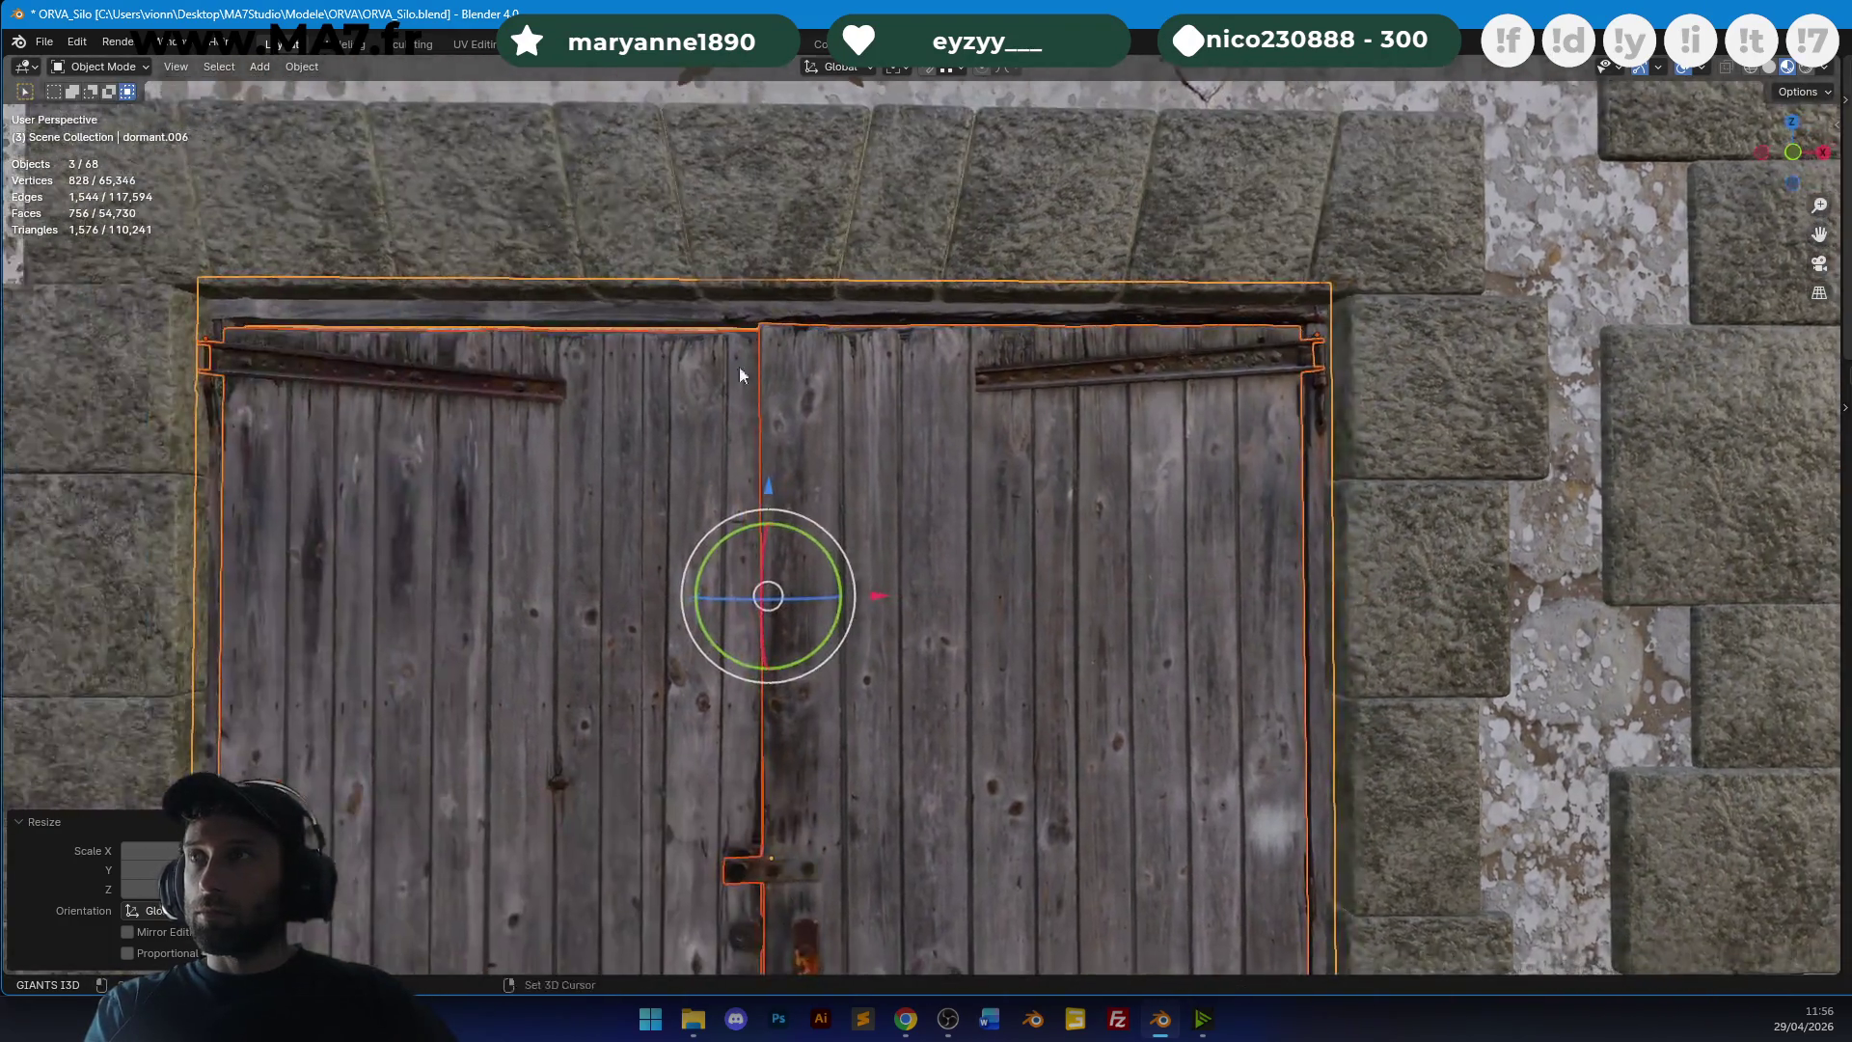
scroll(1011, 389, "up", 4)
key("g")
scroll(1077, 481, "down", 1)
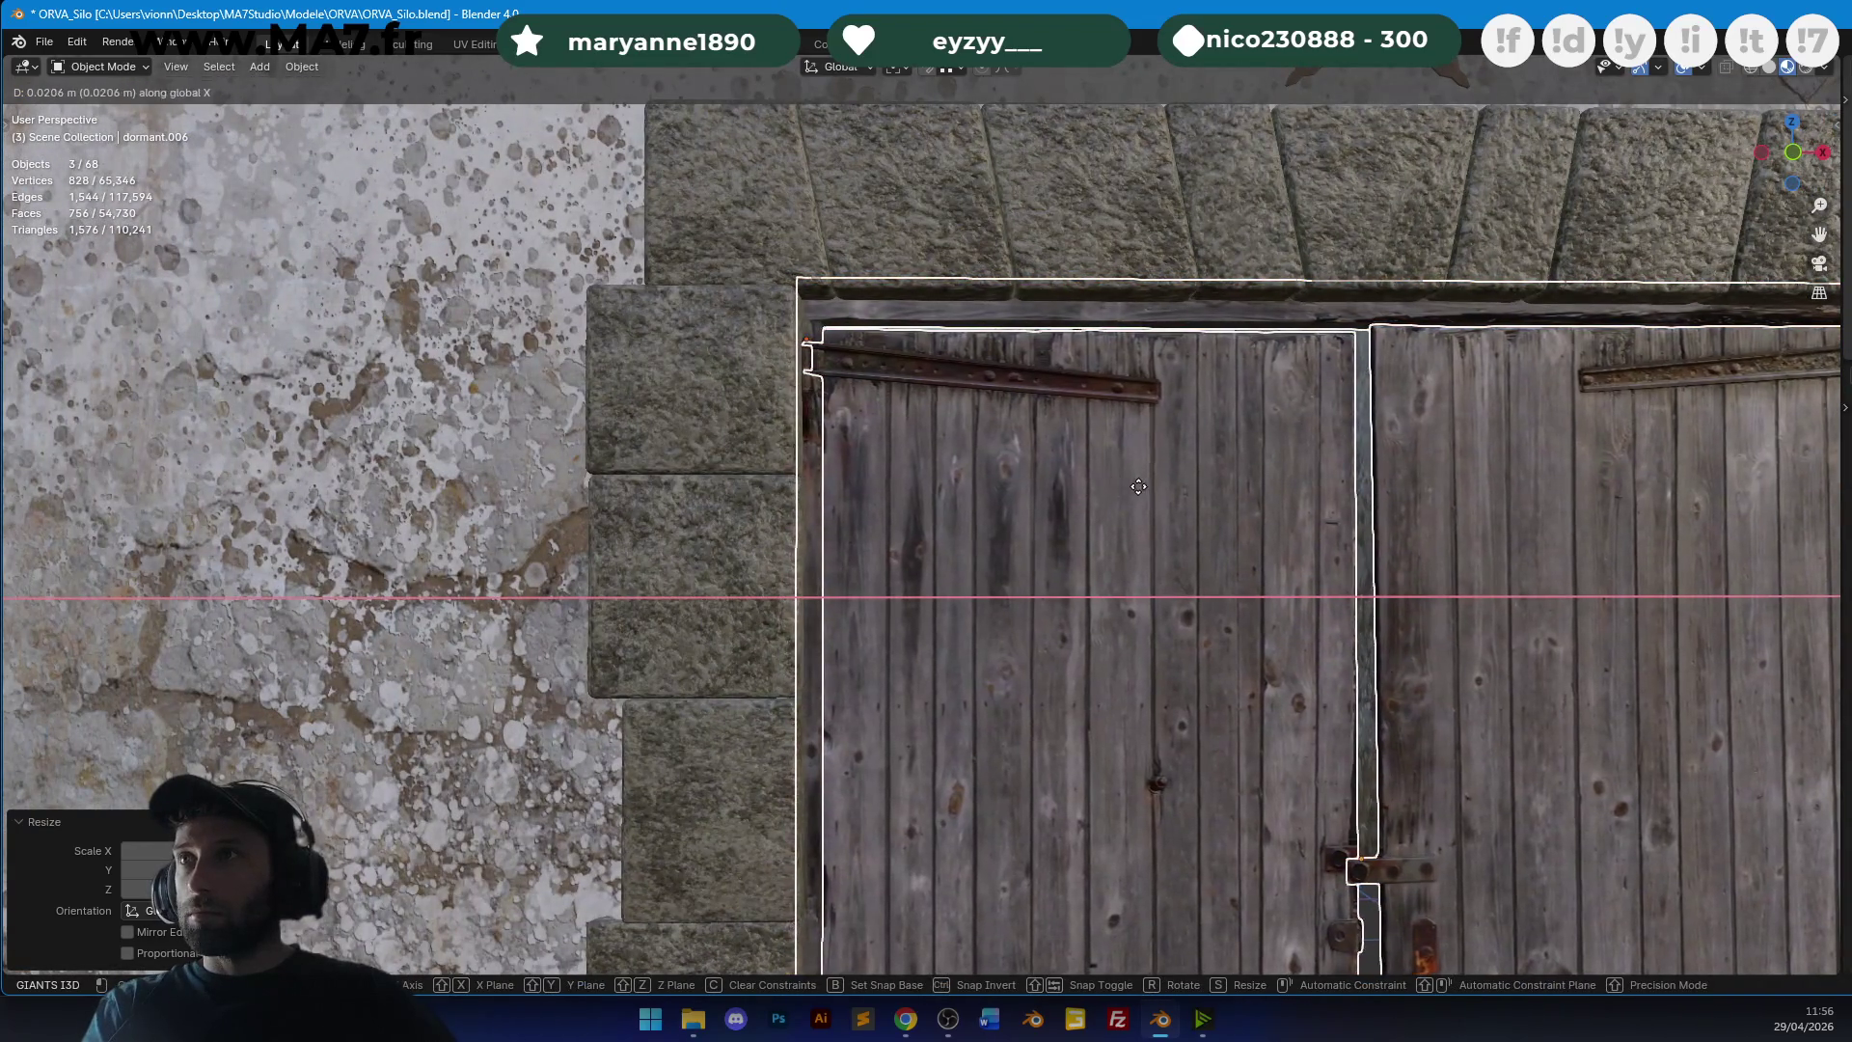
left_click(1136, 486)
scroll(1015, 405, "down", 2)
scroll(1212, 498, "up", 4)
key("s")
key("x")
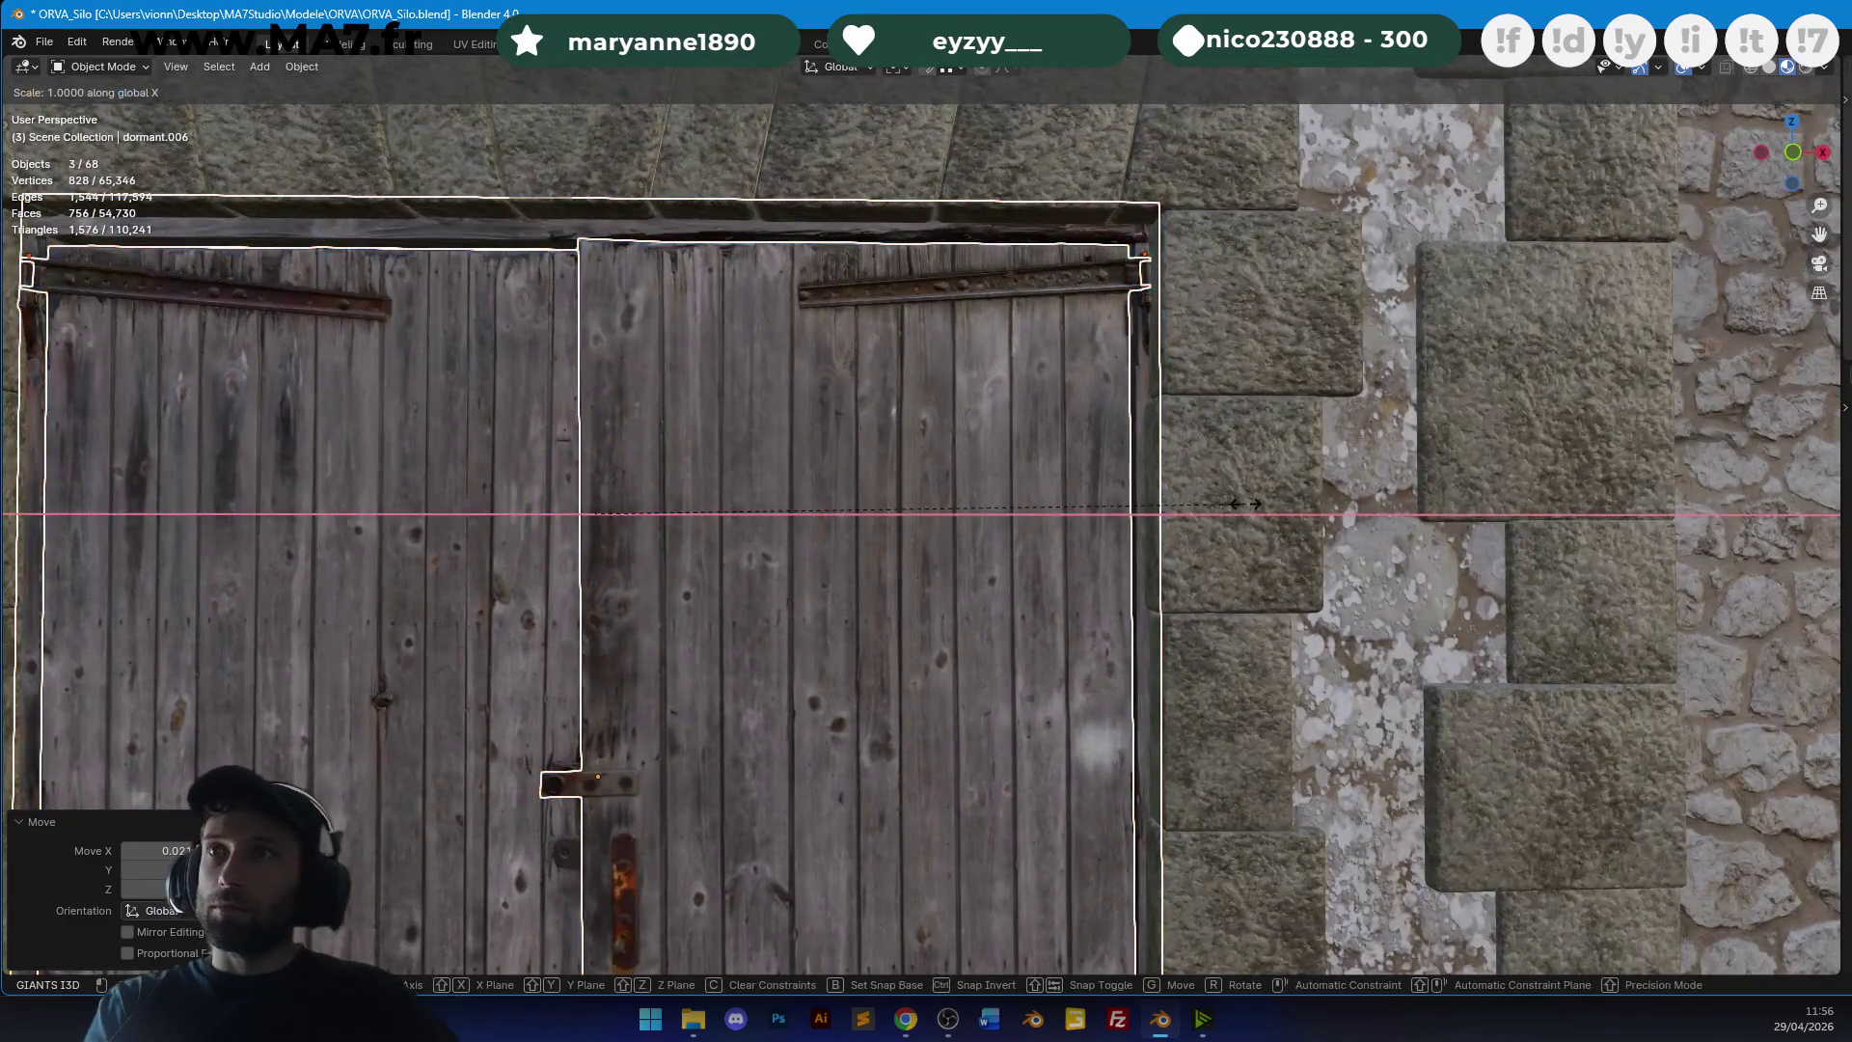
left_click(1195, 500)
Adjust the doors' vertical position and Z height to fill the whole doorway.
mouse_move(916, 324)
middle_mouse_down("shift")
mouse_move(1195, 403)
mouse_move(1073, 340)
middle_mouse_up("shift")
scroll(1379, 542, "down", 2)
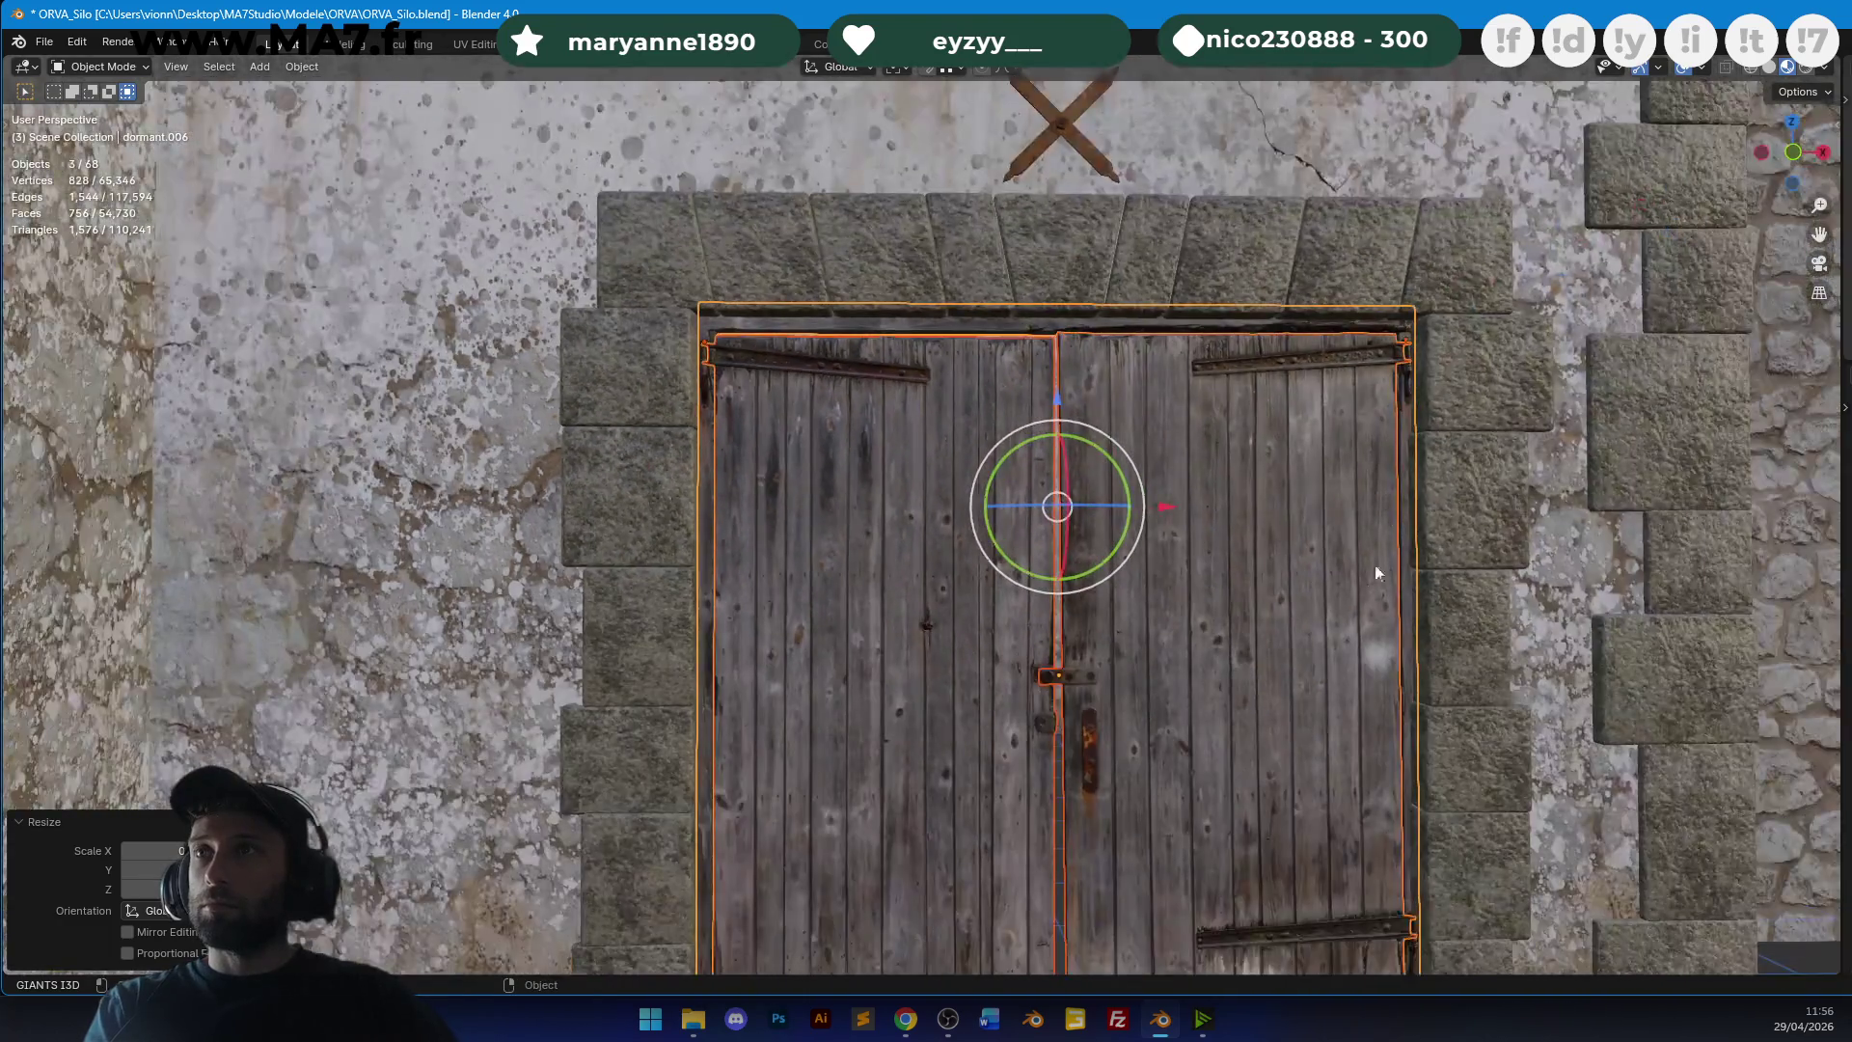
middle_click_drag(1380, 548, 1292, 347, "shift")
key("g")
key("Escape")
key("g")
key("z")
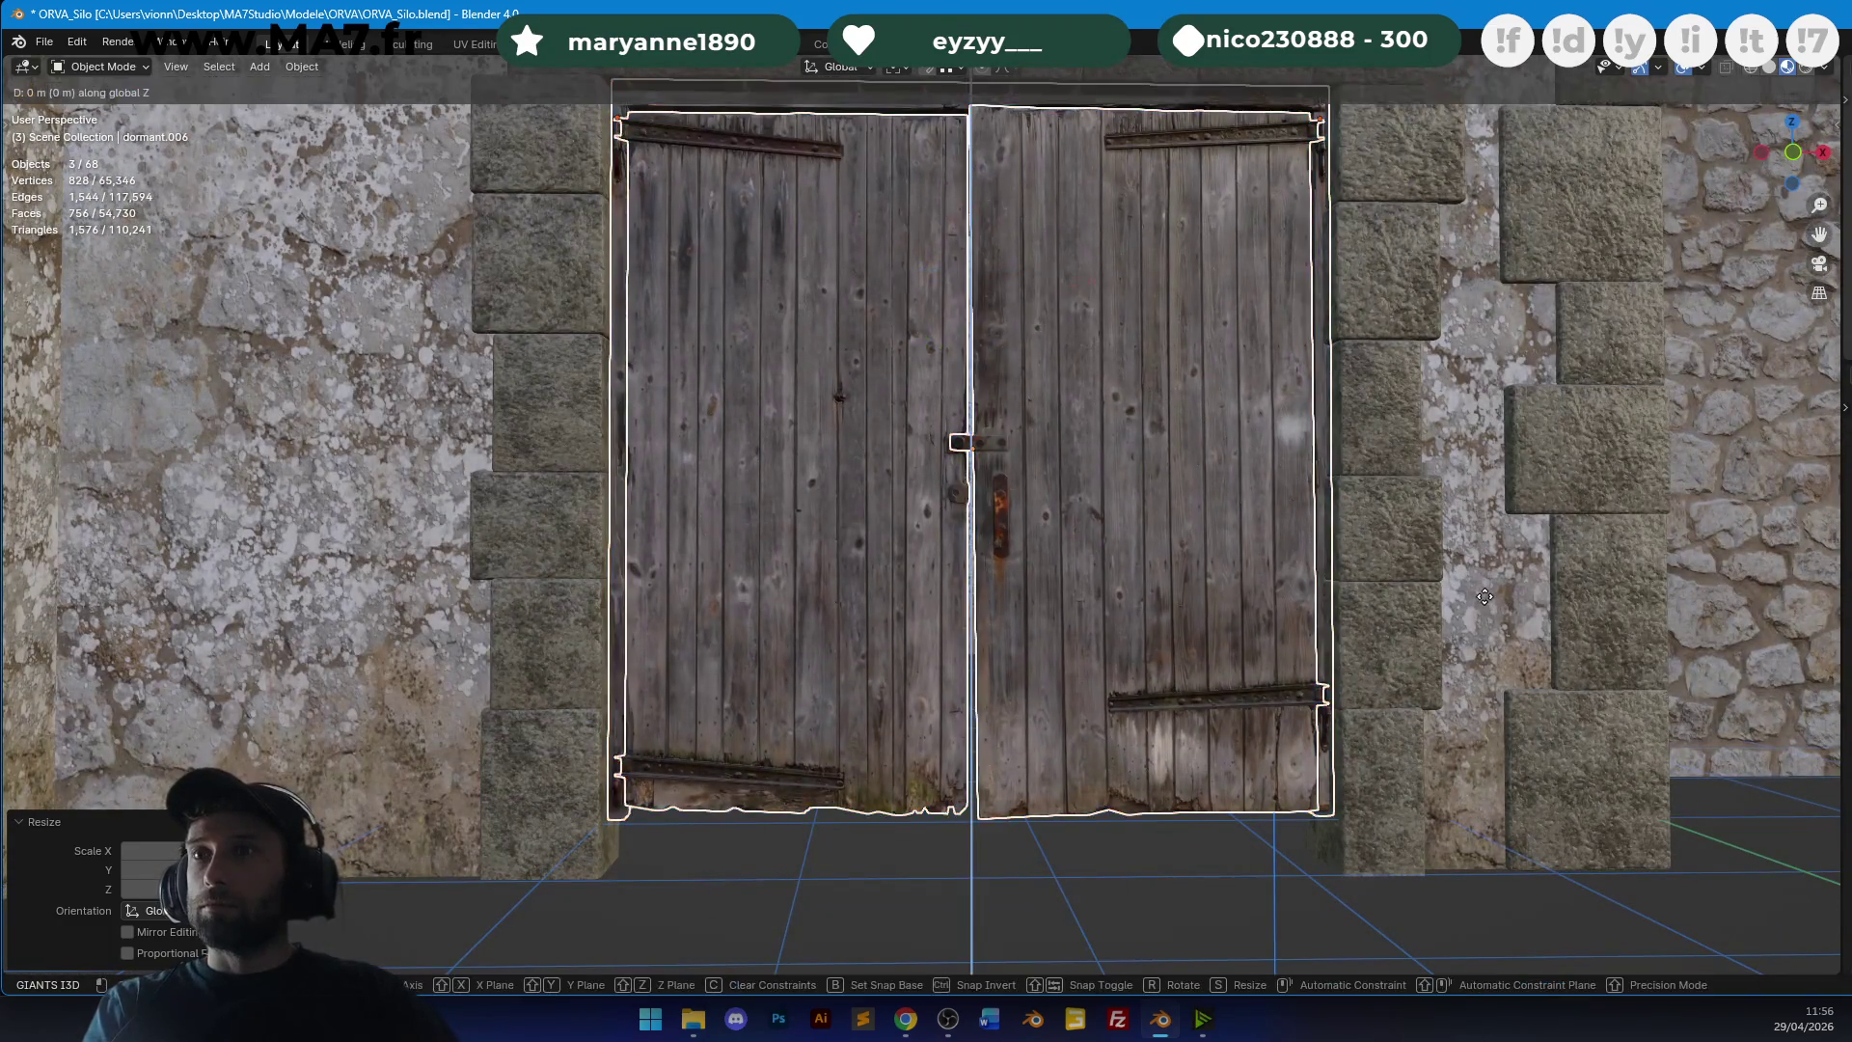
left_click(1497, 620)
scroll(1506, 639, "up", 3)
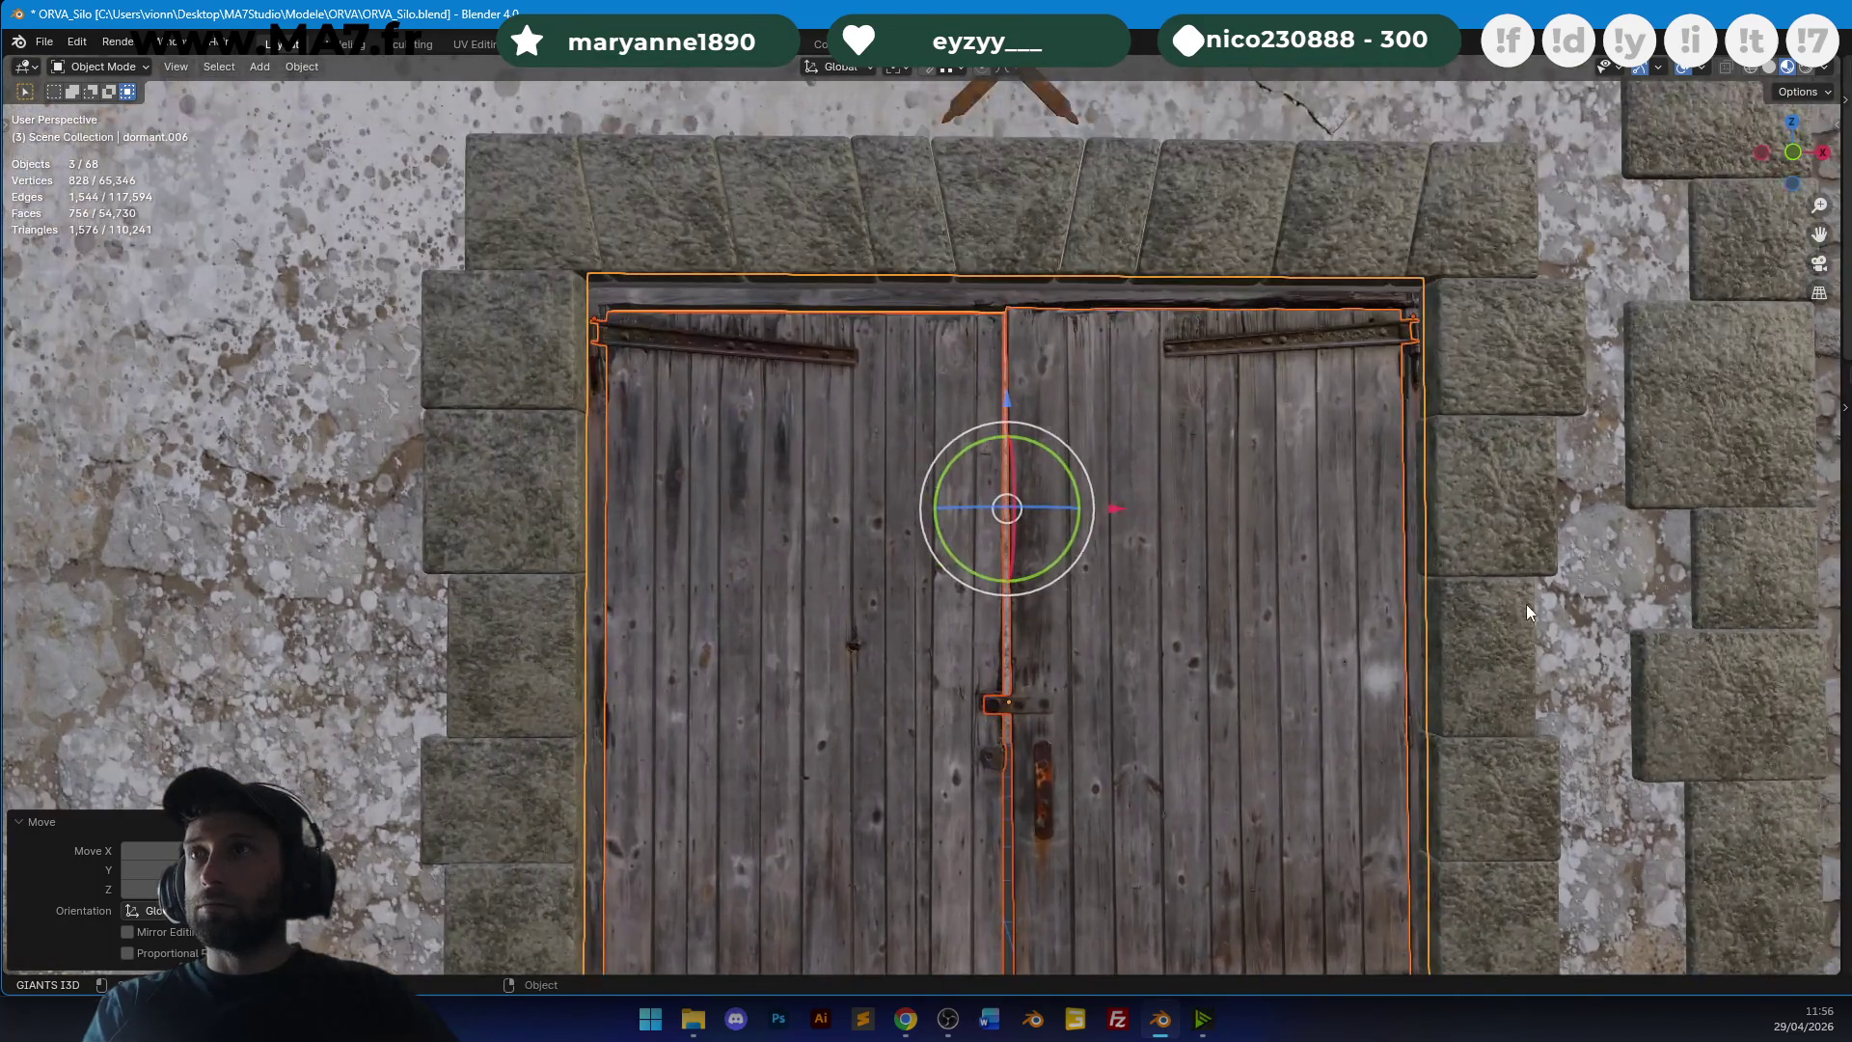
key("s")
key("z")
left_click(1574, 610)
key("g")
key("z")
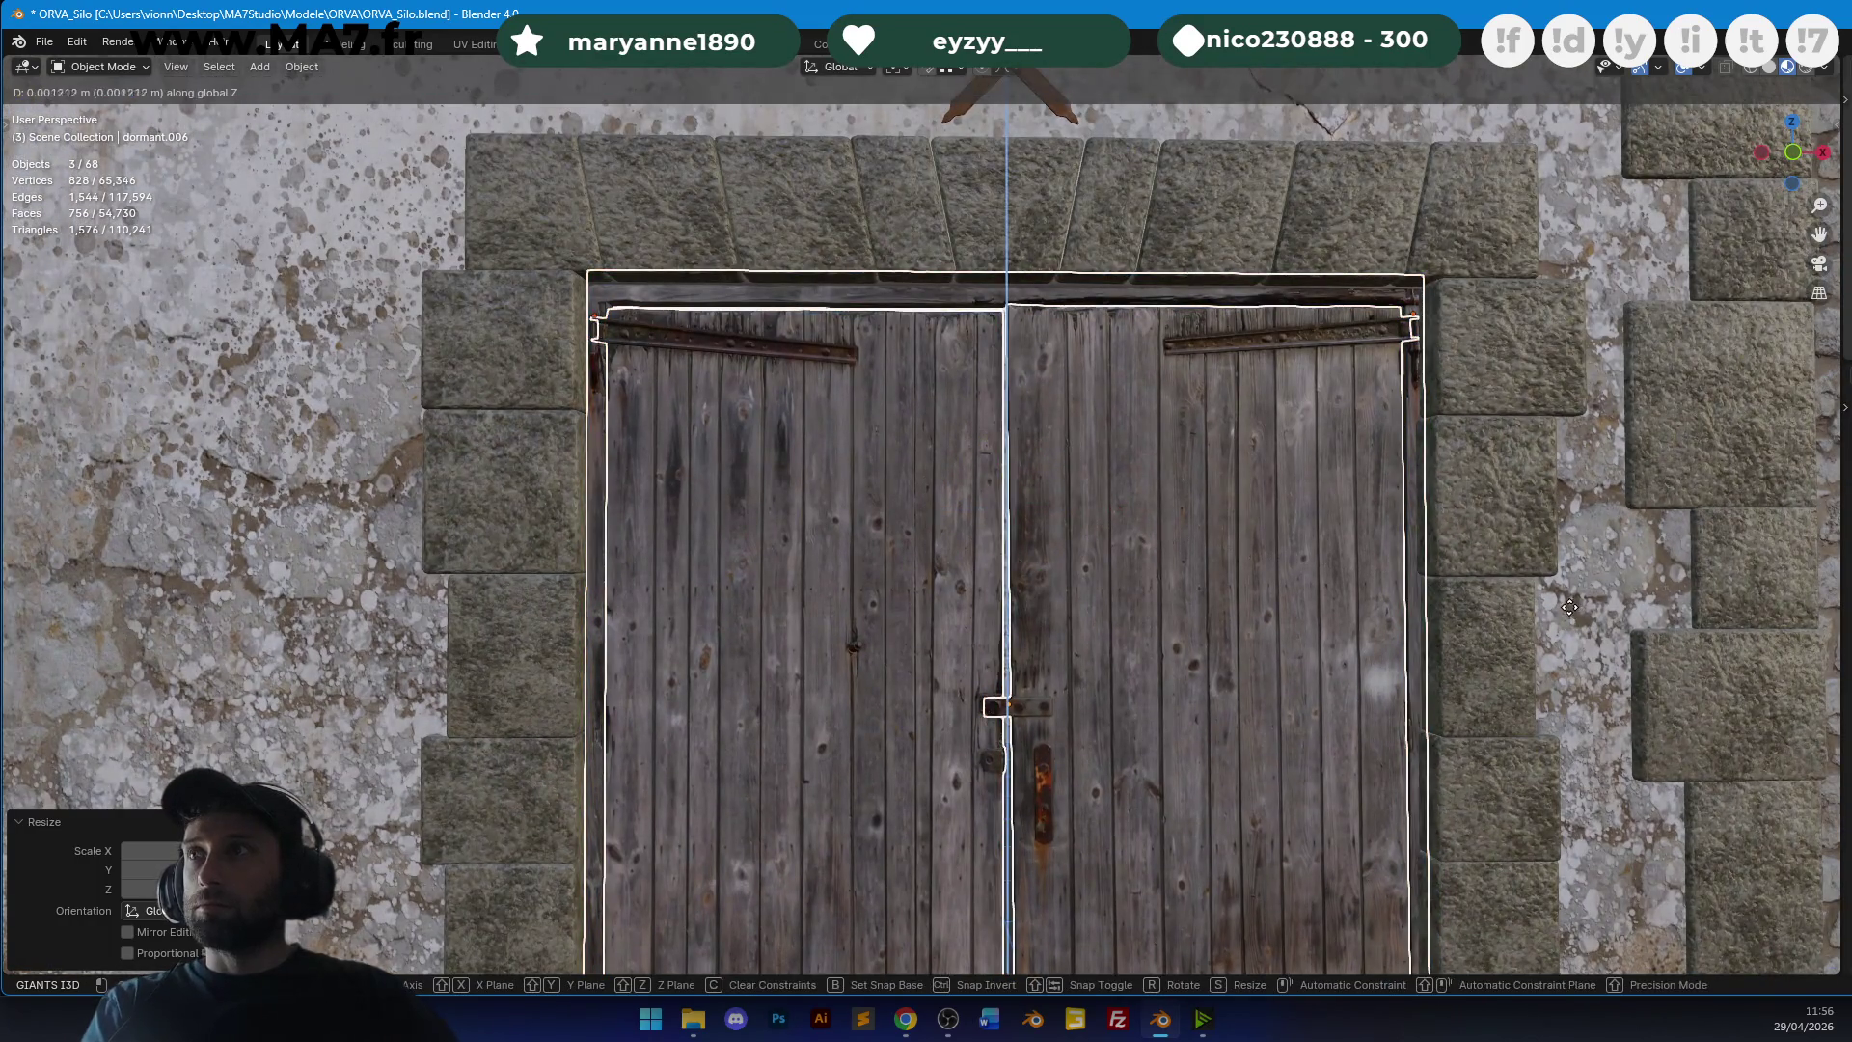
left_click(1563, 589)
scroll(1207, 357, "down", 2)
In front wireframe view, rescale the doors to match the arch outline.
key("KP_1")
key("shift+z")
scroll(1003, 383, "up", 2)
key("s")
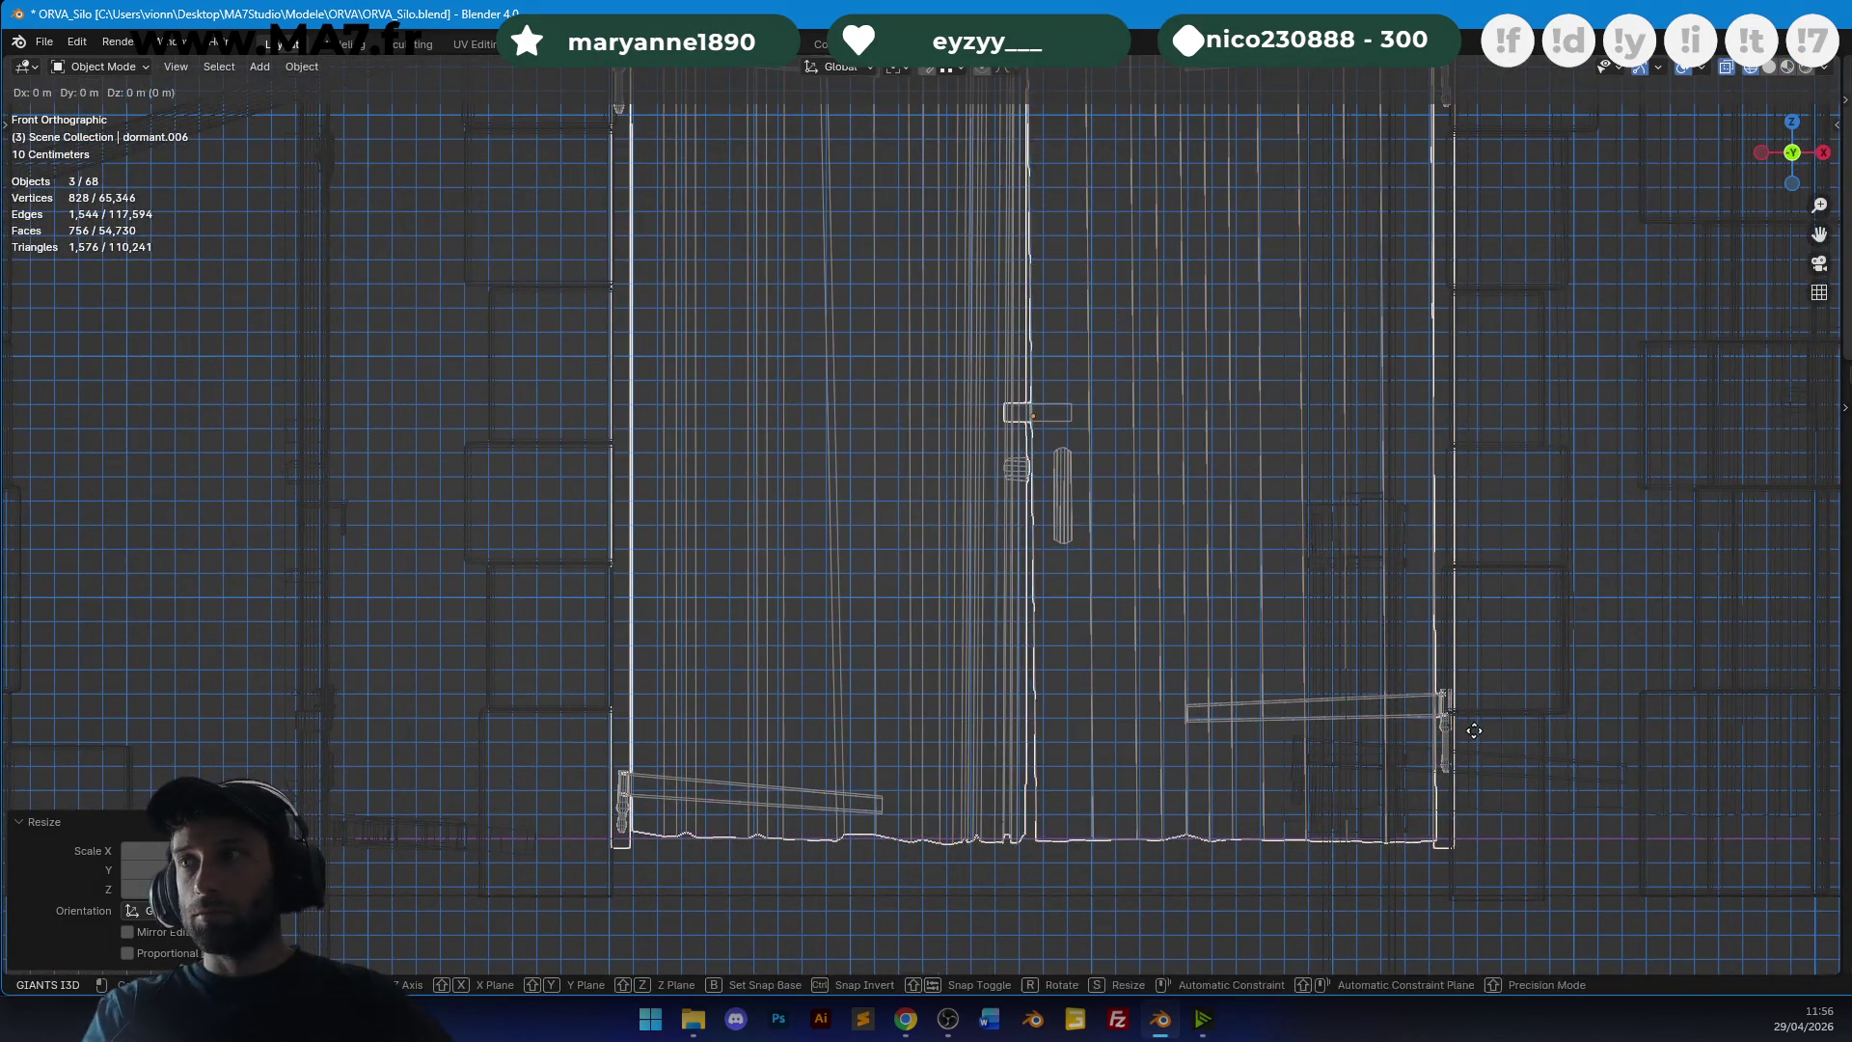
left_click(1452, 678)
key("KP_Decimal")
key("s")
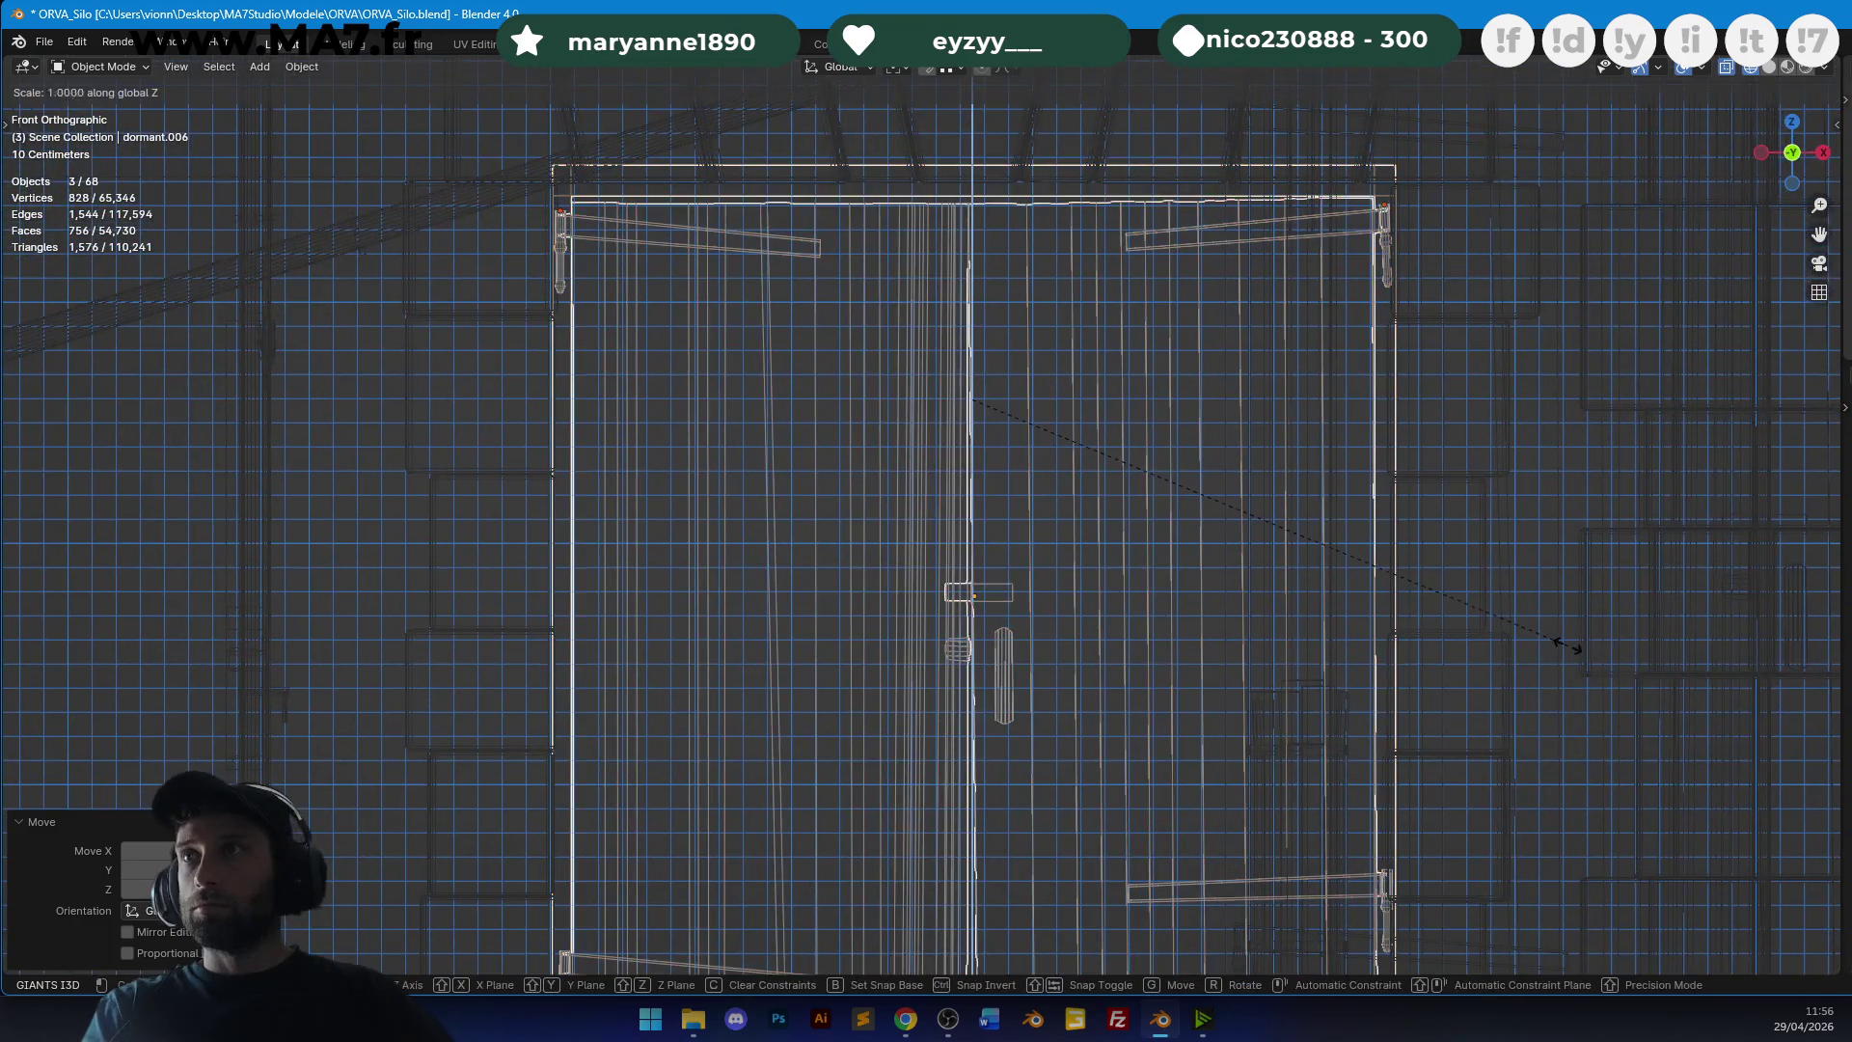
left_click(1562, 644)
Apply the doors' scale with Ctrl+A and deselect them.
key("shift+z")
middle_click_drag(1337, 446, 1258, 448)
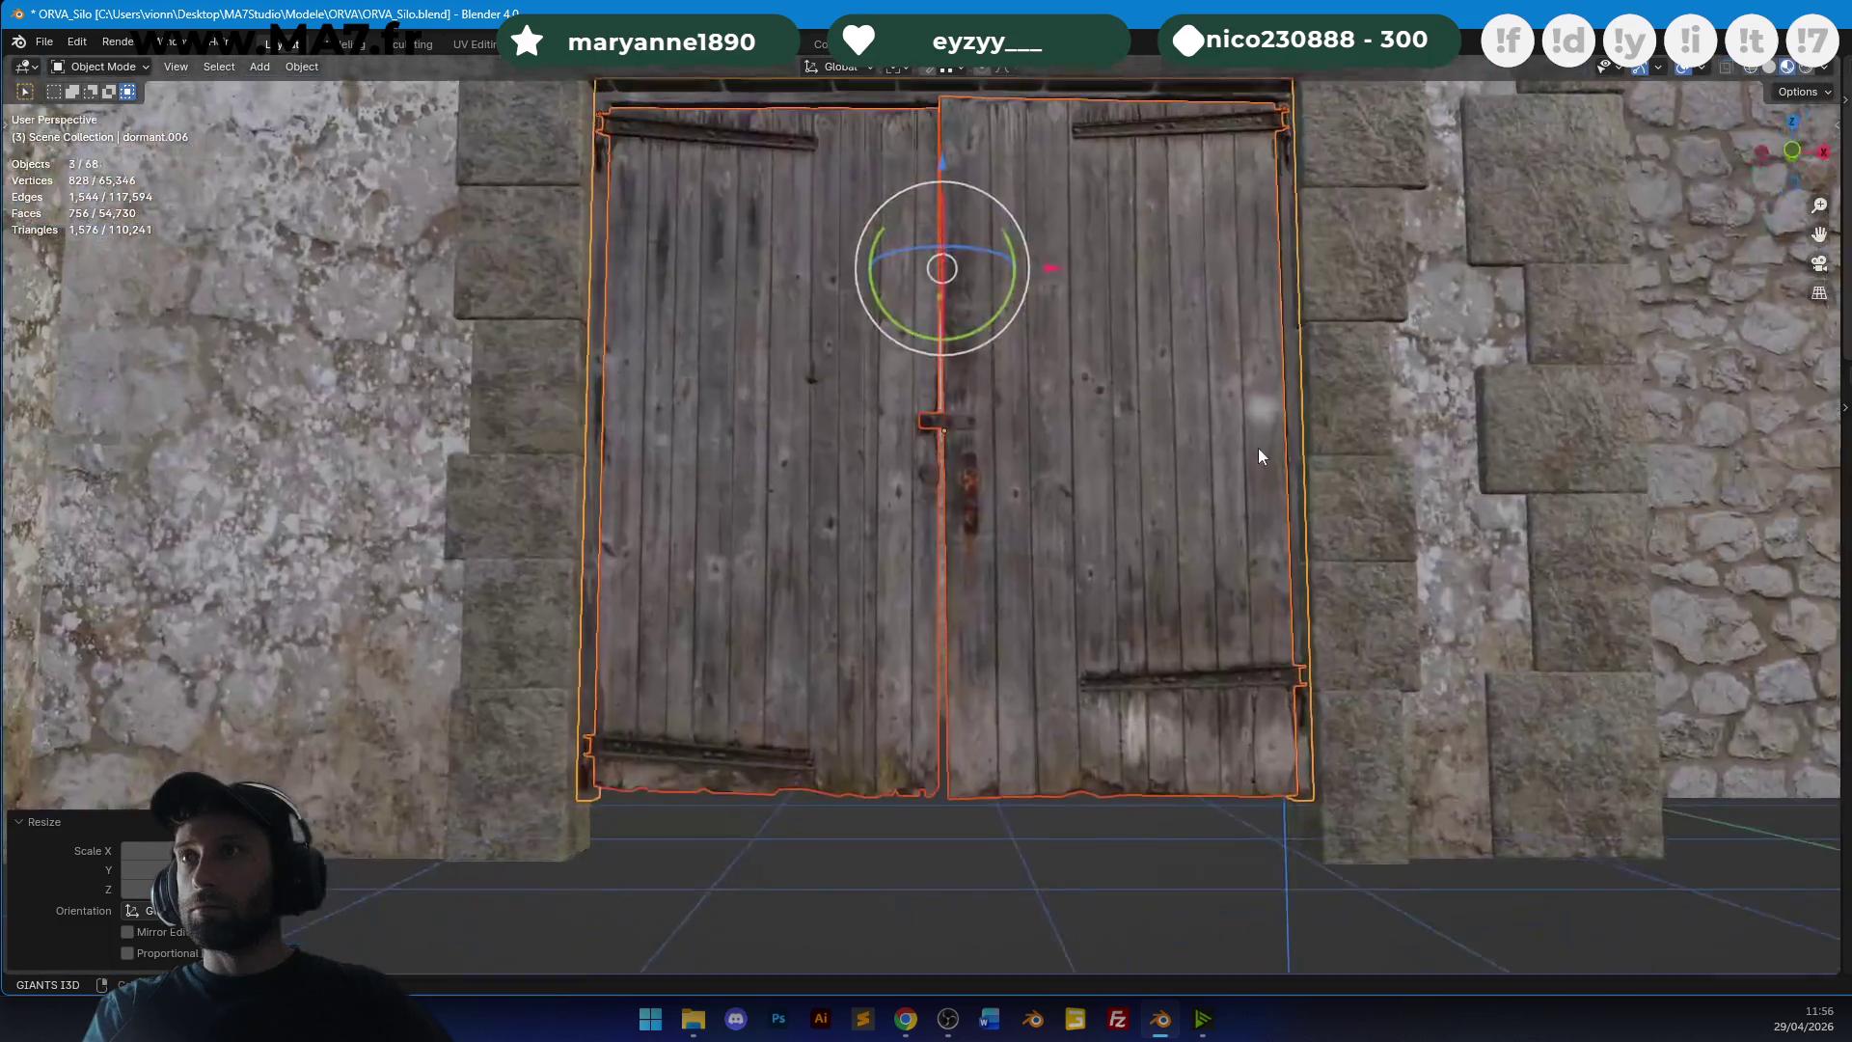
key("ctrl+a")
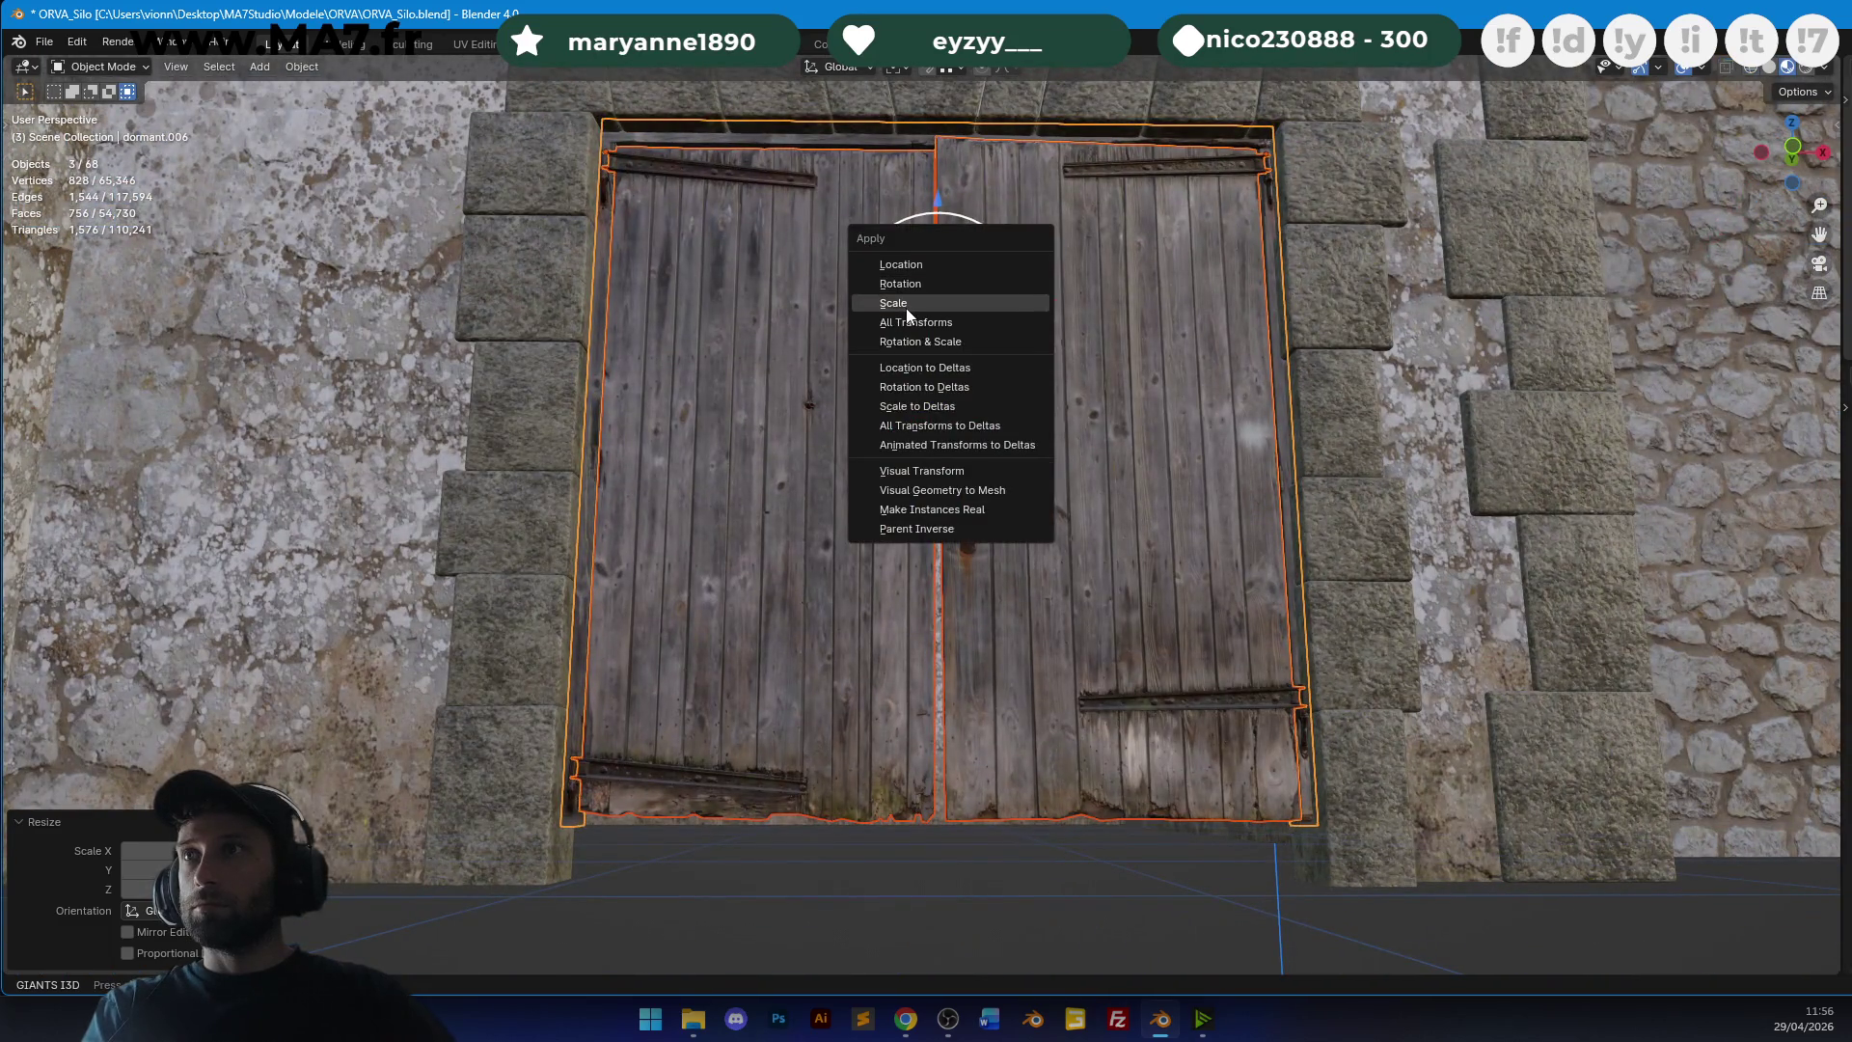
left_click(906, 307)
mouse_move(871, 196)
middle_mouse_down()
mouse_move(891, 461)
mouse_move(1069, 428)
mouse_move(1080, 380)
mouse_move(1192, 373)
mouse_move(1119, 367)
mouse_move(982, 420)
middle_mouse_up()
key("alt+a")
scroll(891, 470, "down", 5)
Save the farm building file.
key("ctrl+s")
scroll(1126, 426, "up", 5)
mouse_move(1127, 436)
middle_mouse_down()
mouse_move(984, 430)
mouse_move(1302, 442)
mouse_move(992, 430)
mouse_move(970, 451)
mouse_move(983, 426)
mouse_move(1087, 419)
mouse_move(678, 408)
mouse_move(1091, 419)
mouse_move(991, 414)
mouse_move(955, 467)
mouse_move(1161, 529)
mouse_move(591, 405)
mouse_move(1006, 414)
mouse_move(1196, 443)
mouse_move(1240, 511)
mouse_move(1138, 403)
mouse_move(1286, 409)
mouse_move(1273, 391)
mouse_move(1206, 407)
mouse_move(1136, 322)
mouse_move(1224, 378)
middle_mouse_up()
Navigate inside the attic beneath the purple roof beams.
scroll(1166, 437, "down", 5)
scroll(1225, 367, "up", 5)
scroll(1225, 366, "down", 5)
mouse_move(1136, 575)
middle_mouse_down()
mouse_move(1173, 529)
mouse_move(1132, 520)
middle_mouse_up()
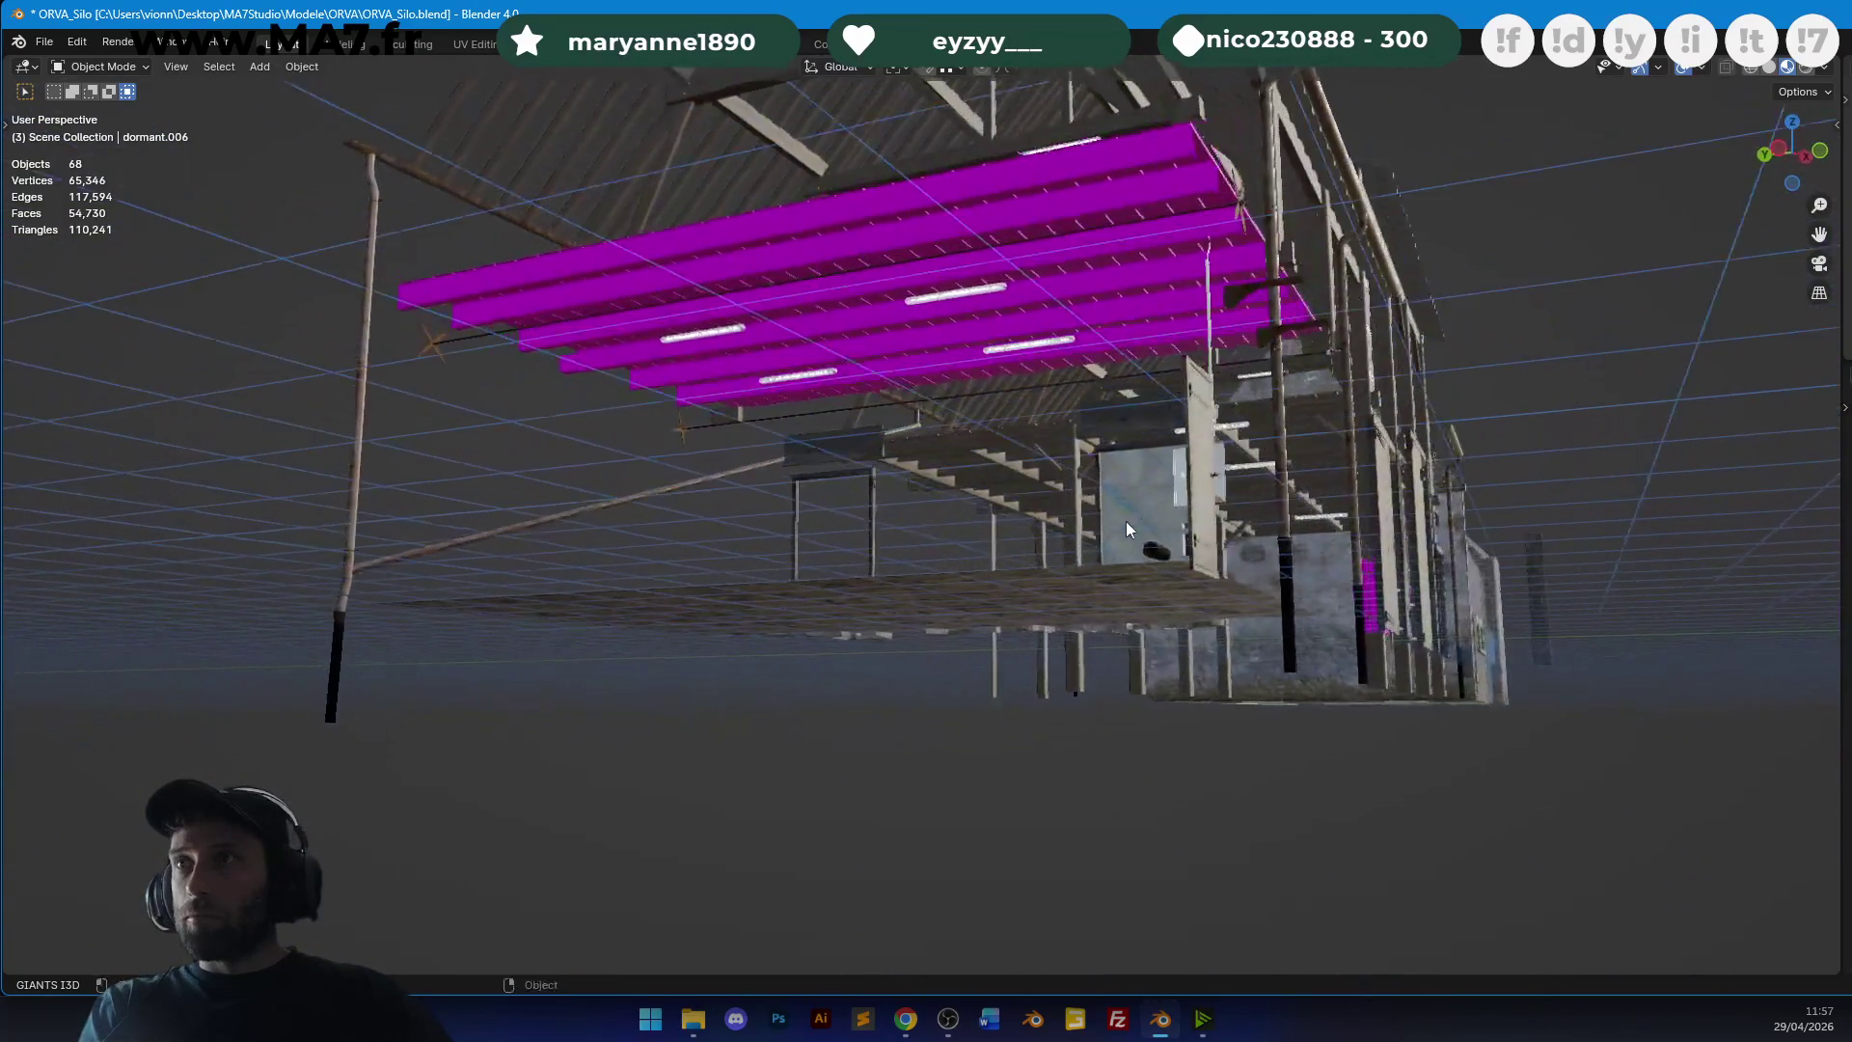
middle_click_drag(1119, 276, 725, 536)
scroll(893, 594, "up", 10)
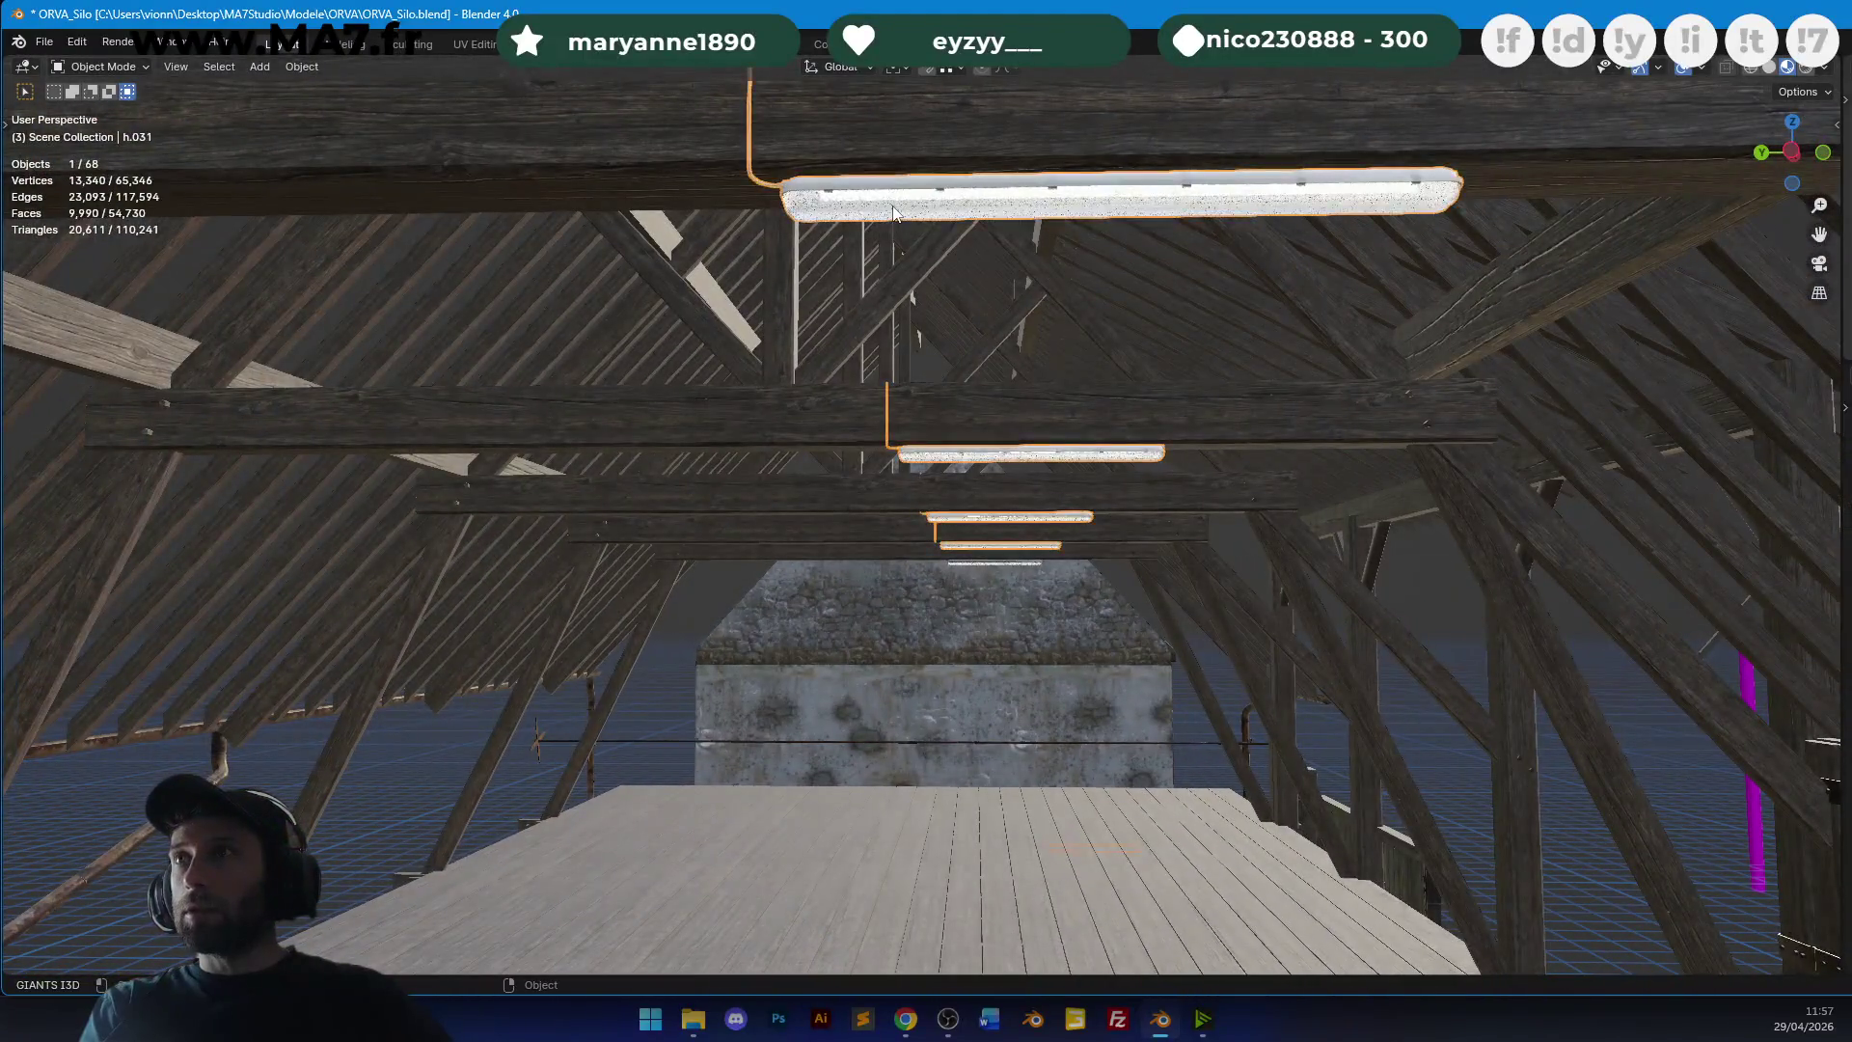
mouse_move(893, 212)
middle_mouse_down()
mouse_move(1080, 289)
mouse_move(1030, 335)
middle_mouse_up()
Select the small attic strip light and centre it in Top Orthographic view.
left_click(654, 561)
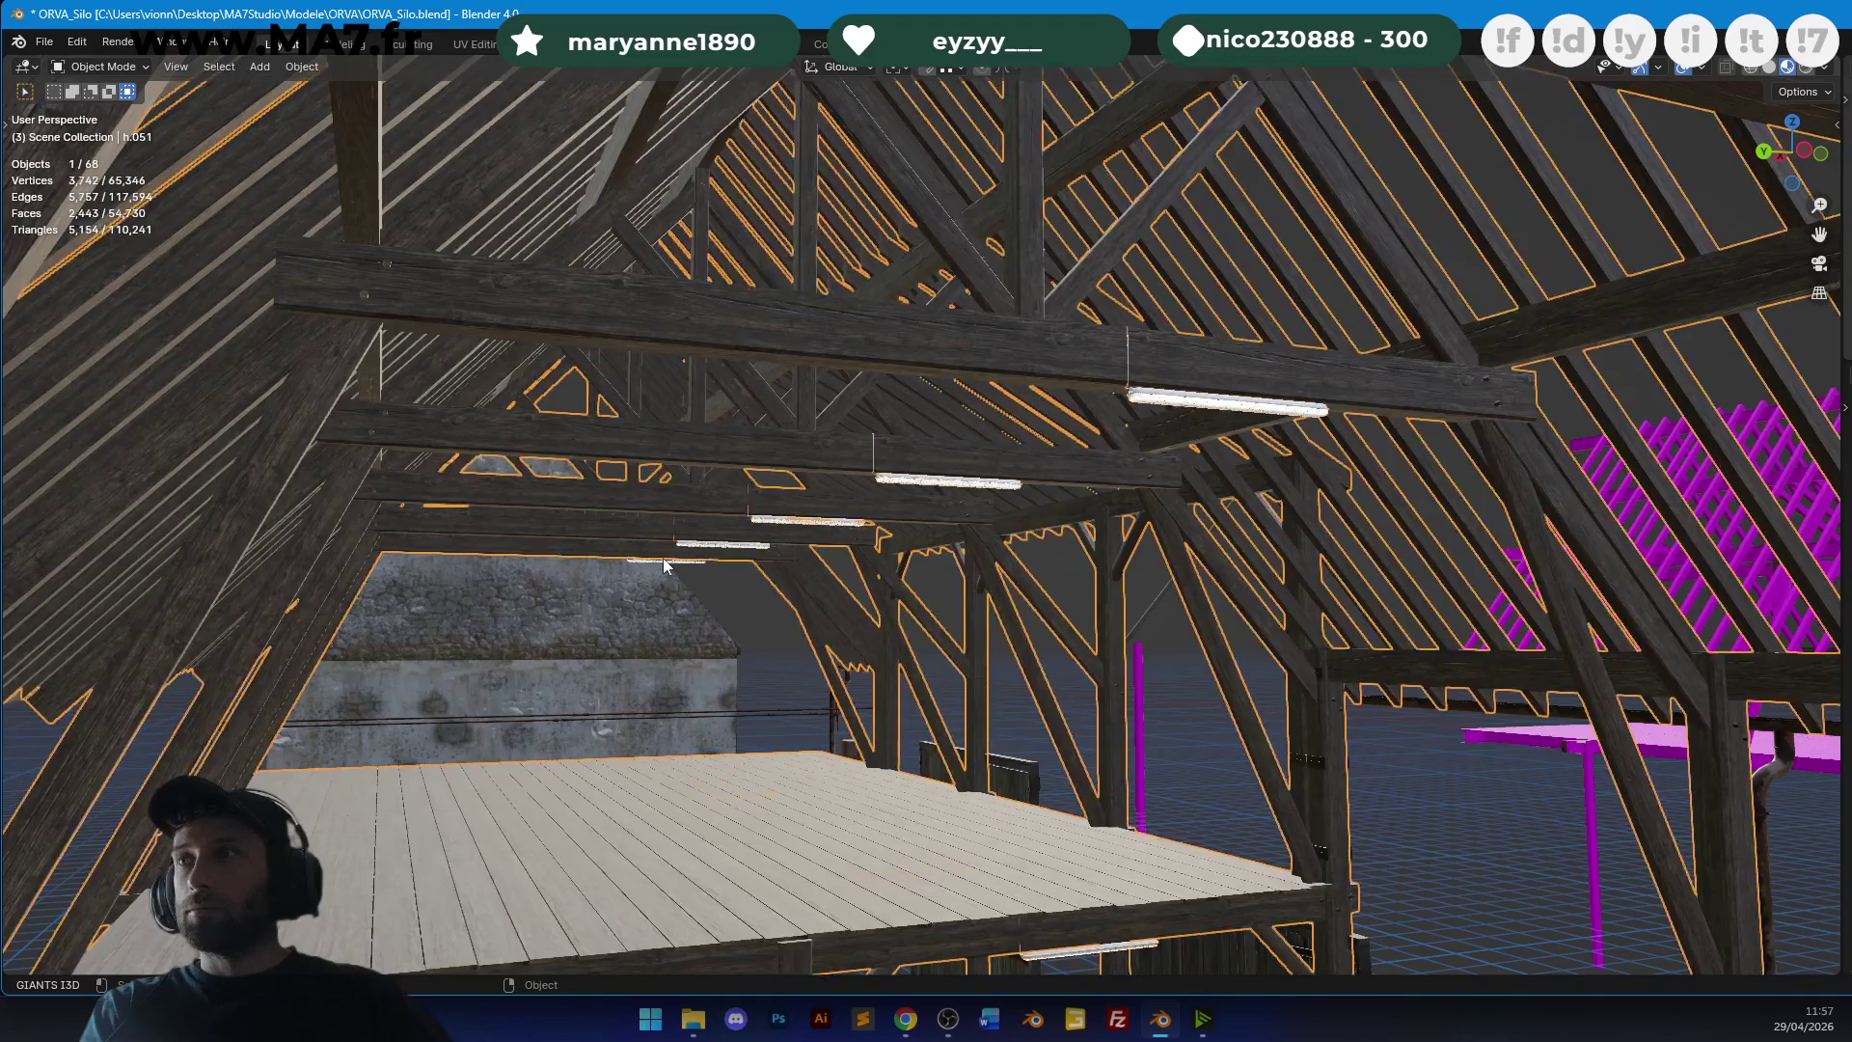
key("KP_7")
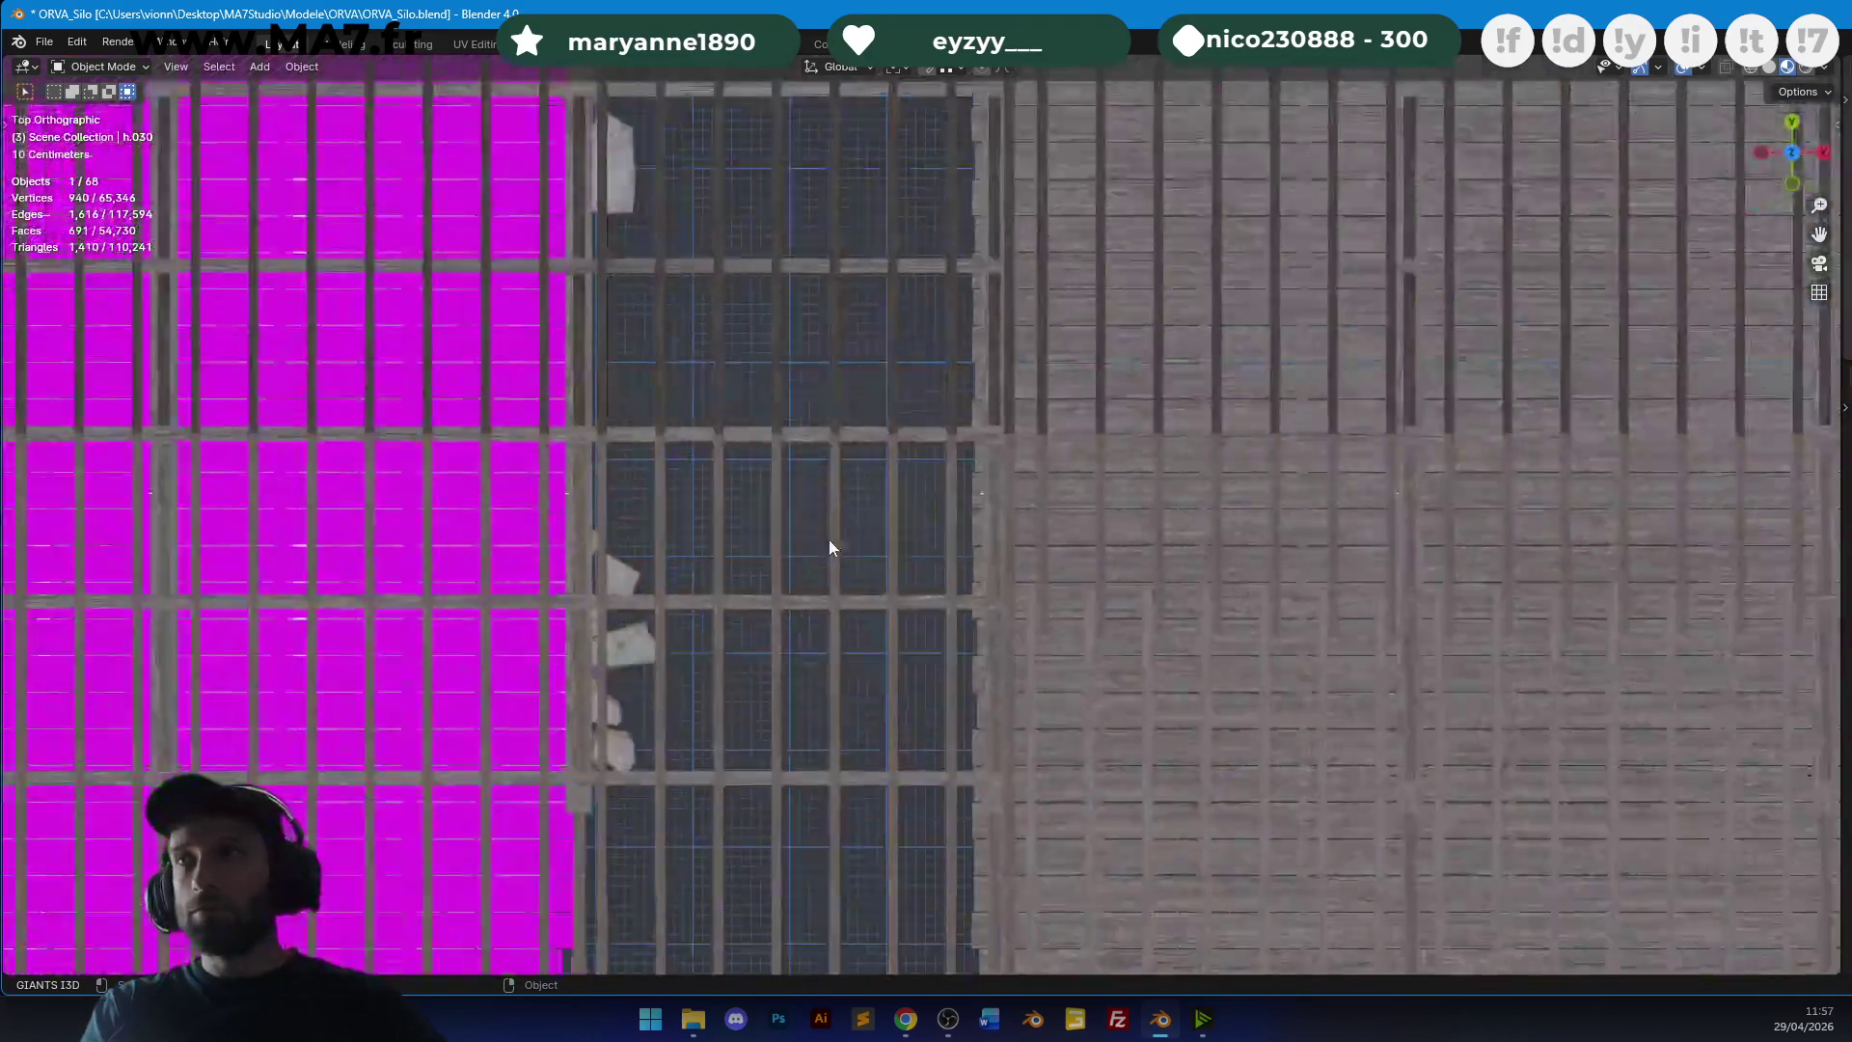
scroll(815, 571, "down", 6)
middle_click_drag(1196, 584, 964, 291, "shift")
left_click(924, 718)
mouse_move(924, 718)
middle_mouse_down("shift")
mouse_move(900, 383)
mouse_move(1218, 727)
middle_mouse_up("shift")
Confirm the tube light's new position and frame it from the side.
left_click(808, 762)
key("KP_Decimal")
key("shift+z")
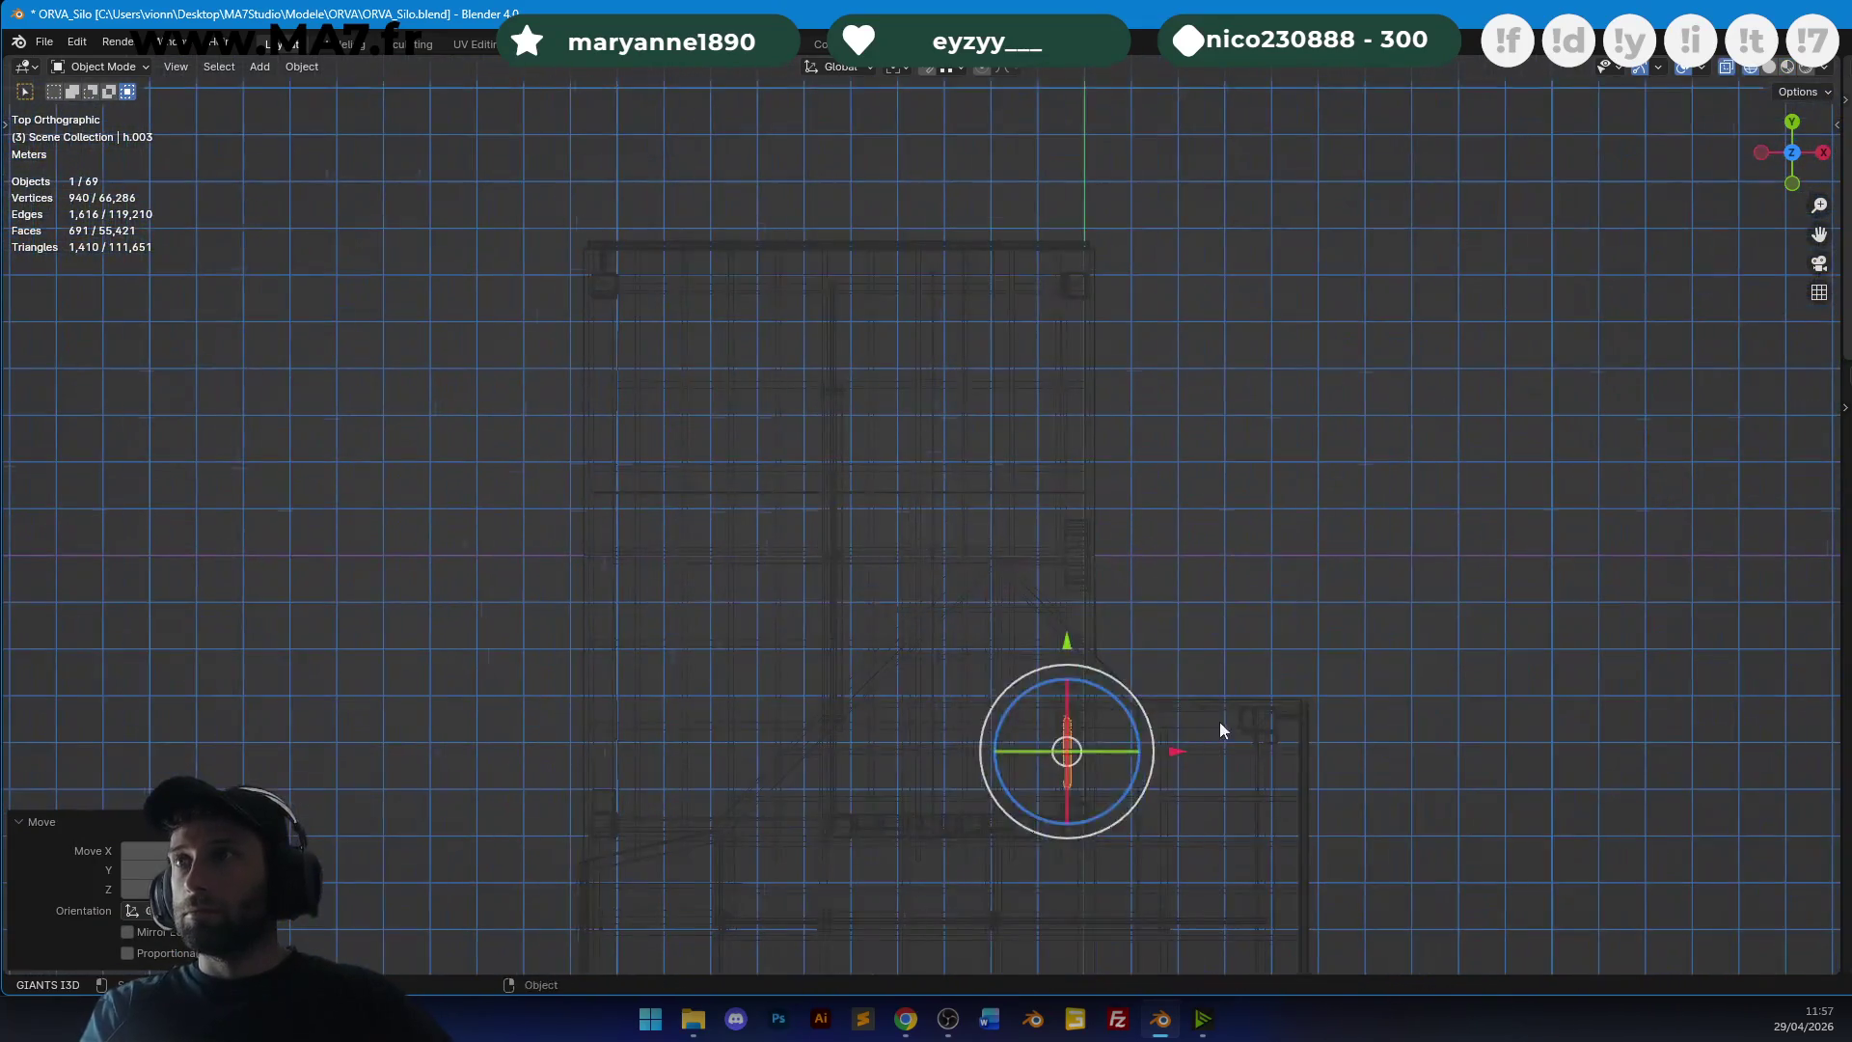
key("KP_3")
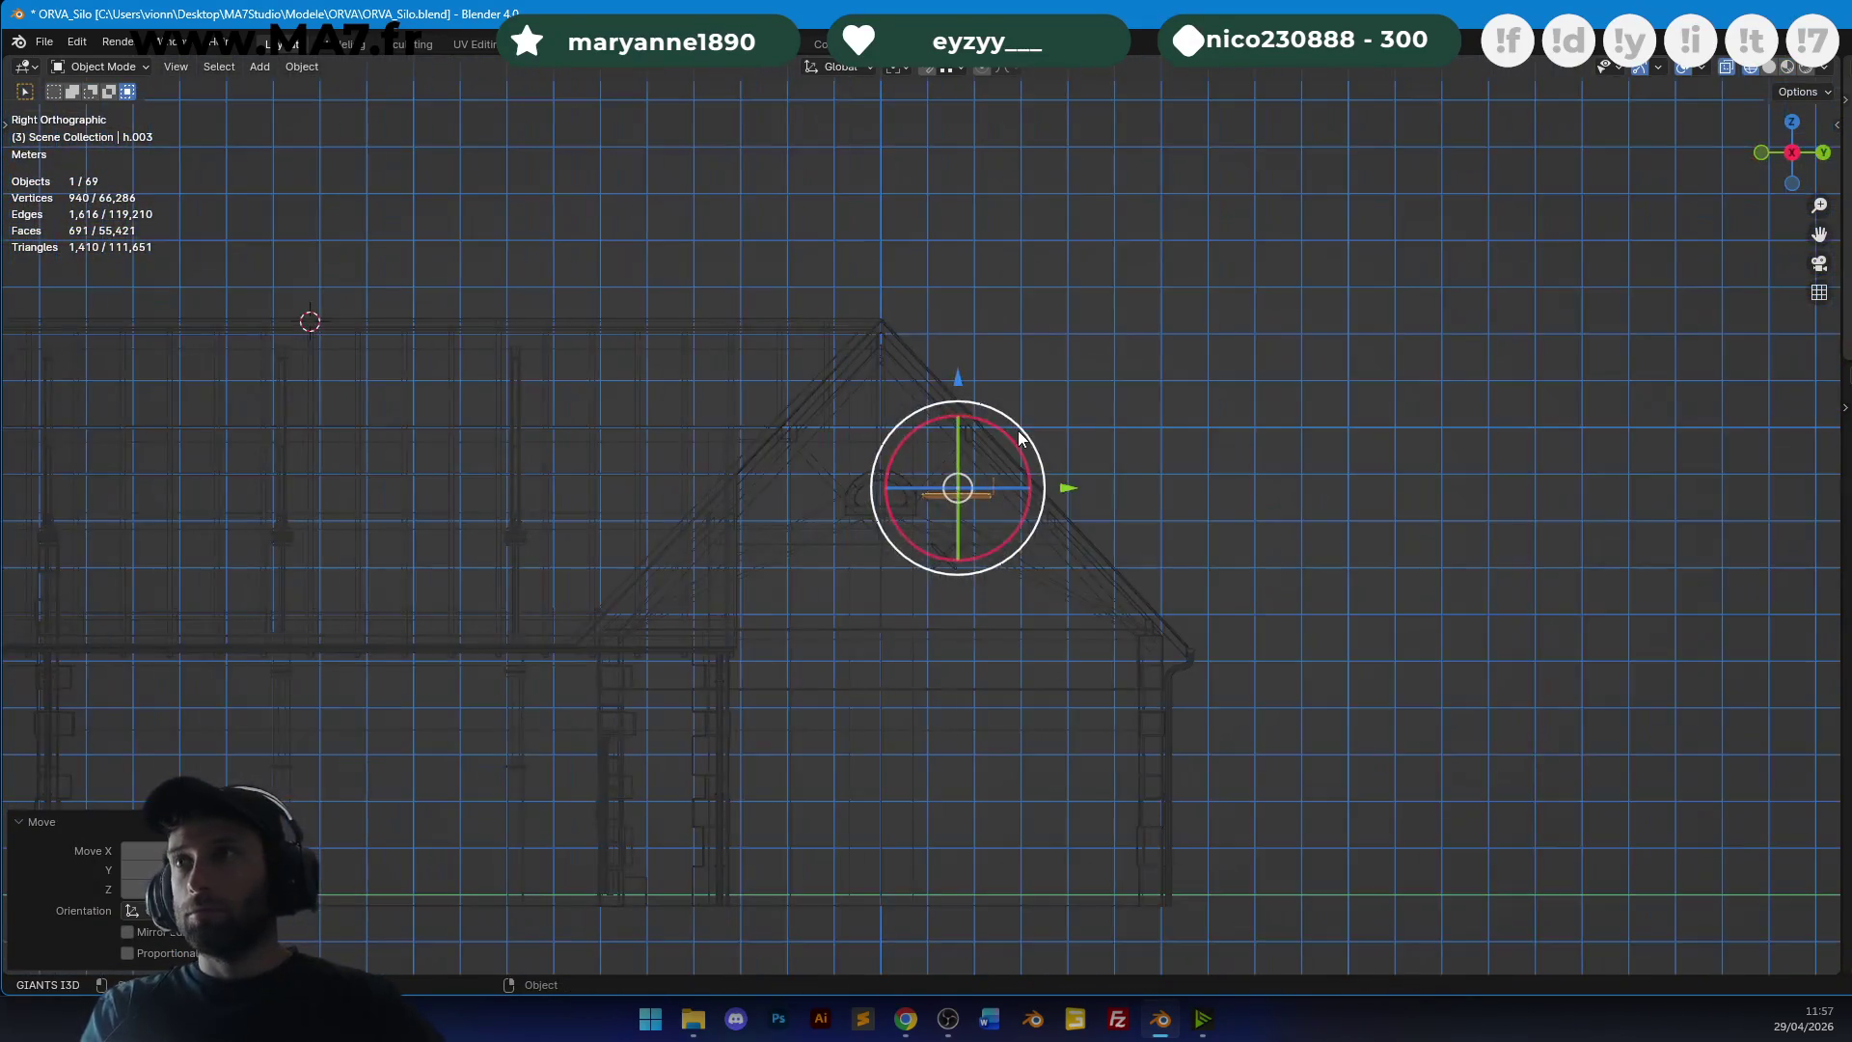
scroll(1078, 405, "up", 5)
mouse_move(1078, 405)
middle_mouse_down("shift")
mouse_move(1109, 386)
mouse_move(1199, 714)
middle_mouse_up("shift")
scroll(1230, 784, "up", 4)
Move the light's bar into place under the beam, sliding it along Y in top view.
key("g")
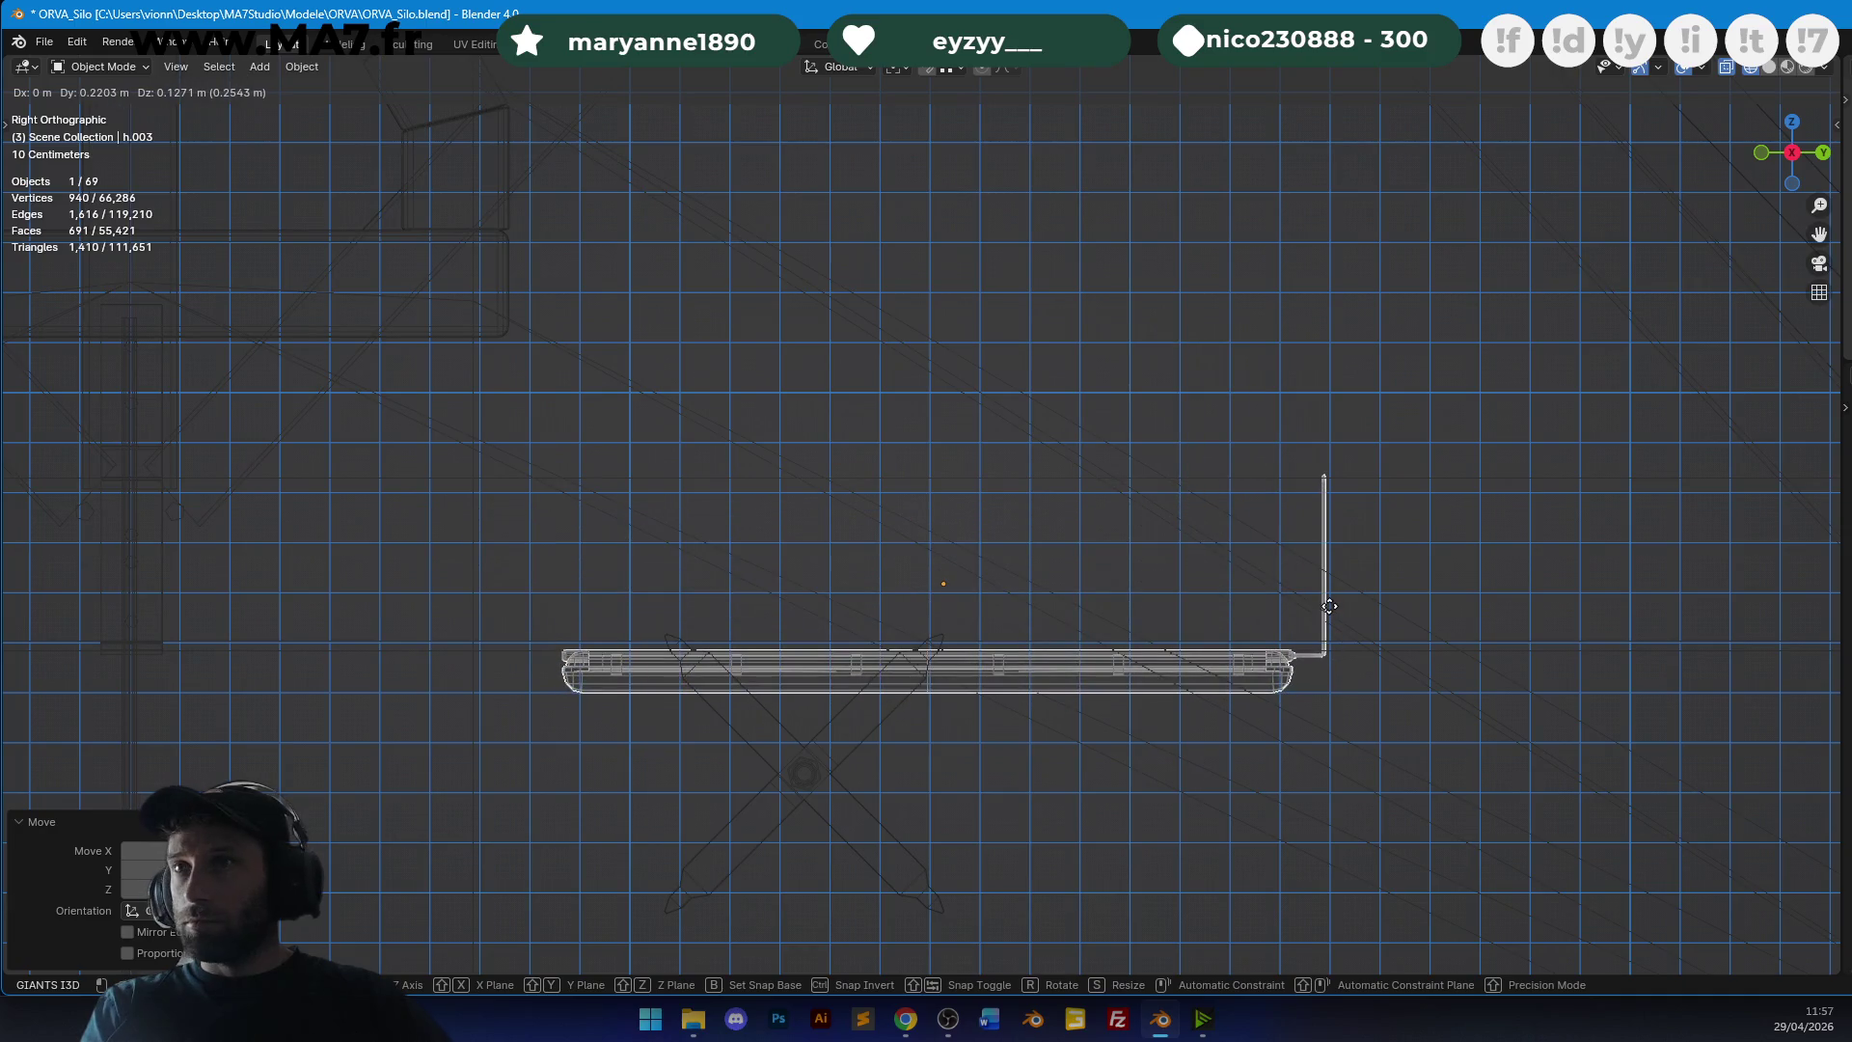
left_click(1336, 692)
scroll(1292, 593, "down", 5)
key("KP_7")
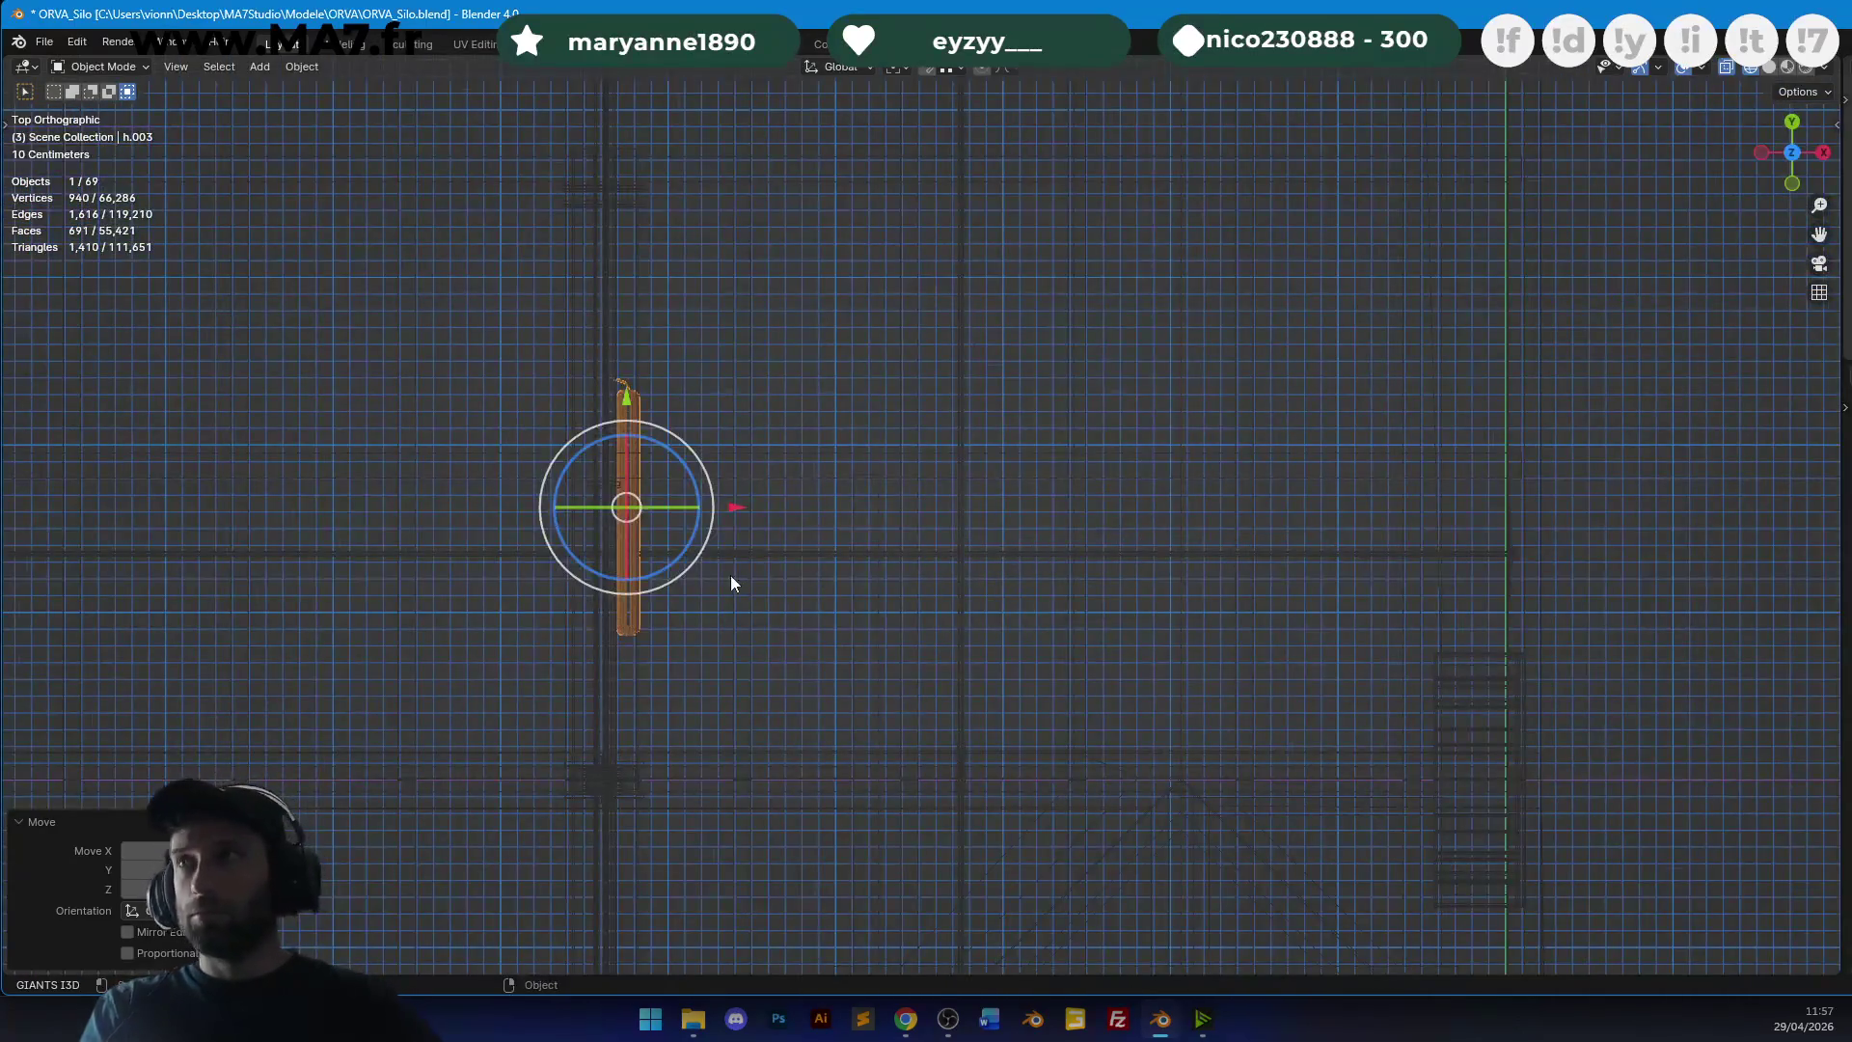
key("g")
key("y")
left_click(729, 706)
Slide the light fixture along X beneath the roof beam, then save the file.
key("KP_Decimal")
mouse_move(988, 579)
middle_mouse_down()
mouse_move(1021, 443)
mouse_move(996, 500)
mouse_move(831, 518)
mouse_move(716, 555)
mouse_move(779, 512)
mouse_move(896, 526)
middle_mouse_up()
left_click(779, 512)
key("g")
key("x")
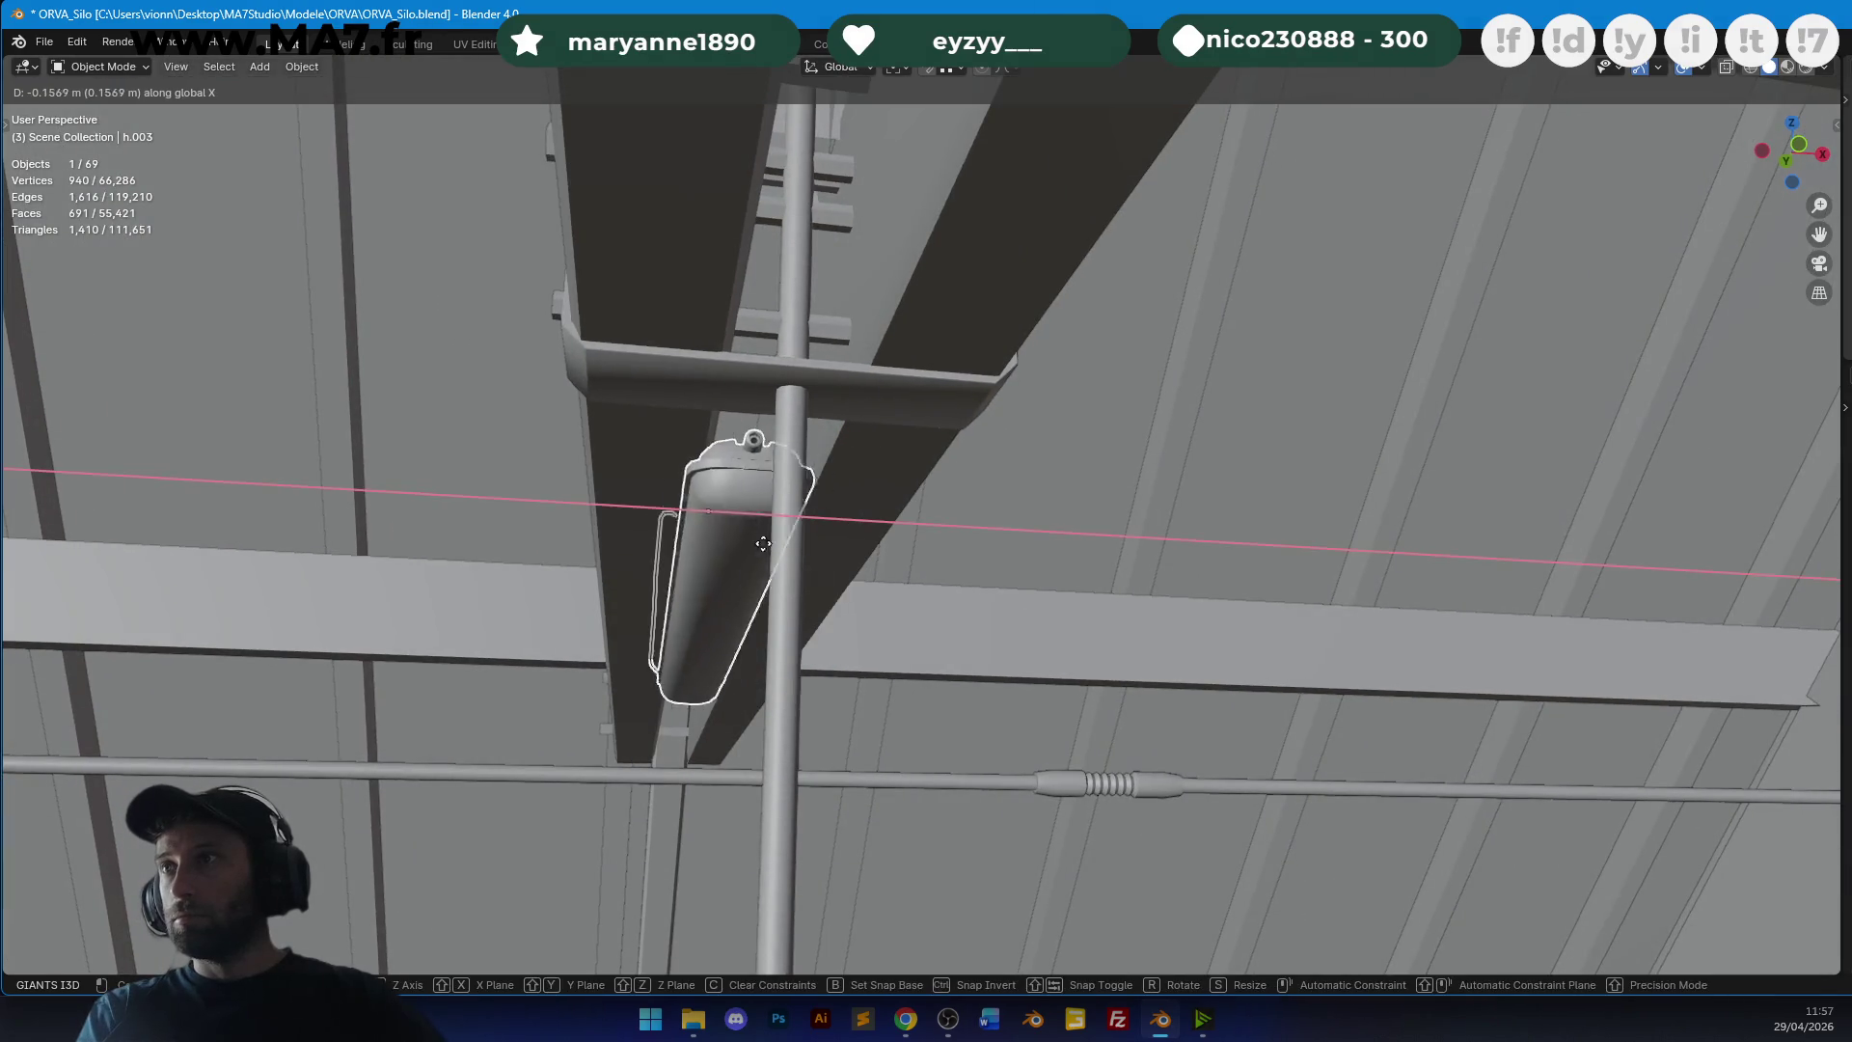
left_click(756, 523)
mouse_move(756, 523)
middle_mouse_down()
mouse_move(1001, 517)
mouse_move(1238, 586)
middle_mouse_up()
key("KP_7")
key("ctrl+s")
Duplicate the light fixture and position the copy near the next beam.
key("shift+d")
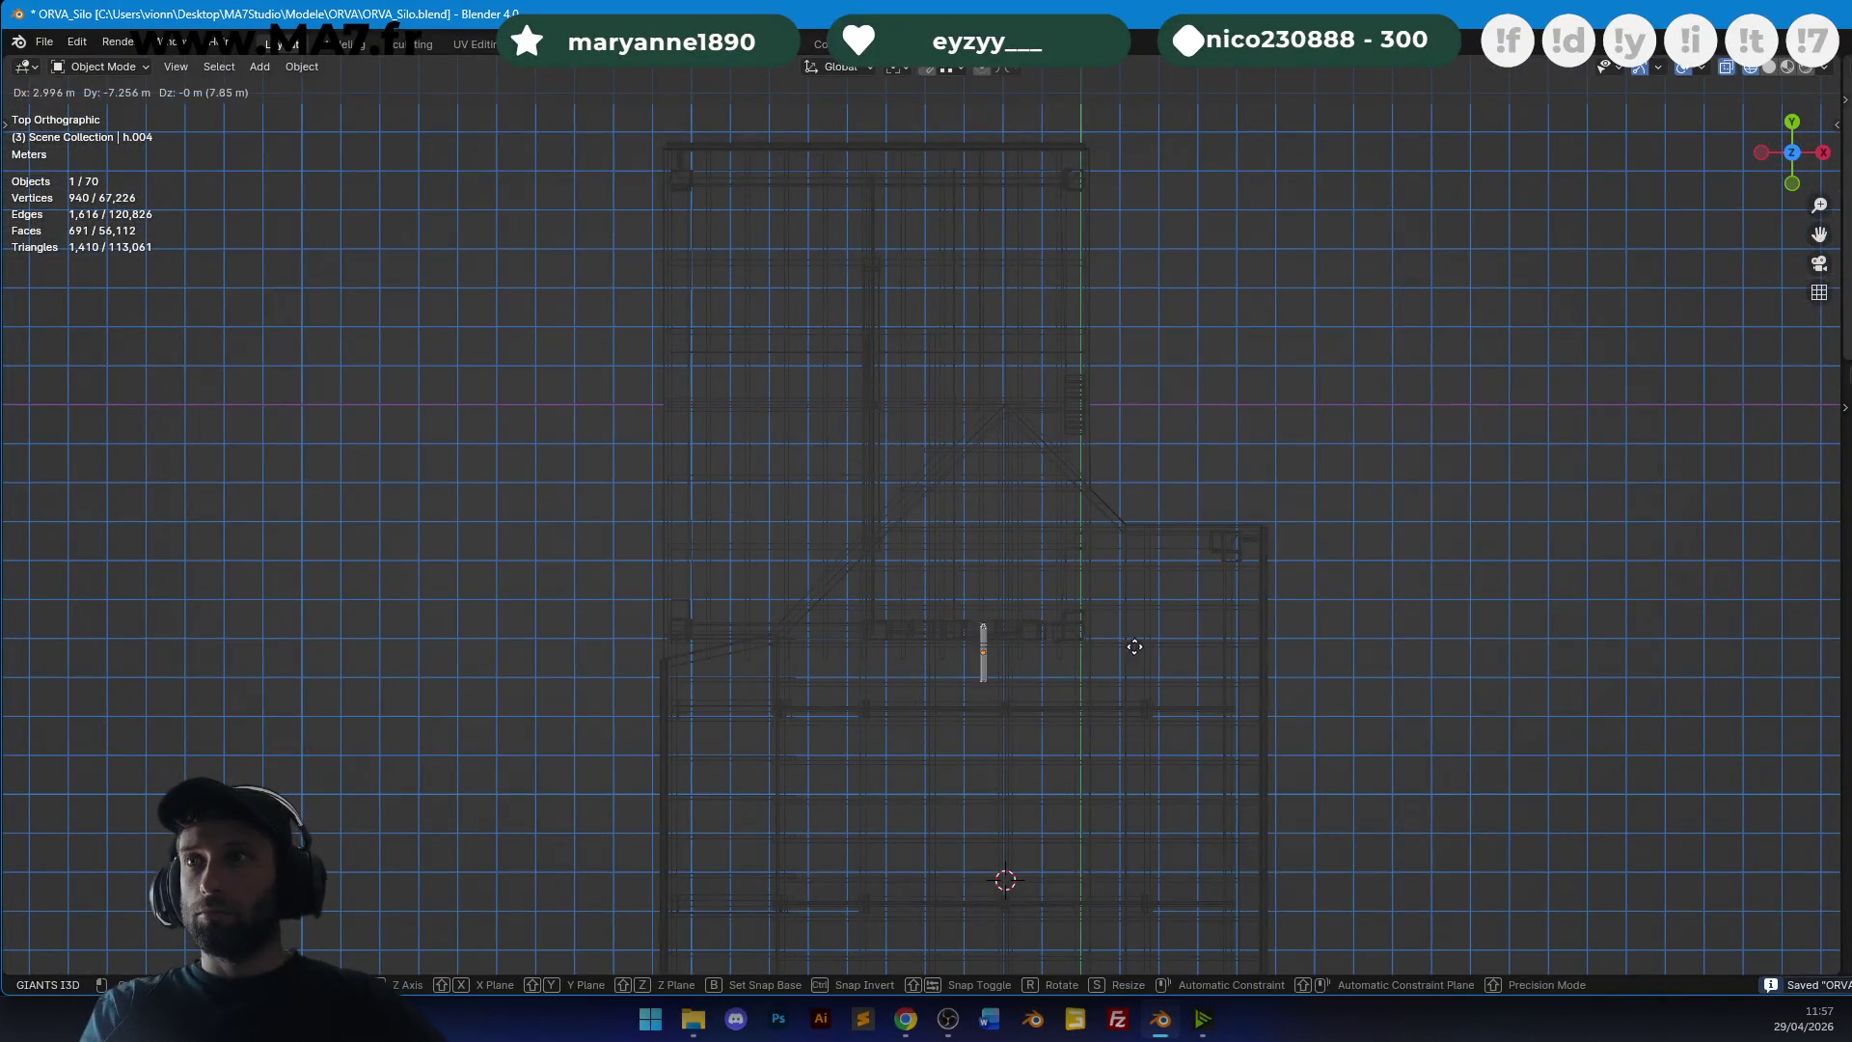
left_click(1119, 656)
middle_click_drag(1120, 657, 1130, 581, "shift")
key("KP_Decimal")
key("g")
left_click(1395, 433)
key("g")
left_click(702, 550)
scroll(994, 679, "up", 2)
key("g")
left_click(1036, 560)
Settle the copy under the next beam and add a second light 5 m along it in Edit Mode.
left_click(1493, 485)
mouse_move(1493, 485)
middle_mouse_down()
mouse_move(1133, 324)
mouse_move(1190, 569)
middle_mouse_up()
key("g")
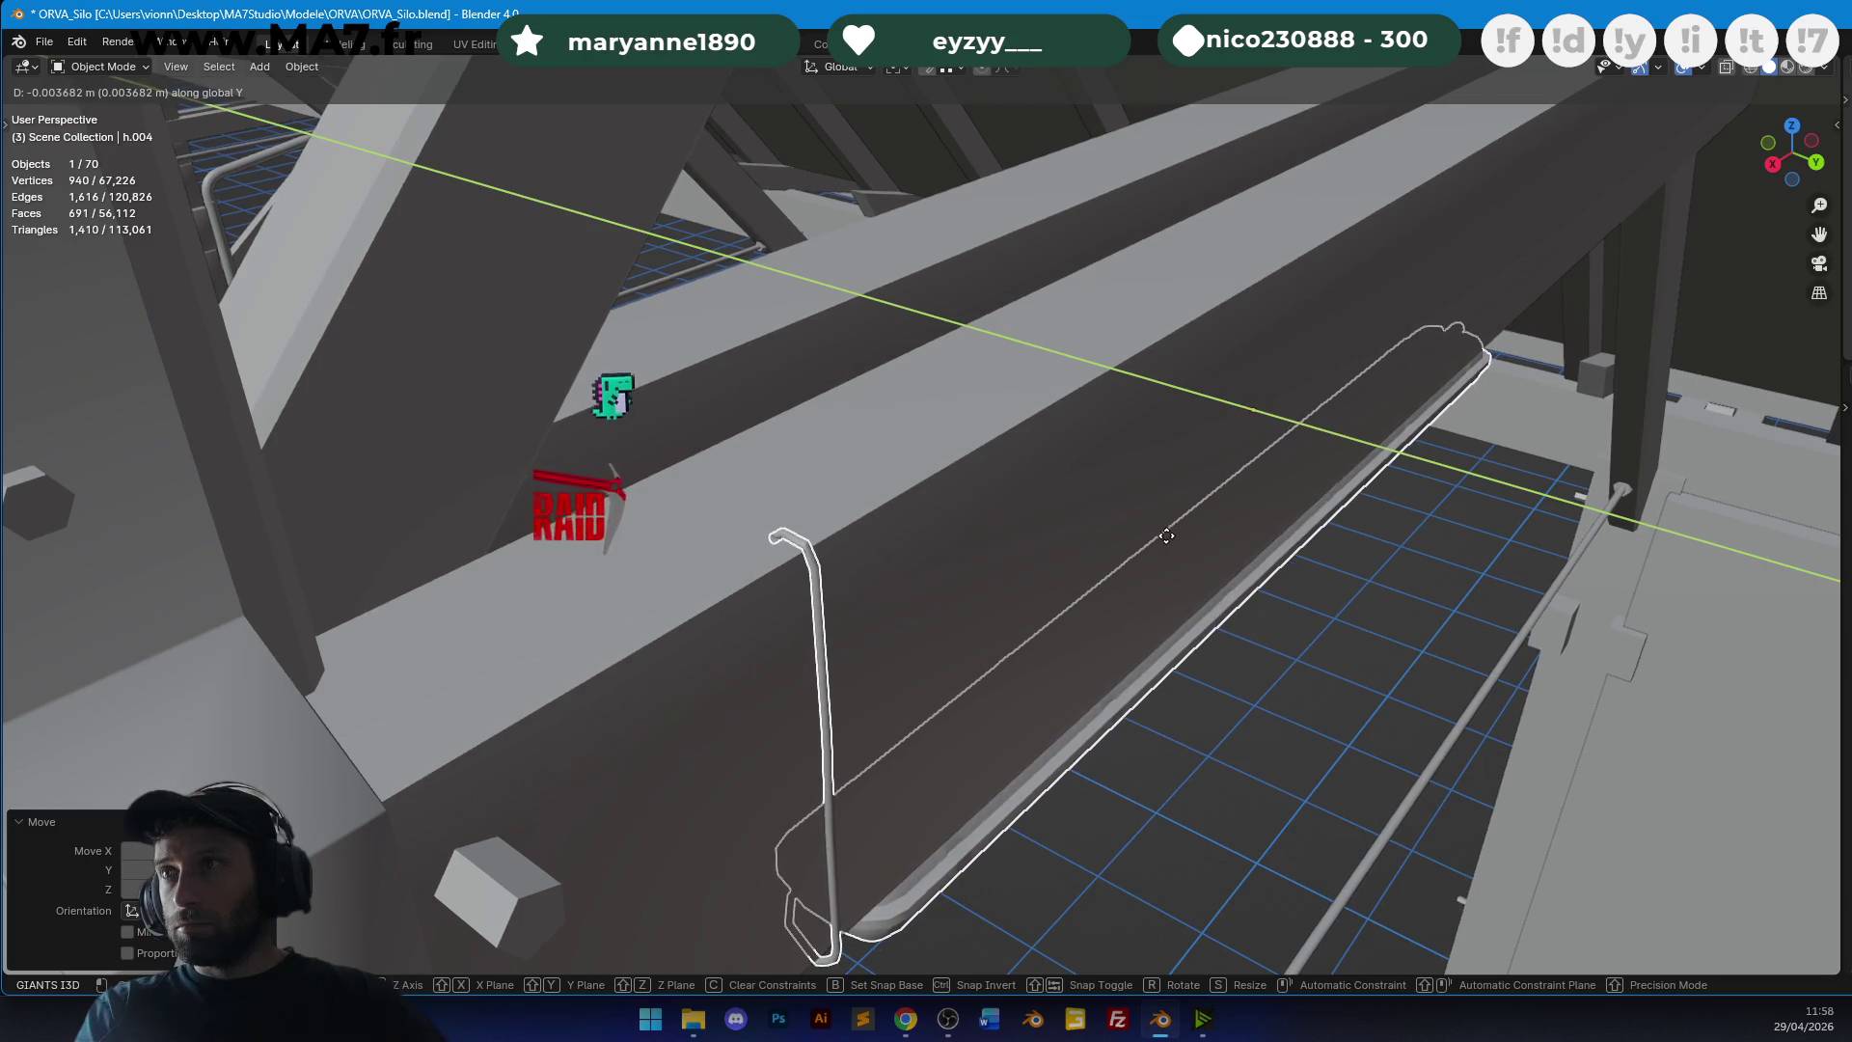
left_click(1167, 536)
mouse_move(1167, 536)
middle_mouse_down()
mouse_move(1194, 488)
mouse_move(1013, 530)
mouse_move(1231, 488)
mouse_move(1328, 494)
mouse_move(1265, 520)
middle_mouse_up()
key("Tab")
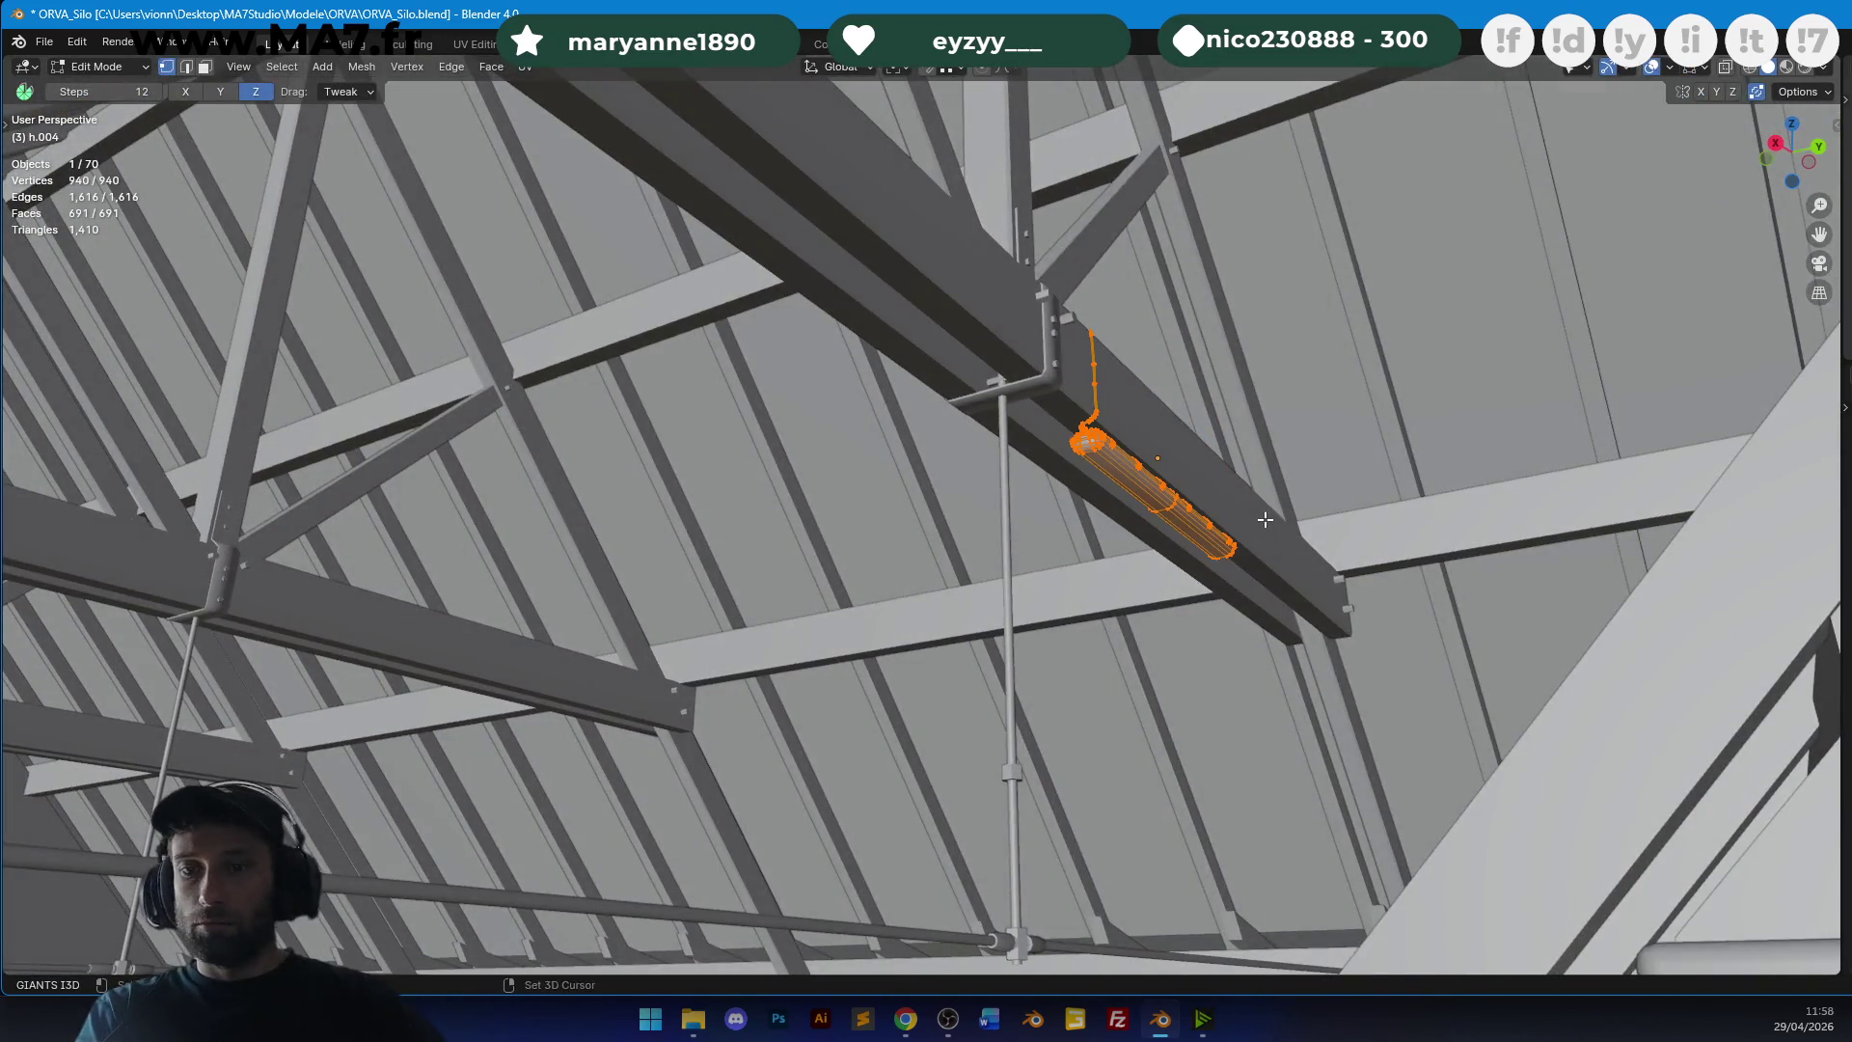
left_click(1159, 538)
mouse_move(1065, 541)
middle_mouse_down()
mouse_move(702, 386)
mouse_move(723, 448)
mouse_move(910, 470)
mouse_move(756, 436)
mouse_move(951, 453)
mouse_move(918, 452)
middle_mouse_up()
Deselect everything, change the viewport shading, and save the file.
key("alt+a")
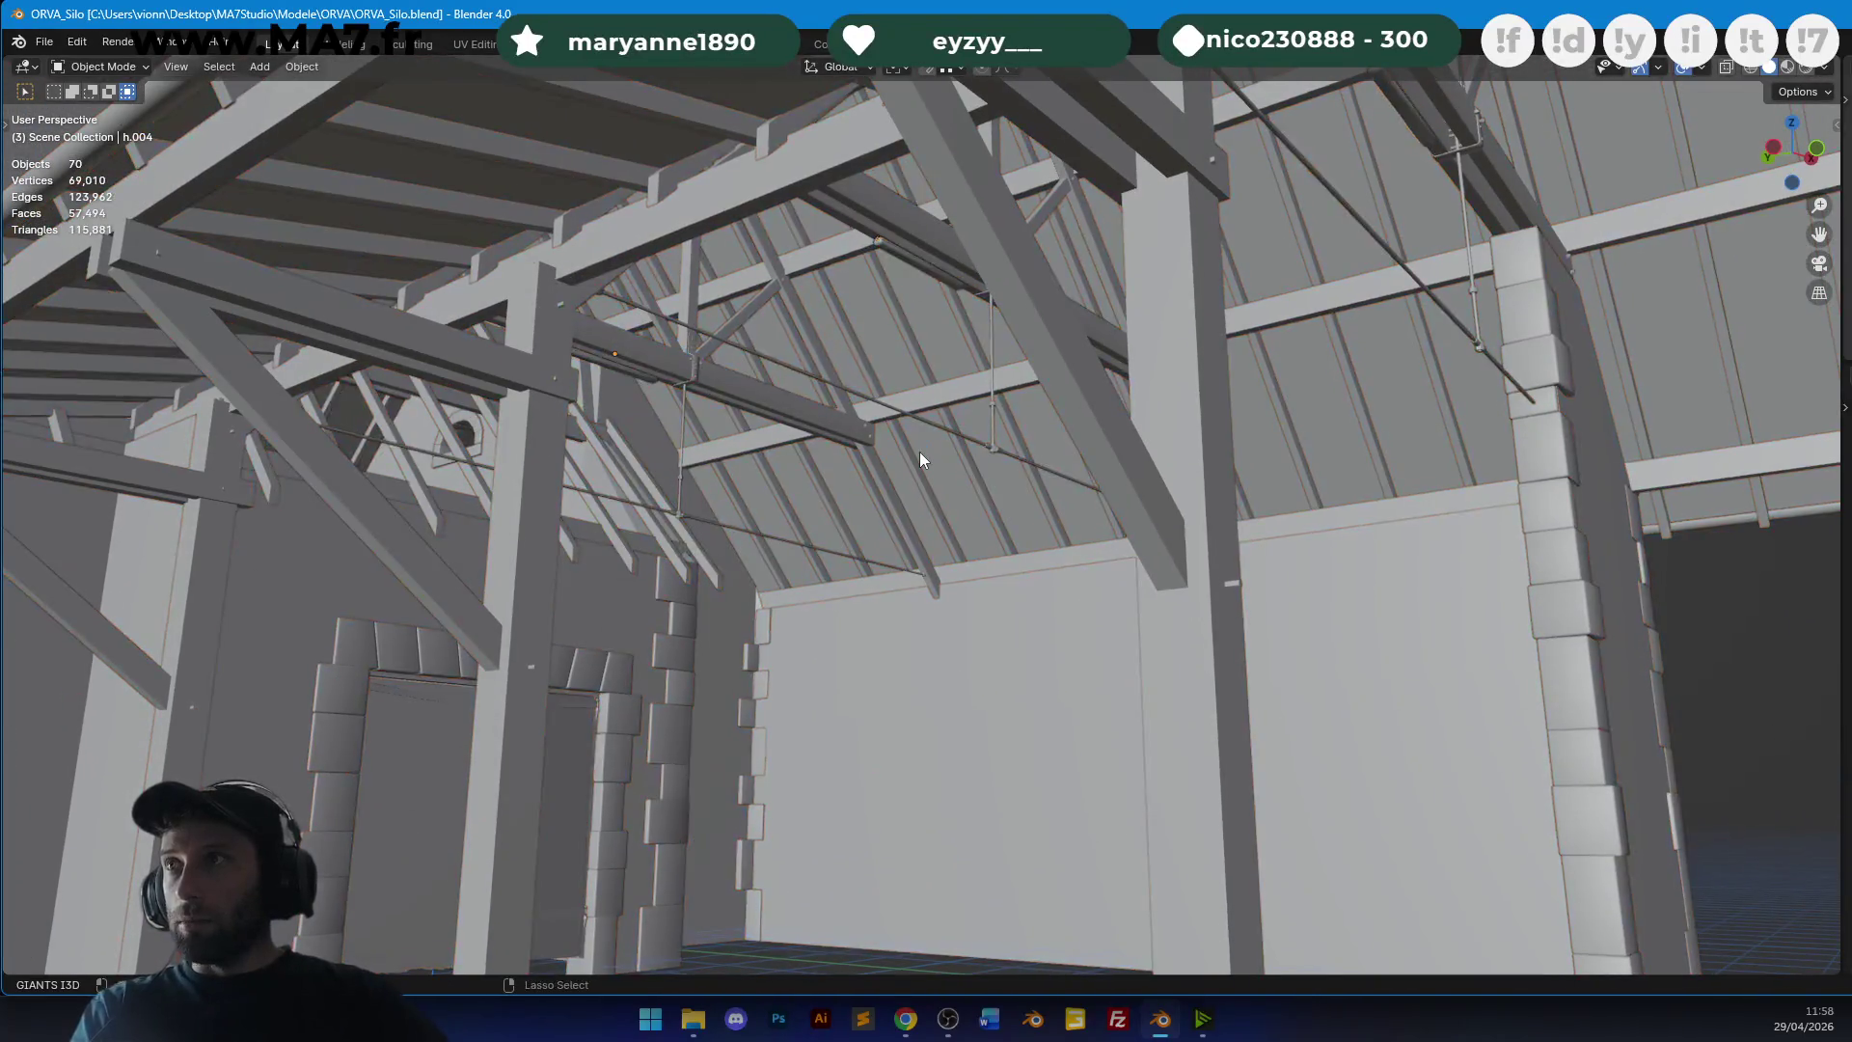
key("z")
left_click(1049, 419)
key("ctrl+s")
Switch to Material Preview and orbit under the roof trusses down to the stone wall and door.
middle_click_drag(1270, 480, 1085, 530)
key("z")
mouse_move(1131, 431)
middle_mouse_down()
mouse_move(993, 461)
mouse_move(1160, 428)
mouse_move(993, 200)
middle_mouse_up()
middle_click_drag(816, 497, 433, 487)
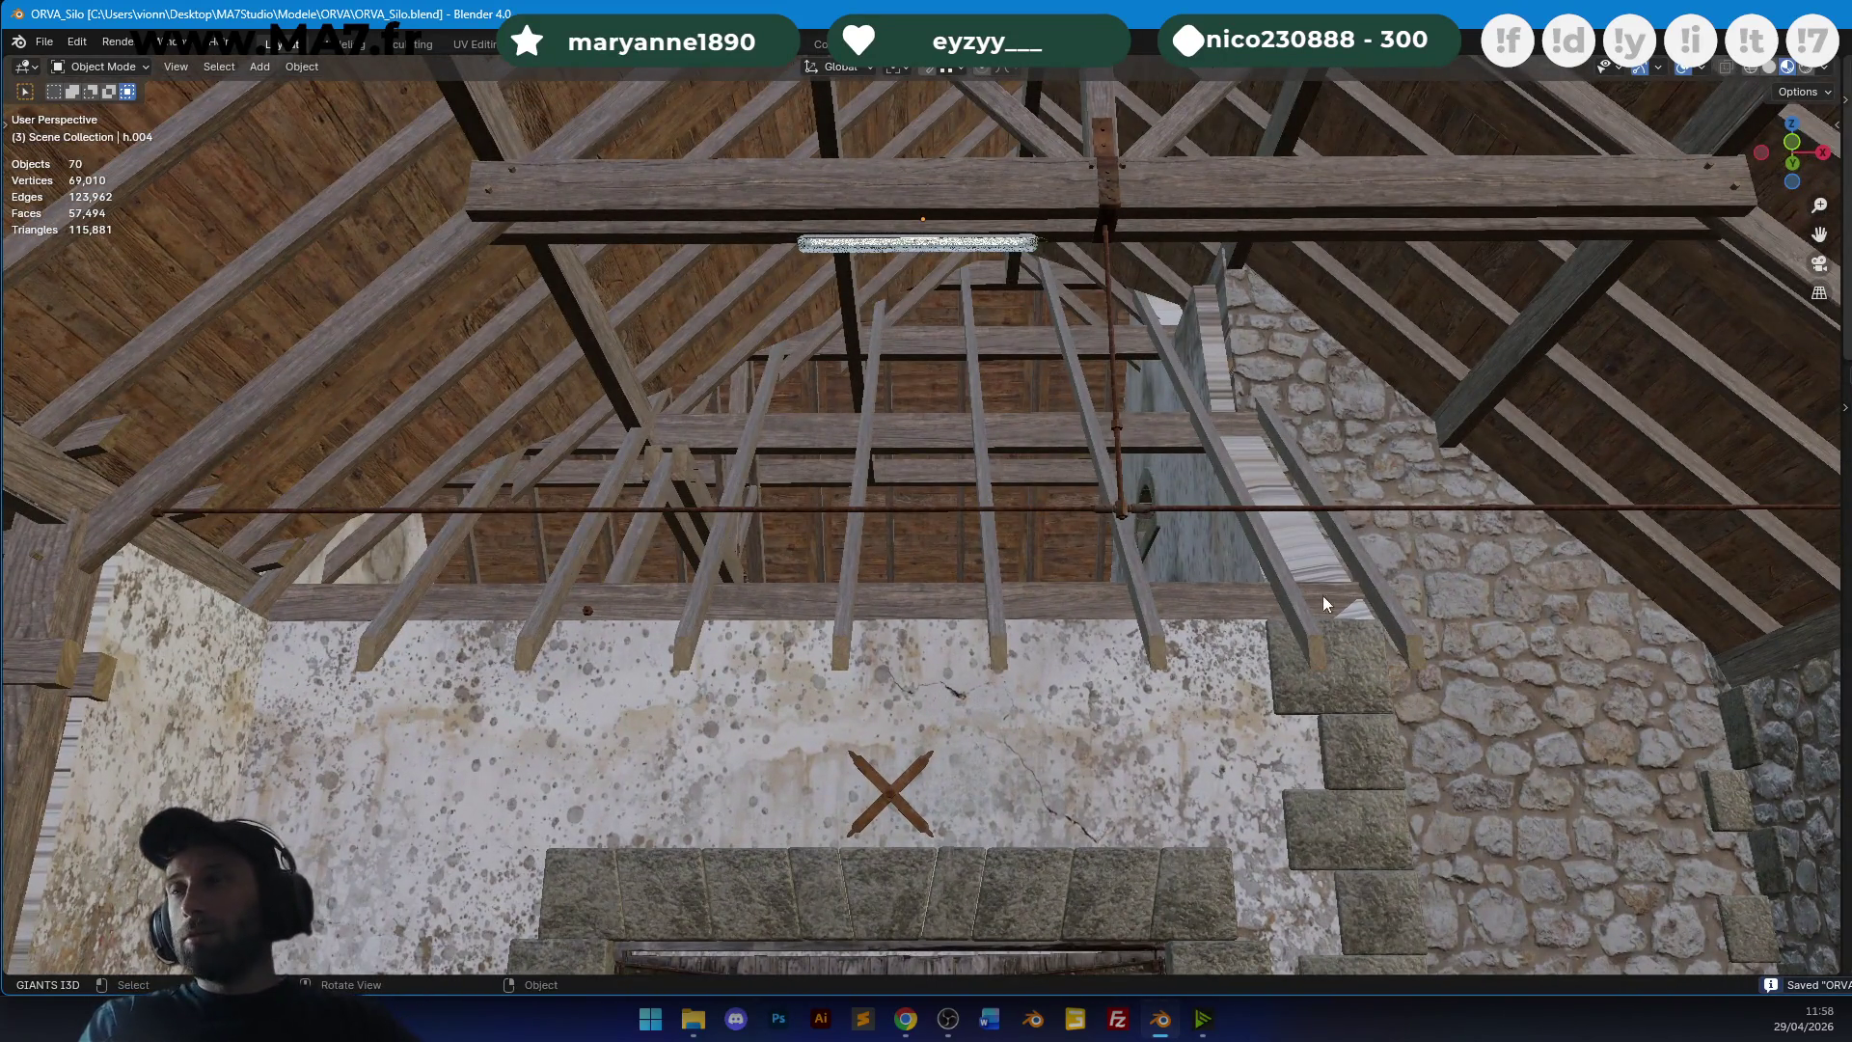
mouse_move(908, 453)
middle_mouse_down()
mouse_move(824, 415)
mouse_move(1125, 410)
middle_mouse_up()
mouse_move(634, 478)
middle_mouse_down()
mouse_move(1161, 549)
mouse_move(980, 520)
mouse_move(971, 483)
mouse_move(921, 457)
mouse_move(1233, 407)
mouse_move(768, 475)
mouse_move(979, 487)
mouse_move(990, 451)
mouse_move(1000, 467)
mouse_move(980, 418)
mouse_move(1271, 479)
mouse_move(868, 469)
mouse_move(1104, 413)
mouse_move(722, 443)
mouse_move(1170, 640)
mouse_move(967, 347)
mouse_move(957, 564)
mouse_move(787, 471)
mouse_move(762, 552)
mouse_move(699, 460)
mouse_move(836, 500)
mouse_move(953, 713)
mouse_move(905, 332)
mouse_move(951, 434)
mouse_move(963, 195)
middle_mouse_up()
mouse_move(980, 295)
middle_mouse_down()
mouse_move(884, 385)
mouse_move(920, 464)
mouse_move(883, 693)
mouse_move(955, 502)
mouse_move(773, 474)
mouse_move(1194, 553)
mouse_move(987, 442)
mouse_move(1288, 433)
mouse_move(1067, 382)
middle_mouse_up()
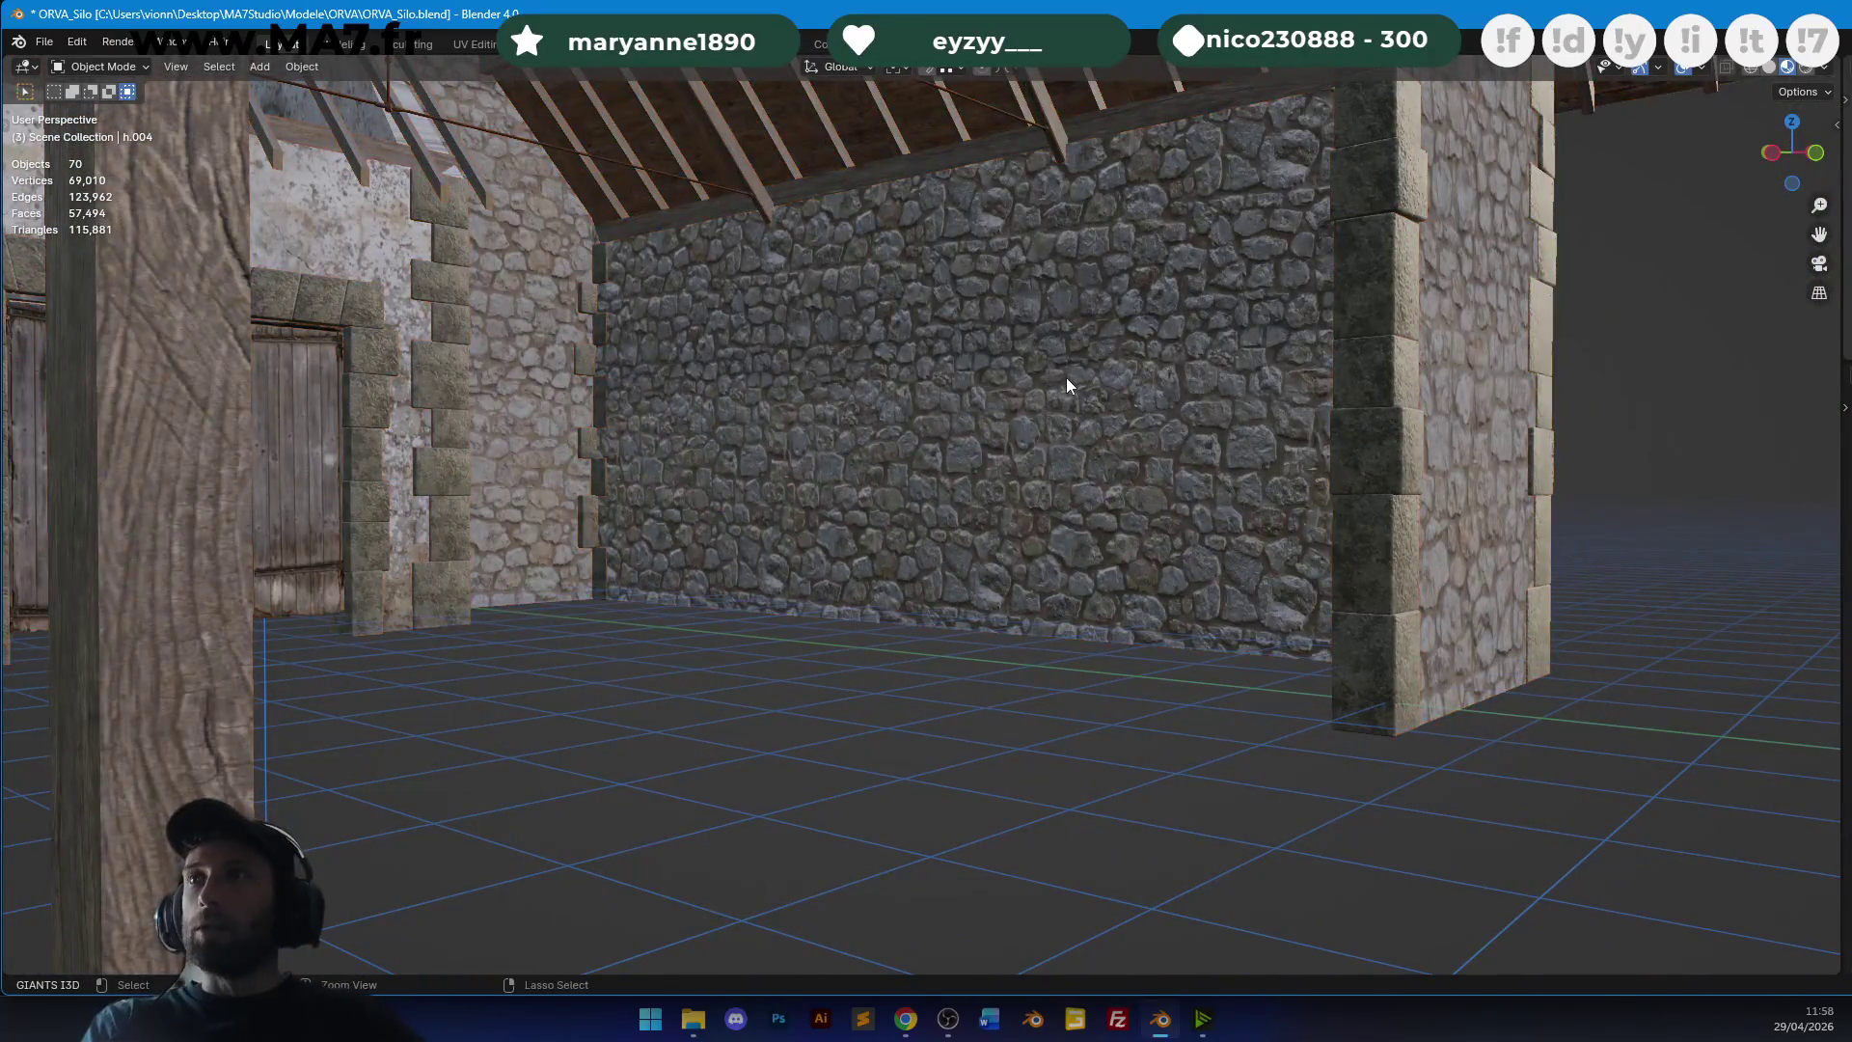
left_click(904, 1028)
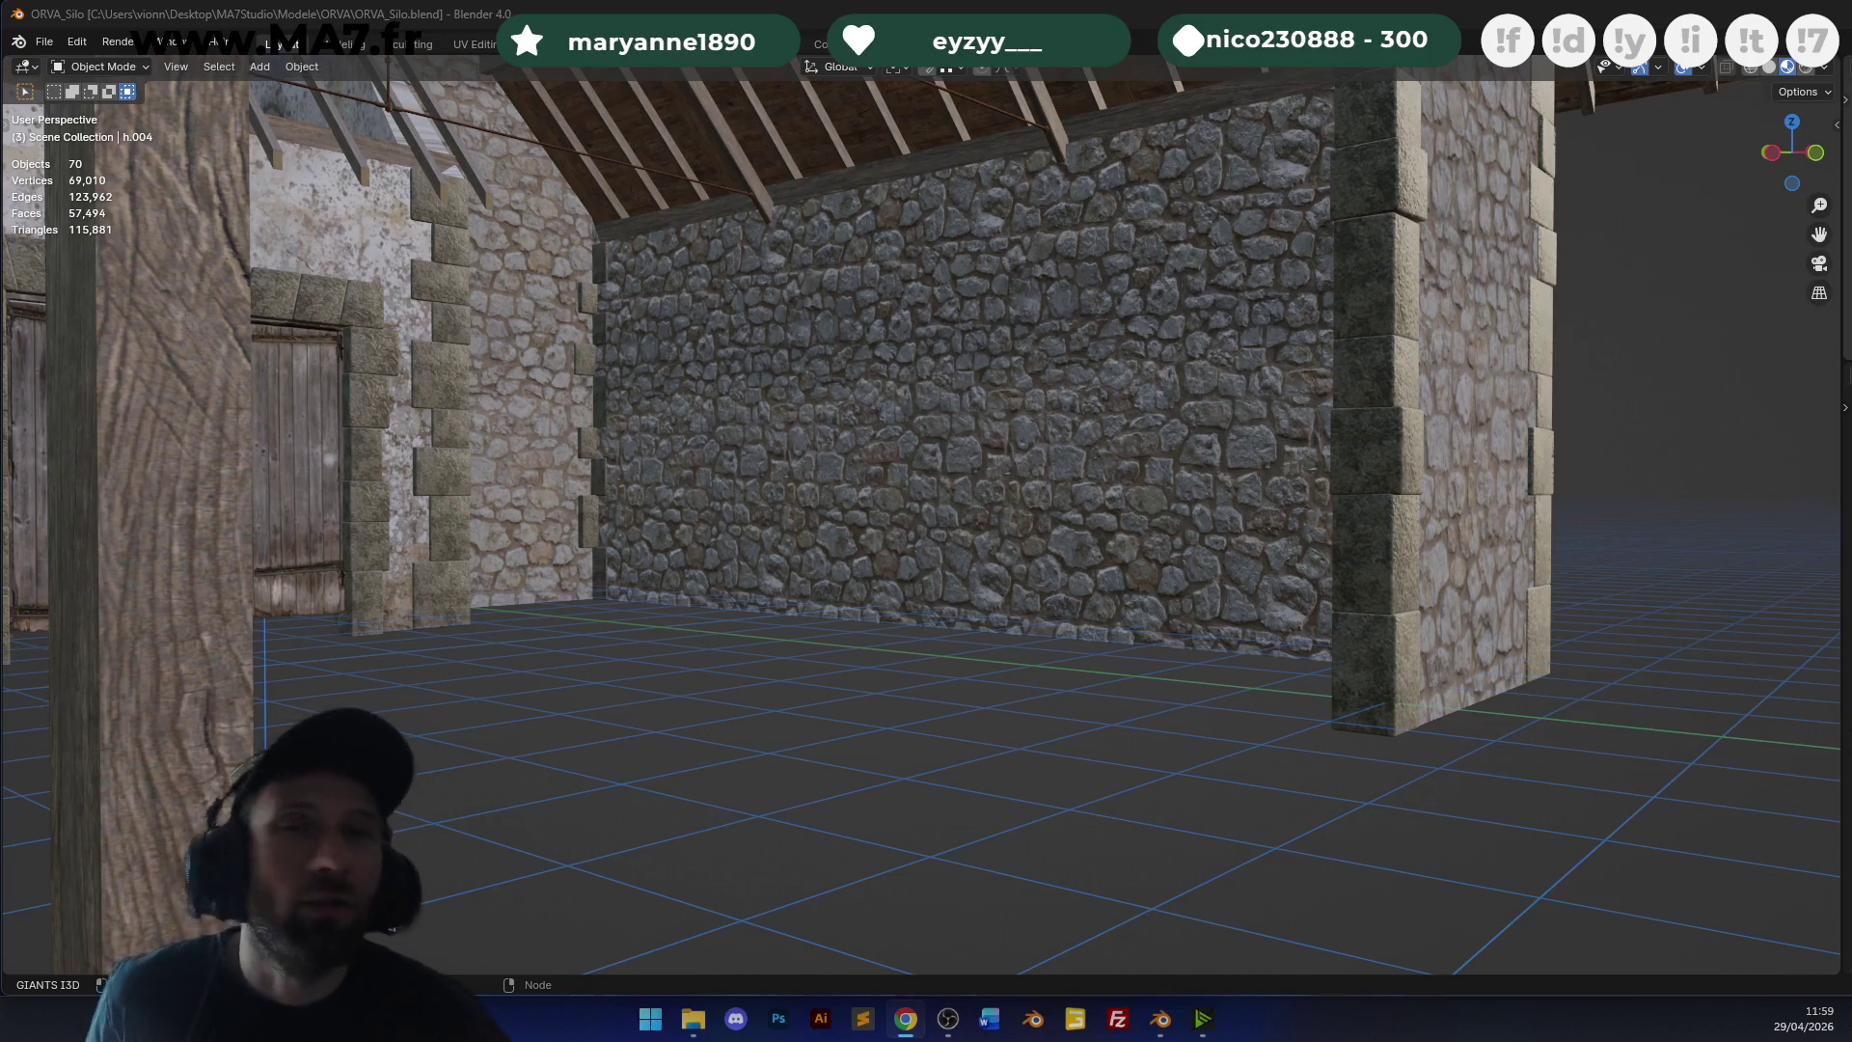
scroll(478, 279, "up", 10)
mouse_move(457, 159)
middle_mouse_down()
mouse_move(965, 557)
mouse_move(993, 478)
mouse_move(875, 471)
mouse_move(1225, 249)
middle_mouse_up()
scroll(1254, 245, "down", 3)
scroll(1078, 359, "up", 5)
mouse_move(1079, 360)
middle_mouse_down()
mouse_move(1133, 371)
mouse_move(1144, 328)
mouse_move(1168, 327)
middle_mouse_up()
scroll(1132, 364, "down", 5)
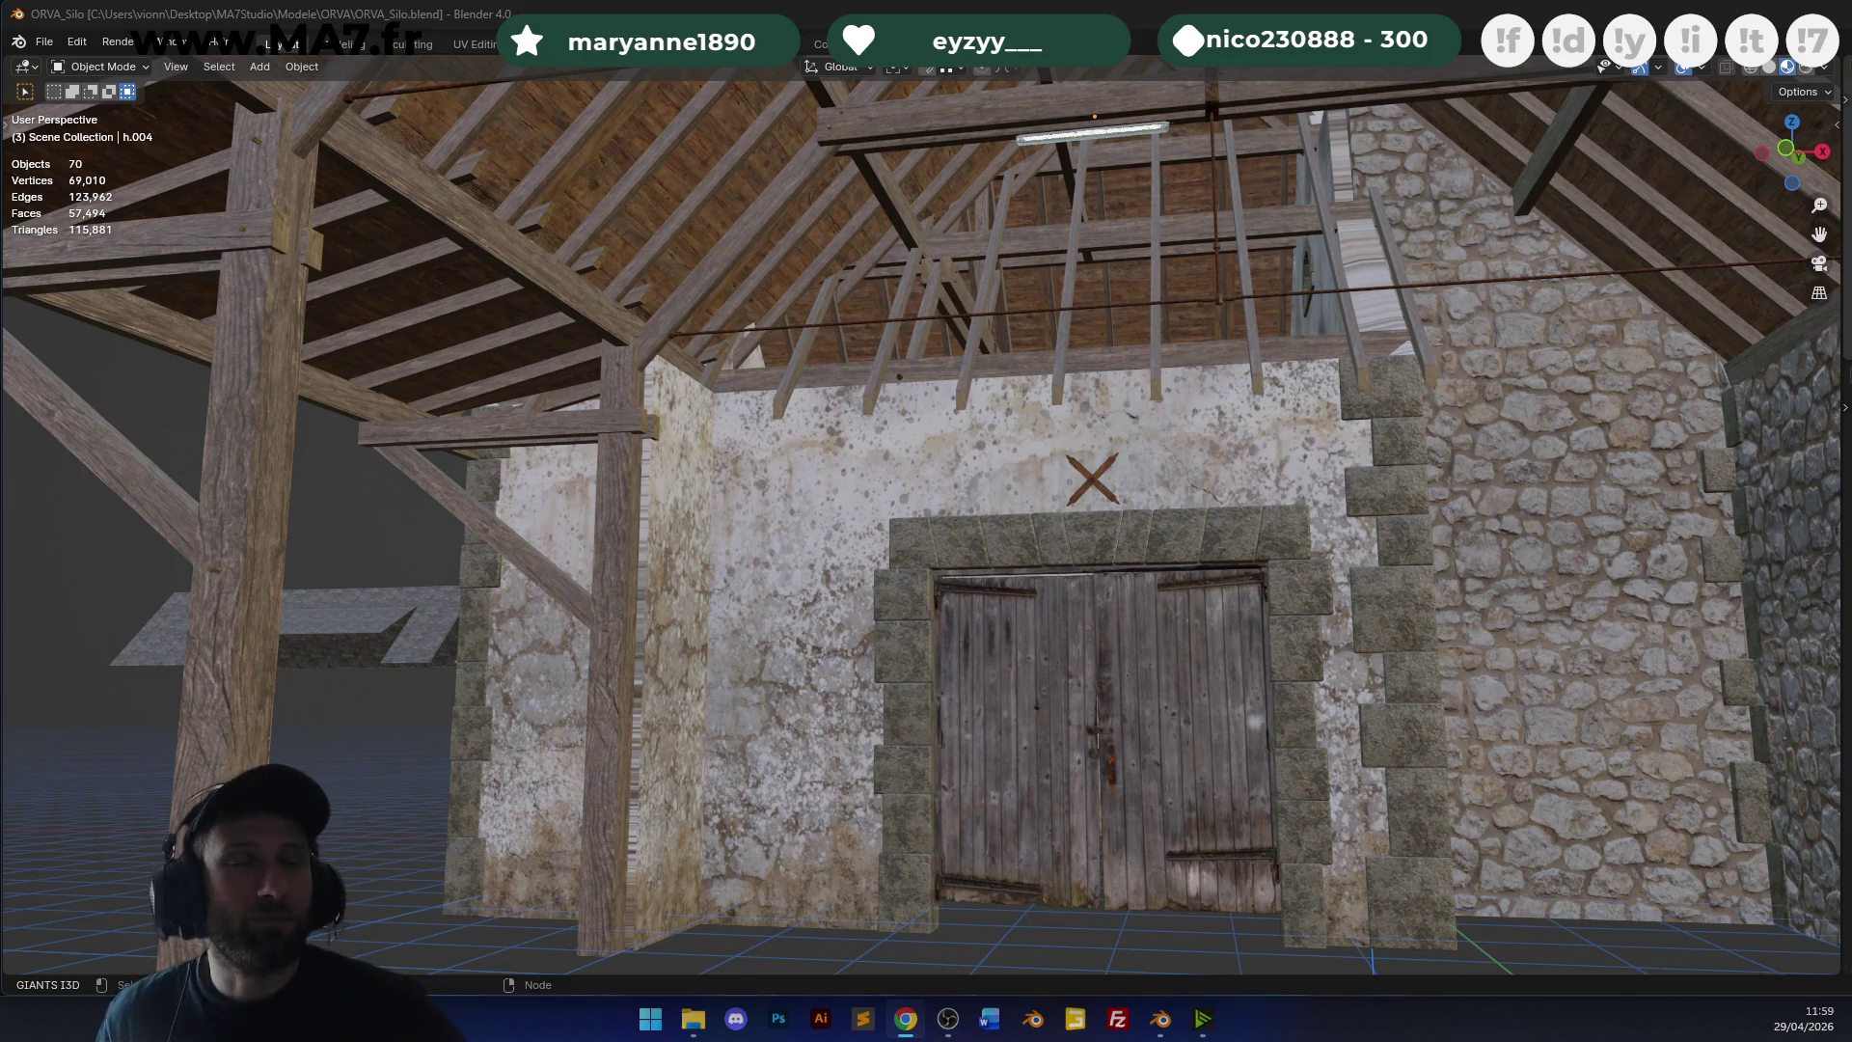
scroll(1028, 496, "down", 10)
mouse_move(1028, 496)
middle_mouse_down()
mouse_move(1154, 492)
mouse_move(1140, 570)
mouse_move(1088, 609)
mouse_move(1283, 549)
mouse_move(1126, 479)
mouse_move(1240, 484)
mouse_move(1225, 593)
mouse_move(1089, 608)
middle_mouse_up()
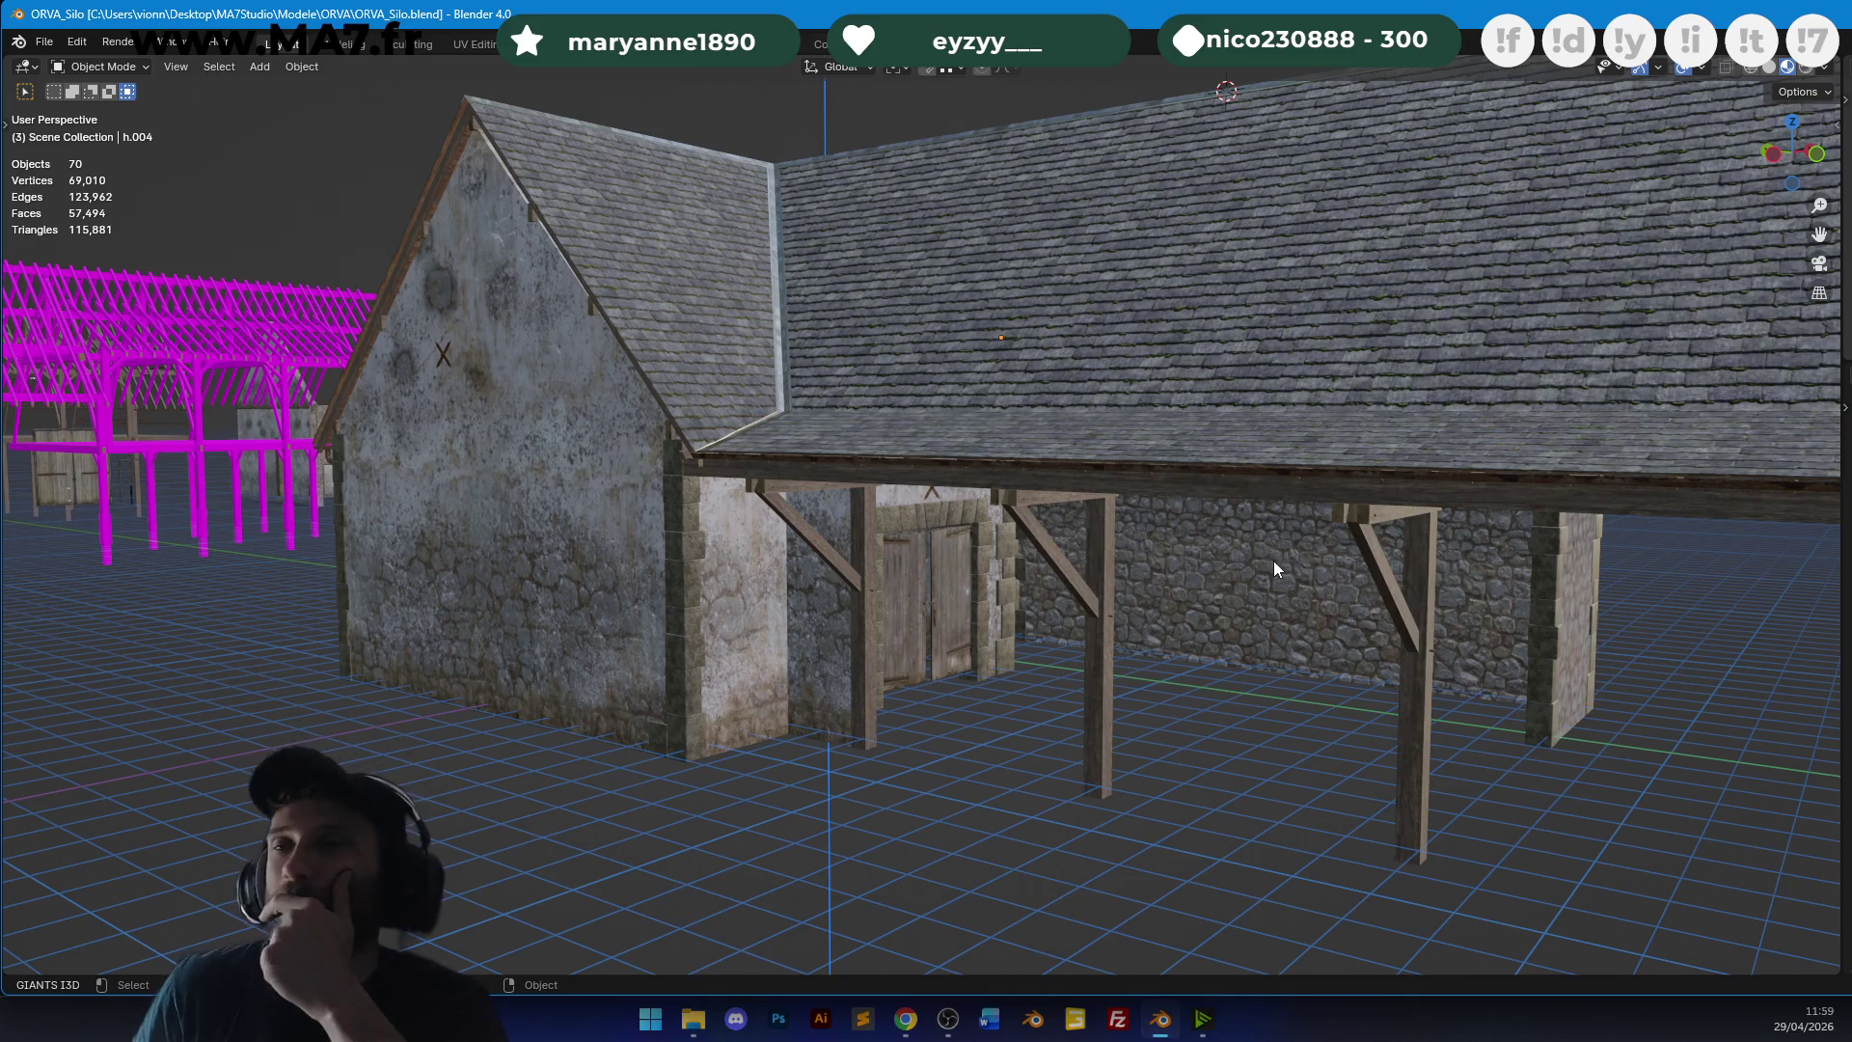
scroll(1273, 560, "down", 4)
mouse_move(1273, 560)
middle_mouse_down()
mouse_move(1279, 446)
mouse_move(1111, 450)
mouse_move(1073, 432)
mouse_move(1281, 441)
mouse_move(984, 488)
mouse_move(936, 440)
mouse_move(1420, 408)
mouse_move(1113, 390)
mouse_move(1172, 467)
mouse_move(1199, 460)
middle_mouse_up()
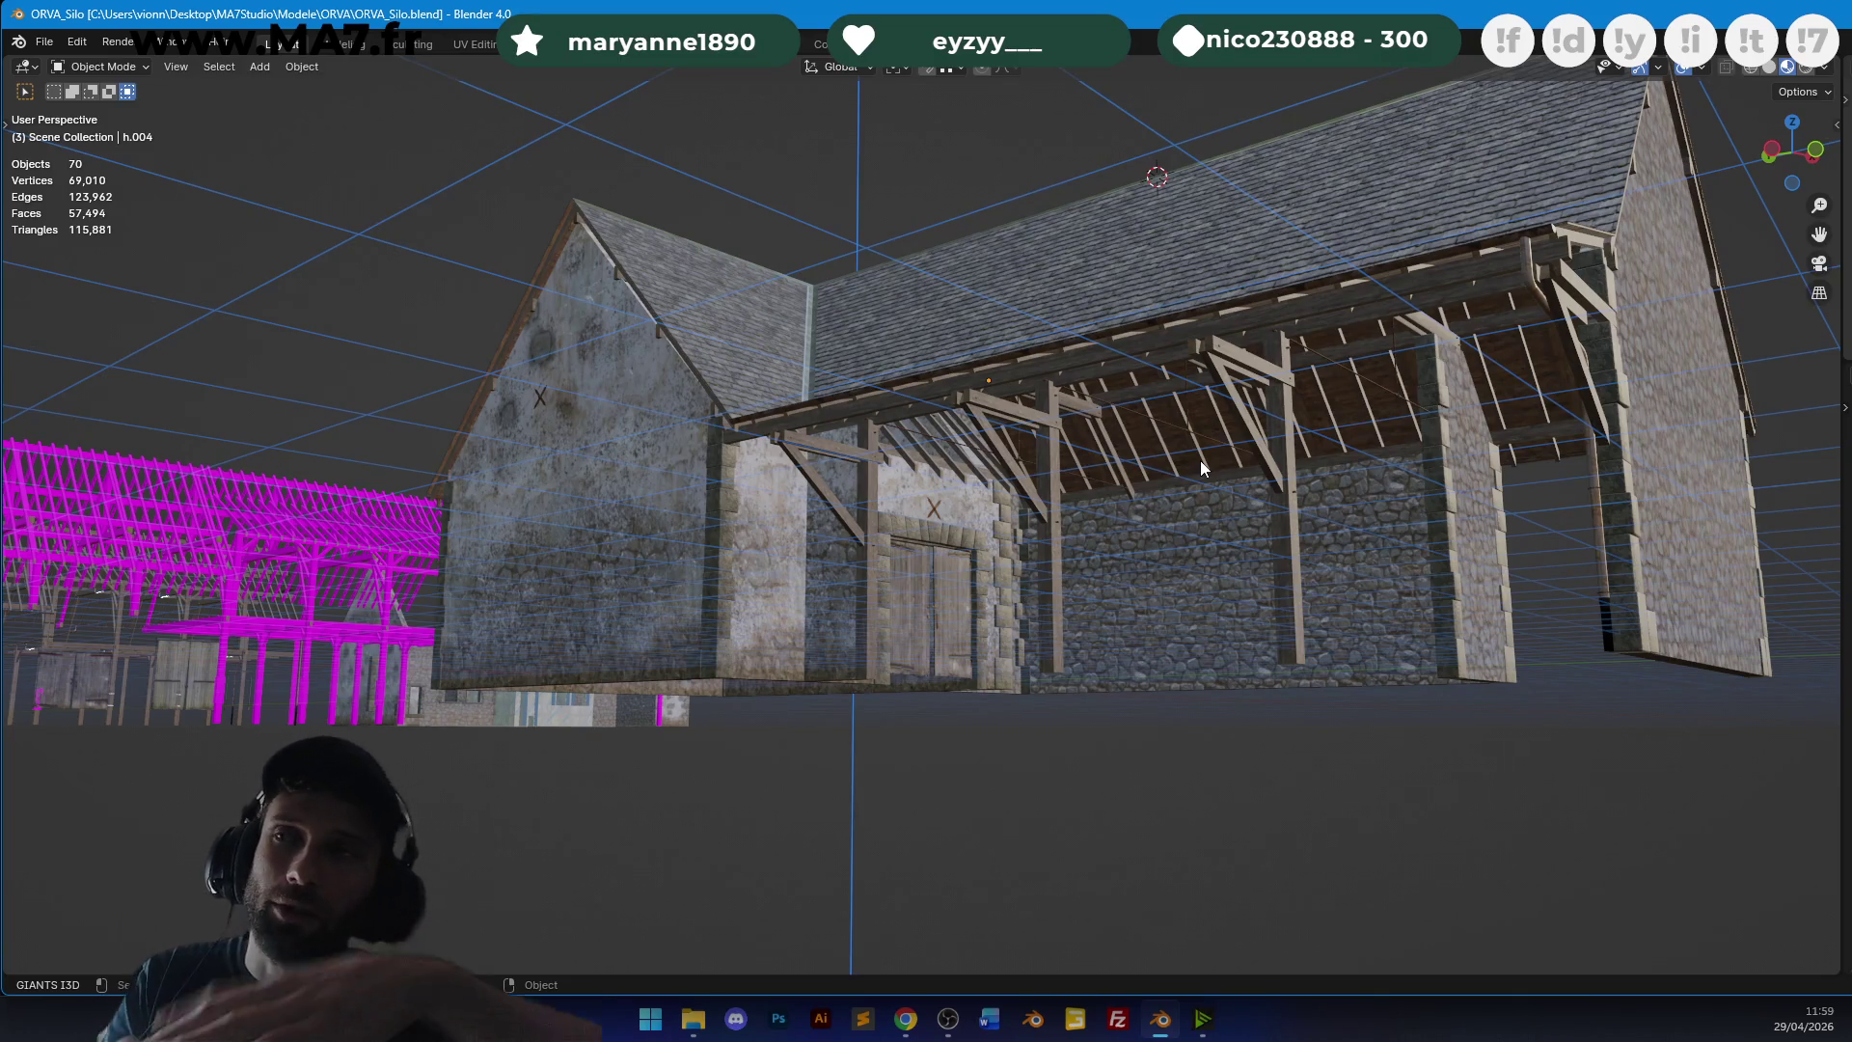
middle_click_drag(1247, 454, 1198, 432)
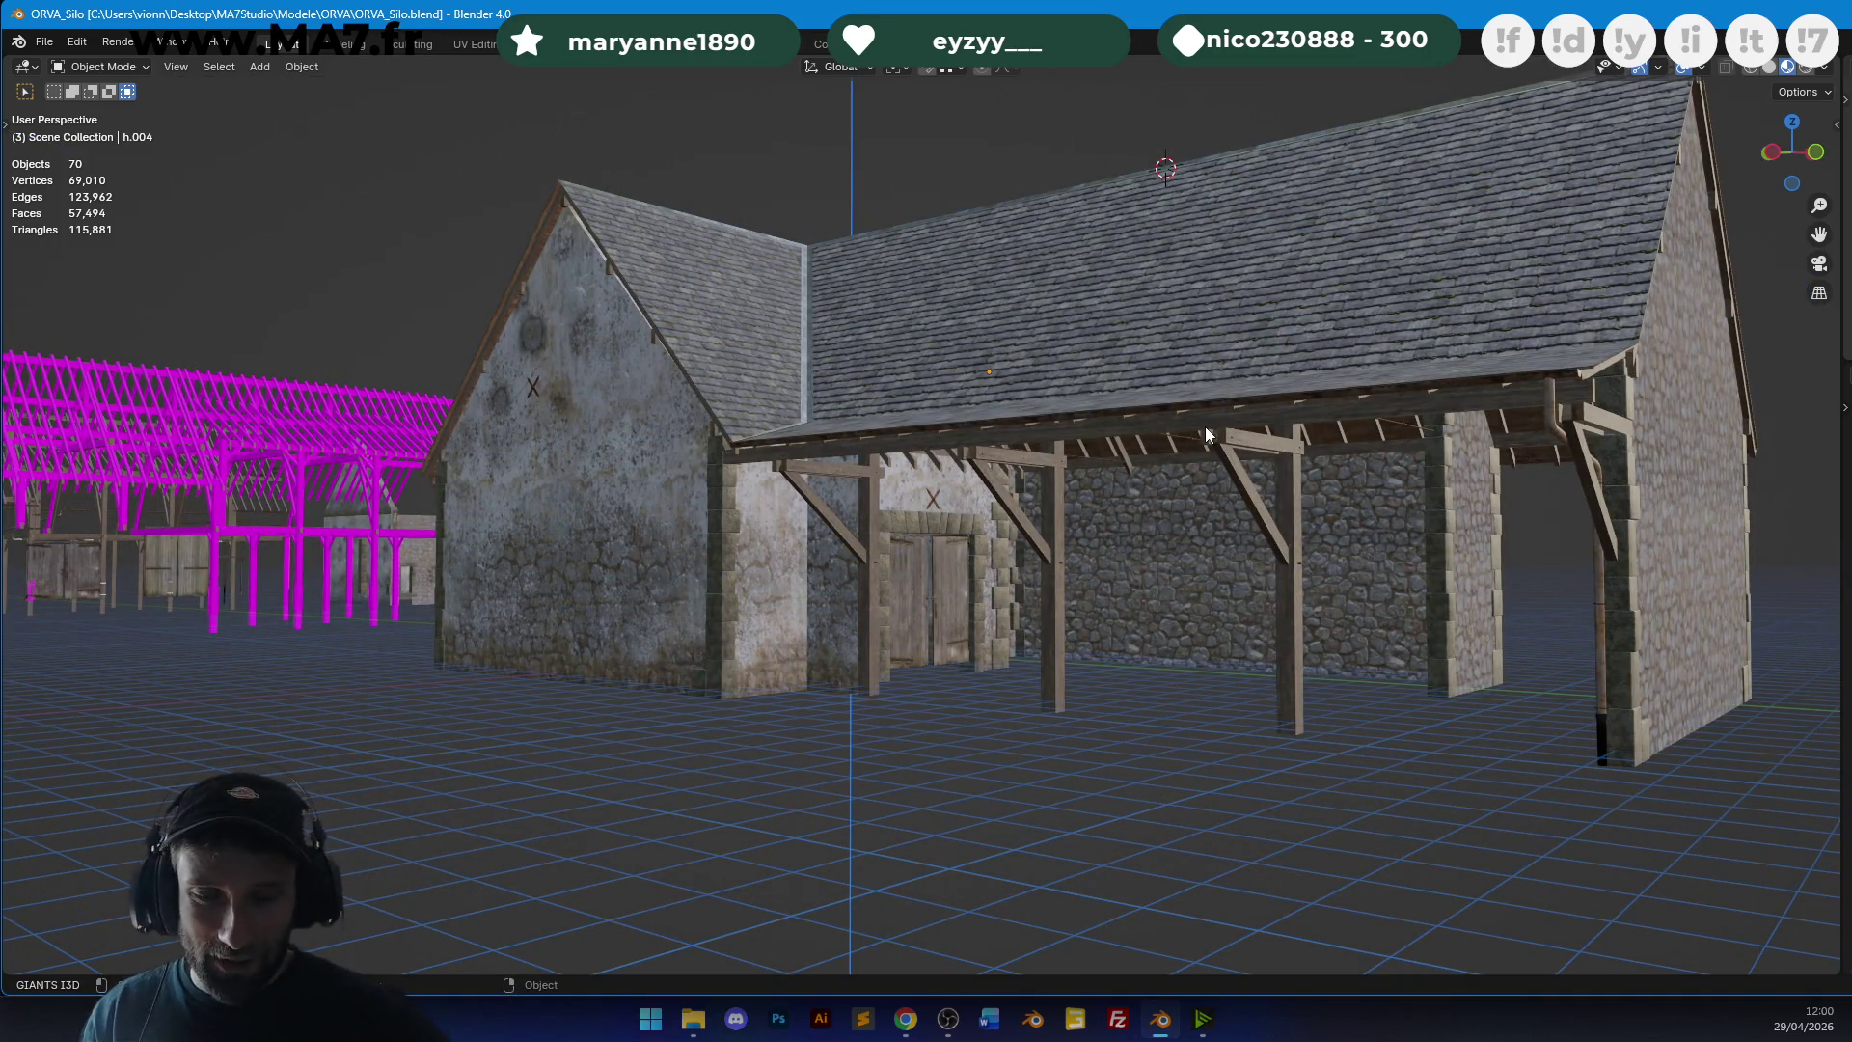
mouse_move(1427, 559)
middle_mouse_down()
mouse_move(1229, 548)
mouse_move(1205, 578)
middle_mouse_up()
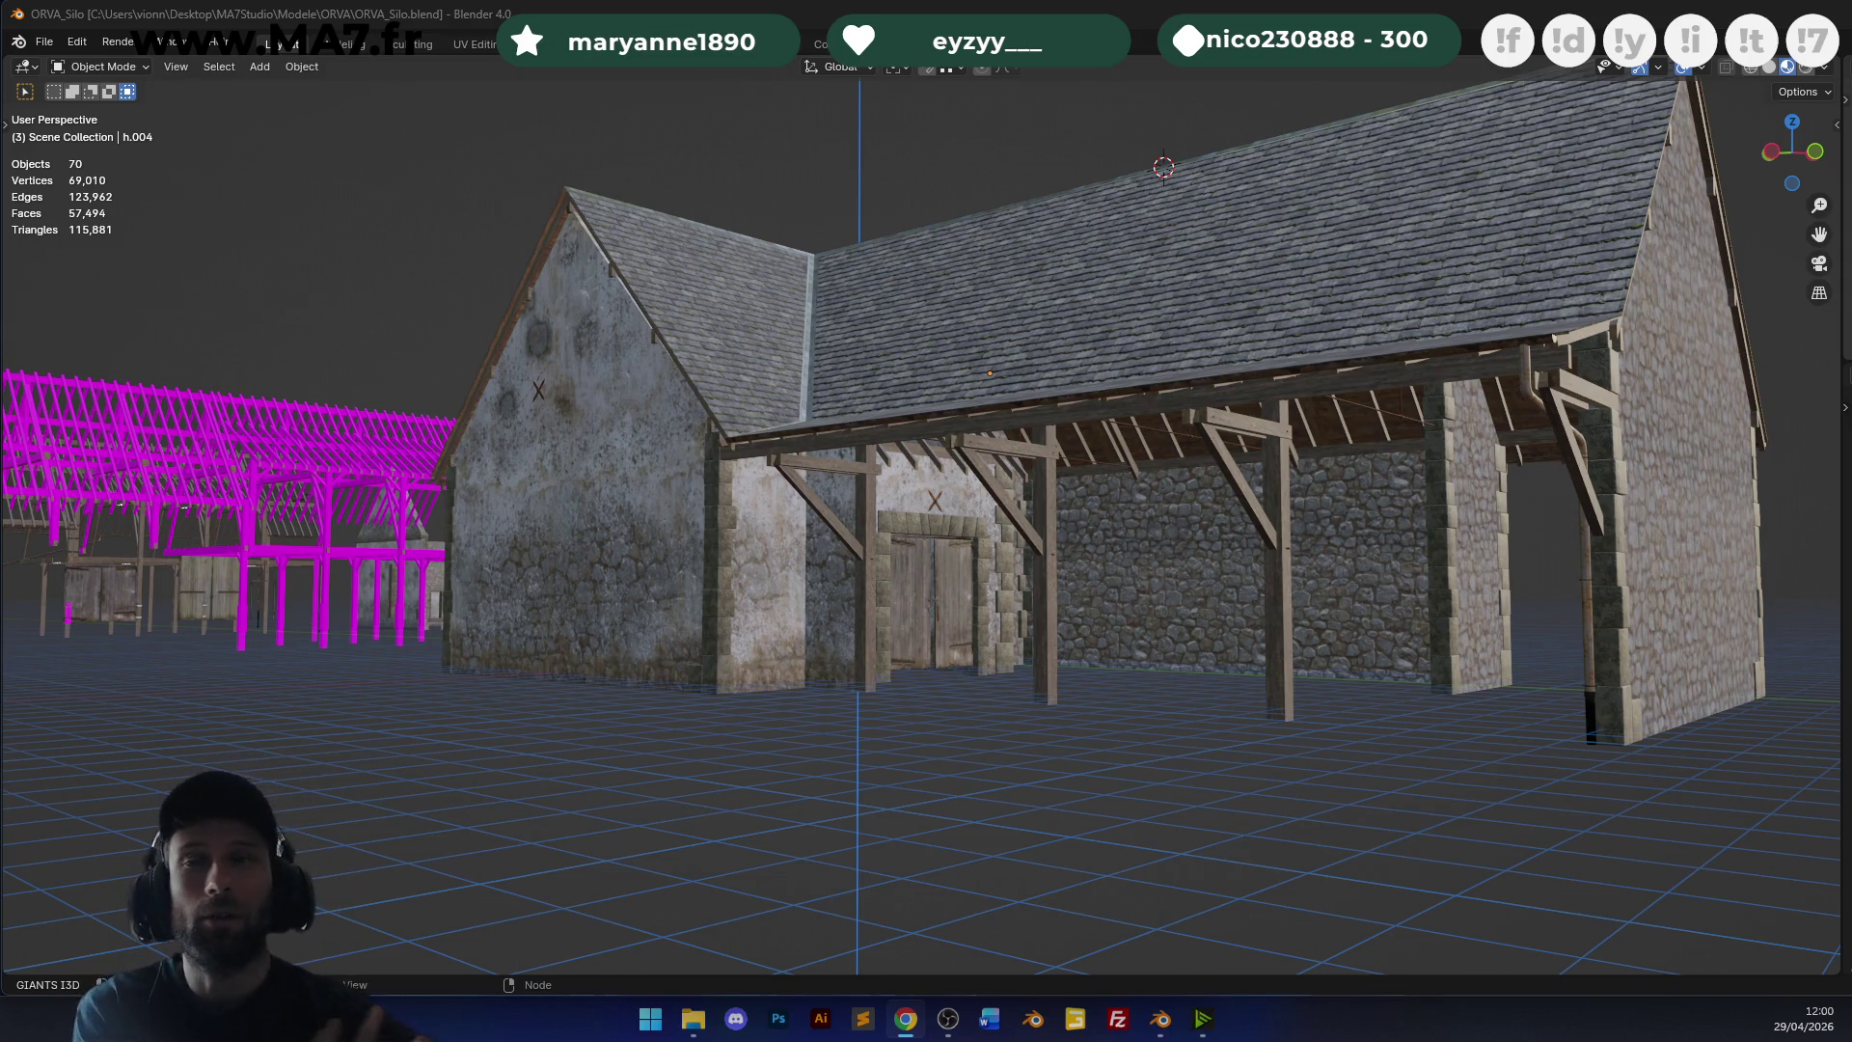
middle_click_drag(1622, 664, 1293, 425)
scroll(1291, 428, "up", 2)
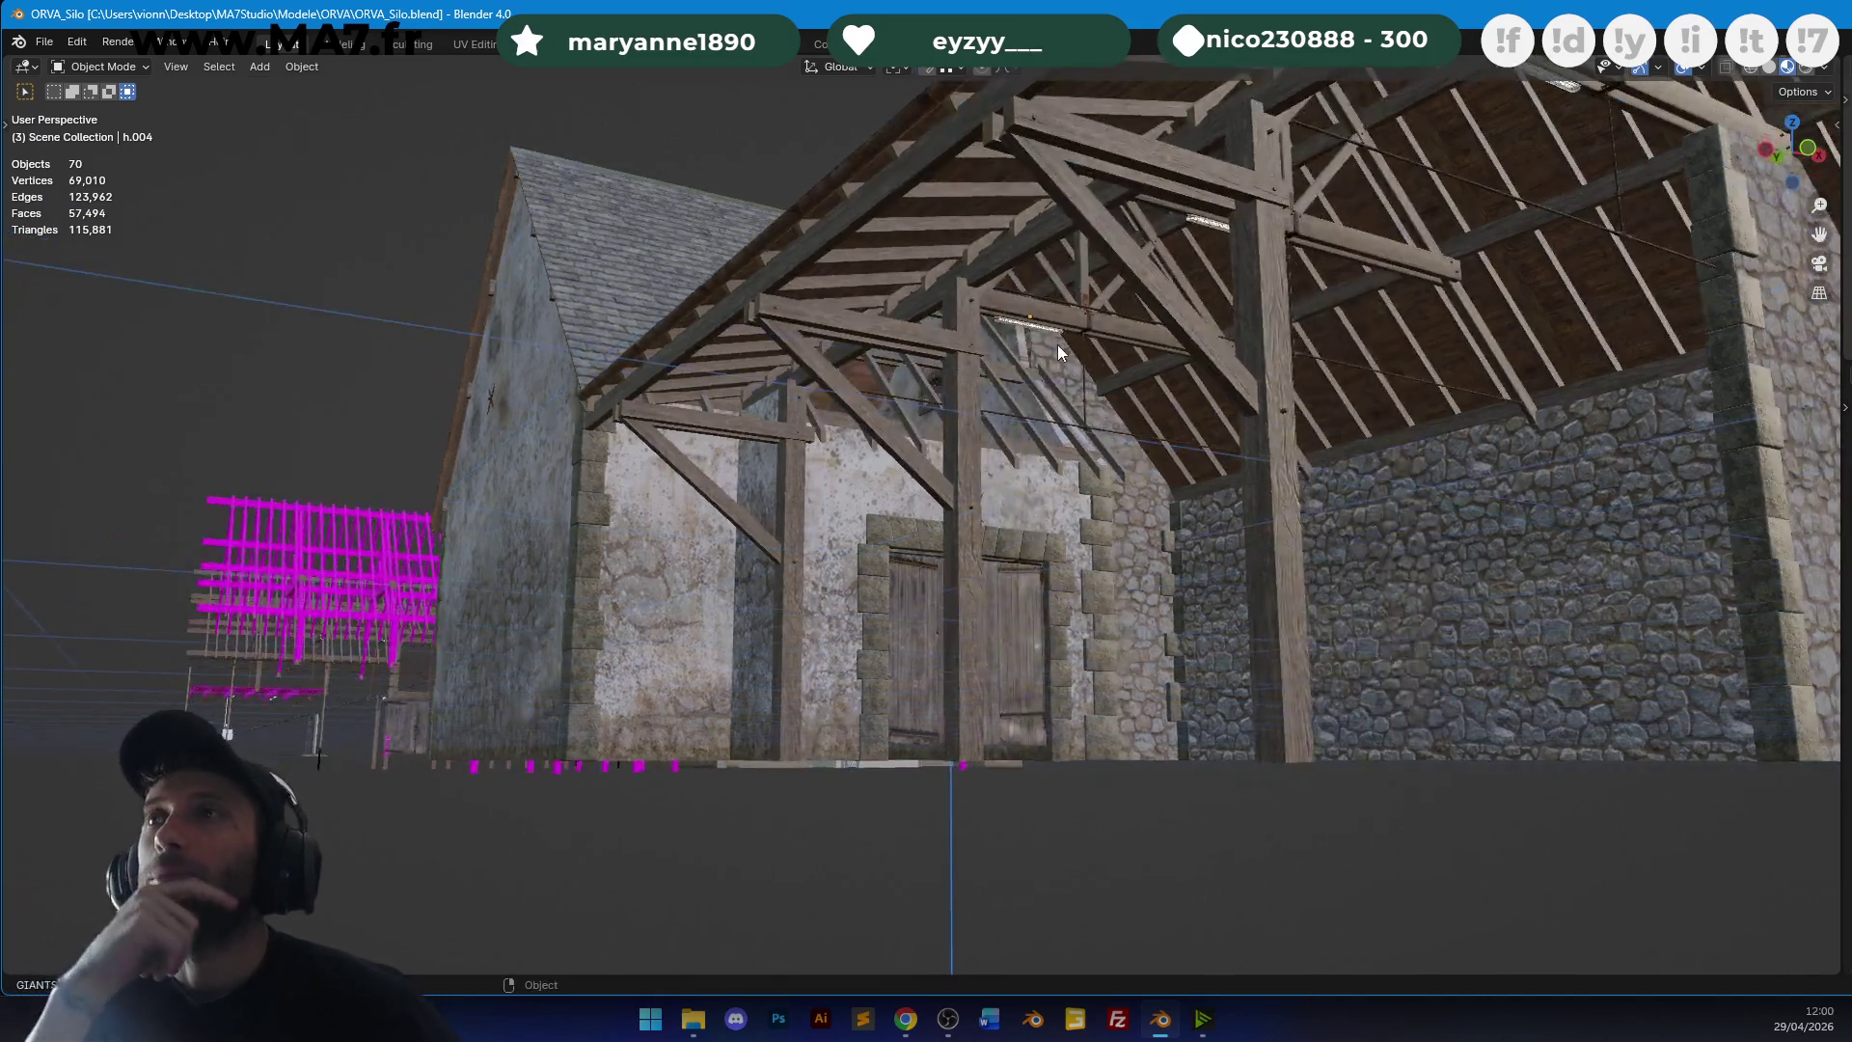
scroll(1057, 344, "up", 5)
mouse_move(1057, 345)
middle_mouse_down()
mouse_move(1000, 390)
mouse_move(1005, 340)
mouse_move(1145, 165)
mouse_move(993, 425)
mouse_move(1013, 372)
mouse_move(1273, 374)
mouse_move(1055, 403)
mouse_move(1292, 384)
mouse_move(1016, 432)
mouse_move(1089, 442)
mouse_move(1212, 546)
mouse_move(1196, 576)
mouse_move(752, 568)
mouse_move(841, 542)
mouse_move(1320, 575)
mouse_move(893, 525)
mouse_move(1132, 517)
mouse_move(772, 500)
mouse_move(995, 390)
mouse_move(808, 345)
mouse_move(918, 355)
middle_mouse_up()
Duplicate the existing wall-tie anchor in see-through top view and place the copy.
left_click(876, 523)
left_click(808, 343)
key("KP_7")
key("alt+z")
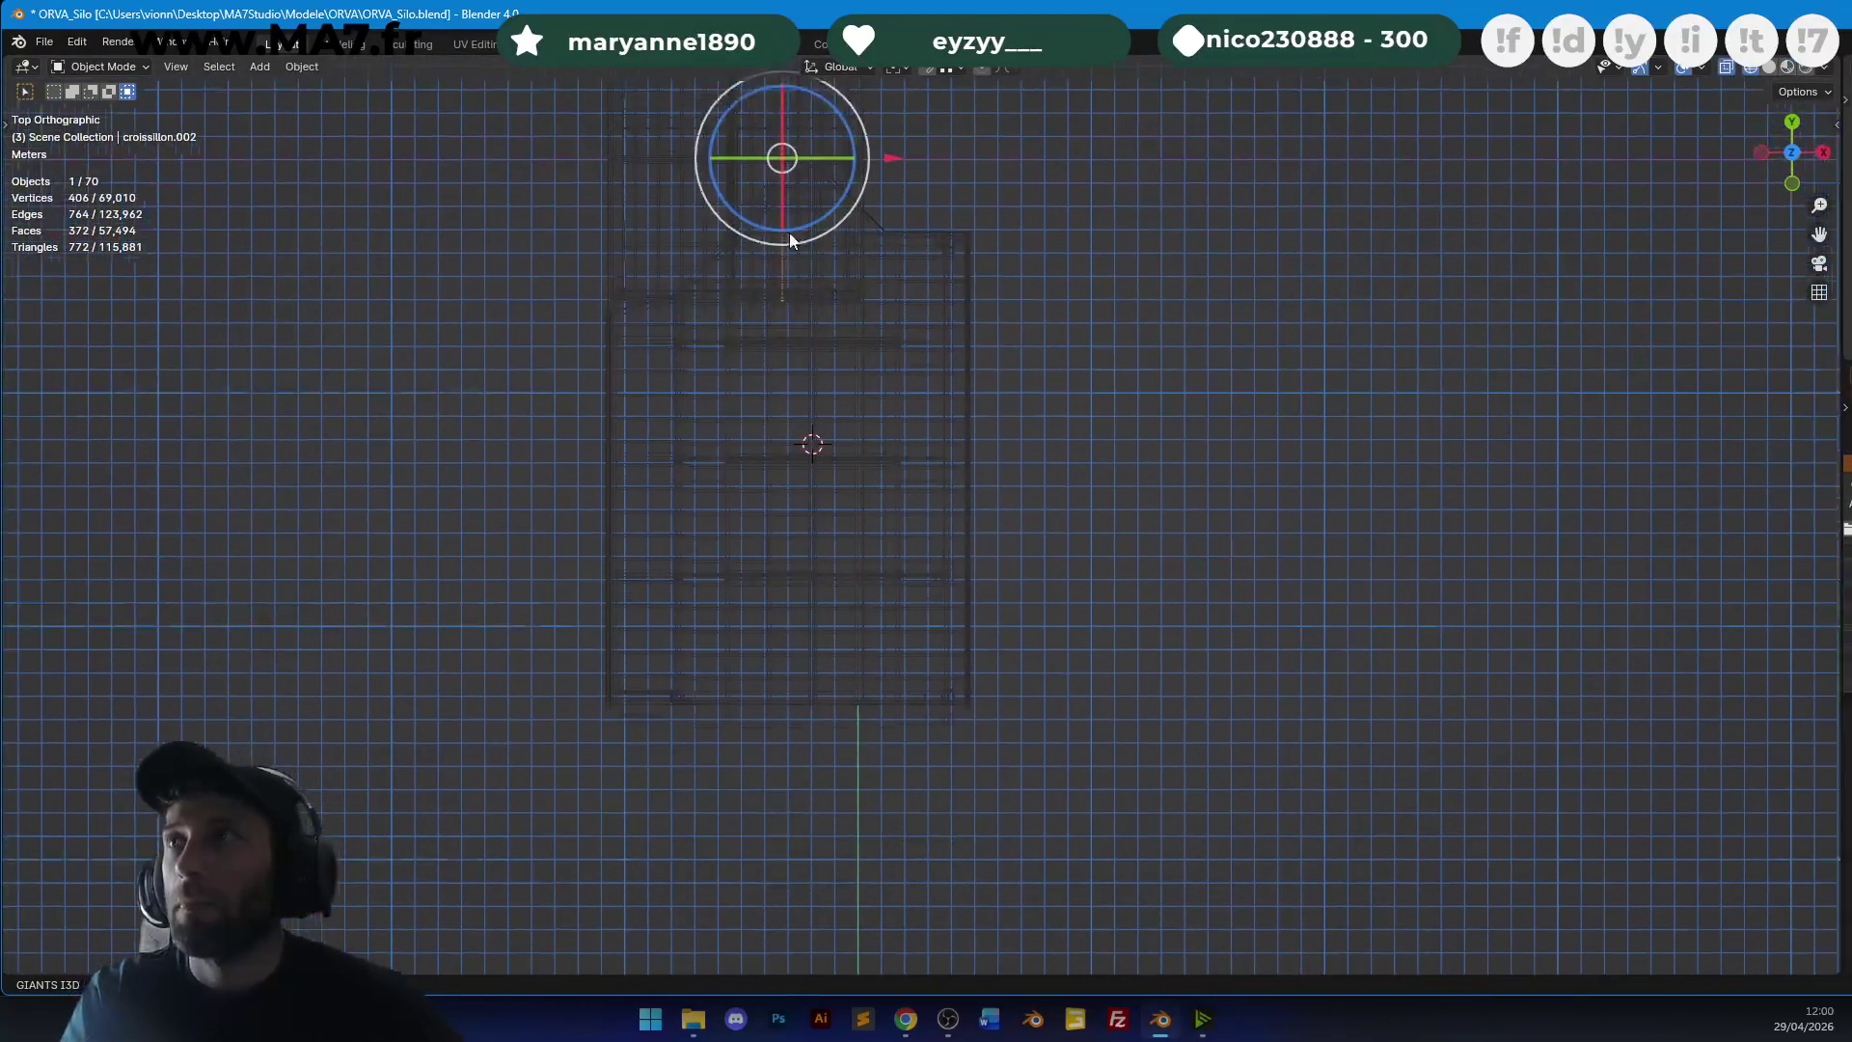
key("shift+d")
scroll(1004, 636, "up", 8)
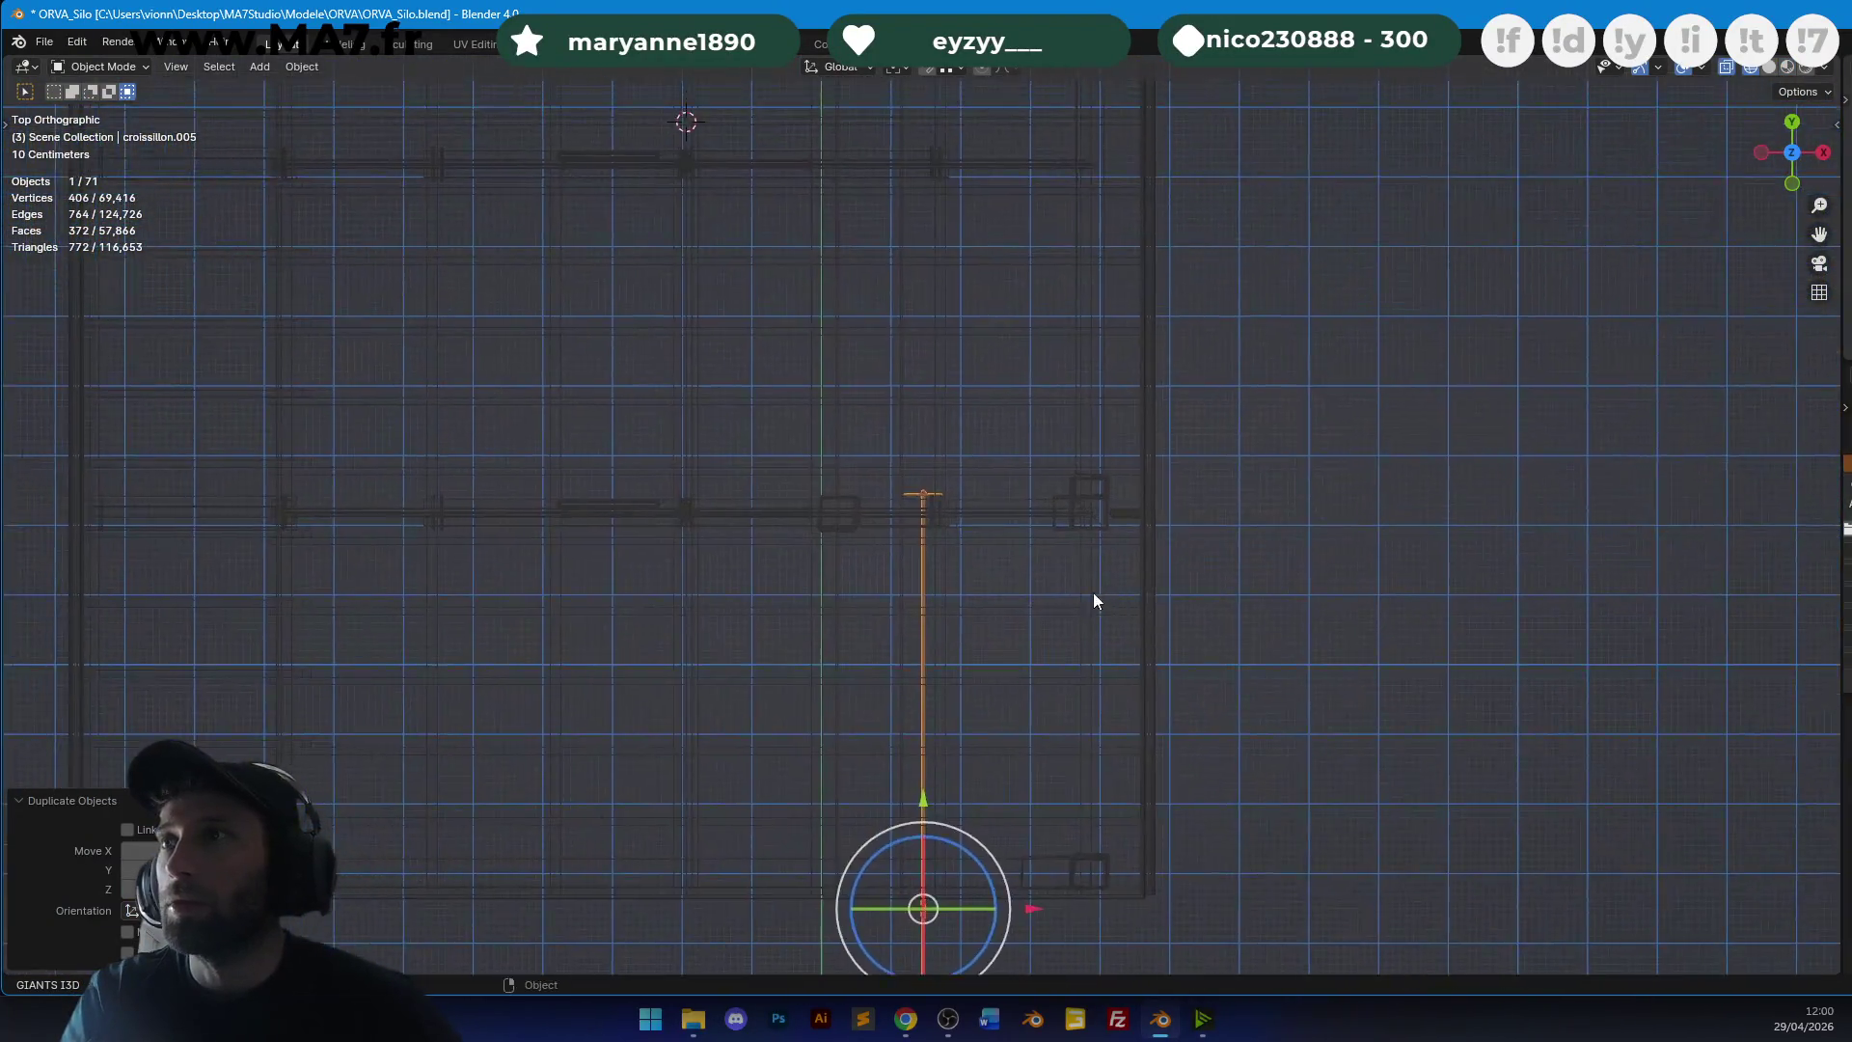
left_click(994, 599)
scroll(1109, 627, "up", 4)
key("g")
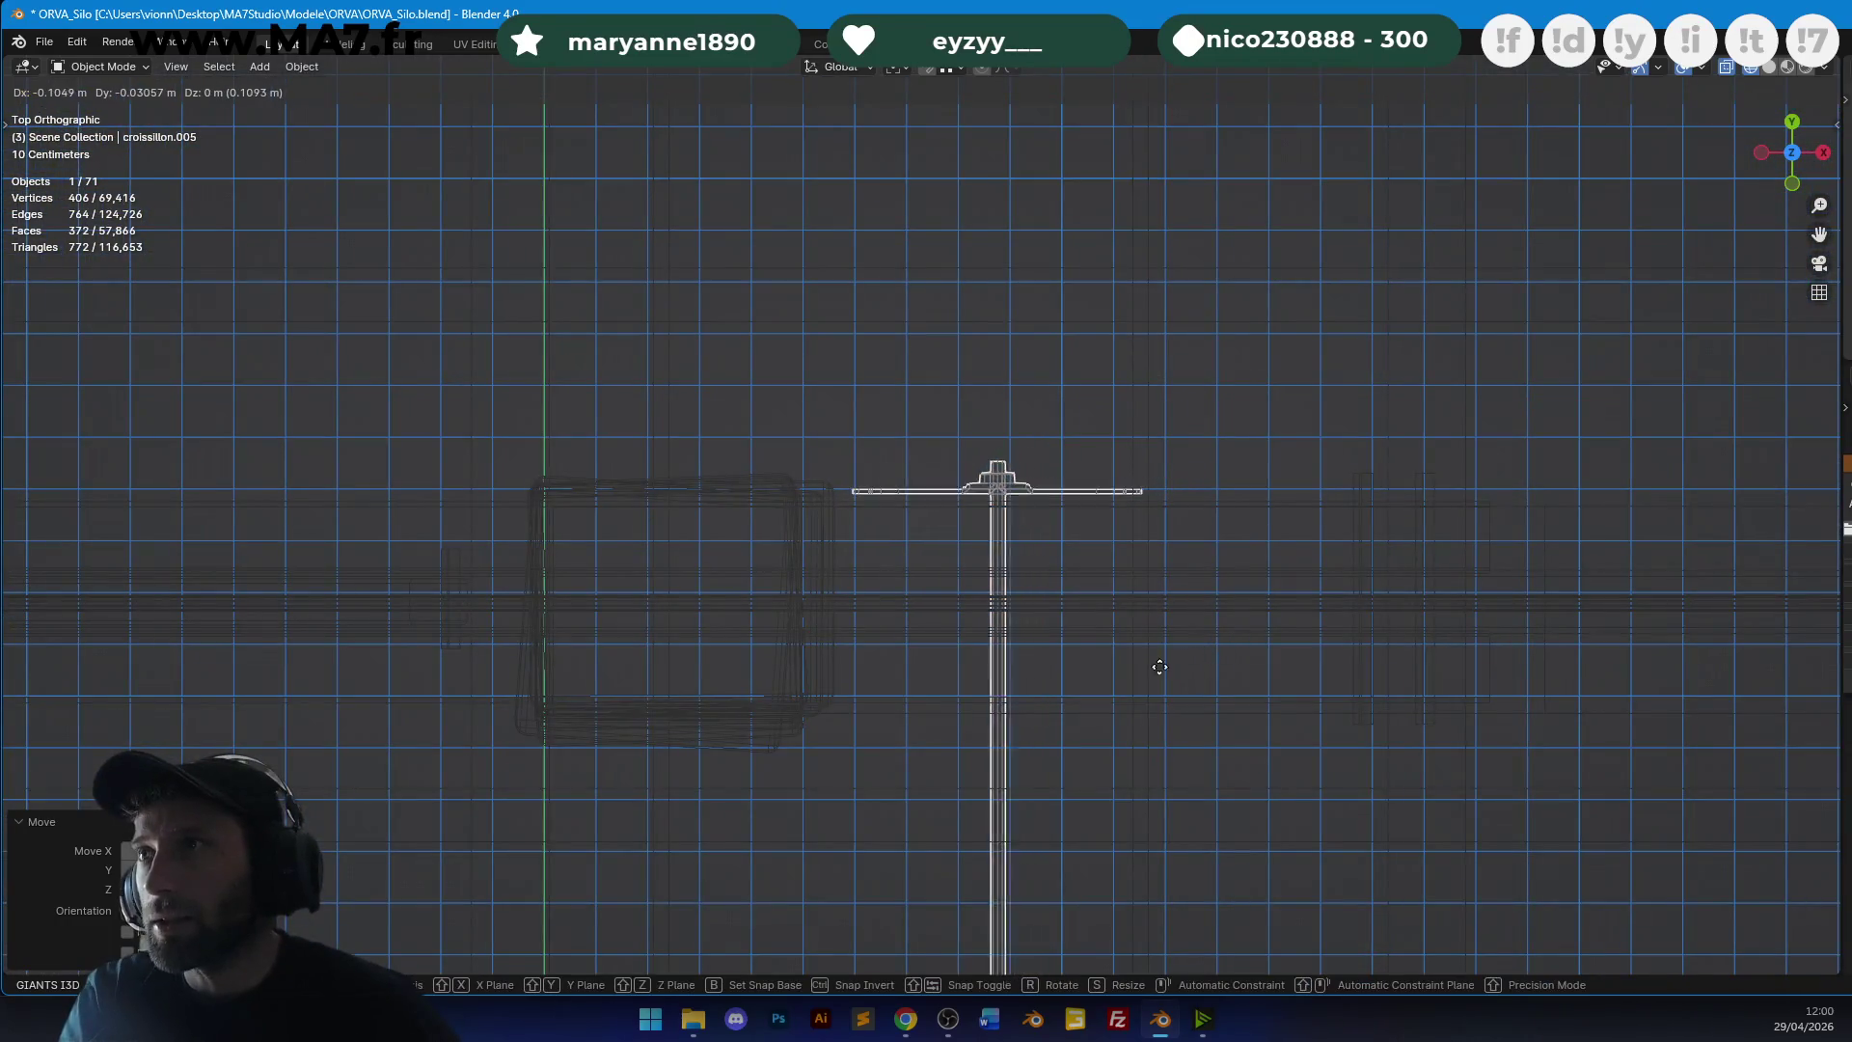
left_click(1090, 675)
scroll(1057, 597, "down", 2)
Move the new wall tie along Y into the wall opening.
key("alt+z")
mouse_move(1056, 597)
middle_mouse_down()
mouse_move(1266, 493)
mouse_move(1287, 362)
mouse_move(1198, 619)
middle_mouse_up()
key("g")
key("y")
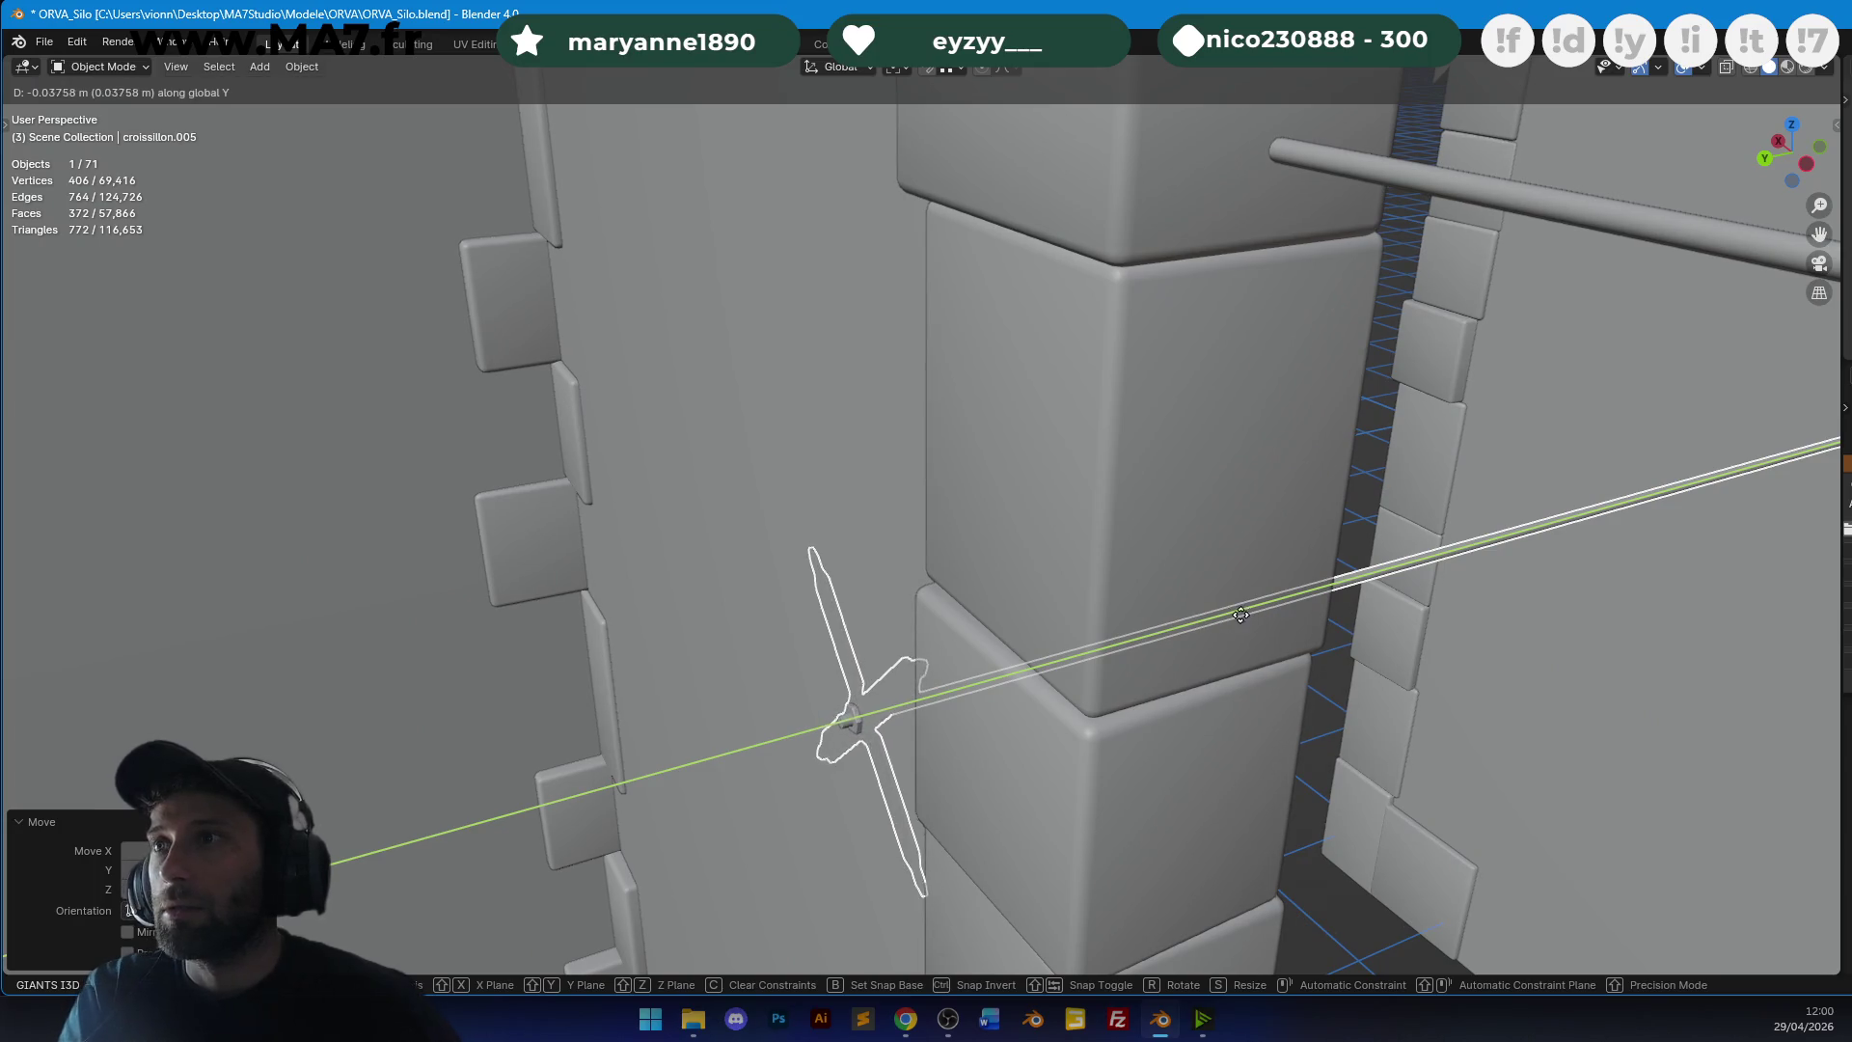
left_click(1196, 623)
middle_click_drag(1194, 623, 1333, 526)
scroll(1333, 527, "down", 5)
In Edit Mode, stretch one end of the tie rod along Y until it meets the wall.
key("Tab")
key("alt+z")
left_click_drag(802, 463, 816, 530)
key("g")
key("y")
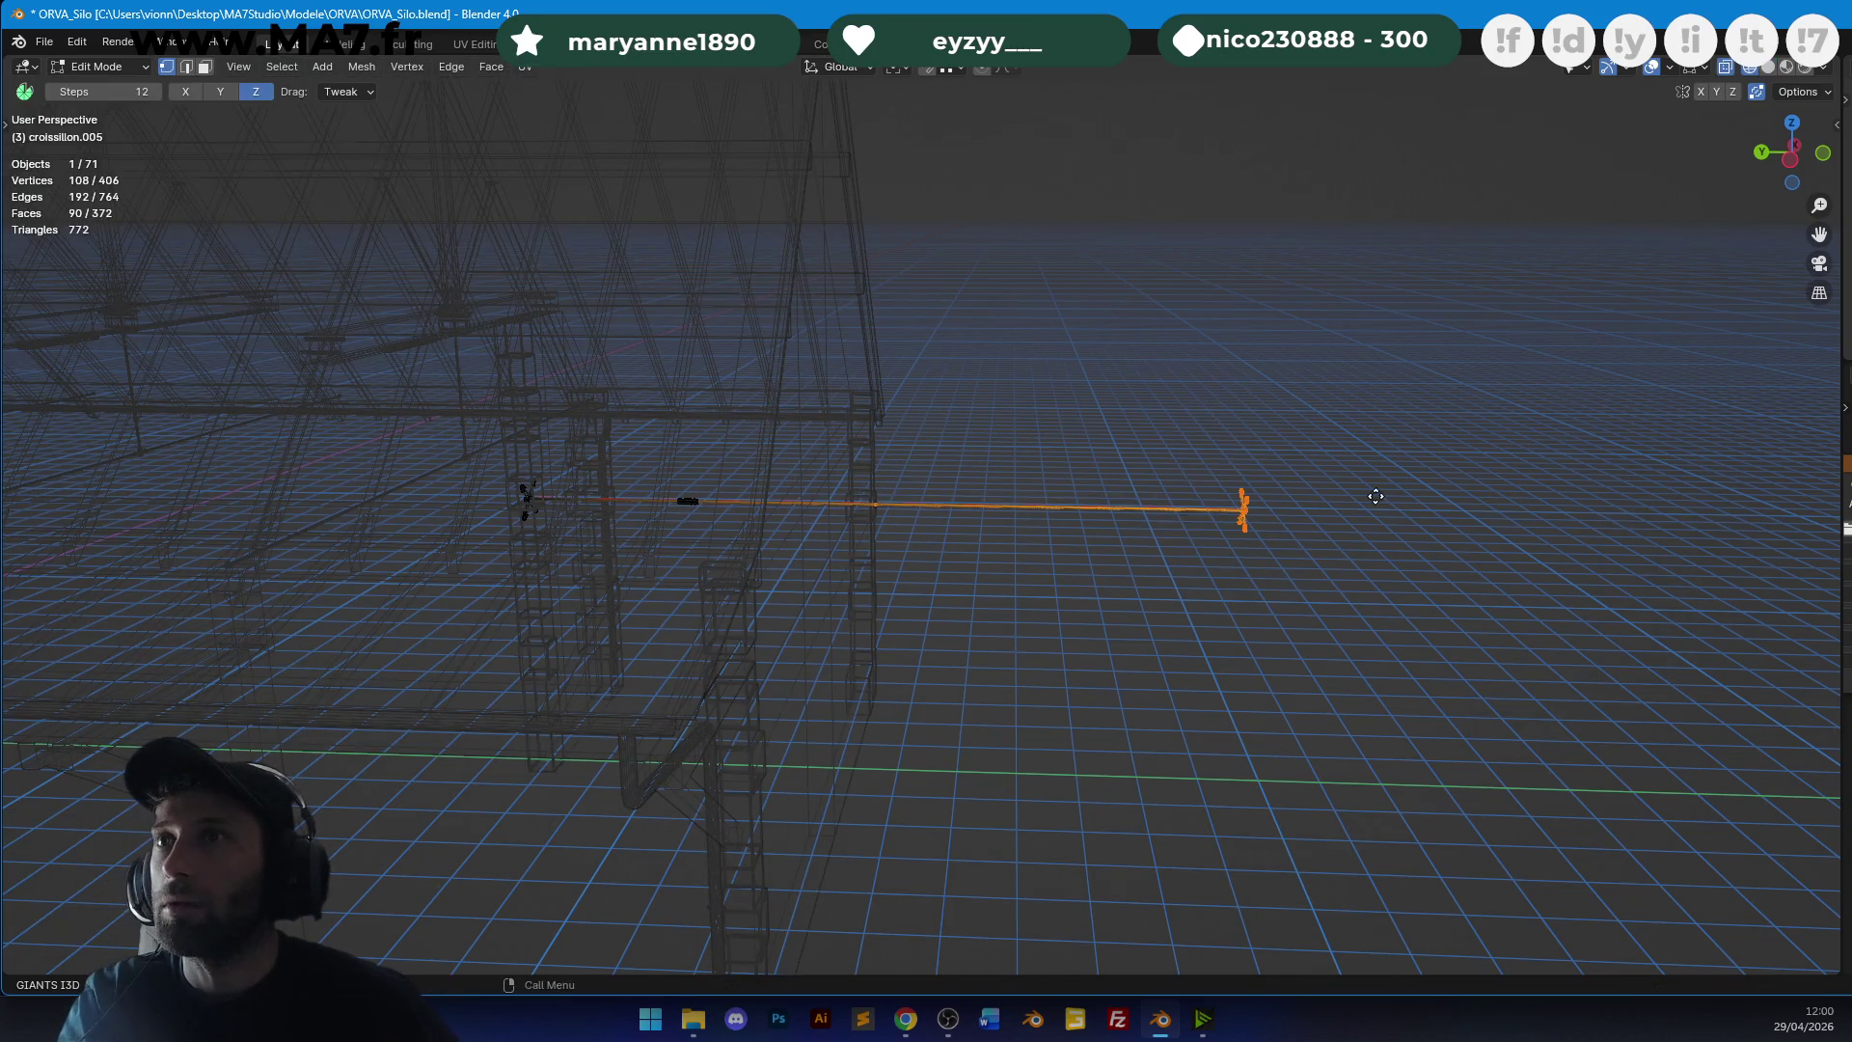
left_click(1294, 497)
key("alt+z")
mouse_move(1293, 498)
middle_mouse_down()
mouse_move(1161, 537)
mouse_move(1302, 459)
mouse_move(925, 579)
middle_mouse_up()
key("g")
key("y")
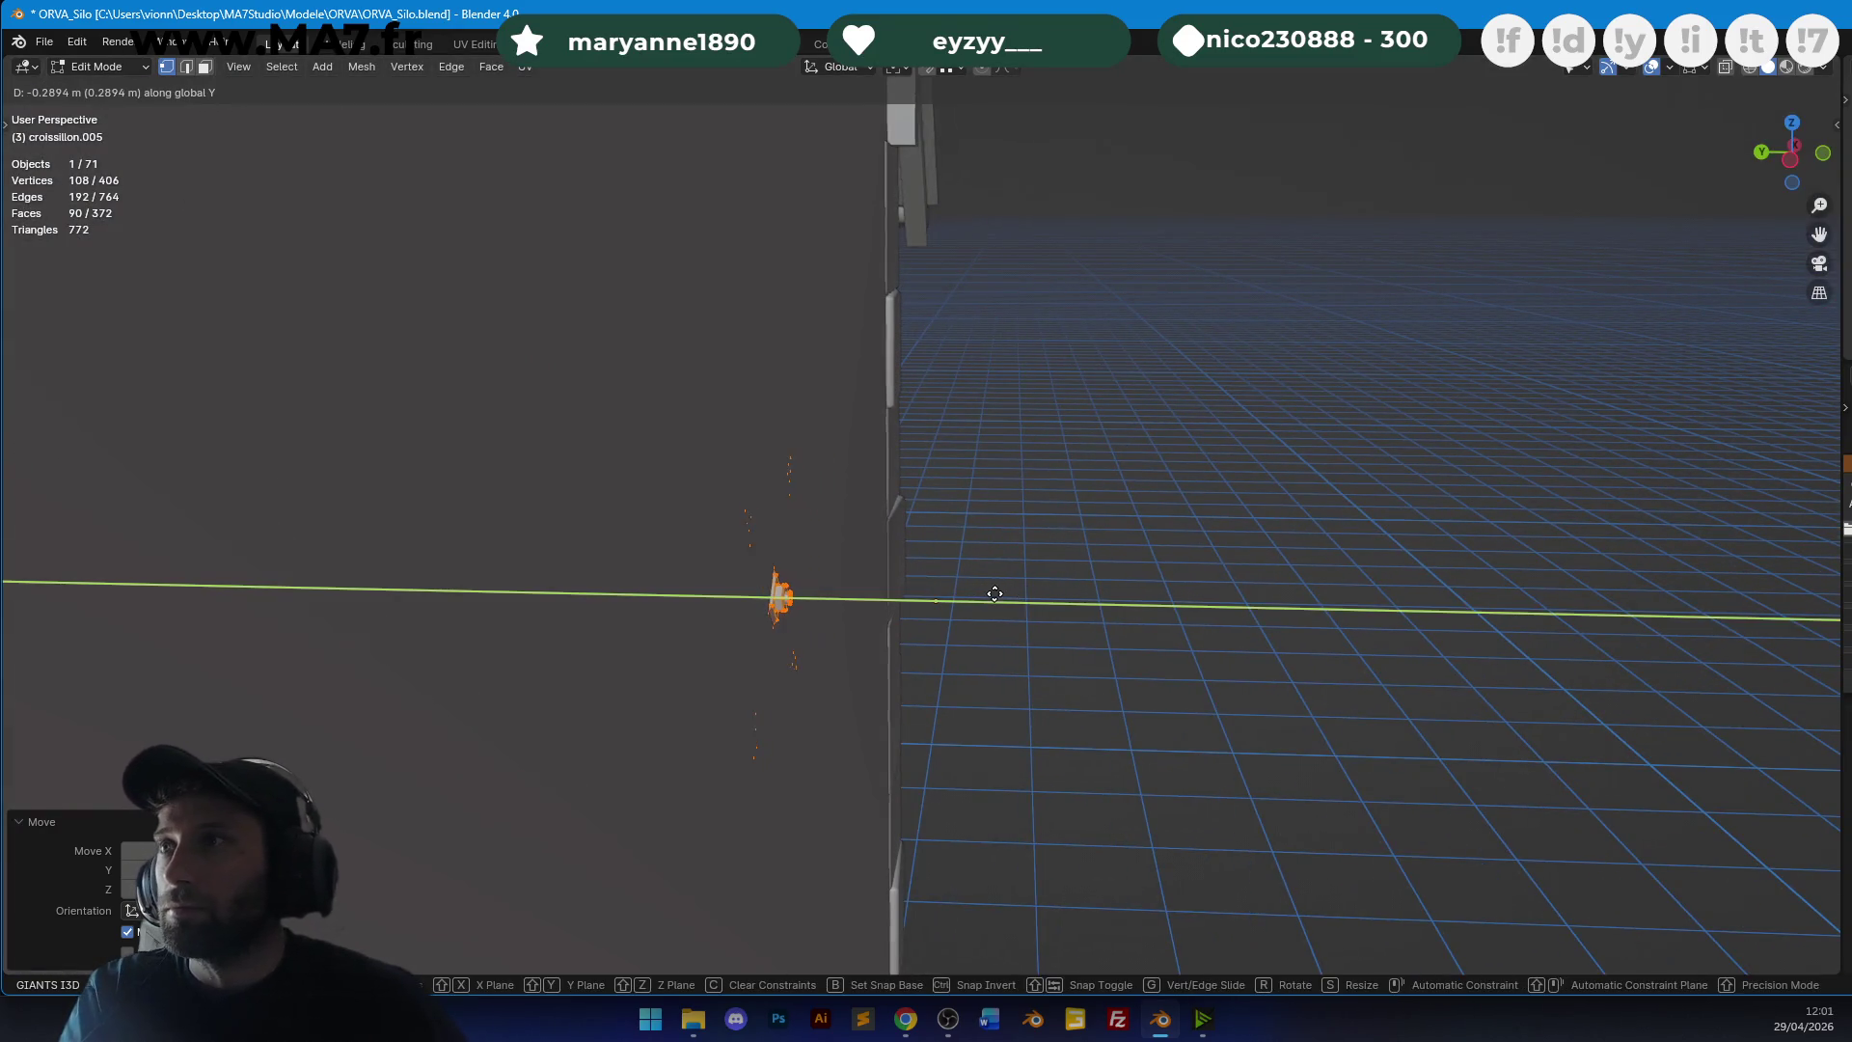
left_click(1066, 593)
key("Tab")
scroll(1026, 531, "down", 3)
Set the wall tie's origin to its geometry.
middle_click_drag(1028, 484, 1103, 473)
right_click(1103, 473)
mouse_move(1053, 554)
left_click(1224, 581)
mouse_move(1224, 581)
middle_mouse_down()
mouse_move(1095, 511)
mouse_move(1126, 509)
mouse_move(1107, 529)
mouse_move(967, 514)
middle_mouse_up()
Shift the wall tie sideways along X and raise it into position, then save.
key("g")
key("x")
left_click(1016, 523)
key("g")
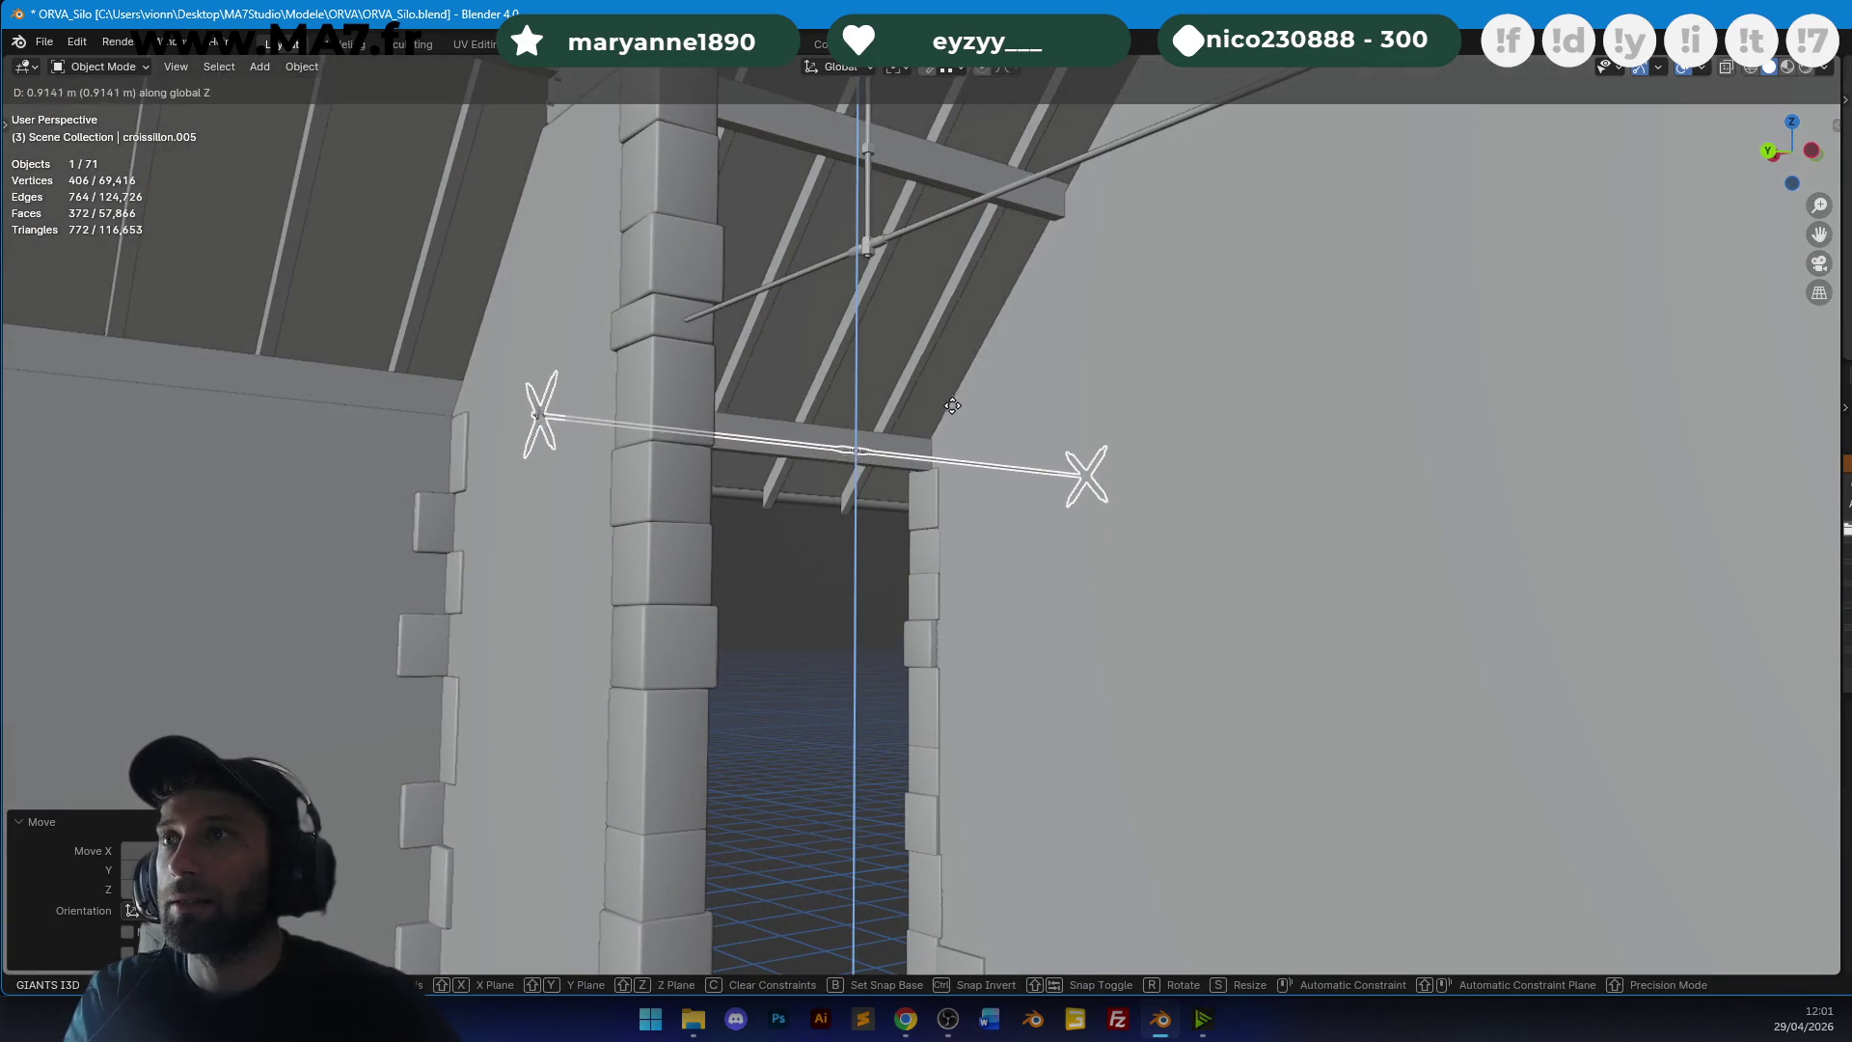
left_click(947, 400)
scroll(955, 400, "down", 3)
scroll(958, 401, "down", 4)
key("ctrl+s")
mouse_move(962, 446)
middle_mouse_down()
mouse_move(1307, 418)
mouse_move(1277, 459)
middle_mouse_up()
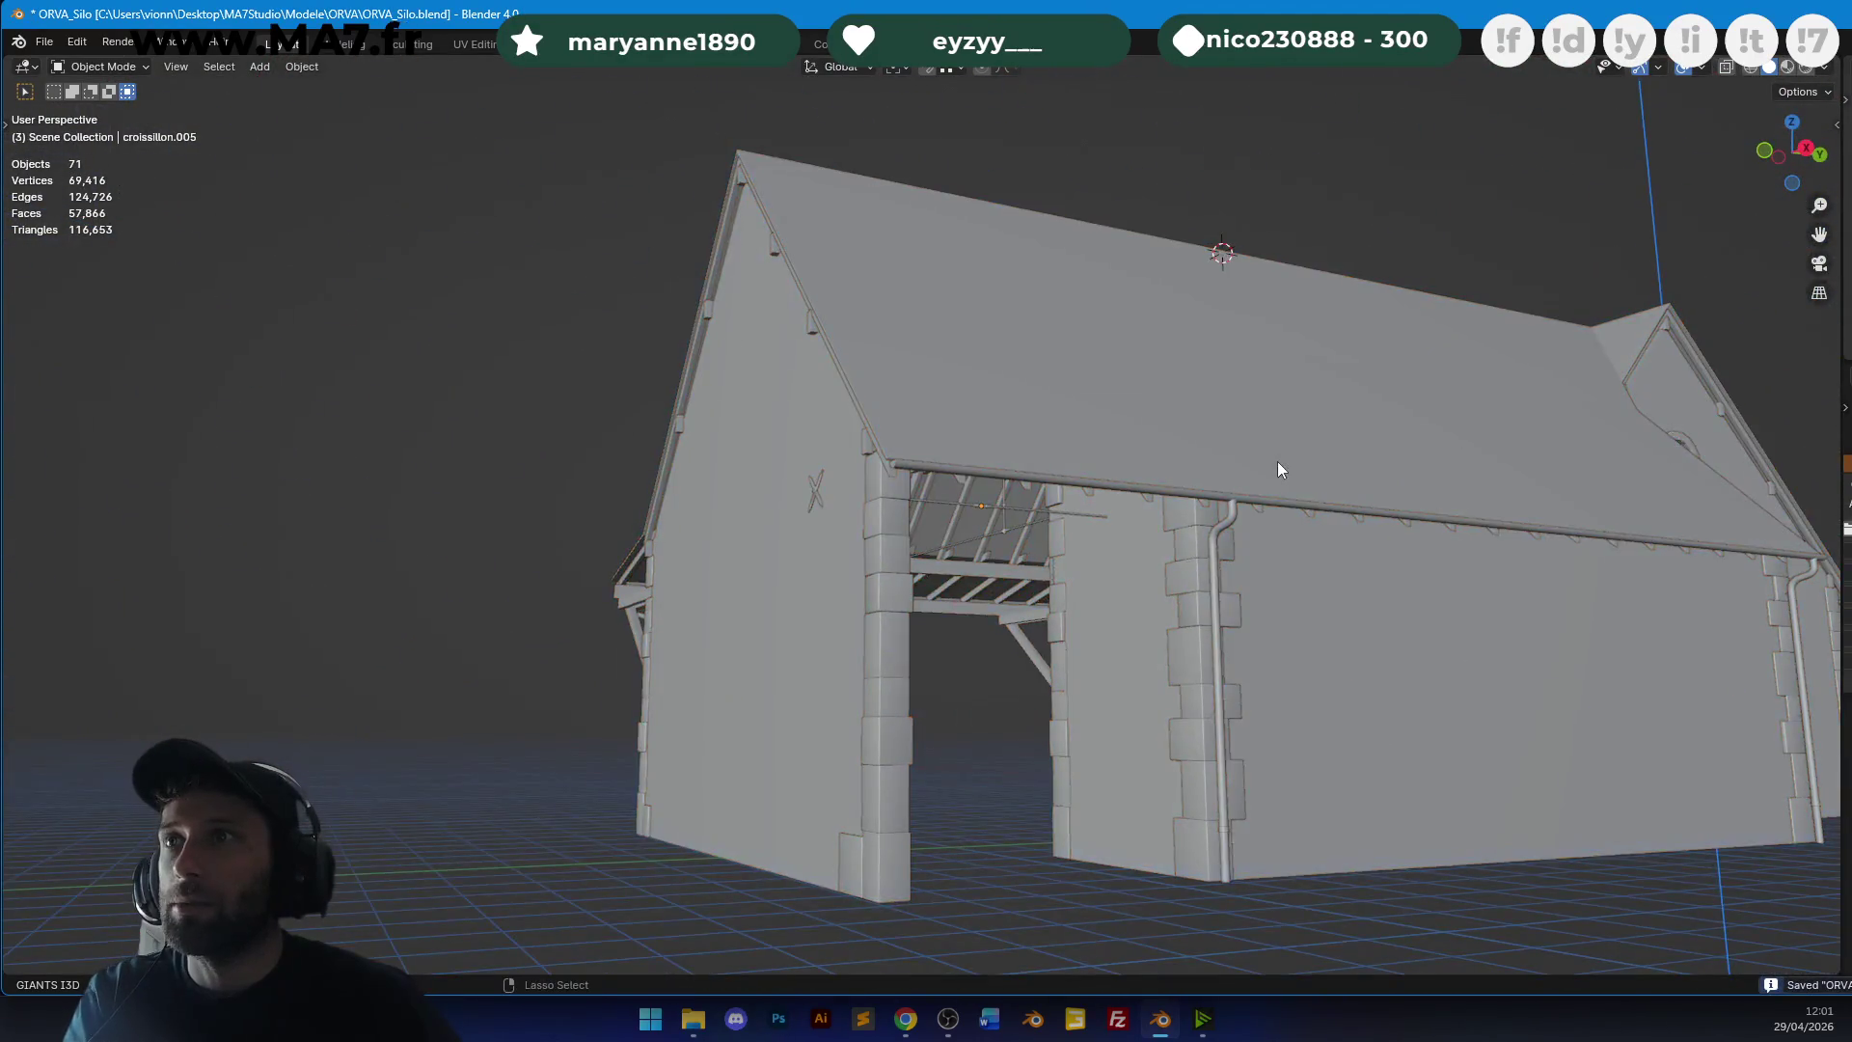
Switch to Rendered shading and orbit around the barn's stone walls, slate roof and long roof side.
scroll(1292, 460, "down", 3)
key("z")
left_click(1341, 278)
mouse_move(1362, 347)
middle_mouse_down()
mouse_move(1265, 346)
mouse_move(1265, 280)
mouse_move(1135, 282)
middle_mouse_up()
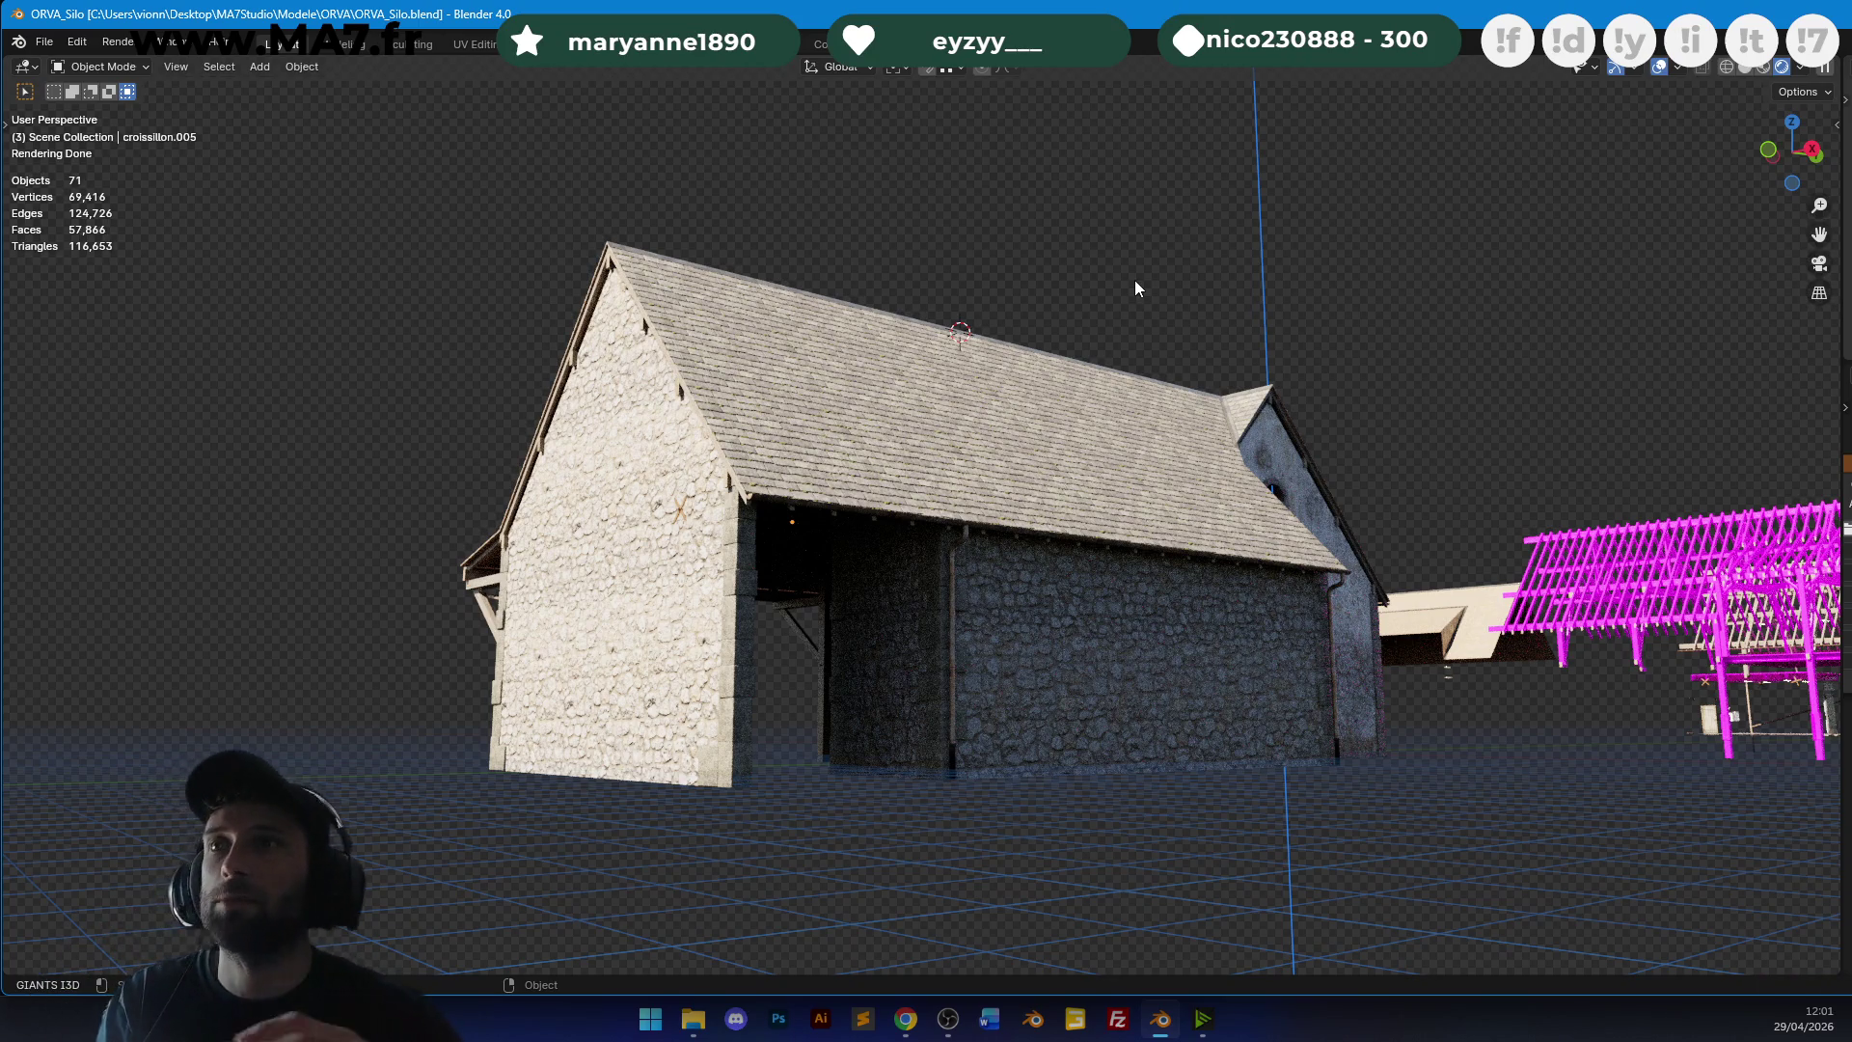
middle_click_drag(1148, 289, 1059, 323)
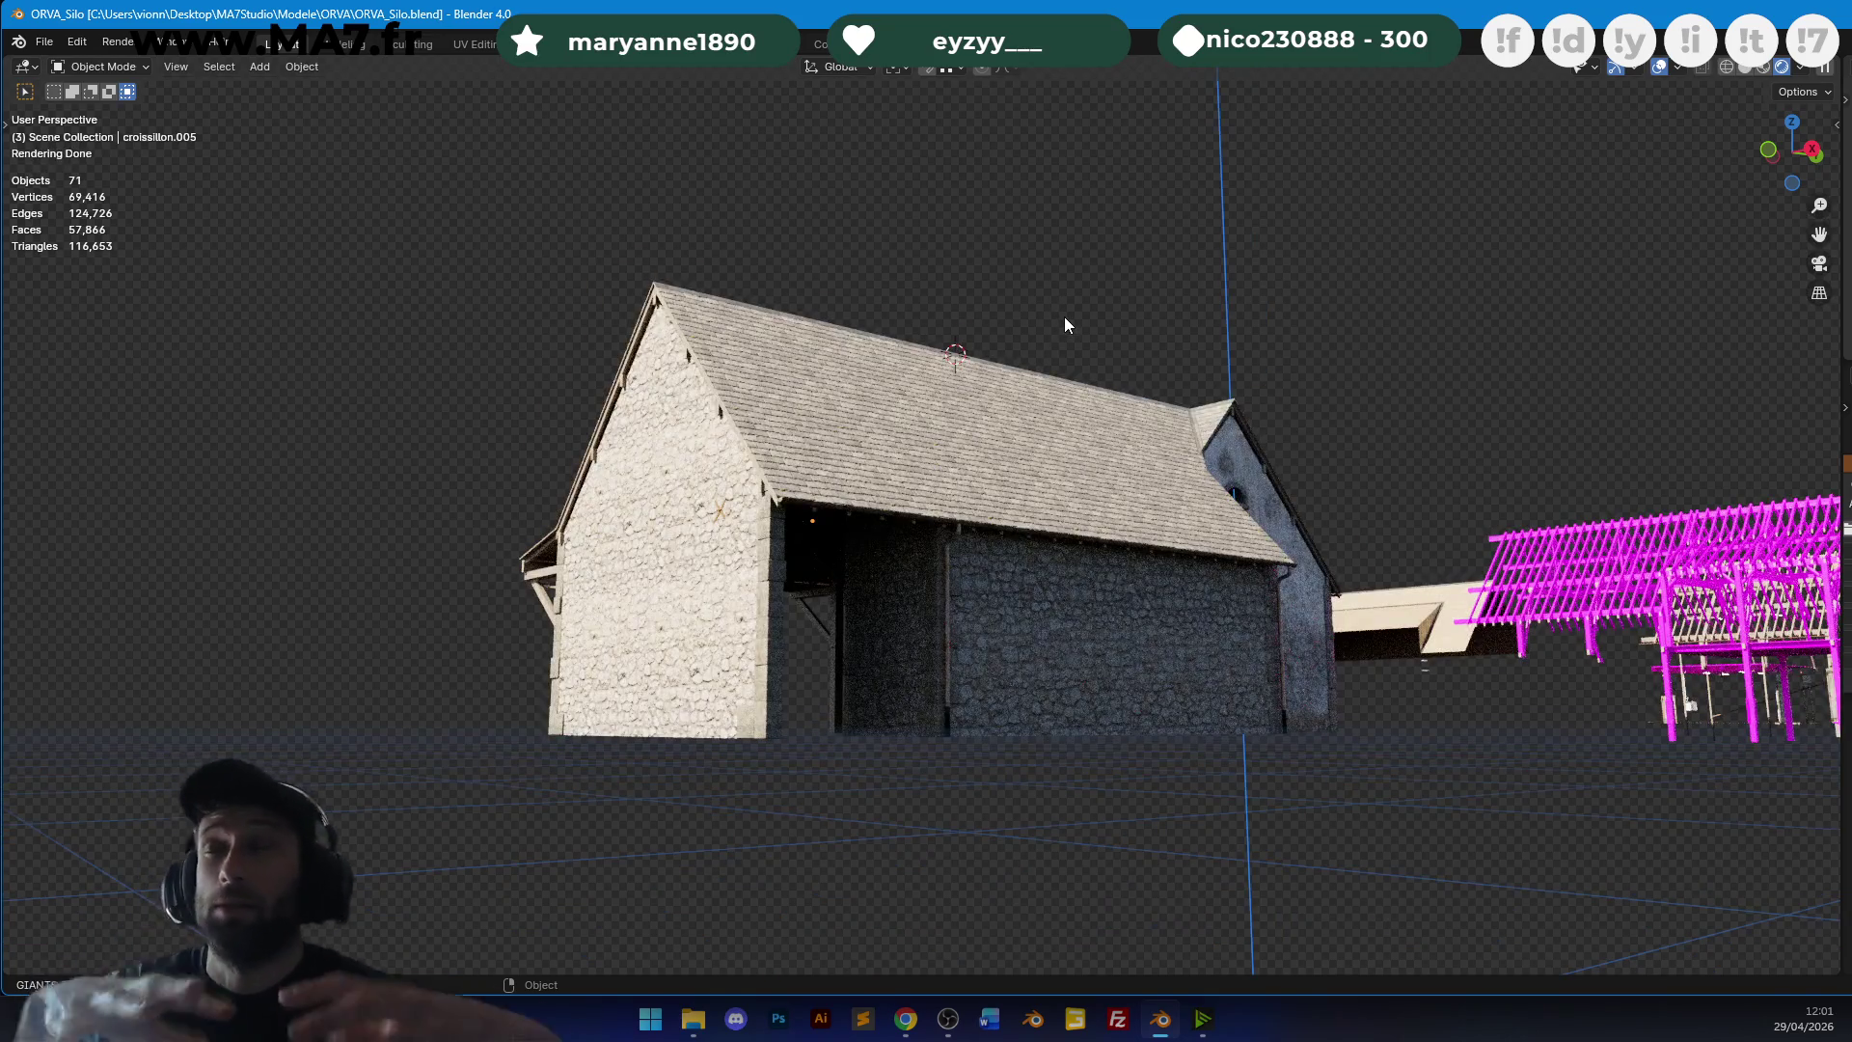
scroll(1064, 324, "up", 2)
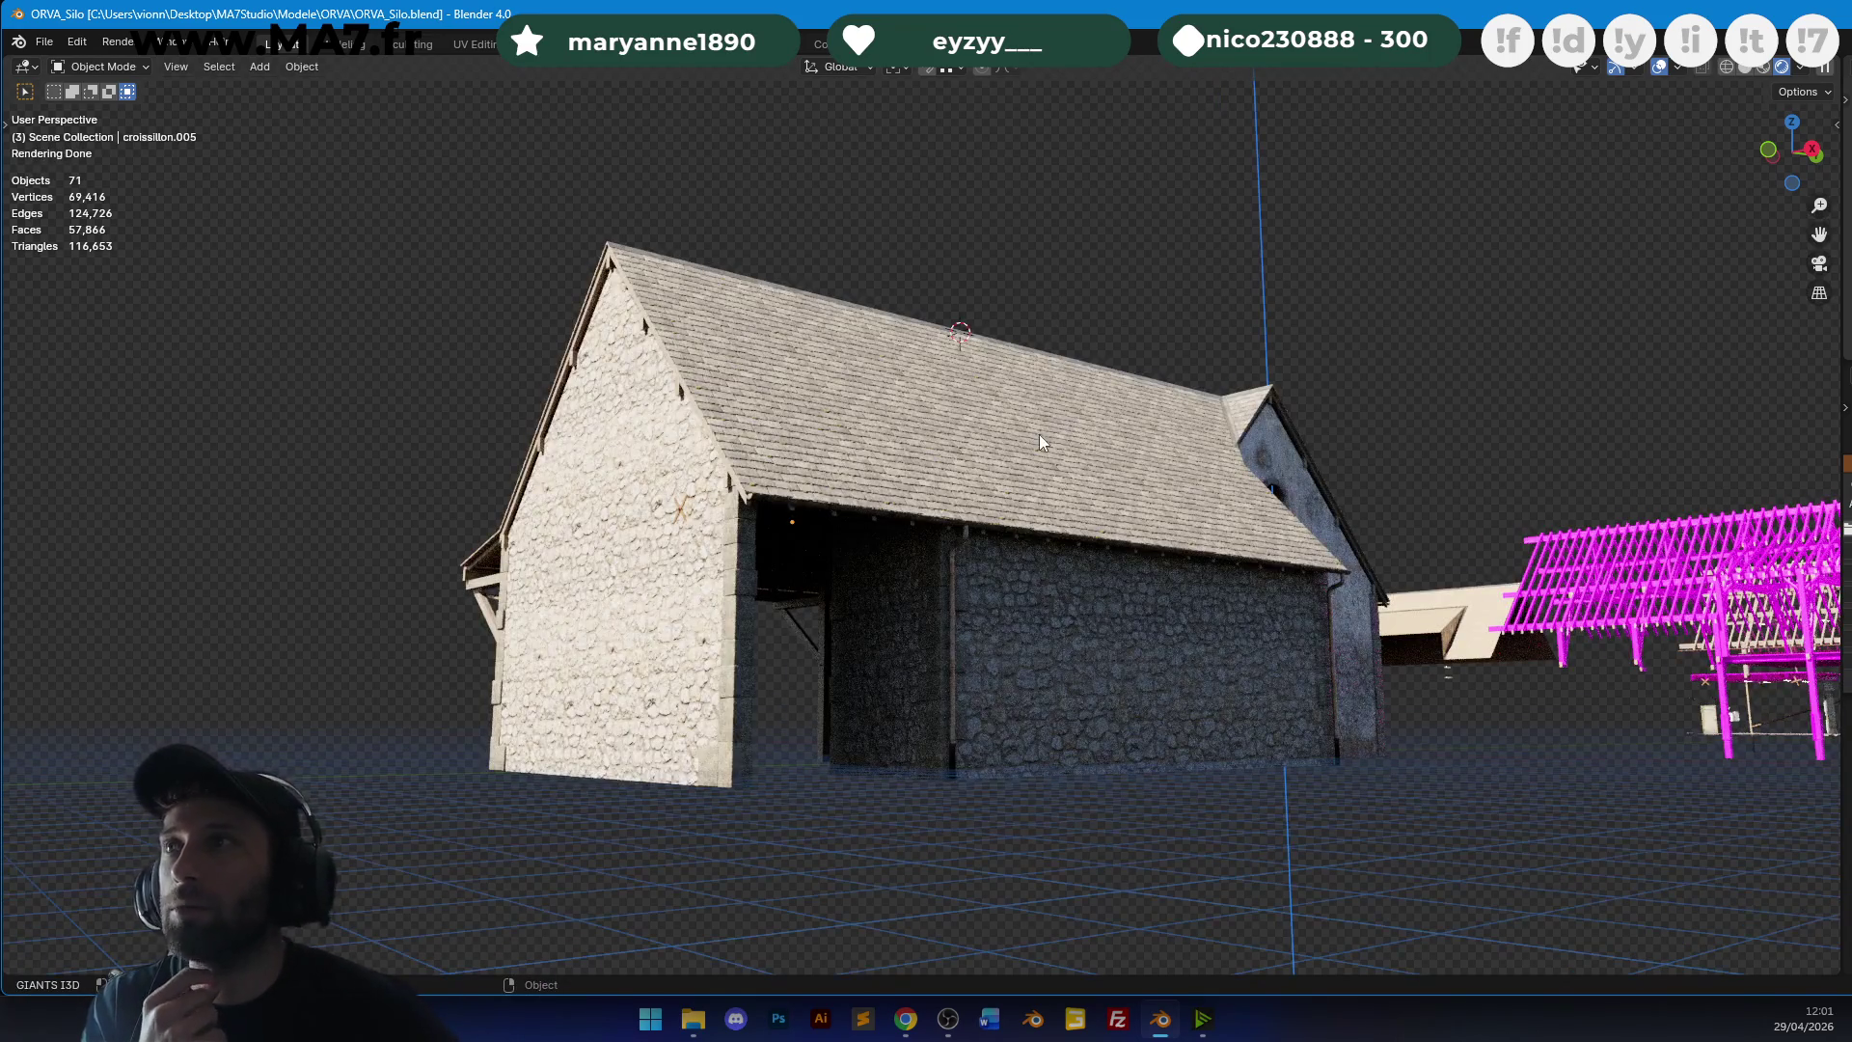
mouse_move(1134, 449)
middle_mouse_down()
mouse_move(997, 457)
mouse_move(994, 434)
mouse_move(1277, 409)
mouse_move(1428, 463)
middle_mouse_up()
scroll(1138, 421, "down", 3)
scroll(1162, 409, "up", 2)
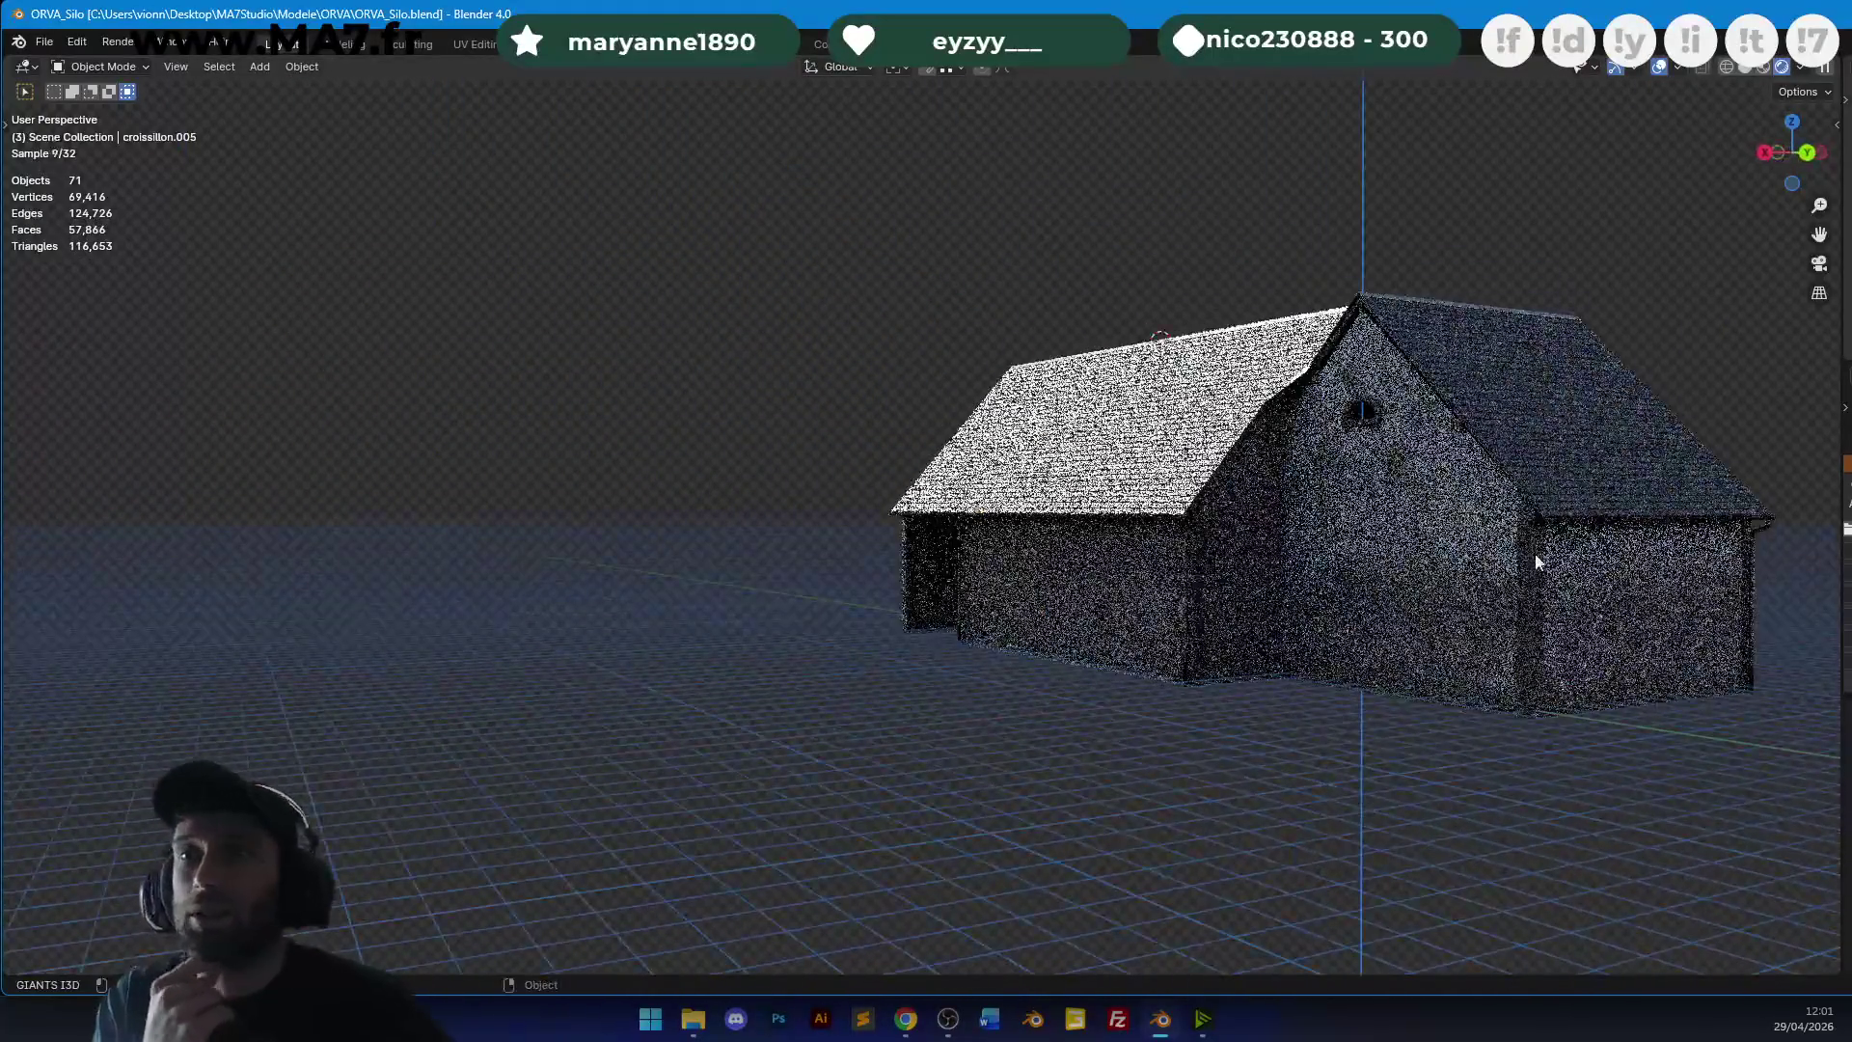
mouse_move(1102, 411)
middle_mouse_down()
mouse_move(950, 400)
mouse_move(852, 420)
mouse_move(924, 391)
mouse_move(843, 392)
mouse_move(1282, 382)
mouse_move(1229, 318)
mouse_move(1201, 367)
middle_mouse_up()
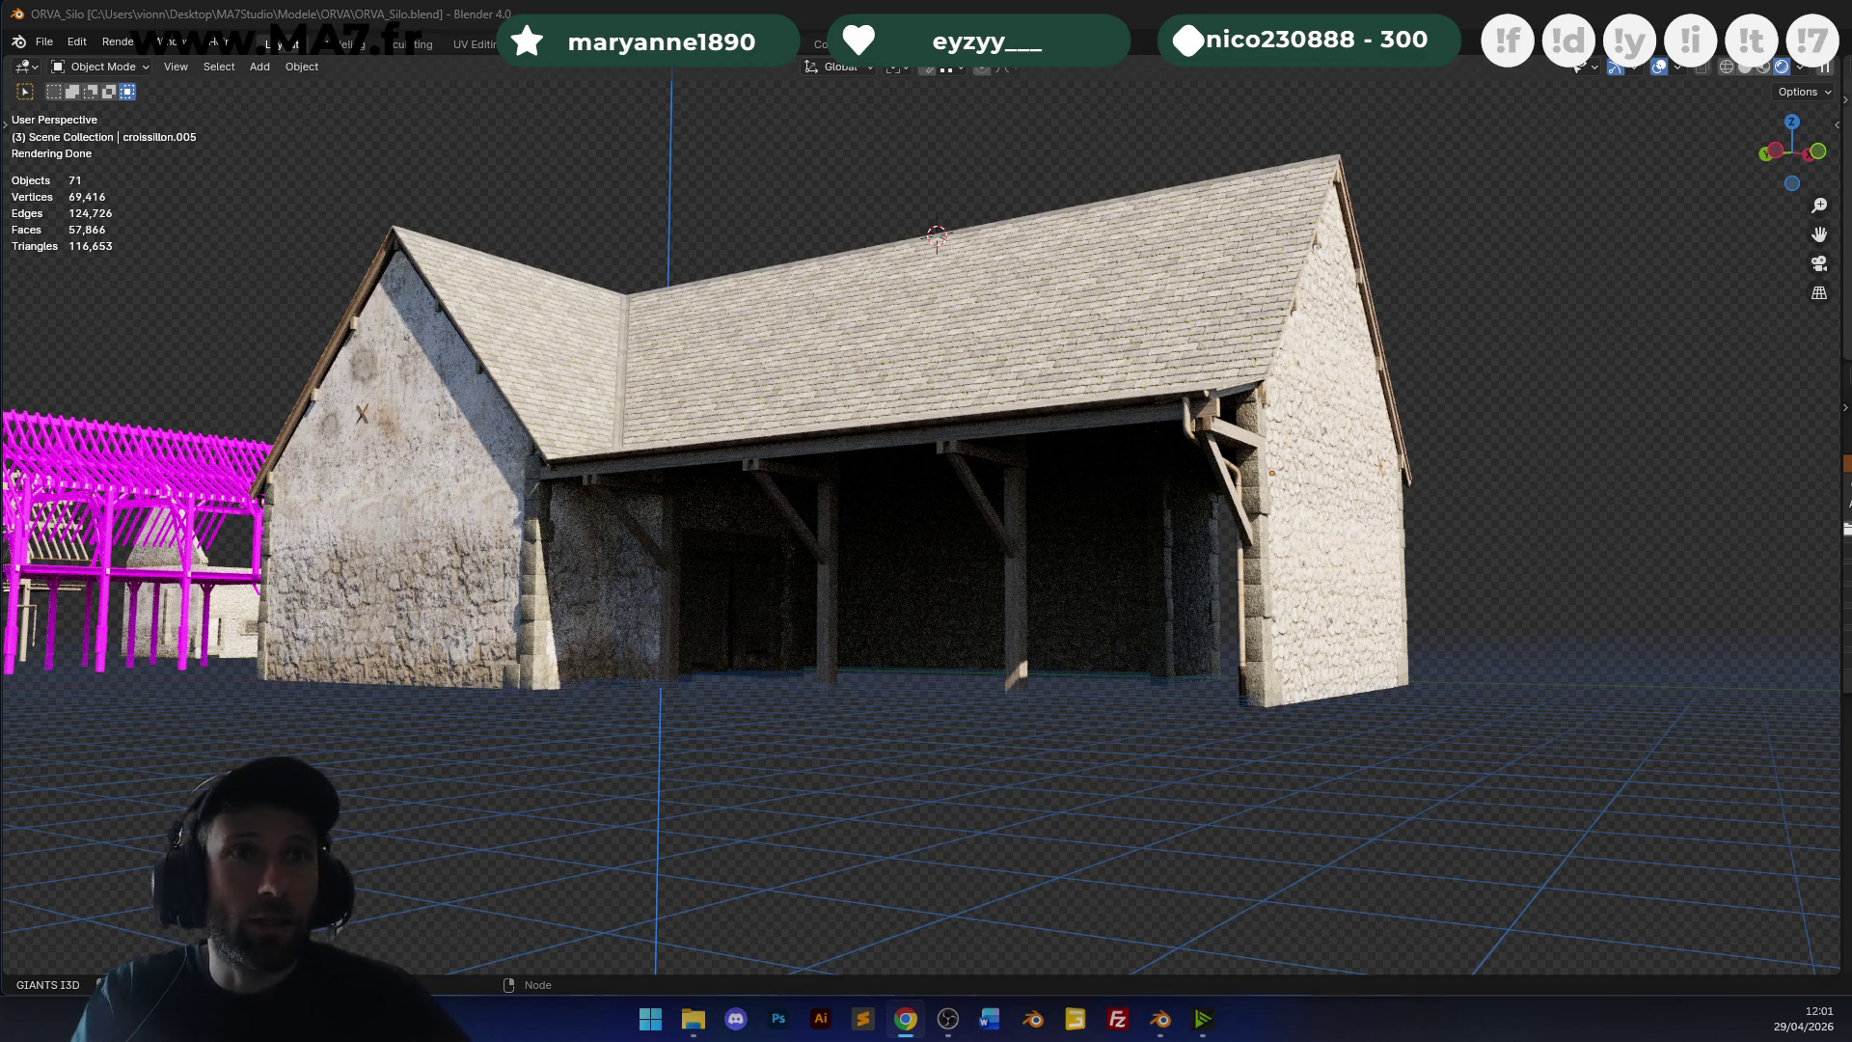
Save, then in side view raise the X-shaped anchor croissillon.004 higher up the gable.
mouse_move(875, 519)
middle_mouse_down()
mouse_move(951, 476)
mouse_move(1165, 490)
mouse_move(1072, 492)
mouse_move(1014, 542)
middle_mouse_up()
key("ctrl+s")
left_click(1030, 532)
key("KP_3")
scroll(998, 529, "up", 2)
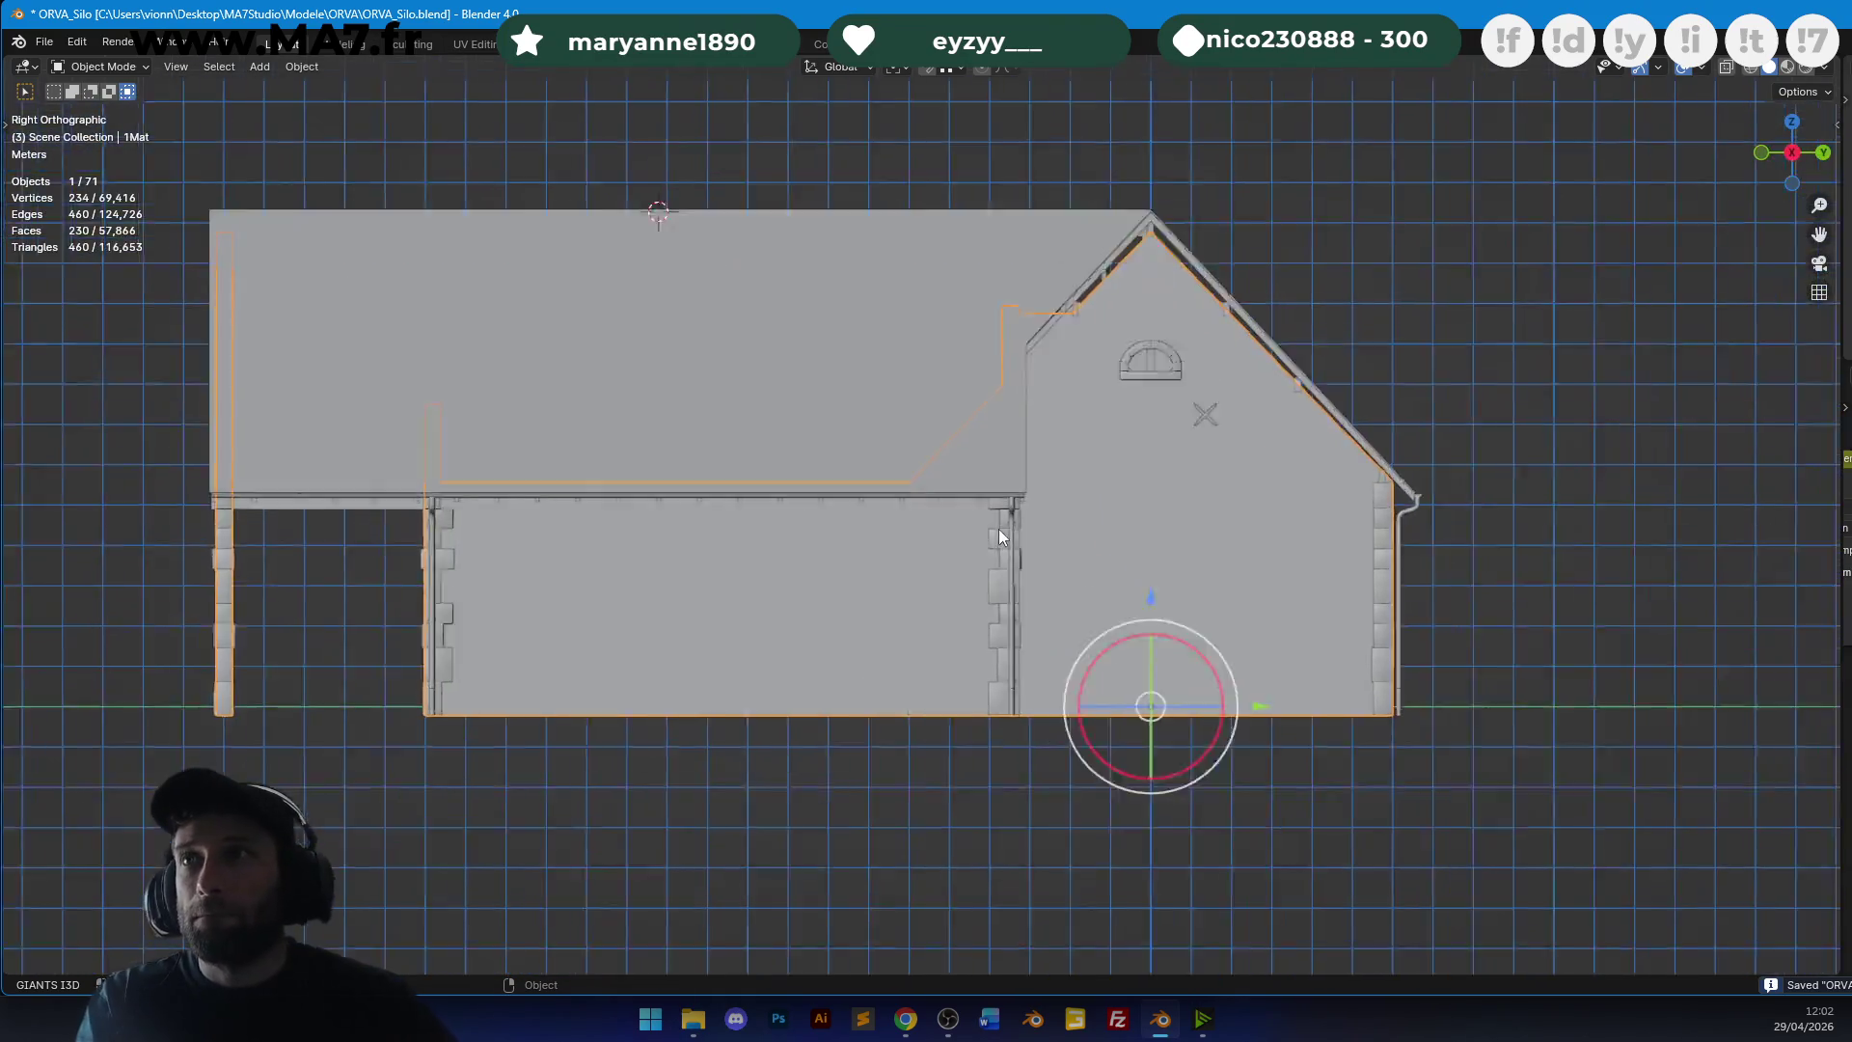
scroll(1050, 582, "up", 4)
left_click(1083, 582)
key("g")
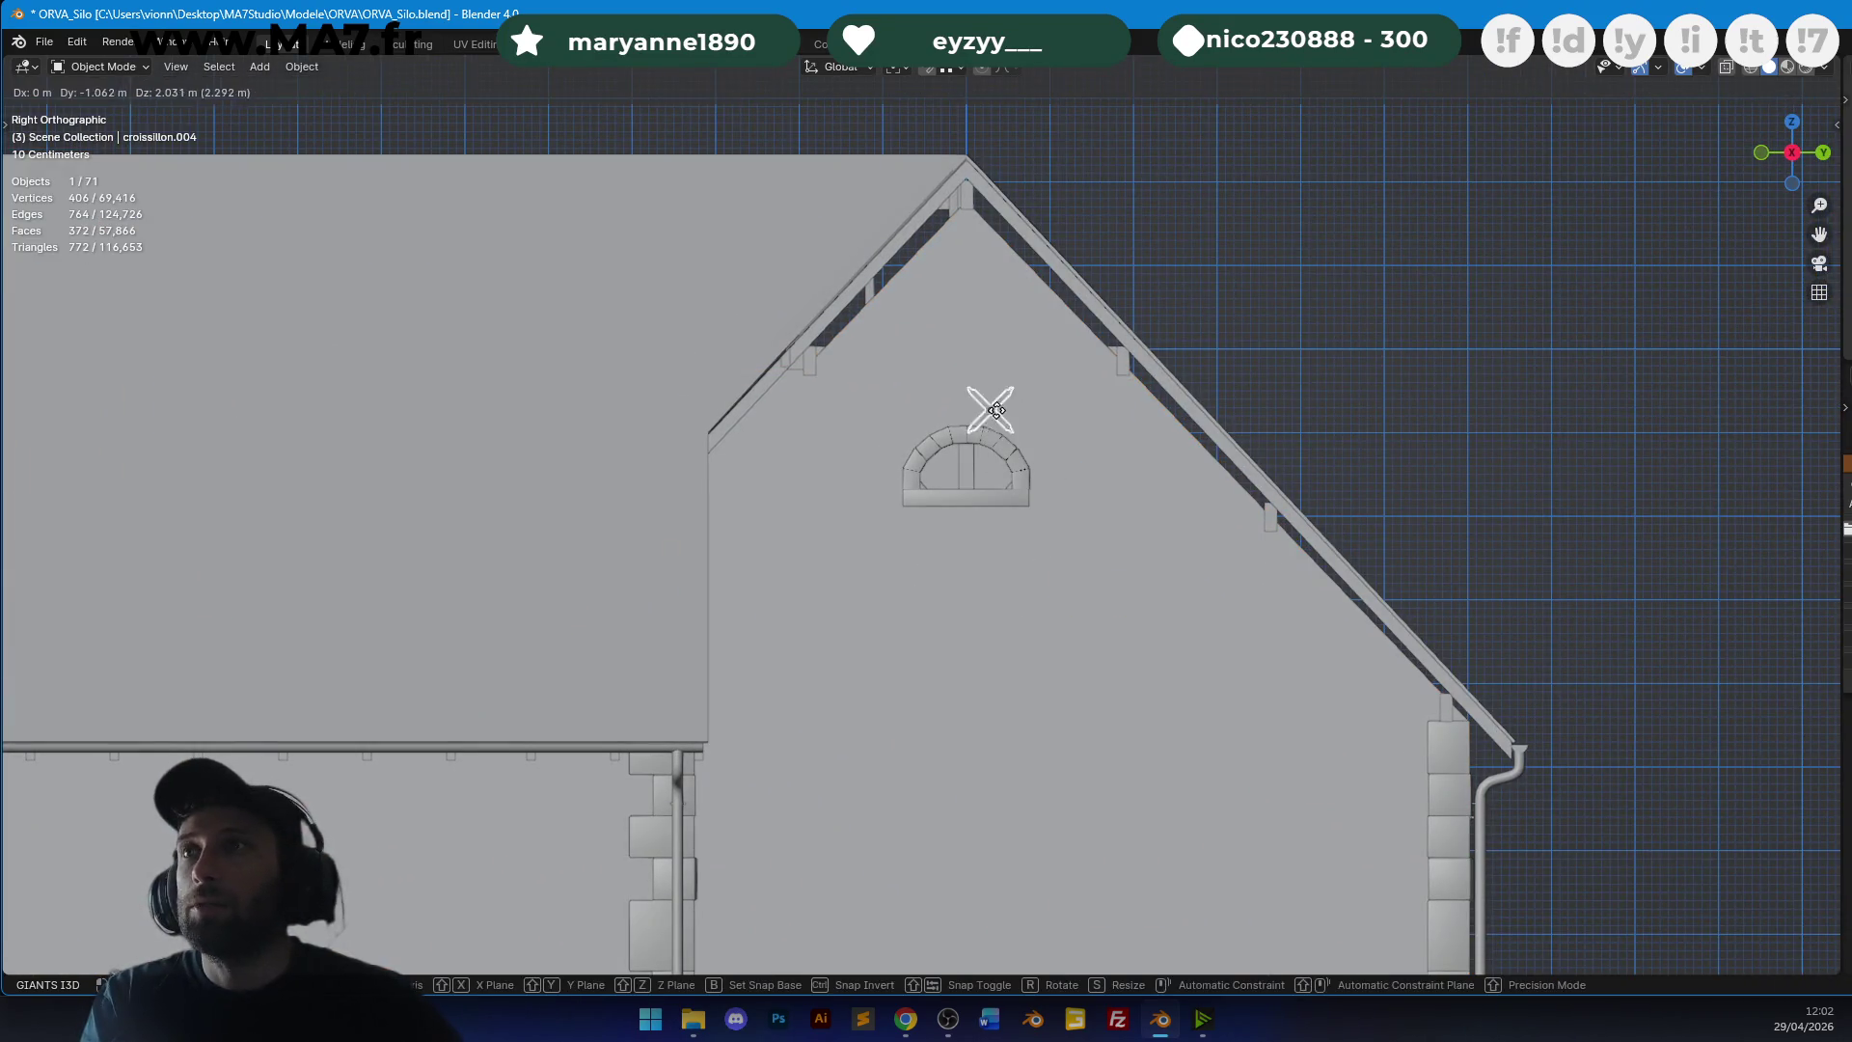
left_click(979, 317)
Rotate the anchor about the X axis to lie flat against the wall, and save.
mouse_move(979, 318)
middle_mouse_down()
mouse_move(1496, 331)
mouse_move(1307, 292)
mouse_move(1163, 415)
middle_mouse_up()
scroll(1163, 421, "up", 3)
left_click(827, 379)
key("r")
key("x")
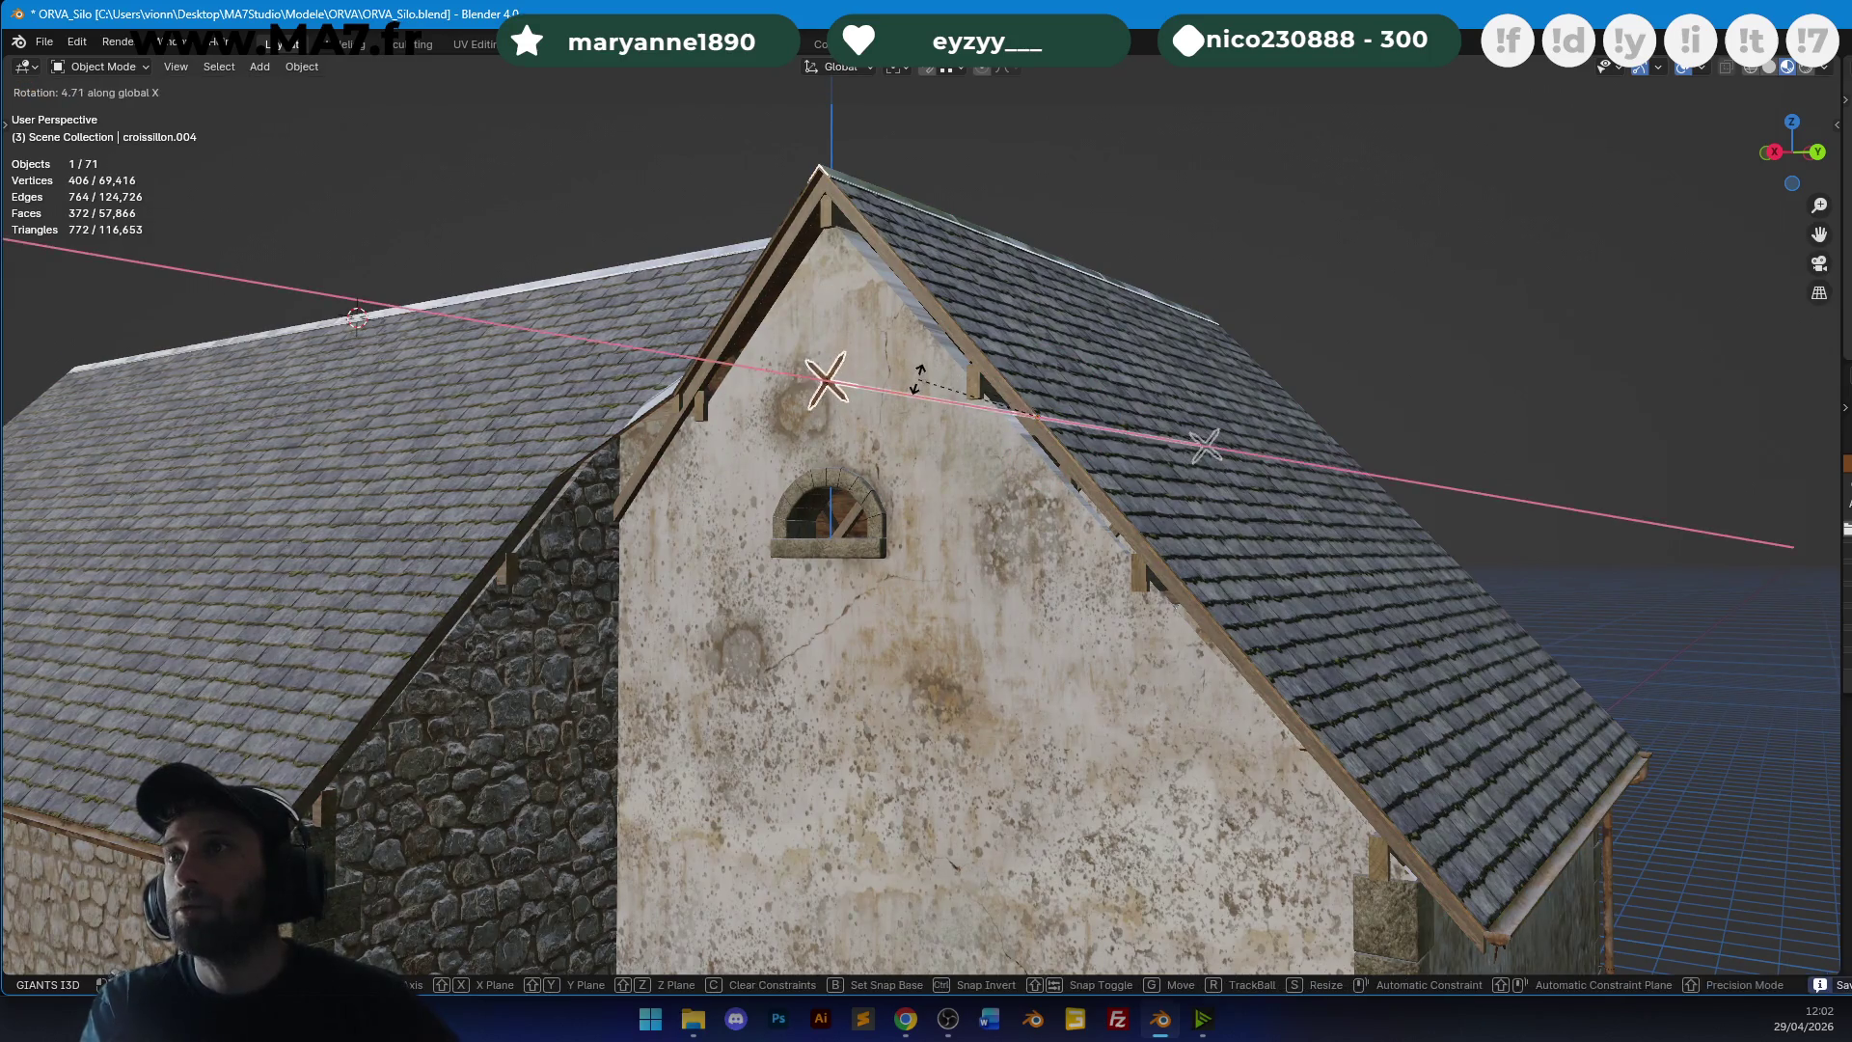
scroll(1105, 409, "down", 3)
left_click(1106, 409)
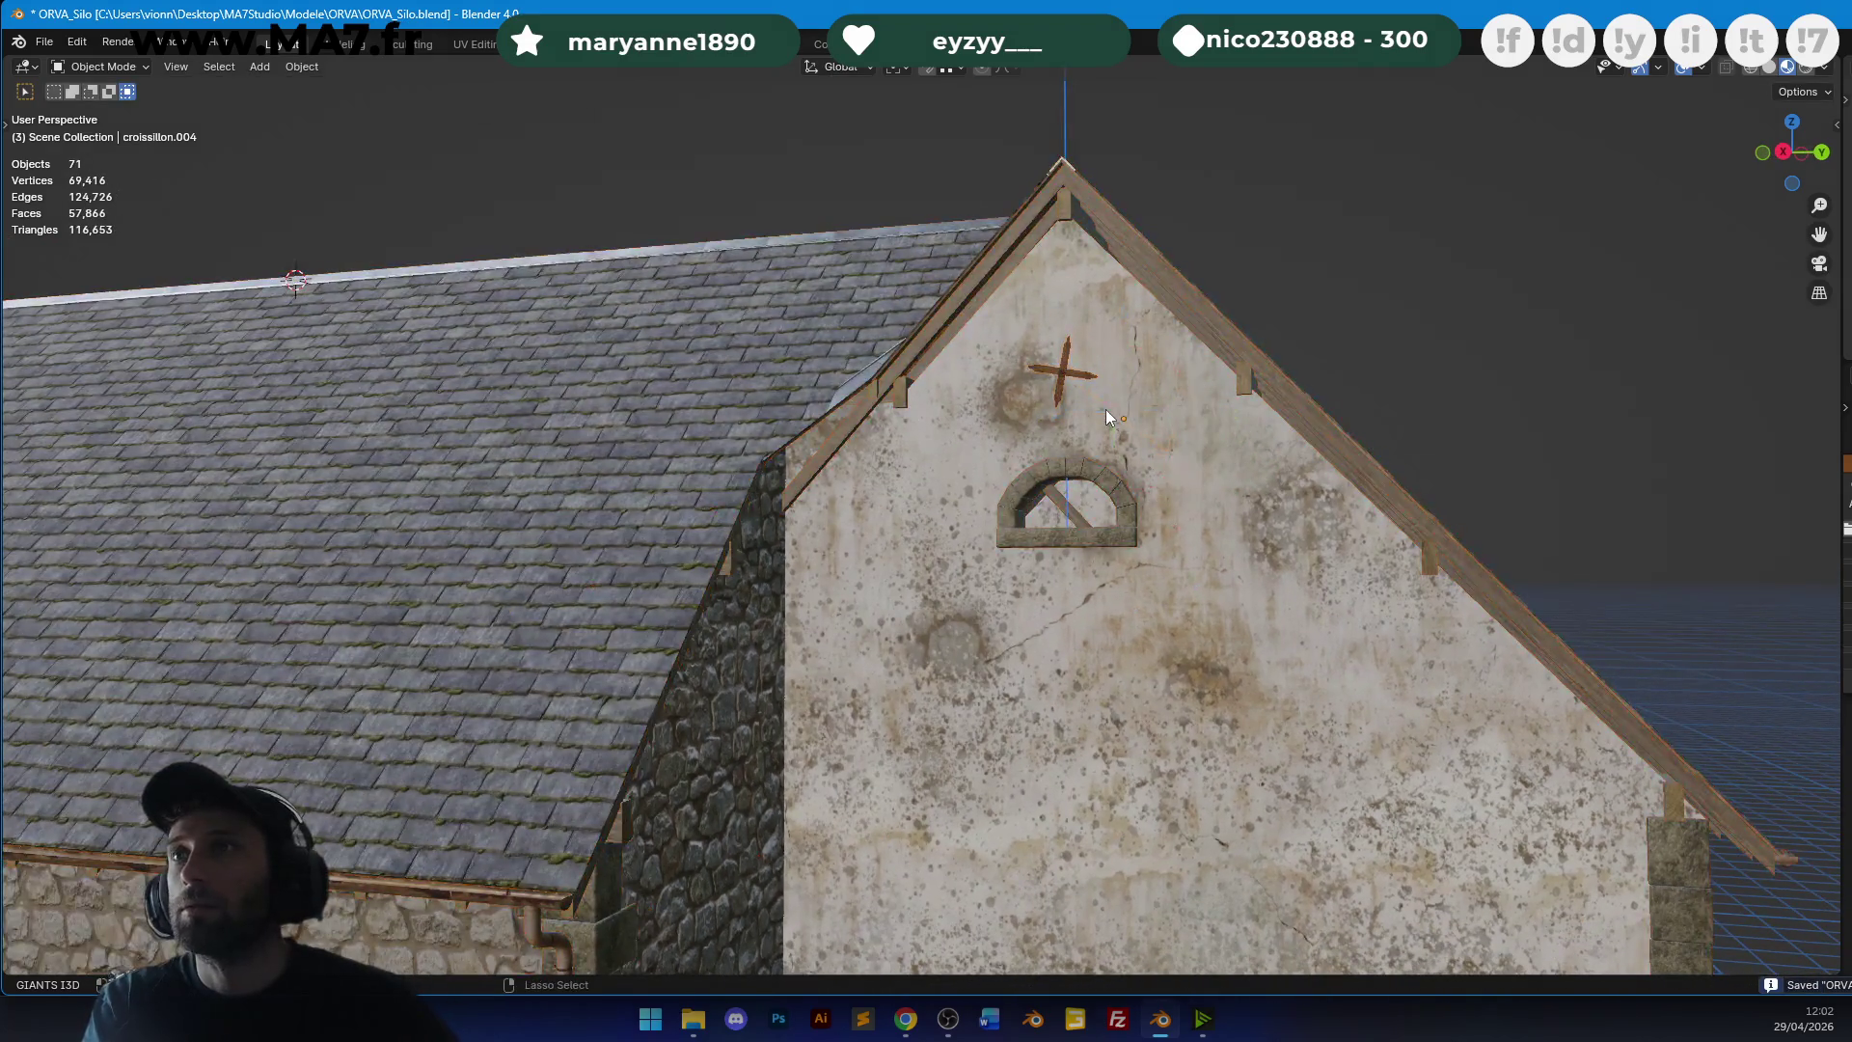
key("ctrl+s")
scroll(1117, 374, "down", 4)
scroll(1189, 362, "up", 1)
mouse_move(1190, 362)
middle_mouse_down()
mouse_move(823, 351)
mouse_move(1010, 227)
mouse_move(1148, 228)
middle_mouse_up()
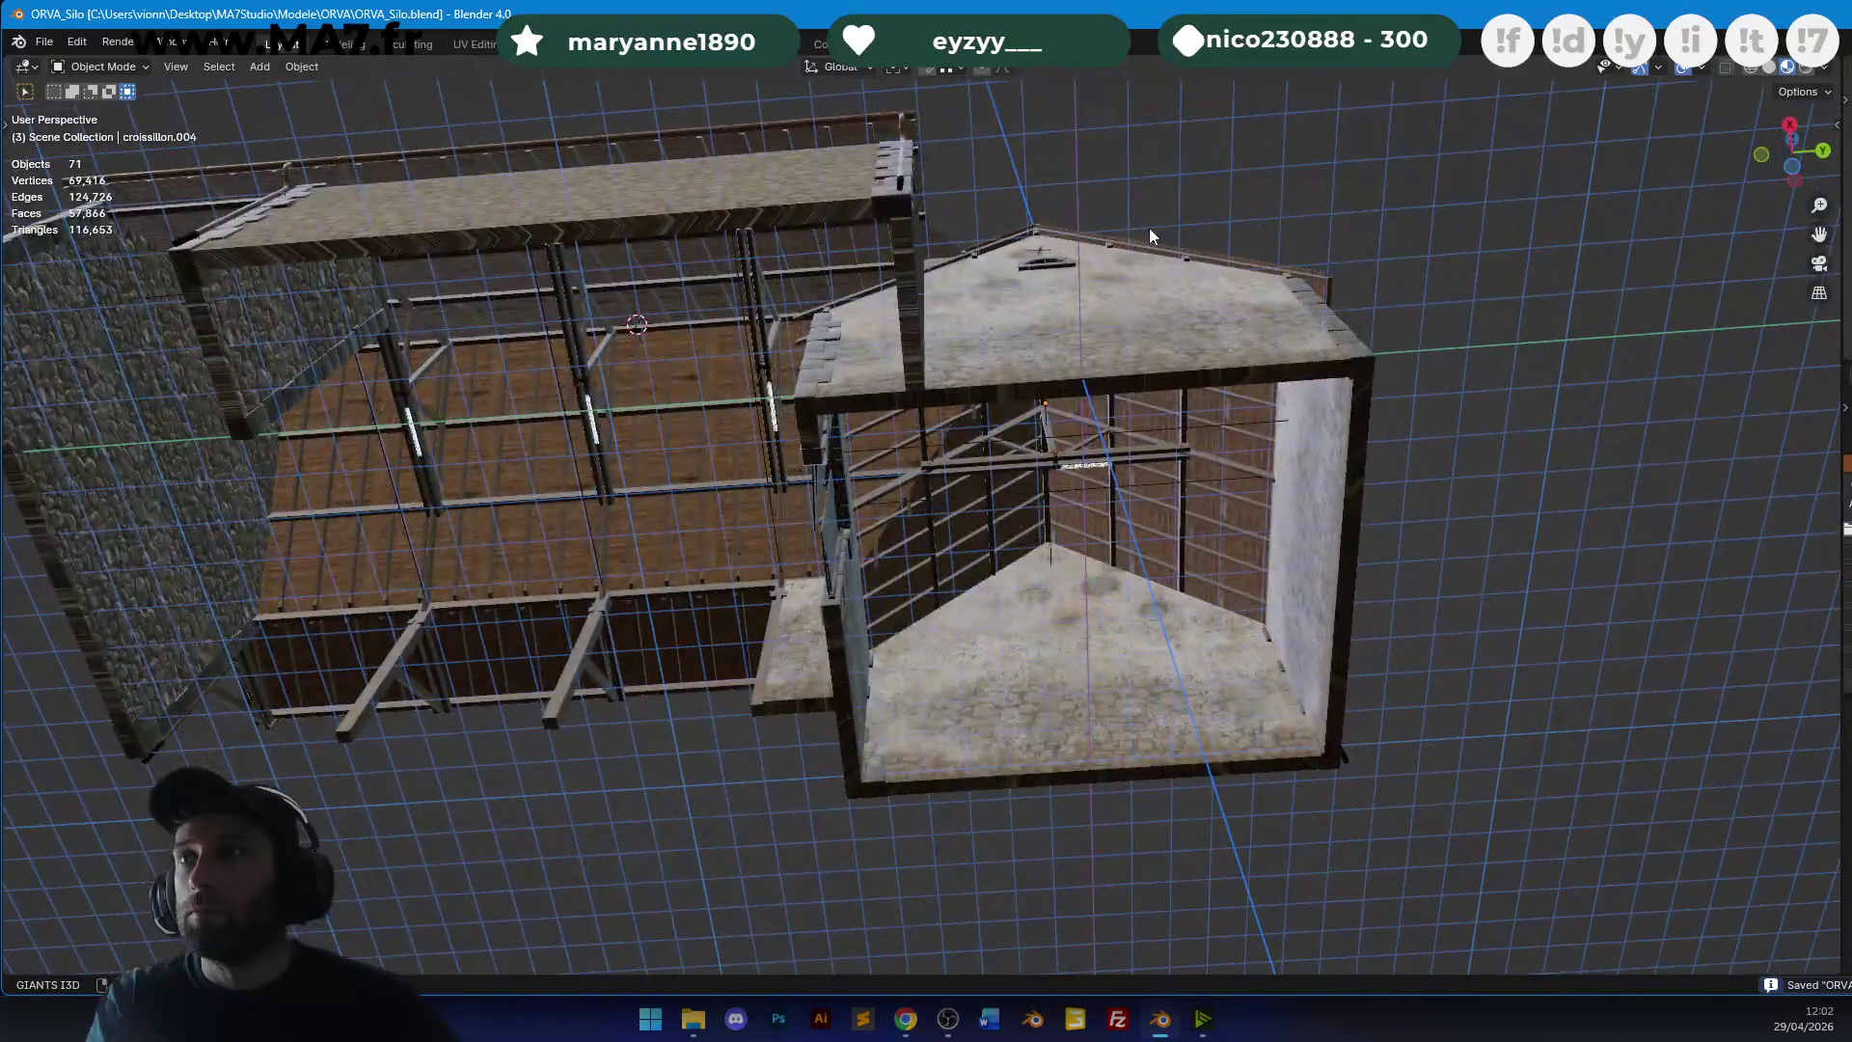
Orbit around the roof framing and save the barn file.
scroll(1011, 362, "up", 6)
mouse_move(1077, 320)
middle_mouse_down()
mouse_move(1153, 322)
mouse_move(1166, 351)
mouse_move(1140, 361)
middle_mouse_up()
key("ctrl+s")
Centre the view on a roof beam, try a Y-axis move, cancel it, and save again.
mouse_move(812, 633)
middle_mouse_down()
mouse_move(980, 457)
mouse_move(970, 357)
mouse_move(1007, 349)
middle_mouse_up()
scroll(1007, 350, "up", 5)
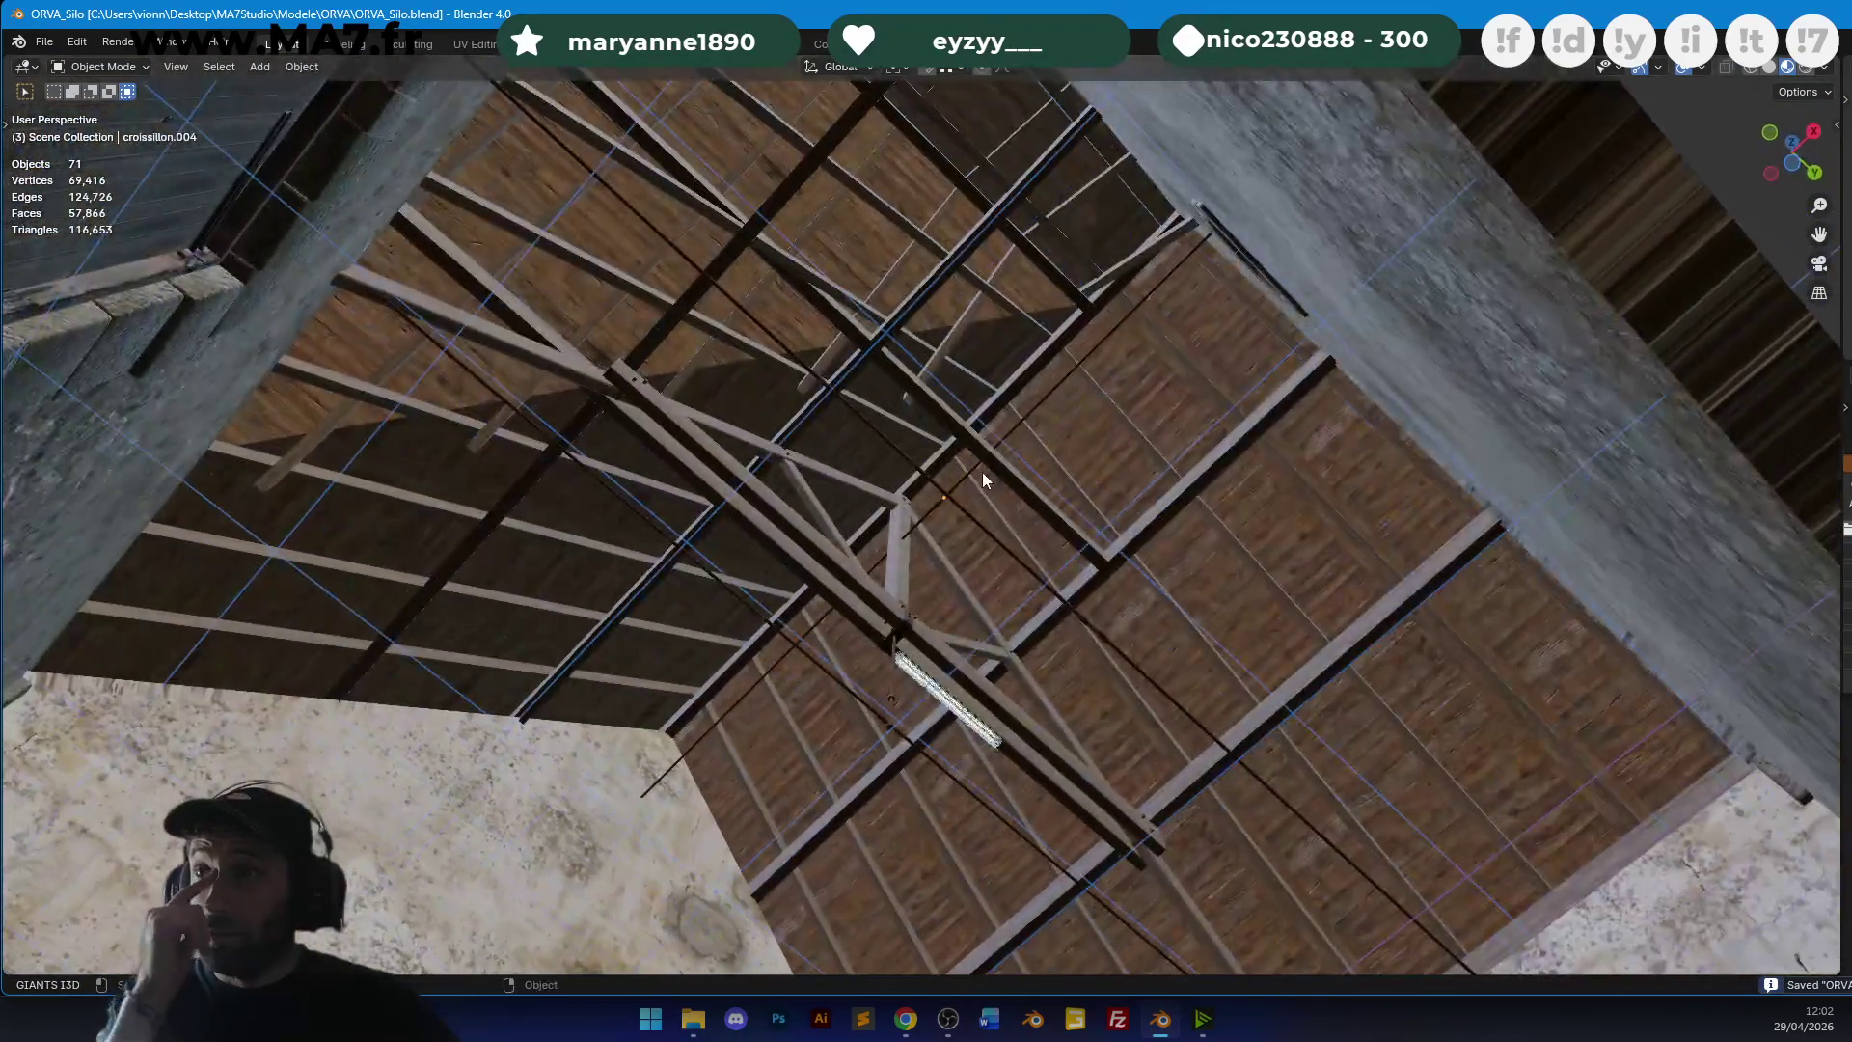
left_click(935, 517)
key("KP_Decimal")
scroll(1093, 466, "down", 4)
key("g")
key("y")
key("Escape")
key("ctrl+s")
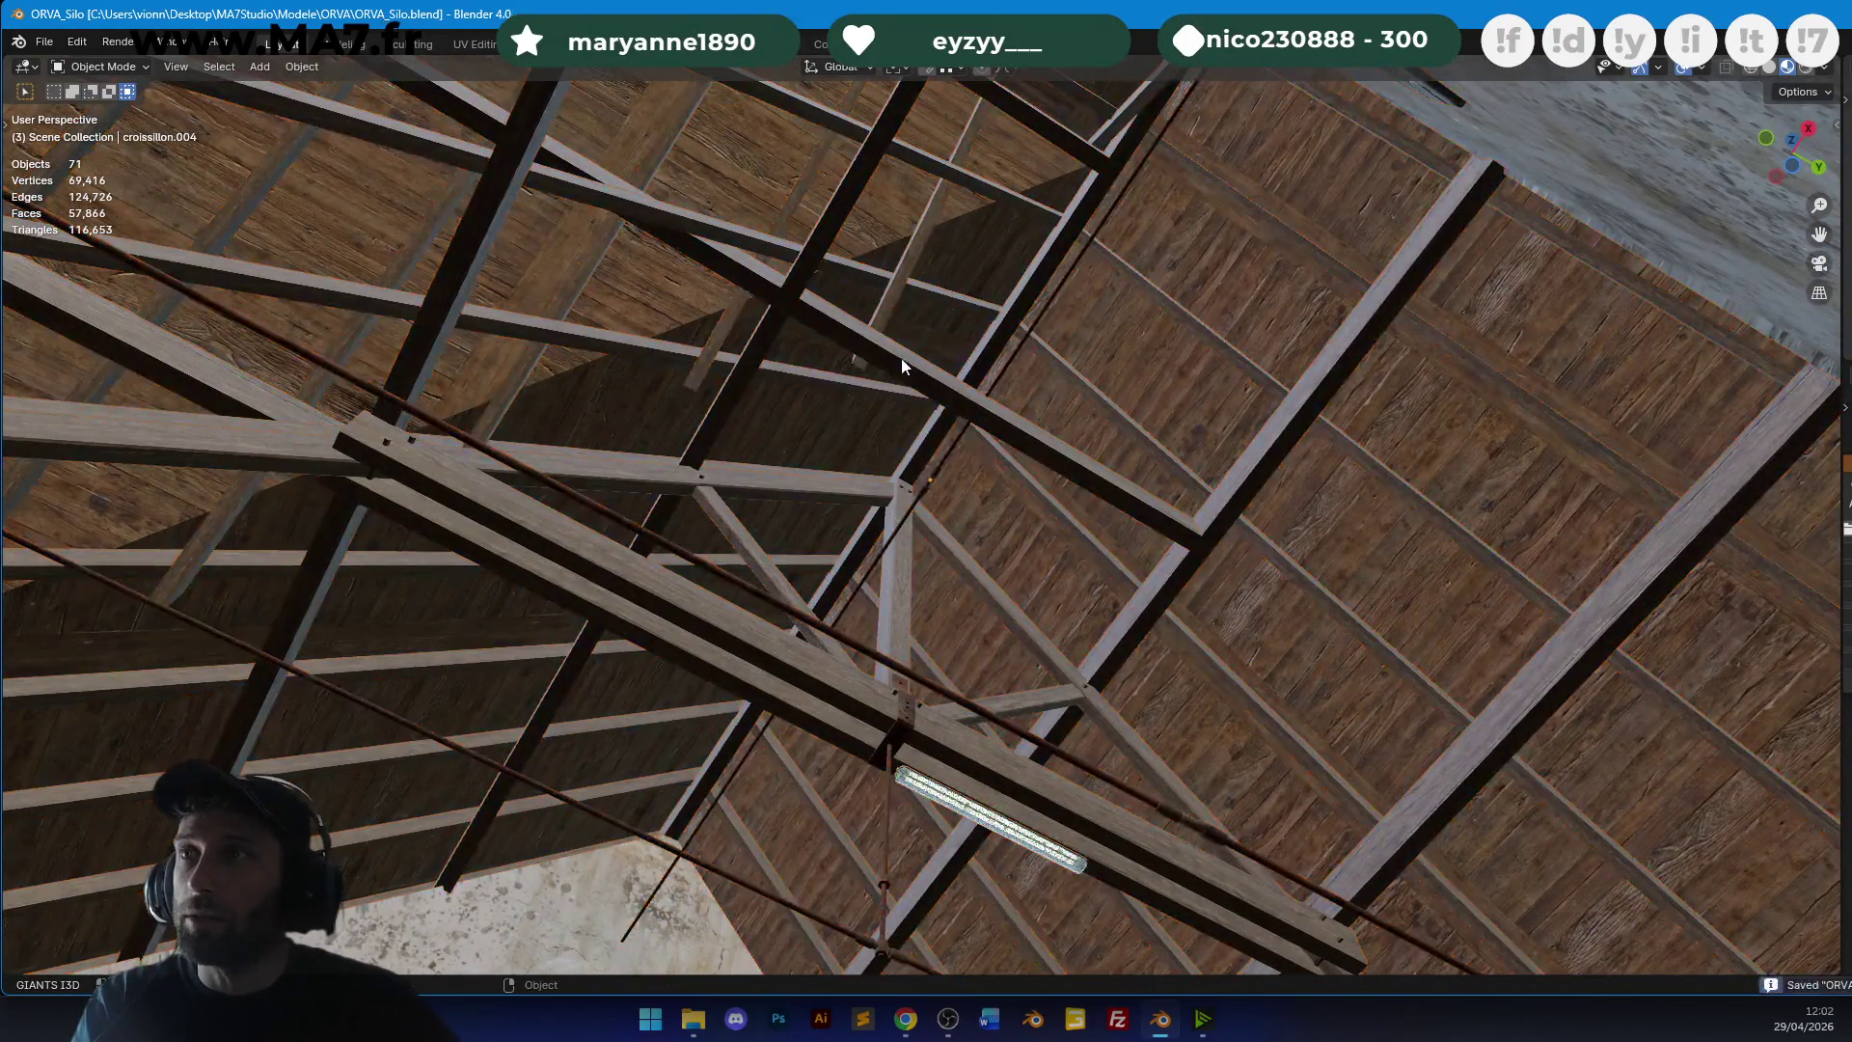
Orbit around the building to inspect both gable walls and the roof edge.
scroll(975, 356, "down", 5)
mouse_move(977, 363)
middle_mouse_down()
mouse_move(871, 512)
mouse_move(1062, 314)
mouse_move(1032, 278)
mouse_move(1127, 292)
mouse_move(1151, 442)
mouse_move(1008, 436)
mouse_move(1028, 501)
mouse_move(1038, 356)
middle_mouse_up()
scroll(930, 393, "up", 5)
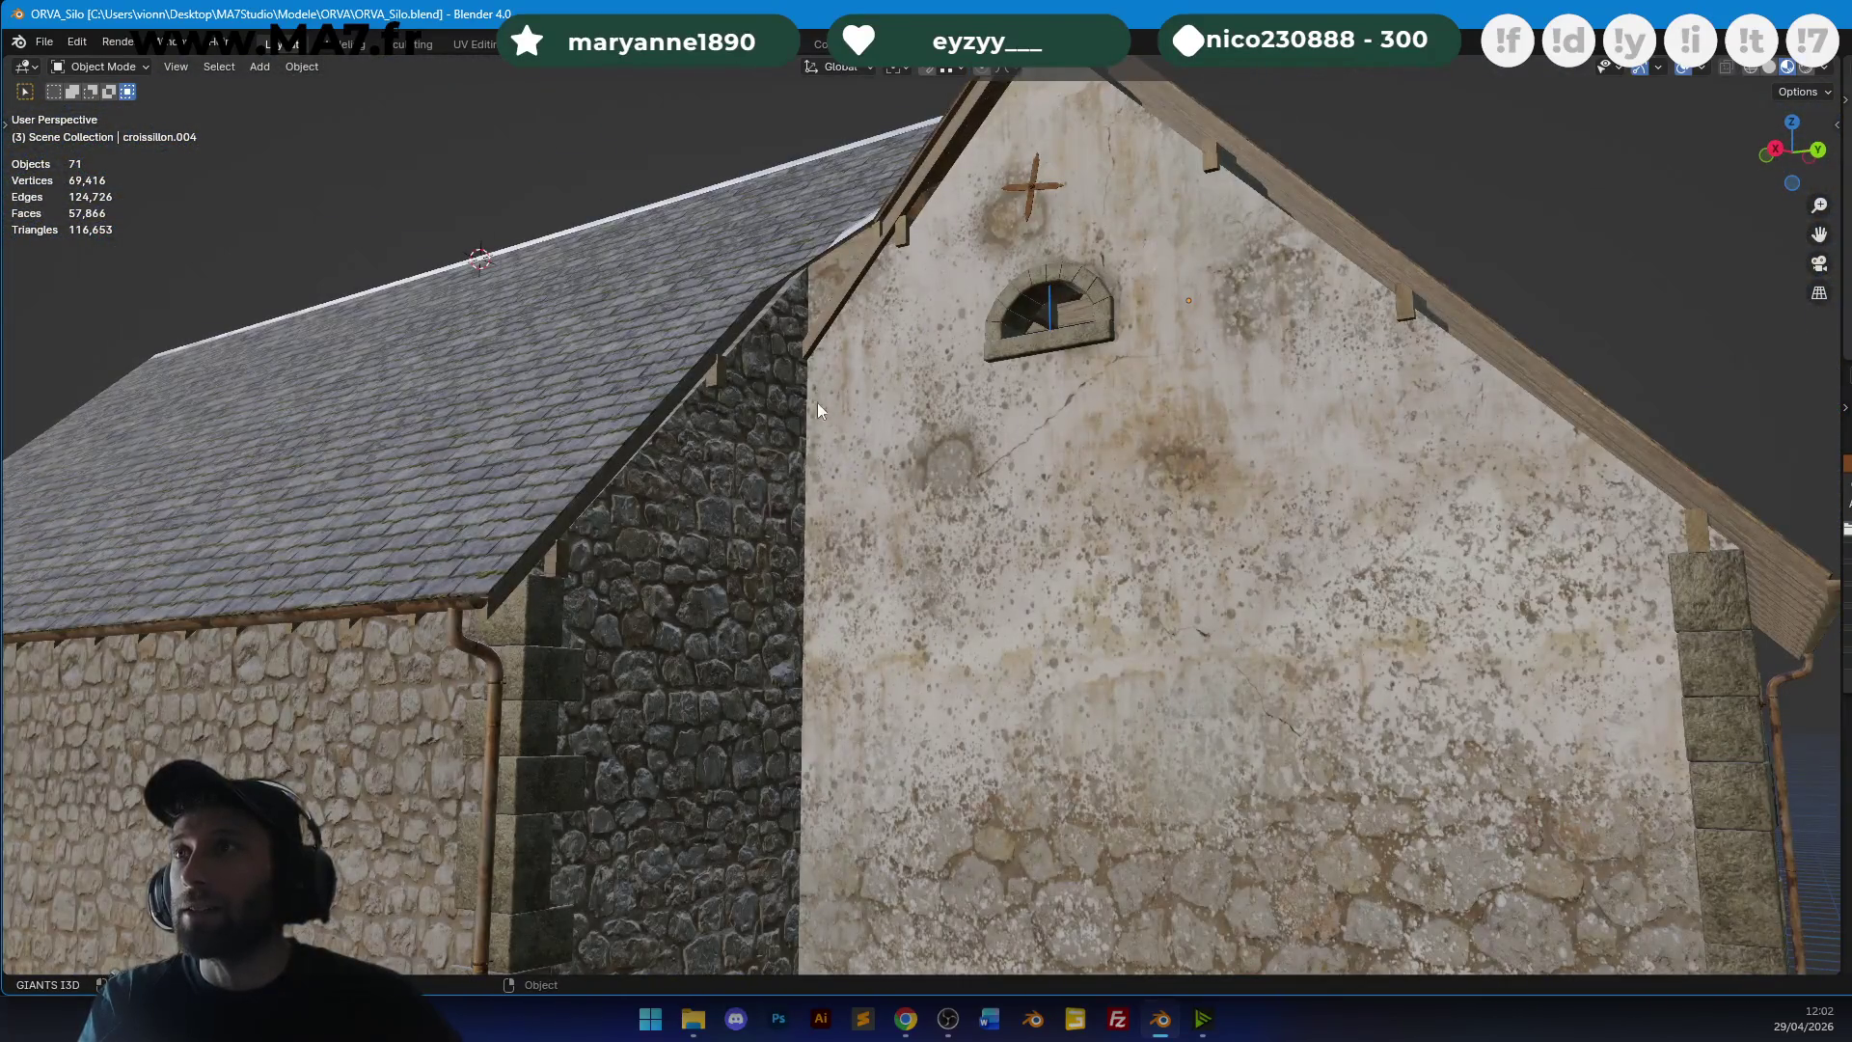
mouse_move(831, 621)
middle_mouse_down()
mouse_move(882, 370)
mouse_move(907, 446)
middle_mouse_up()
mouse_move(934, 307)
middle_mouse_down()
mouse_move(991, 434)
mouse_move(974, 498)
middle_mouse_up()
middle_click_drag(953, 643, 940, 367)
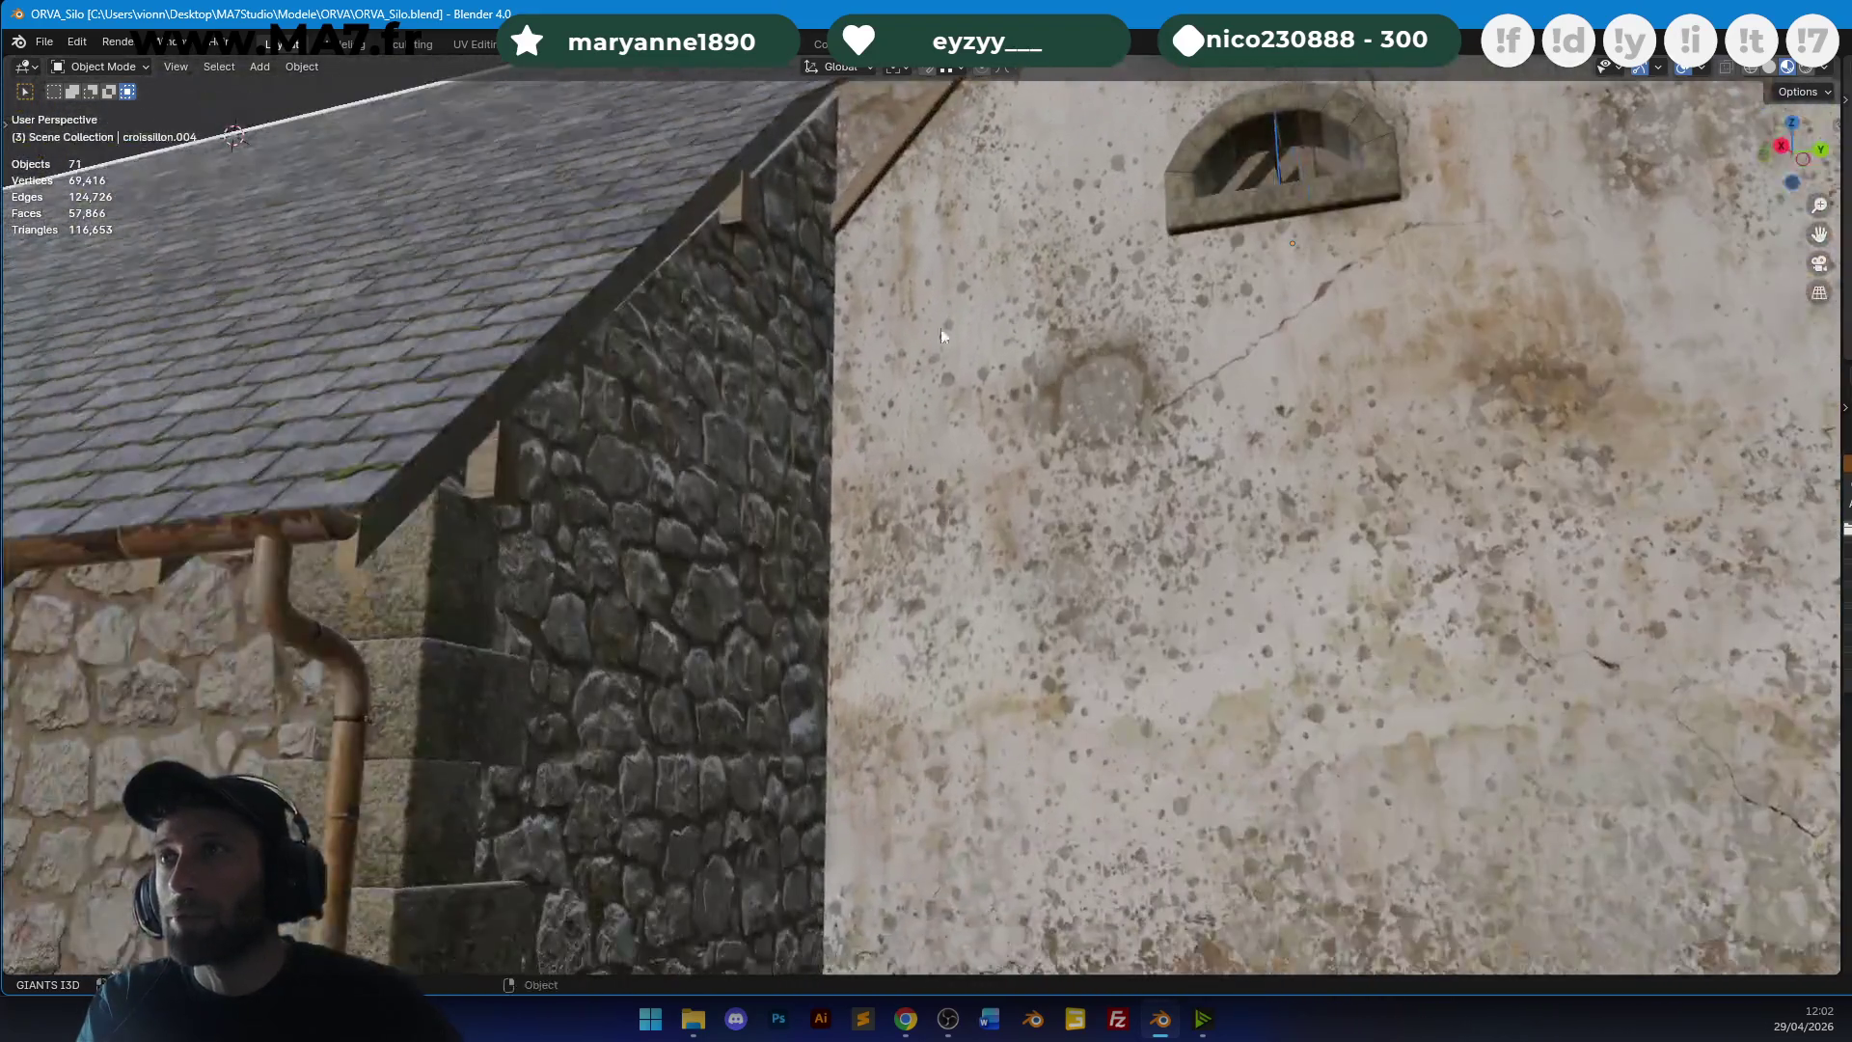
mouse_move(888, 288)
middle_mouse_down()
mouse_move(946, 437)
mouse_move(928, 546)
mouse_move(901, 525)
mouse_move(875, 730)
mouse_move(969, 392)
mouse_move(1165, 374)
mouse_move(1063, 443)
mouse_move(1088, 472)
mouse_move(1154, 326)
mouse_move(1241, 316)
mouse_move(1207, 409)
mouse_move(1283, 410)
mouse_move(1011, 459)
mouse_move(1103, 478)
mouse_move(955, 496)
middle_mouse_up()
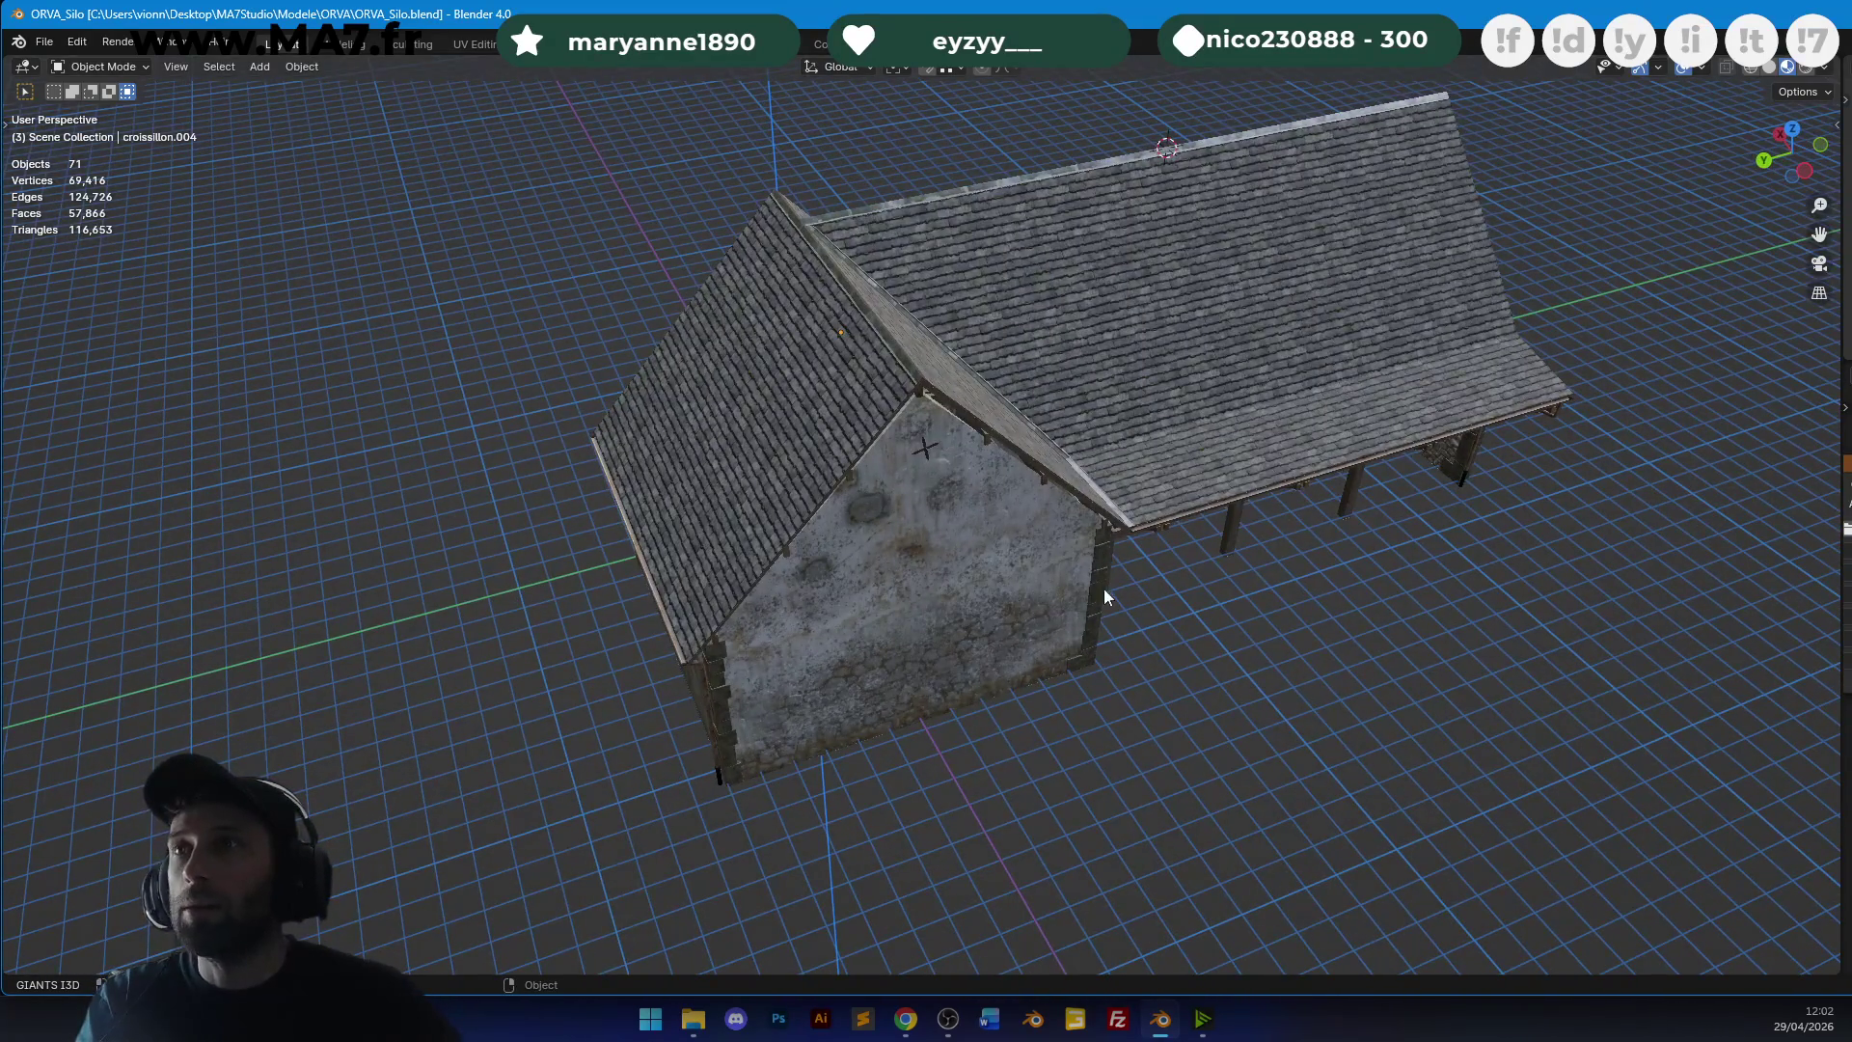
mouse_move(926, 693)
middle_mouse_down()
mouse_move(1190, 558)
mouse_move(938, 523)
mouse_move(860, 679)
middle_mouse_up()
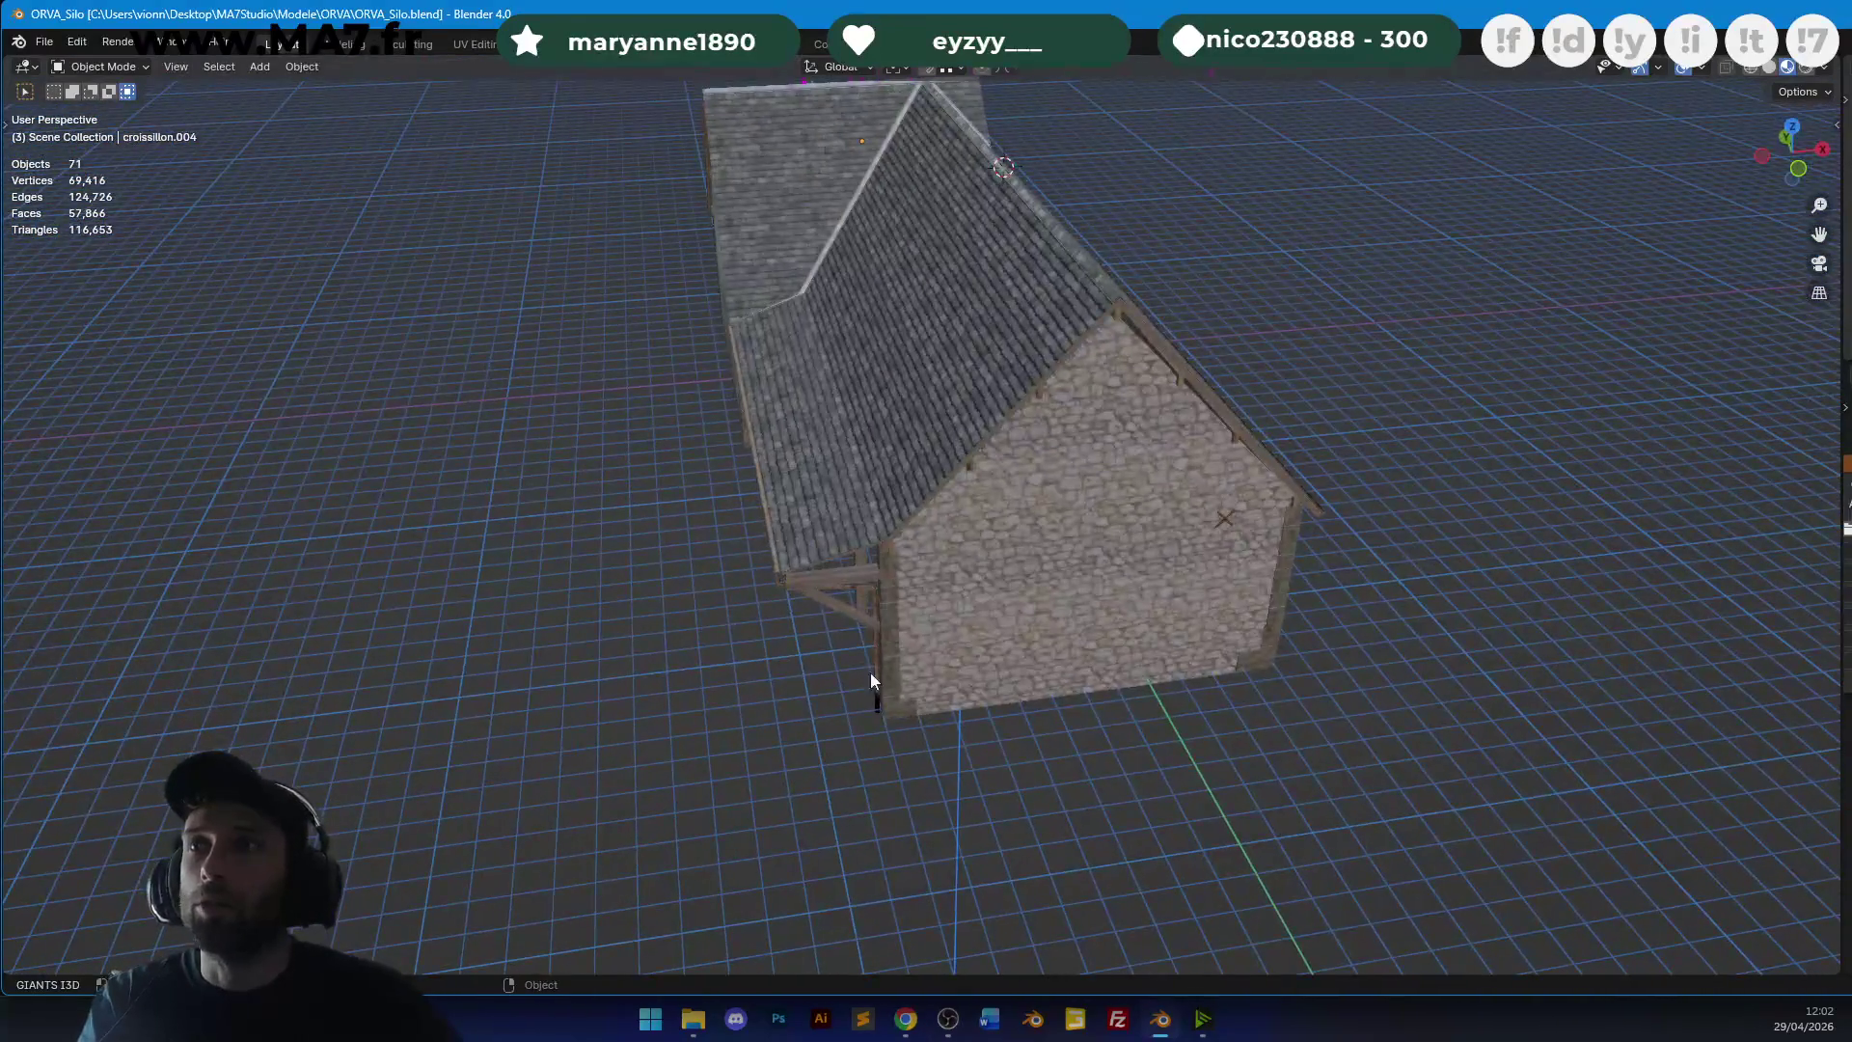
middle_click_drag(1042, 564, 1119, 496)
Zoom in on the lean-to and open its timber frame object 3_120.002 in Edit Mode.
key("c")
mouse_move(1118, 496)
left_mouse_down()
mouse_move(537, 550)
mouse_move(392, 372)
left_mouse_up()
key("Escape")
middle_click_drag(392, 373, 1144, 436)
scroll(1034, 454, "up", 10)
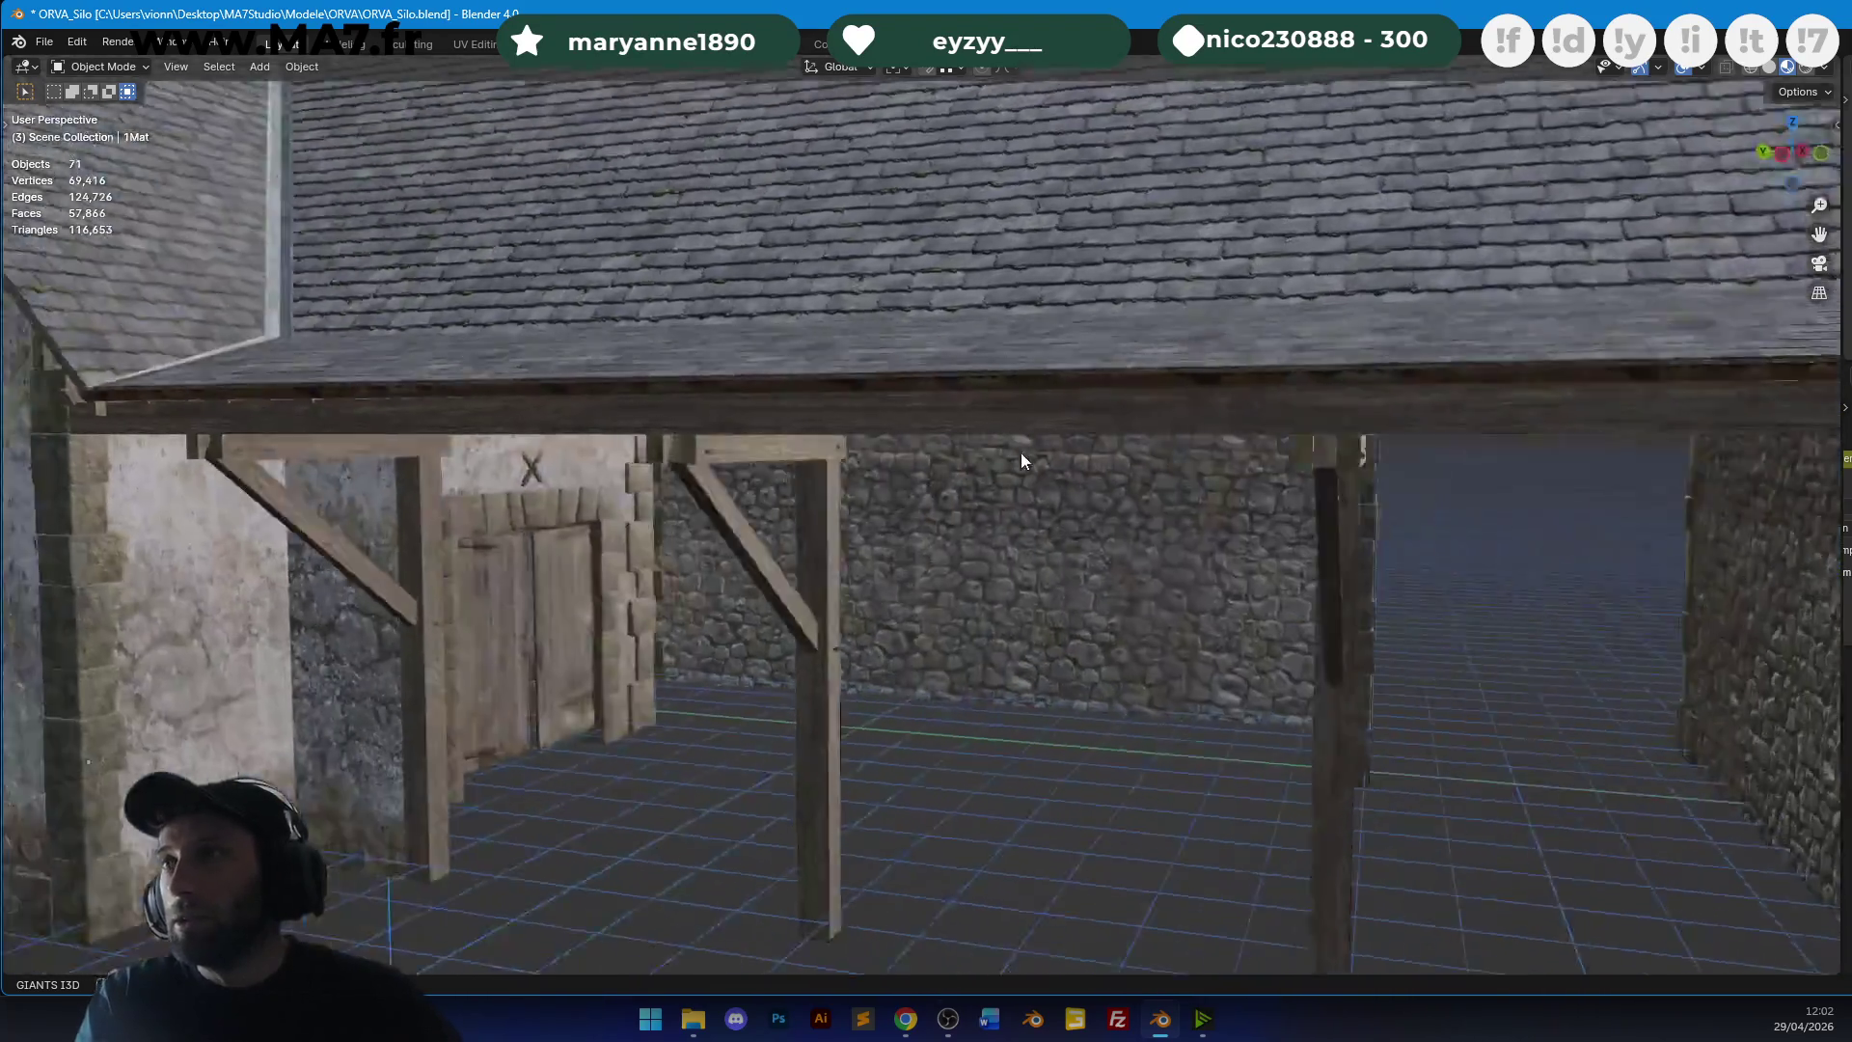
scroll(1038, 409, "down", 5)
mouse_move(1003, 398)
middle_mouse_down()
mouse_move(837, 403)
mouse_move(758, 511)
mouse_move(1091, 328)
mouse_move(692, 432)
middle_mouse_up()
left_click(640, 432)
key("Tab")
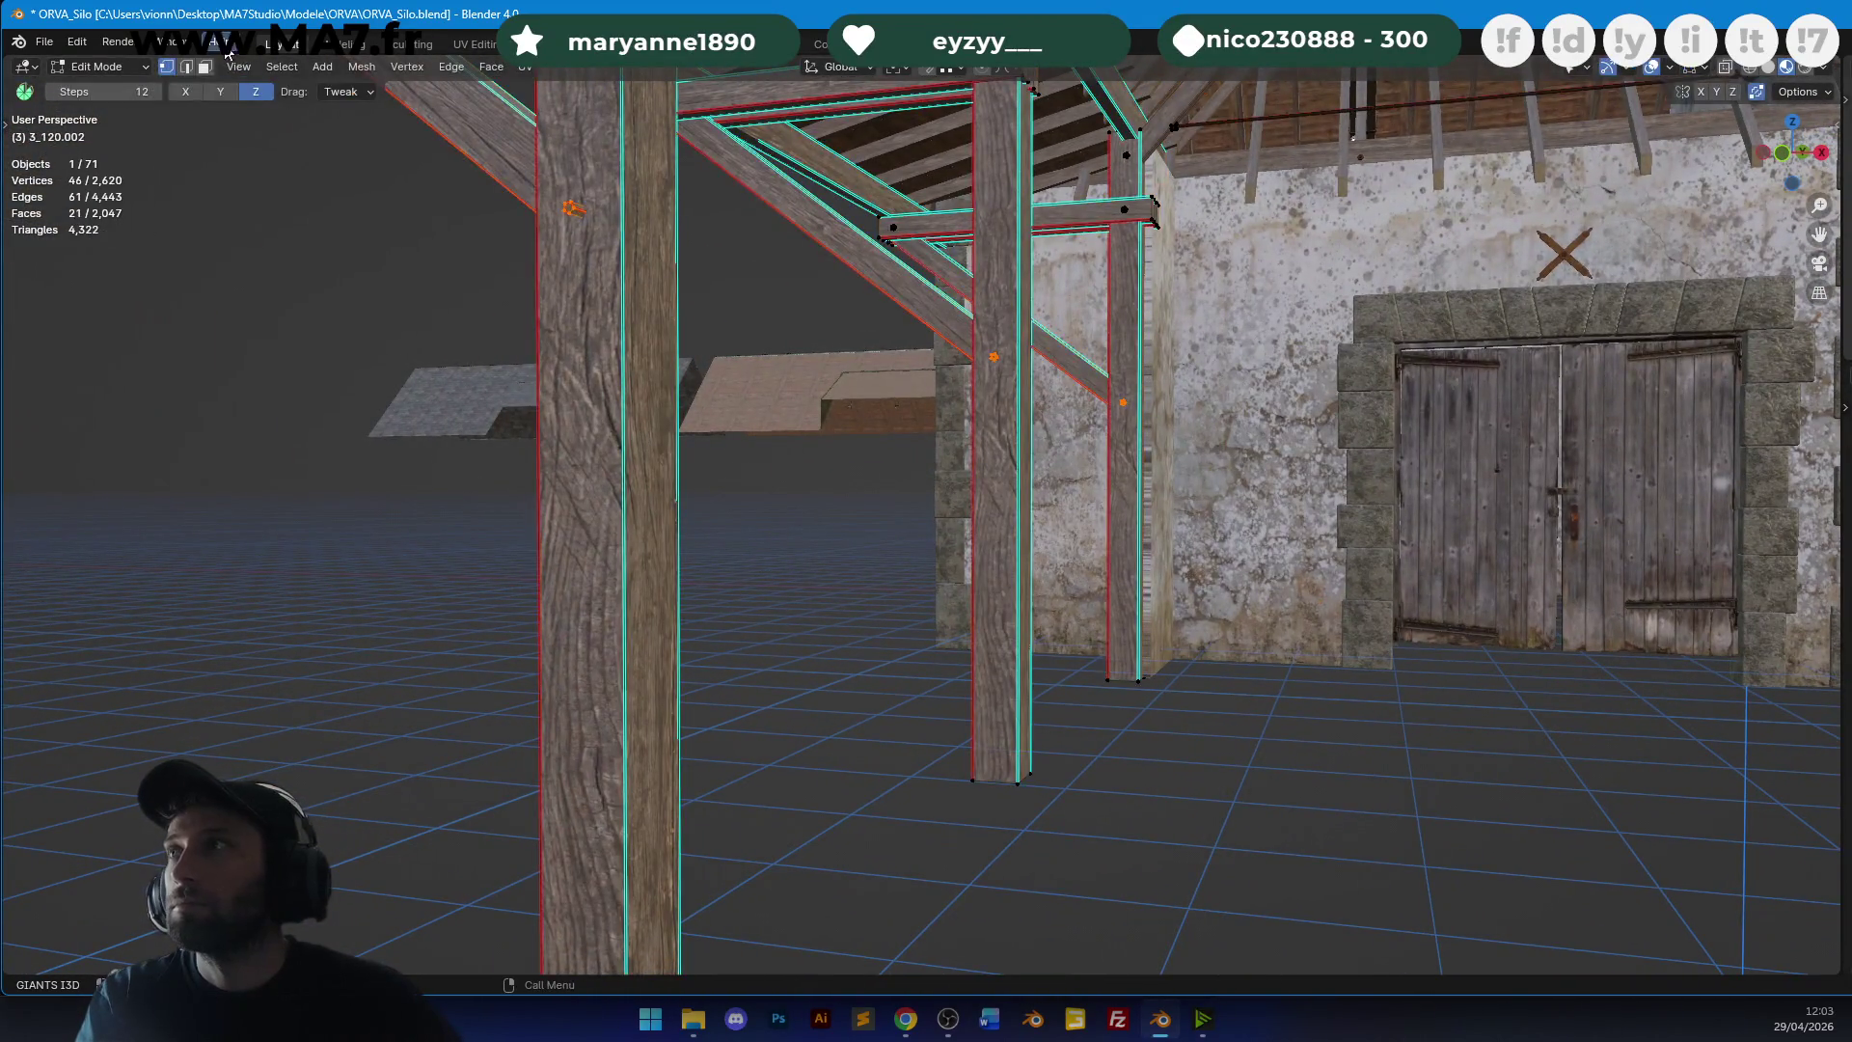
Re-unwrap the faces of the three lean-to posts, return to Object Mode and save.
left_click(627, 375, "alt")
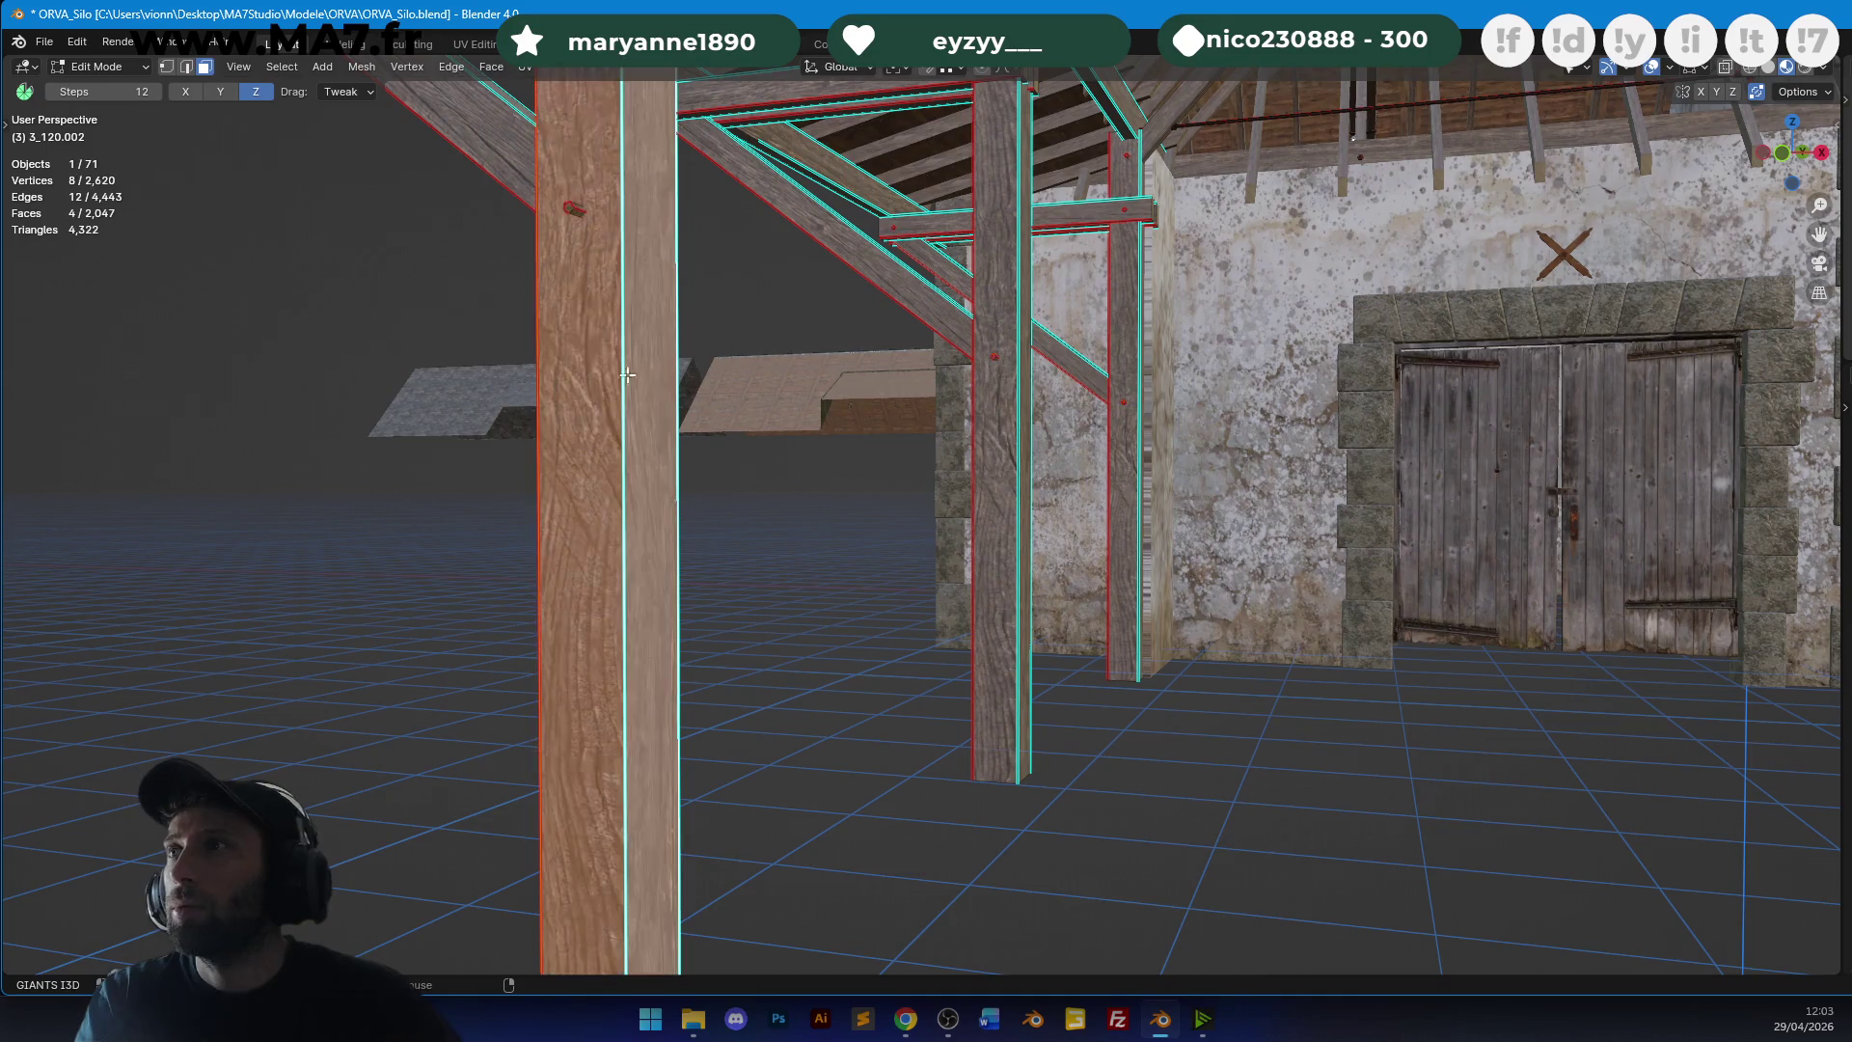
left_click(1009, 491, "alt+shift")
left_click(1124, 487, "alt+shift")
key("u")
left_click(1124, 479)
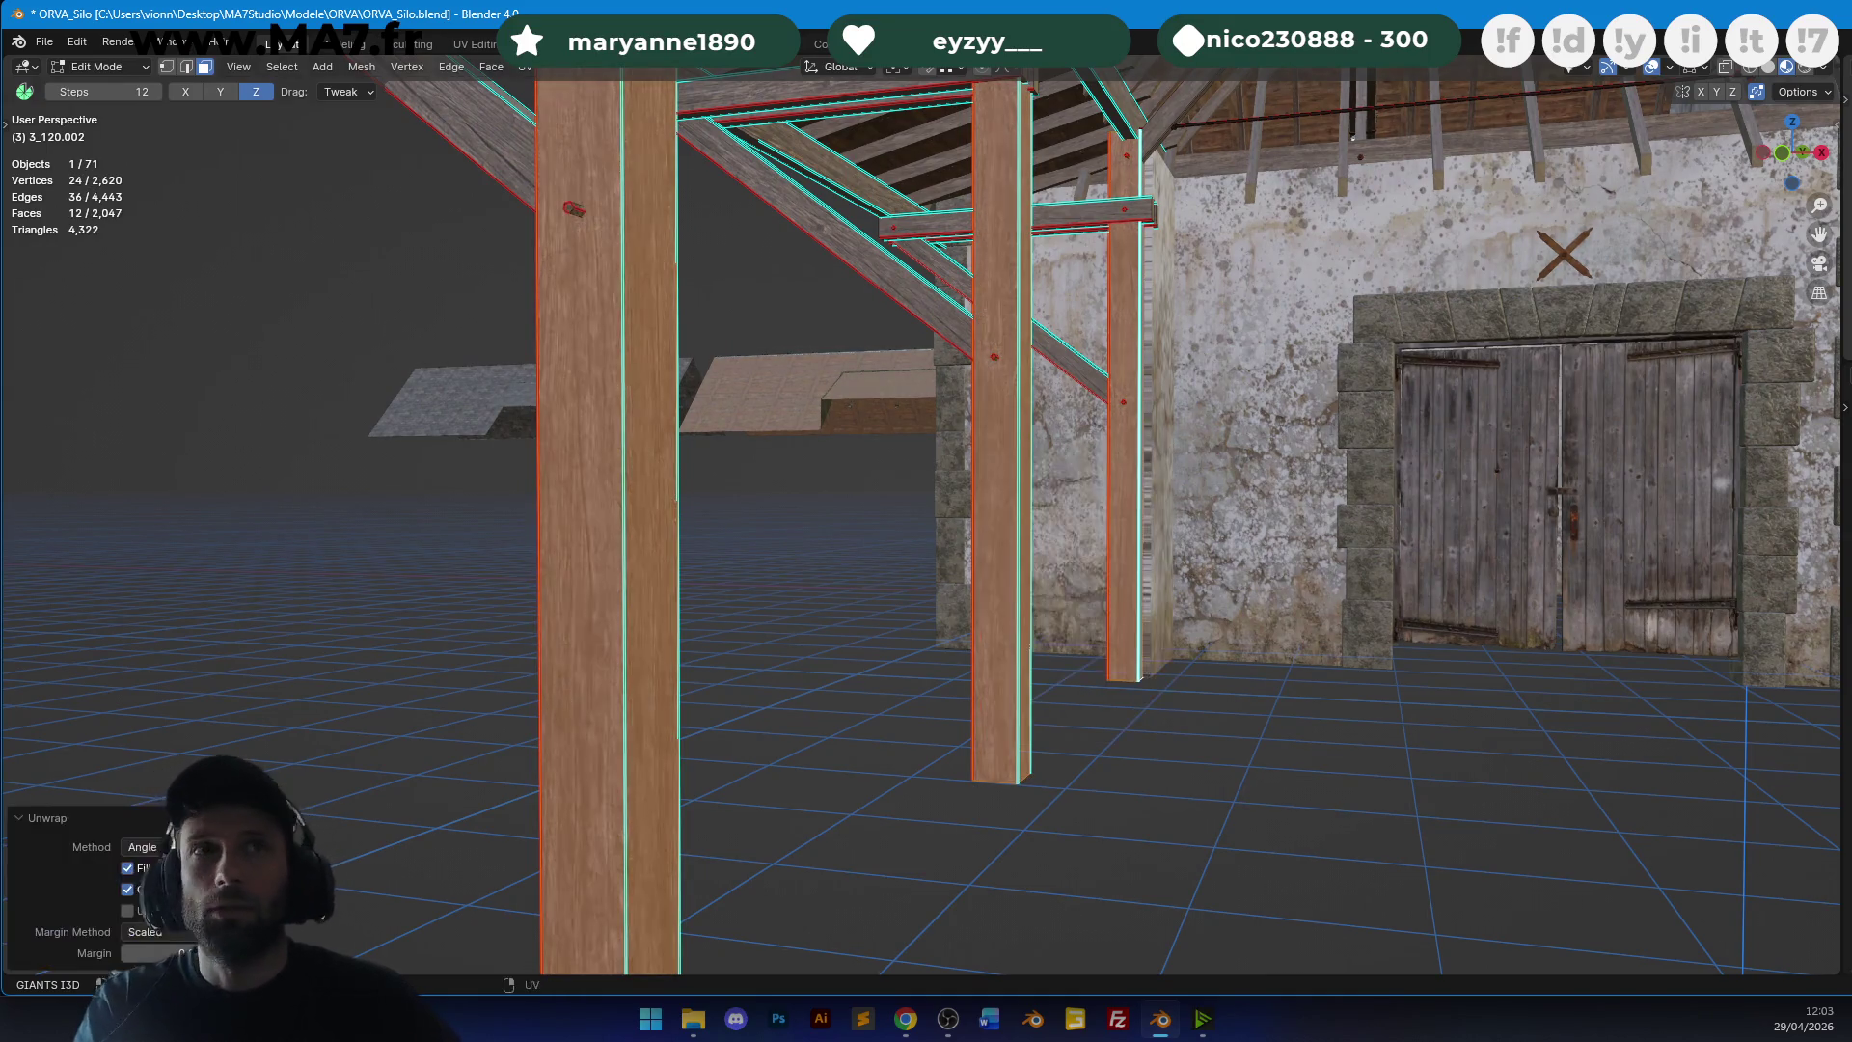
key("Tab")
key("ctrl+s")
Swing the right and left barn doors open 90° about Z, then deselect all.
scroll(1049, 332, "up", 3)
mouse_move(1095, 162)
middle_mouse_down("shift")
mouse_move(1096, 579)
mouse_move(942, 525)
mouse_move(681, 331)
mouse_move(1160, 453)
mouse_move(1126, 503)
middle_mouse_up("shift")
left_click(1126, 503)
type("rz90")
key("Return")
left_click(1057, 558)
type("rz90")
key("Return")
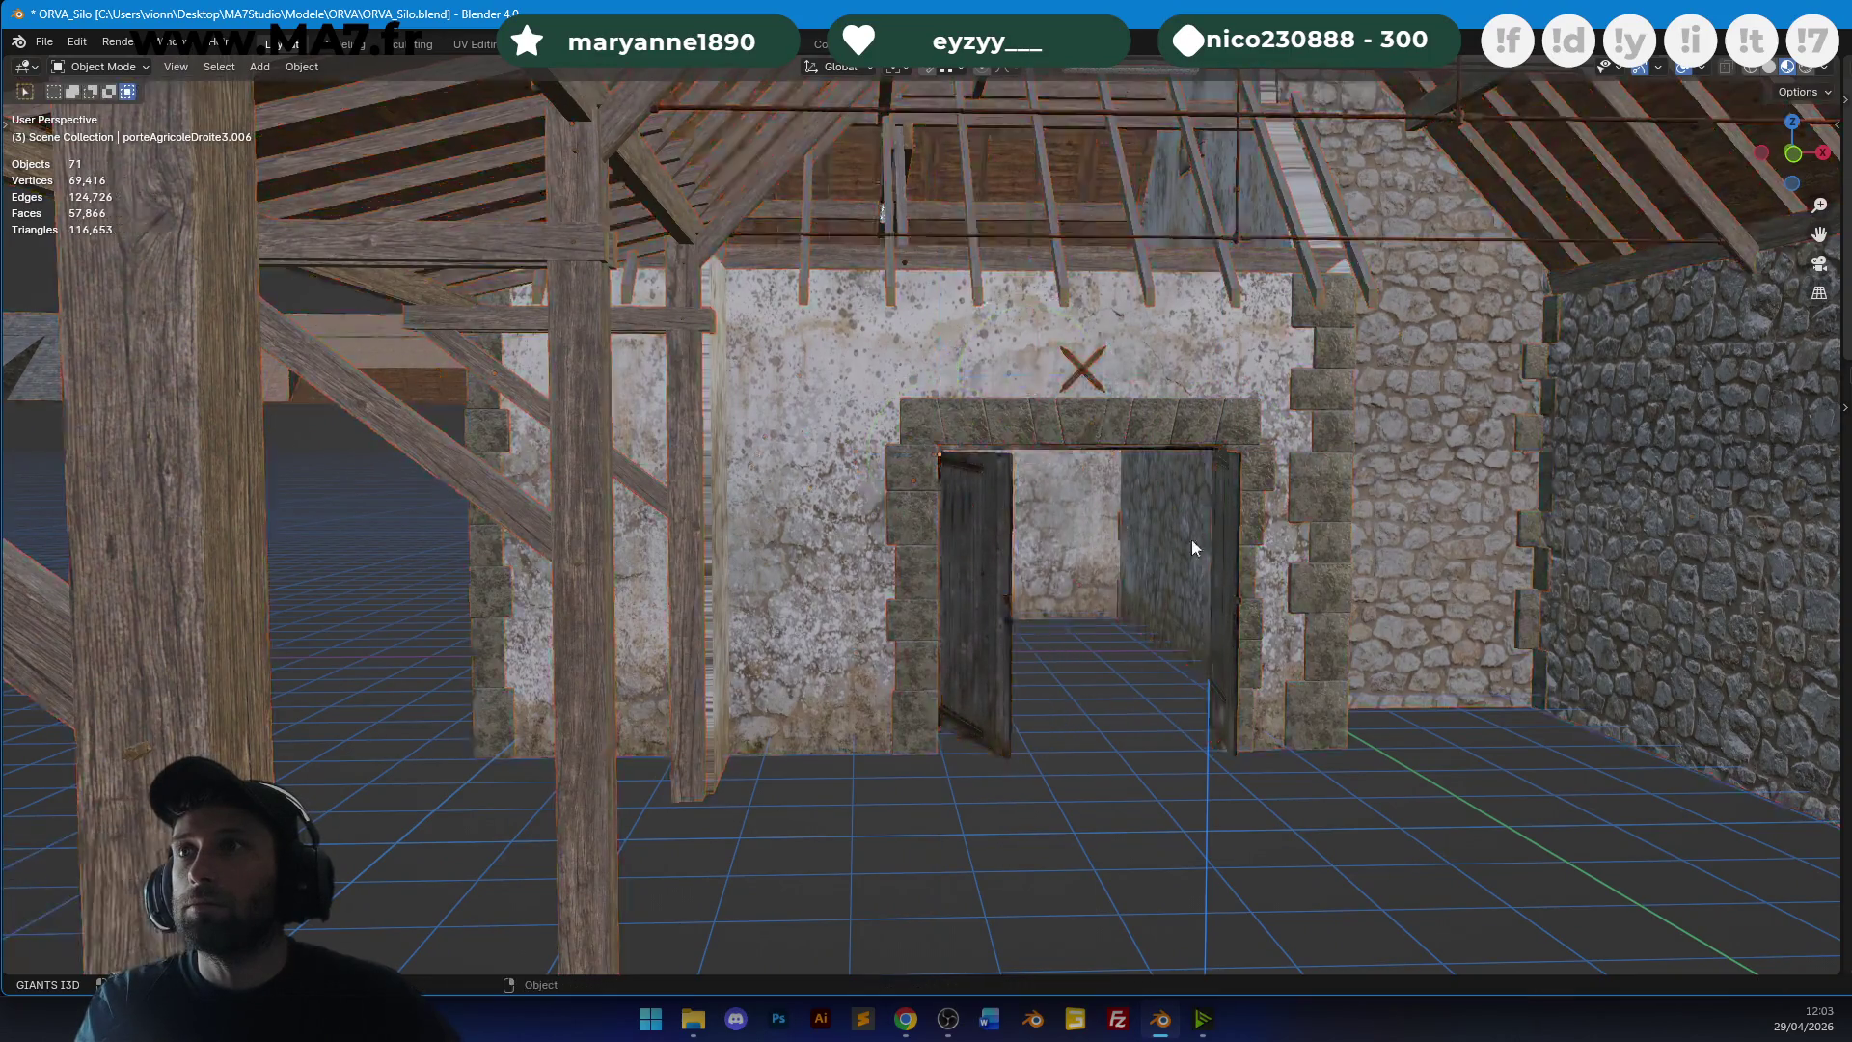
key("alt+a")
Preview the barn in Rendered viewport shading from wider angles.
middle_click_drag(1183, 541, 1262, 525)
key("z")
left_click(1253, 284)
mouse_move(1136, 366)
middle_mouse_down()
mouse_move(1173, 307)
mouse_move(1137, 310)
mouse_move(1247, 311)
middle_mouse_up()
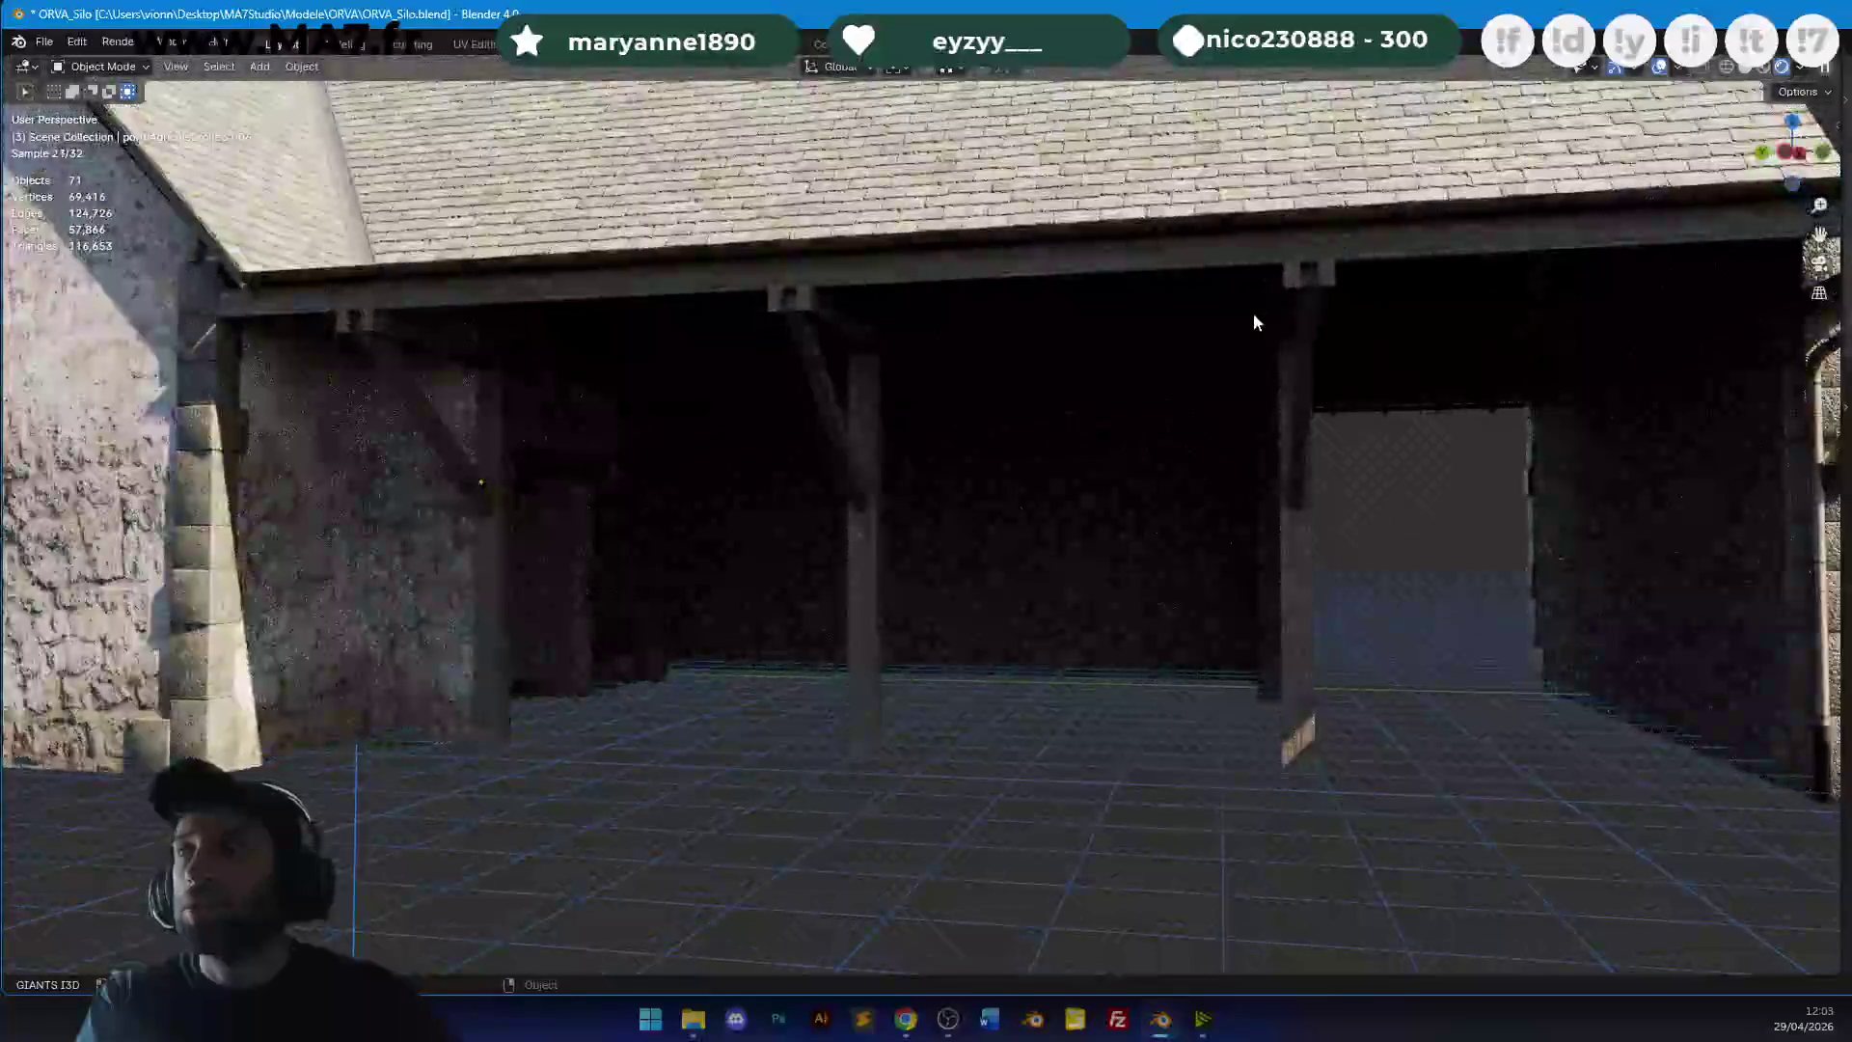
mouse_move(1095, 380)
middle_mouse_down()
mouse_move(1251, 394)
mouse_move(1157, 393)
mouse_move(1066, 475)
mouse_move(1038, 461)
mouse_move(1138, 355)
mouse_move(683, 362)
middle_mouse_up()
Switch back to Material Preview and view the barn from oblique, opposite and near-level sides.
key("z")
left_click(757, 473)
mouse_move(757, 472)
middle_mouse_down()
mouse_move(1481, 410)
mouse_move(1187, 439)
mouse_move(985, 854)
middle_mouse_up()
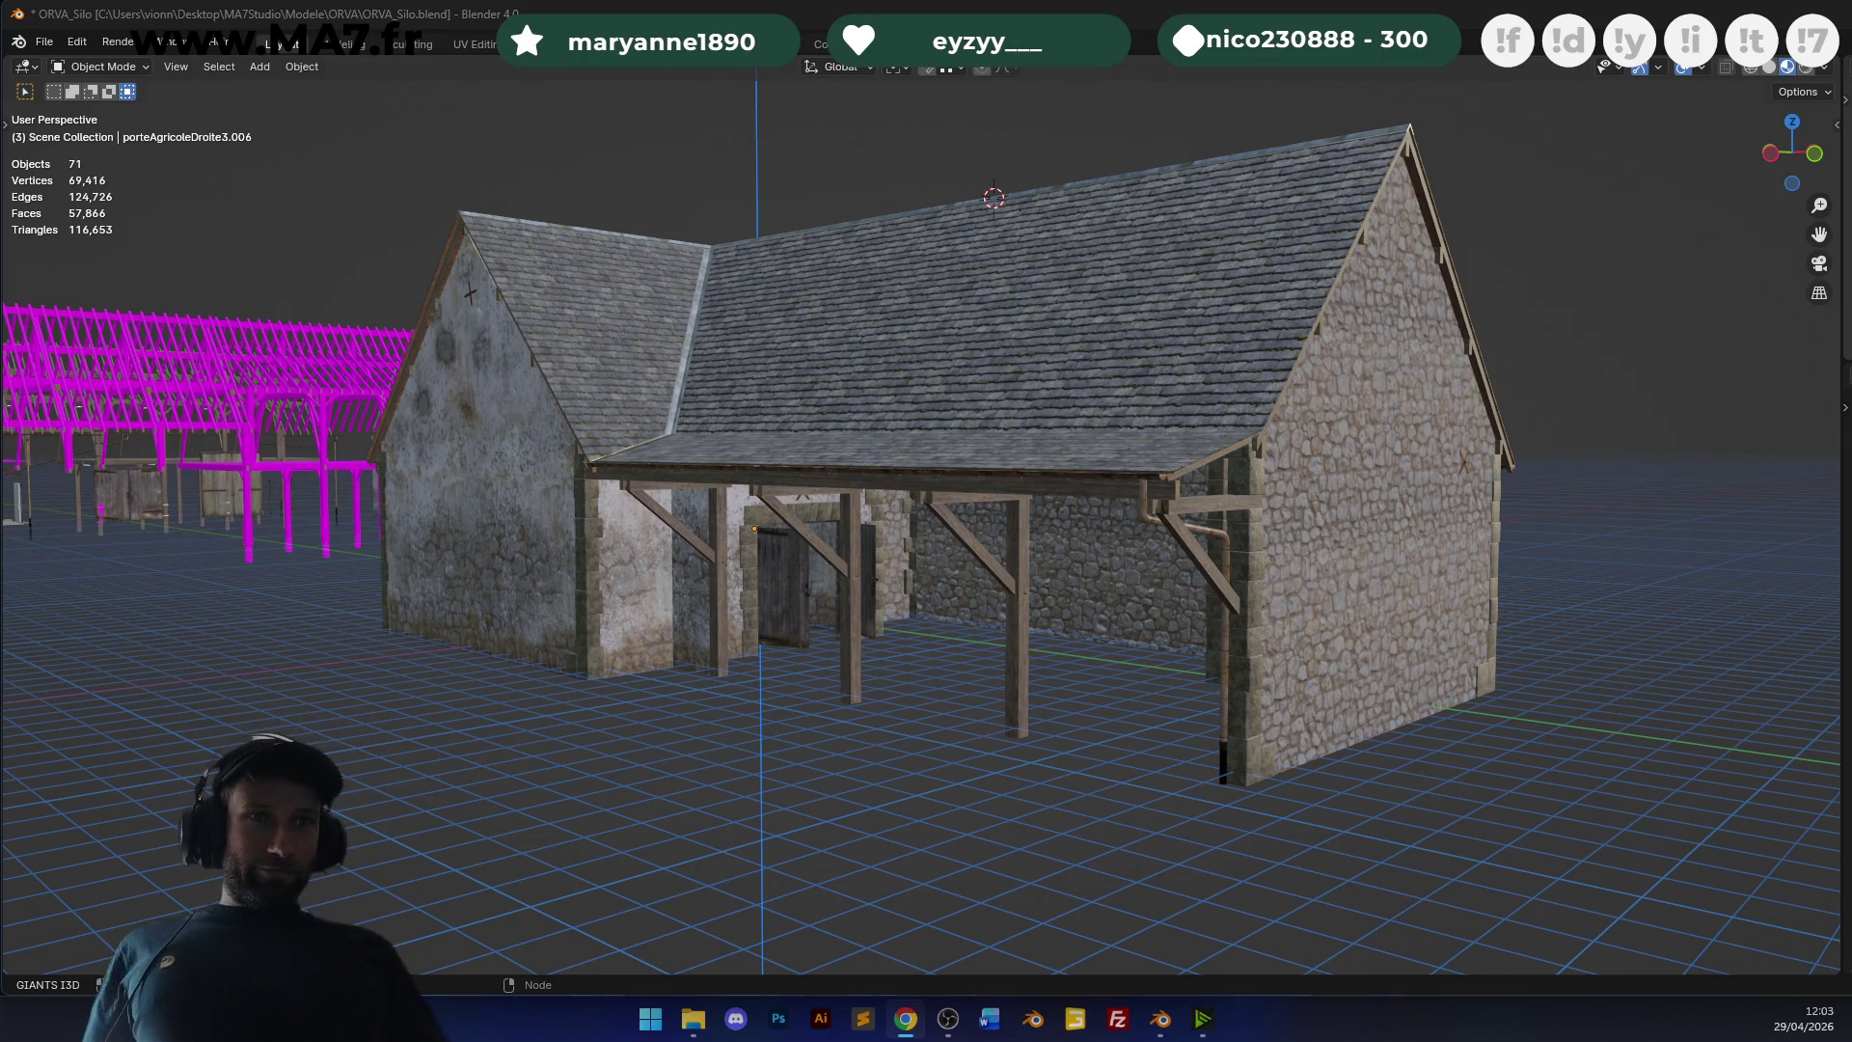
mouse_move(962, 448)
middle_mouse_down()
mouse_move(1070, 397)
mouse_move(877, 512)
mouse_move(1190, 413)
mouse_move(1170, 501)
mouse_move(1109, 495)
mouse_move(884, 339)
mouse_move(1032, 362)
mouse_move(1090, 413)
mouse_move(918, 400)
mouse_move(934, 343)
mouse_move(959, 349)
middle_mouse_up()
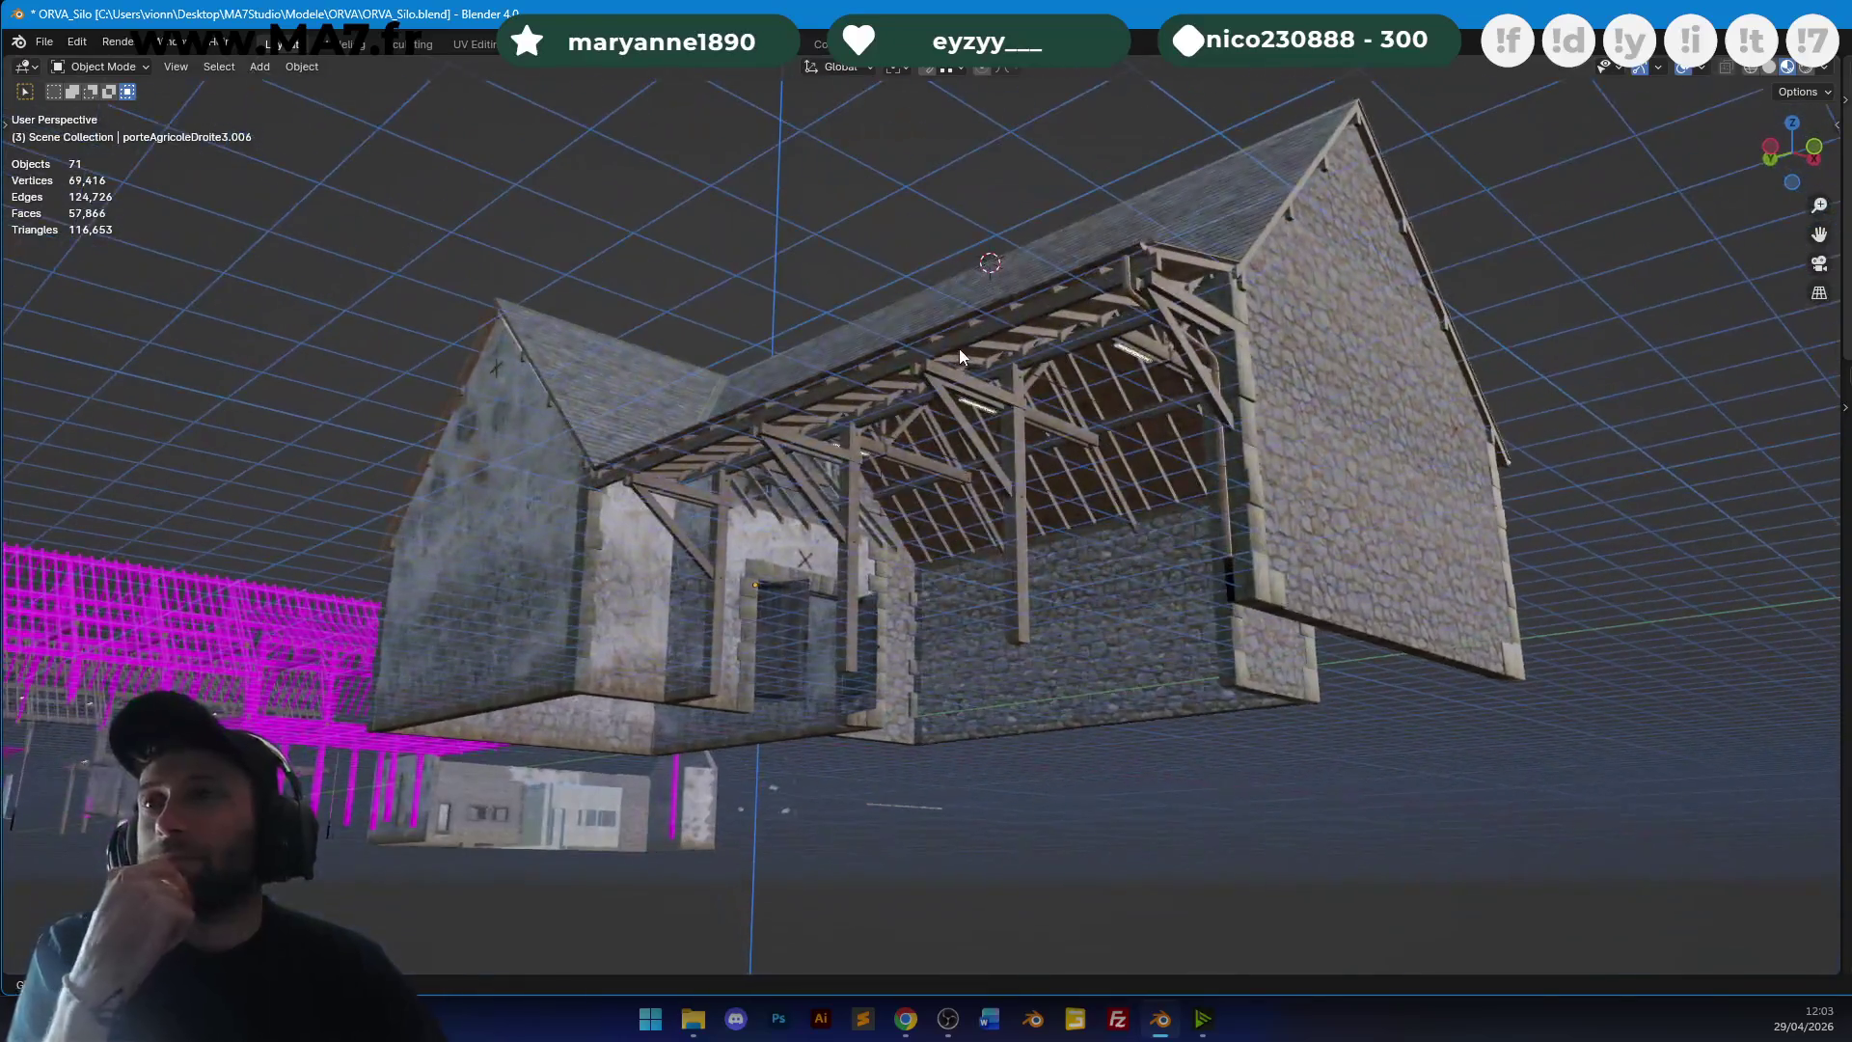
left_click(897, 1024)
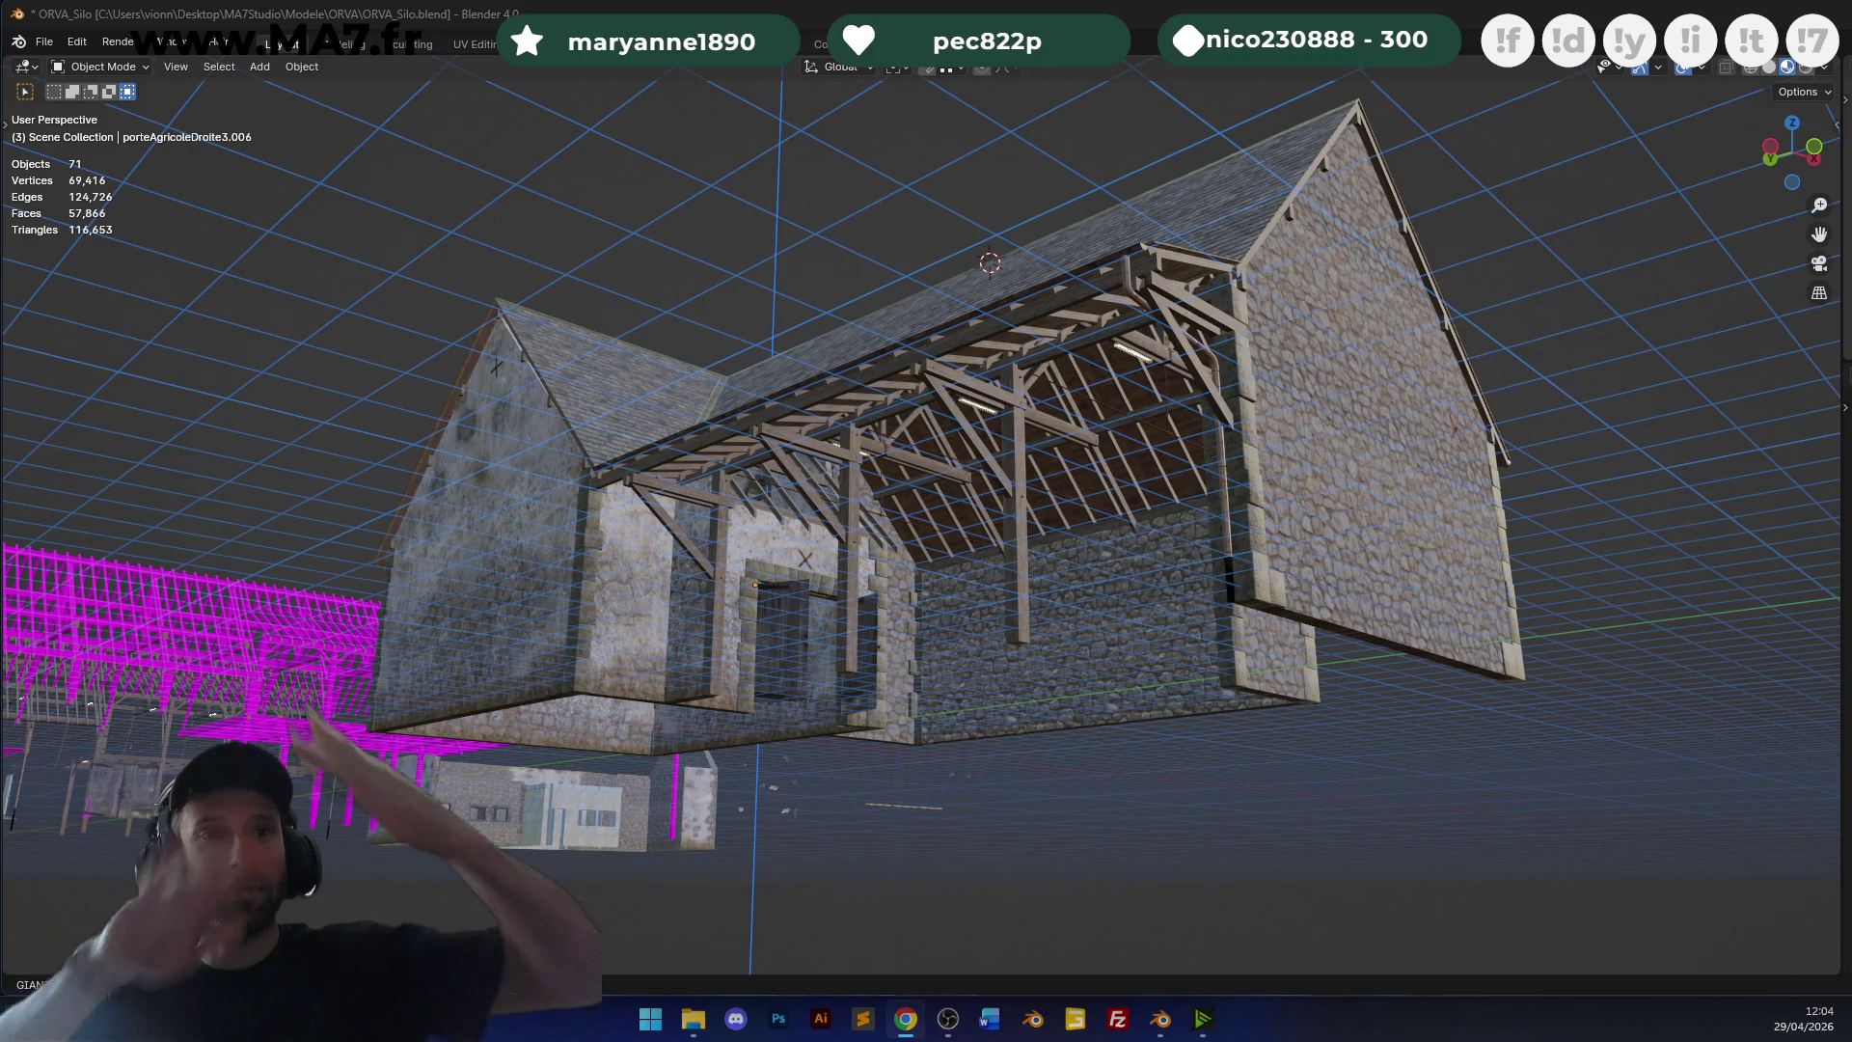
mouse_move(1195, 916)
middle_mouse_down()
mouse_move(1032, 349)
mouse_move(1026, 368)
mouse_move(793, 401)
mouse_move(934, 409)
mouse_move(1000, 401)
mouse_move(1009, 380)
middle_mouse_up()
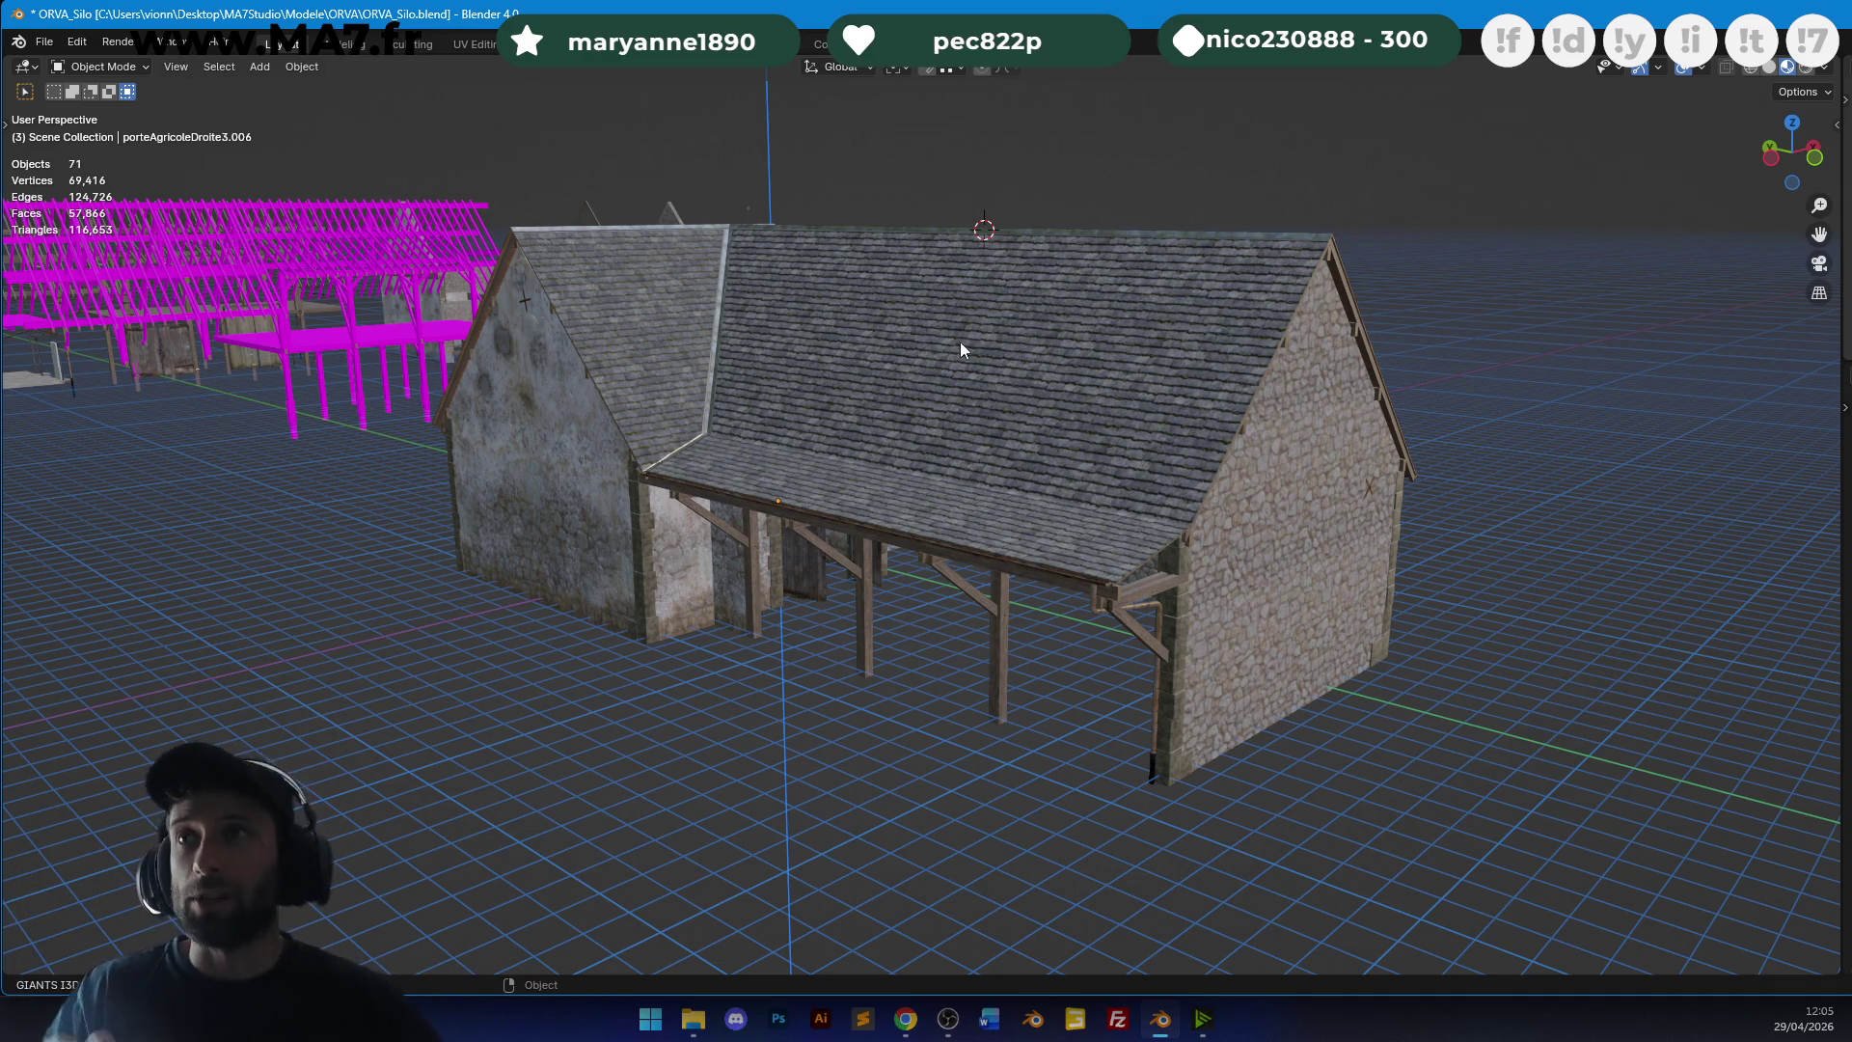
Take a few final views of the barn and save ORVA_Silo.blend.
scroll(1201, 546, "down", 3)
mouse_move(1201, 545)
middle_mouse_down()
mouse_move(1086, 611)
mouse_move(981, 599)
middle_mouse_up()
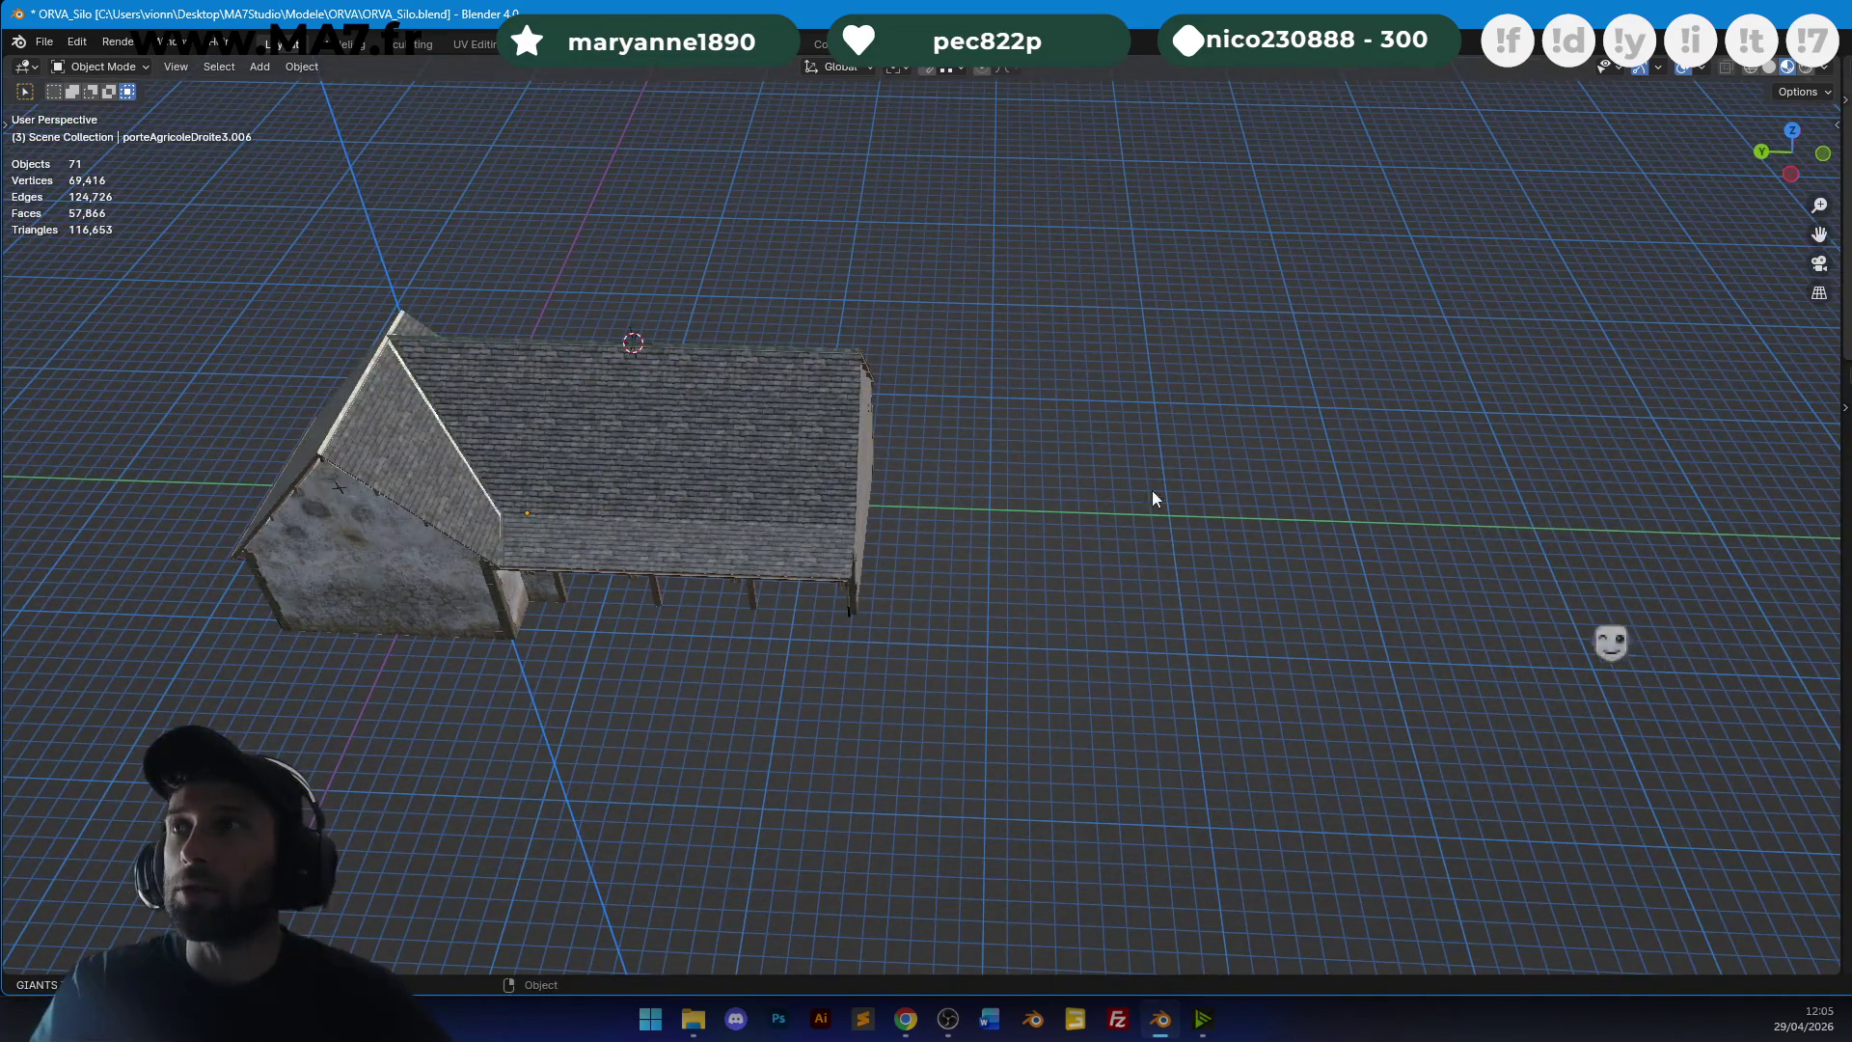
mouse_move(801, 521)
middle_mouse_down()
mouse_move(1054, 463)
mouse_move(893, 438)
middle_mouse_up()
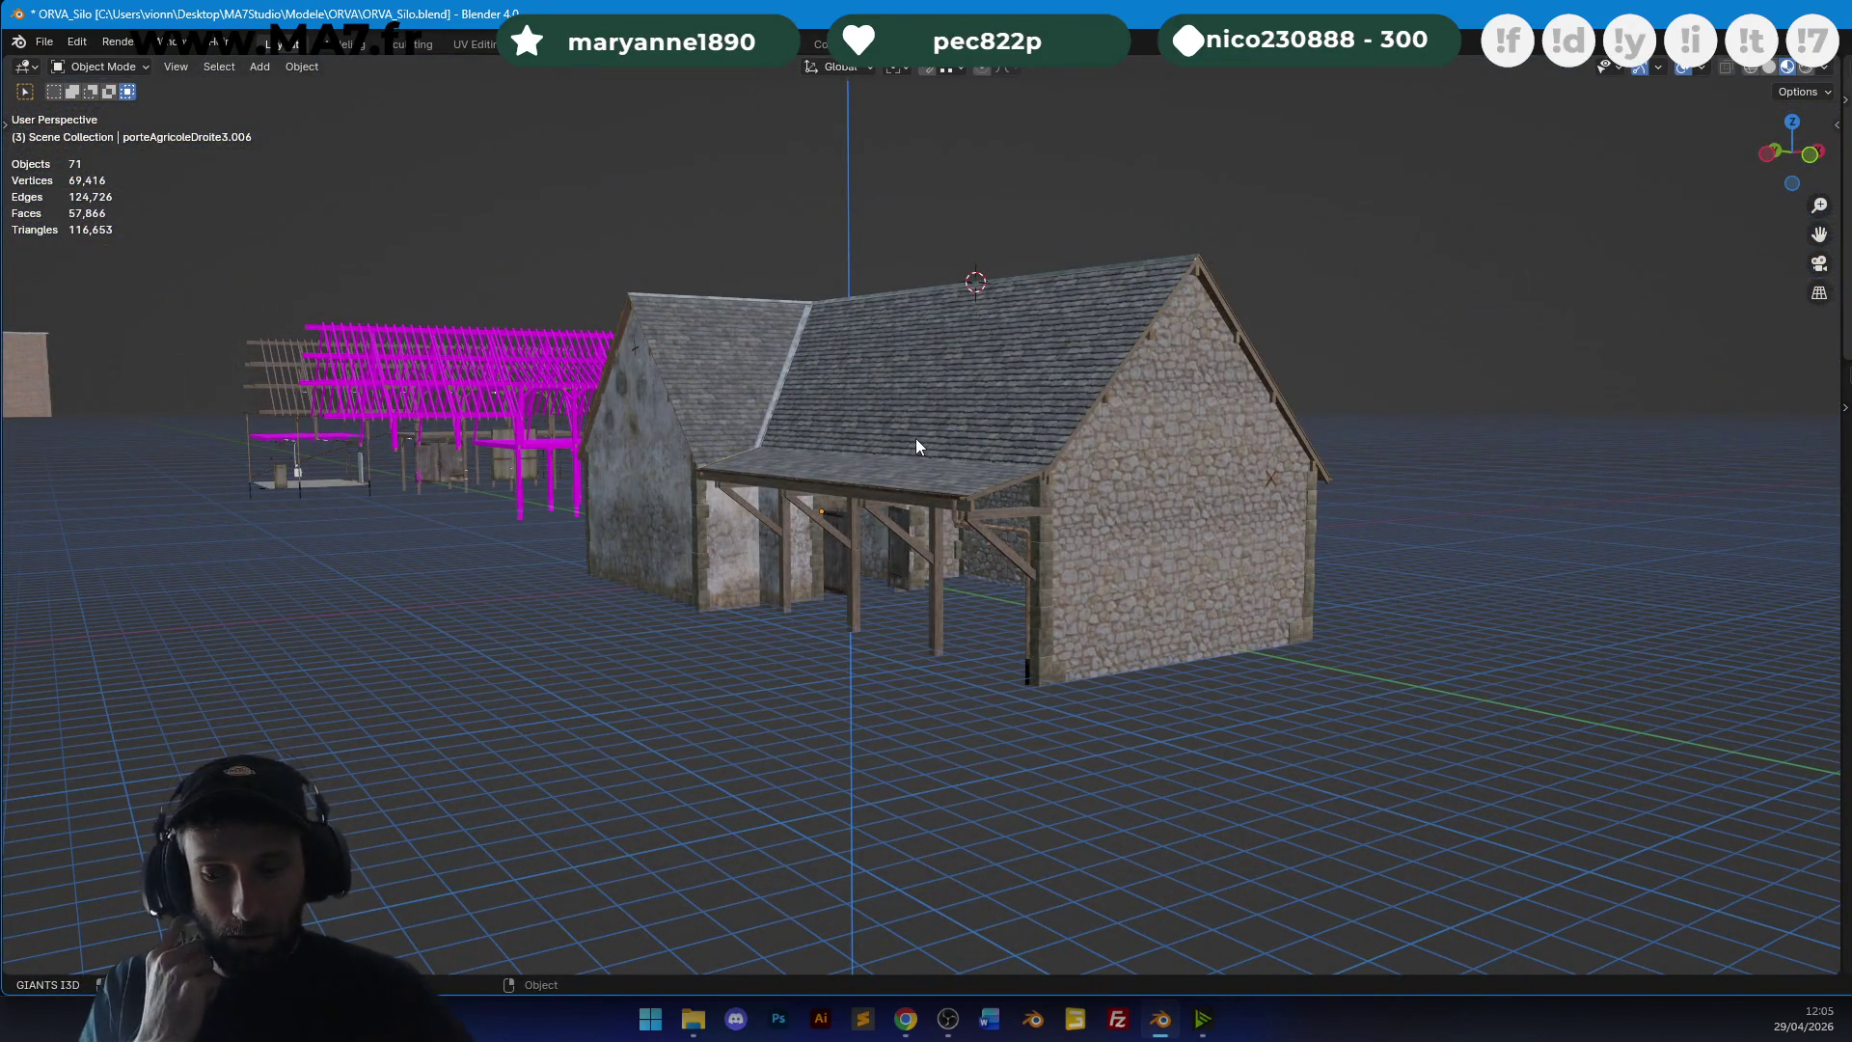
mouse_move(916, 440)
middle_mouse_down()
mouse_move(905, 450)
mouse_move(950, 487)
mouse_move(1003, 487)
middle_mouse_up()
key("ctrl+s")
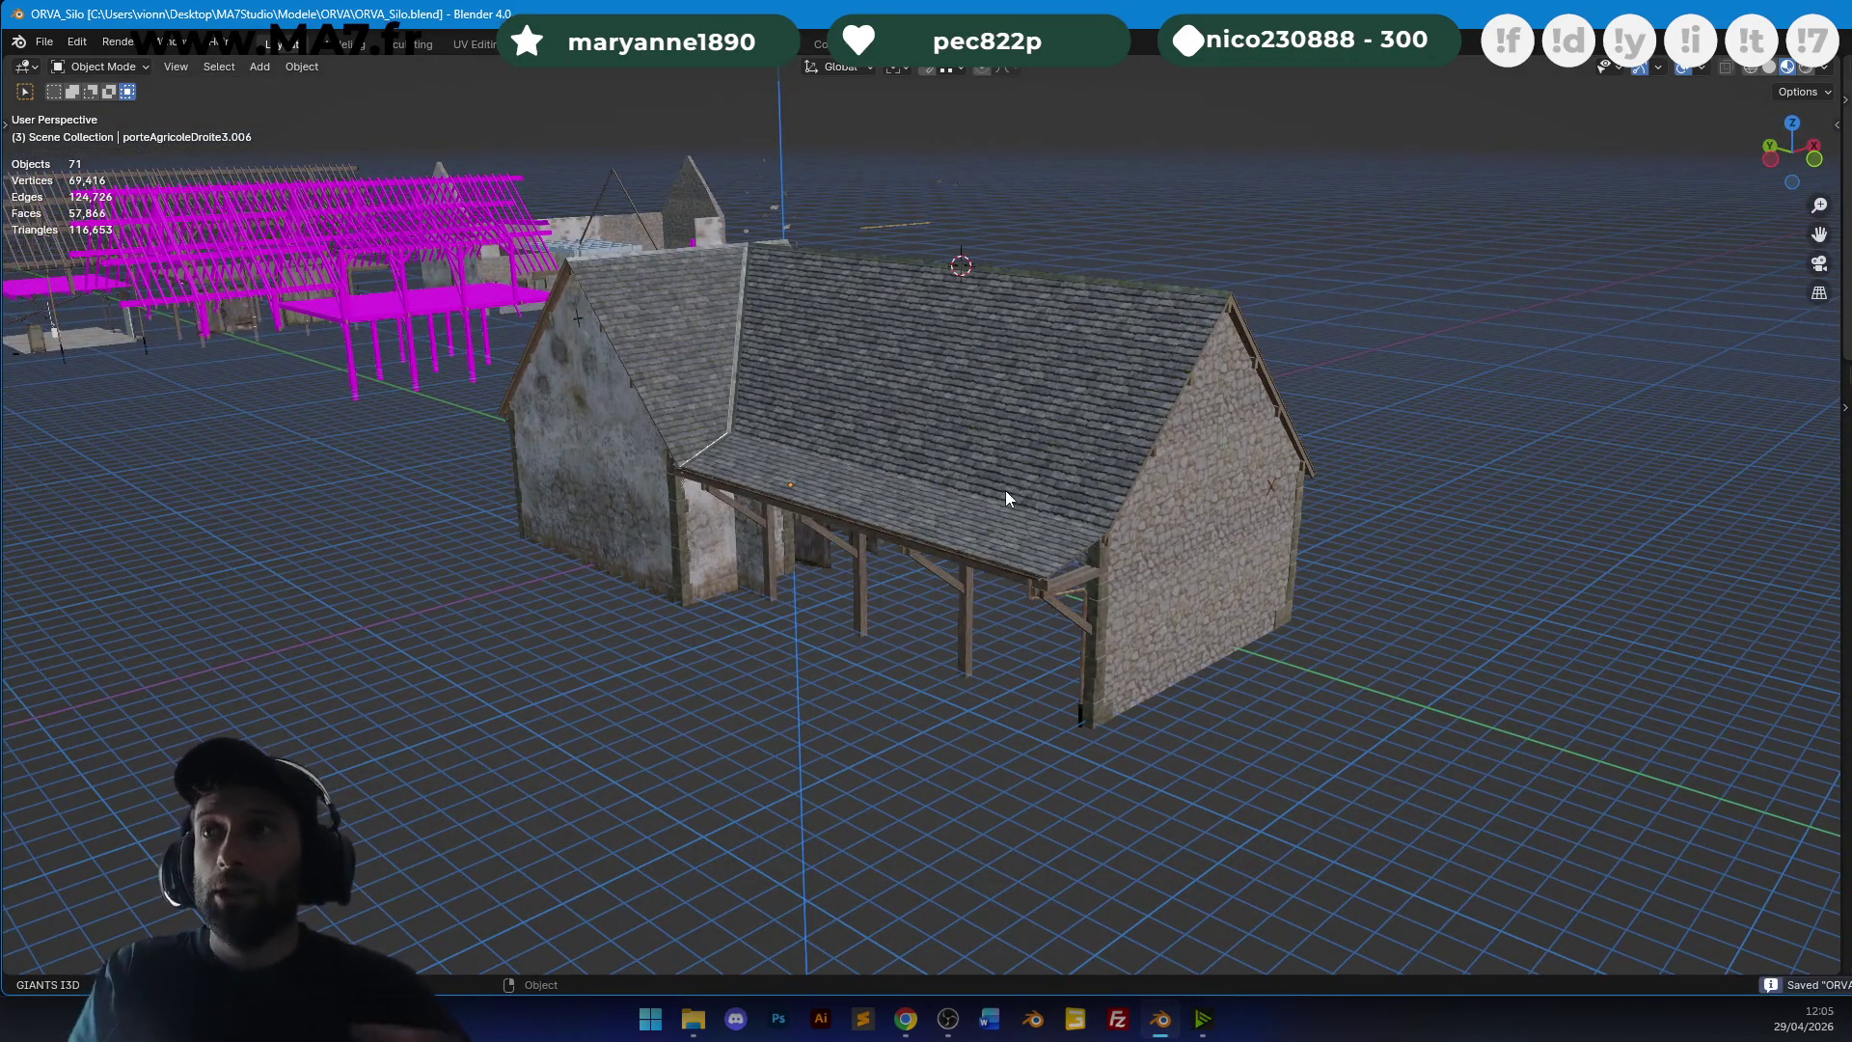